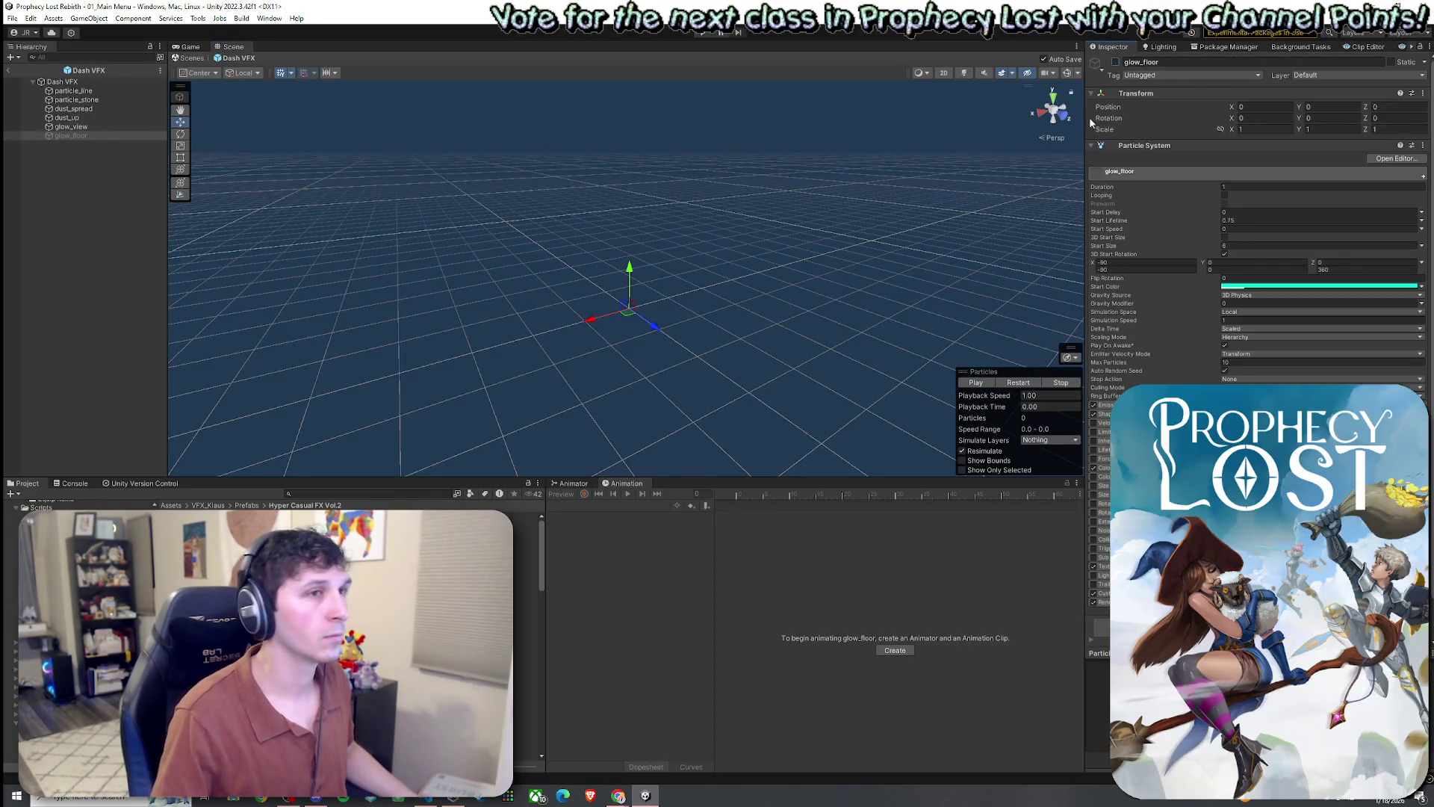
- Preview glow_floor and glow_view, switch glow_view off, and replay the remaining effect
{"action": "left_click", "coordinate": [1017, 383]}
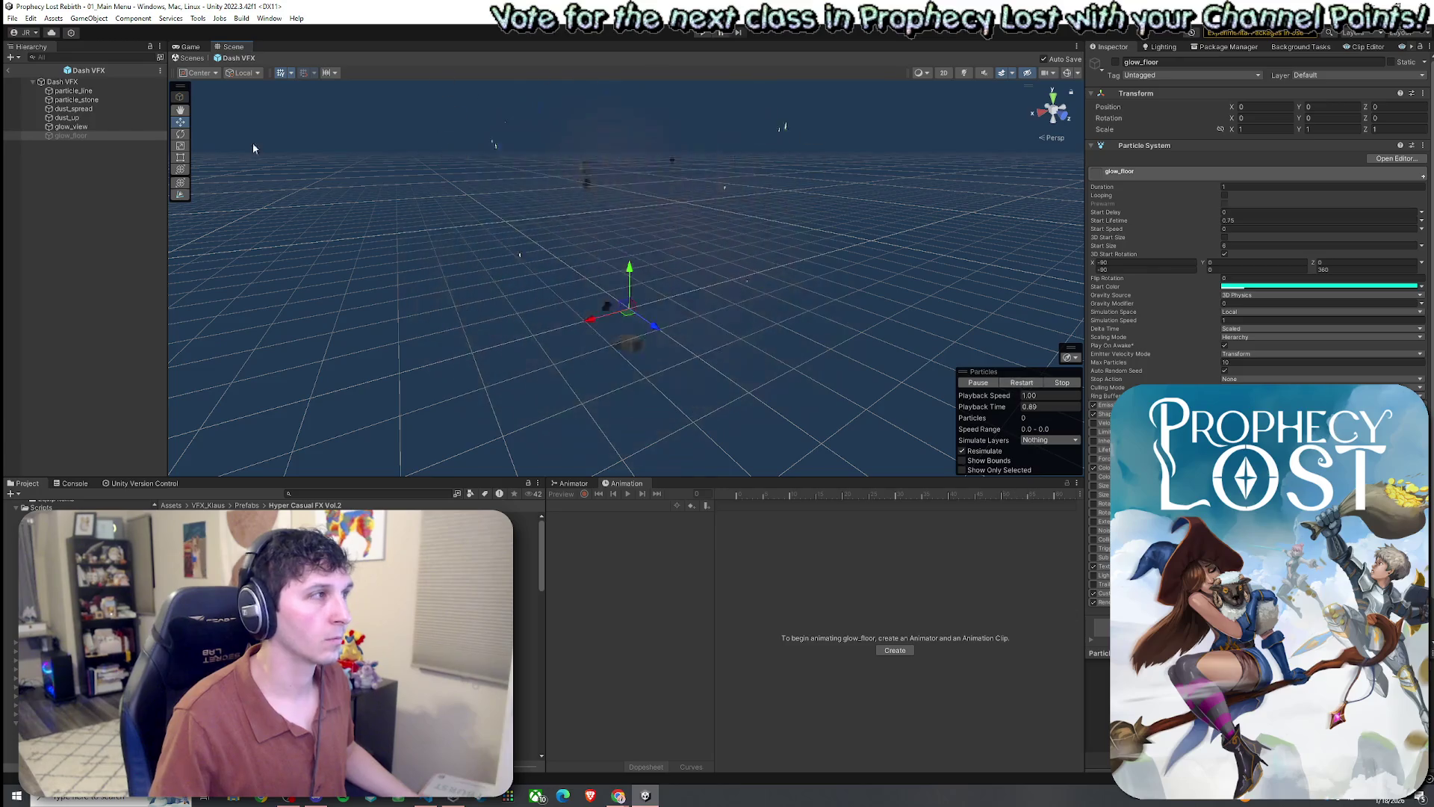
{"action": "left_click", "coordinate": [1018, 382]}
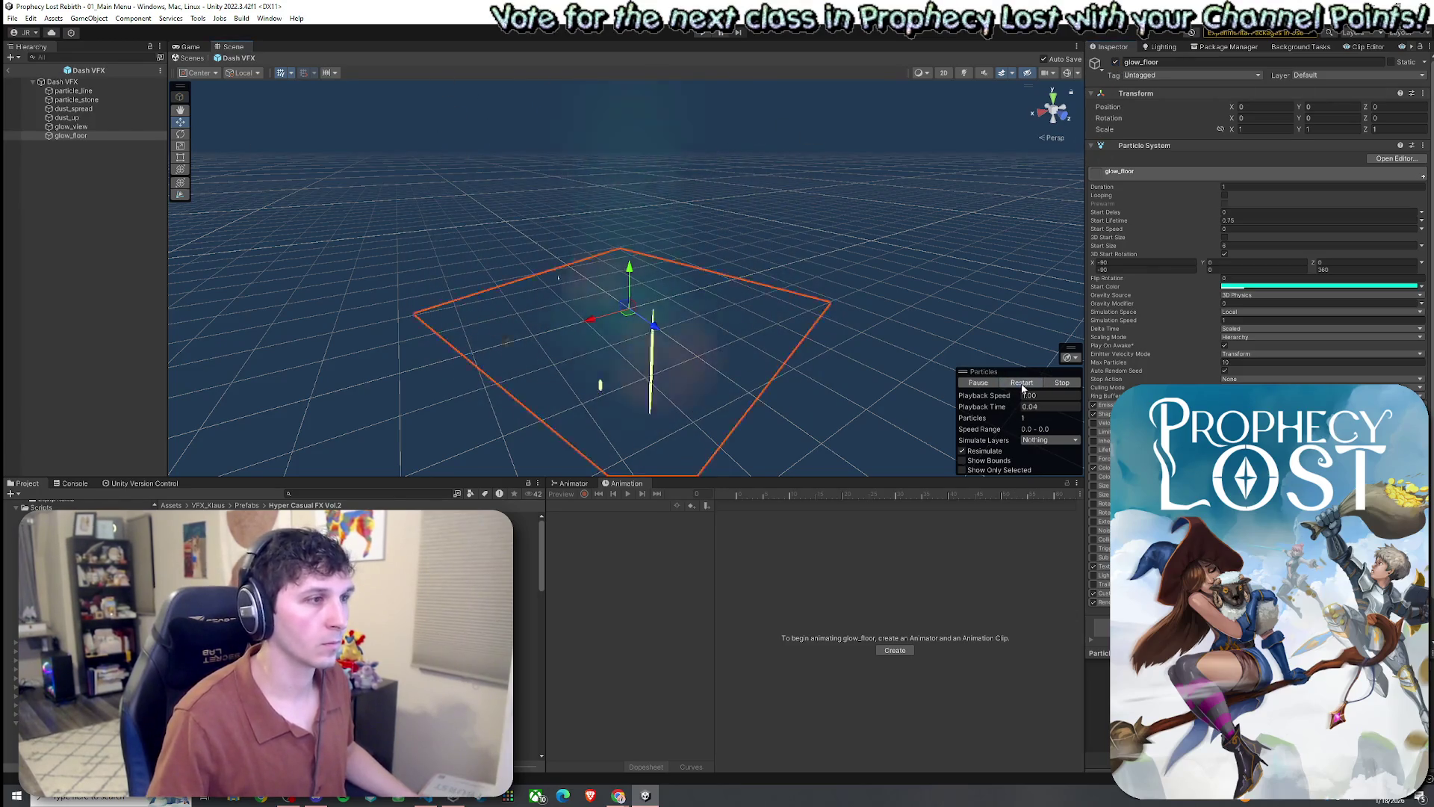
{"action": "left_click", "coordinate": [107, 127]}
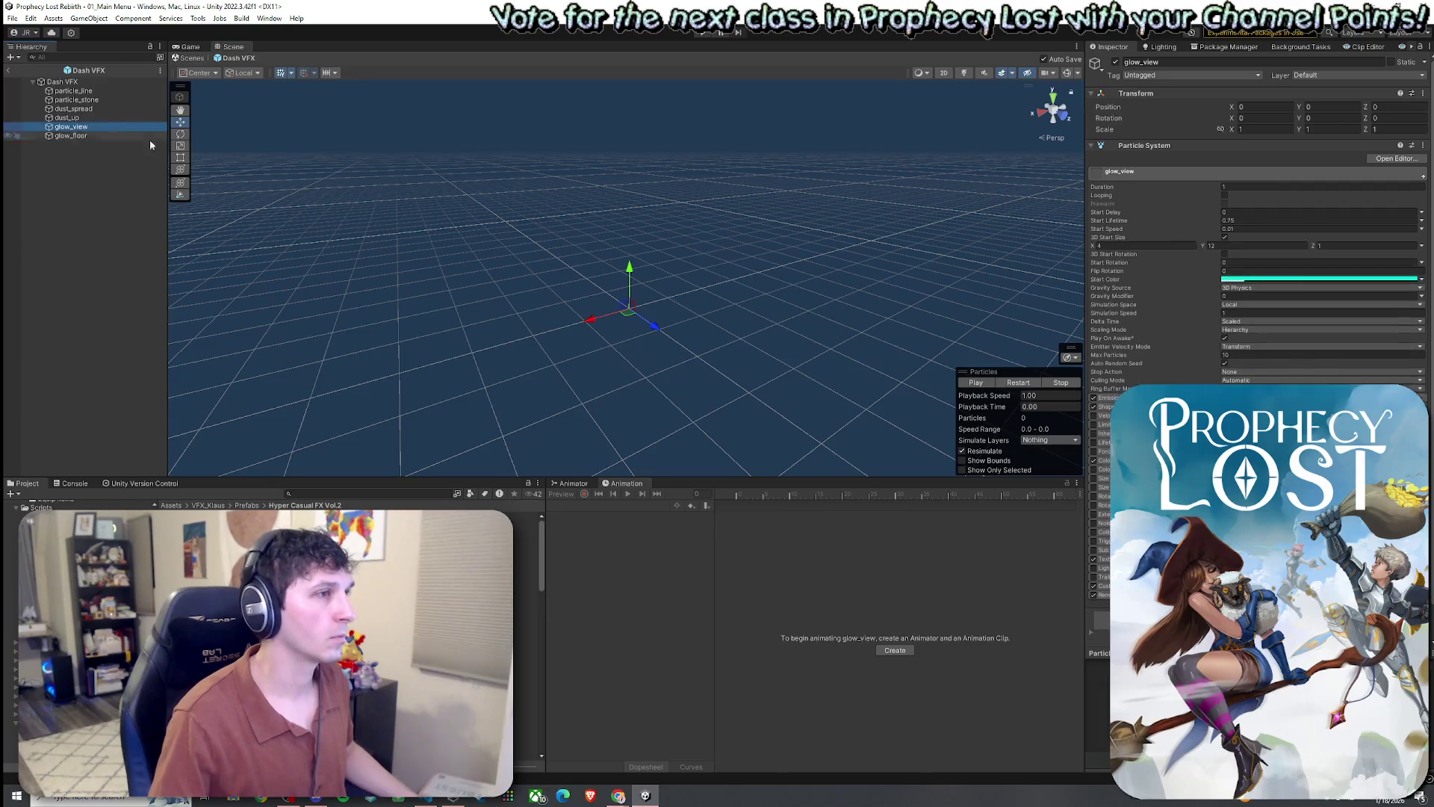
{"action": "left_click", "coordinate": [1017, 383]}
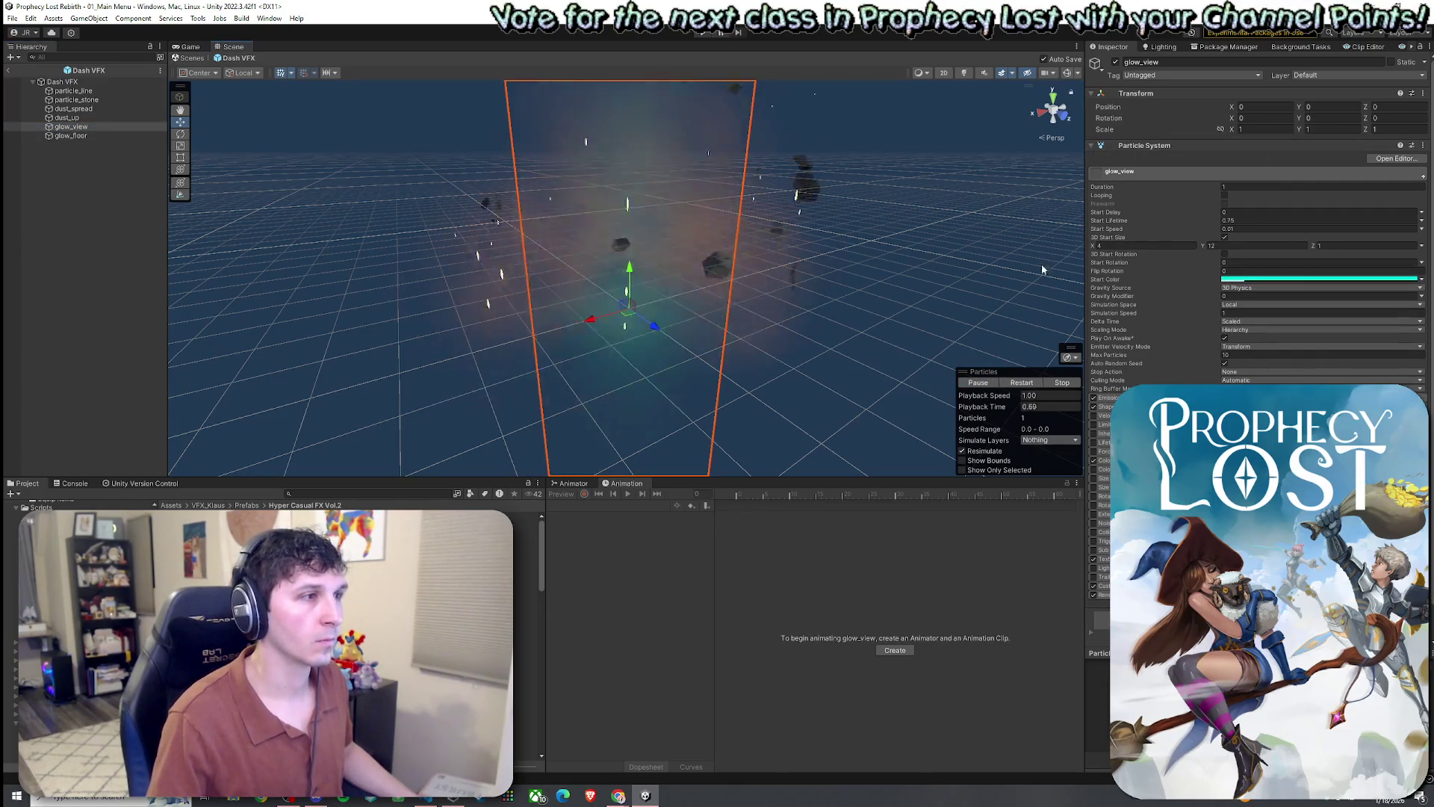
{"action": "left_click", "coordinate": [1115, 62]}
{"action": "left_click", "coordinate": [973, 383]}
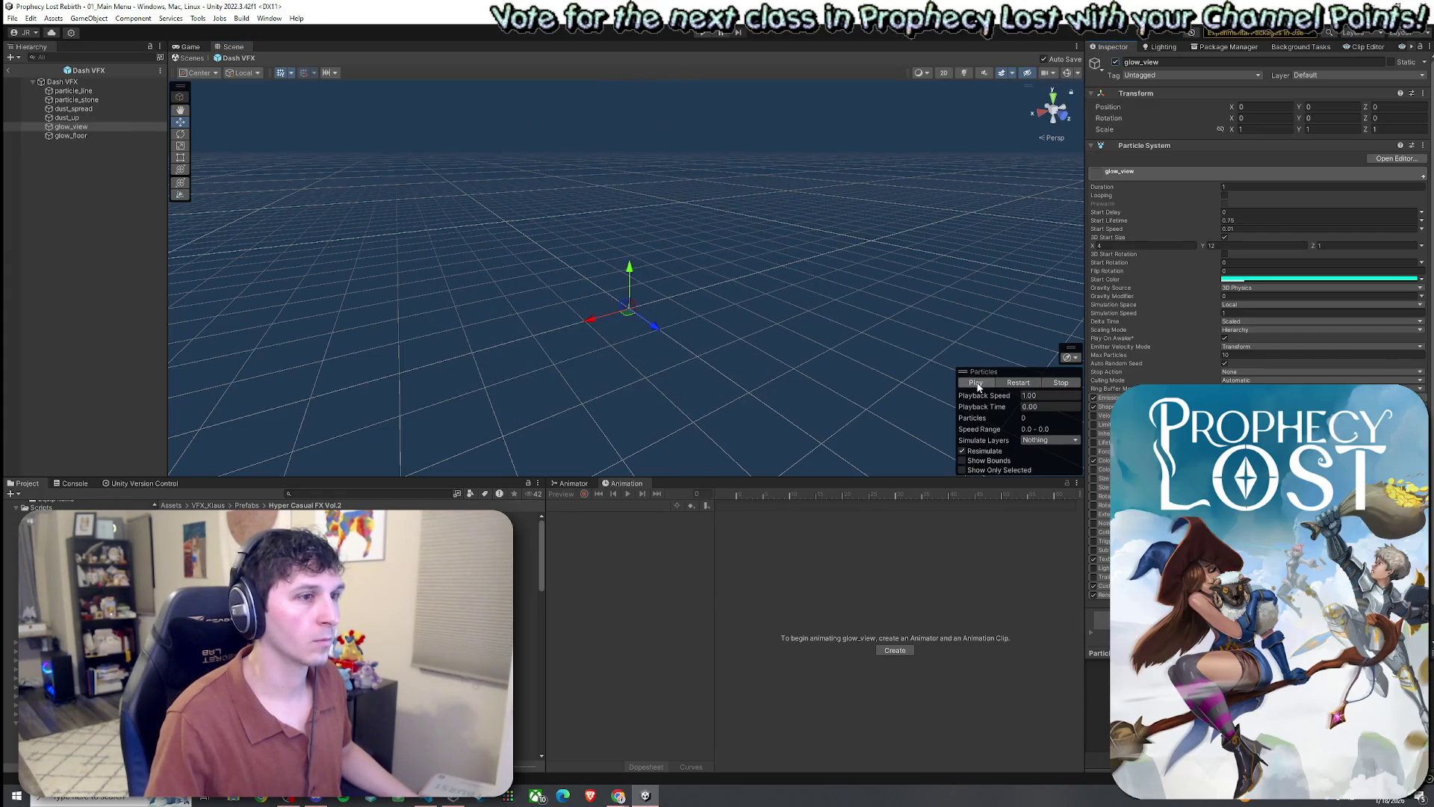
{"action": "left_click", "coordinate": [976, 383]}
{"action": "left_click", "coordinate": [974, 383]}
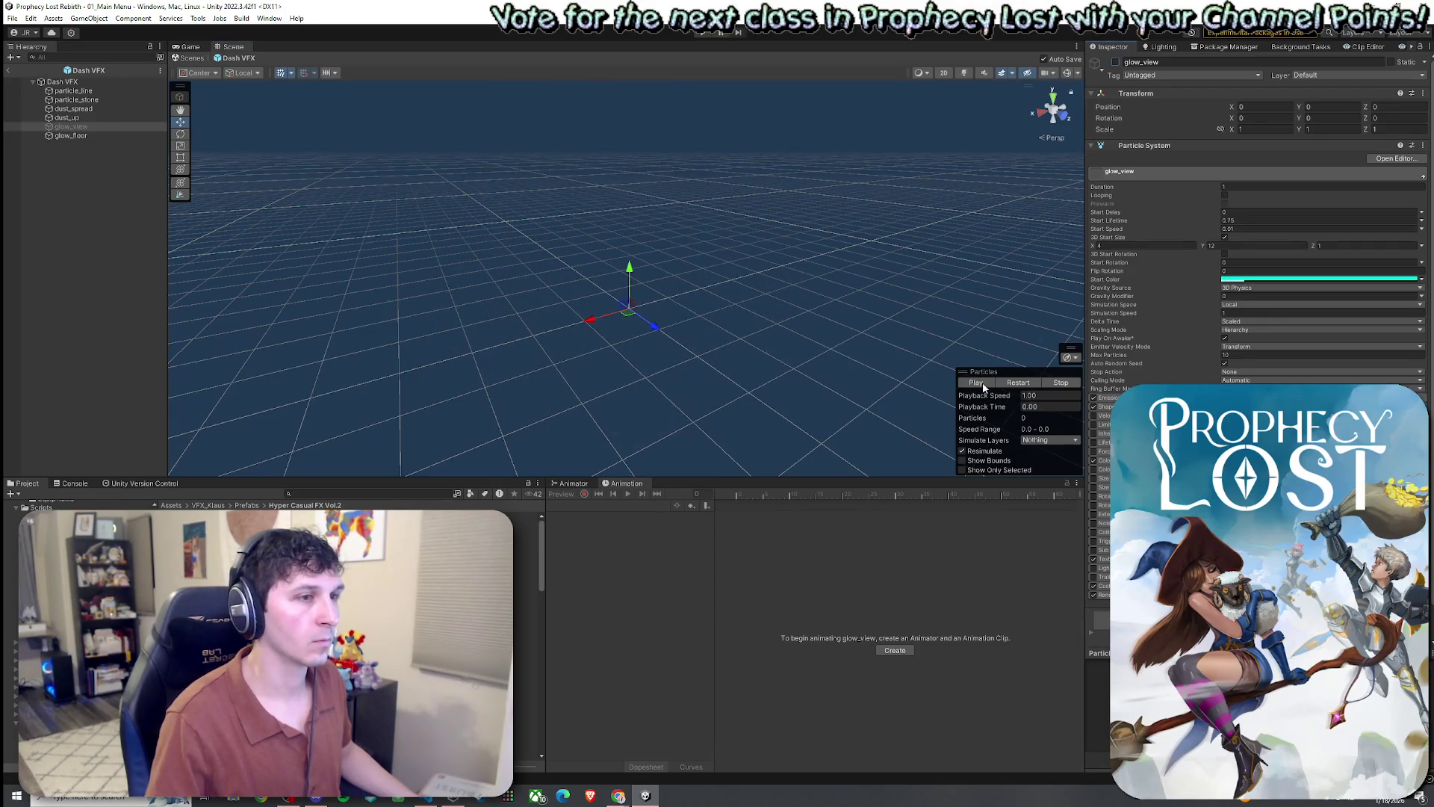
{"action": "left_click", "coordinate": [977, 383]}
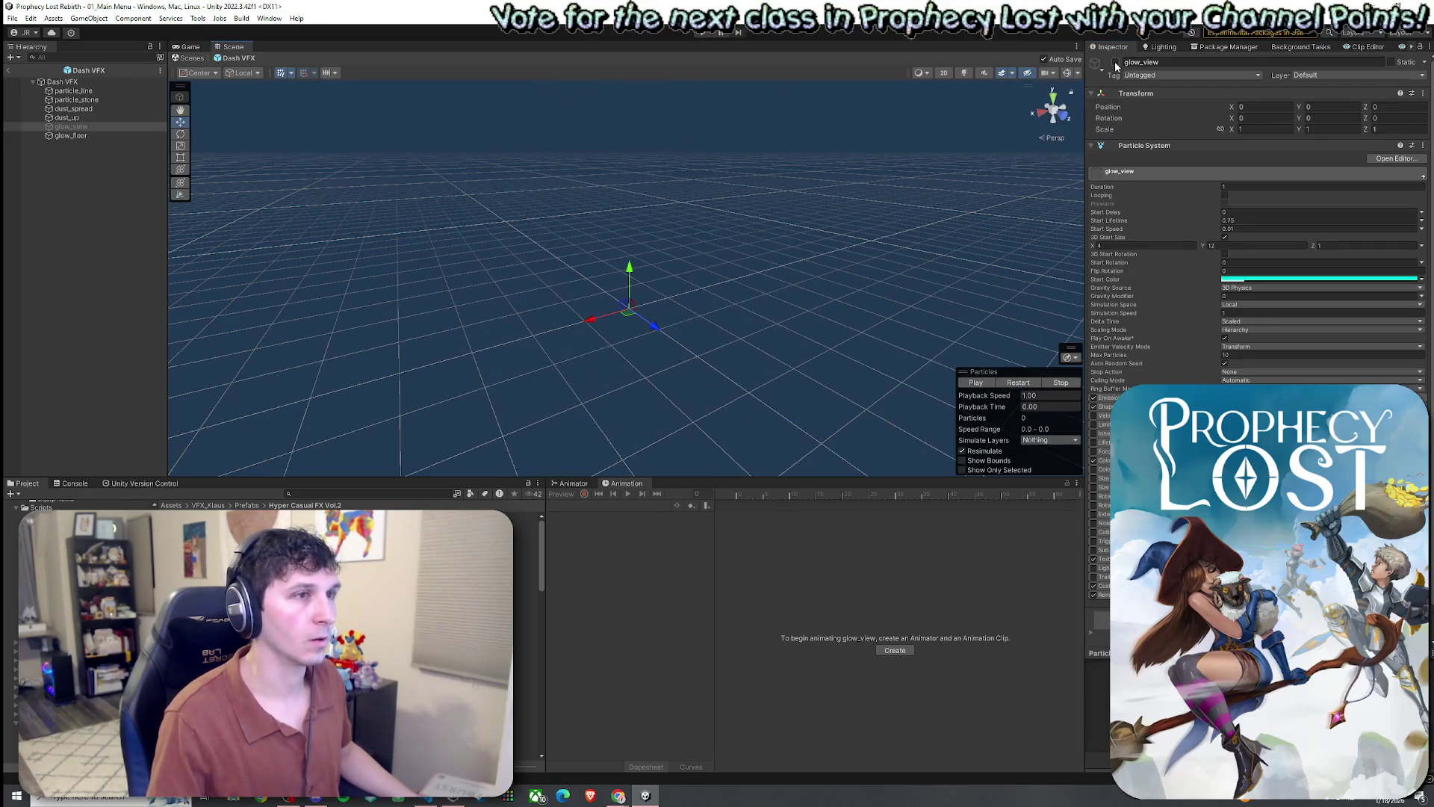
- Preview the dust_spread and dust_up layers, then select particle_stone through glow_floor
{"action": "left_click", "coordinate": [95, 118]}
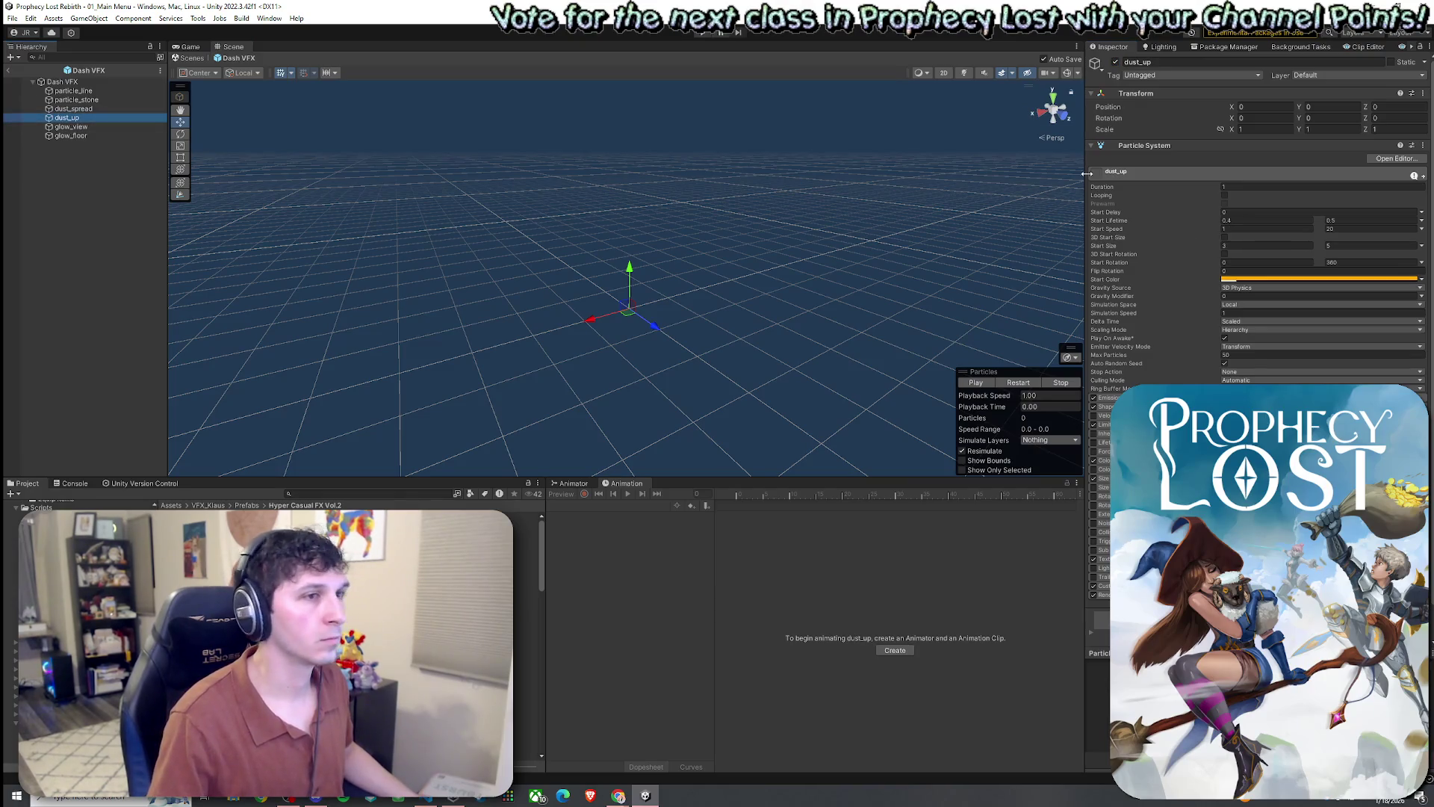
{"action": "left_click", "coordinate": [116, 109]}
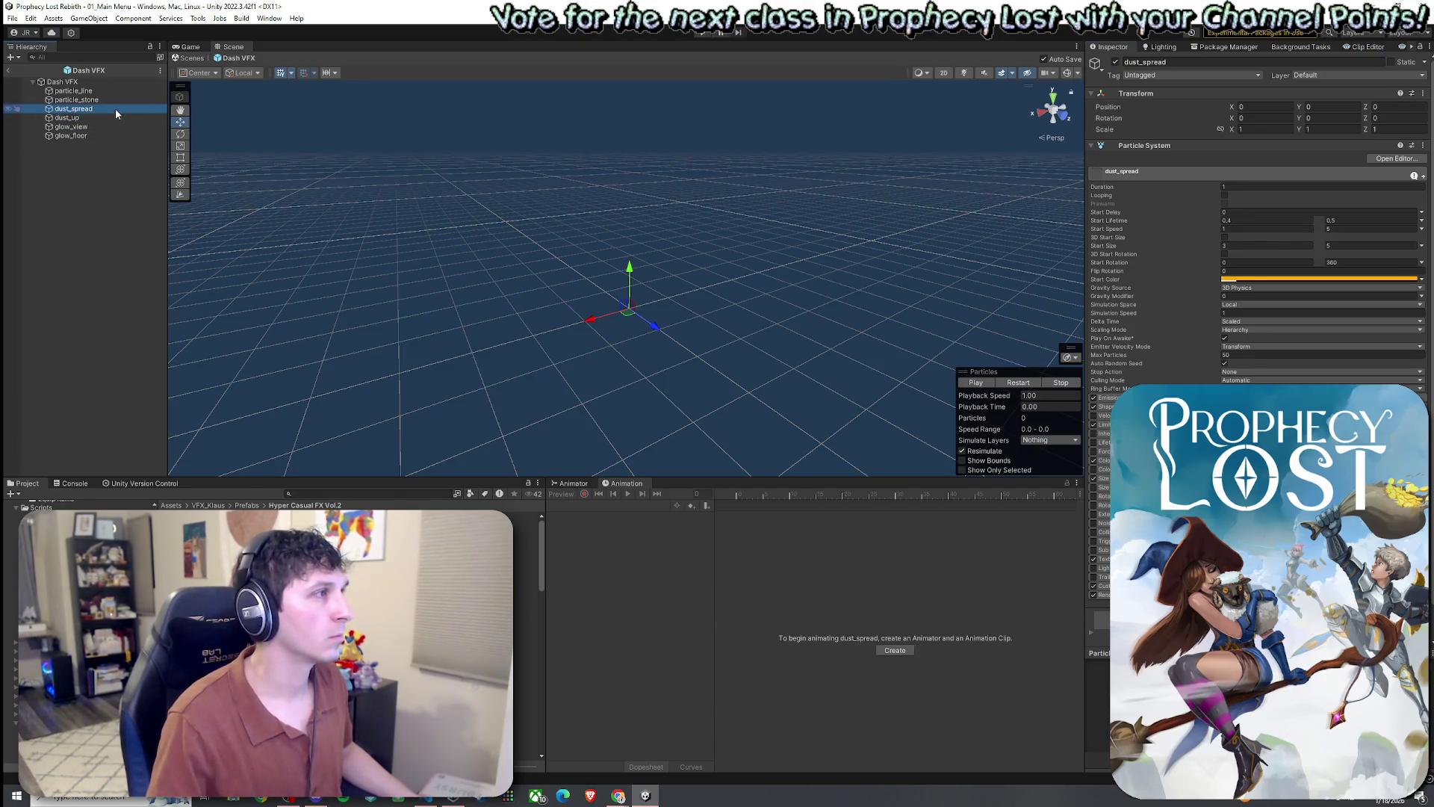
{"action": "left_click", "coordinate": [977, 382]}
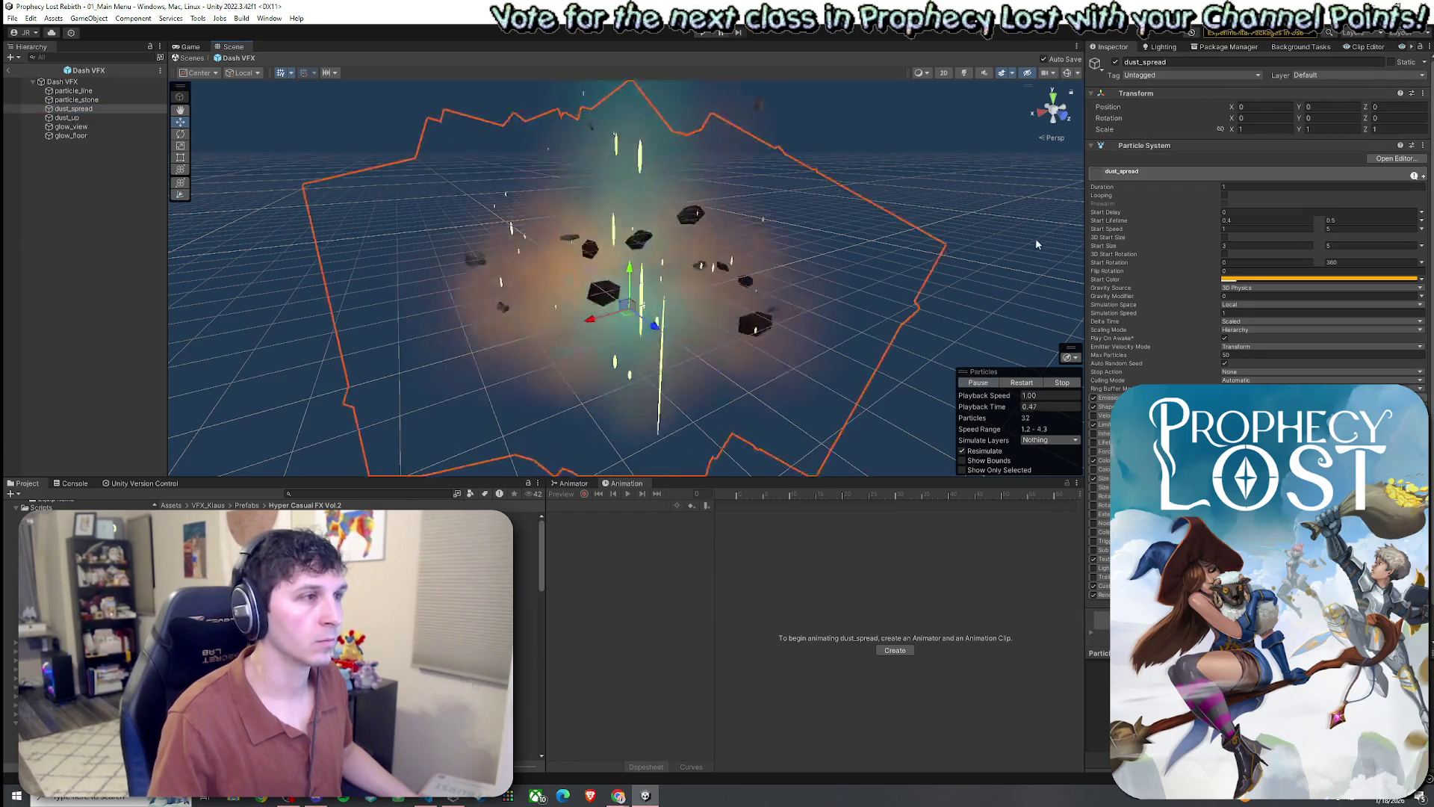
{"action": "left_click", "coordinate": [96, 119]}
{"action": "left_click", "coordinate": [994, 382]}
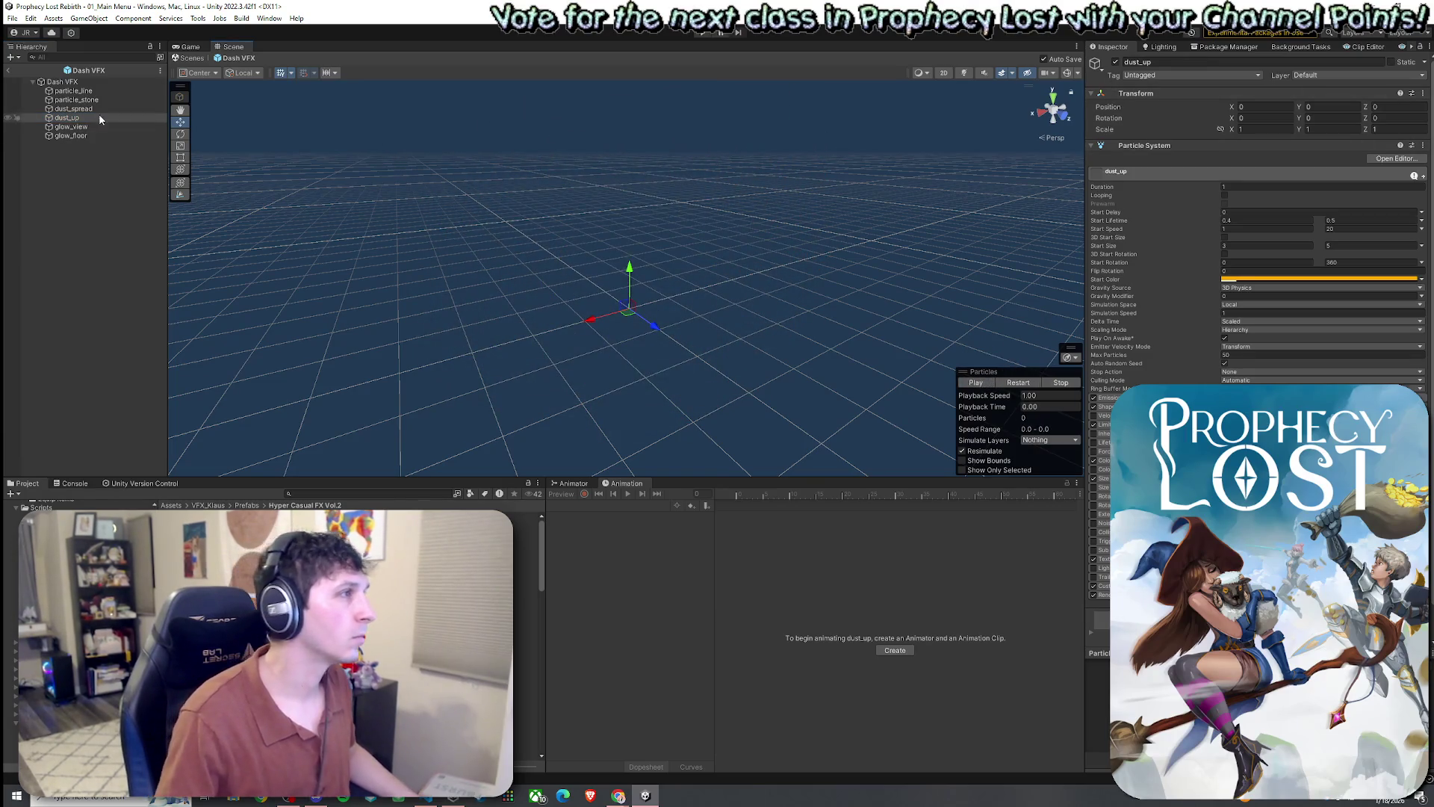
{"action": "left_click", "coordinate": [79, 99]}
- Disable the five layers particle_stone through glow_floor and preview what remains
{"action": "left_click", "coordinate": [75, 136], "text": "shift"}
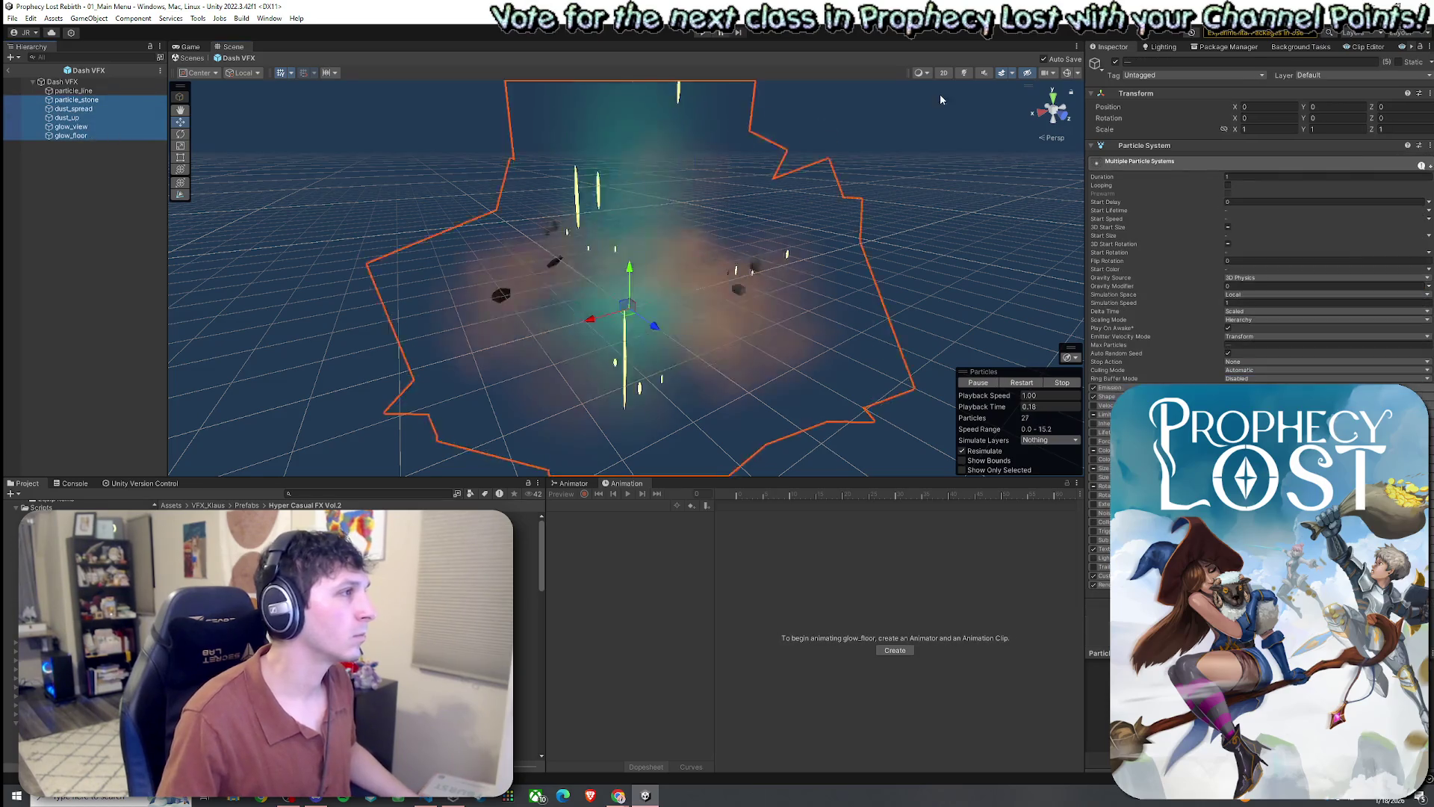
{"action": "left_click", "coordinate": [1117, 62]}
{"action": "left_click", "coordinate": [1012, 383]}
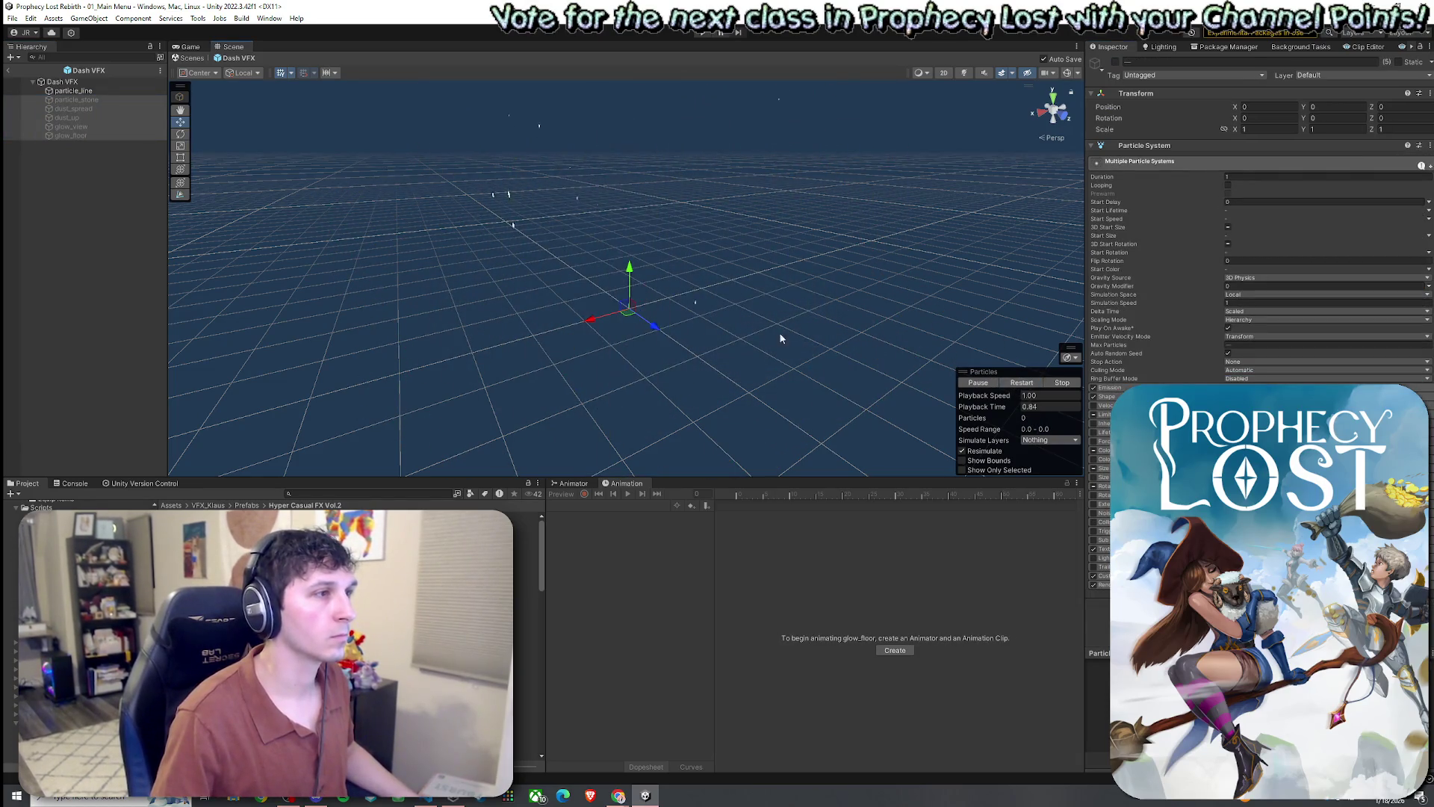
{"action": "left_click", "coordinate": [1019, 382]}
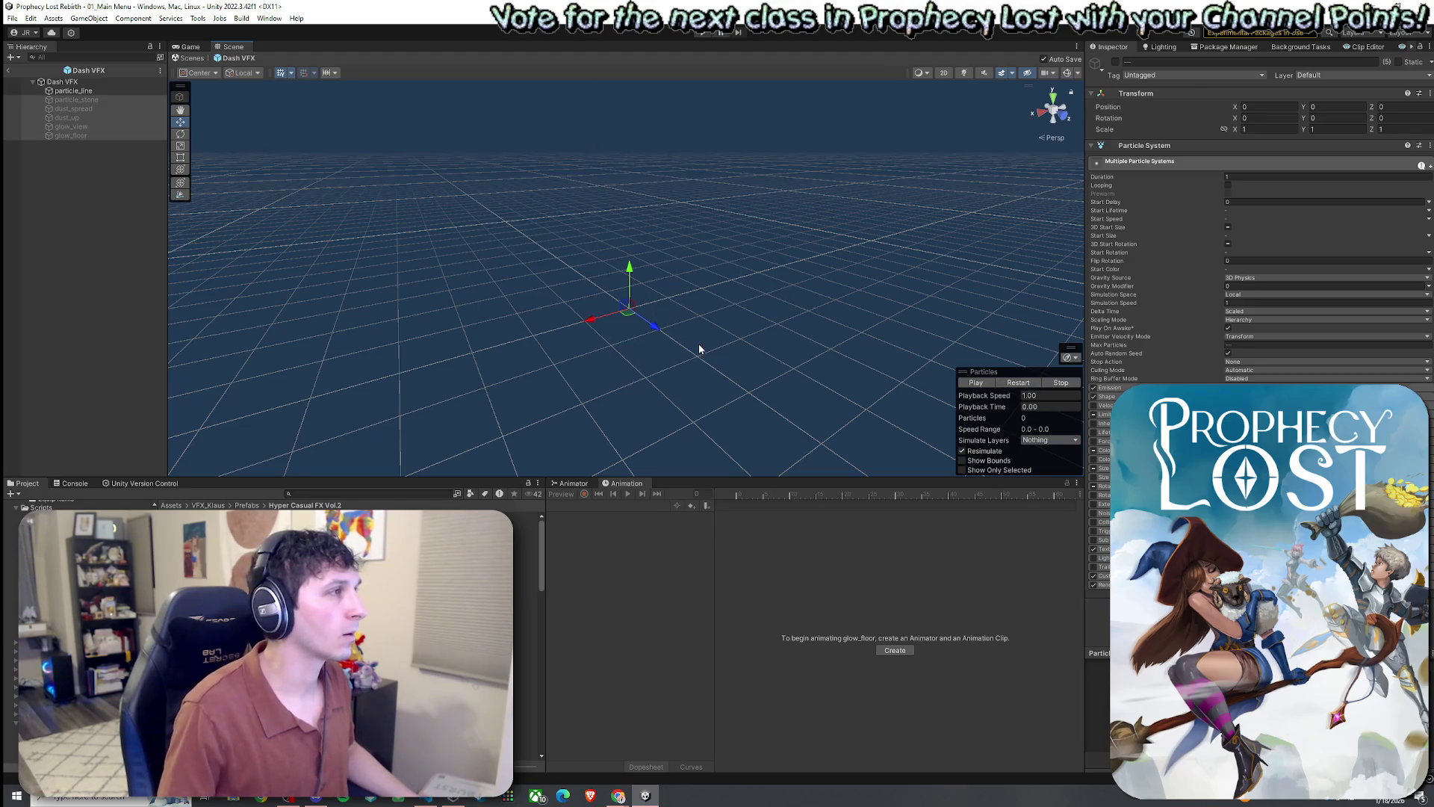
- Preview the glow_floor and glow_view layers individually
{"action": "left_click", "coordinate": [100, 138]}
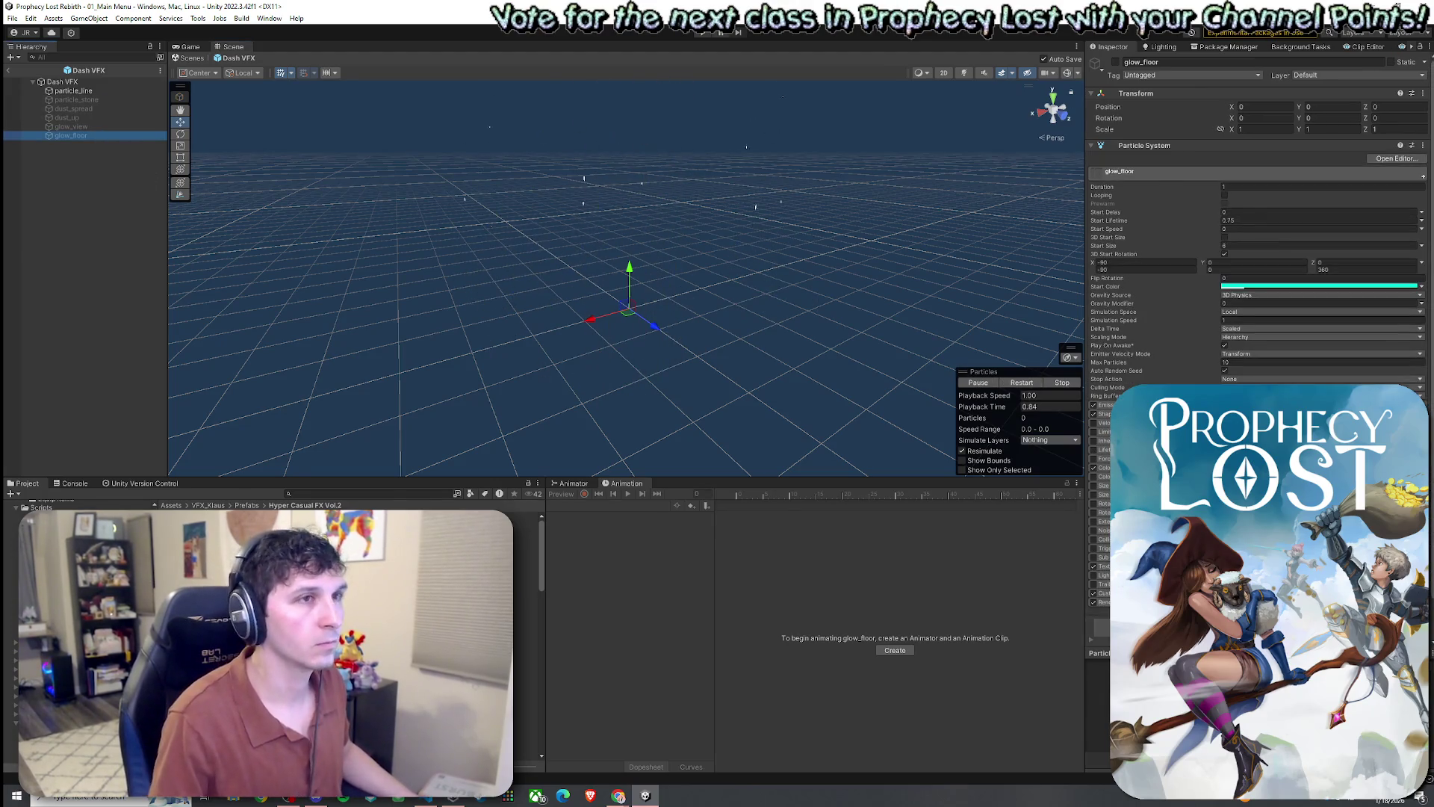
{"action": "left_click", "coordinate": [1025, 385]}
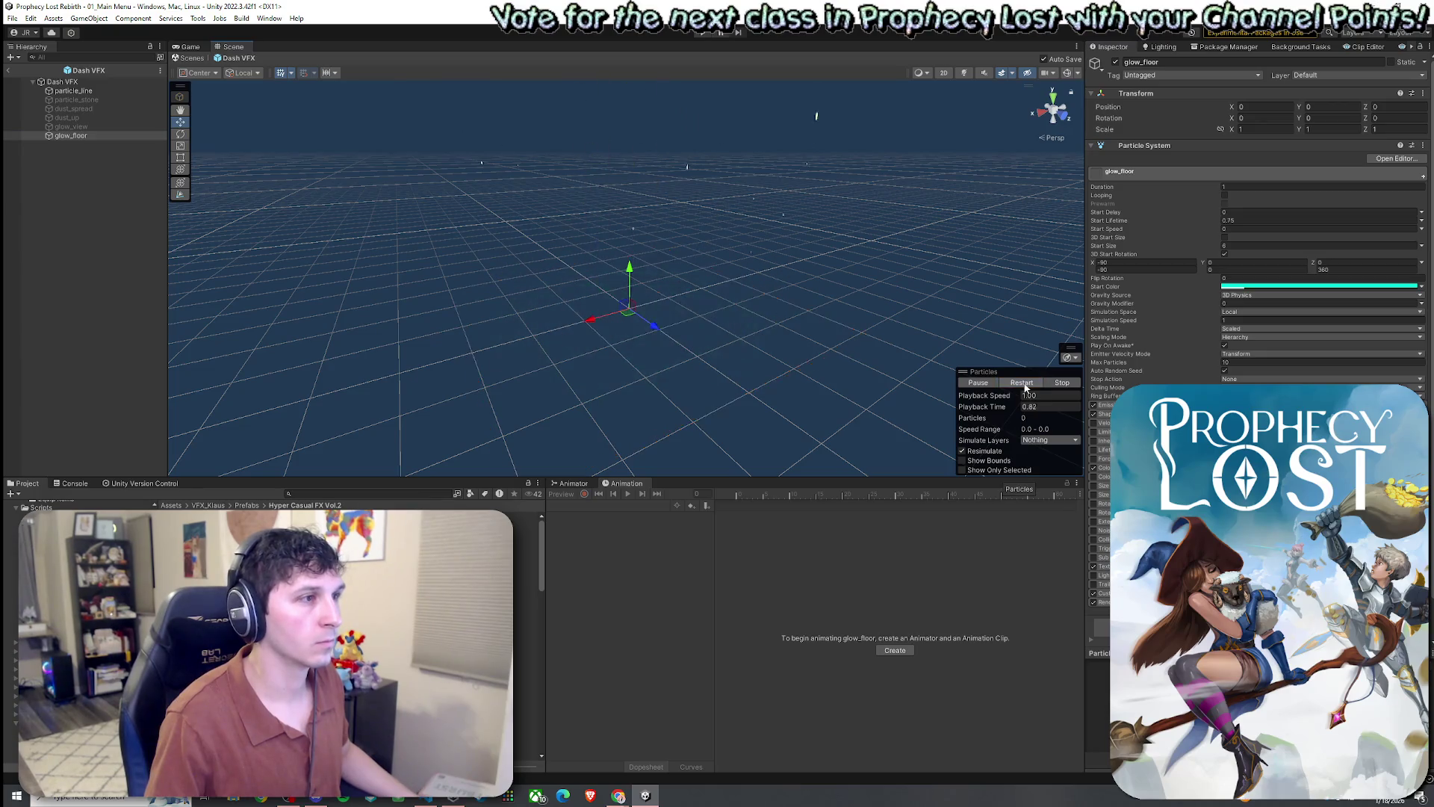
{"action": "left_click", "coordinate": [1025, 385]}
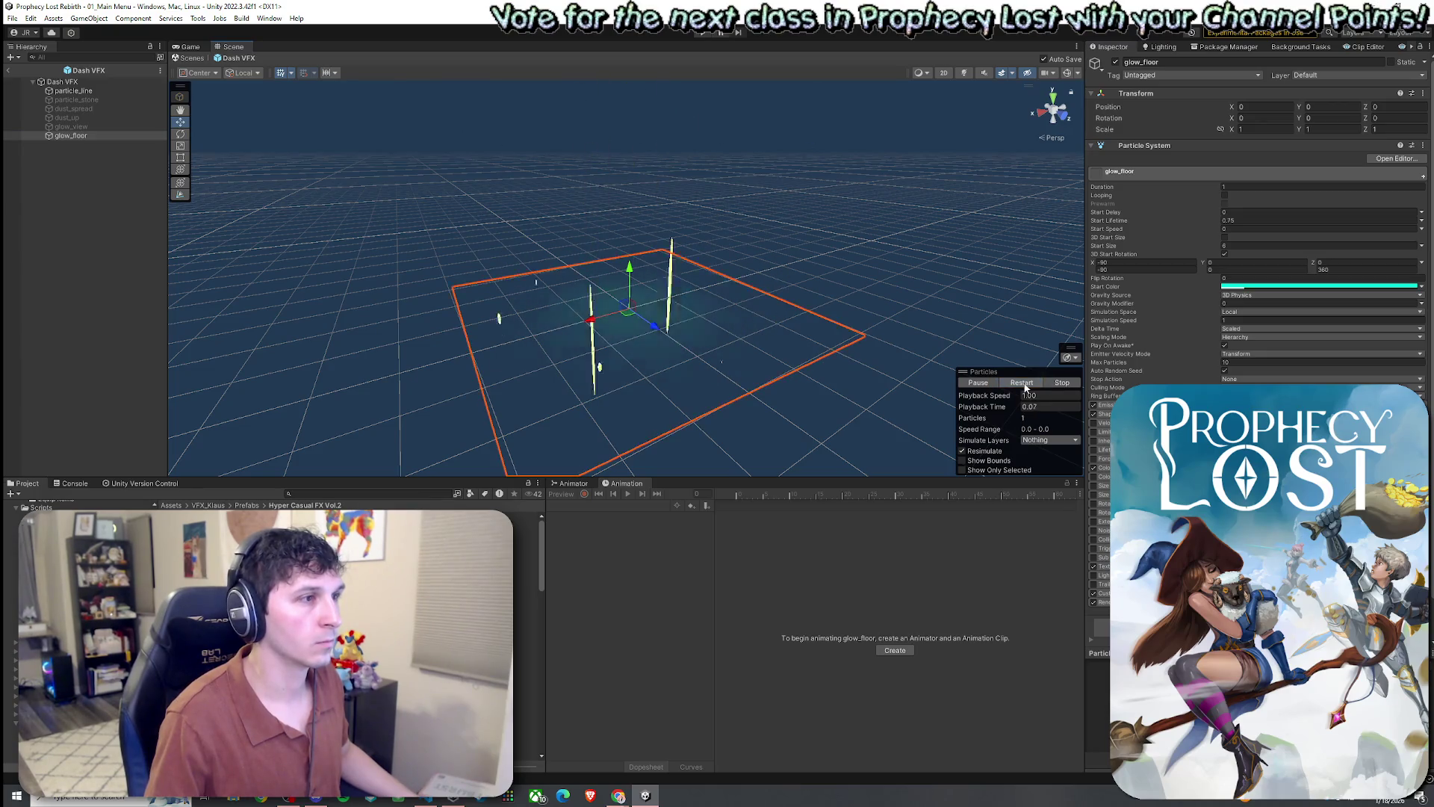
{"action": "left_click", "coordinate": [122, 127]}
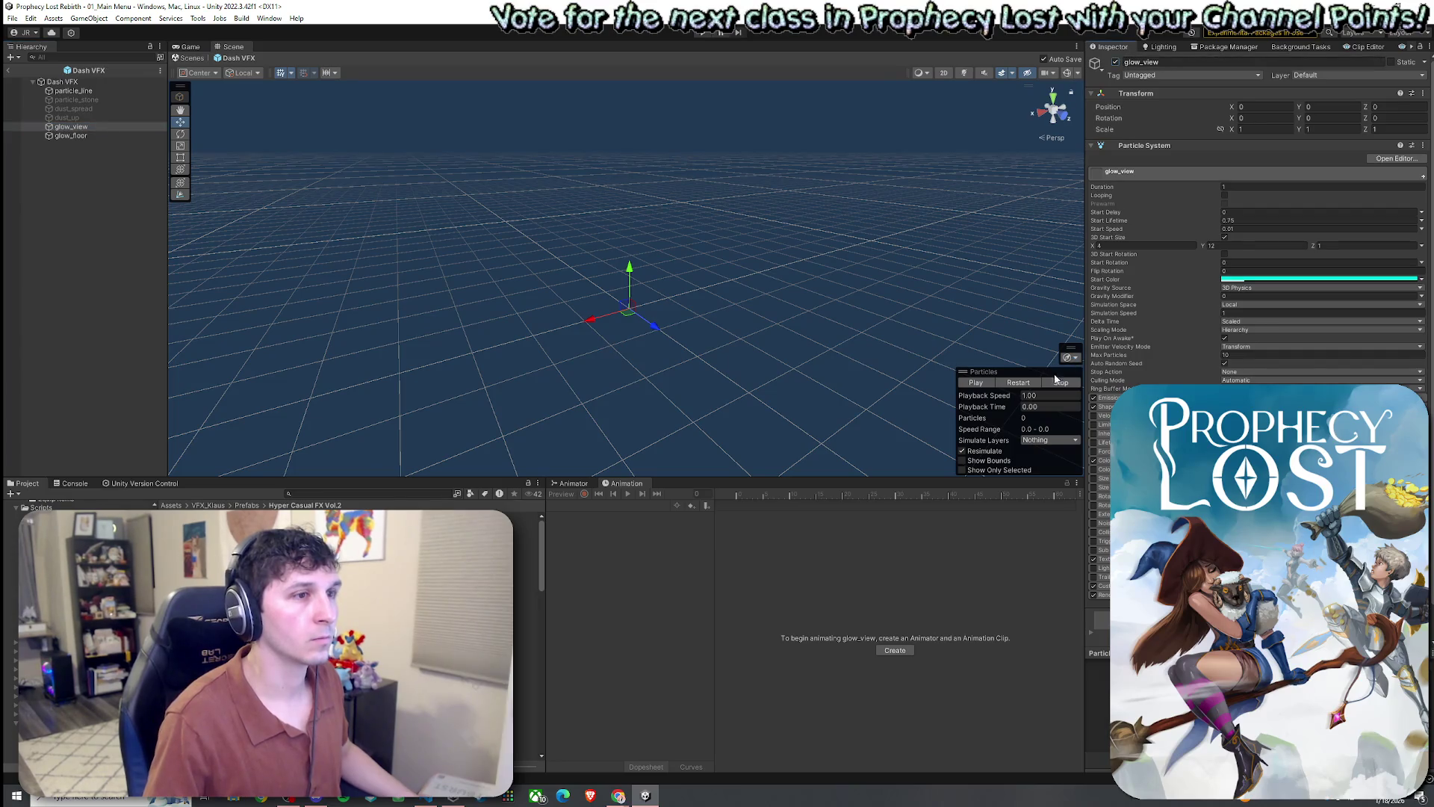
{"action": "left_click", "coordinate": [1016, 384]}
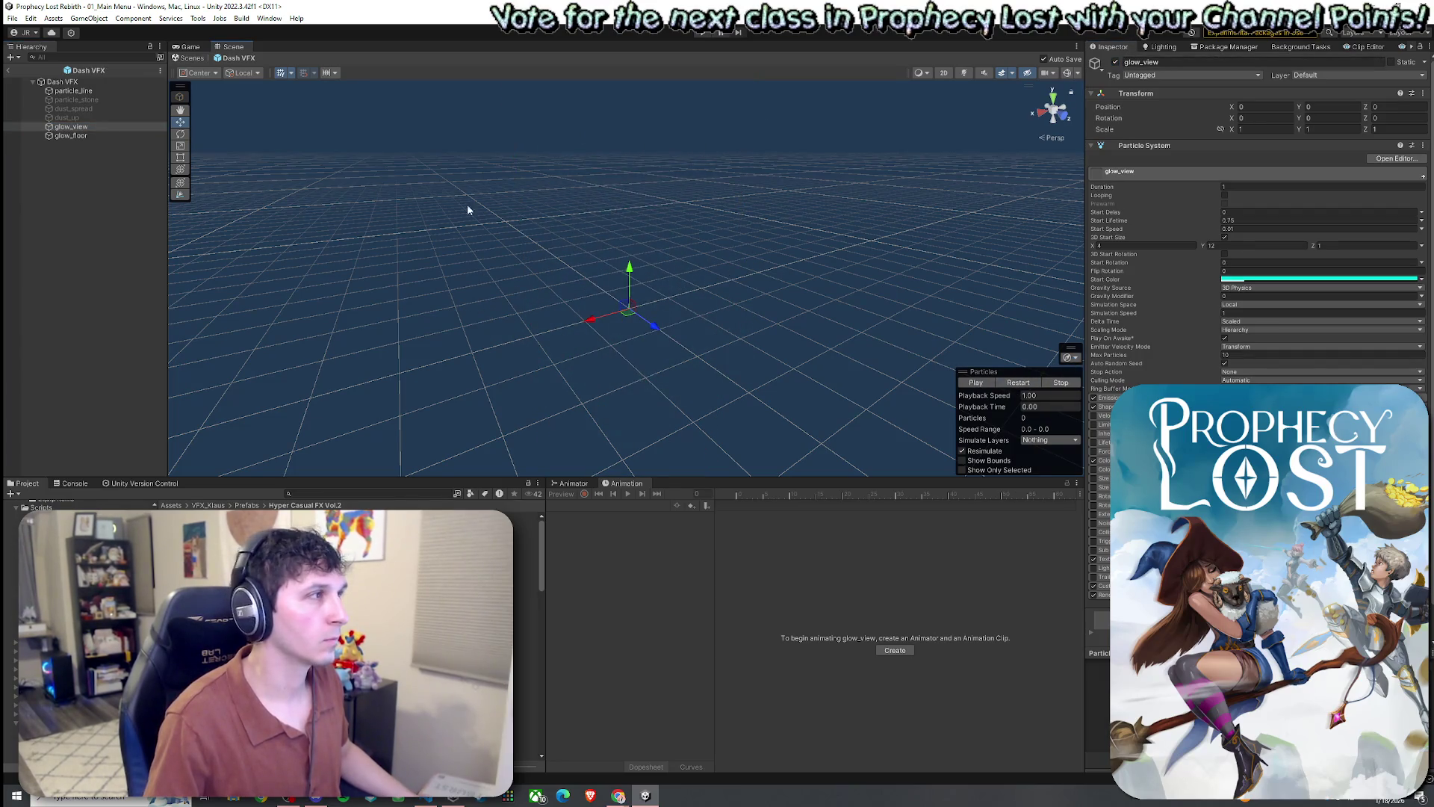
- Toggle glow_floor off and back on, replaying the effect each time
{"action": "left_click", "coordinate": [68, 136]}
{"action": "left_click", "coordinate": [1115, 63]}
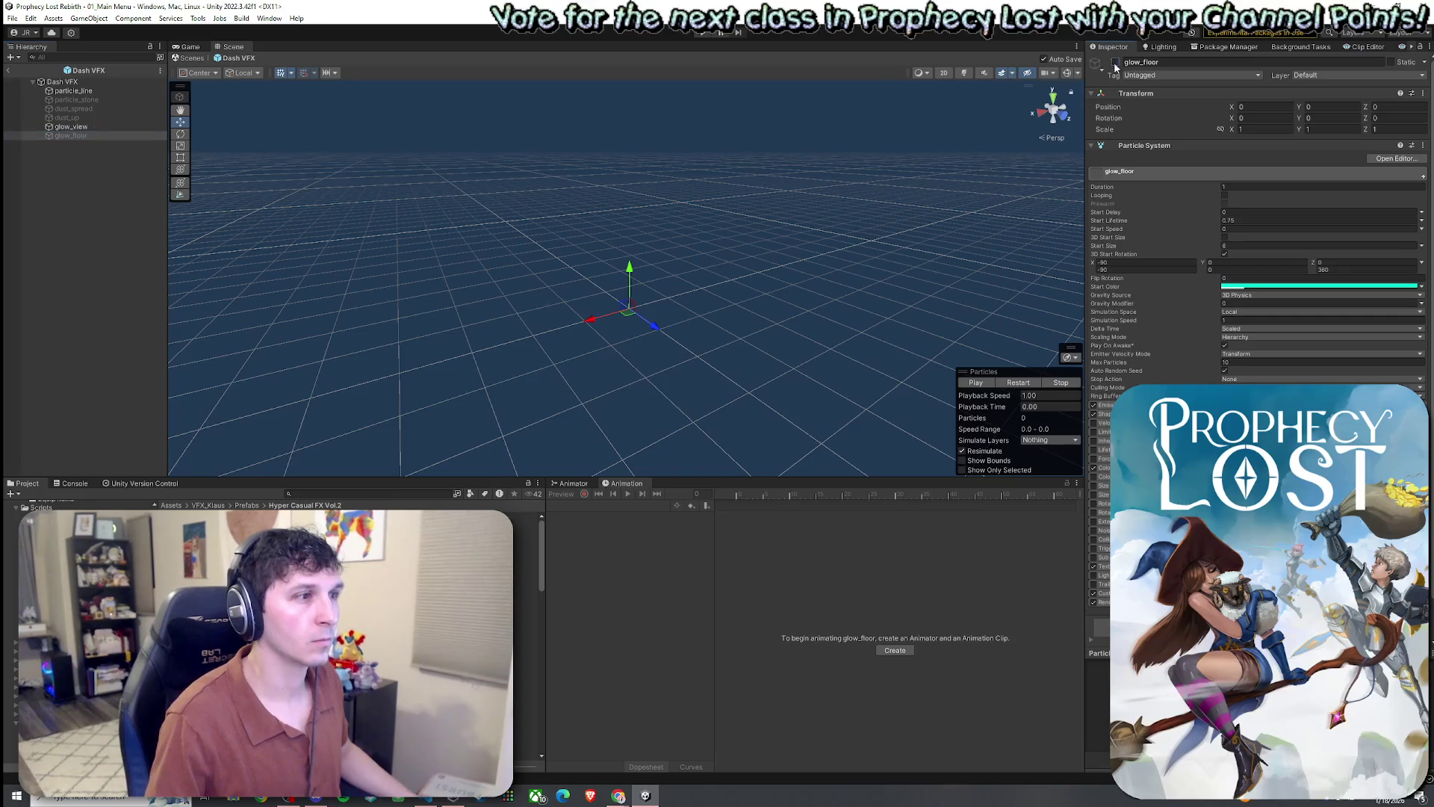
{"action": "left_click", "coordinate": [1018, 382]}
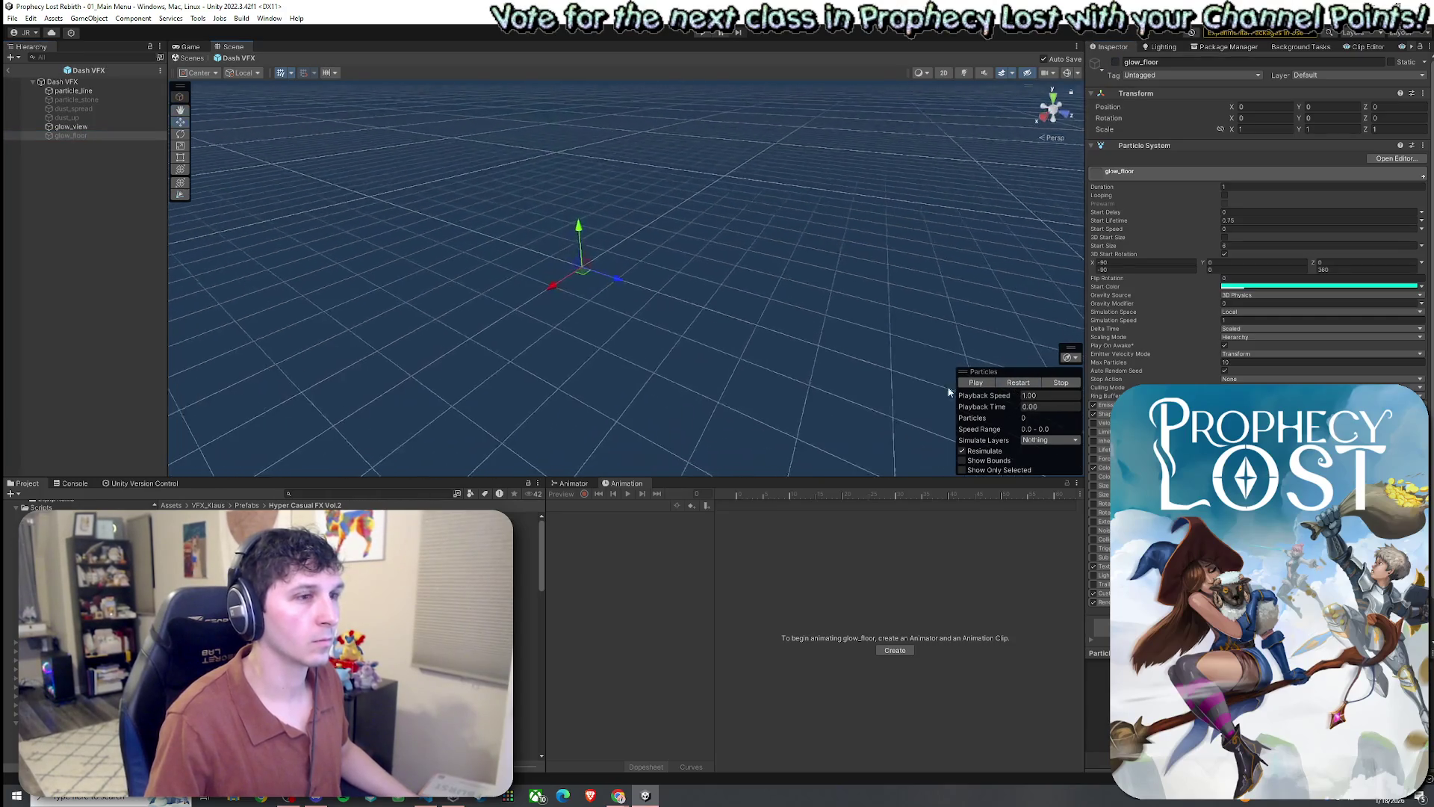
{"action": "left_click", "coordinate": [1032, 384]}
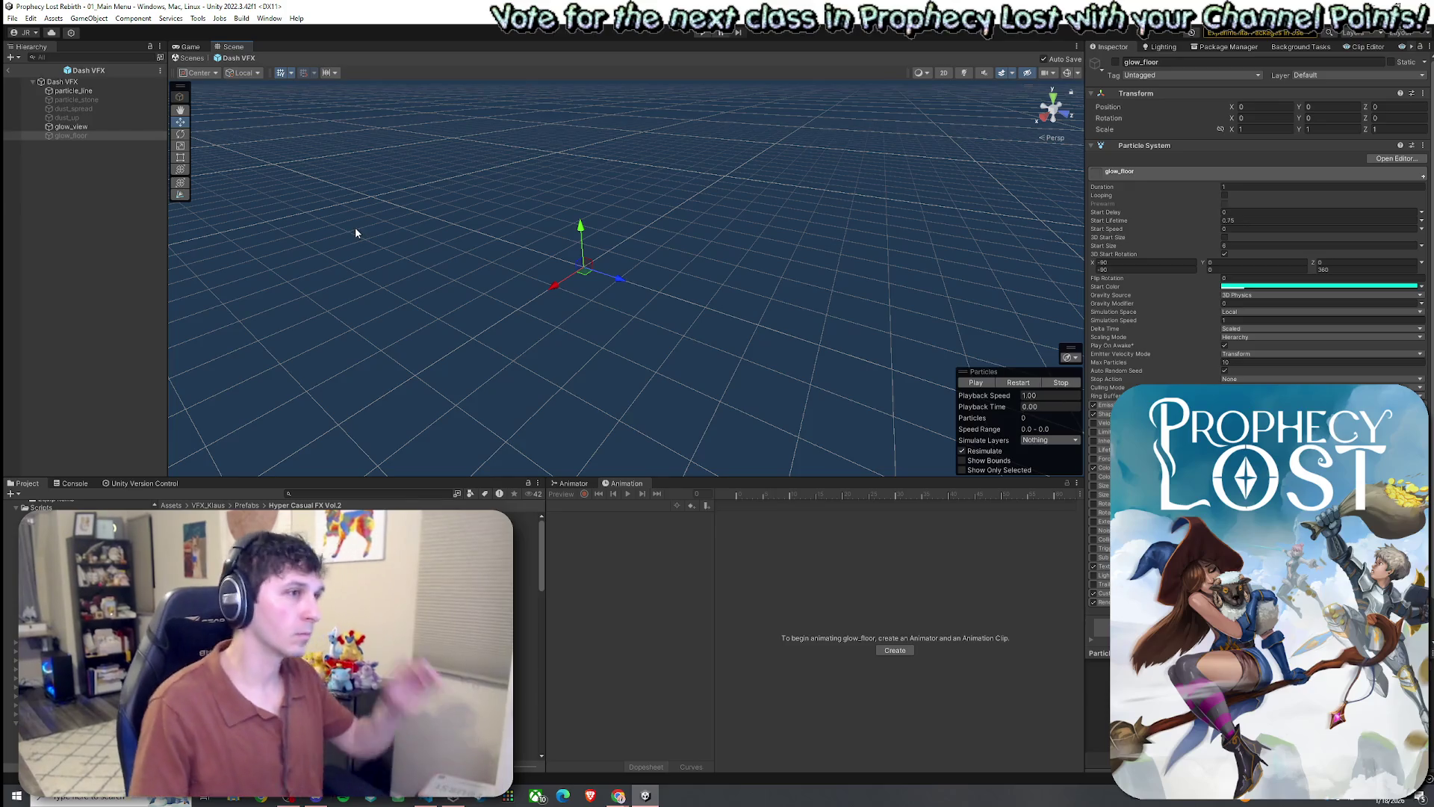
{"action": "left_click", "coordinate": [1116, 62]}
{"action": "left_click", "coordinate": [1014, 384]}
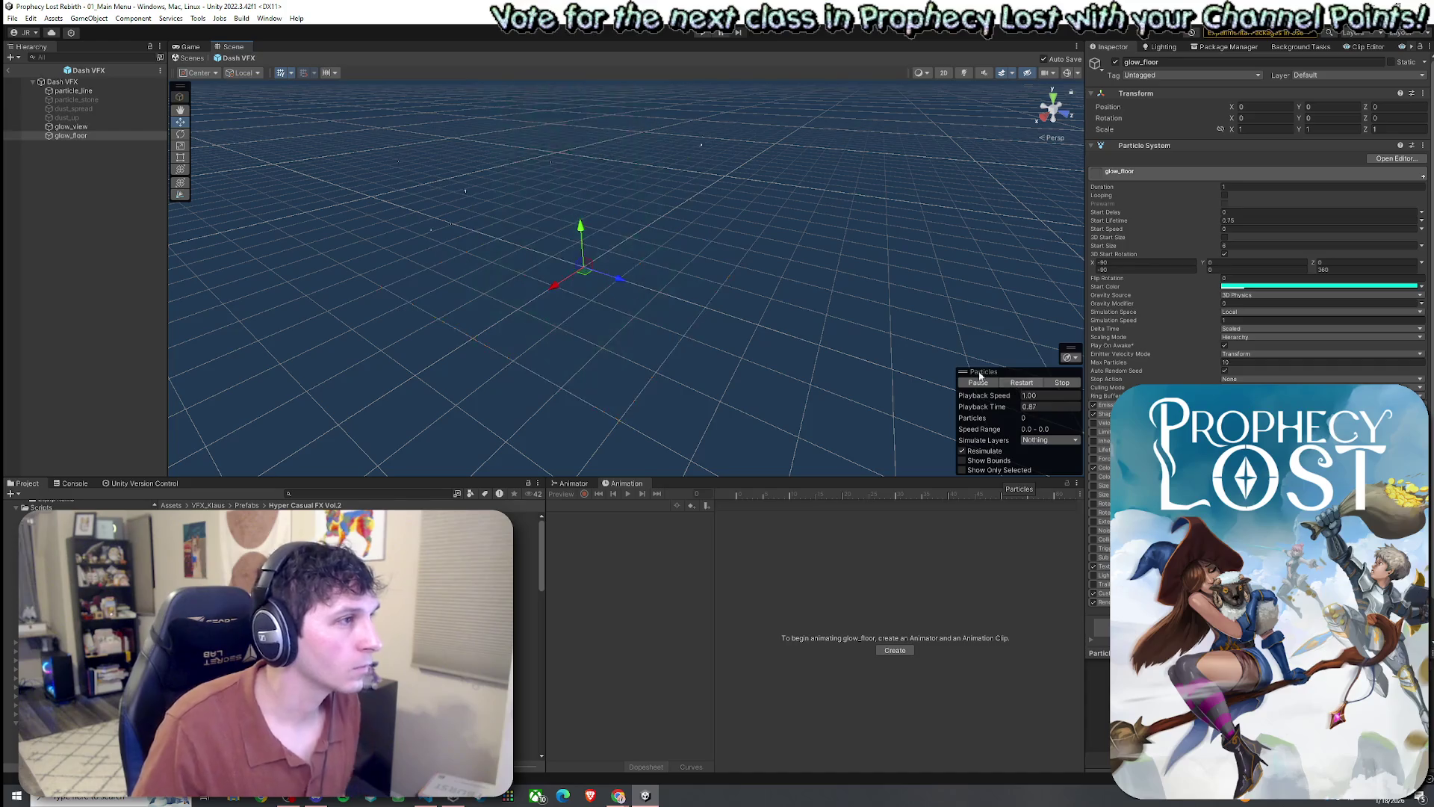
- Preview dust_up, then select glow_view, glow_floor and particle_line together
{"action": "left_click", "coordinate": [103, 118]}
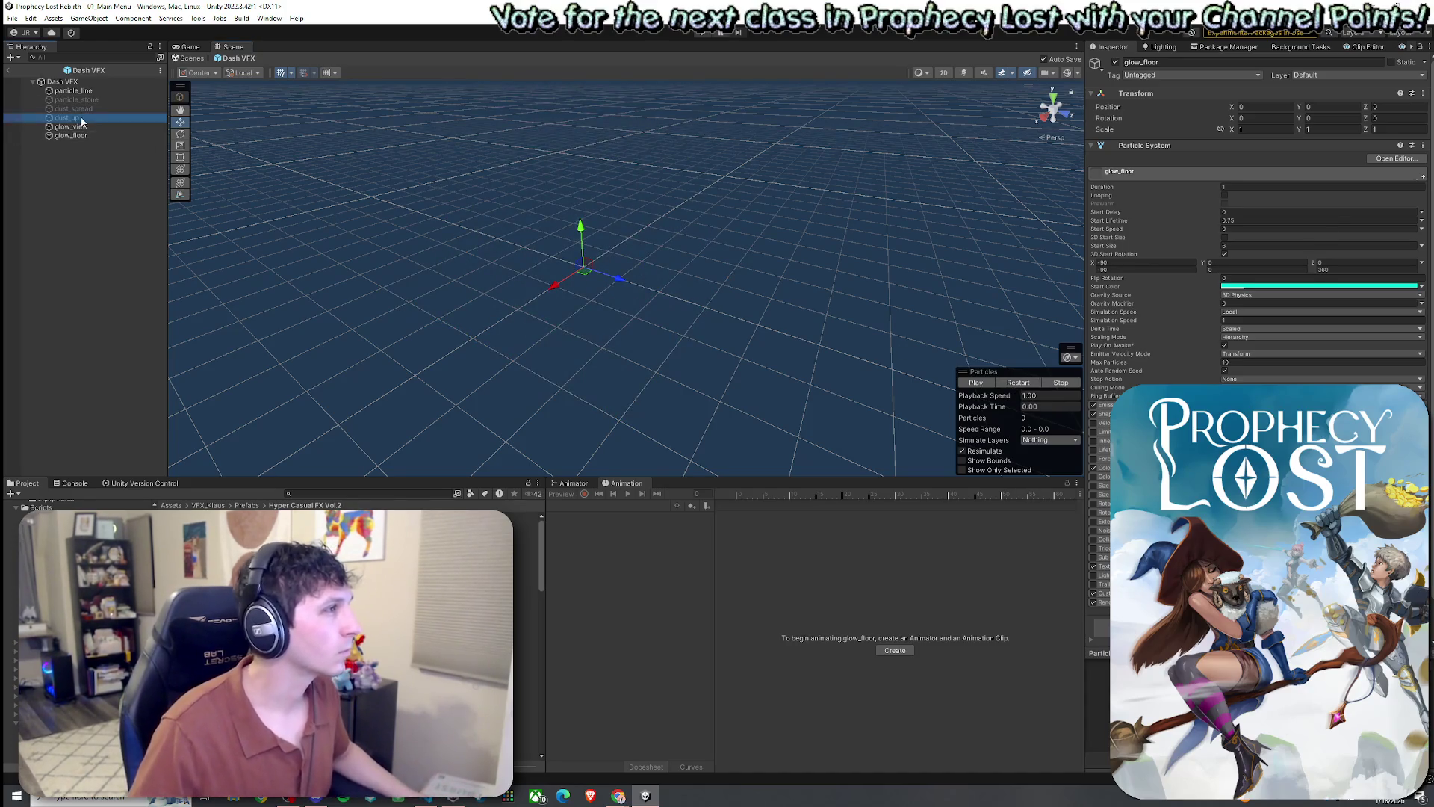
{"action": "left_click", "coordinate": [1016, 384]}
{"action": "left_click", "coordinate": [1017, 384]}
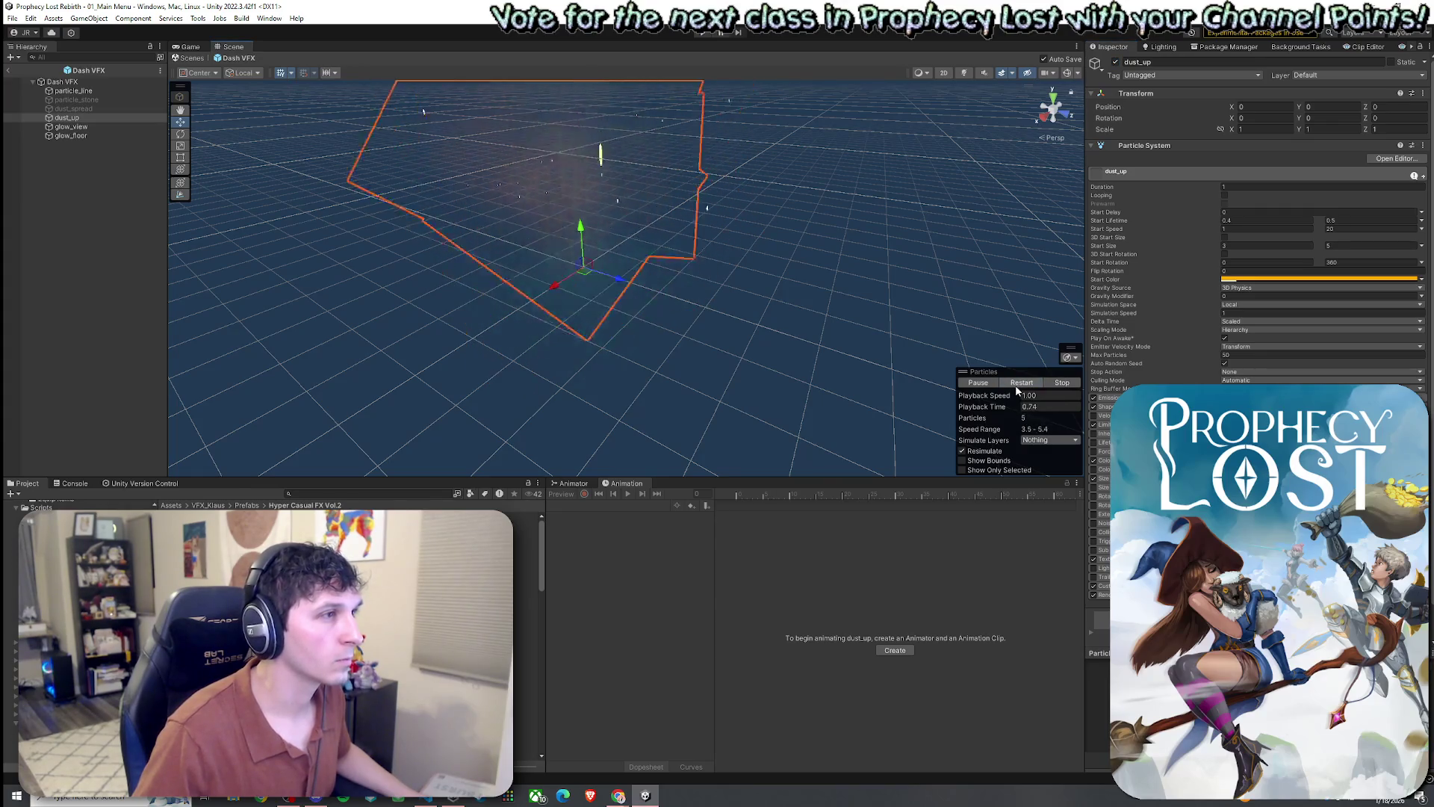
{"action": "left_click", "coordinate": [1016, 384]}
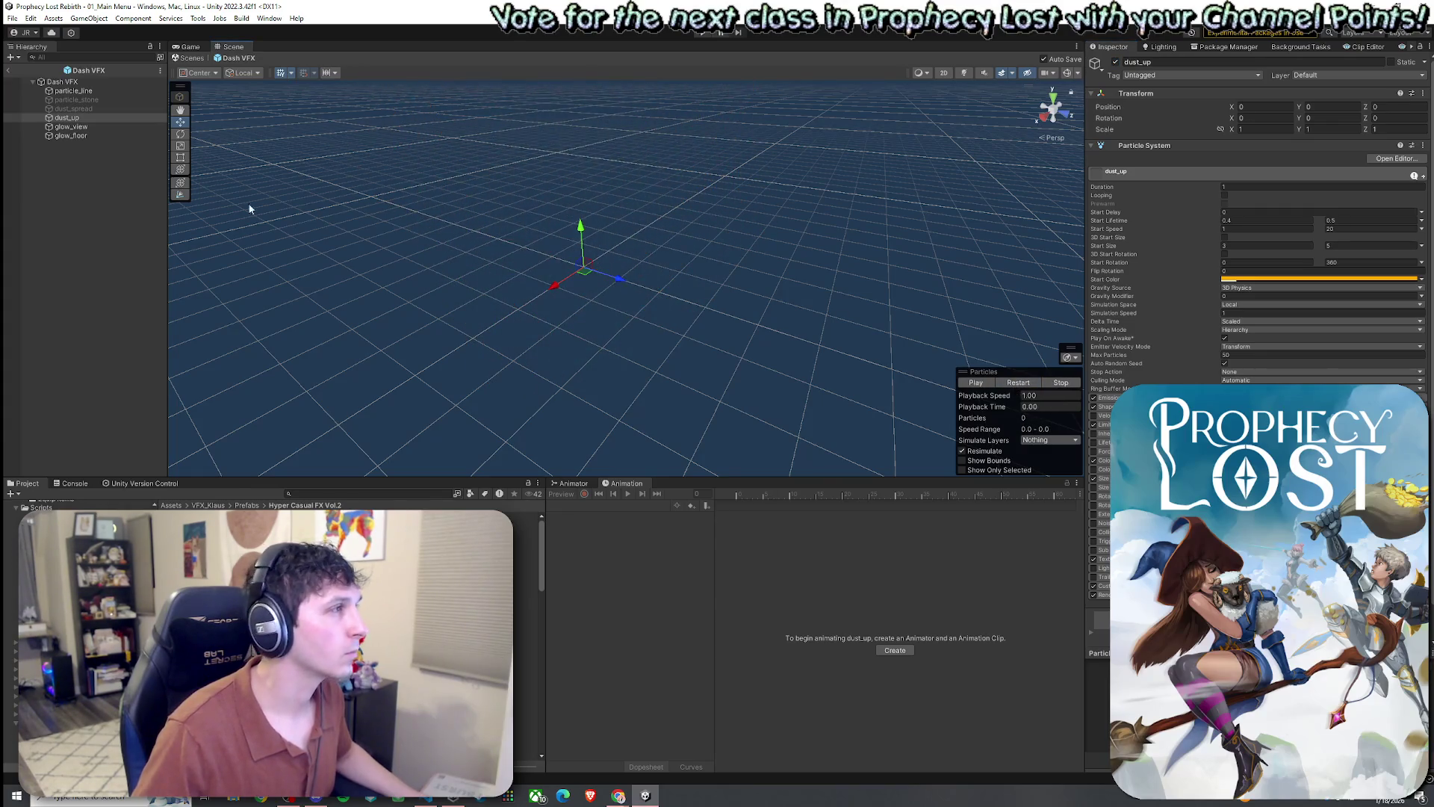
{"action": "left_click", "coordinate": [71, 126]}
{"action": "left_click", "coordinate": [88, 138], "text": "ctrl"}
- Rotate particle_line, glow_view and glow_floor to 90° on Z and replay the combined effect
{"action": "left_click", "coordinate": [96, 93], "text": "ctrl"}
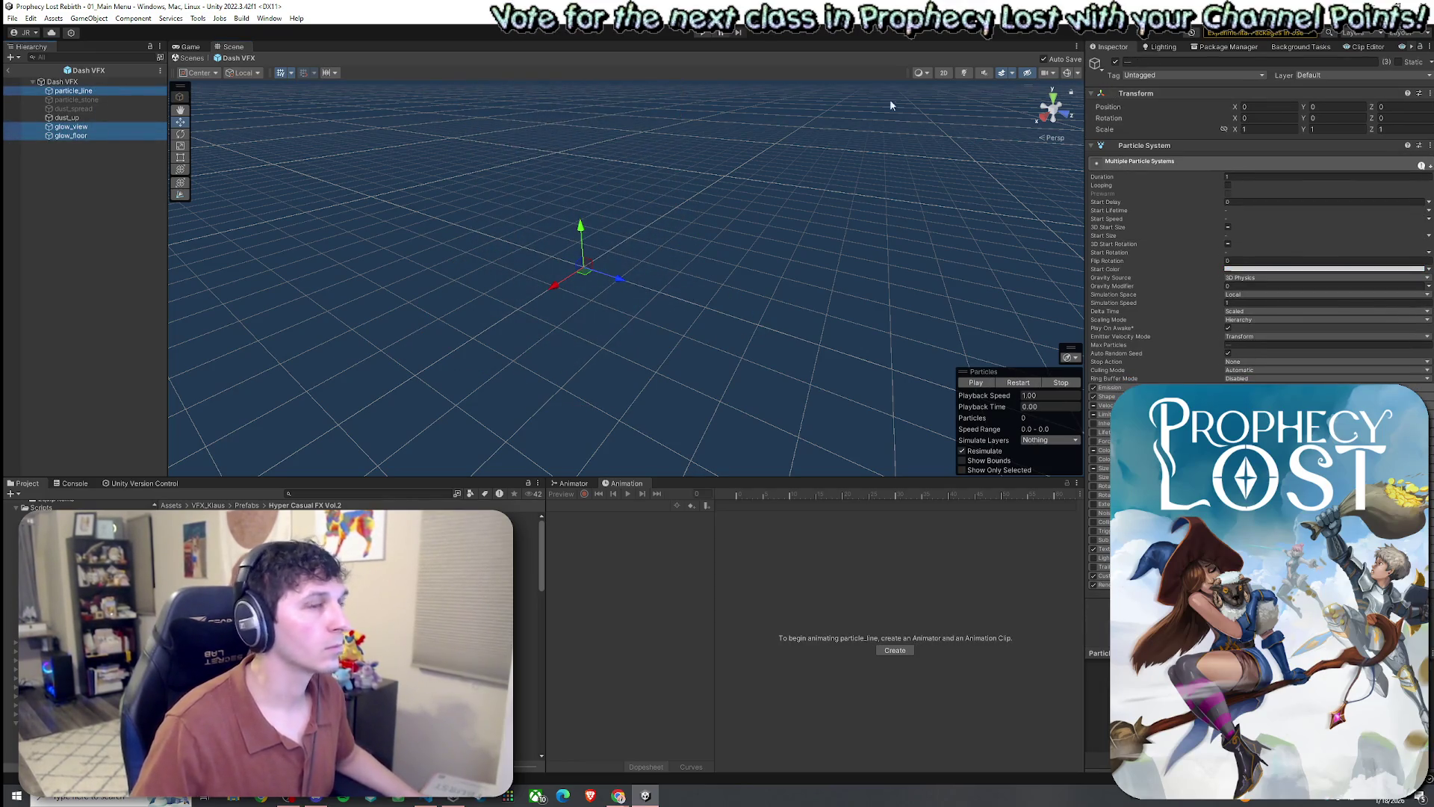
{"action": "left_click", "coordinate": [1246, 130]}
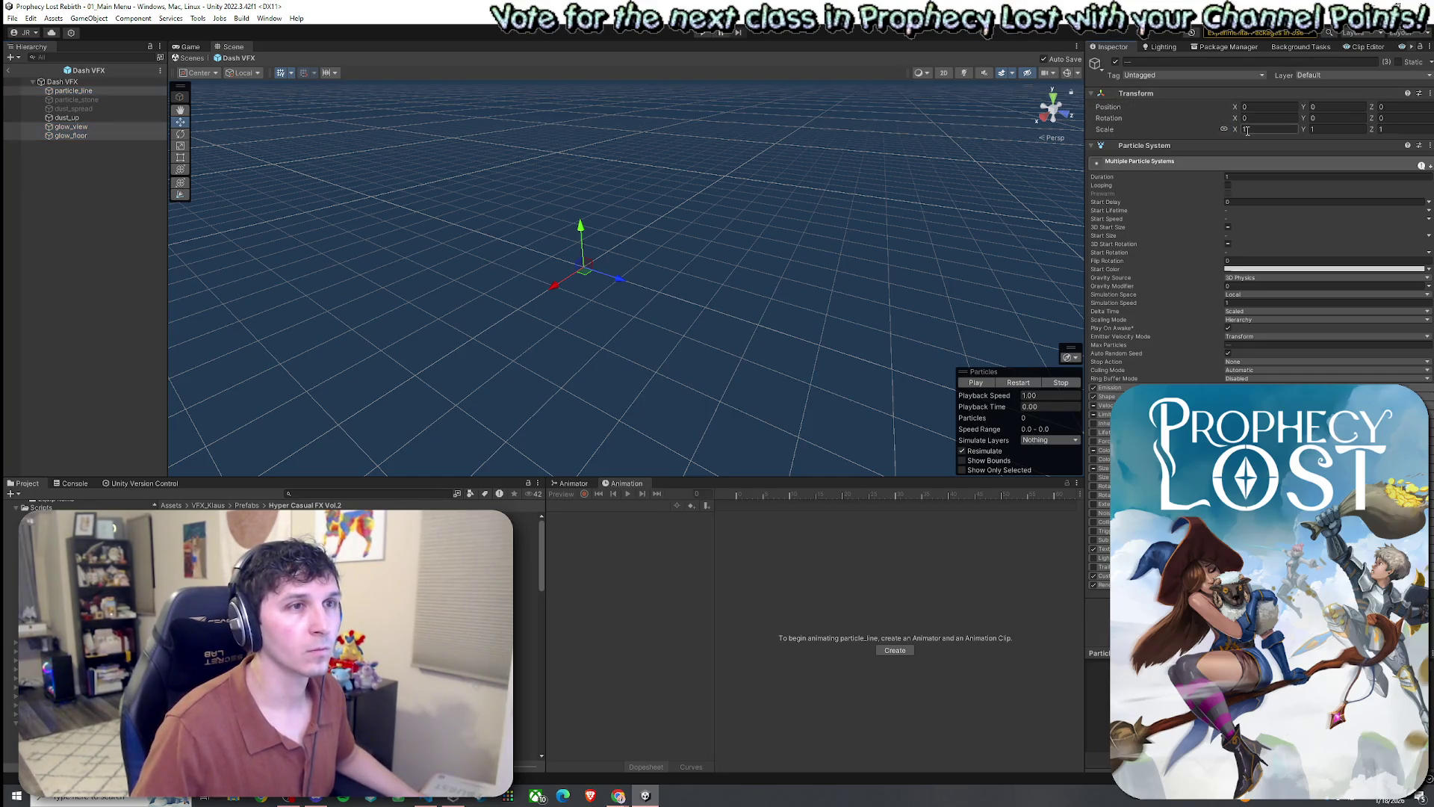
{"action": "mouse_move", "coordinate": [898, 210]}
{"action": "left_mouse_down"}
{"action": "mouse_move", "coordinate": [793, 176]}
{"action": "mouse_move", "coordinate": [844, 172]}
{"action": "left_mouse_up"}
{"action": "left_click", "coordinate": [1322, 119]}
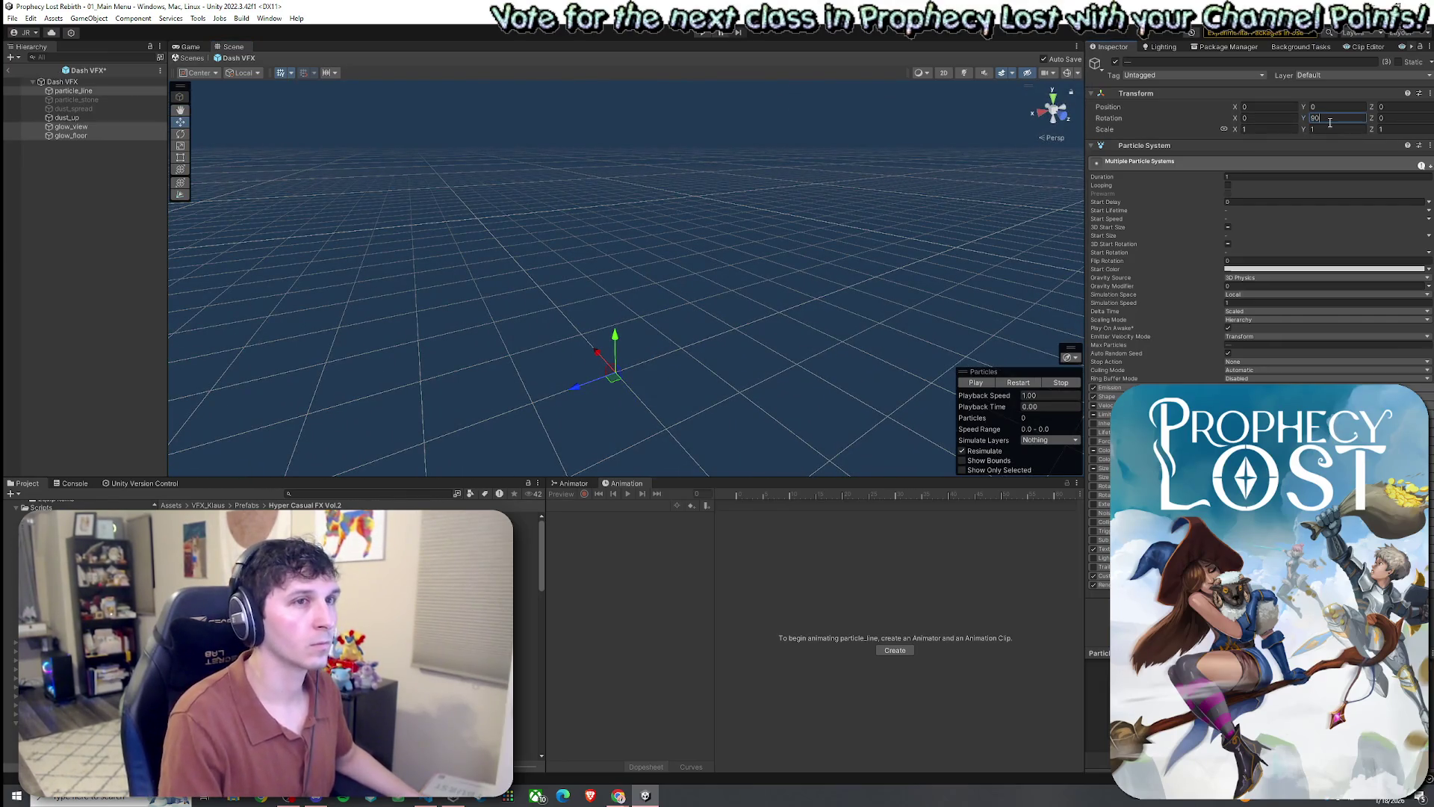
{"action": "left_click", "coordinate": [1018, 383]}
{"action": "key", "text": "e"}
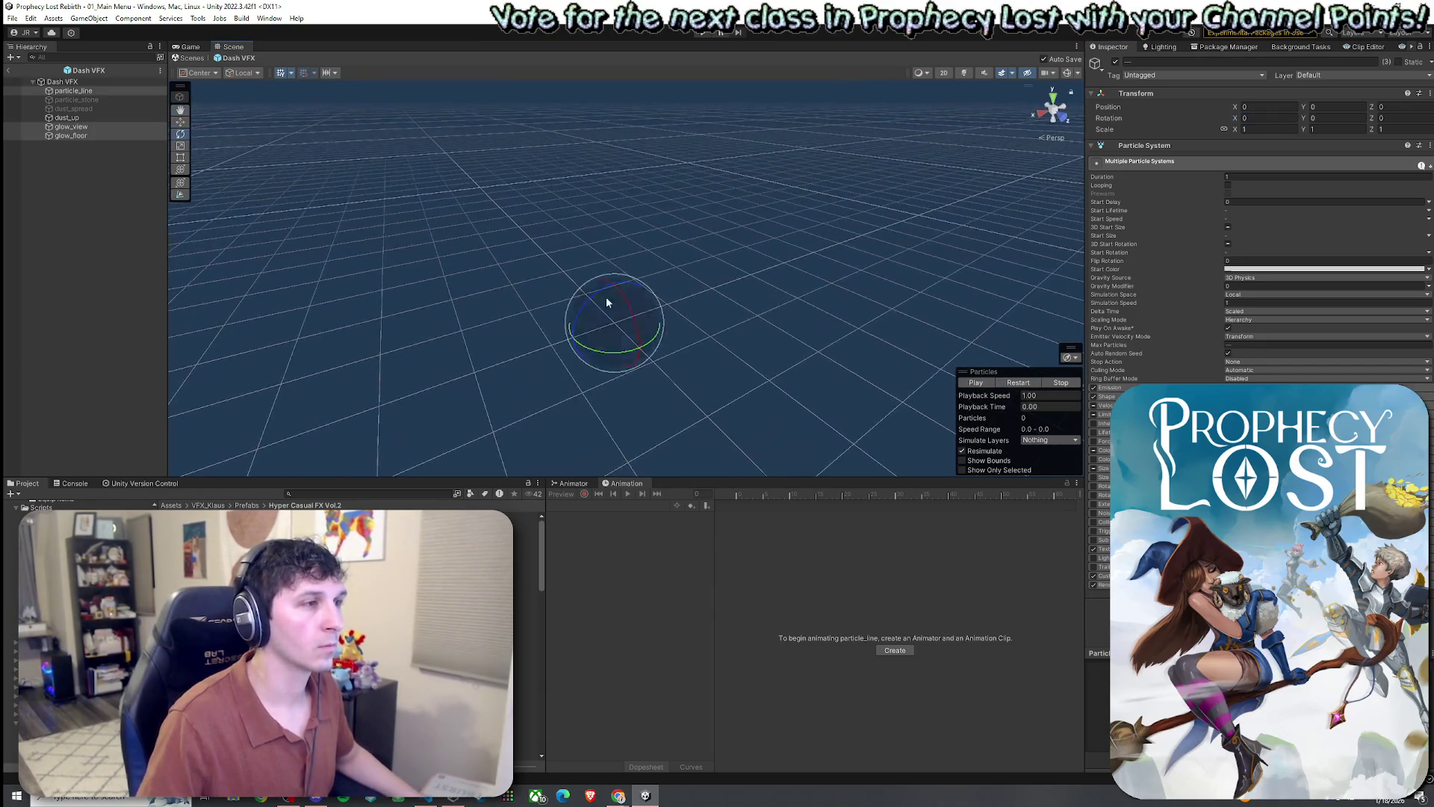
{"action": "left_click_drag", "start_coordinate": [584, 311], "coordinate": [642, 280]}
{"action": "type", "text": "90"}
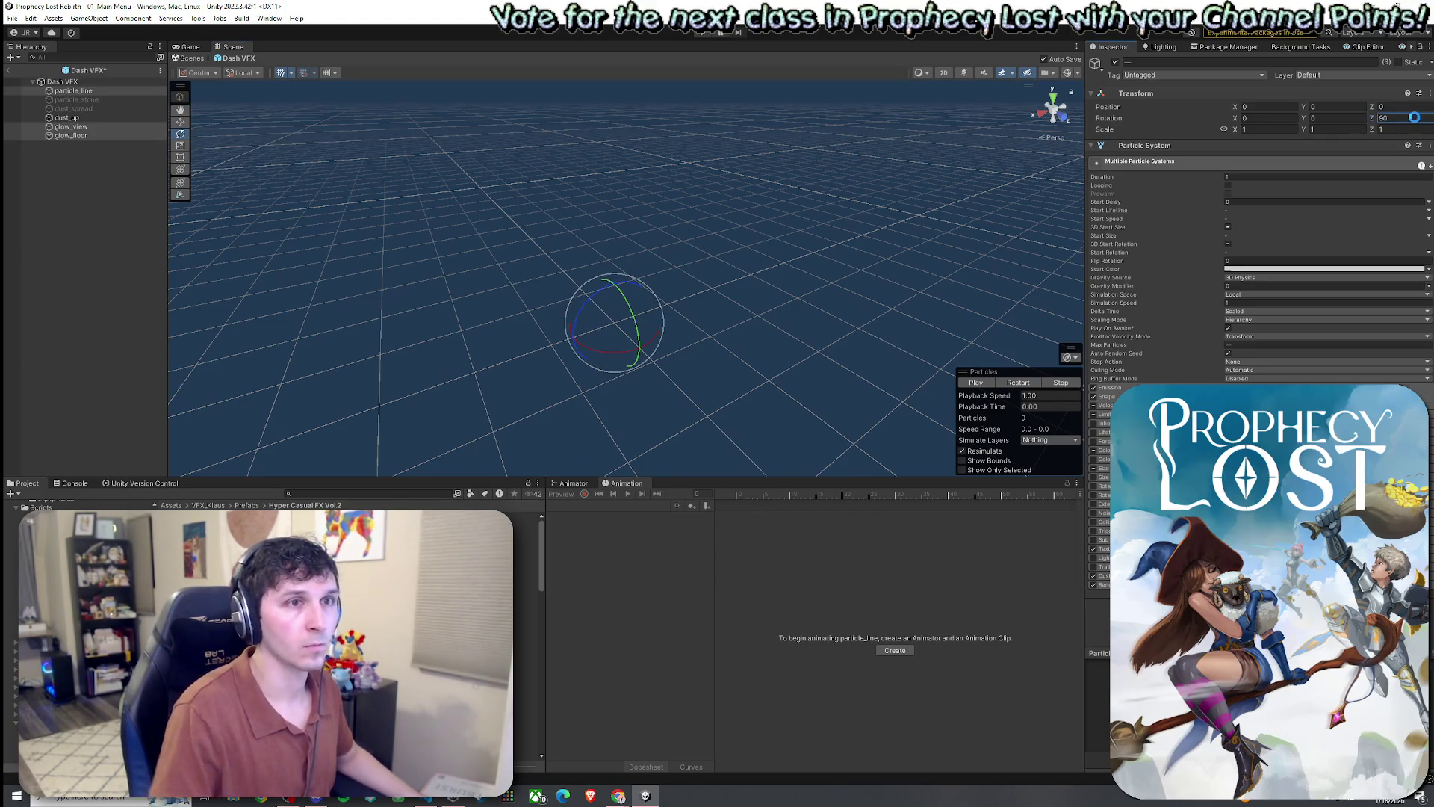
{"action": "left_click", "coordinate": [1005, 381]}
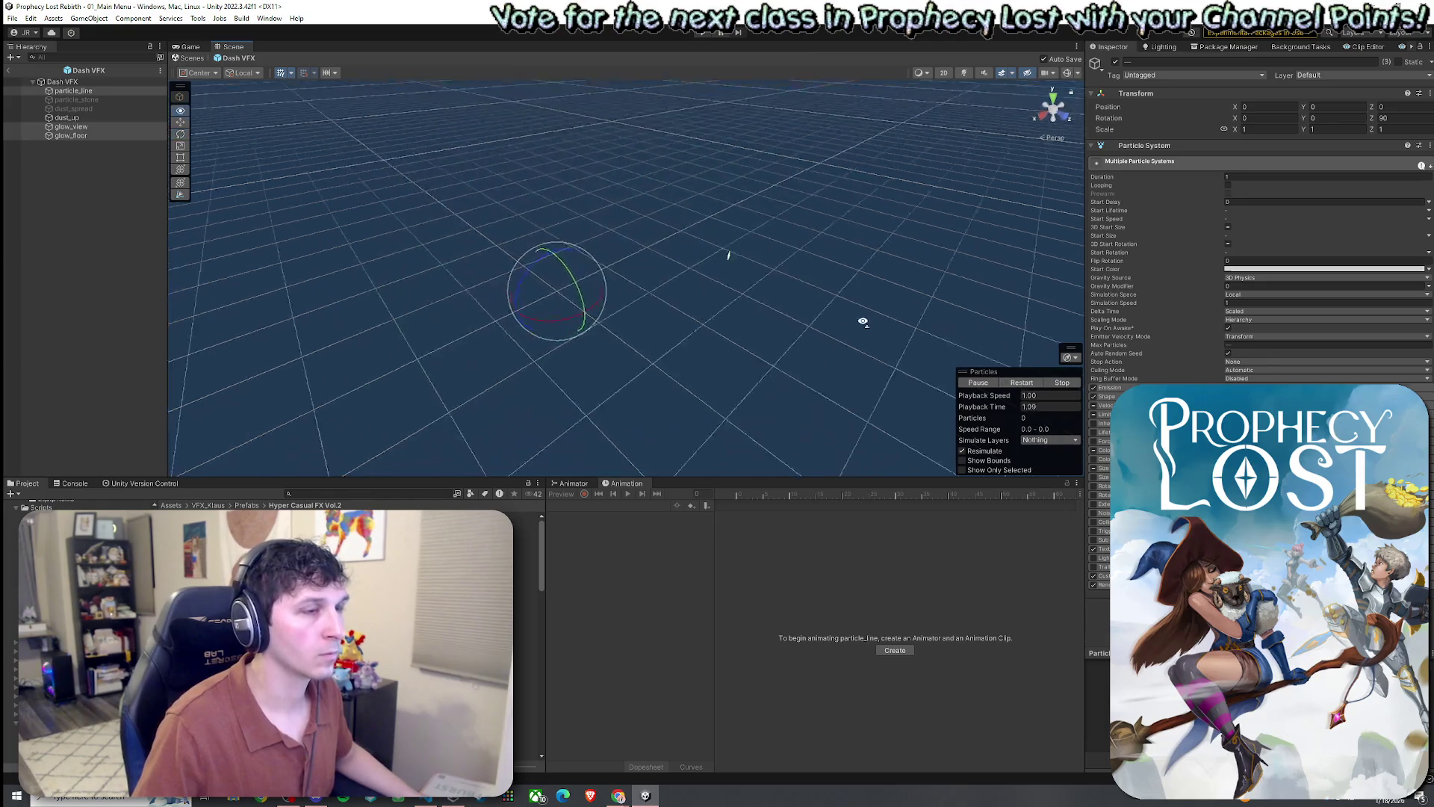
- Replay the rotated combined particle effect
{"action": "left_click", "coordinate": [1012, 382]}
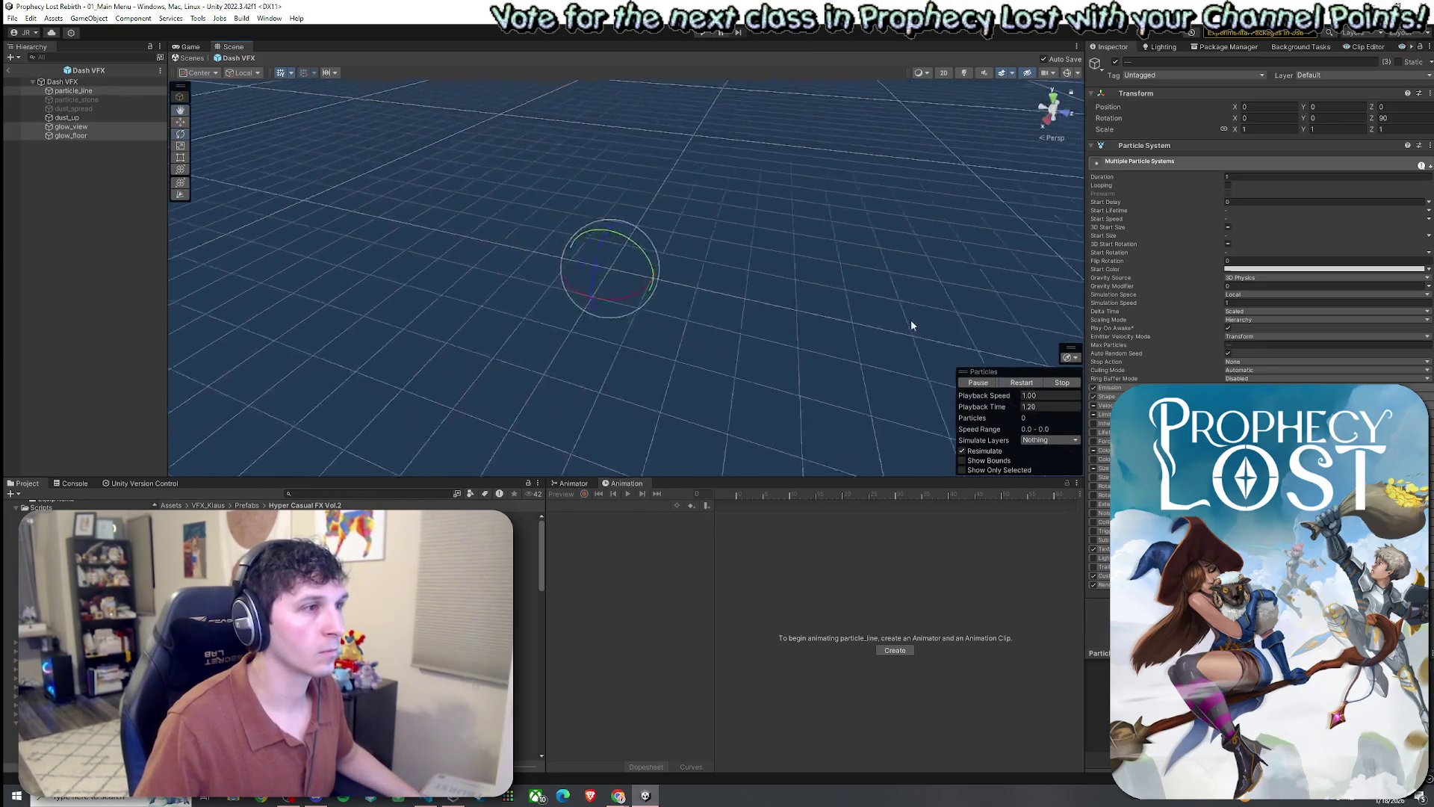
{"action": "left_click", "coordinate": [1020, 386]}
{"action": "left_click", "coordinate": [1021, 386]}
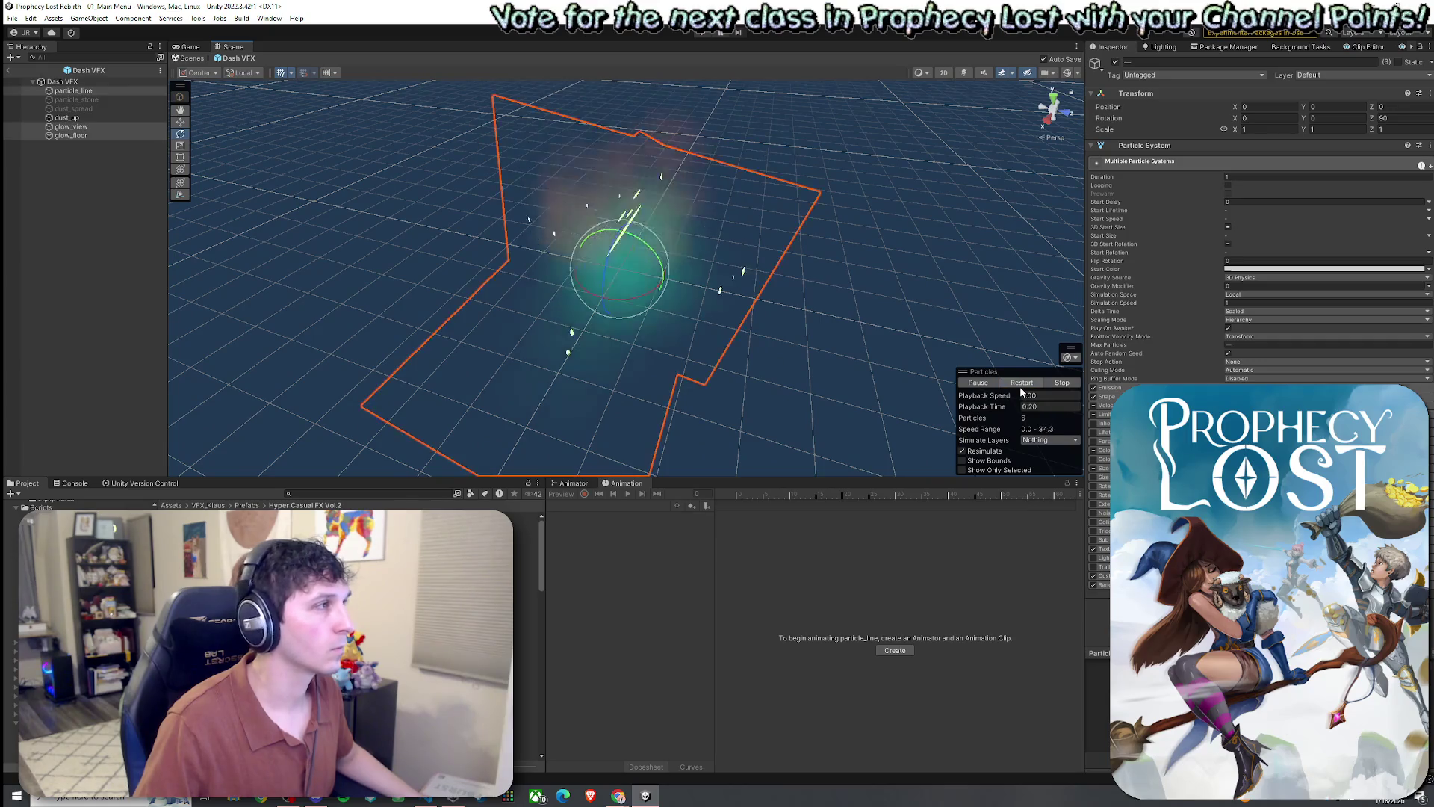
- Preview the dust_up layer alone, orbiting to inspect it from several angles
{"action": "left_click", "coordinate": [82, 118]}
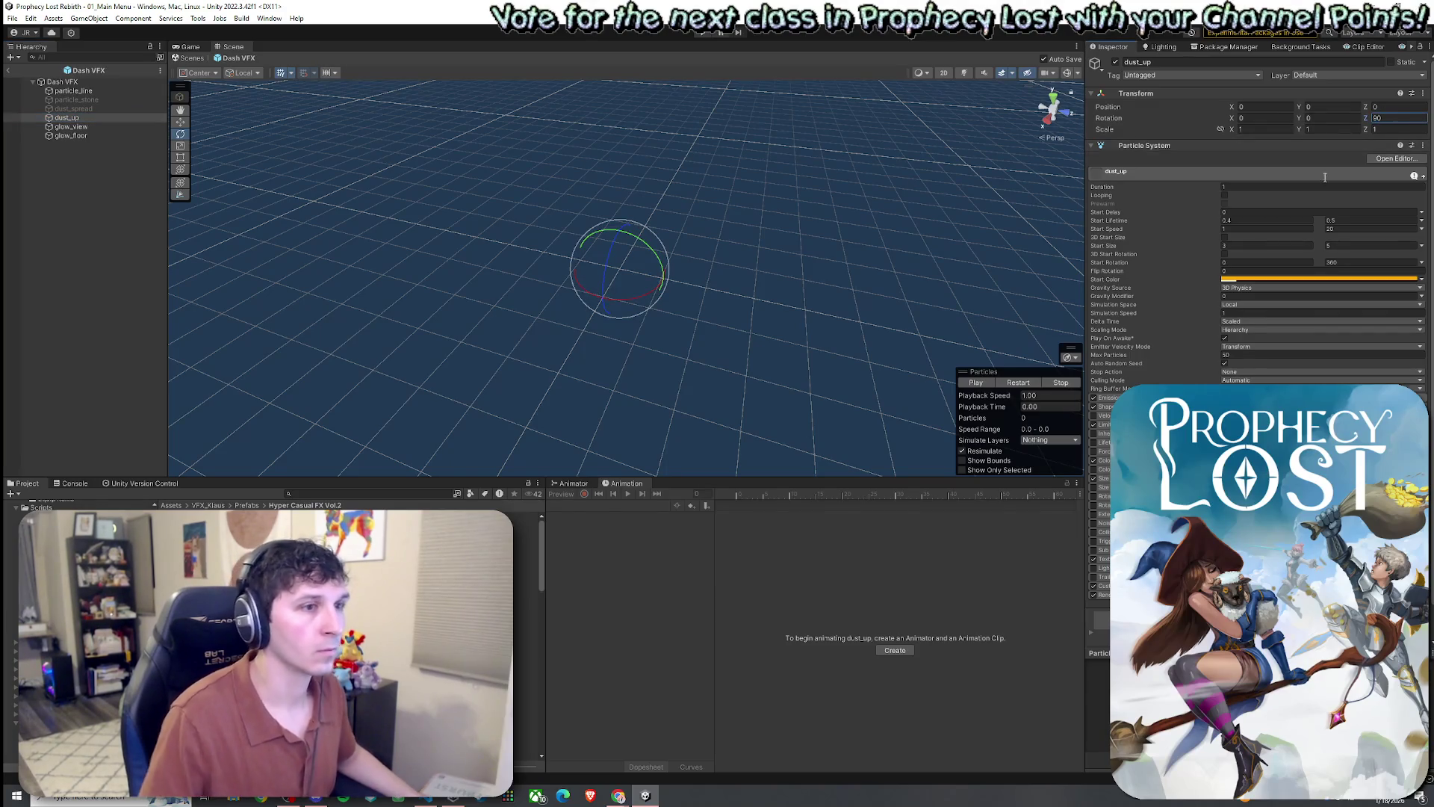
{"action": "left_click", "coordinate": [1017, 383]}
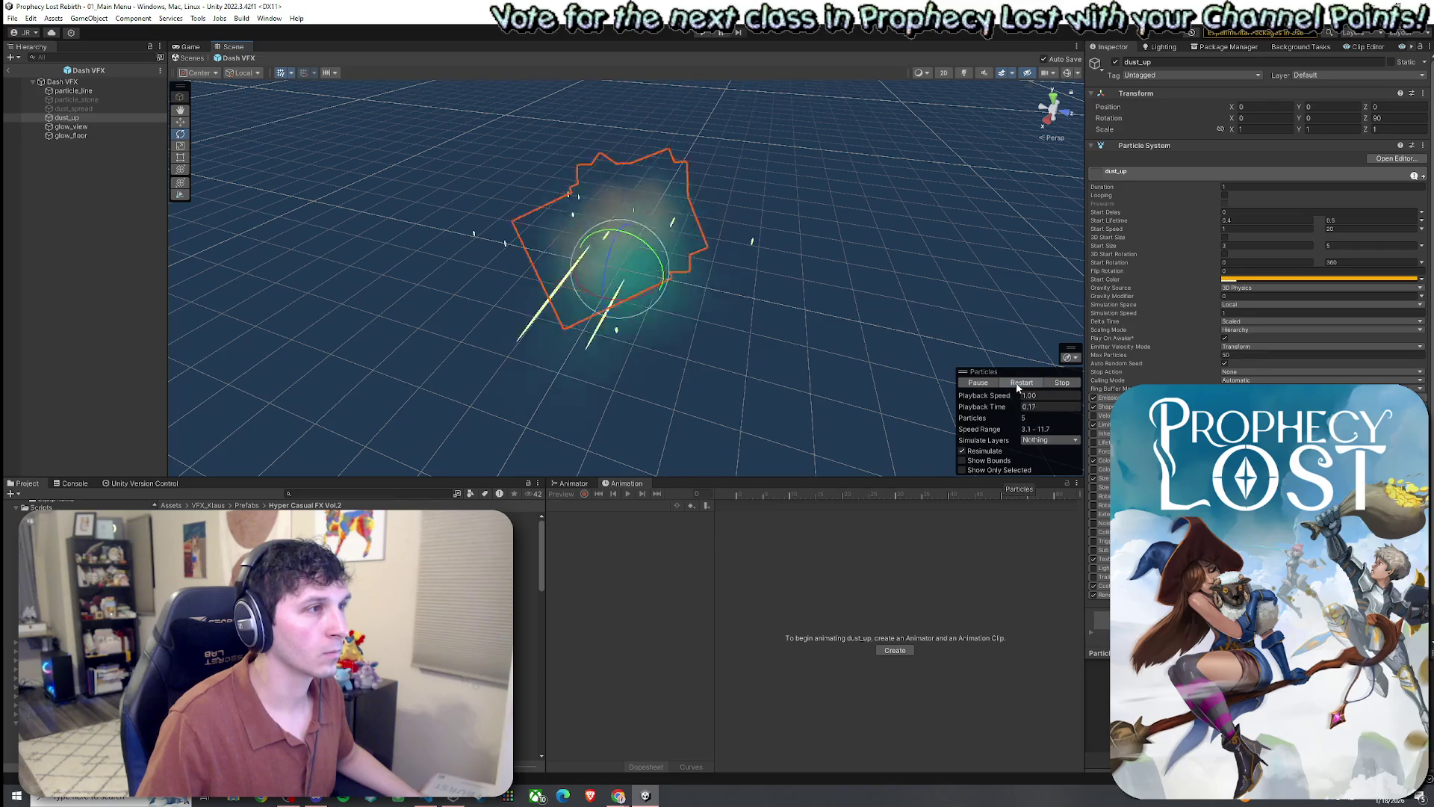
{"action": "mouse_move", "coordinate": [964, 270]}
{"action": "left_mouse_down"}
{"action": "mouse_move", "coordinate": [831, 250]}
{"action": "mouse_move", "coordinate": [934, 314]}
{"action": "left_mouse_up"}
{"action": "left_click", "coordinate": [1018, 383]}
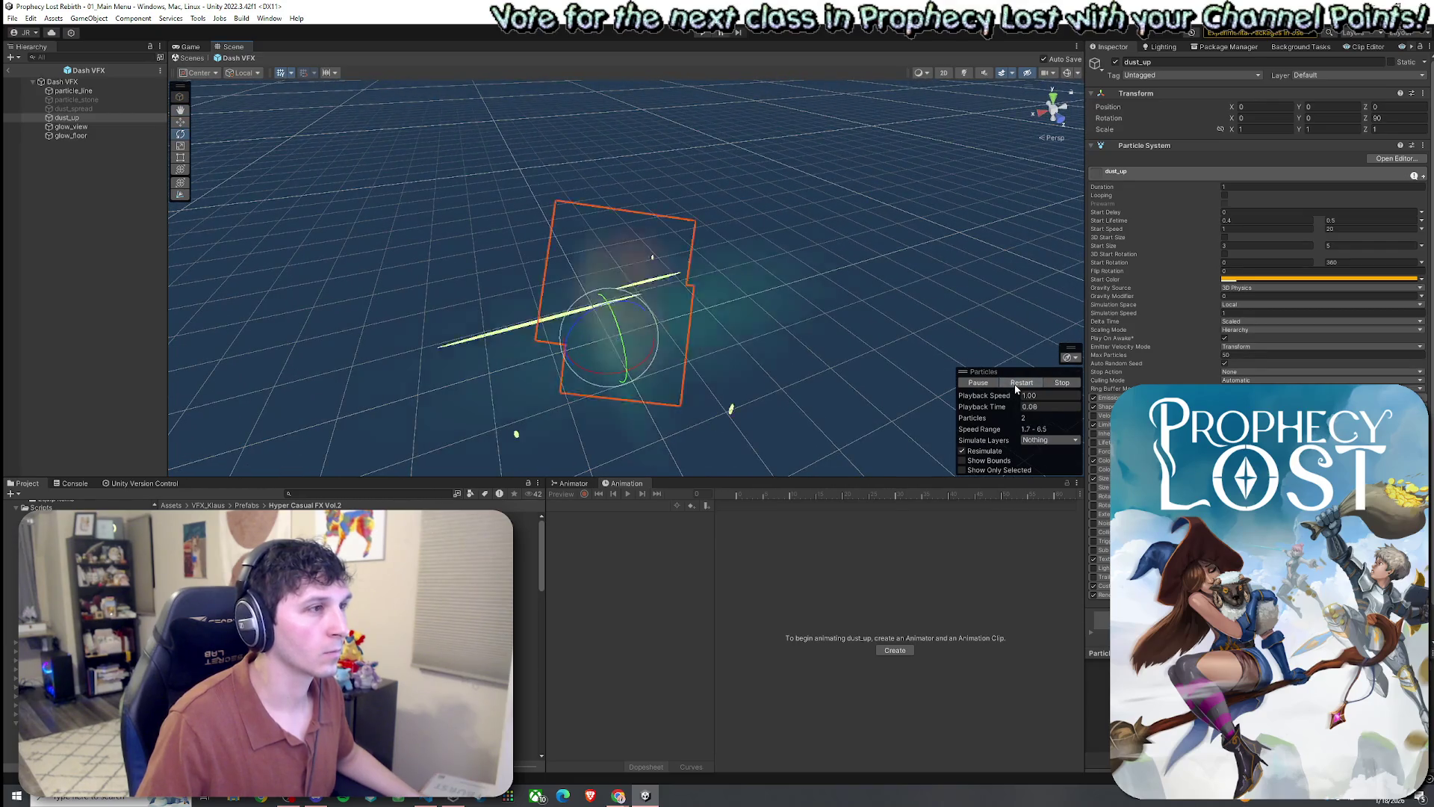
{"action": "left_click", "coordinate": [1020, 382]}
{"action": "left_click", "coordinate": [1019, 382]}
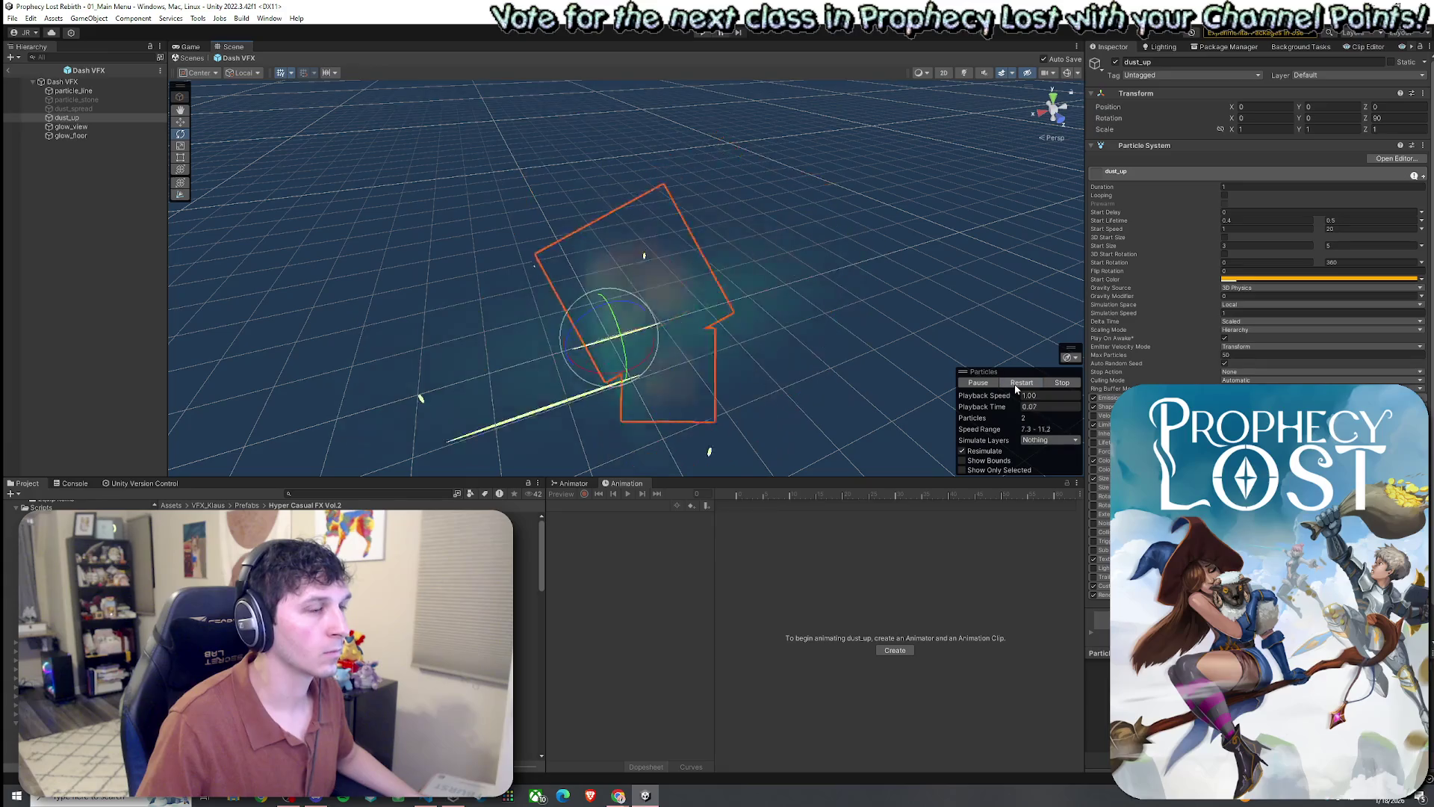
{"action": "left_click", "coordinate": [1020, 383]}
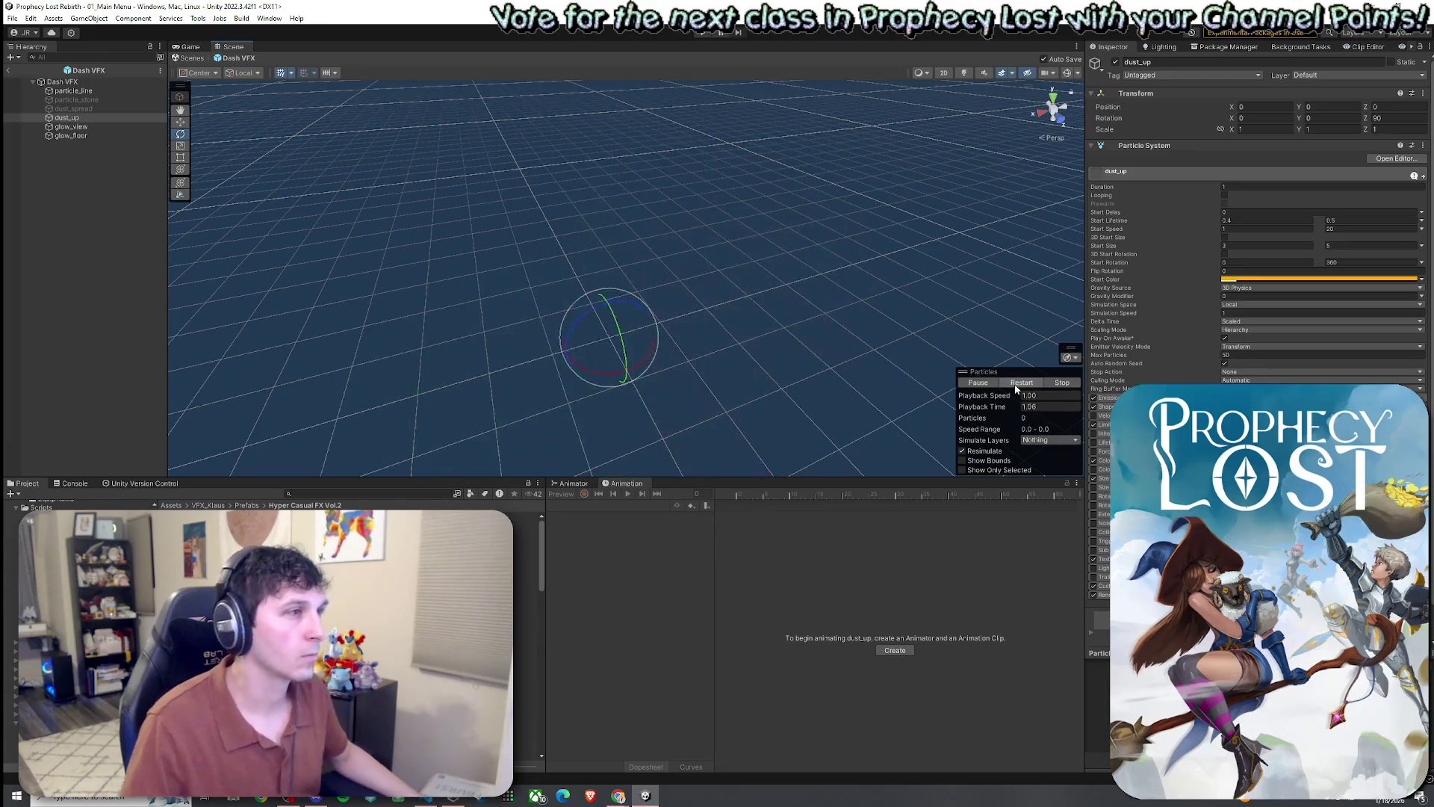
{"action": "left_click_drag", "start_coordinate": [919, 299], "coordinate": [837, 308]}
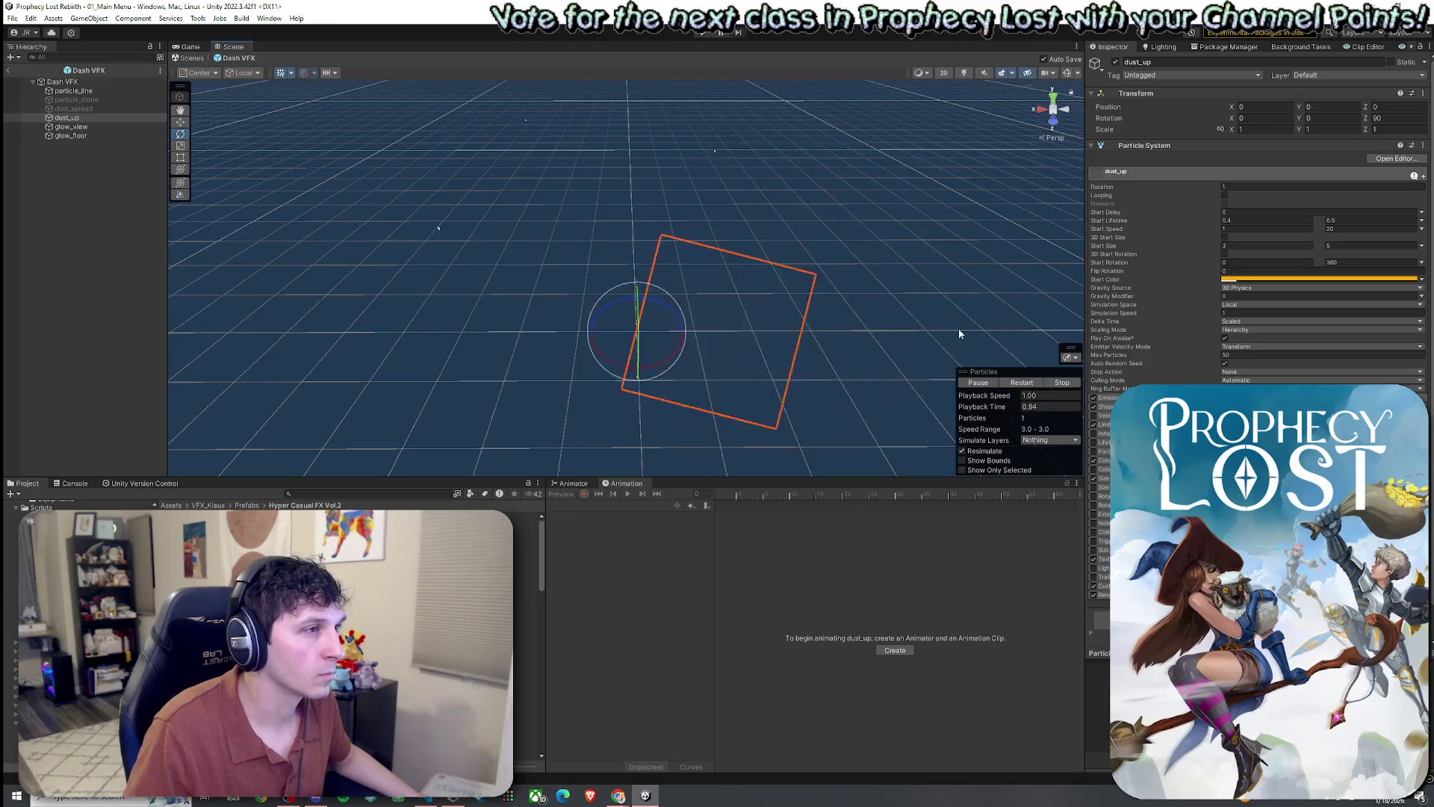
{"action": "mouse_move", "coordinate": [957, 329]}
{"action": "left_mouse_down"}
{"action": "mouse_move", "coordinate": [777, 321]}
{"action": "mouse_move", "coordinate": [829, 287]}
{"action": "left_mouse_up"}
{"action": "left_click", "coordinate": [1017, 382]}
{"action": "left_click", "coordinate": [1022, 383]}
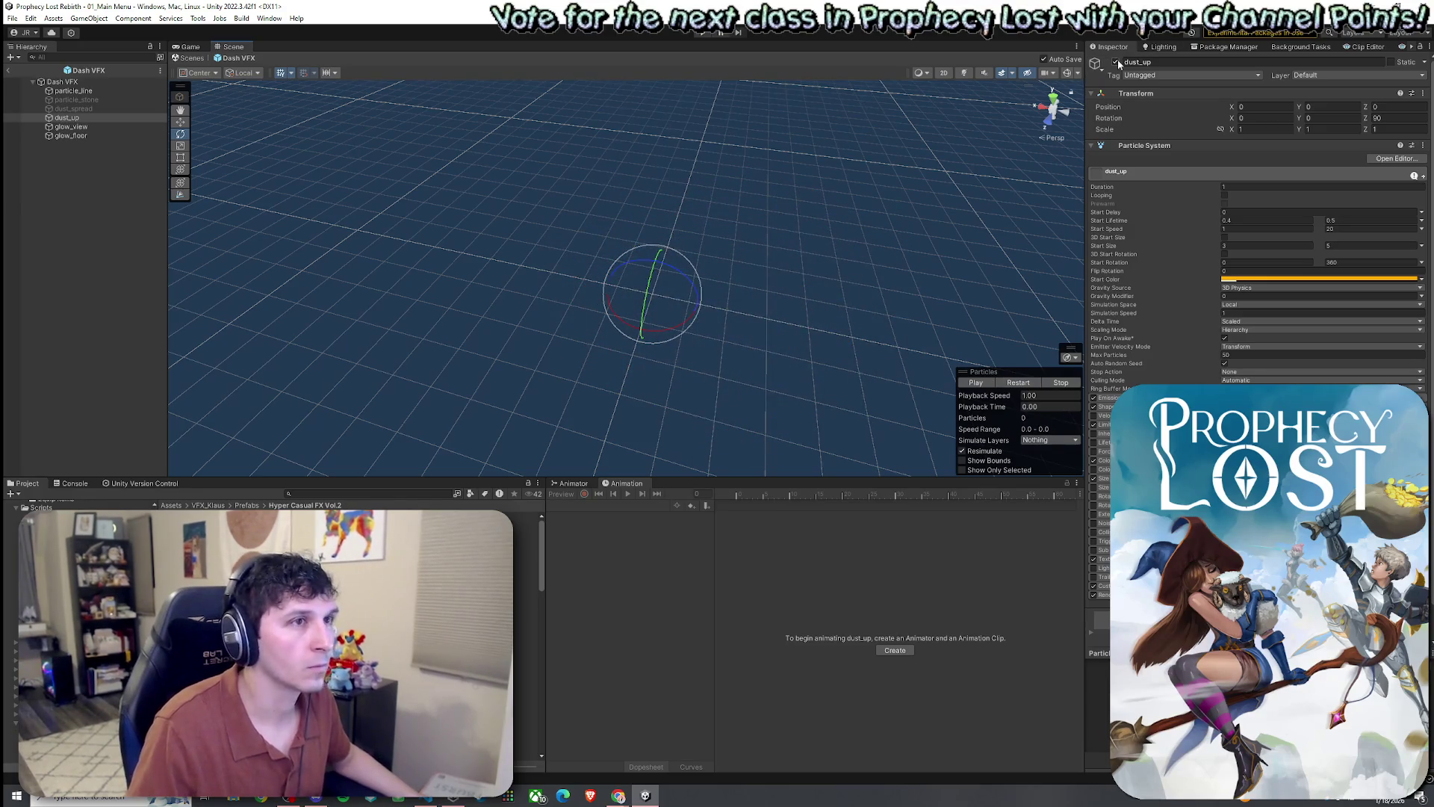
- Preview particle_stone and particle_line, then show the root Dash VFX with its main module collapsed
{"action": "left_click", "coordinate": [112, 98]}
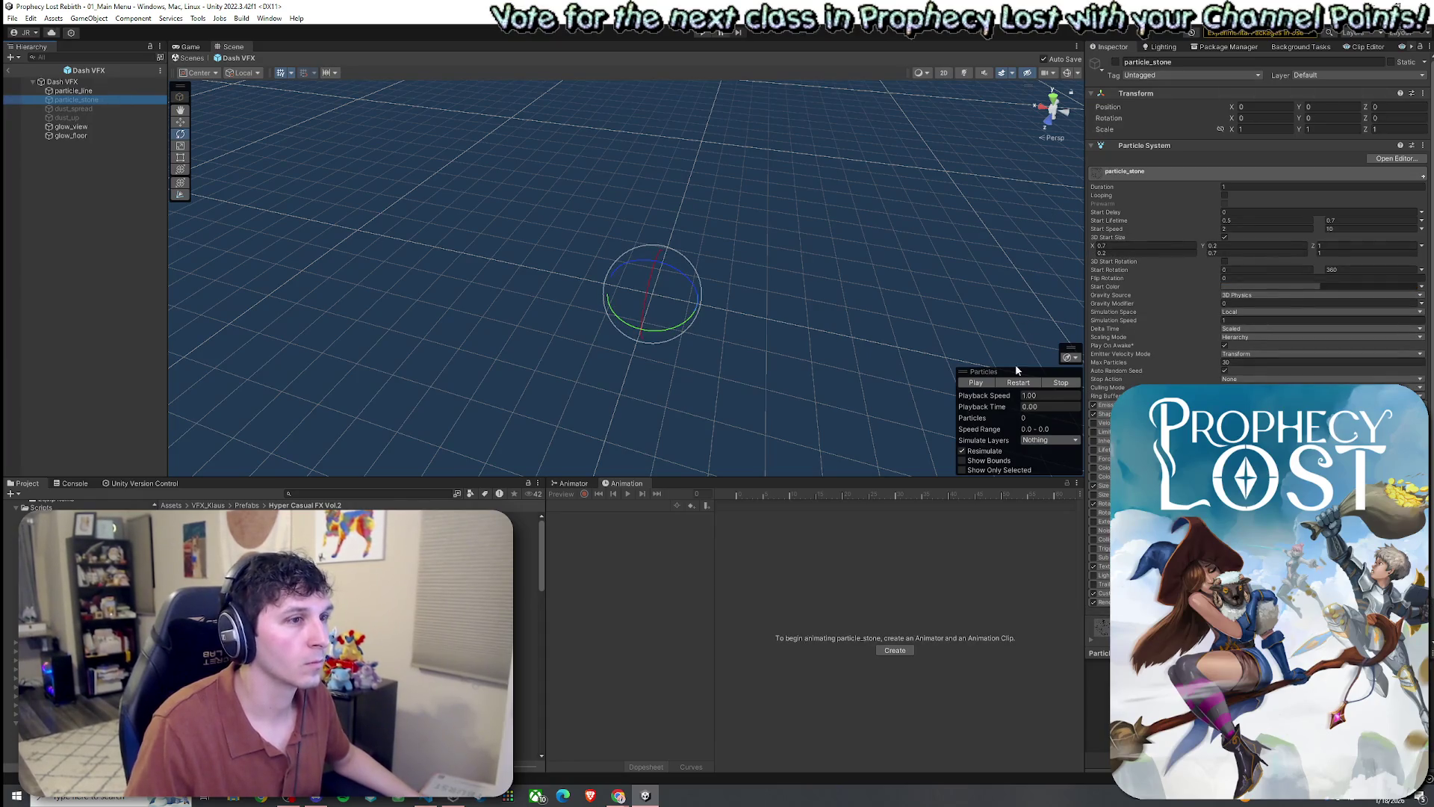
{"action": "left_click", "coordinate": [1019, 383]}
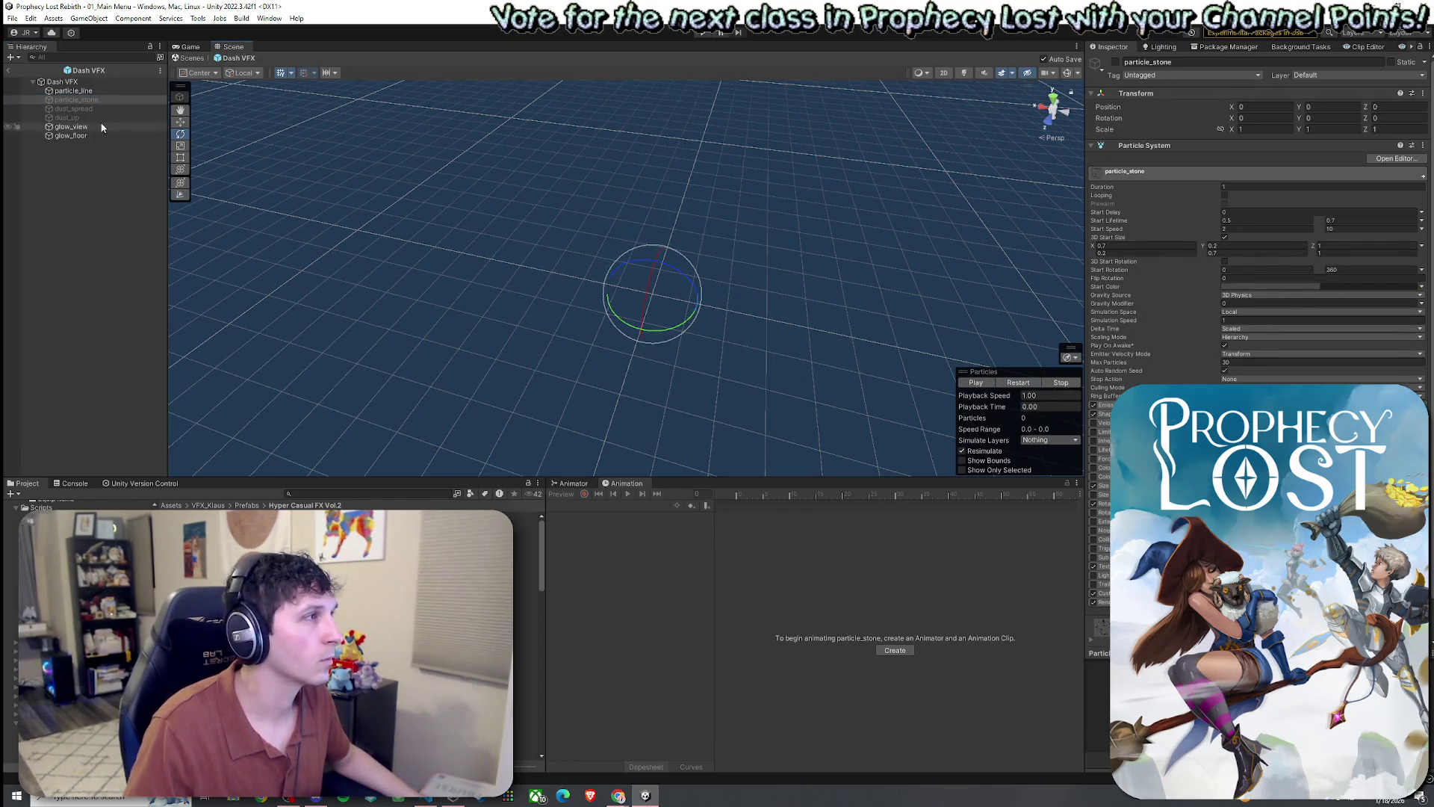
{"action": "left_click", "coordinate": [97, 90]}
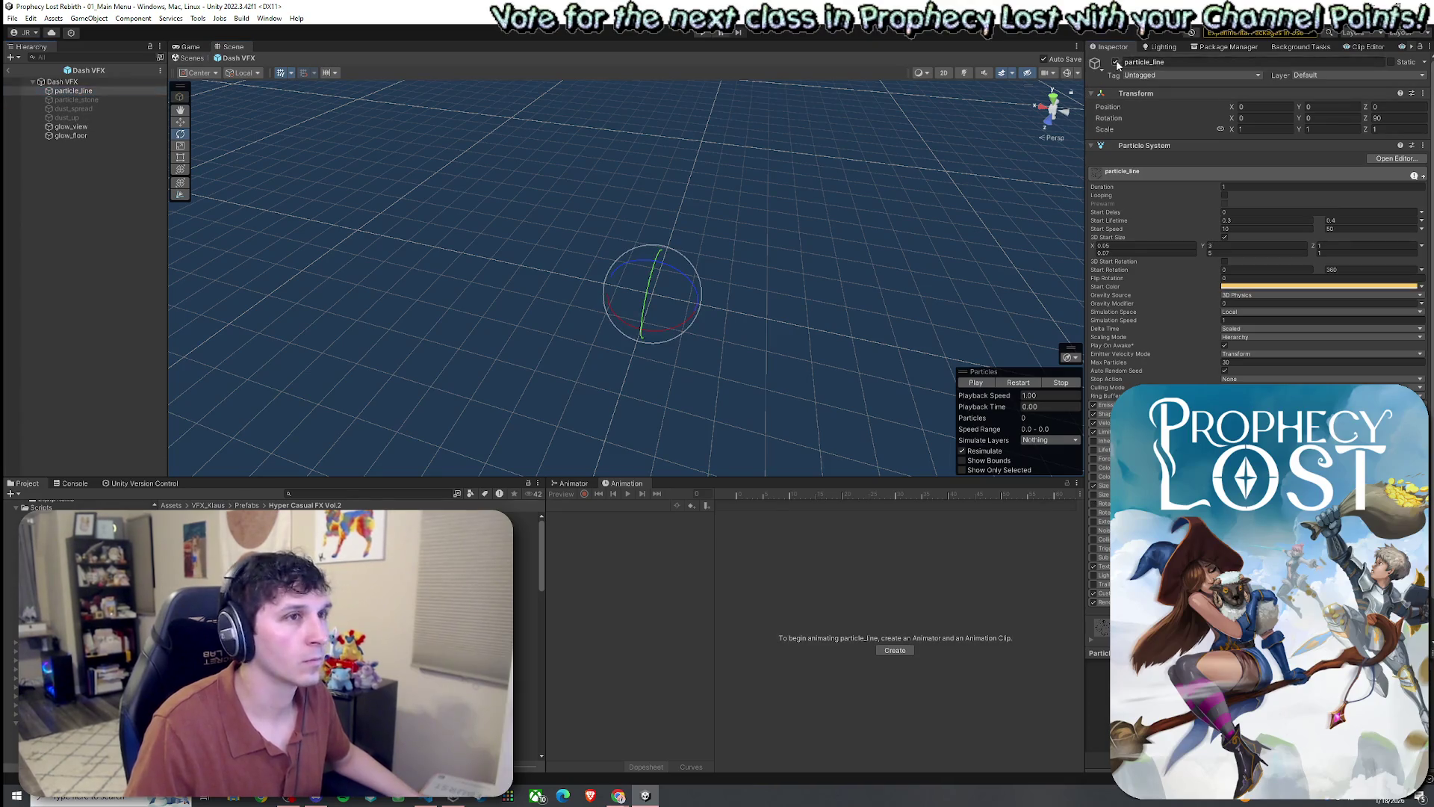
{"action": "left_click", "coordinate": [1018, 382]}
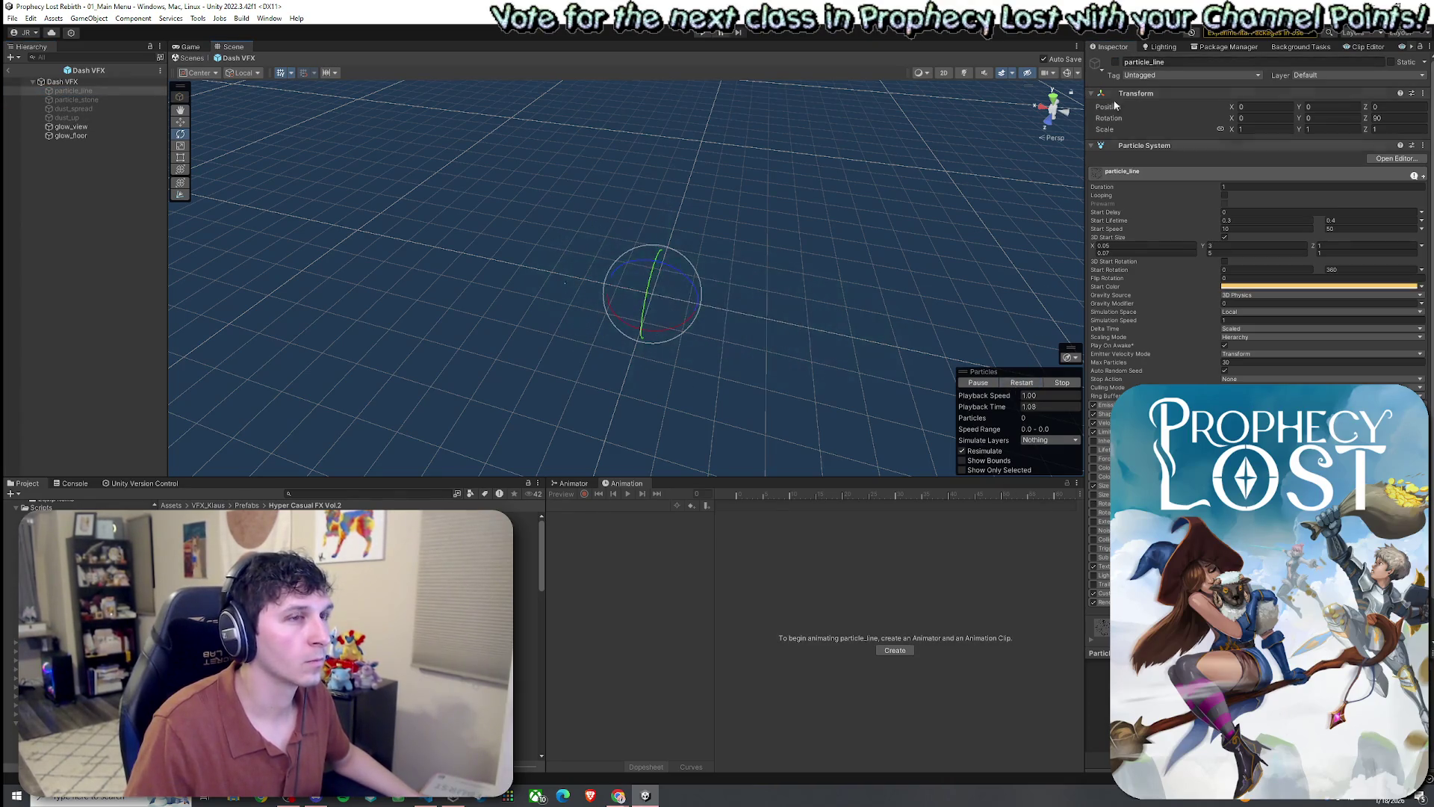
{"action": "left_click", "coordinate": [123, 135]}
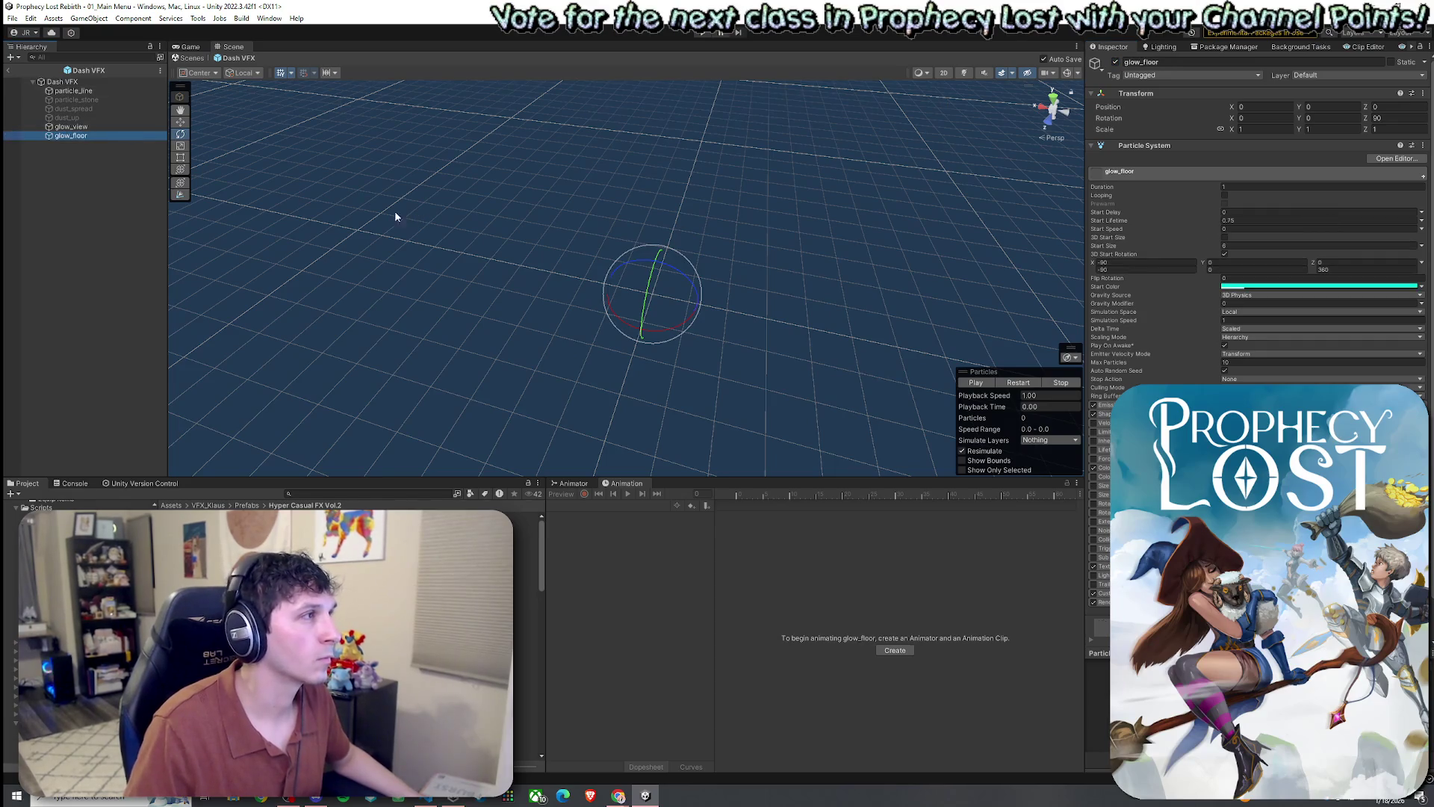
{"action": "left_click", "coordinate": [132, 82]}
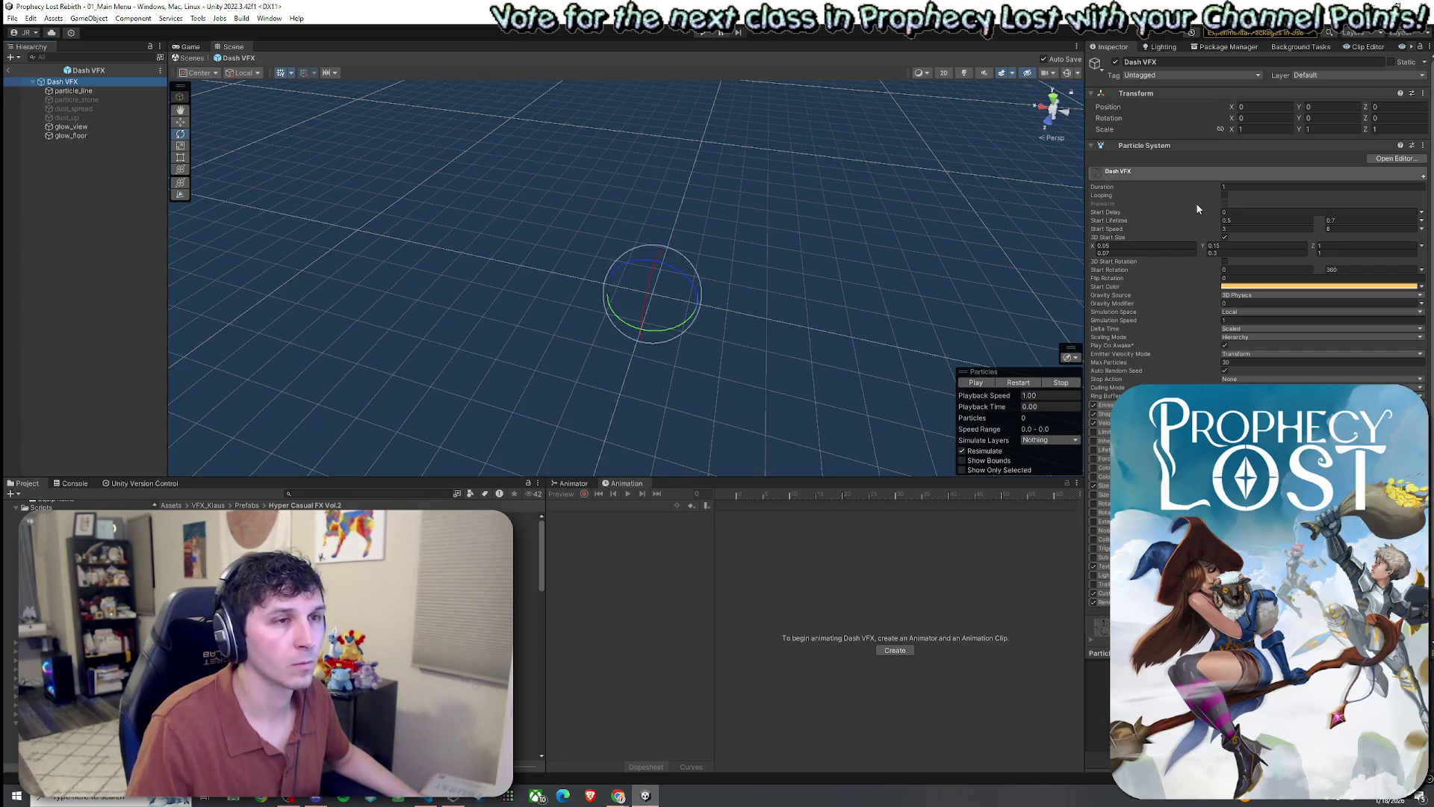
{"action": "left_click", "coordinate": [1162, 173]}
- Untick the Emission module on the root Dash VFX and play the preview
{"action": "left_click", "coordinate": [1117, 186]}
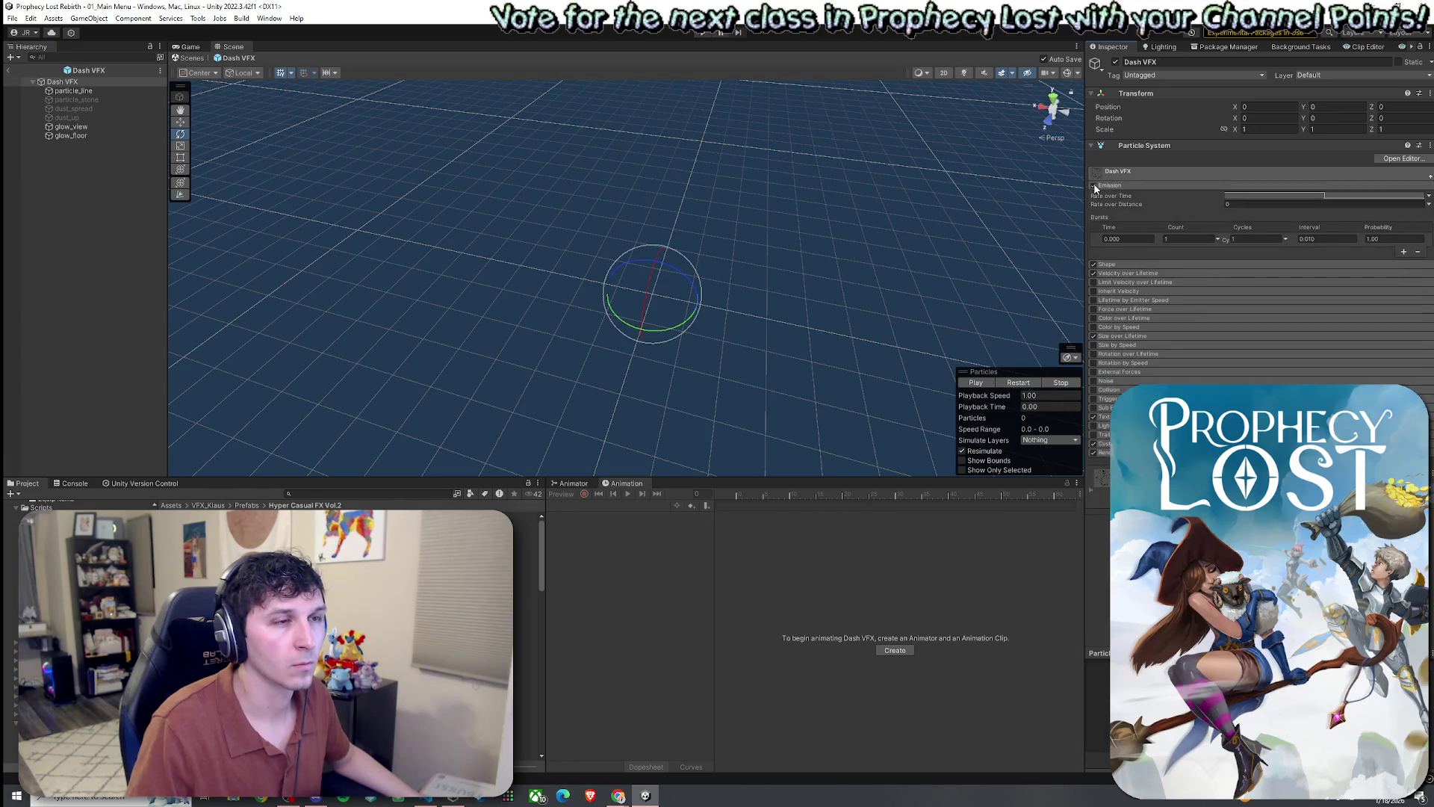
{"action": "left_click", "coordinate": [1095, 185]}
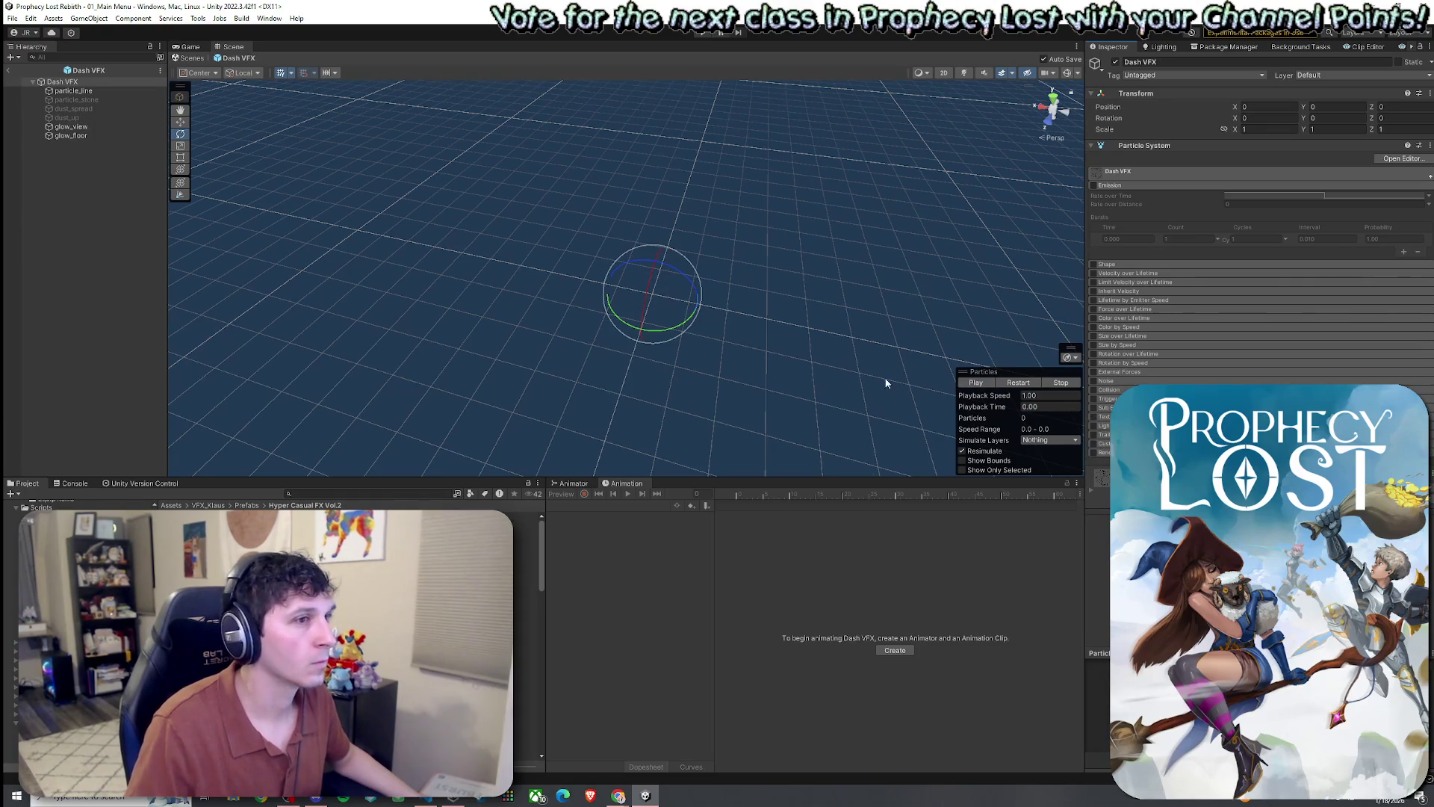
{"action": "key", "text": "comma"}
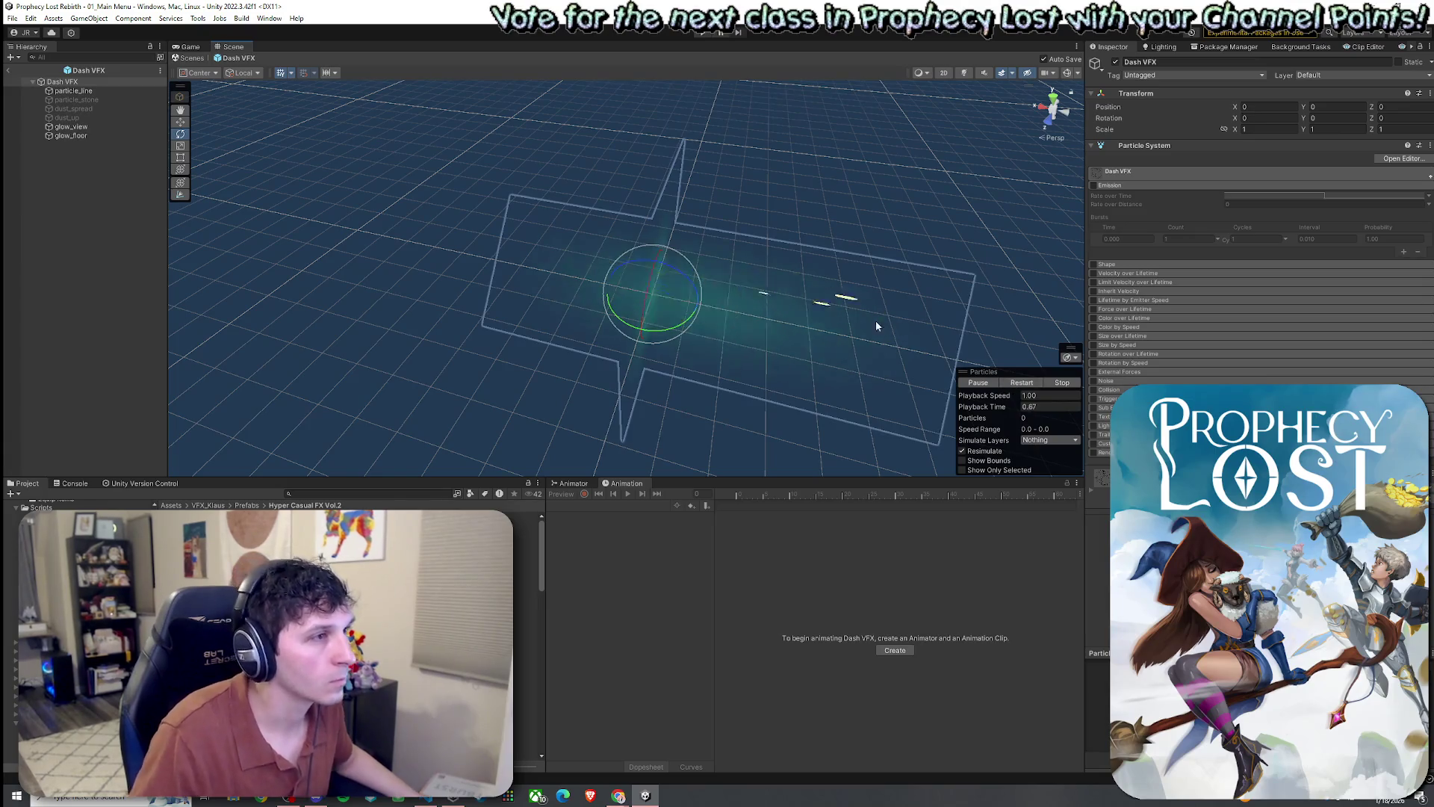
{"action": "scroll", "coordinate": [875, 320], "scroll_direction": "down", "scroll_amount": 5}
{"action": "scroll", "coordinate": [875, 321], "scroll_direction": "up", "scroll_amount": 5}
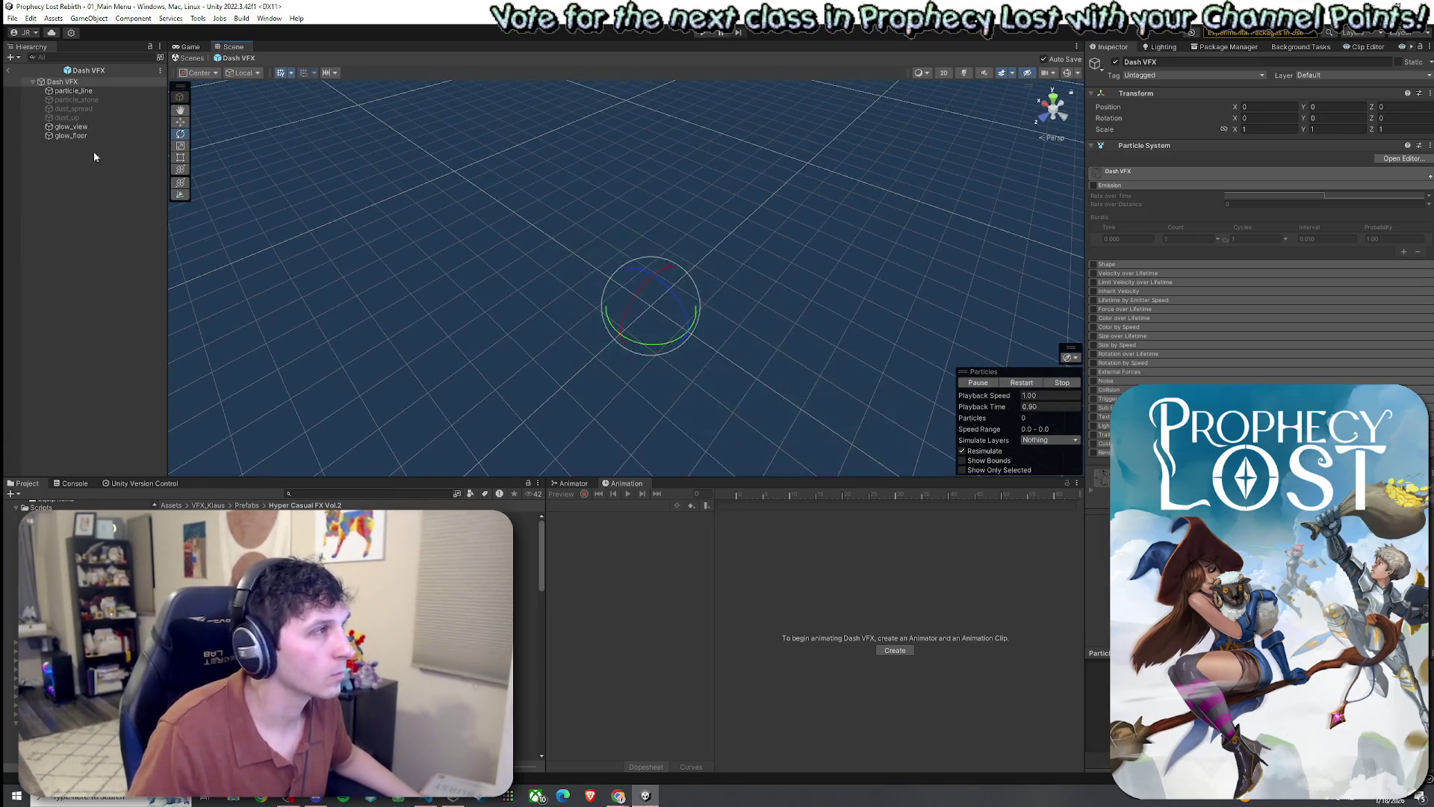
- Preview glow_view, re-enable it, and select the glow_floor layer
{"action": "left_click", "coordinate": [72, 127]}
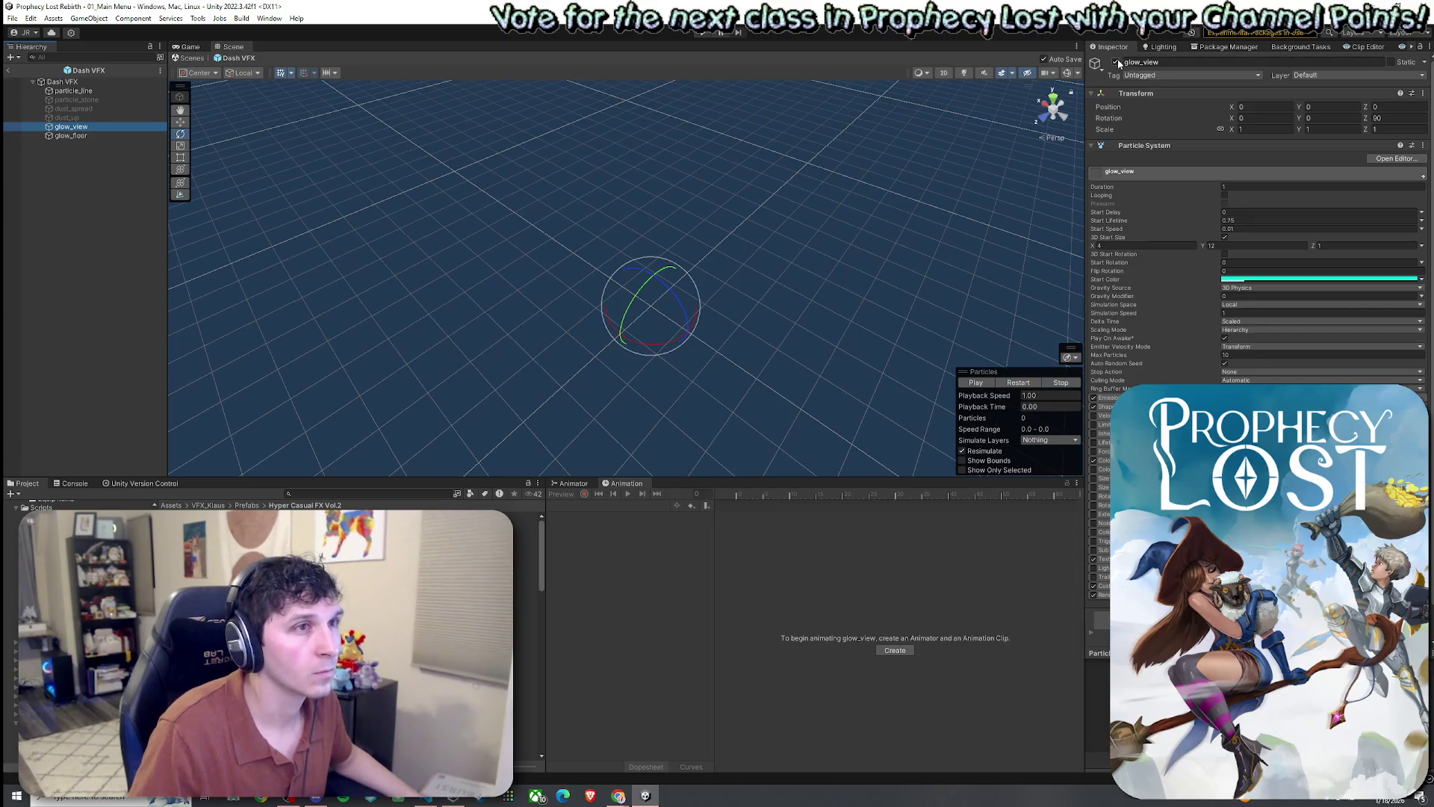
{"action": "key", "text": "comma"}
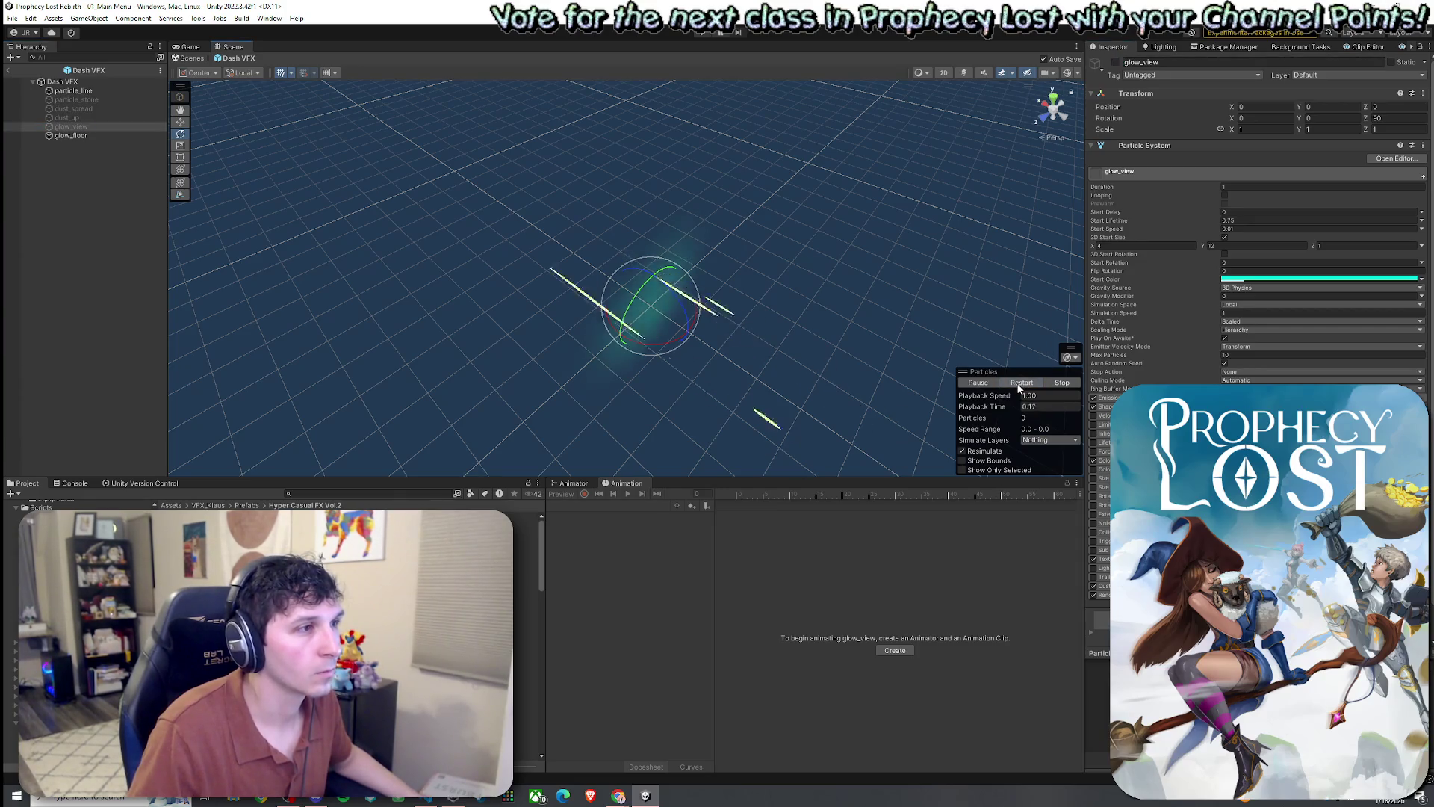
{"action": "left_click", "coordinate": [1116, 62]}
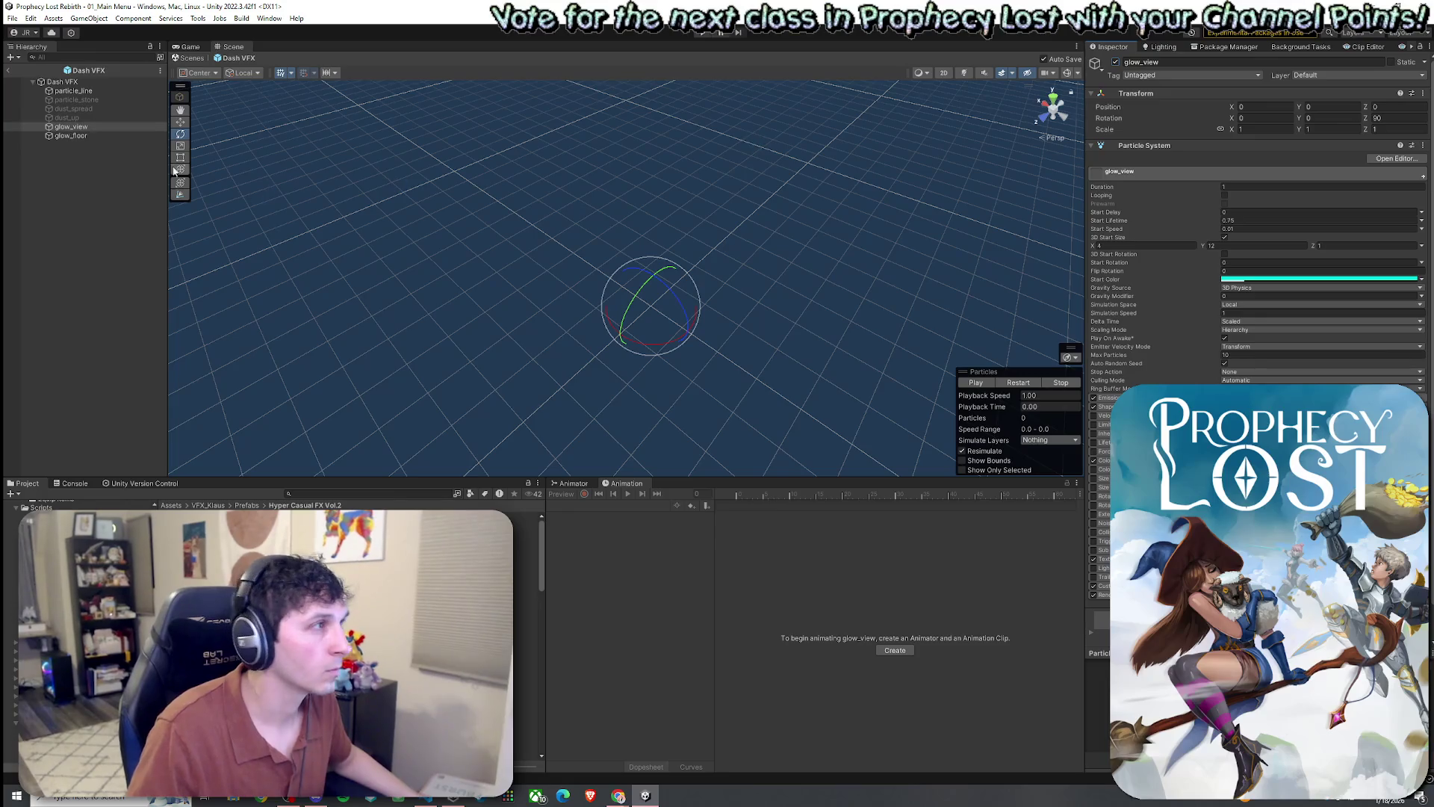
{"action": "left_click", "coordinate": [106, 137]}
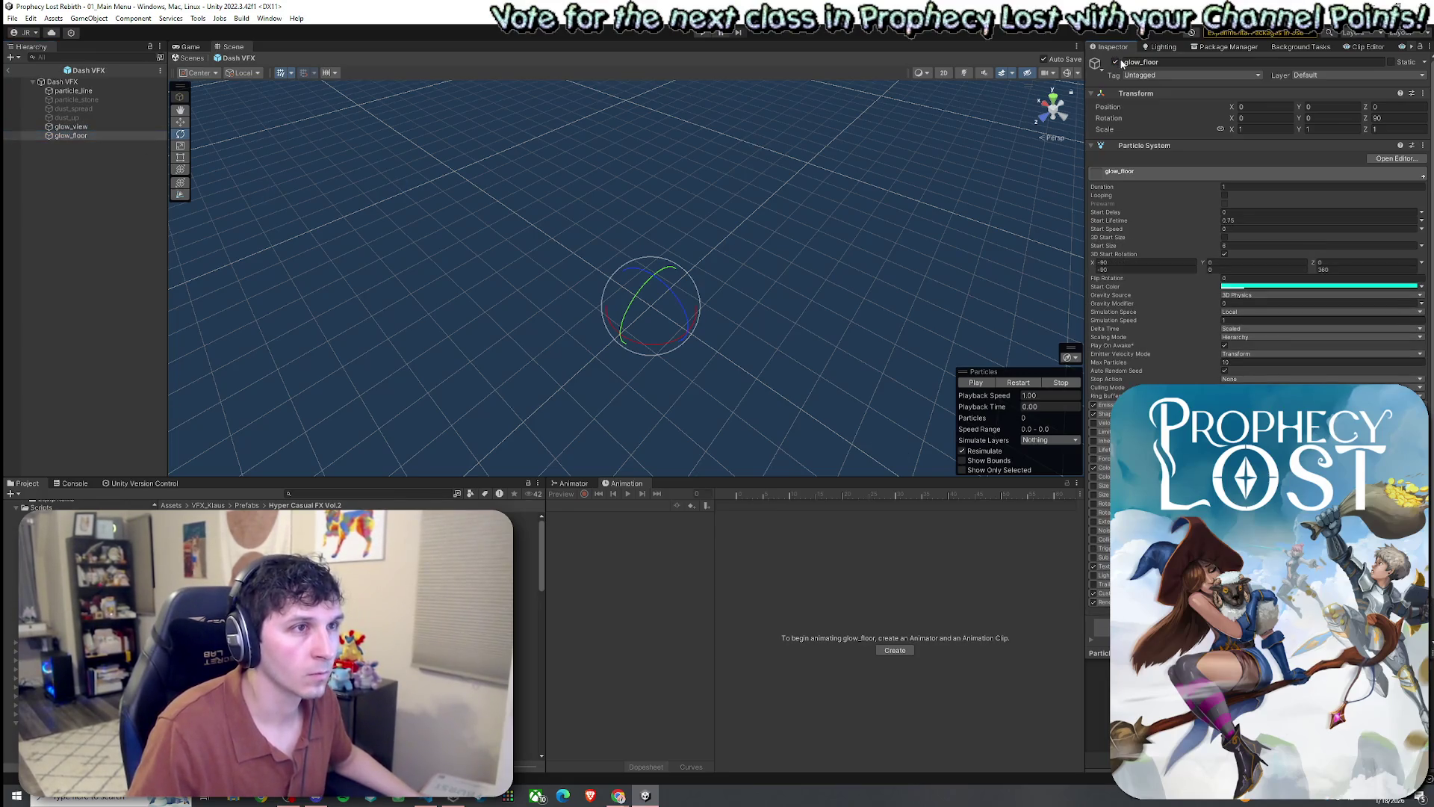
- Replay the glow_floor burst repeatedly while orbiting around it, ending on continuous play
{"action": "mouse_move", "coordinate": [678, 257]}
{"action": "left_mouse_down"}
{"action": "mouse_move", "coordinate": [563, 346]}
{"action": "mouse_move", "coordinate": [803, 205]}
{"action": "mouse_move", "coordinate": [930, 399]}
{"action": "left_mouse_up"}
{"action": "left_click", "coordinate": [1022, 383]}
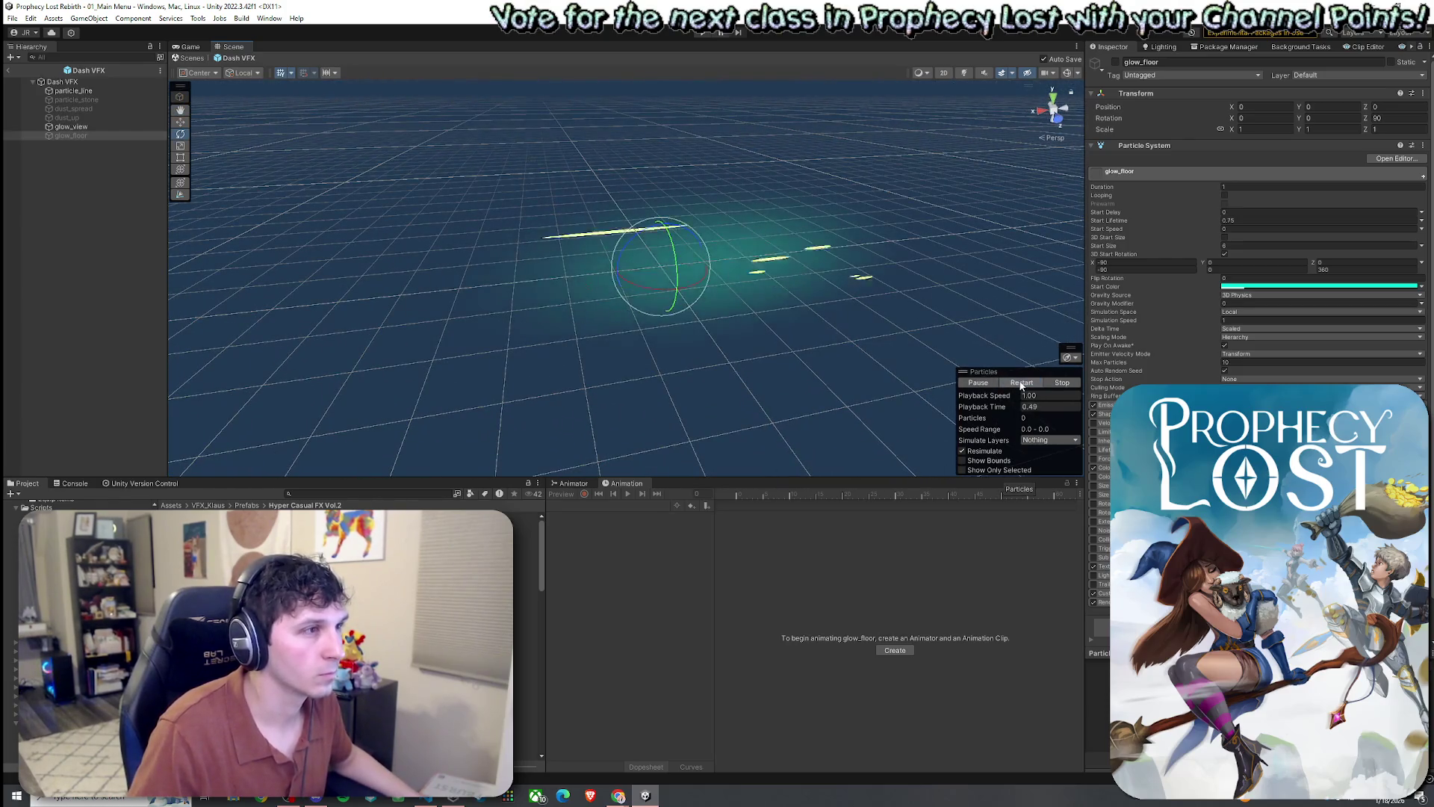
{"action": "left_click_drag", "start_coordinate": [886, 308], "coordinate": [1024, 386]}
{"action": "left_click", "coordinate": [1024, 383]}
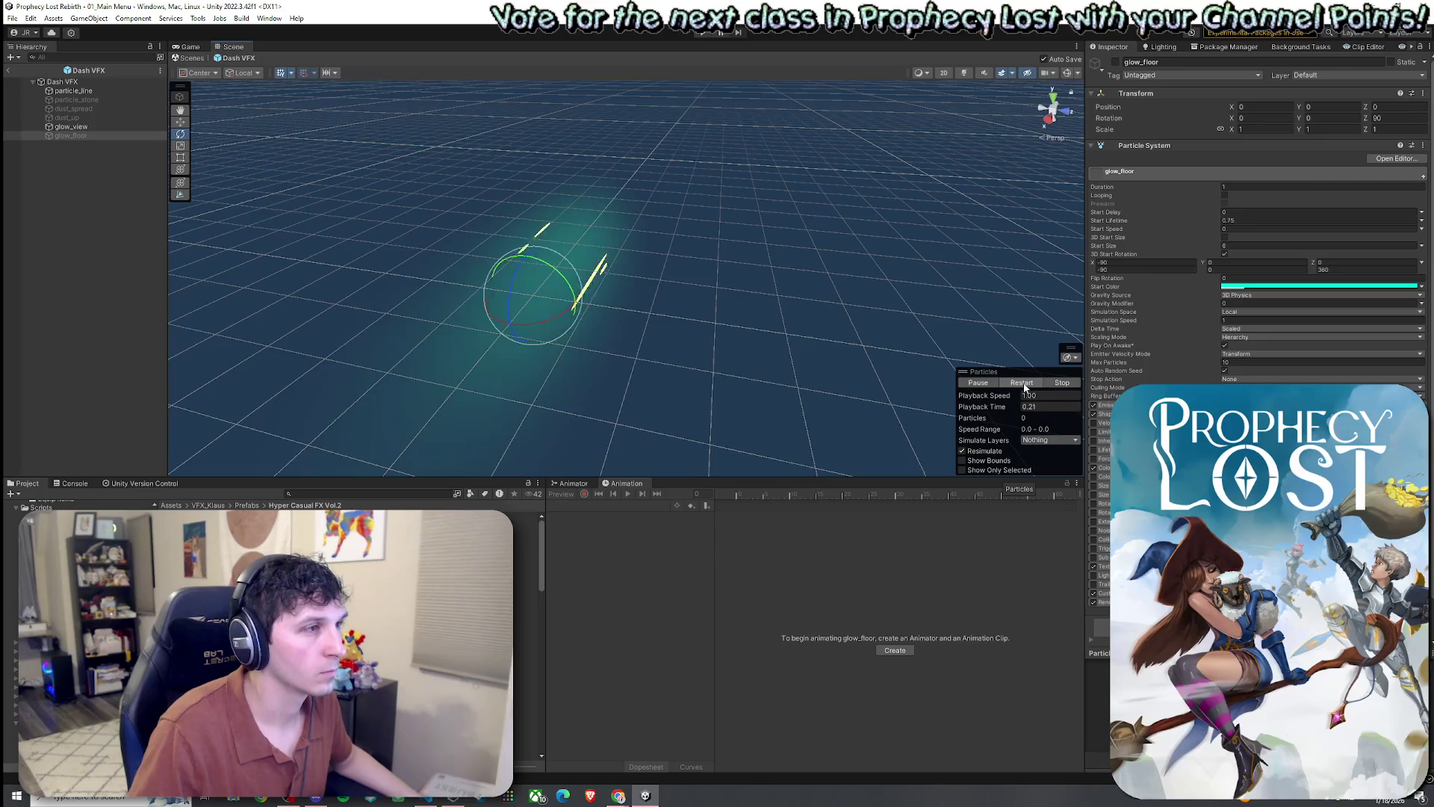
{"action": "left_click", "coordinate": [1025, 383]}
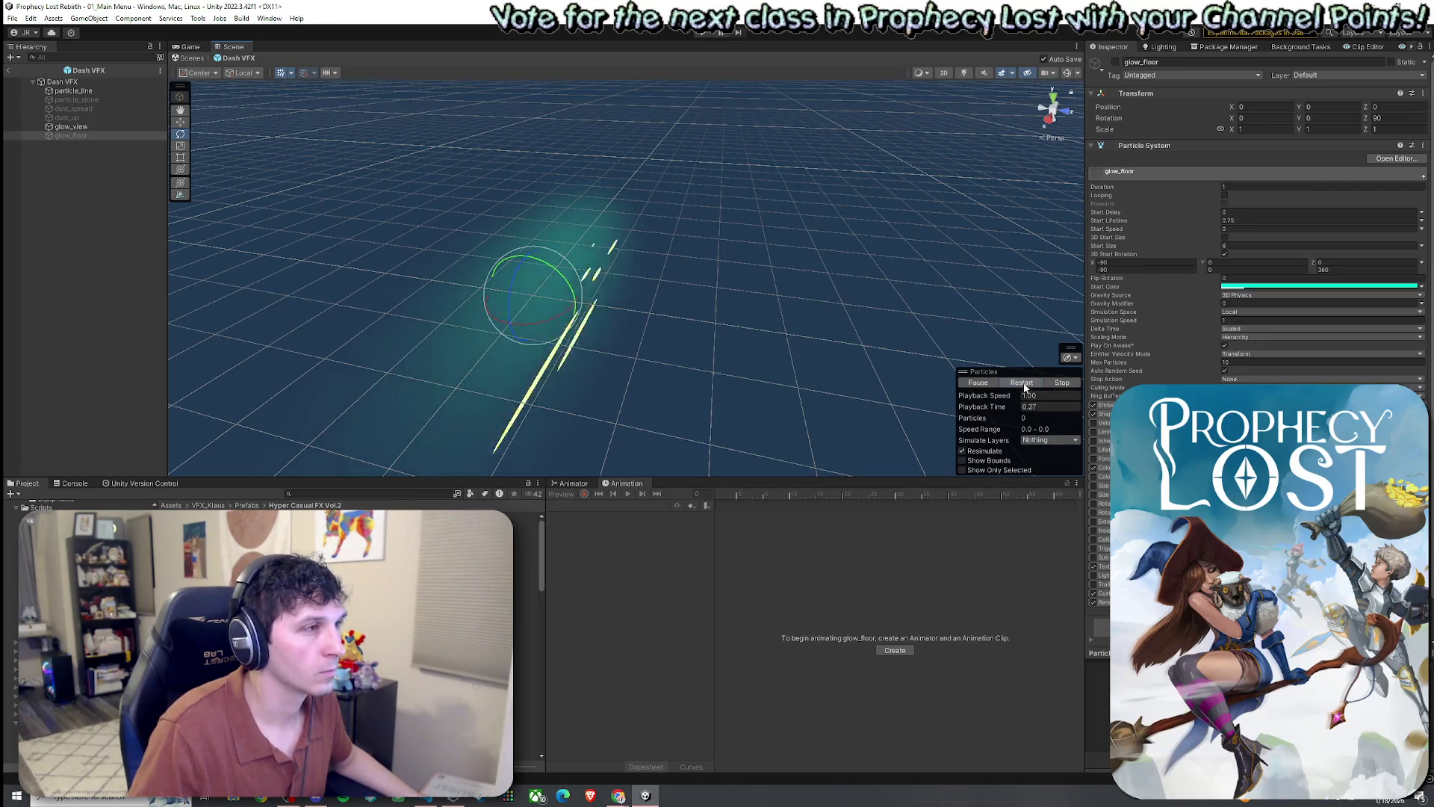
{"action": "mouse_move", "coordinate": [599, 234]}
{"action": "left_mouse_down"}
{"action": "mouse_move", "coordinate": [733, 262]}
{"action": "mouse_move", "coordinate": [980, 396]}
{"action": "left_mouse_up"}
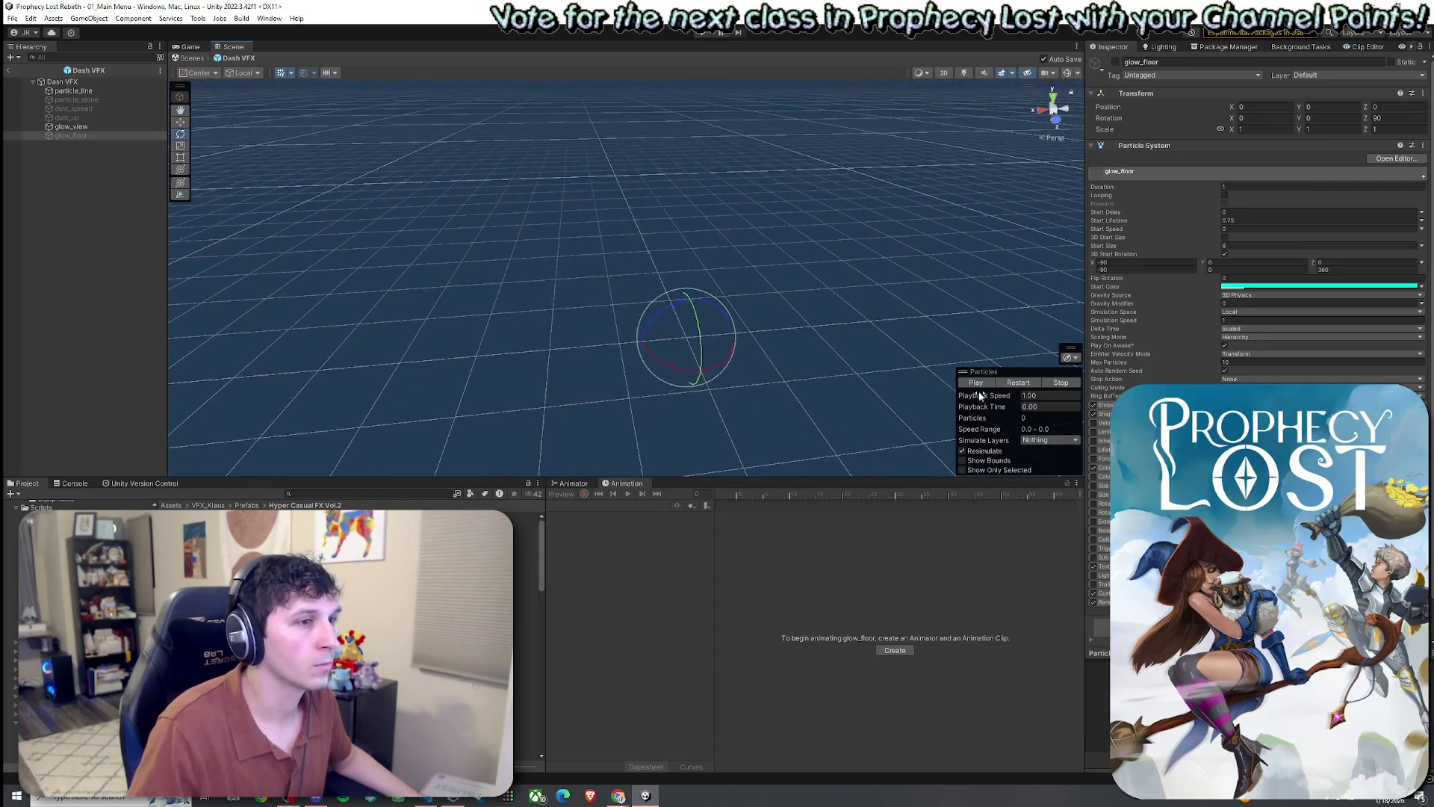
{"action": "left_click", "coordinate": [1018, 383]}
{"action": "left_click", "coordinate": [1017, 383]}
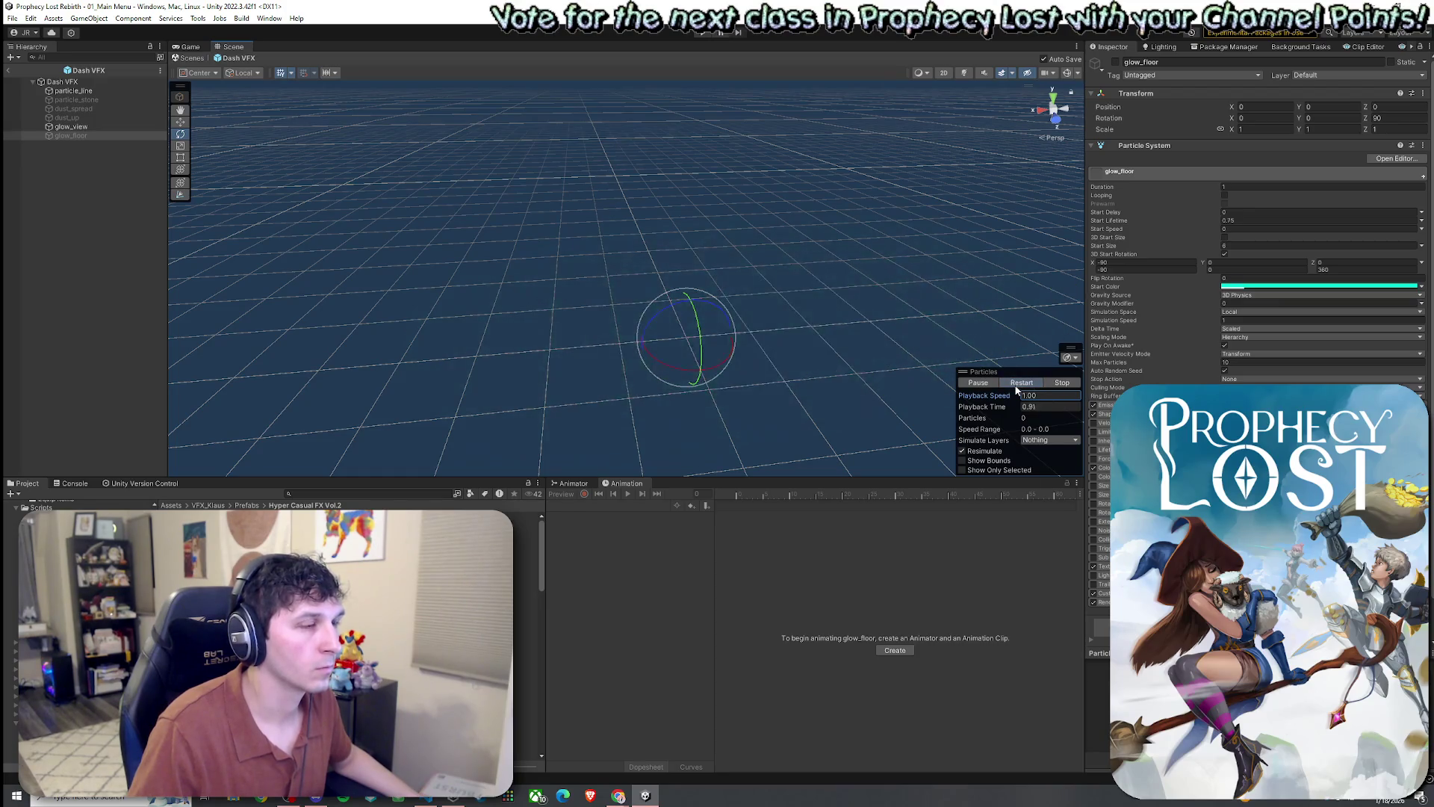
{"action": "left_click", "coordinate": [1018, 383]}
{"action": "mouse_move", "coordinate": [1016, 389]}
{"action": "left_mouse_down"}
{"action": "mouse_move", "coordinate": [650, 304]}
{"action": "mouse_move", "coordinate": [658, 321]}
{"action": "left_mouse_up"}
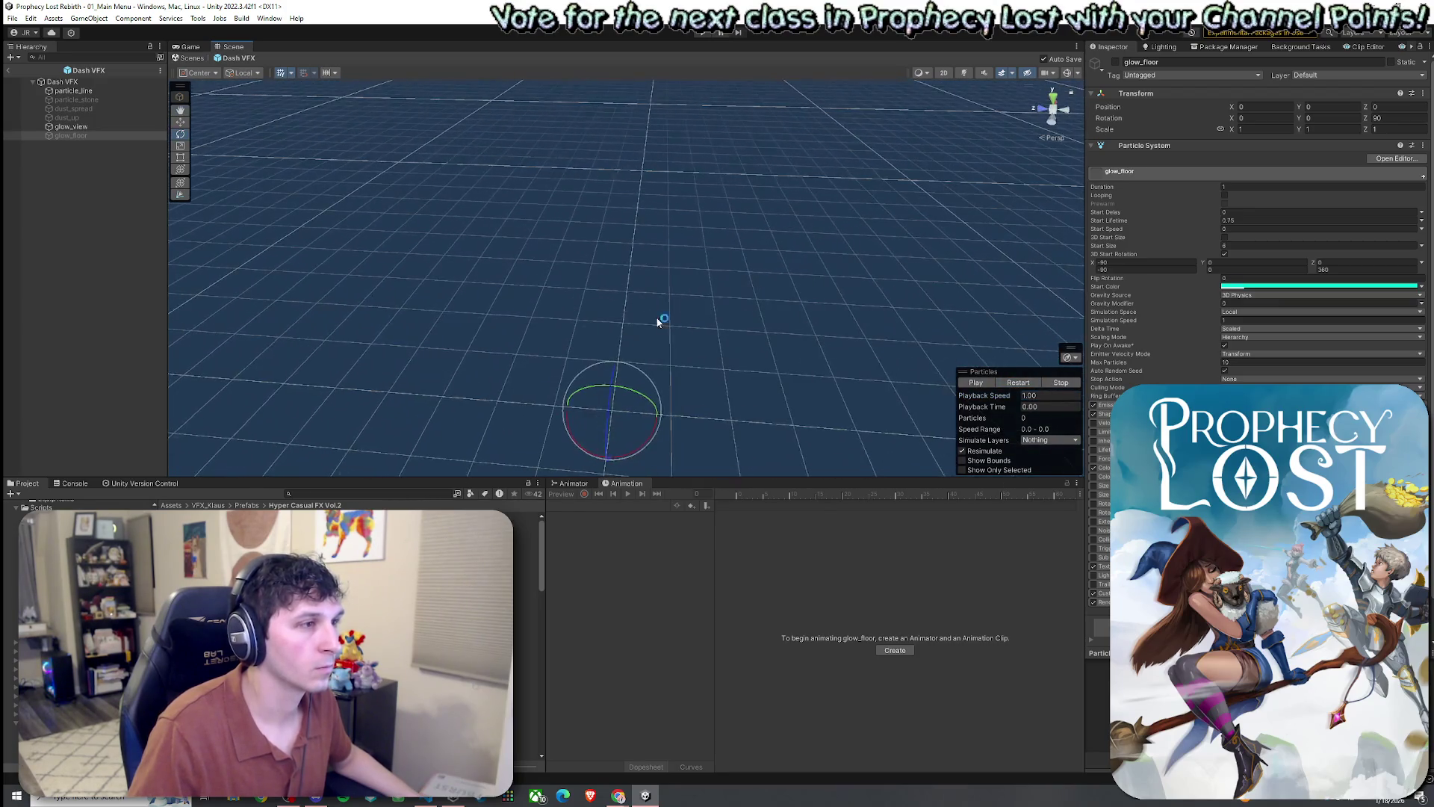
{"action": "left_click", "coordinate": [1020, 385]}
{"action": "mouse_move", "coordinate": [896, 373]}
{"action": "left_mouse_down"}
{"action": "mouse_move", "coordinate": [791, 390]}
{"action": "mouse_move", "coordinate": [813, 311]}
{"action": "mouse_move", "coordinate": [859, 328]}
{"action": "left_mouse_up"}
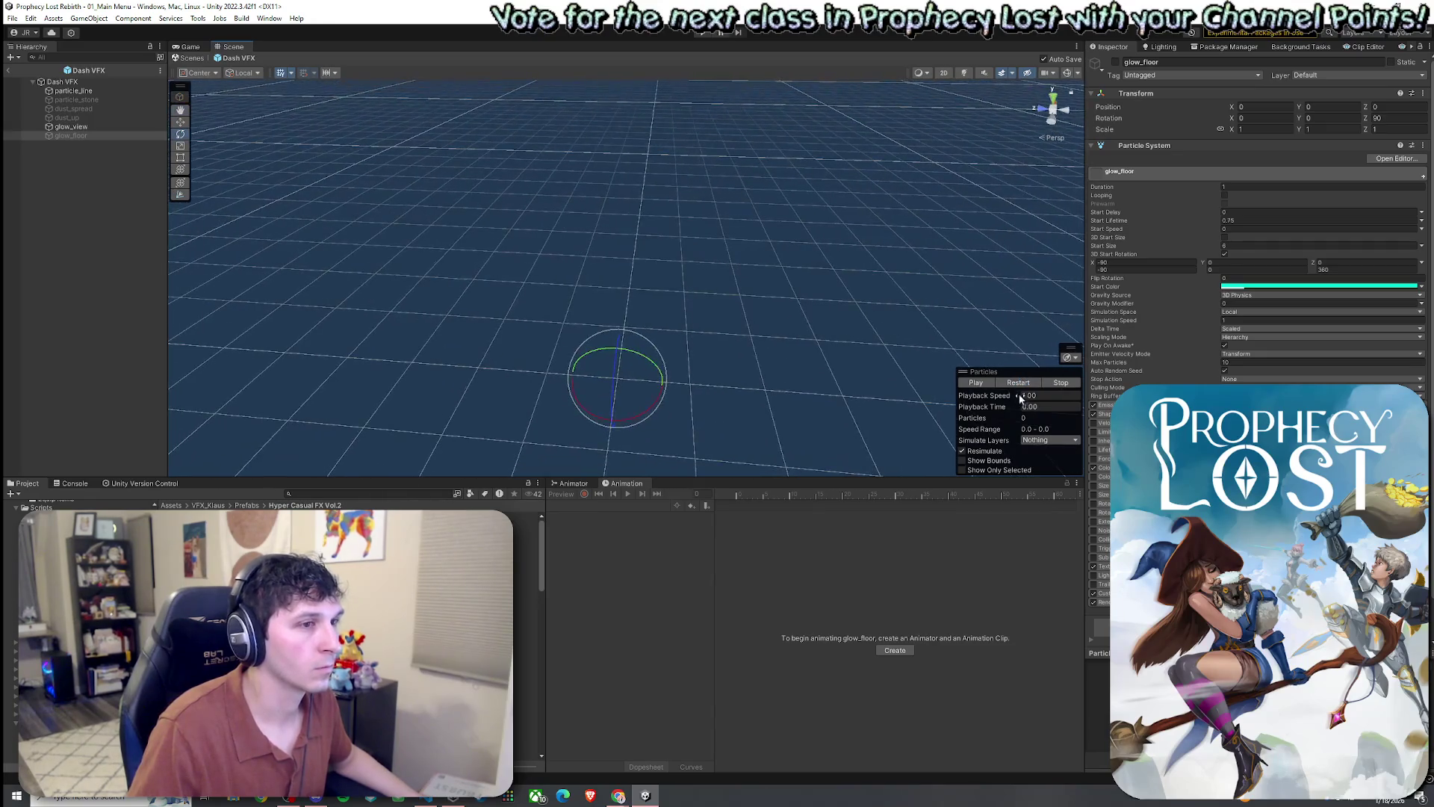
{"action": "left_click", "coordinate": [1018, 383]}
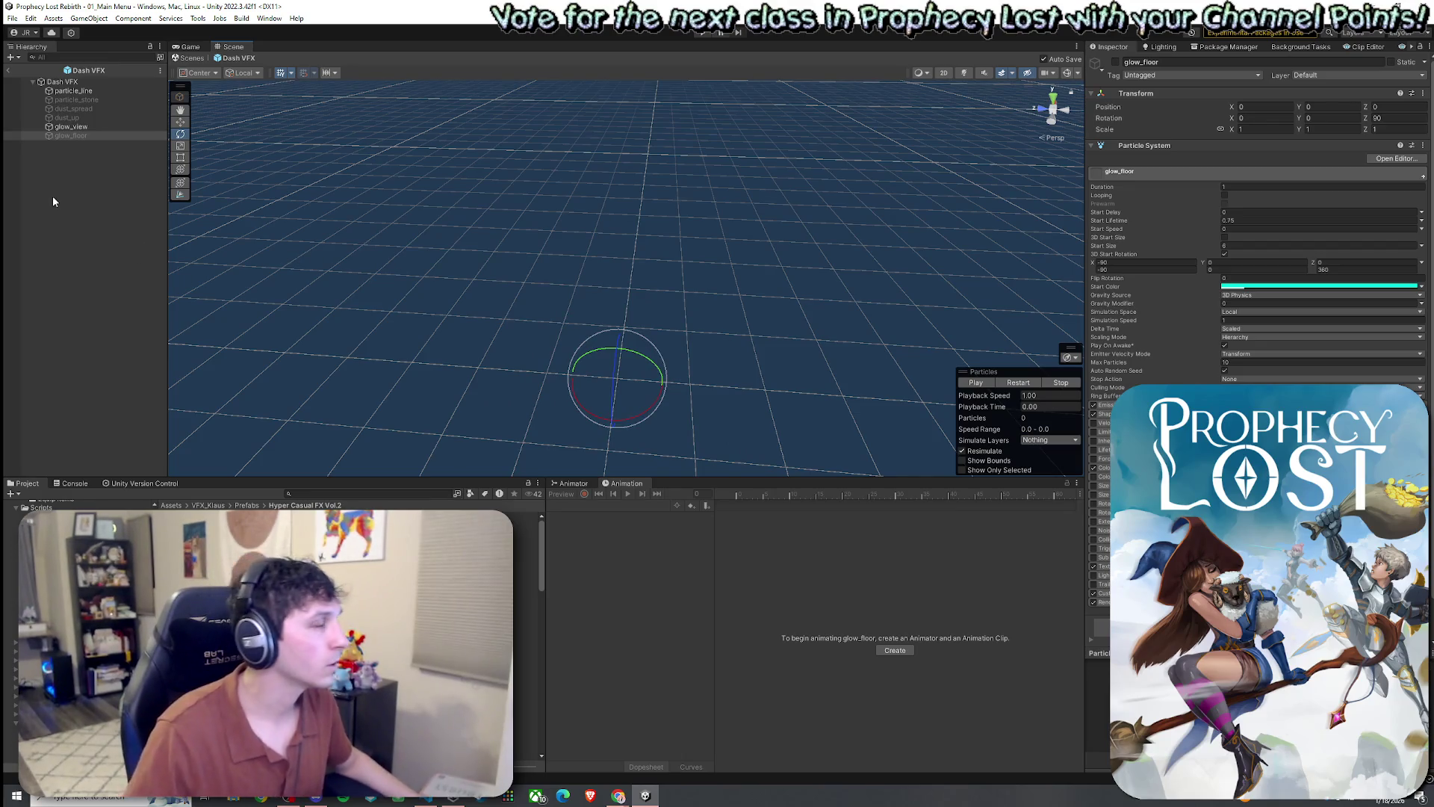
- Exit the Dash VFX prefab and save the 01_Main Menu scene
{"action": "left_click", "coordinate": [7, 70]}
{"action": "left_click", "coordinate": [12, 18]}
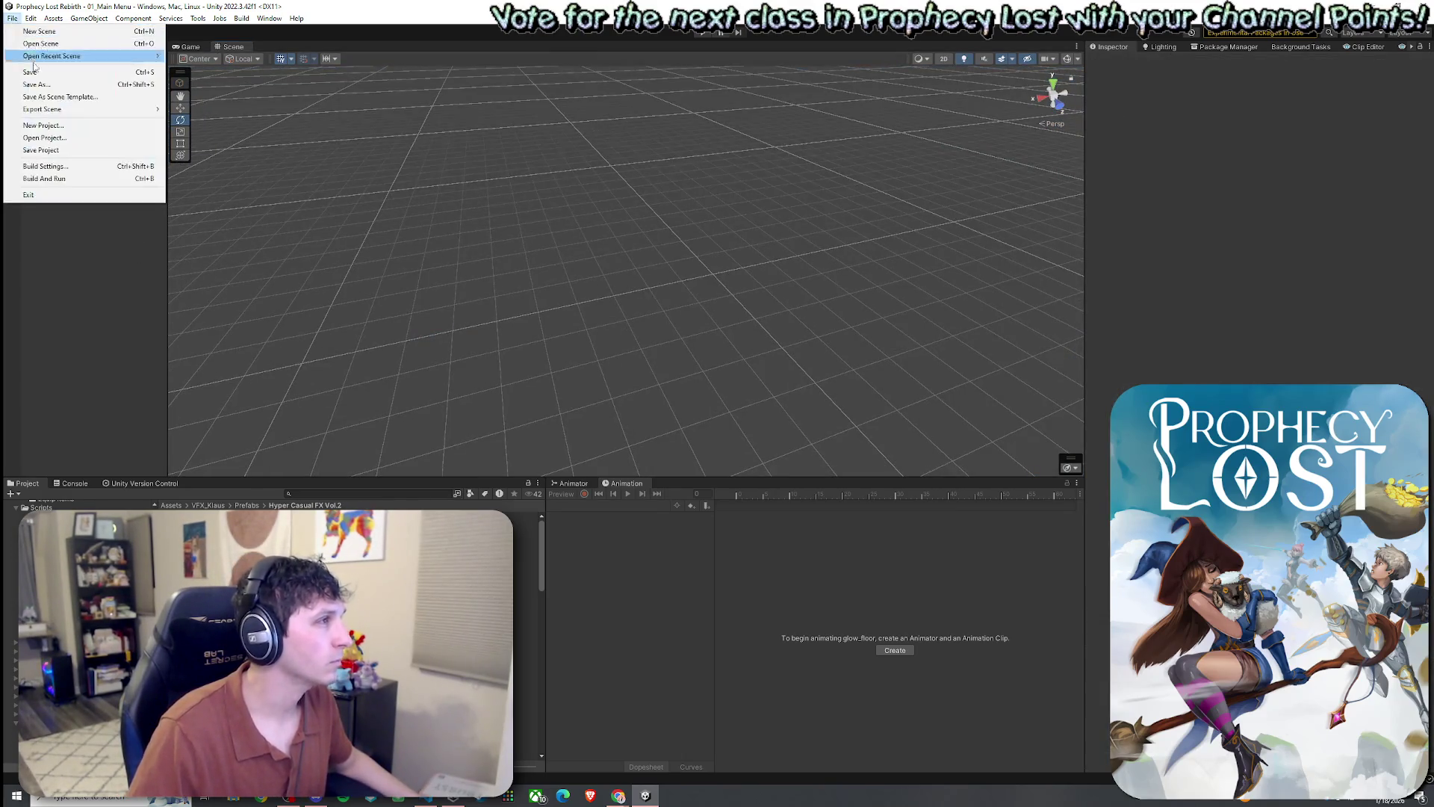
{"action": "left_click", "coordinate": [33, 72]}
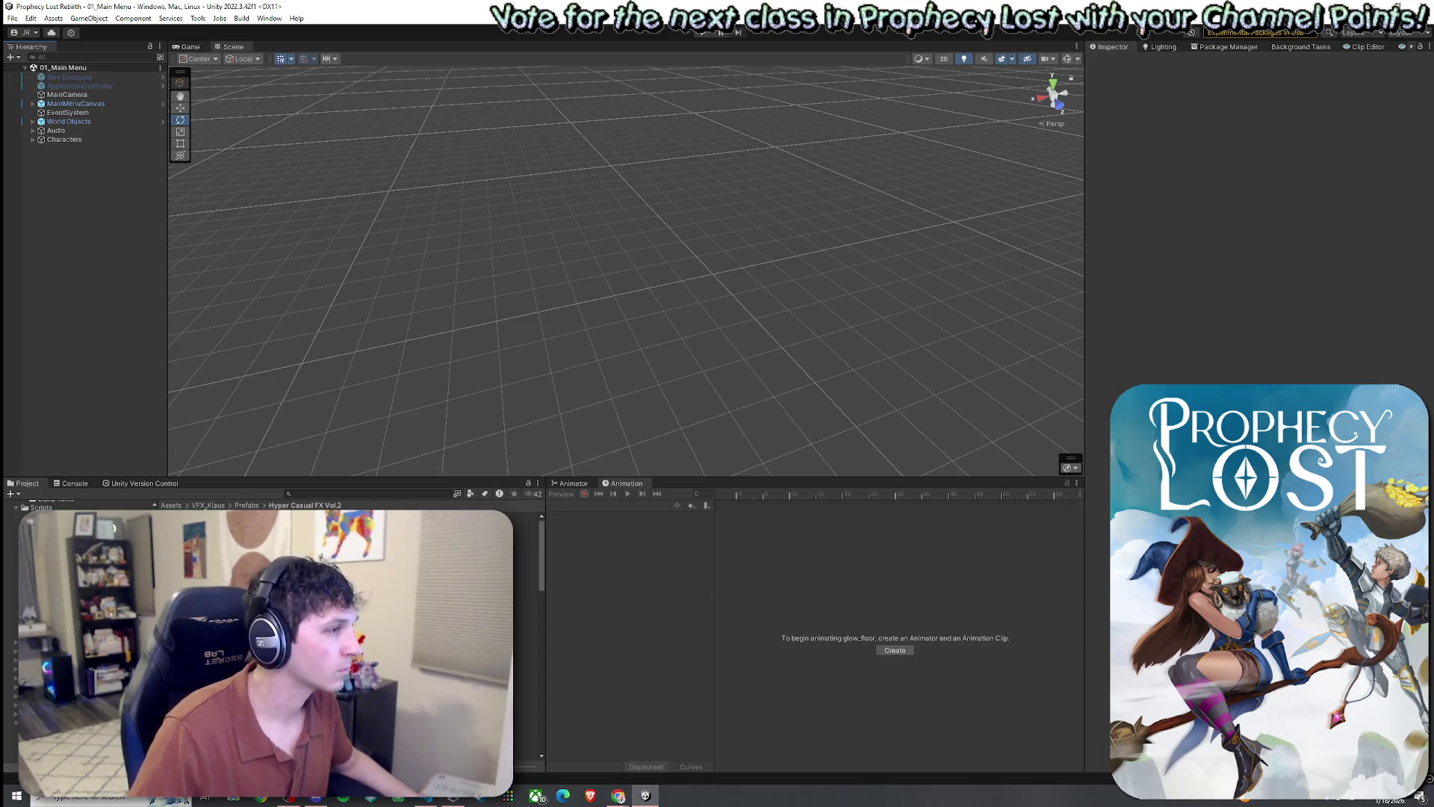
- Search the project for 'Player', enlarge the Game view, and select the Player asset
{"action": "left_click", "coordinate": [171, 505]}
{"action": "left_click", "coordinate": [369, 493]}
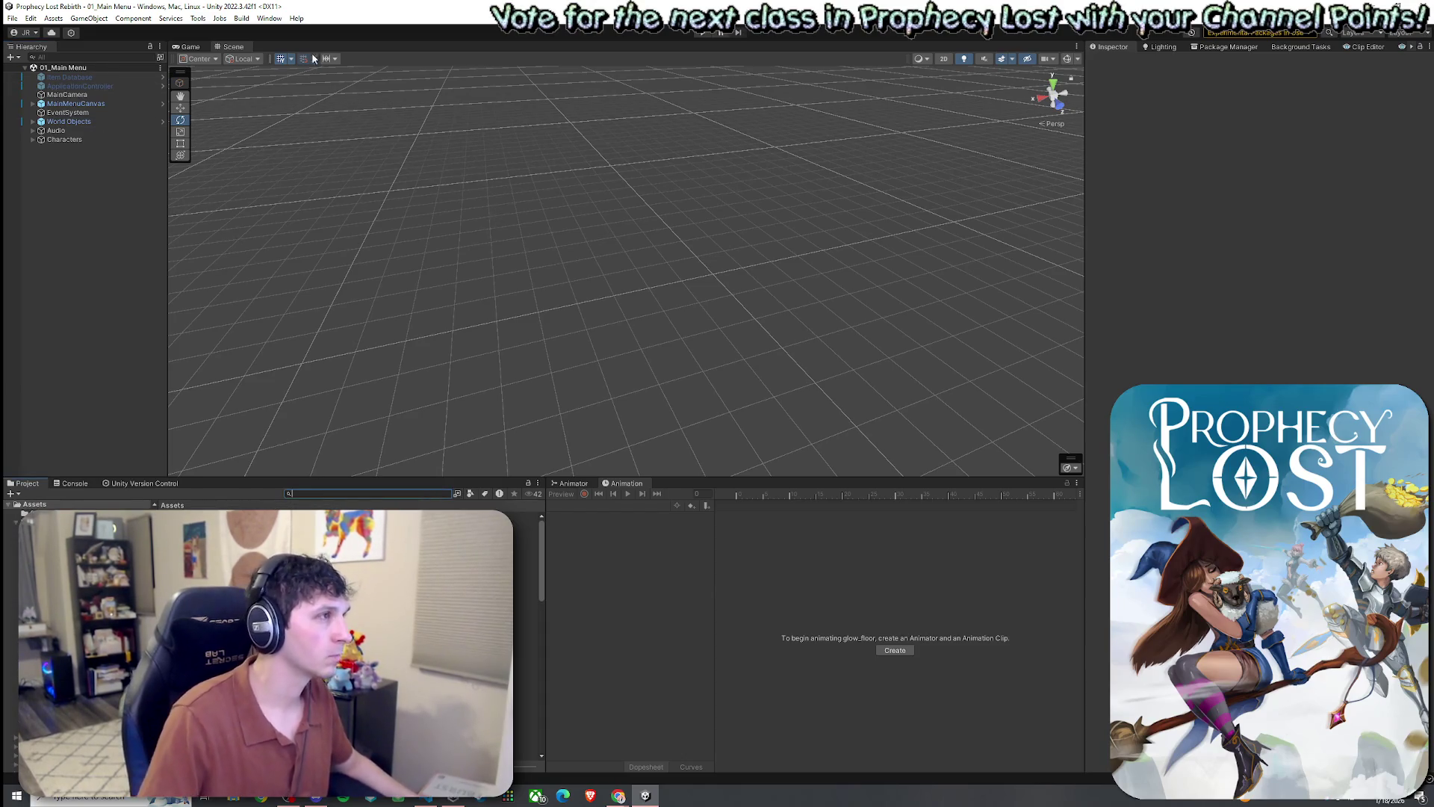
{"action": "left_click", "coordinate": [187, 46]}
{"action": "left_click", "coordinate": [311, 494]}
{"action": "type", "text": "Player"}
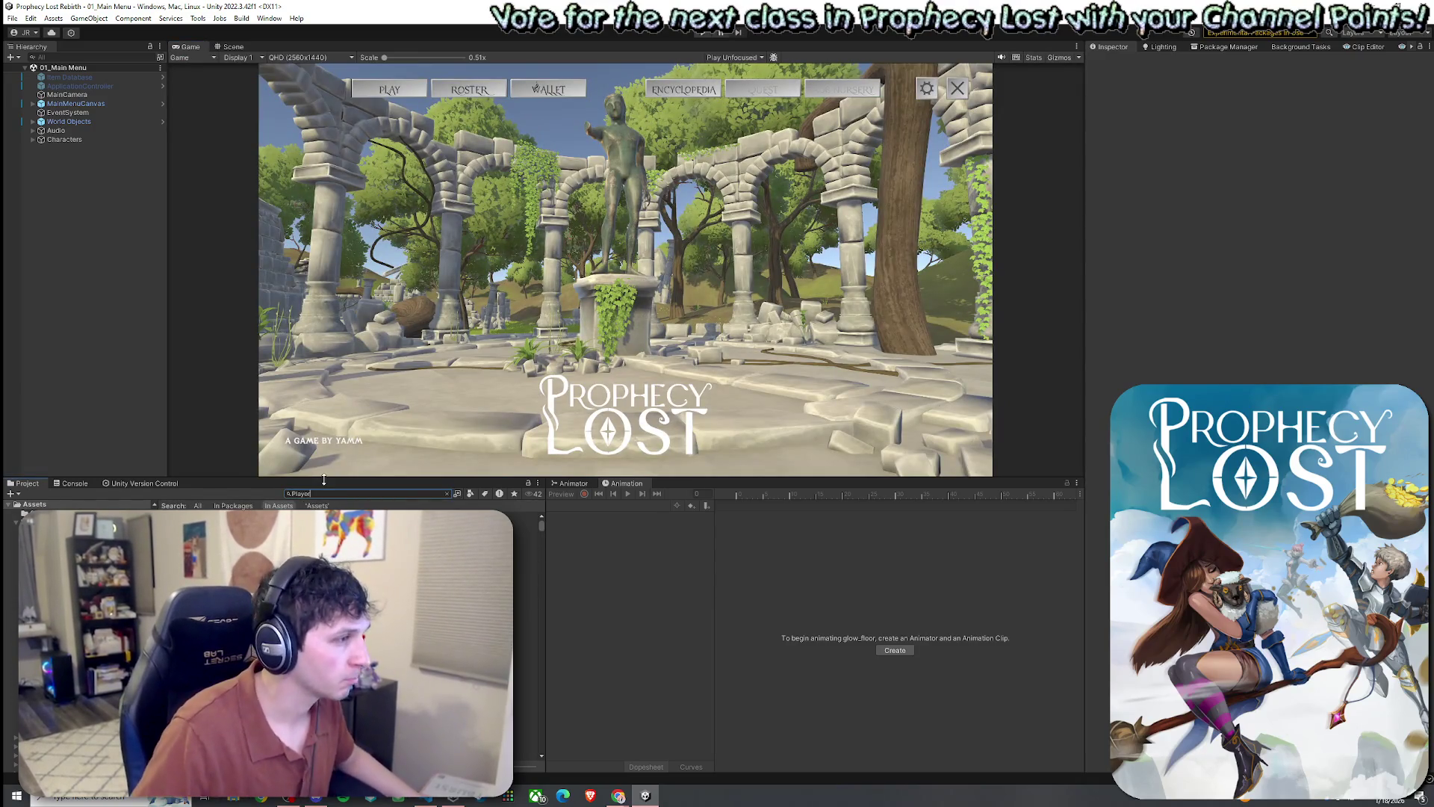
{"action": "left_click_drag", "start_coordinate": [313, 479], "coordinate": [313, 589]}
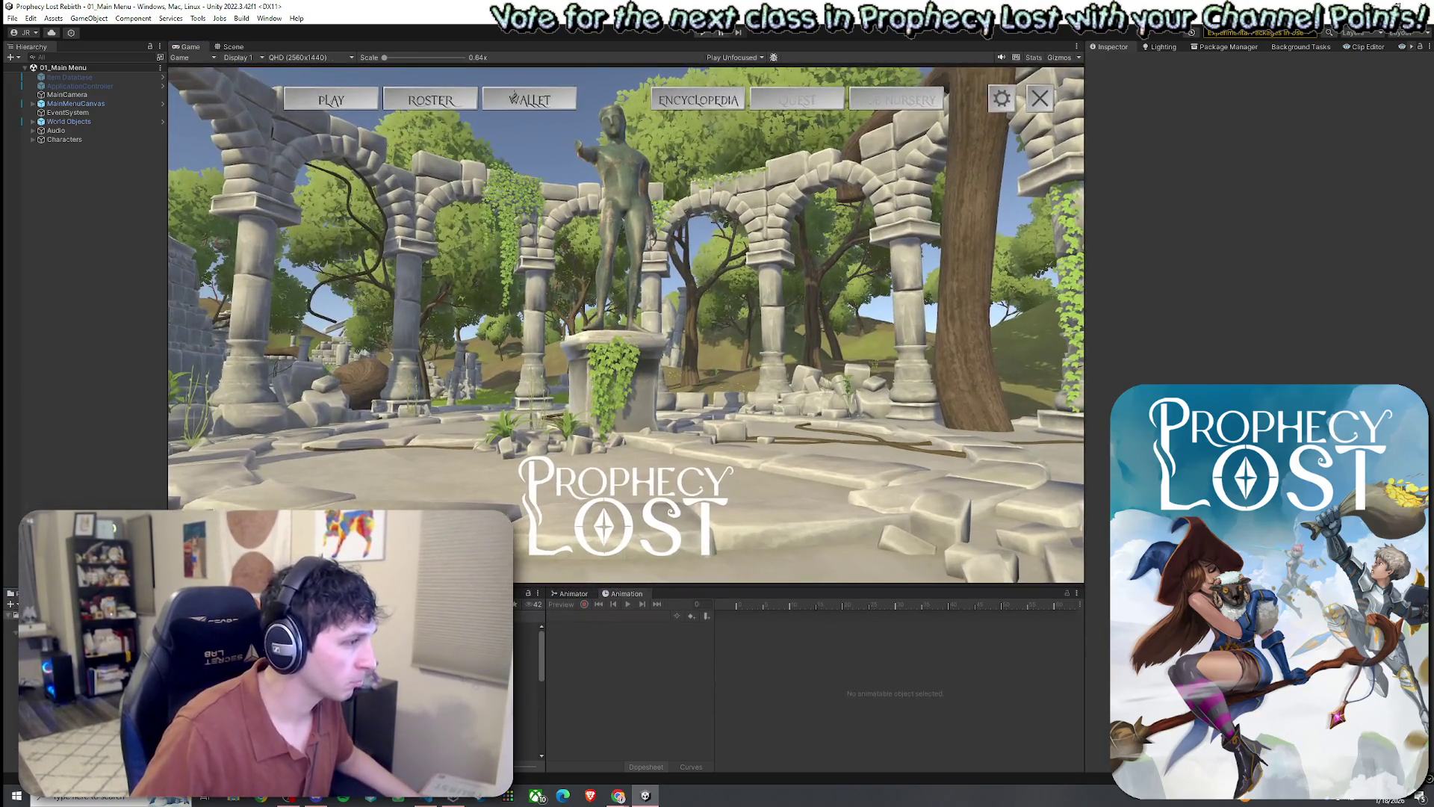
{"action": "left_click", "coordinate": [209, 627]}
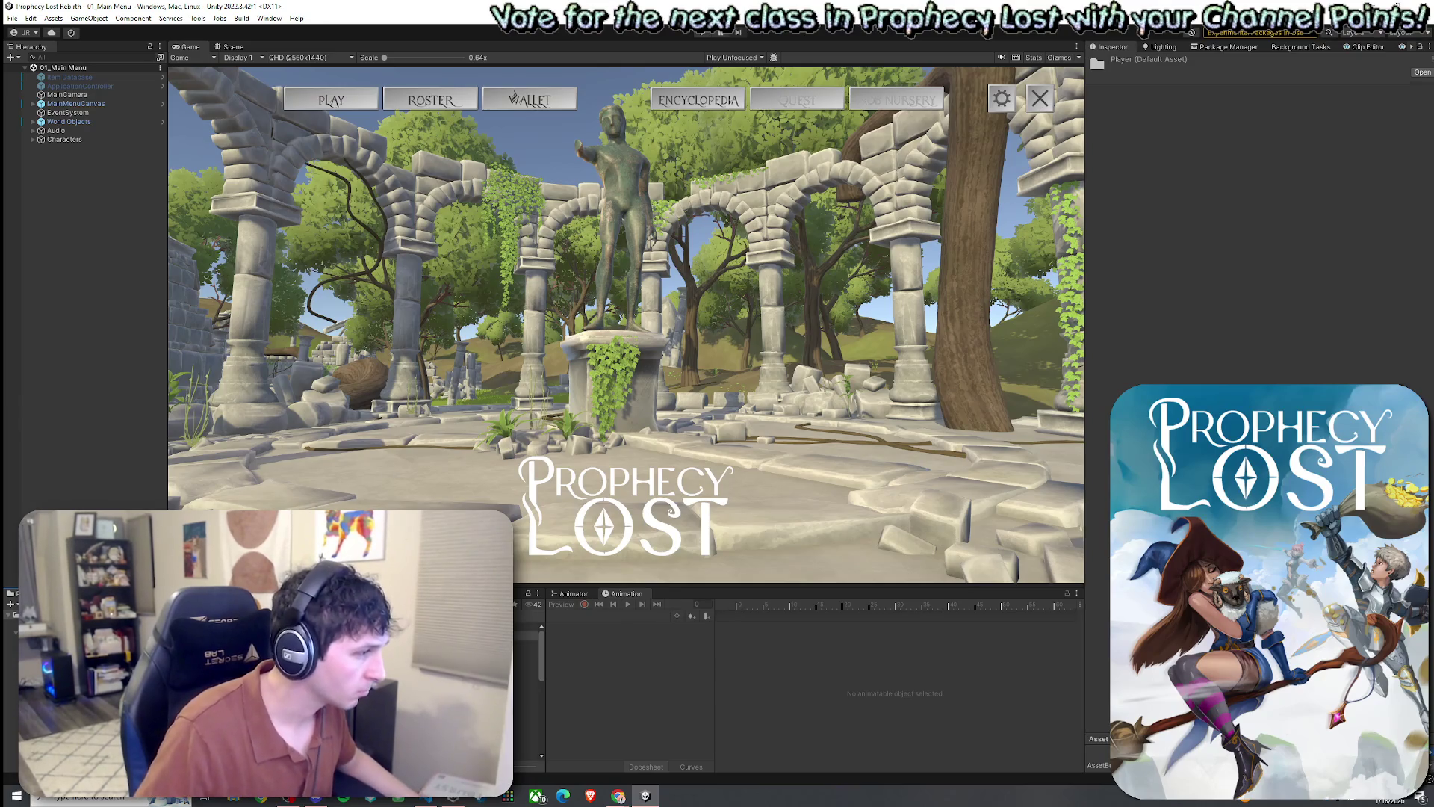
- Assign Dash VFX as the Charge ability's Ability Vfx Prefab on Player, then open it
{"action": "key", "text": "Down"}
{"action": "double_click", "coordinate": [210, 628]}
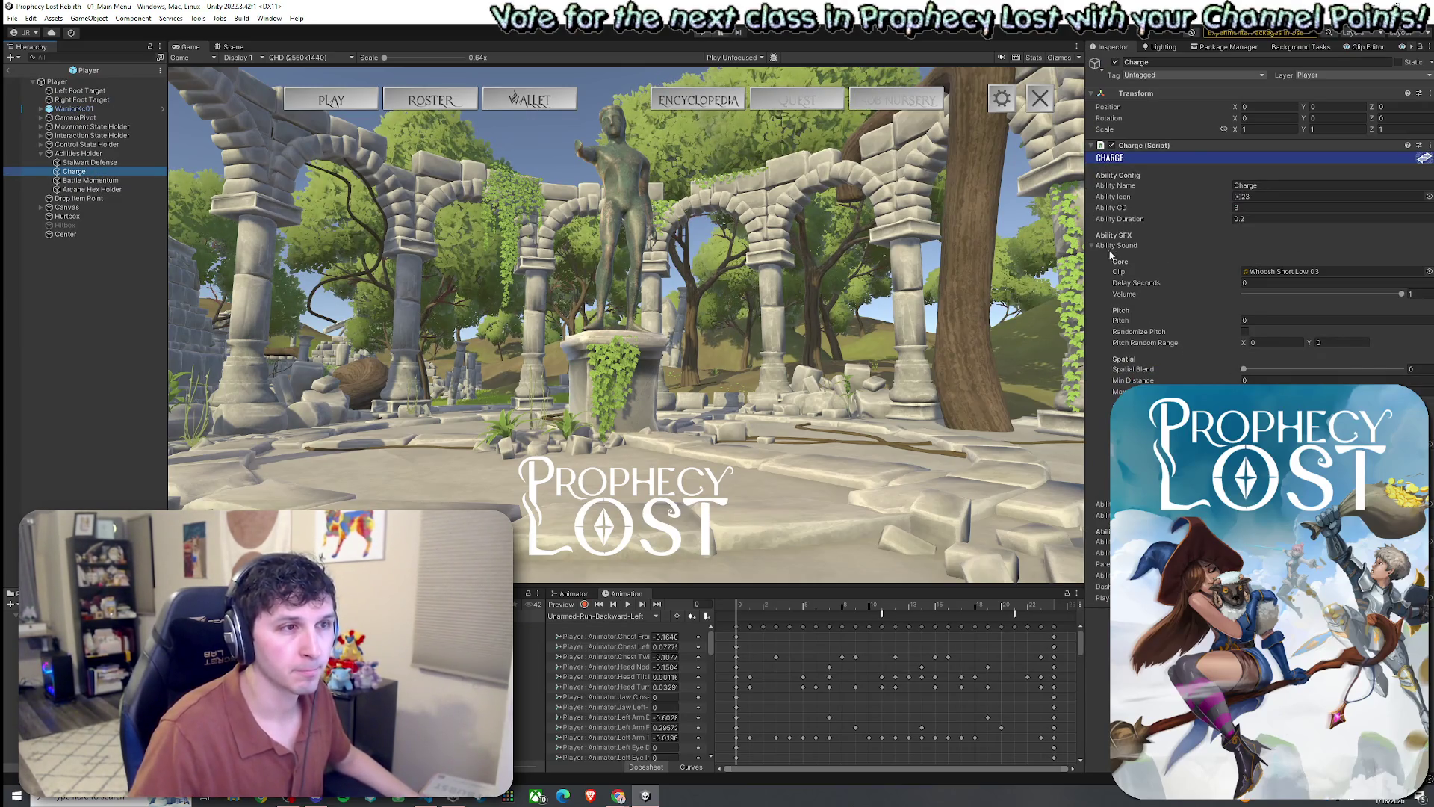
{"action": "left_click", "coordinate": [1116, 244]}
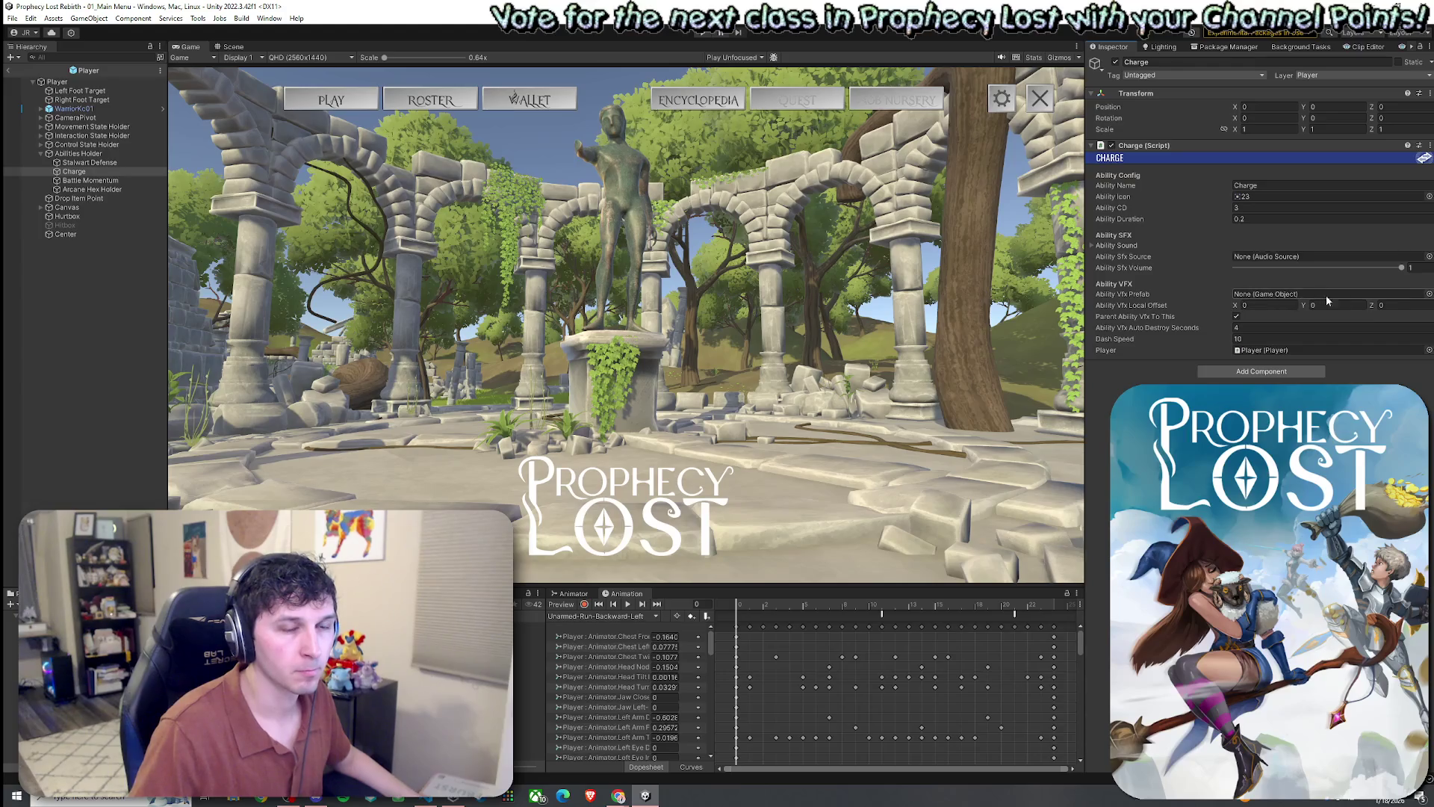
{"action": "left_click", "coordinate": [1428, 293]}
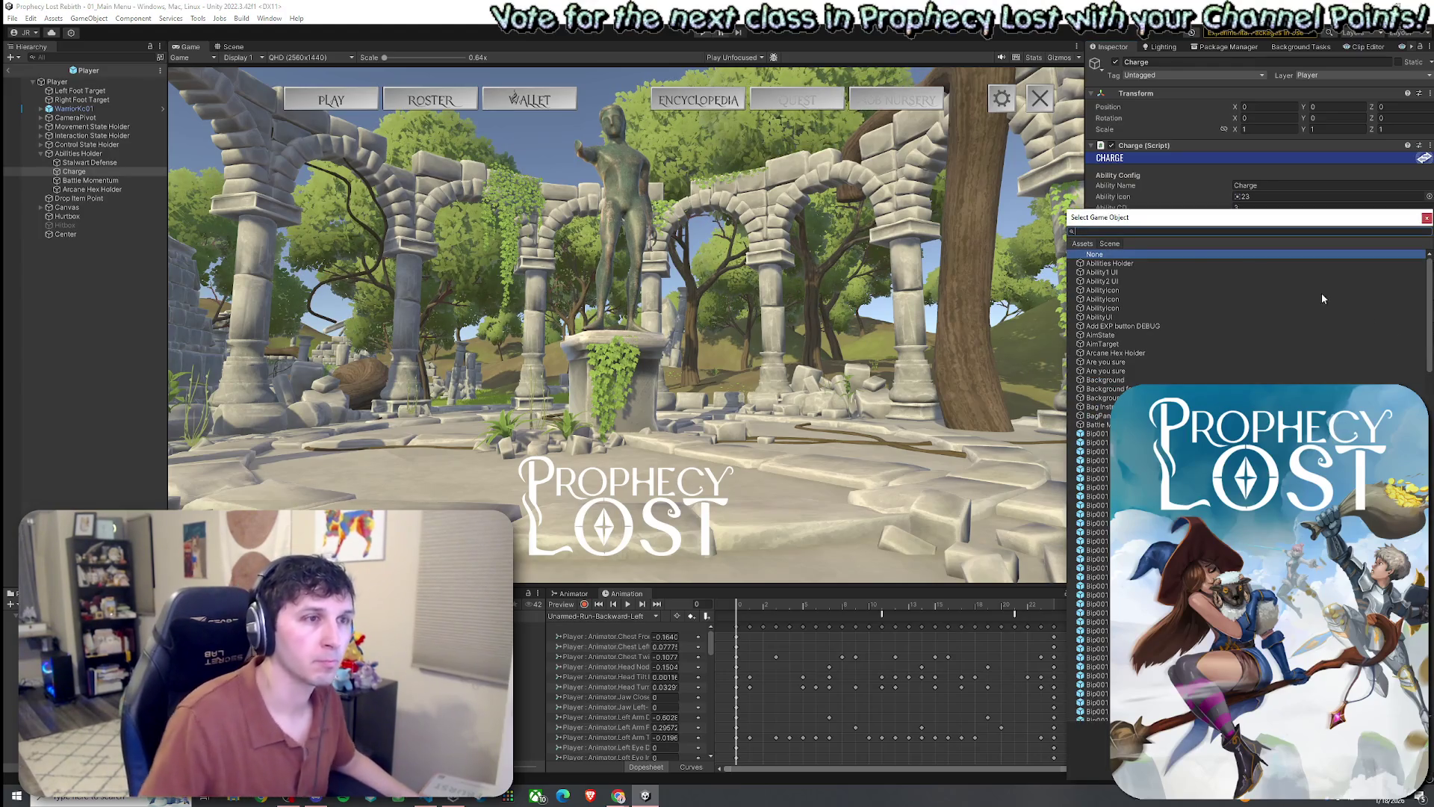
{"action": "type", "text": "Das"}
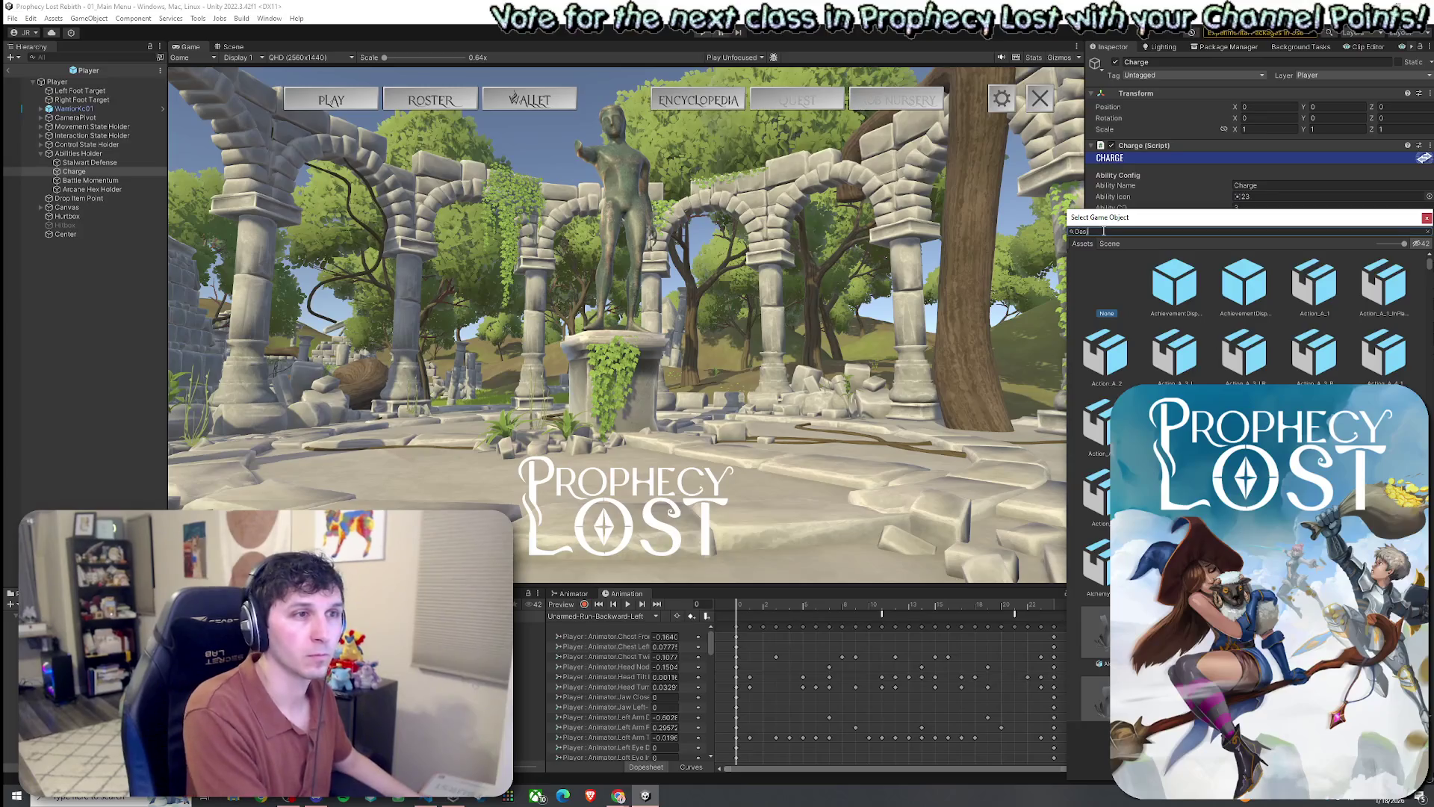
{"action": "type", "text": "h V"}
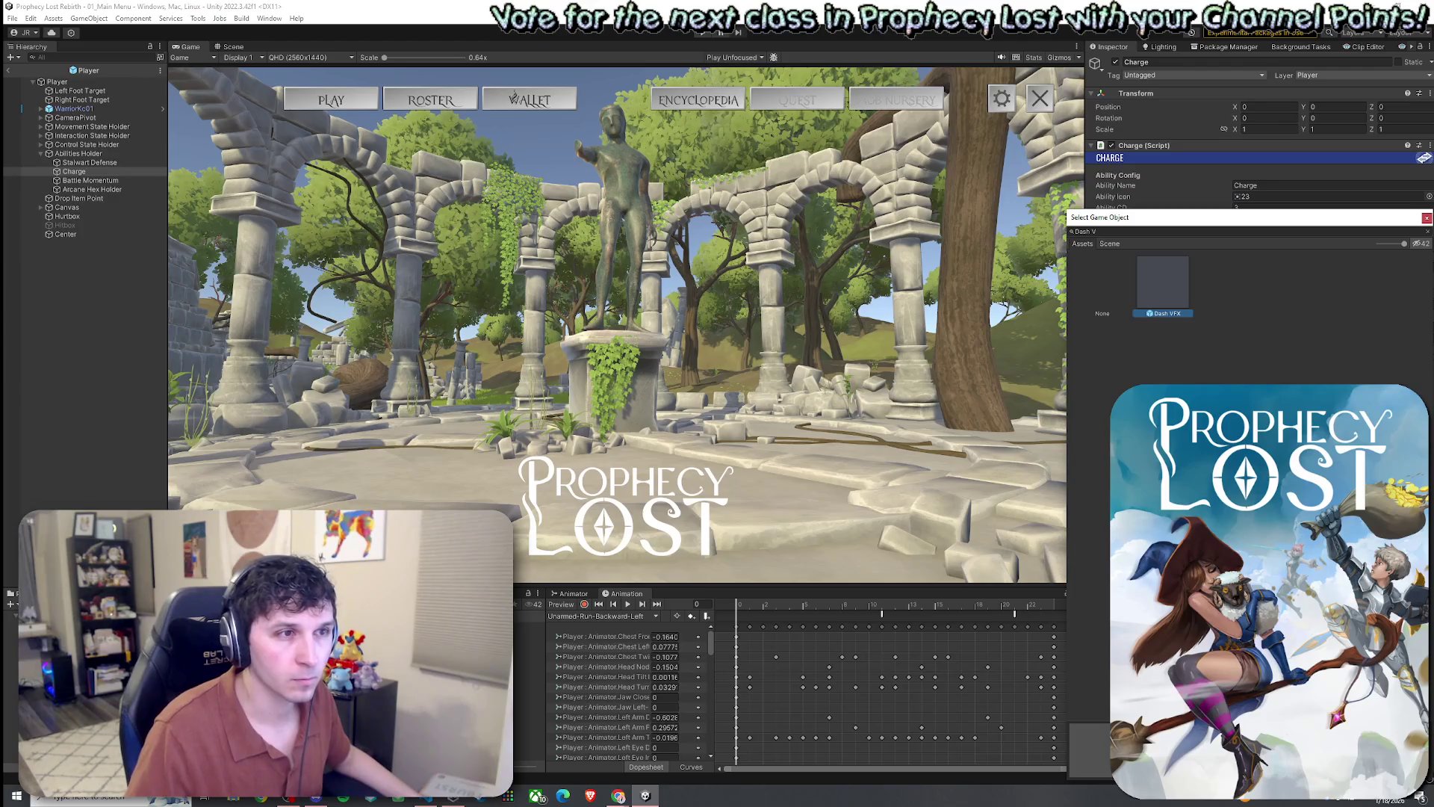
{"action": "double_click", "coordinate": [1173, 278]}
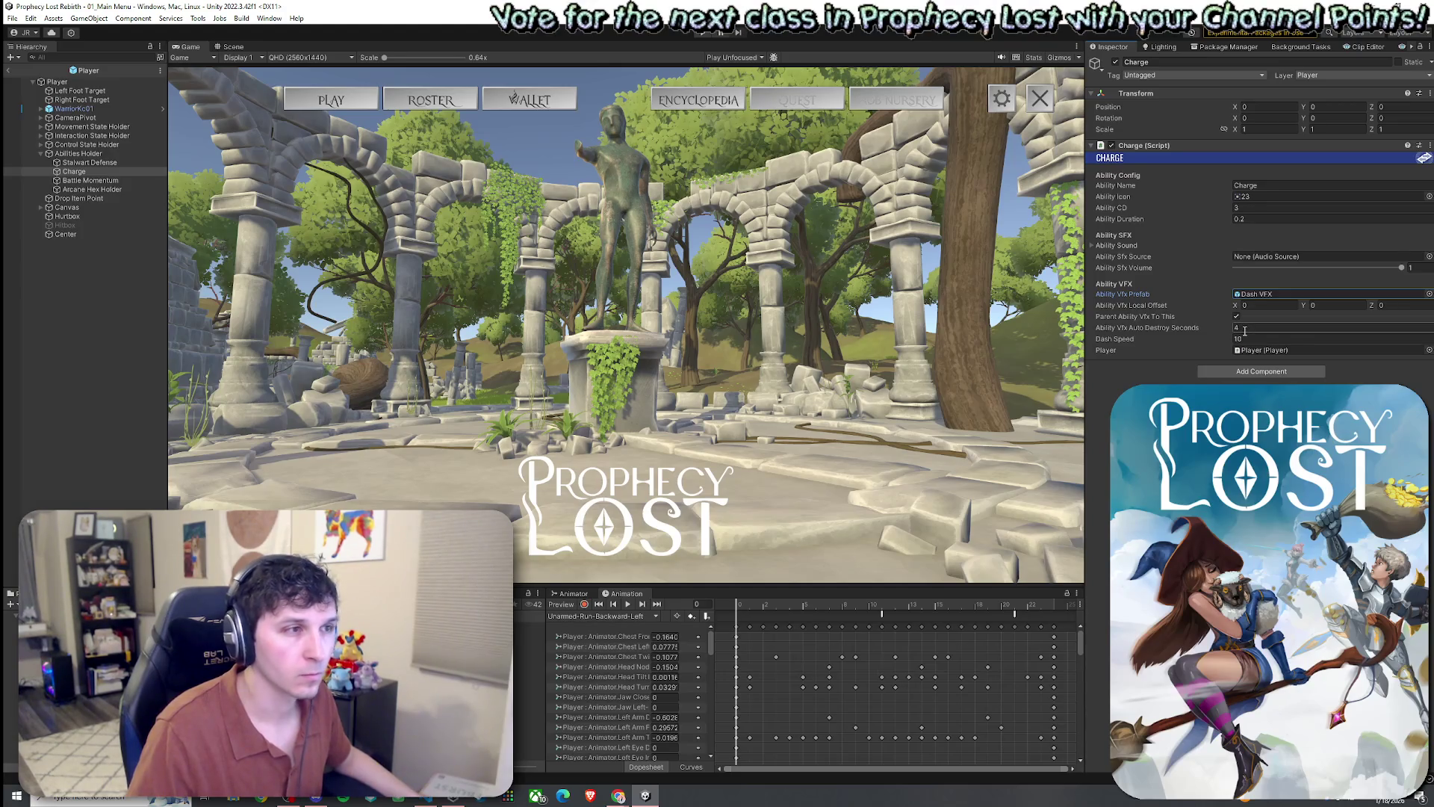
{"action": "double_click", "coordinate": [1263, 294]}
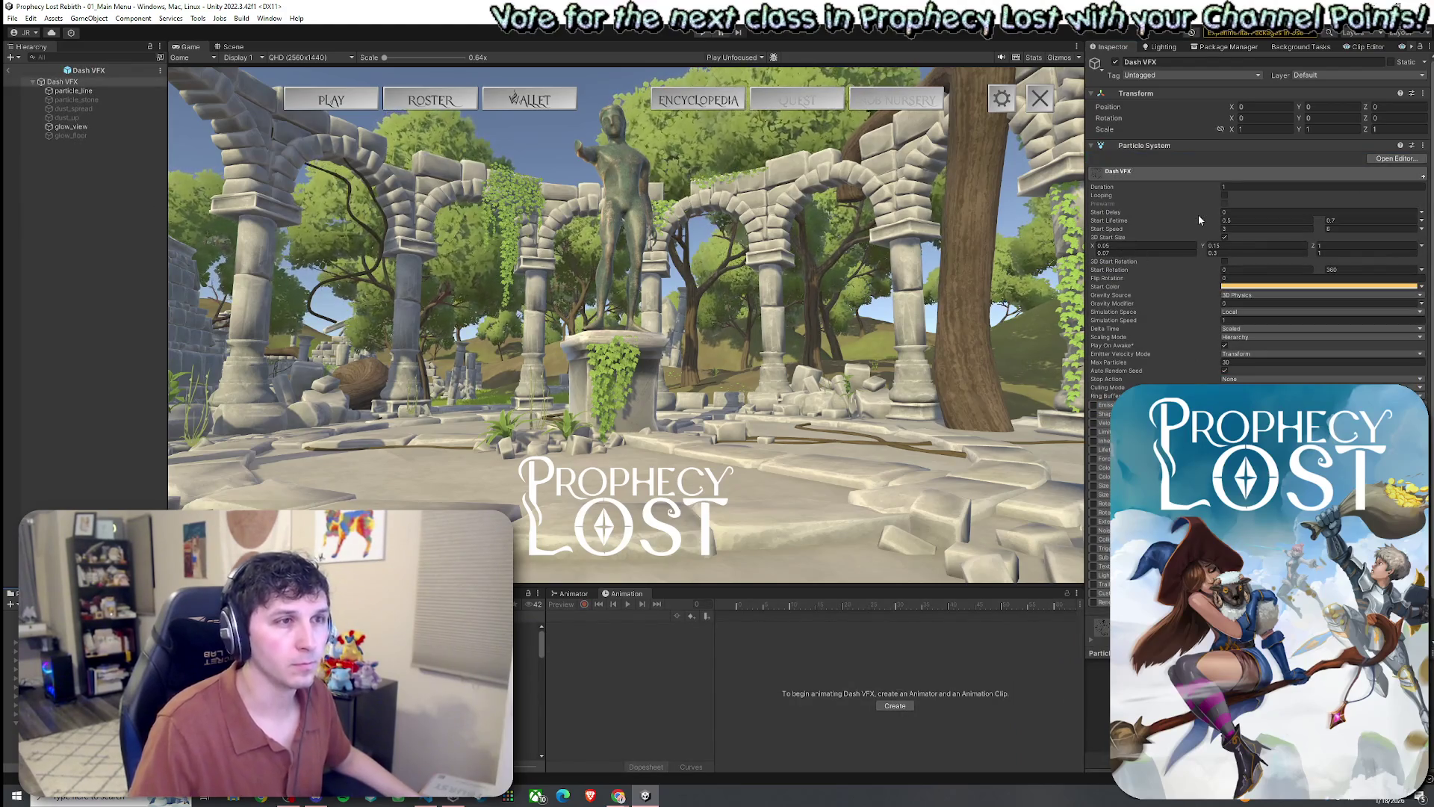
- Multi-select the sword VFX layers Smoke through Sparks to review their shared settings
{"action": "mouse_move", "coordinate": [1136, 238]}
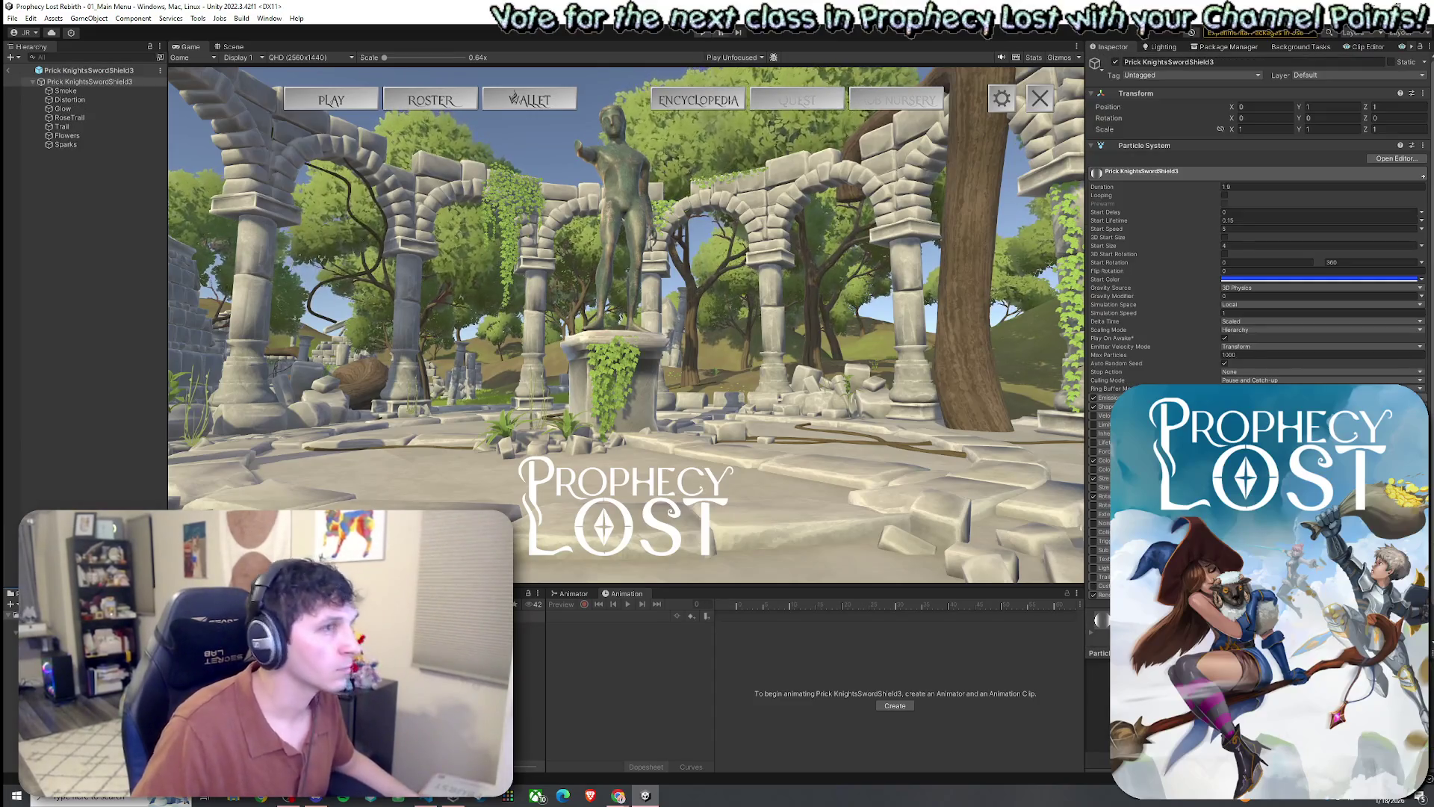
{"action": "left_click", "coordinate": [95, 91]}
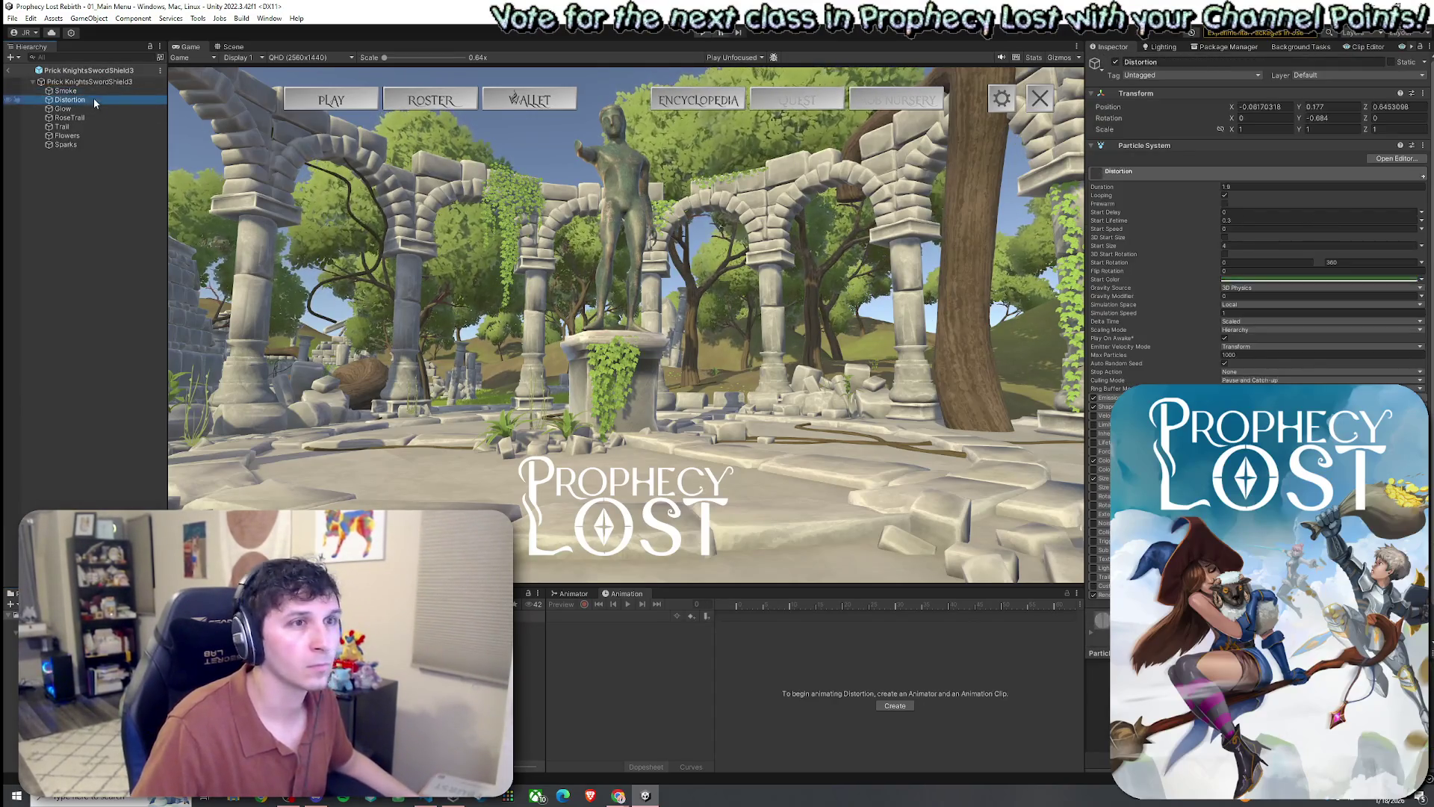
{"action": "left_click", "coordinate": [84, 145], "text": "shift"}
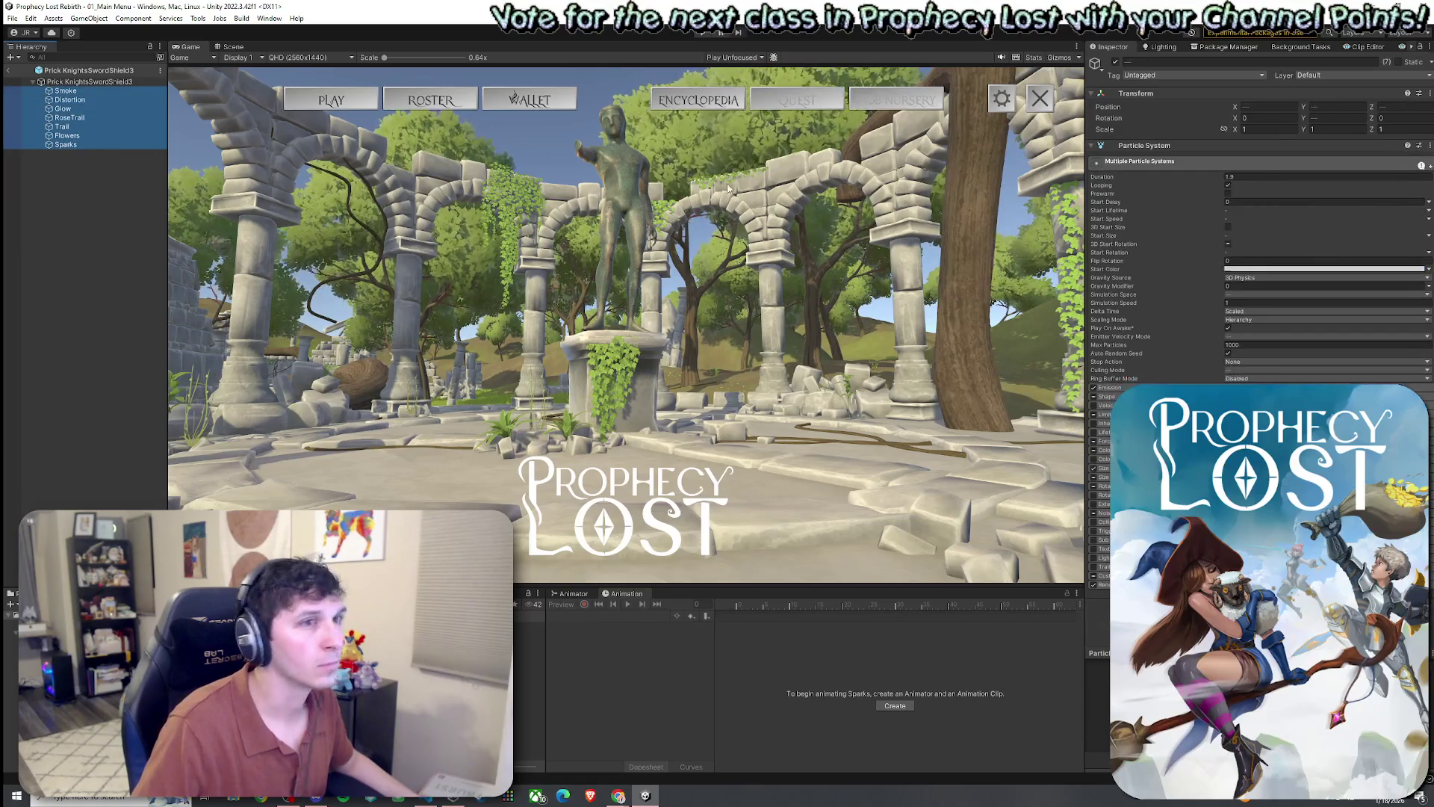
{"action": "left_click", "coordinate": [889, 302]}
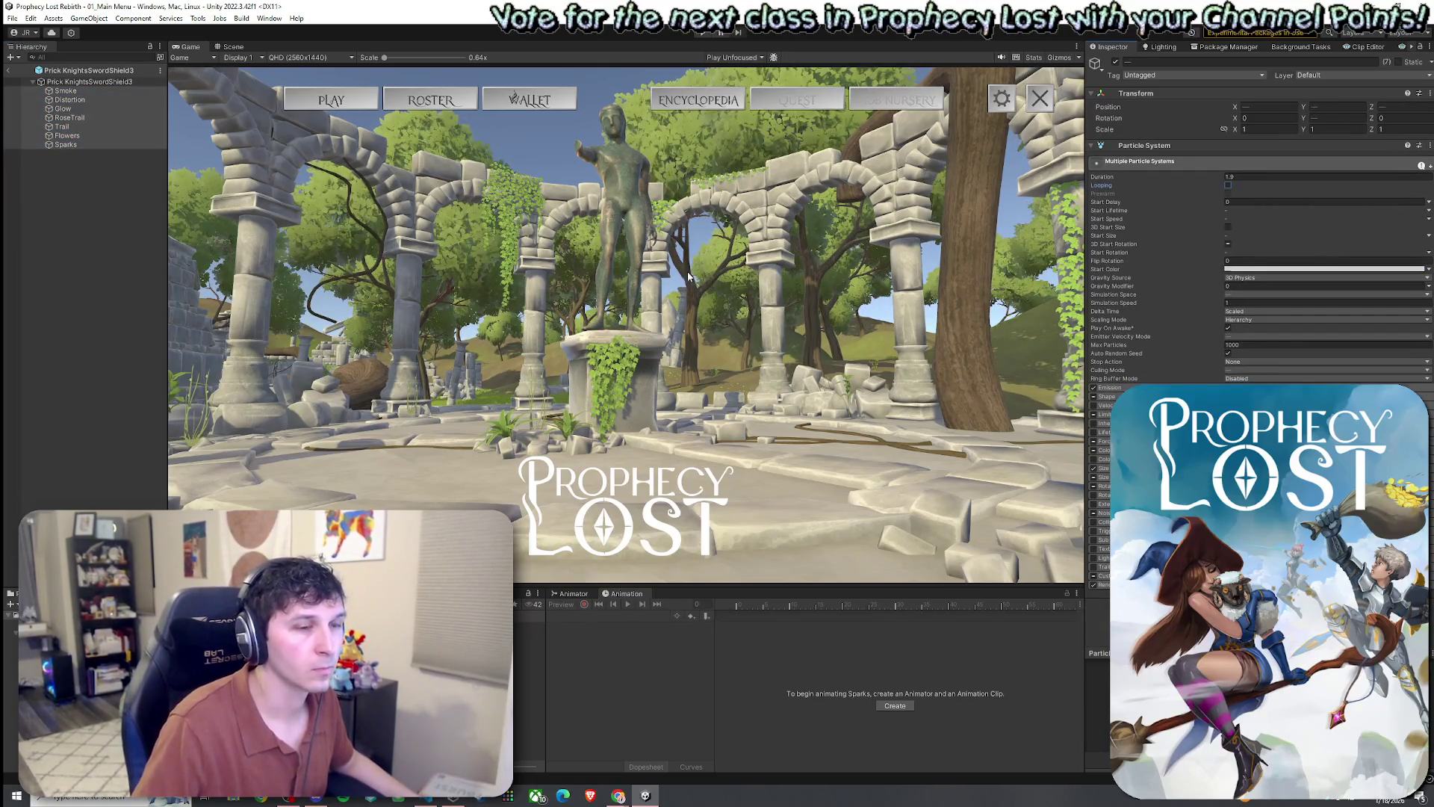
- Exit the sword VFX prefab and save the 01_Main Menu scene
{"action": "left_click", "coordinate": [75, 194]}
{"action": "left_click", "coordinate": [12, 18]}
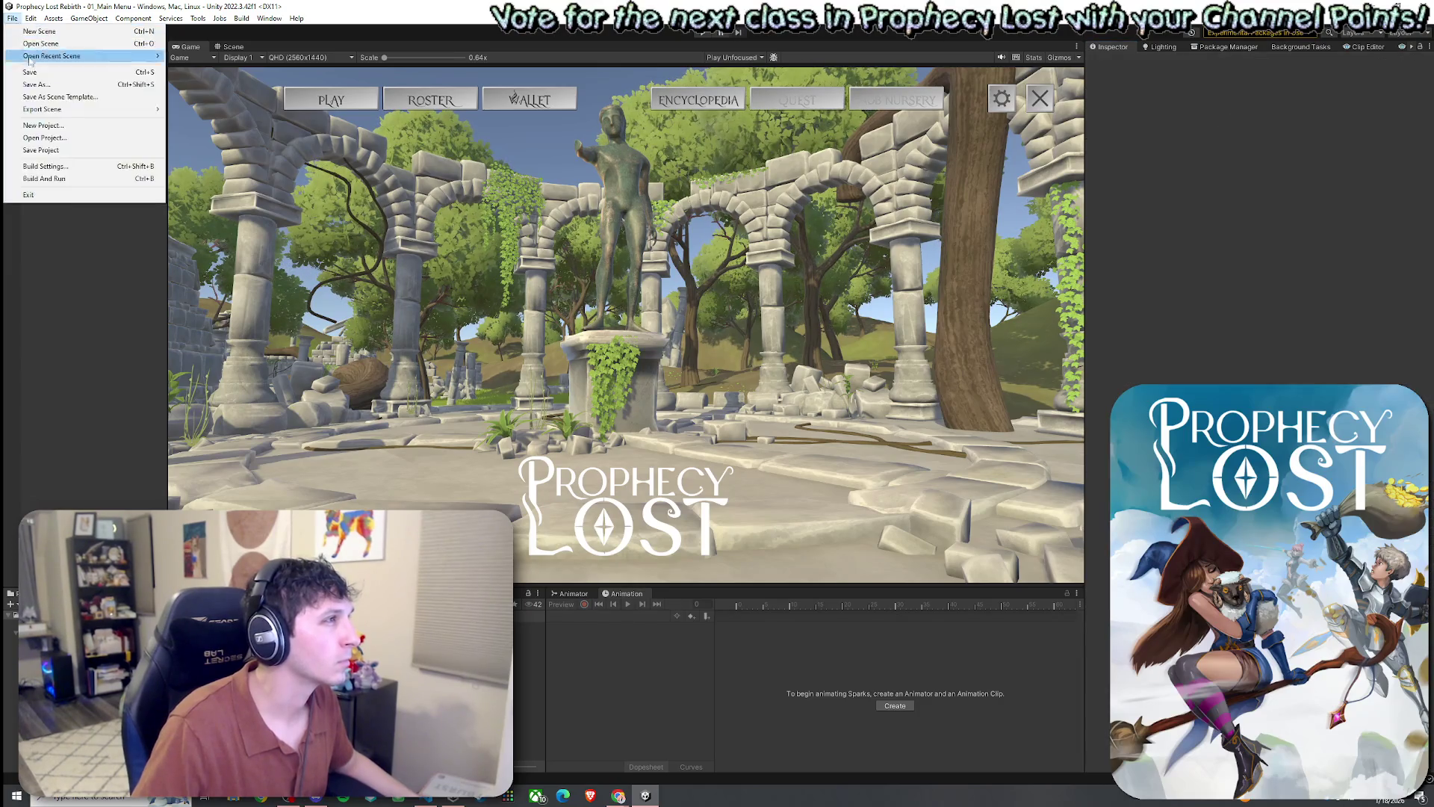
{"action": "left_click", "coordinate": [30, 72]}
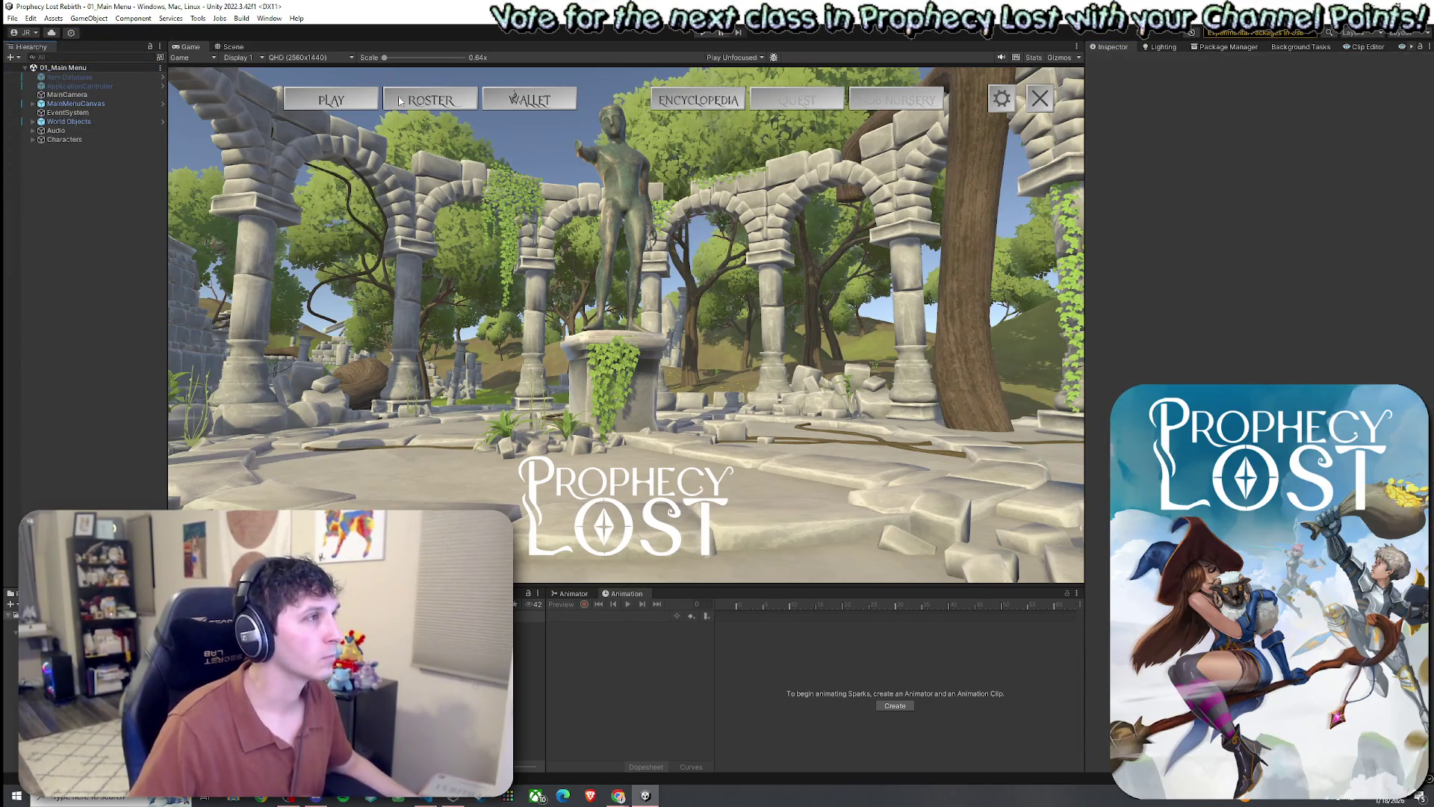
- Enter play mode and click START GAME in the 02_Test Scene
{"action": "left_click", "coordinate": [703, 33]}
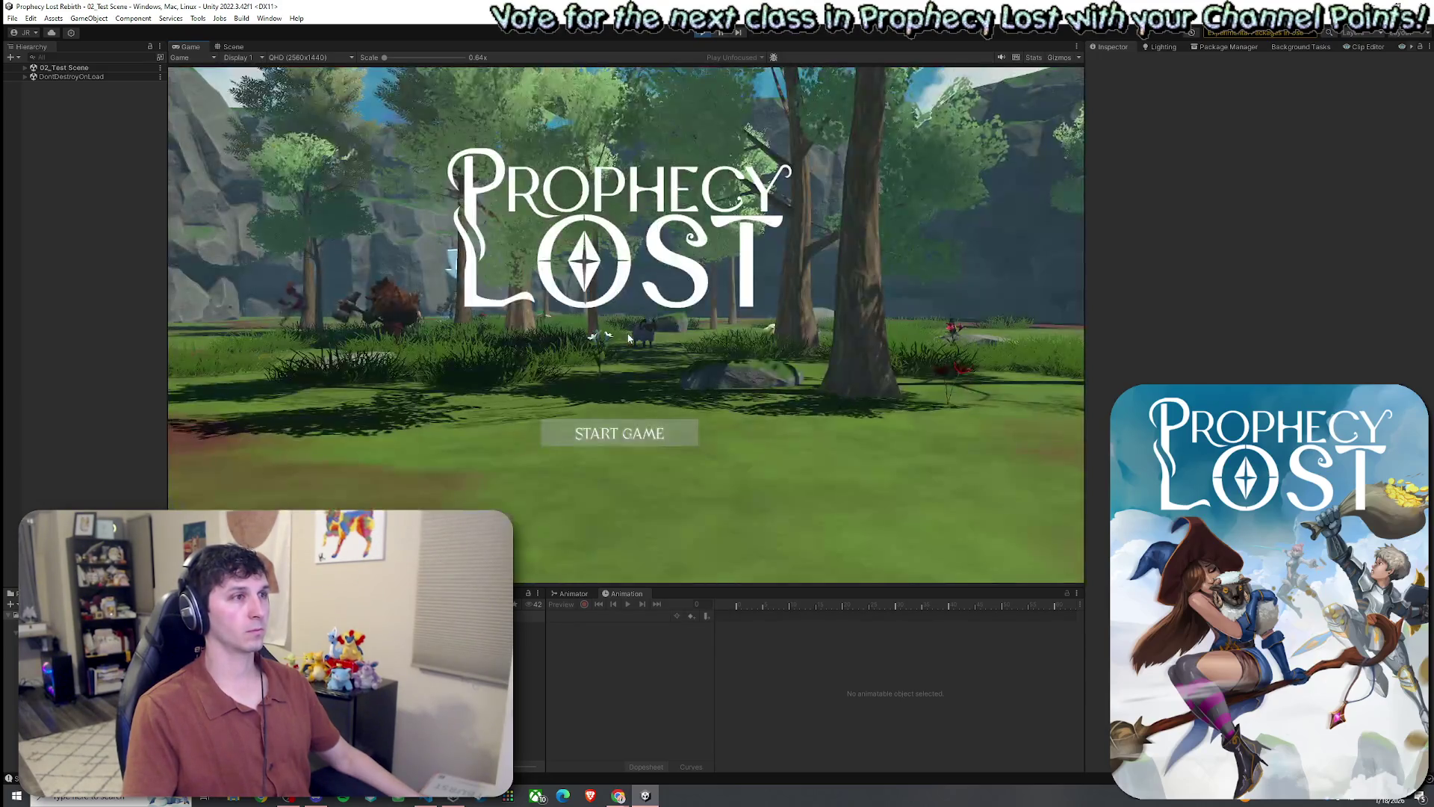
{"action": "left_click", "coordinate": [620, 433]}
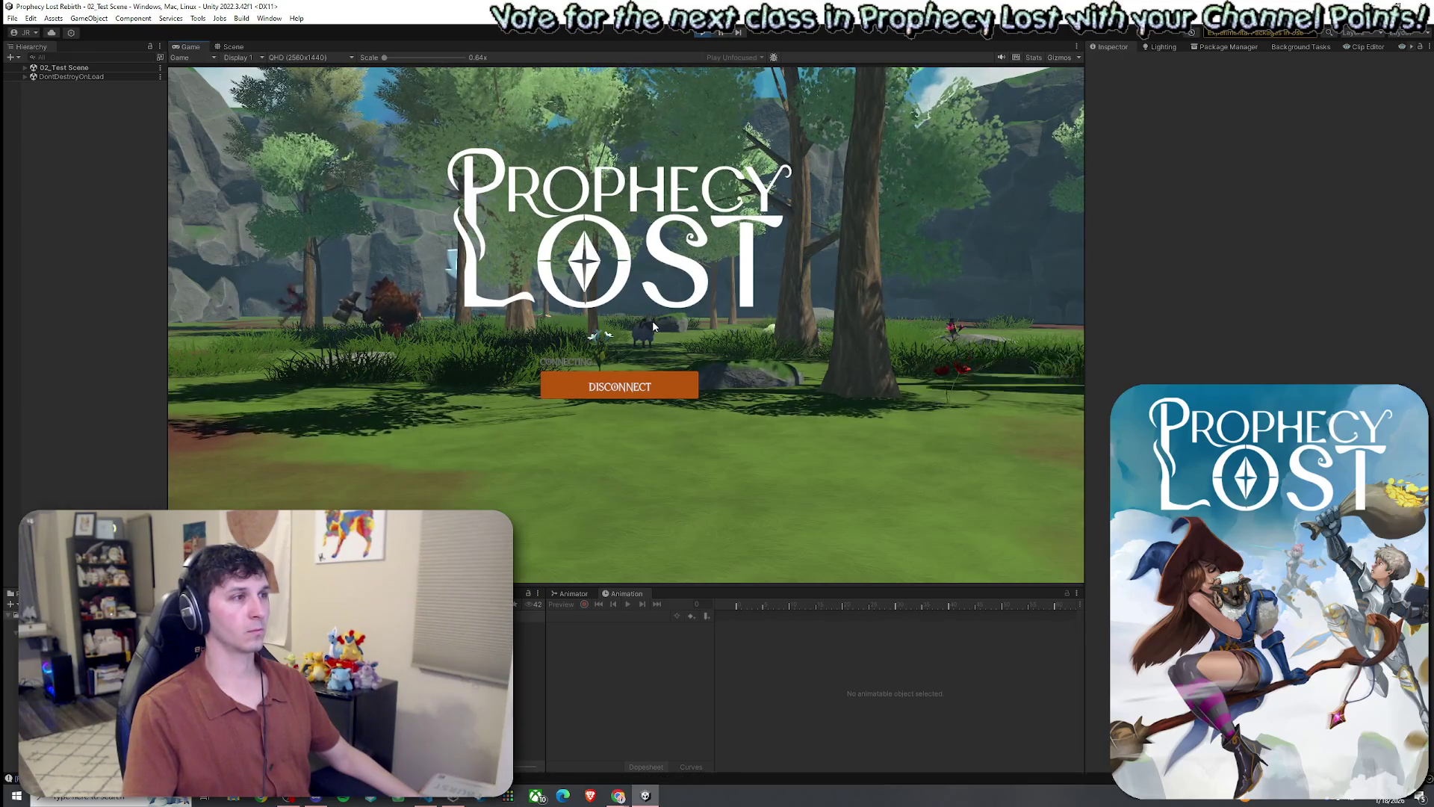
- Run the character toward the cliff with W and trigger the dash ability several times with E
{"action": "key", "text": "w"}
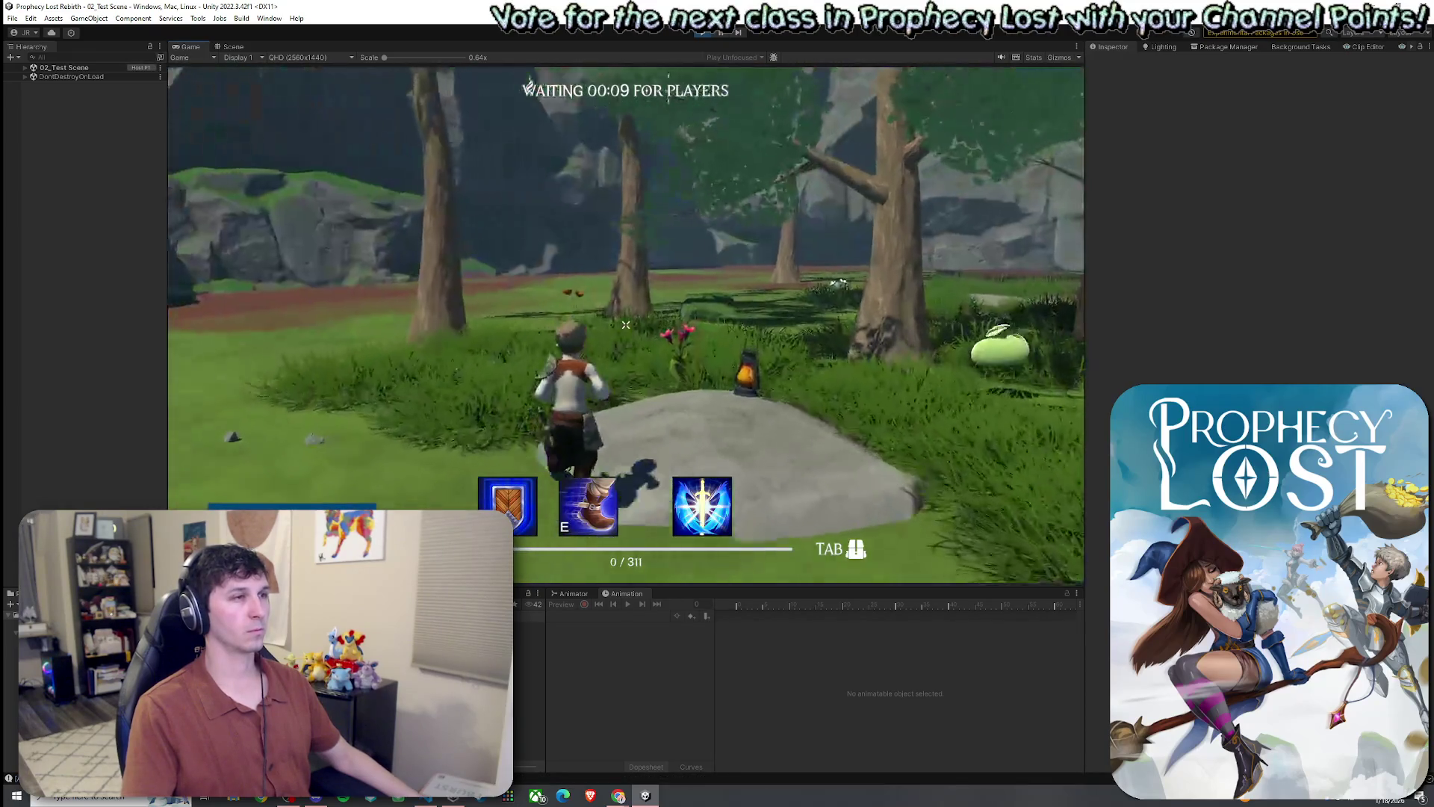
{"action": "key", "text": "e"}
{"action": "key", "text": "w"}
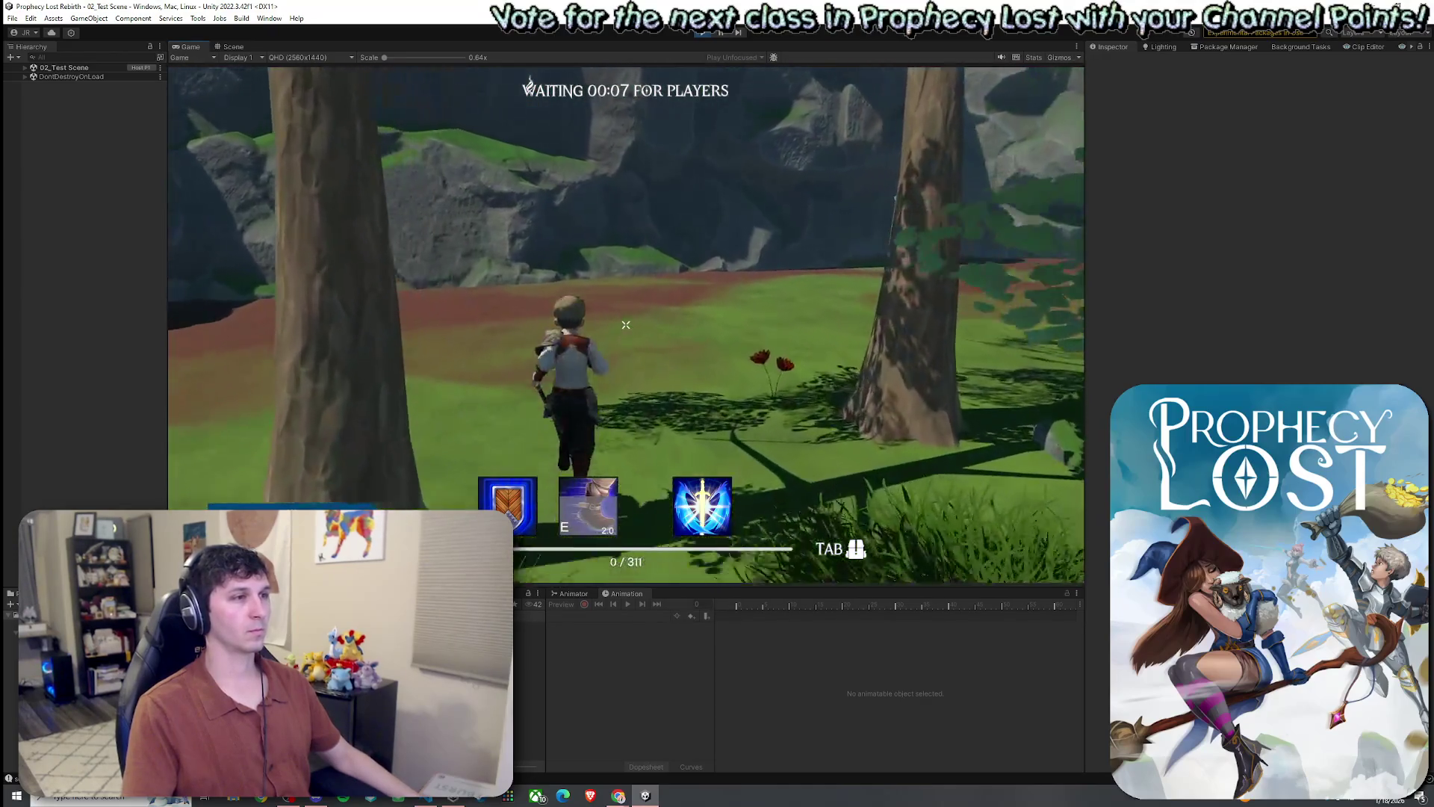
{"action": "key", "text": "w"}
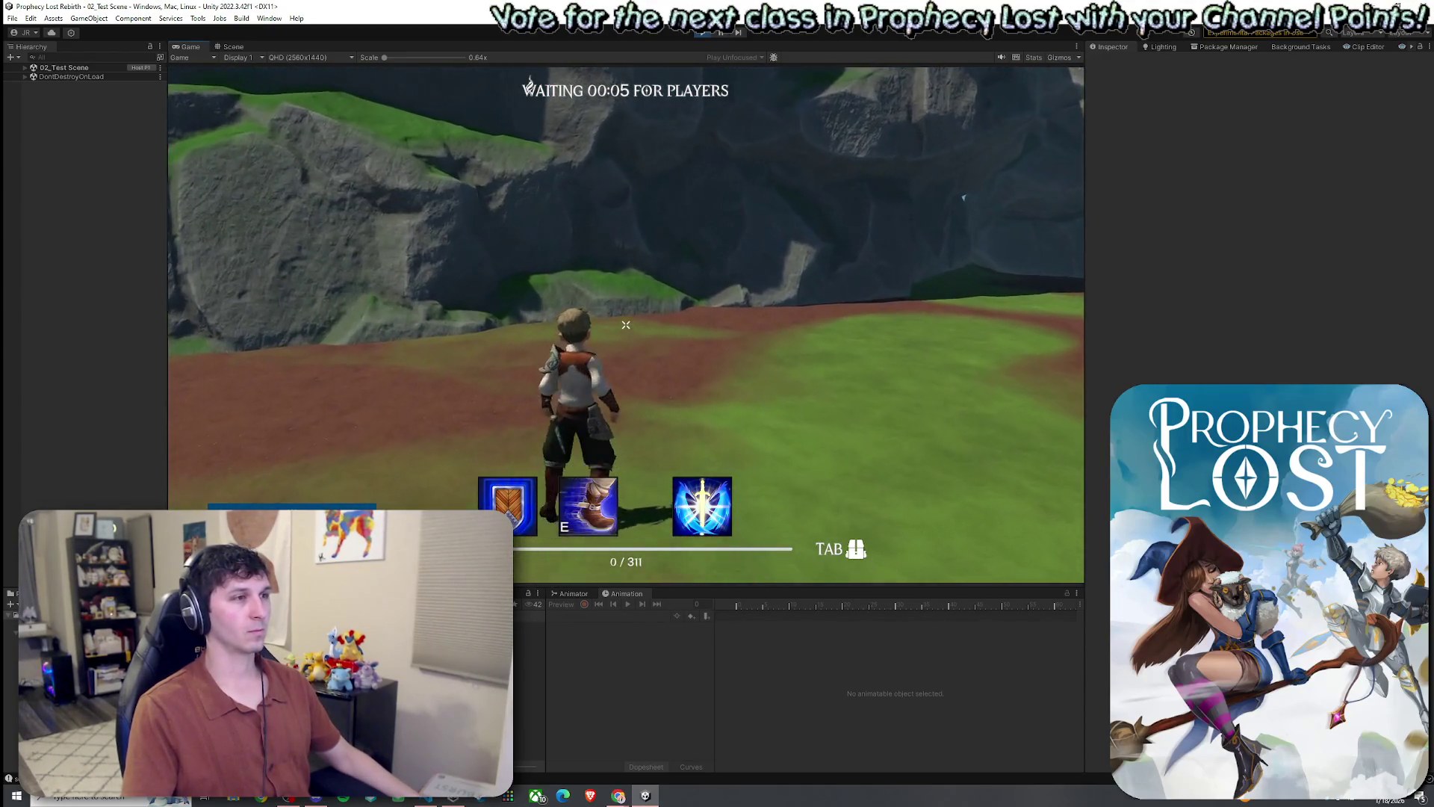
{"action": "key", "text": "e"}
{"action": "key", "text": "w"}
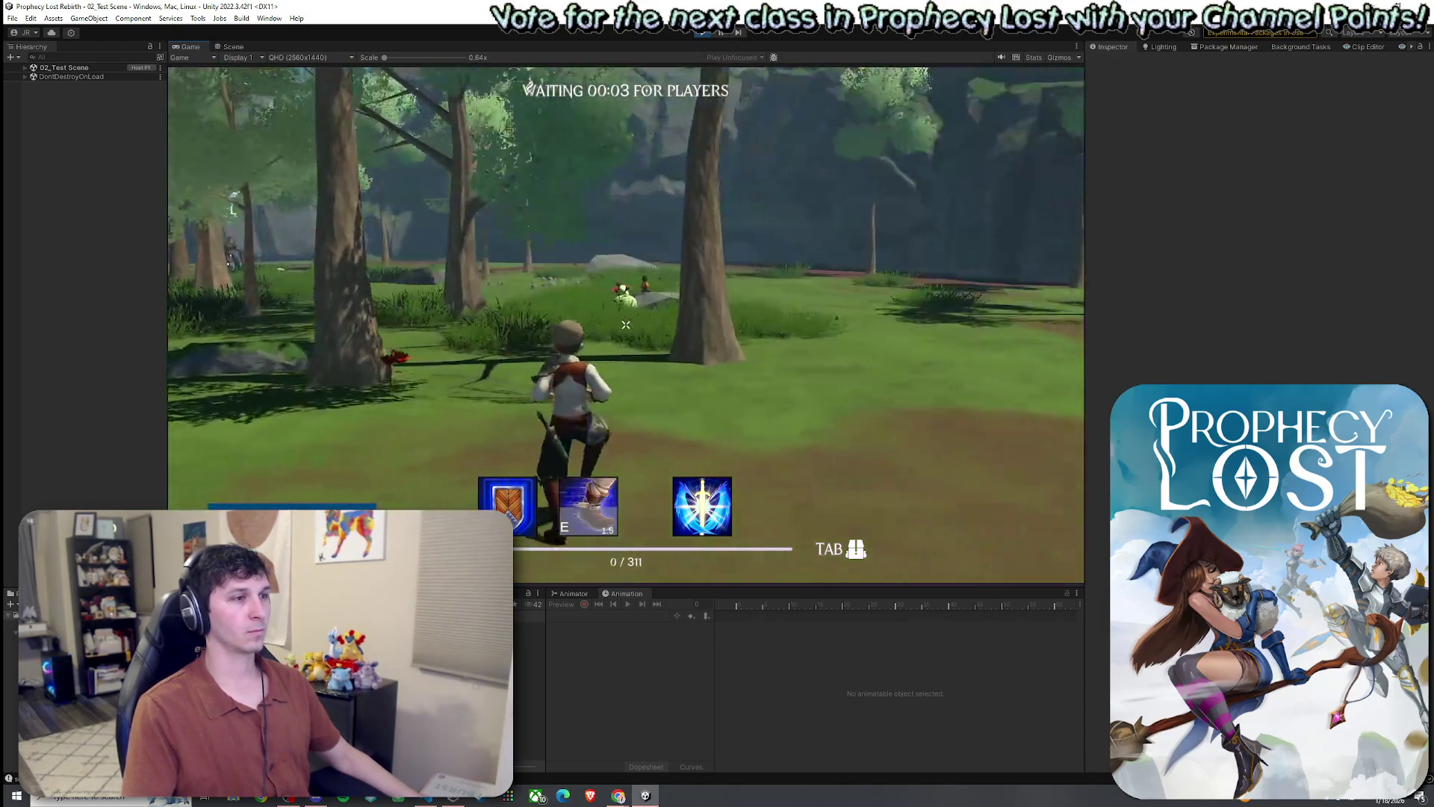
{"action": "key", "text": "w"}
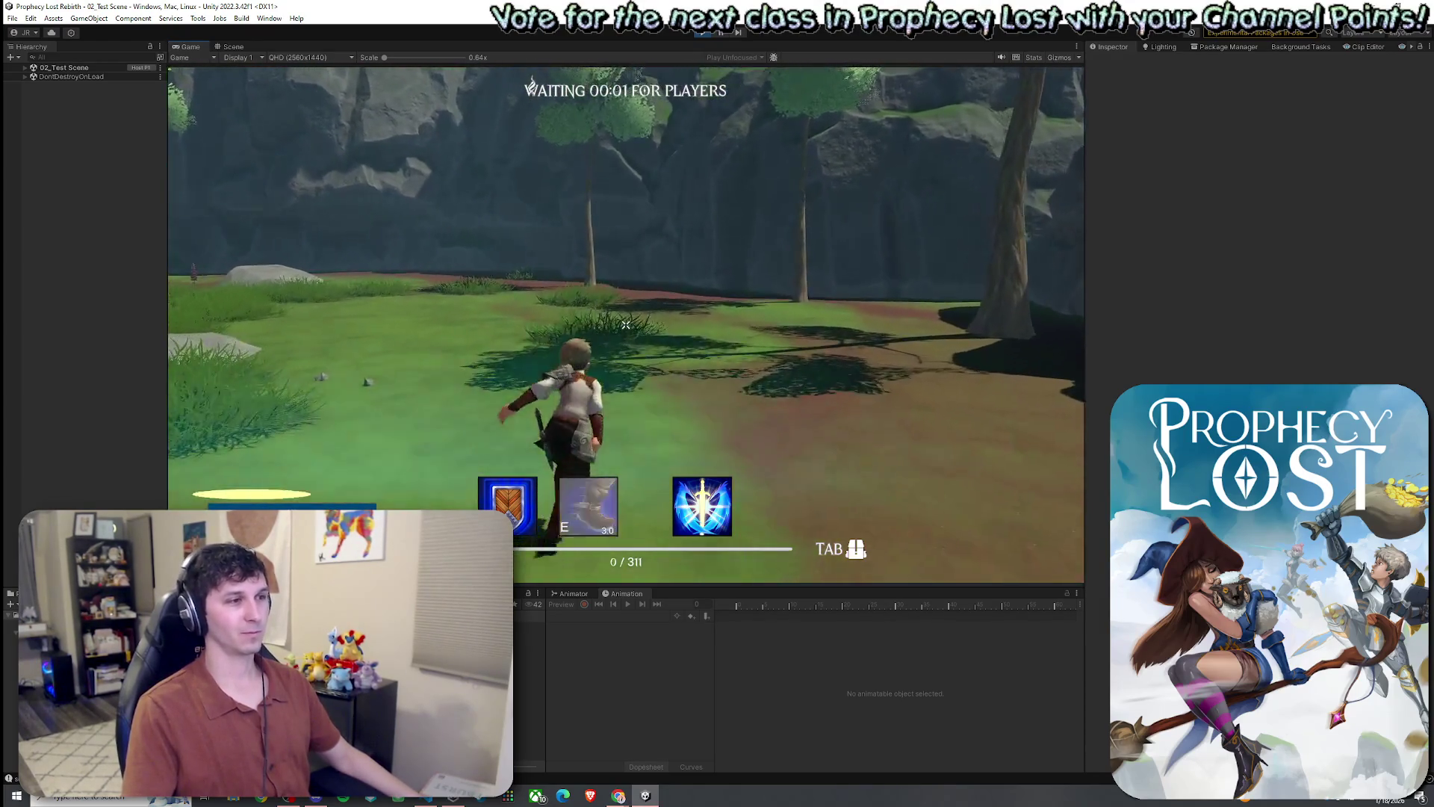
{"action": "key", "text": "e"}
- Dismiss the Windows Start menu and open the Dash VFX prefab from the Project
{"action": "key", "text": "super"}
{"action": "left_click", "coordinate": [67, 130]}
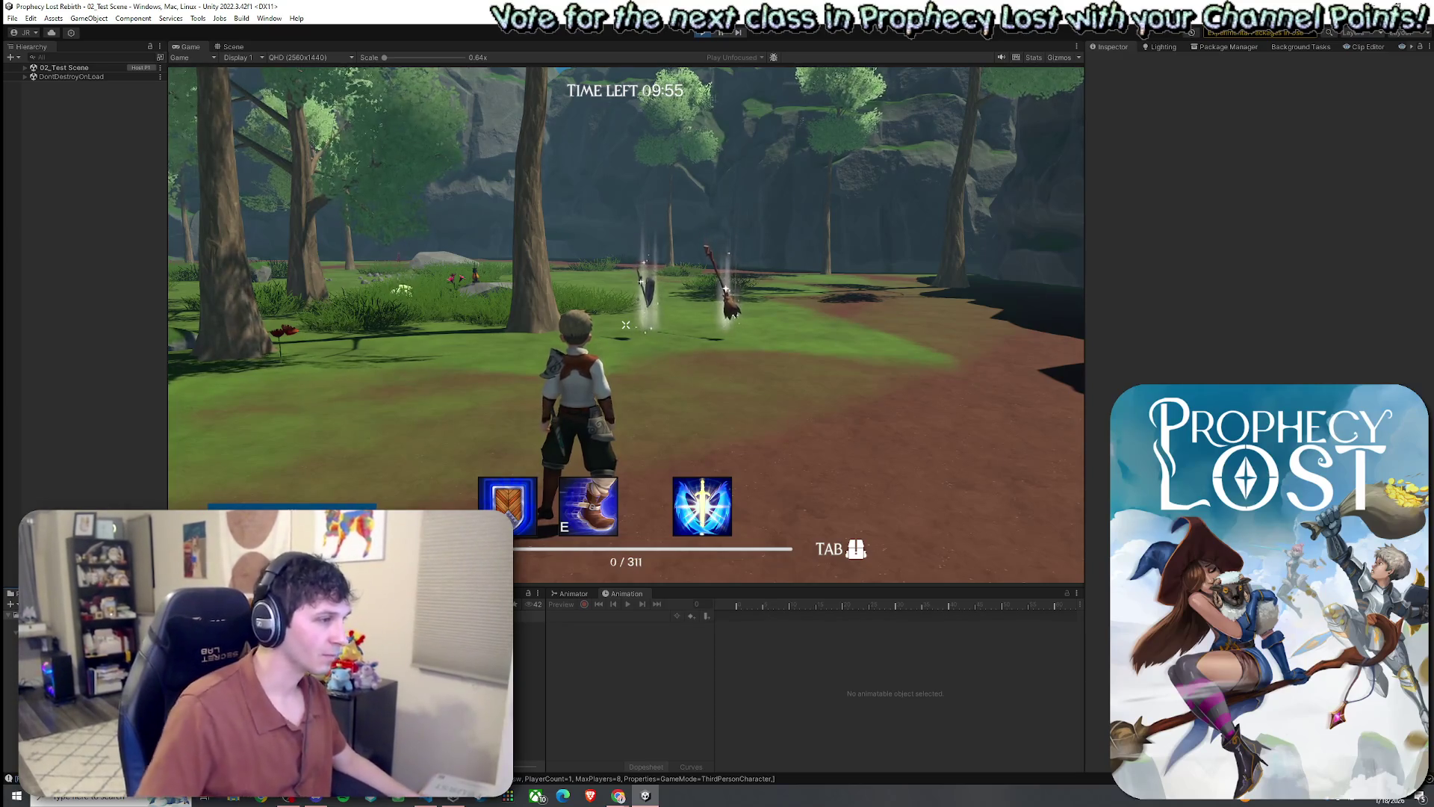
{"action": "double_click", "coordinate": [74, 672]}
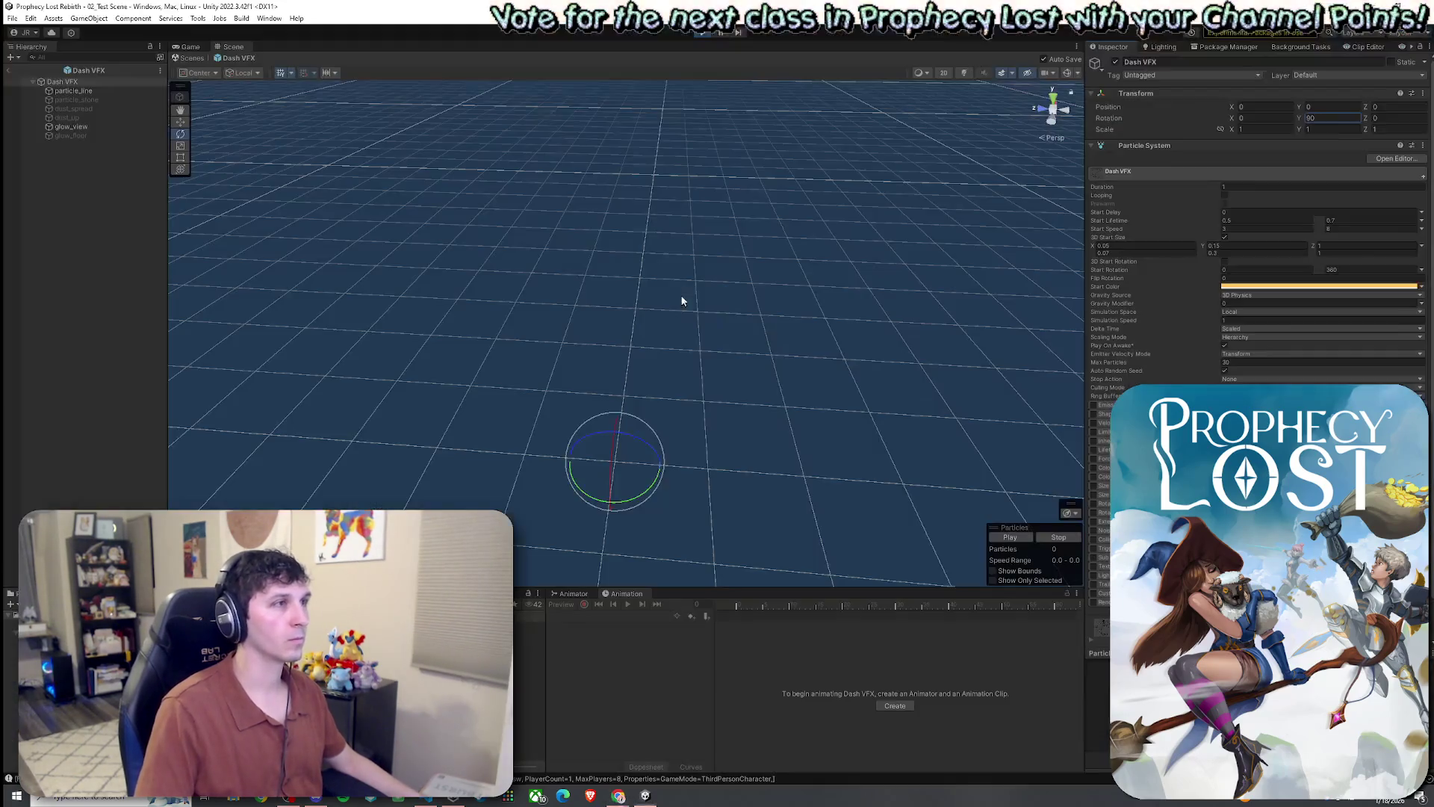
- Return to the running game and dash to test the effect
{"action": "left_click", "coordinate": [191, 47]}
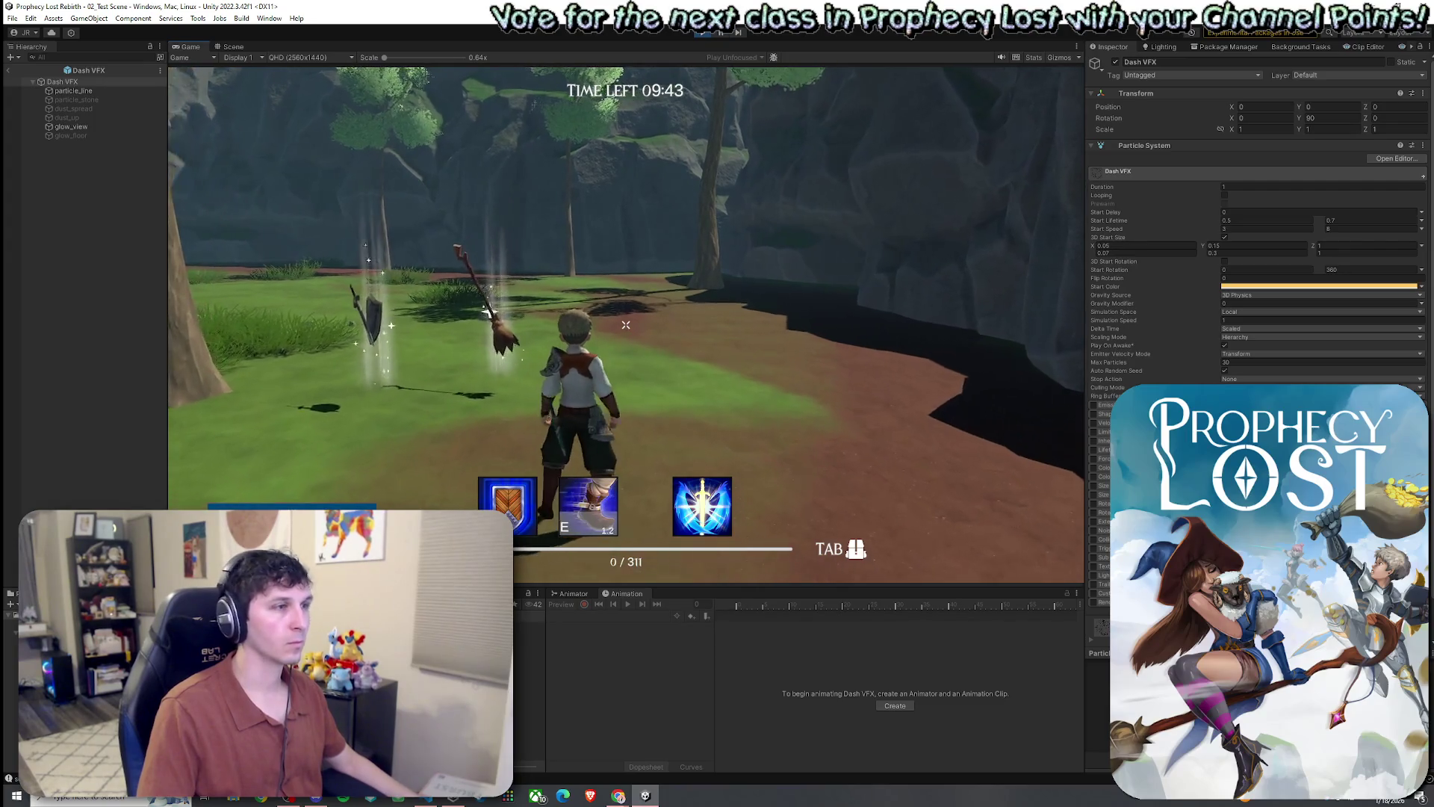
{"action": "key", "text": "e"}
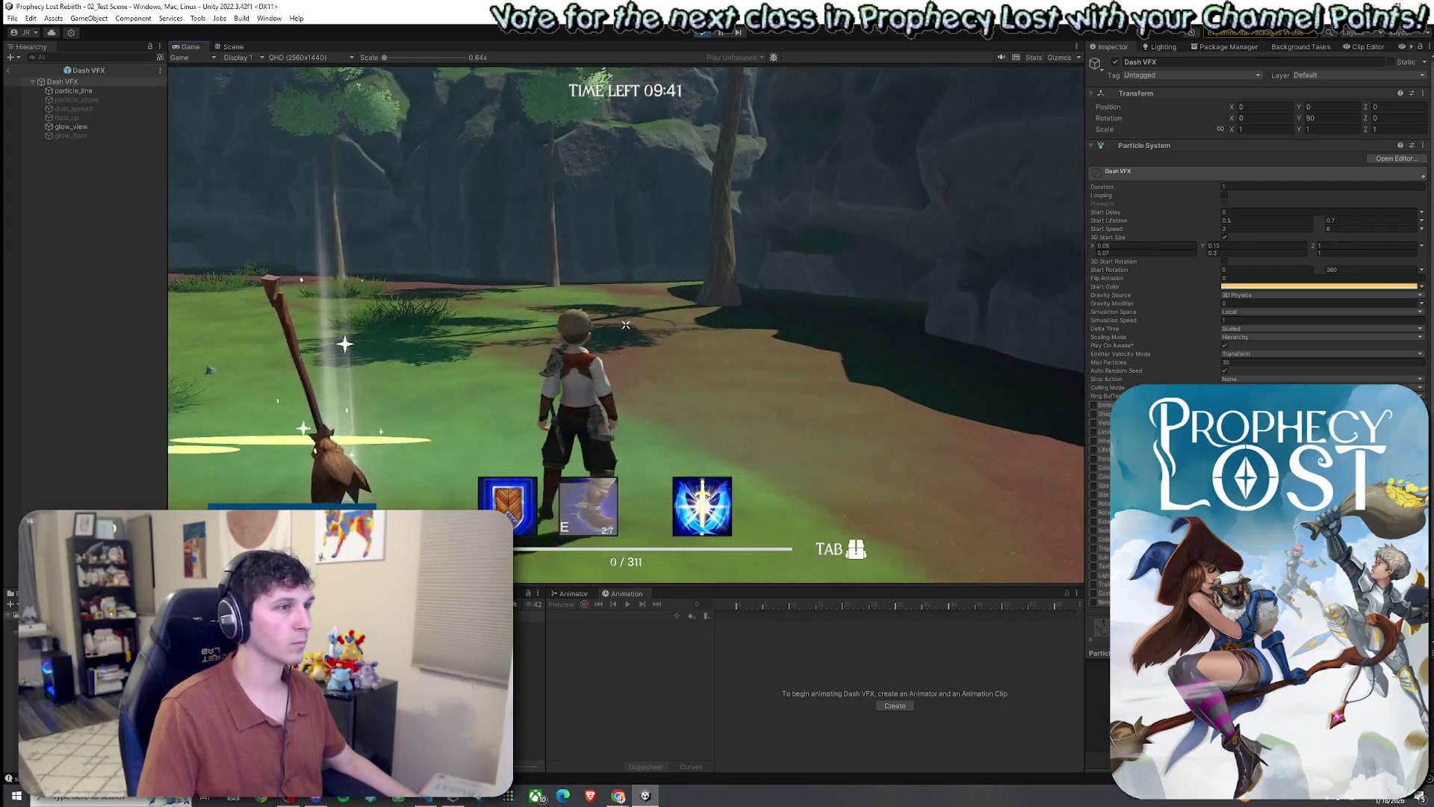
{"action": "key", "text": "super"}
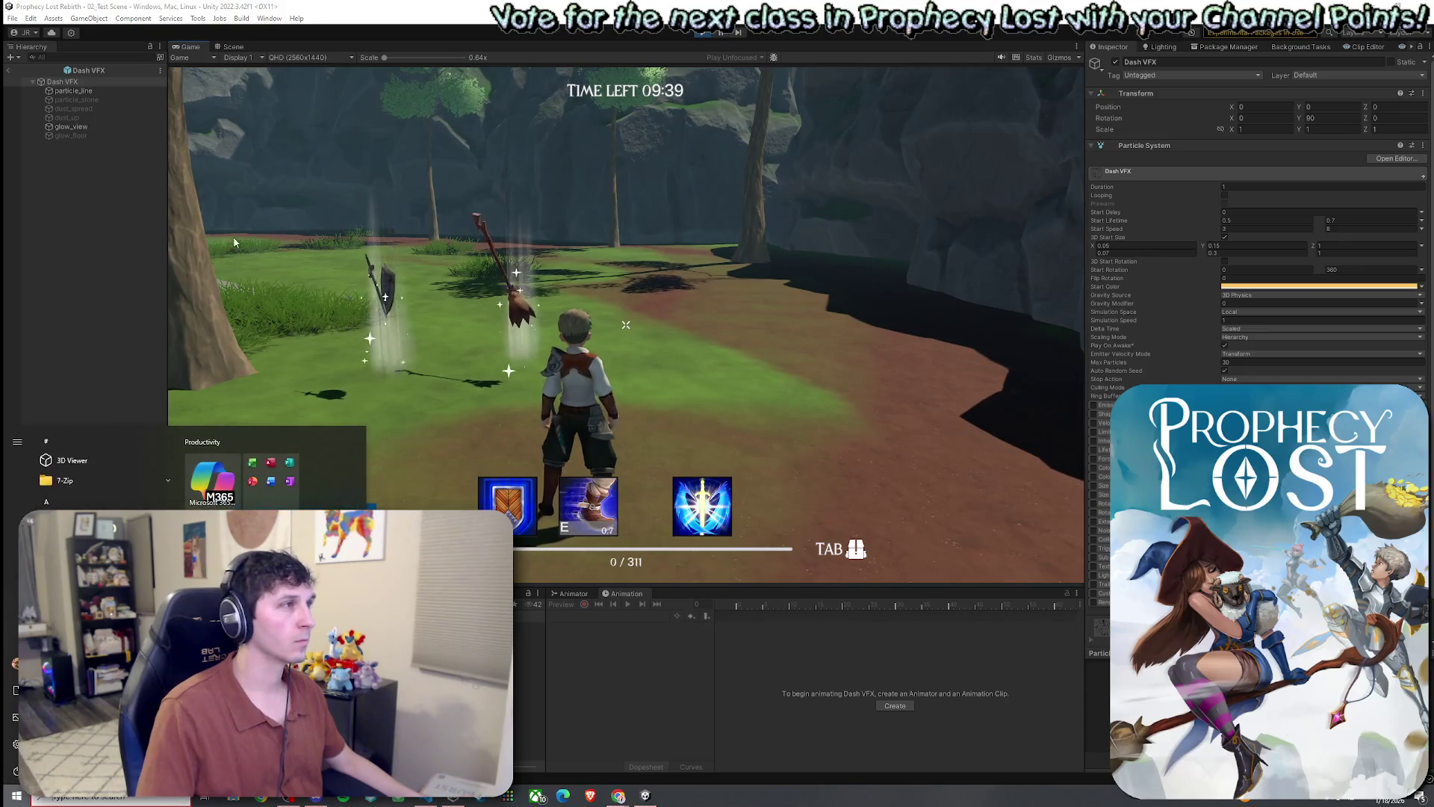
- Set the Dash VFX root's X rotation to 90, then exit the prefab back to 02_Test Scene
{"action": "left_click", "coordinate": [70, 82]}
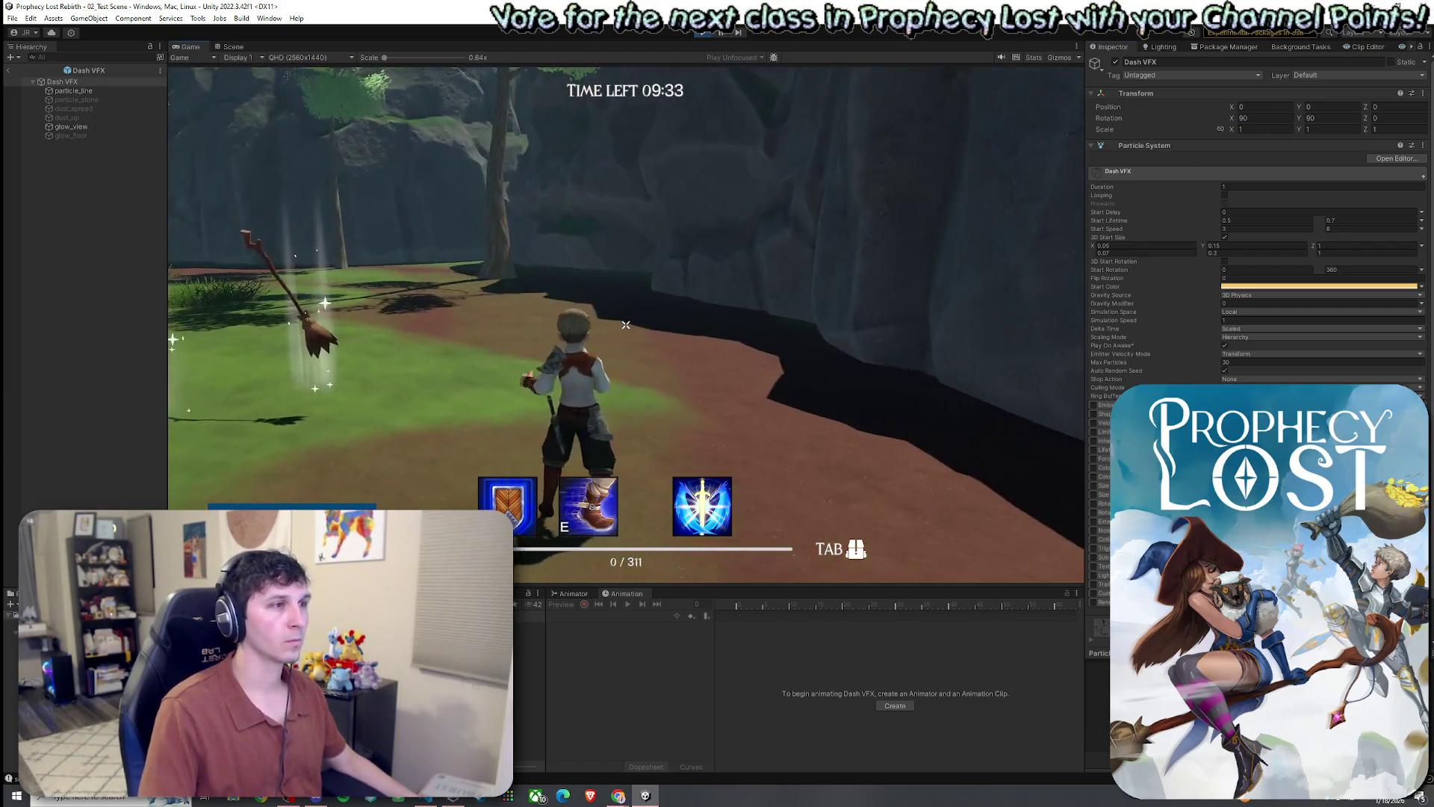
{"action": "key", "text": "e"}
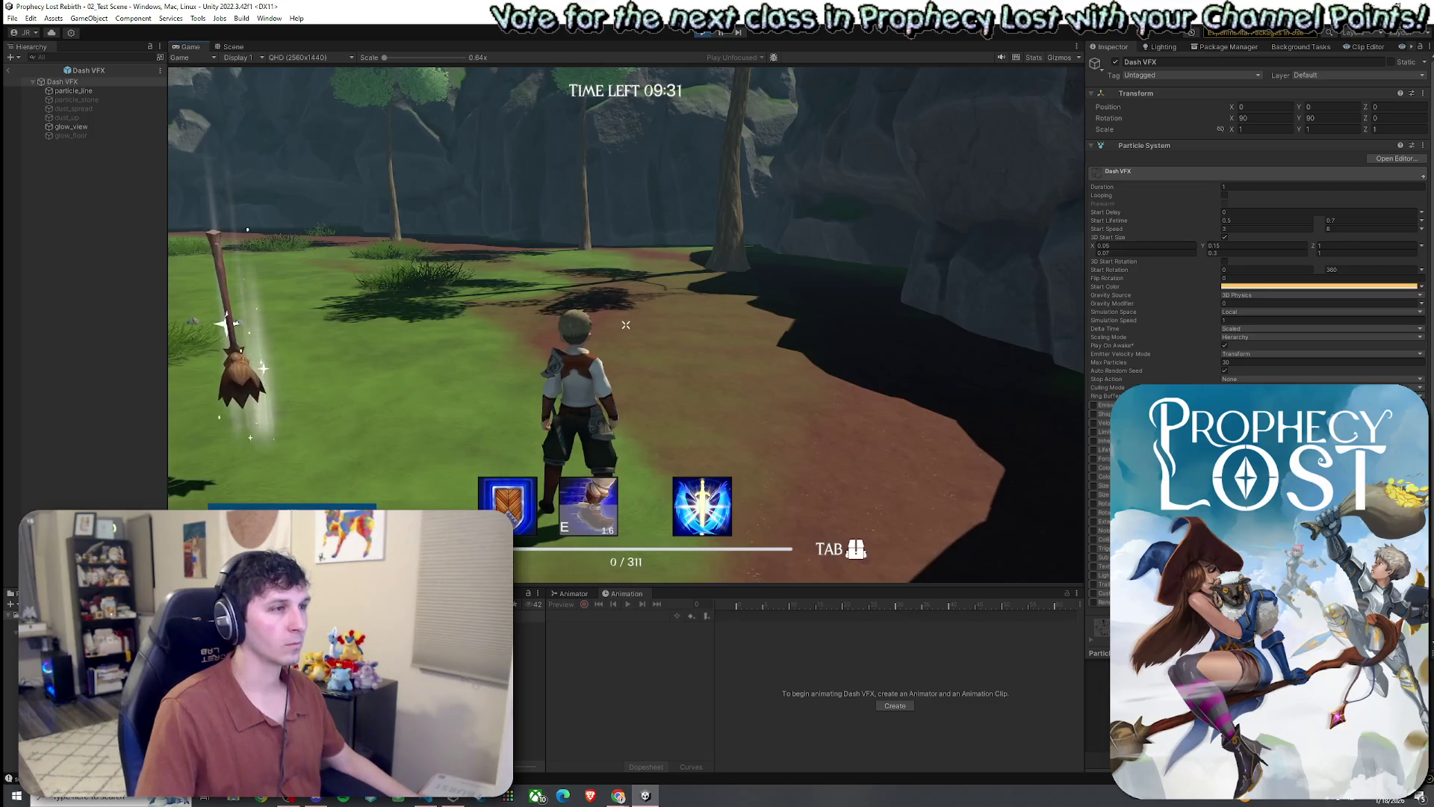
{"action": "key", "text": "super"}
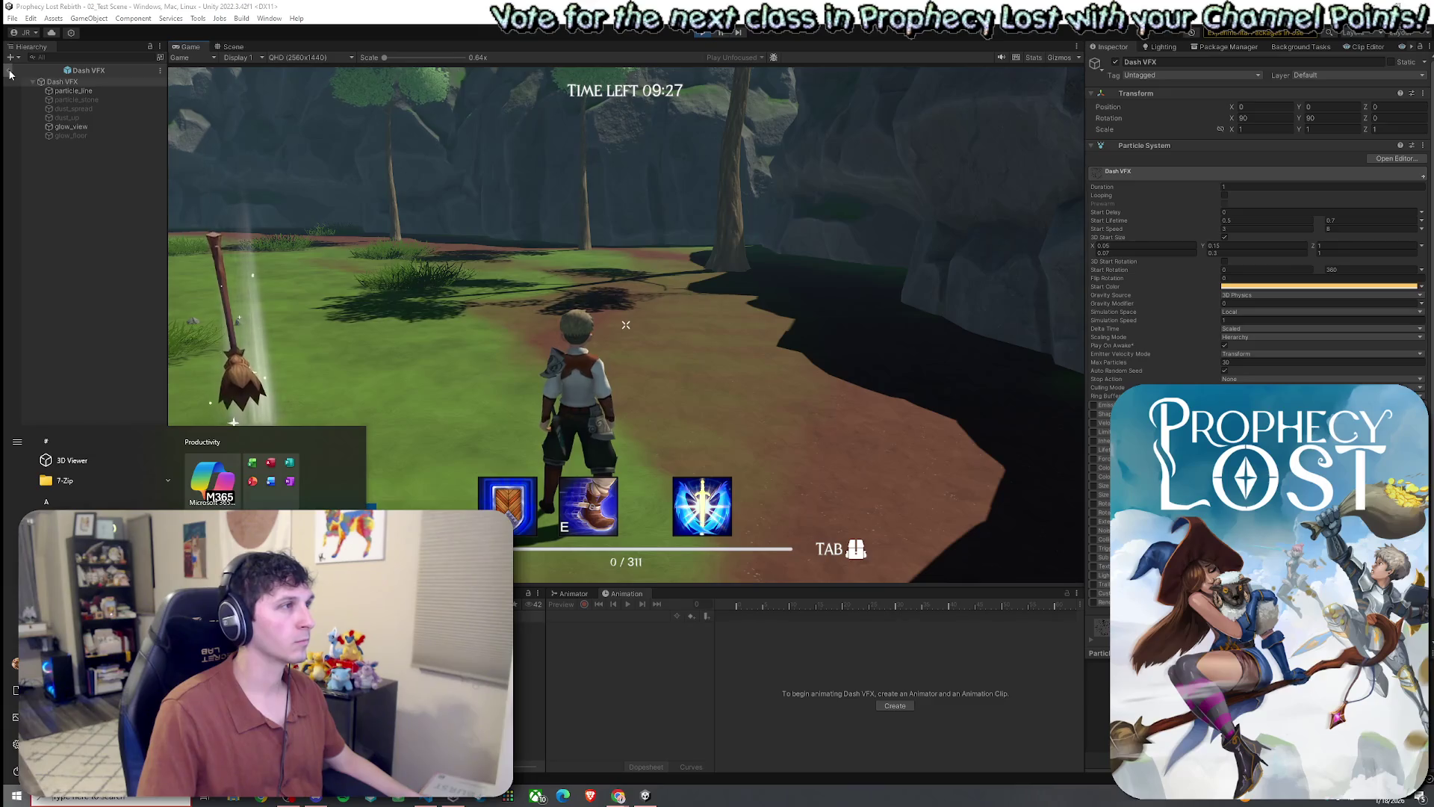
{"action": "key", "text": "super"}
{"action": "left_click", "coordinate": [10, 73]}
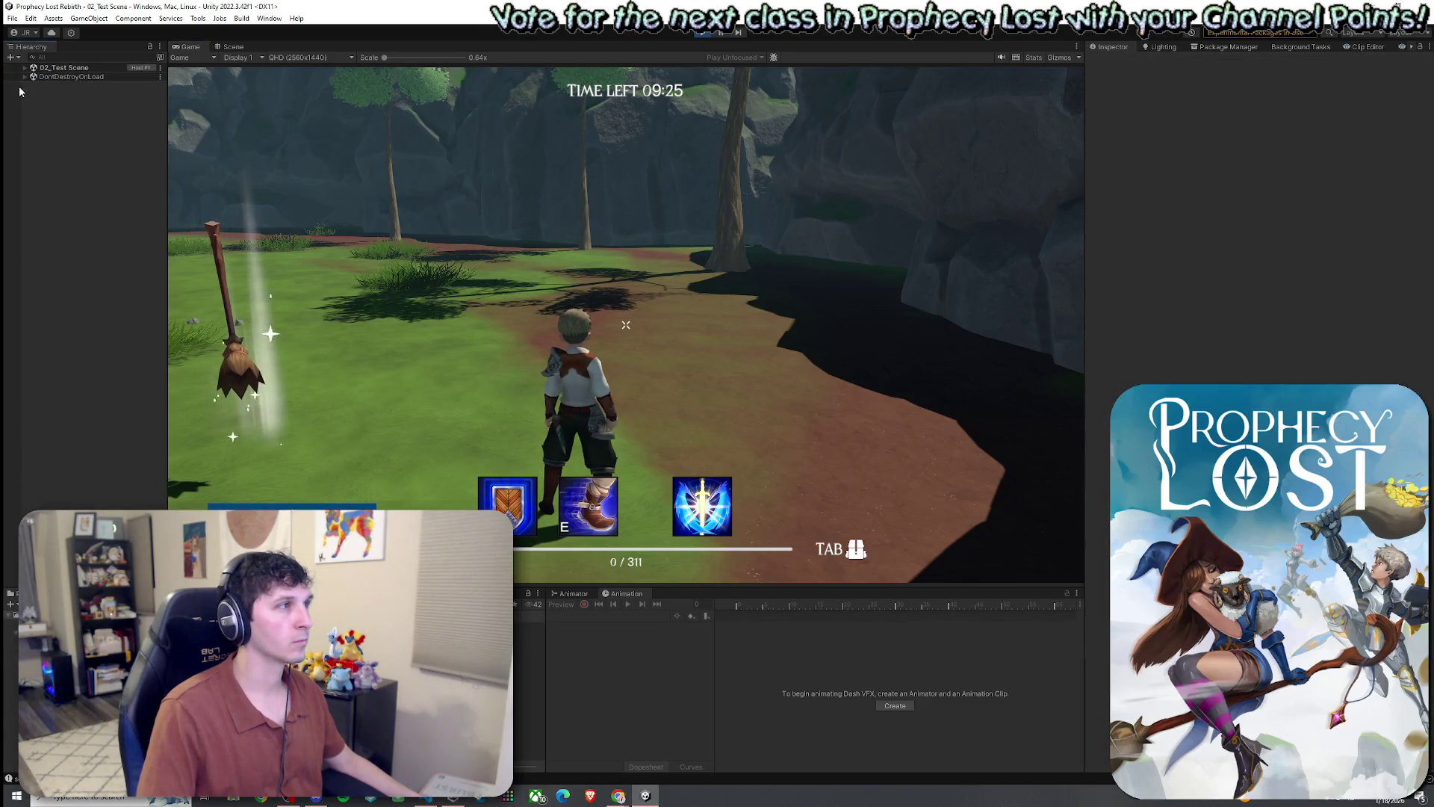
- Trace Player(Clone) > Abilities Holder > Charge and open its referenced Dash VFX prefab
{"action": "left_click", "coordinate": [25, 67]}
{"action": "scroll", "coordinate": [106, 442], "scroll_direction": "down", "scroll_amount": 1}
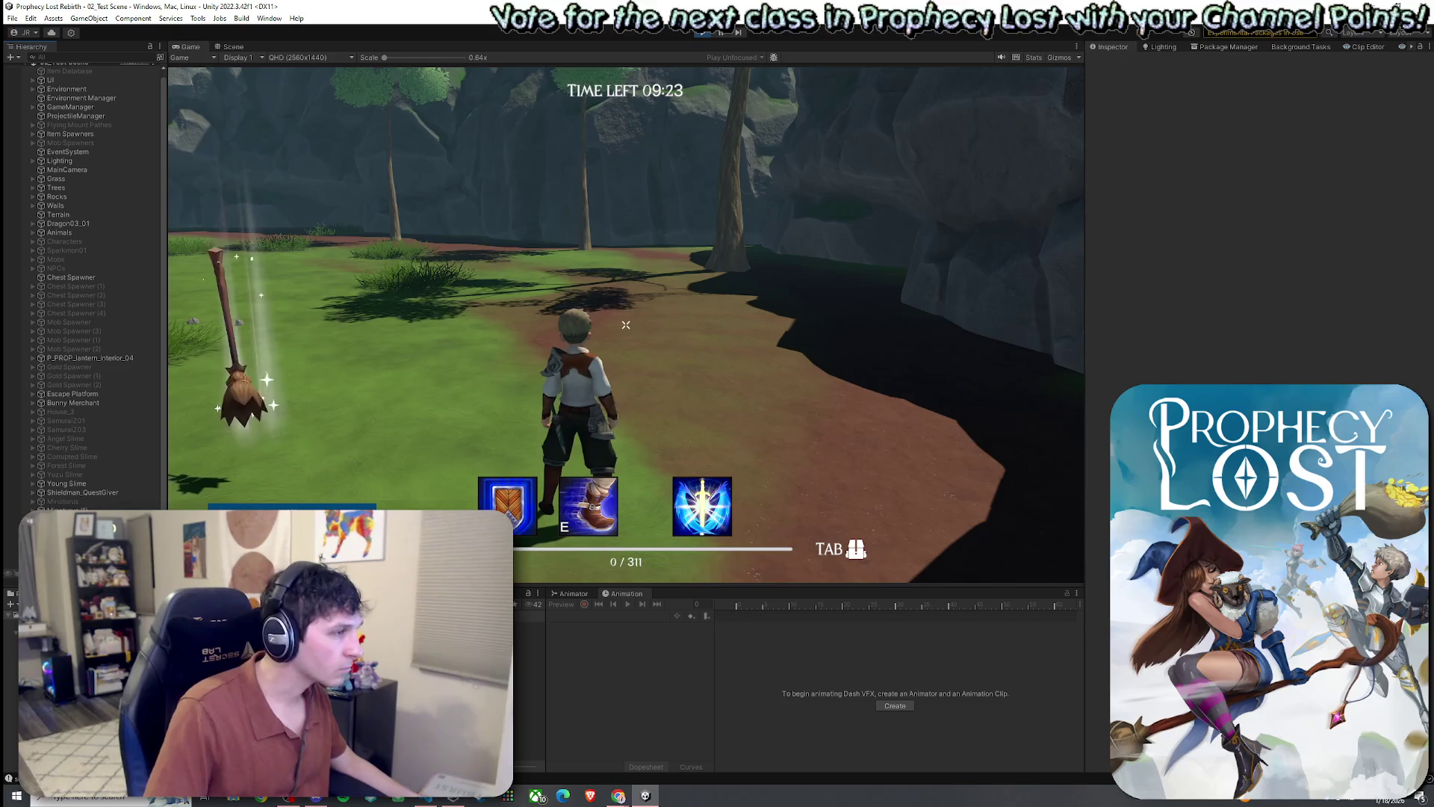
{"action": "left_click", "coordinate": [45, 528]}
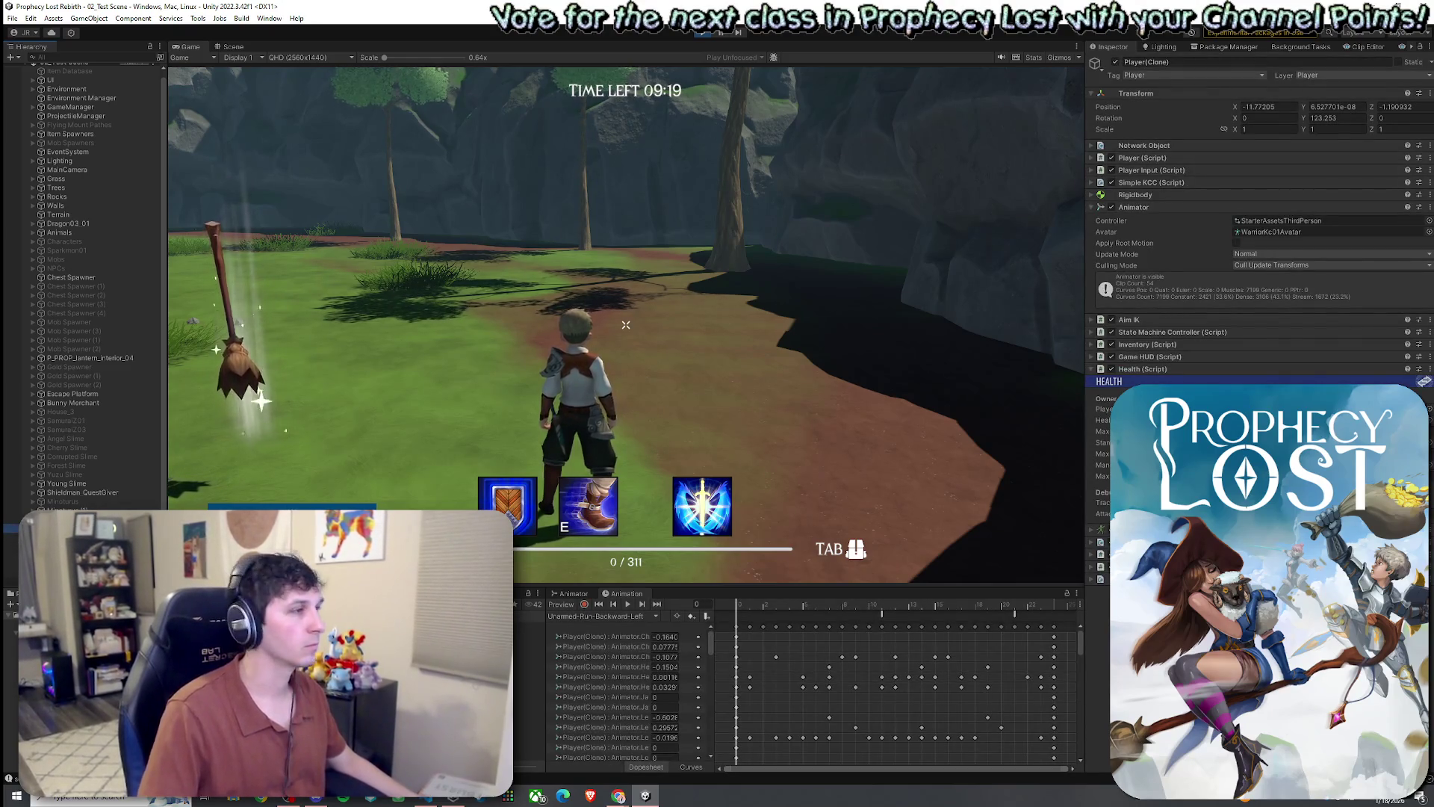
{"action": "scroll", "coordinate": [113, 505], "scroll_direction": "down", "scroll_amount": 5}
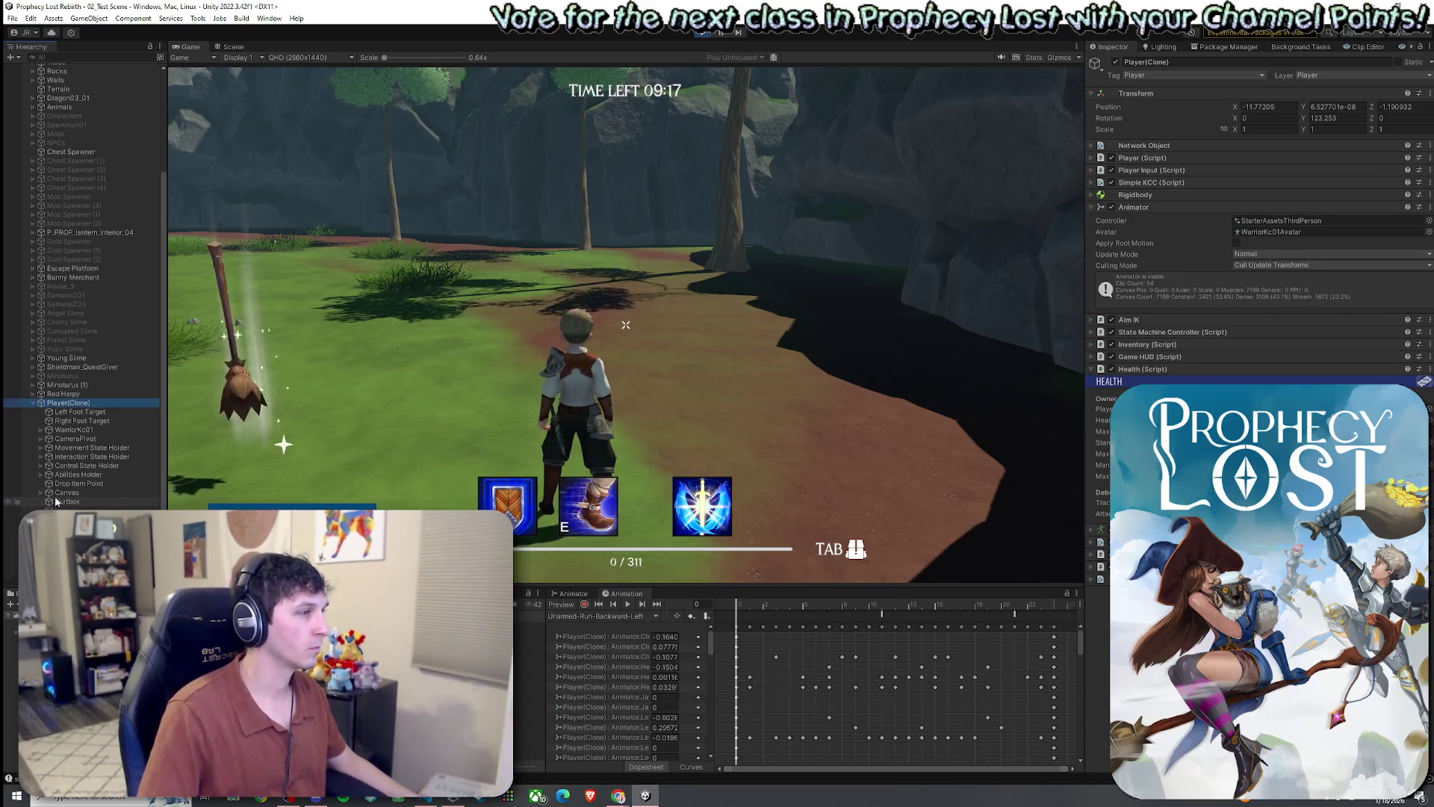
{"action": "left_click", "coordinate": [87, 493]}
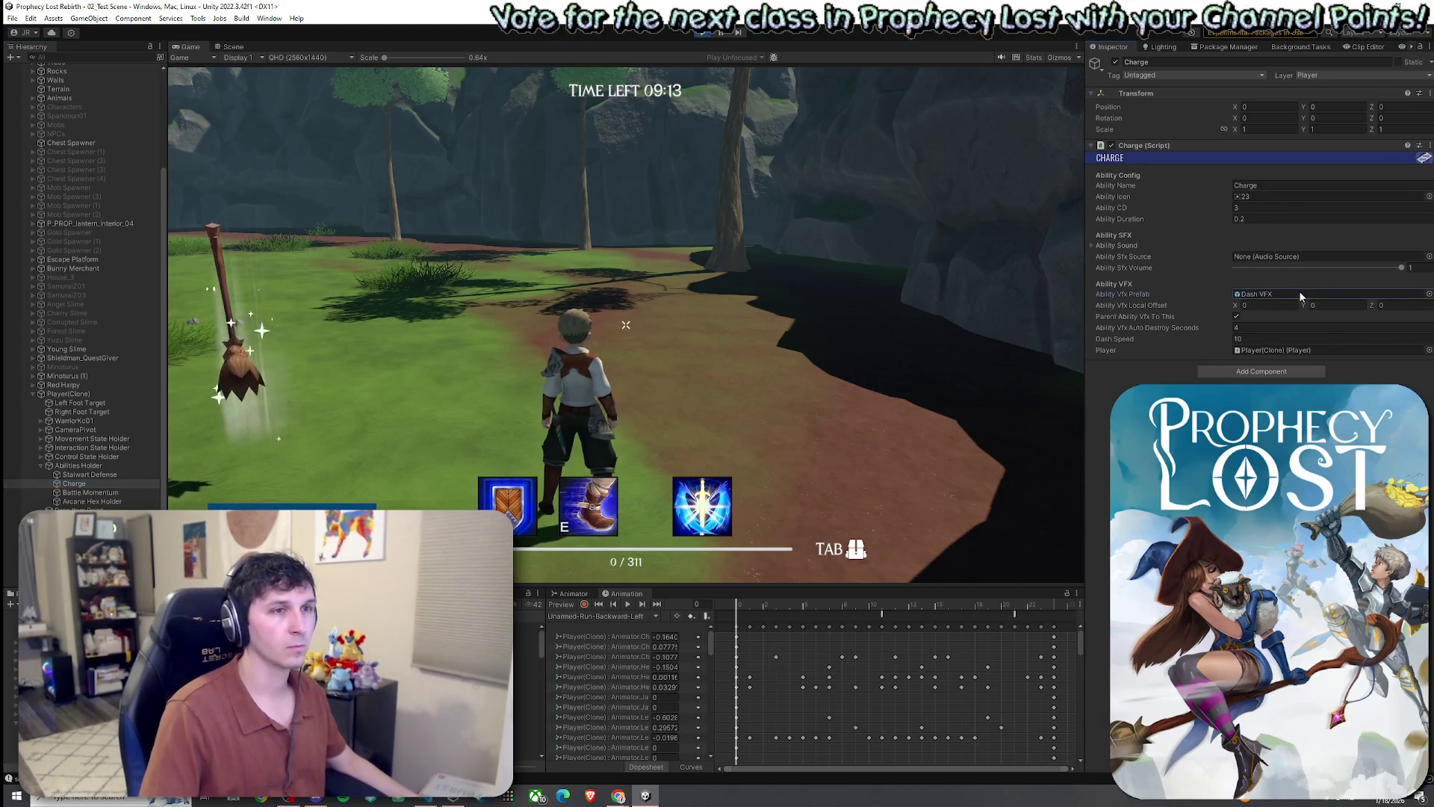
{"action": "double_click", "coordinate": [1270, 294]}
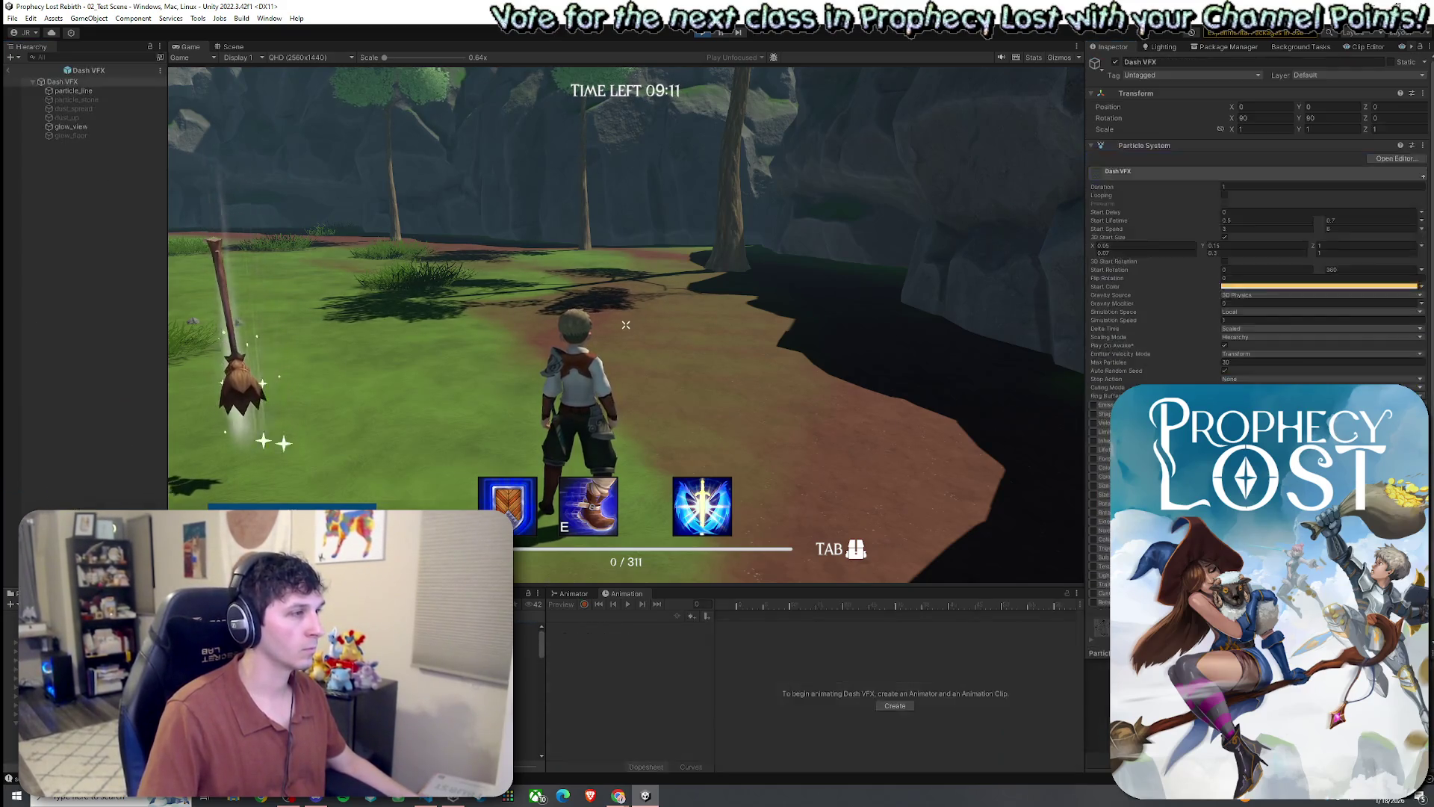
- Rotate particle_line and glow_view to 90 on Y, then dash in game to test
{"action": "left_click", "coordinate": [88, 91]}
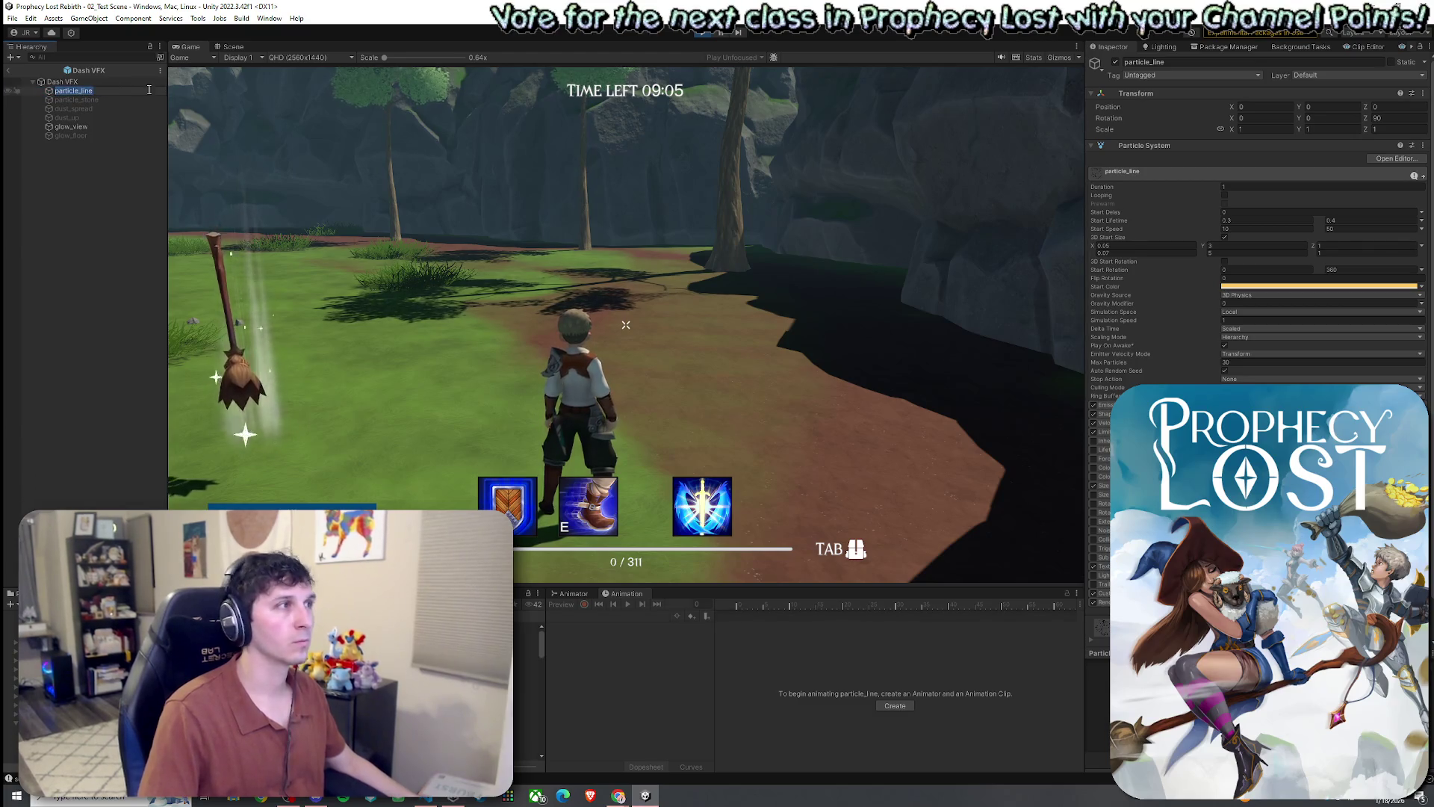
{"action": "left_click", "coordinate": [119, 82]}
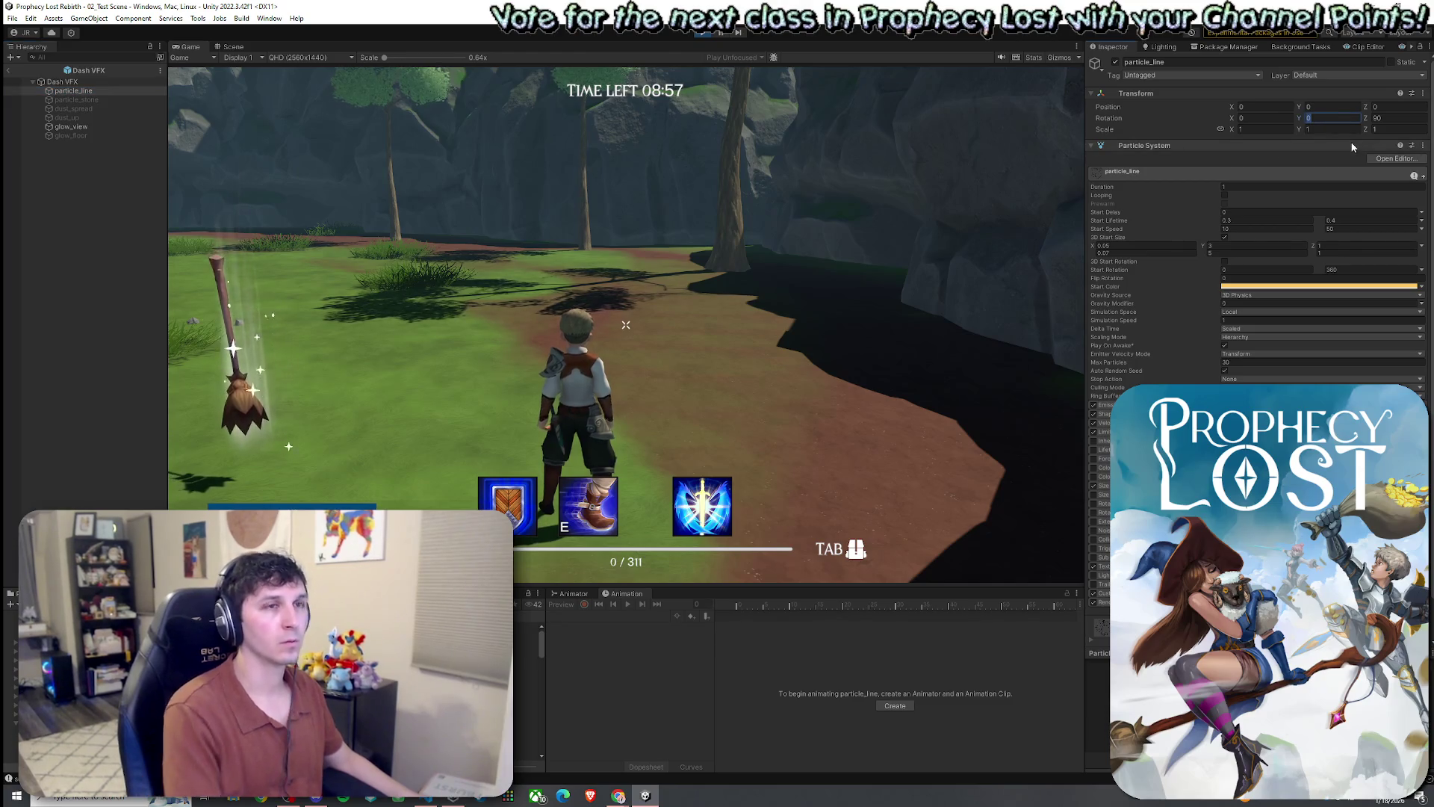
{"action": "left_click", "coordinate": [71, 127]}
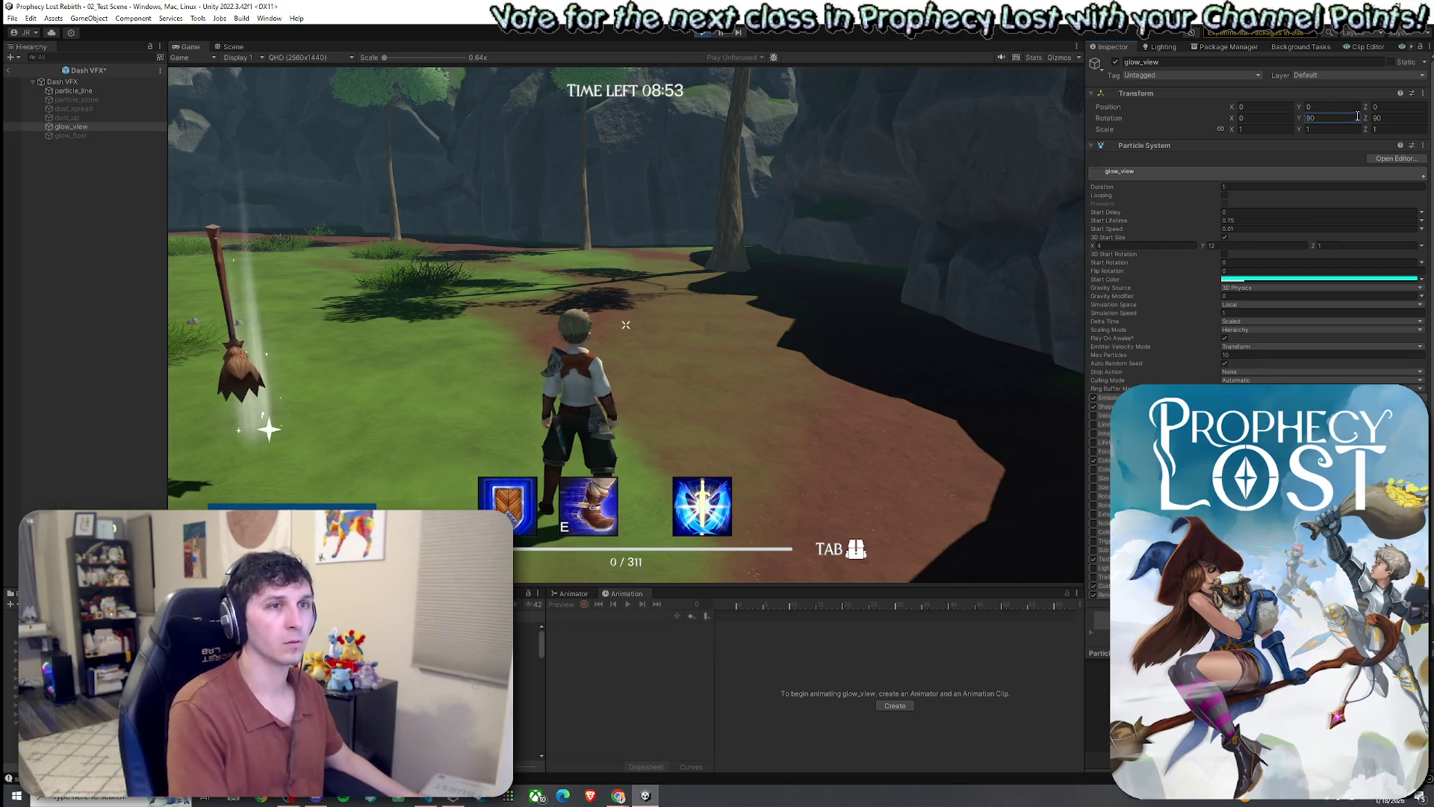
{"action": "key", "text": "e"}
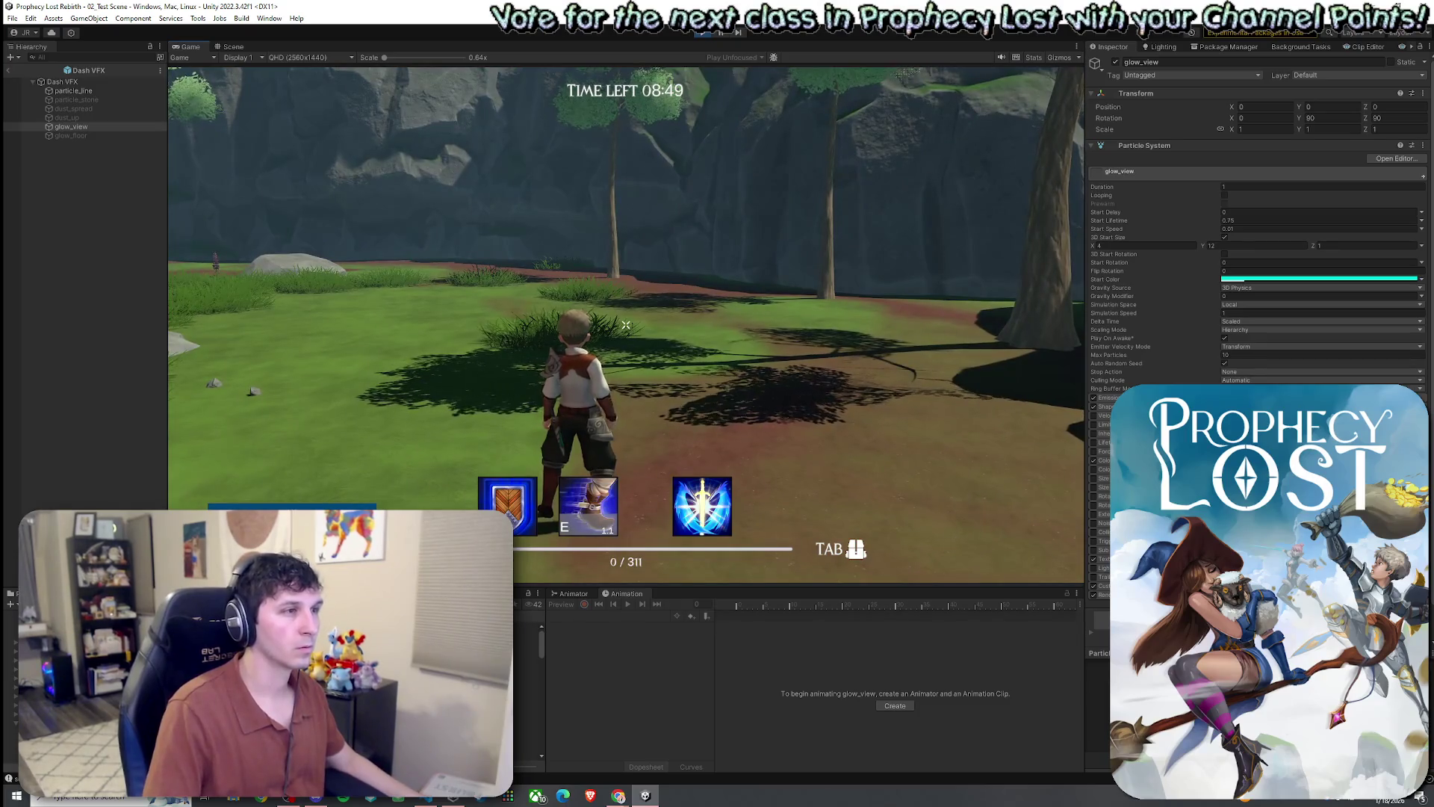
- Set glow_view's Y rotation to -90 and dash in game to test the flipped effect
{"action": "key", "text": "e"}
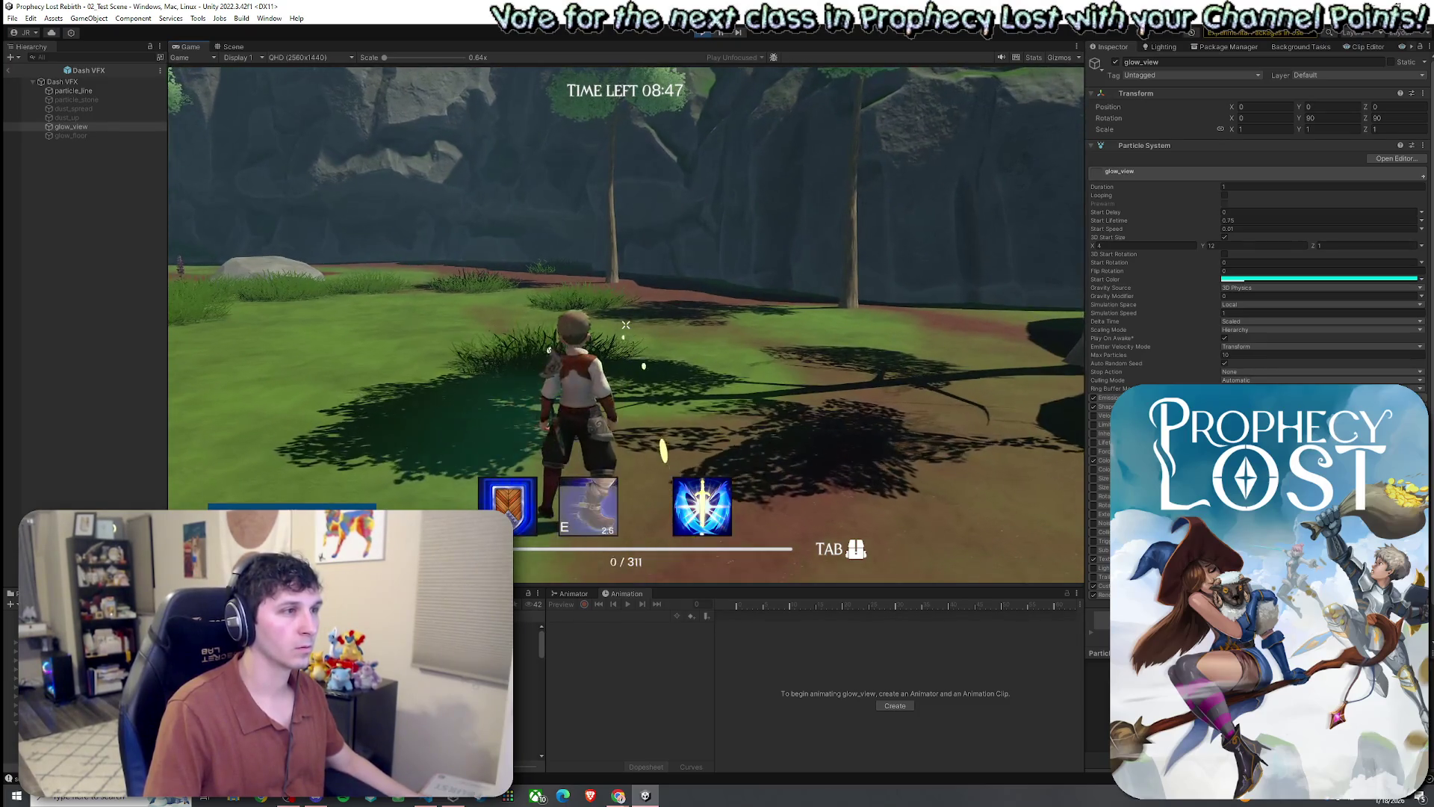
{"action": "key", "text": "super"}
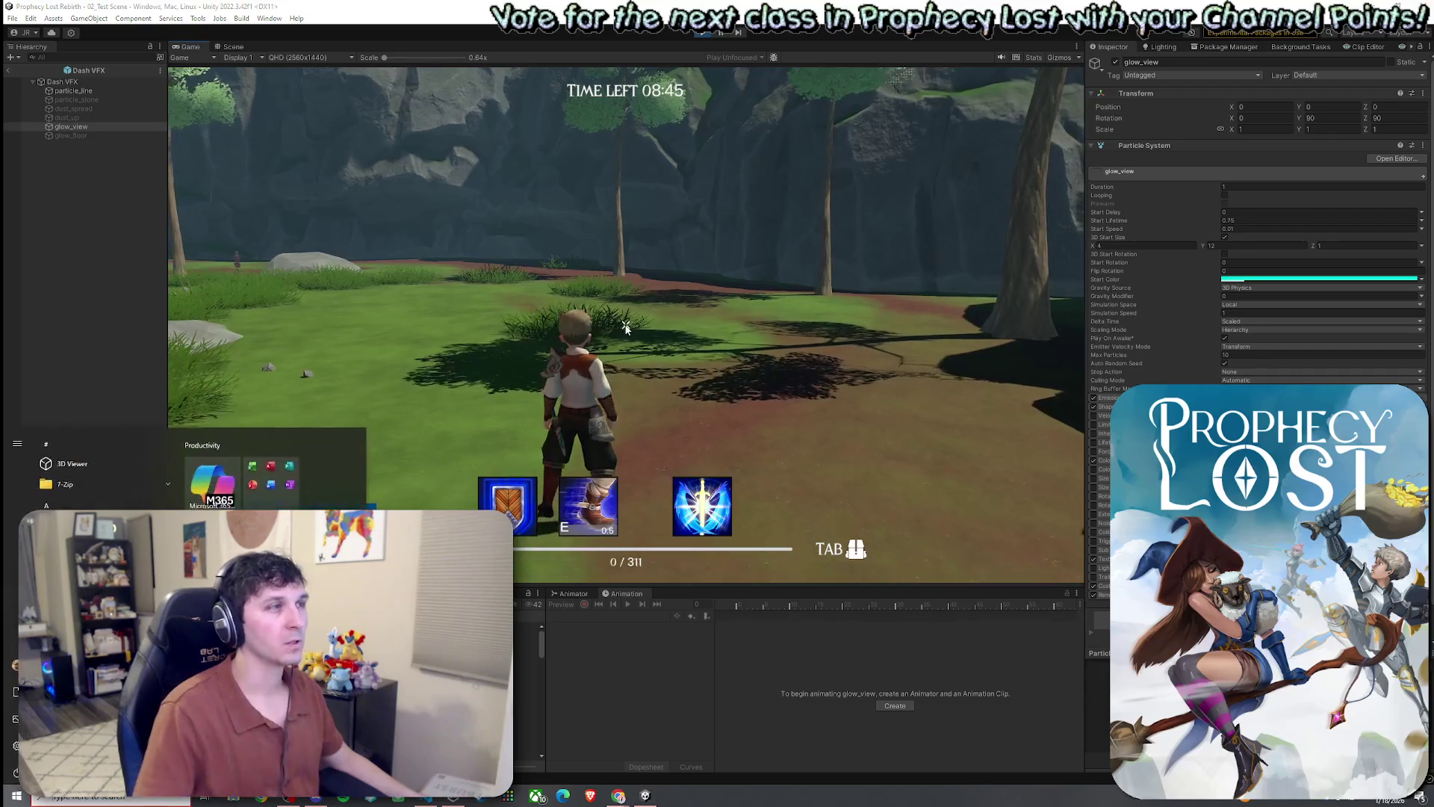
{"action": "left_click", "coordinate": [1324, 121]}
{"action": "type", "text": "-90"}
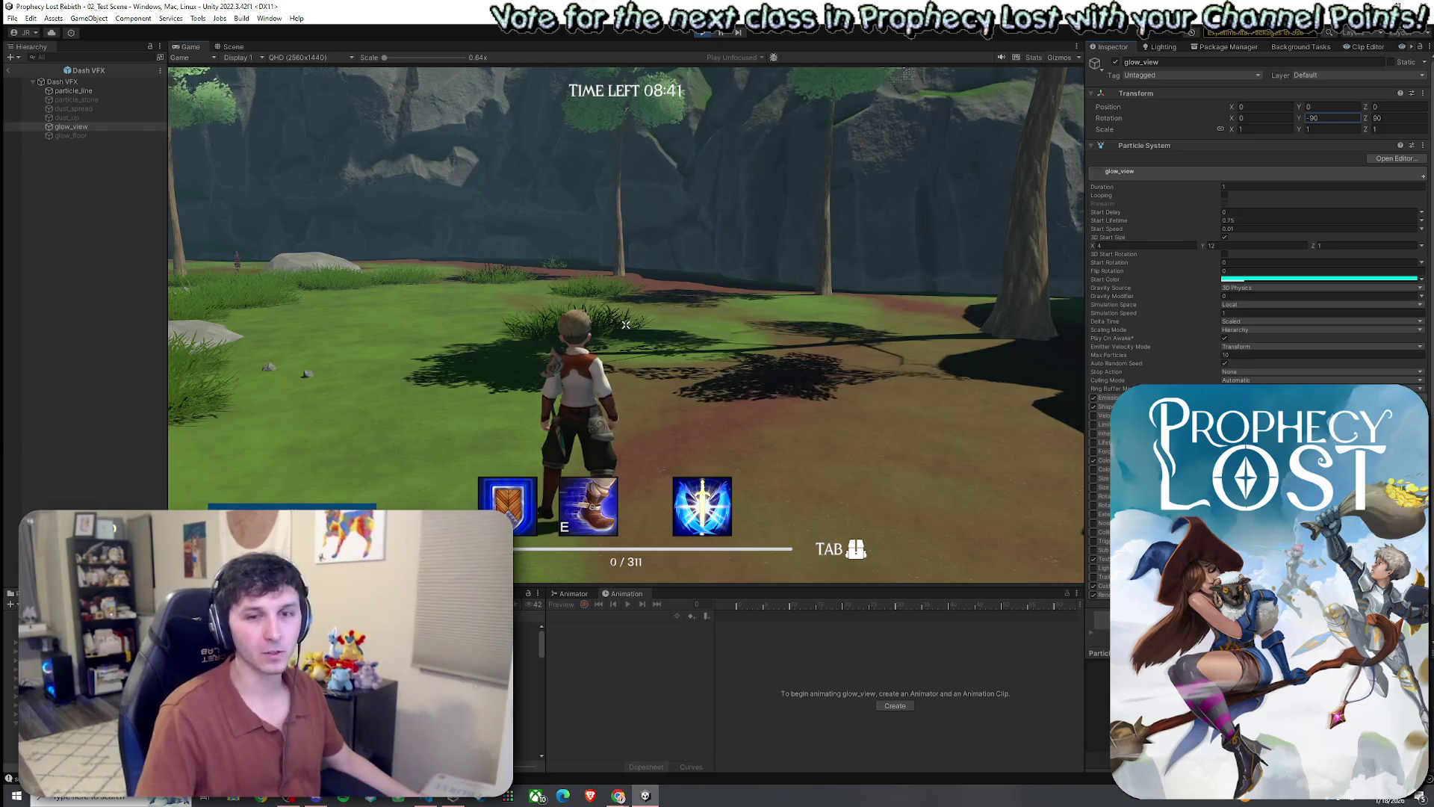
{"action": "left_click", "coordinate": [626, 324]}
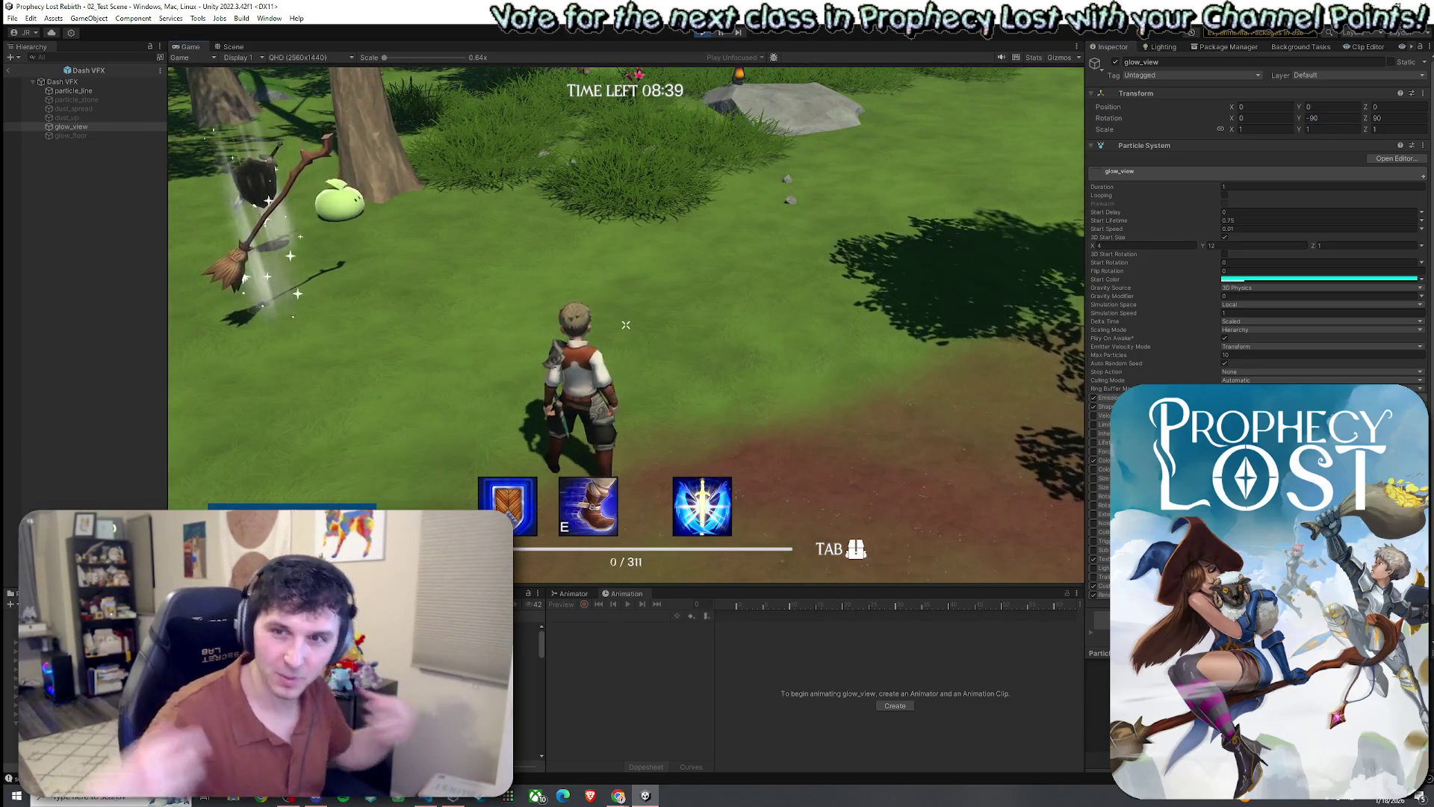
{"action": "key", "text": "e"}
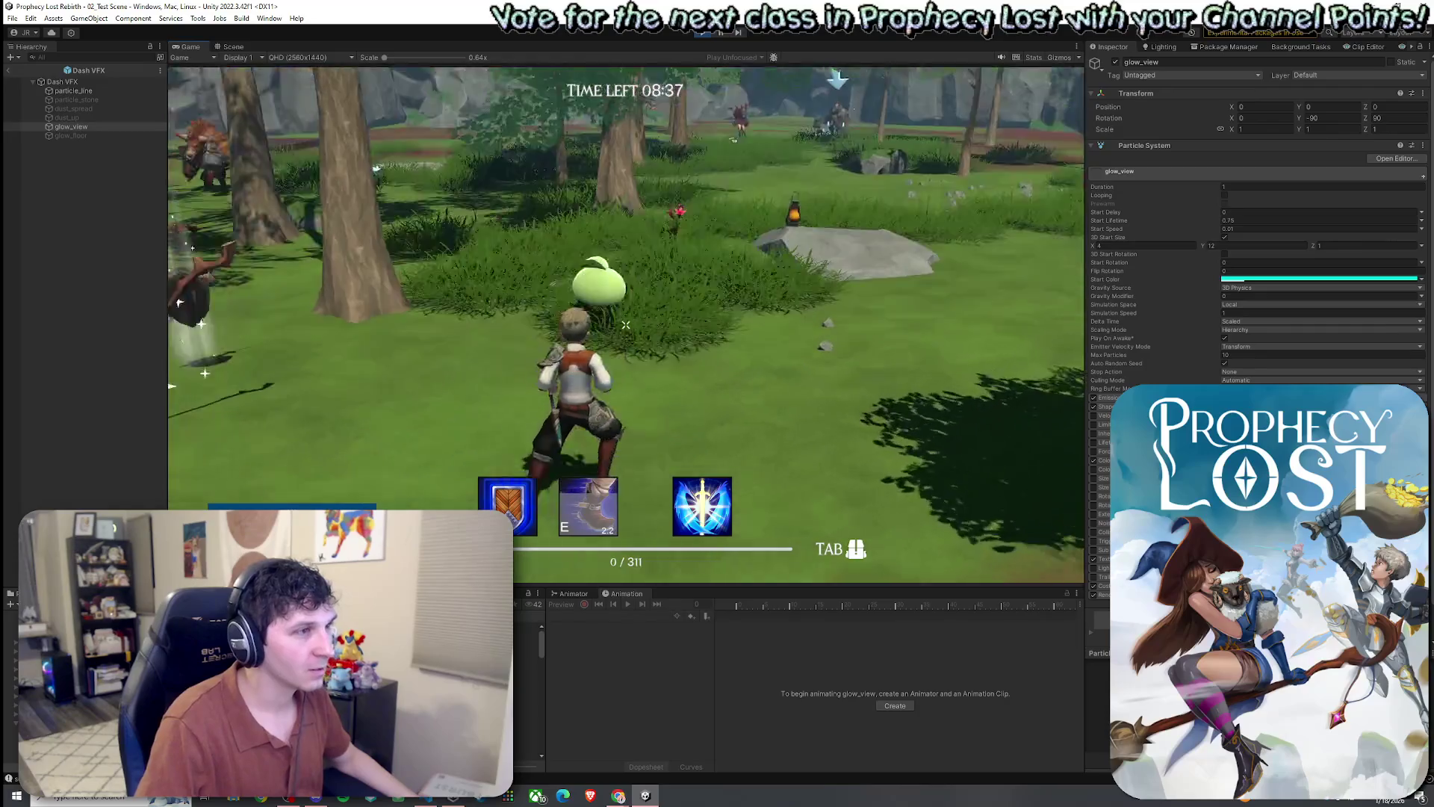
{"action": "key", "text": "w"}
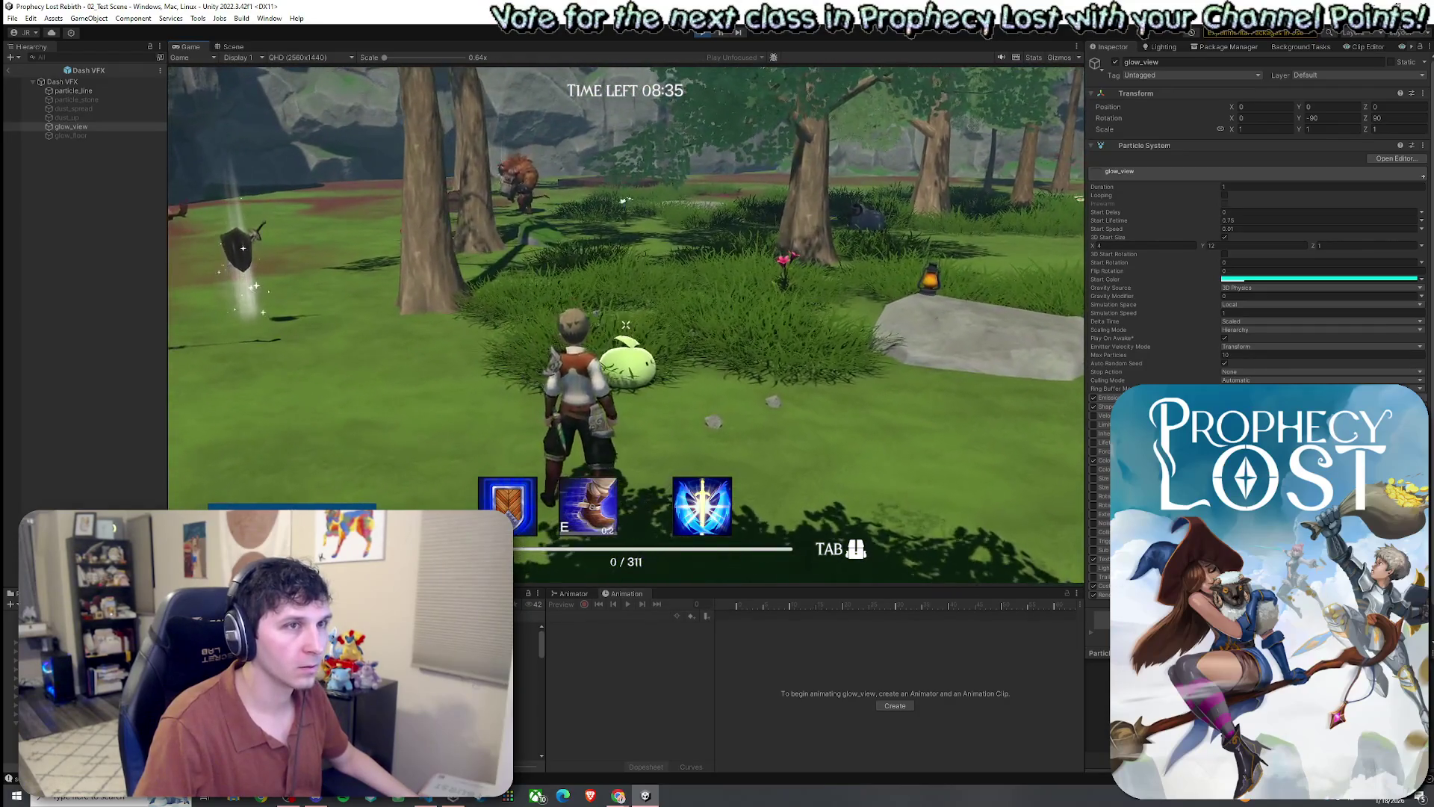
- Set particle_line's Y rotation to -90, dash repeatedly to test, then select both layers
{"action": "left_click", "coordinate": [91, 90]}
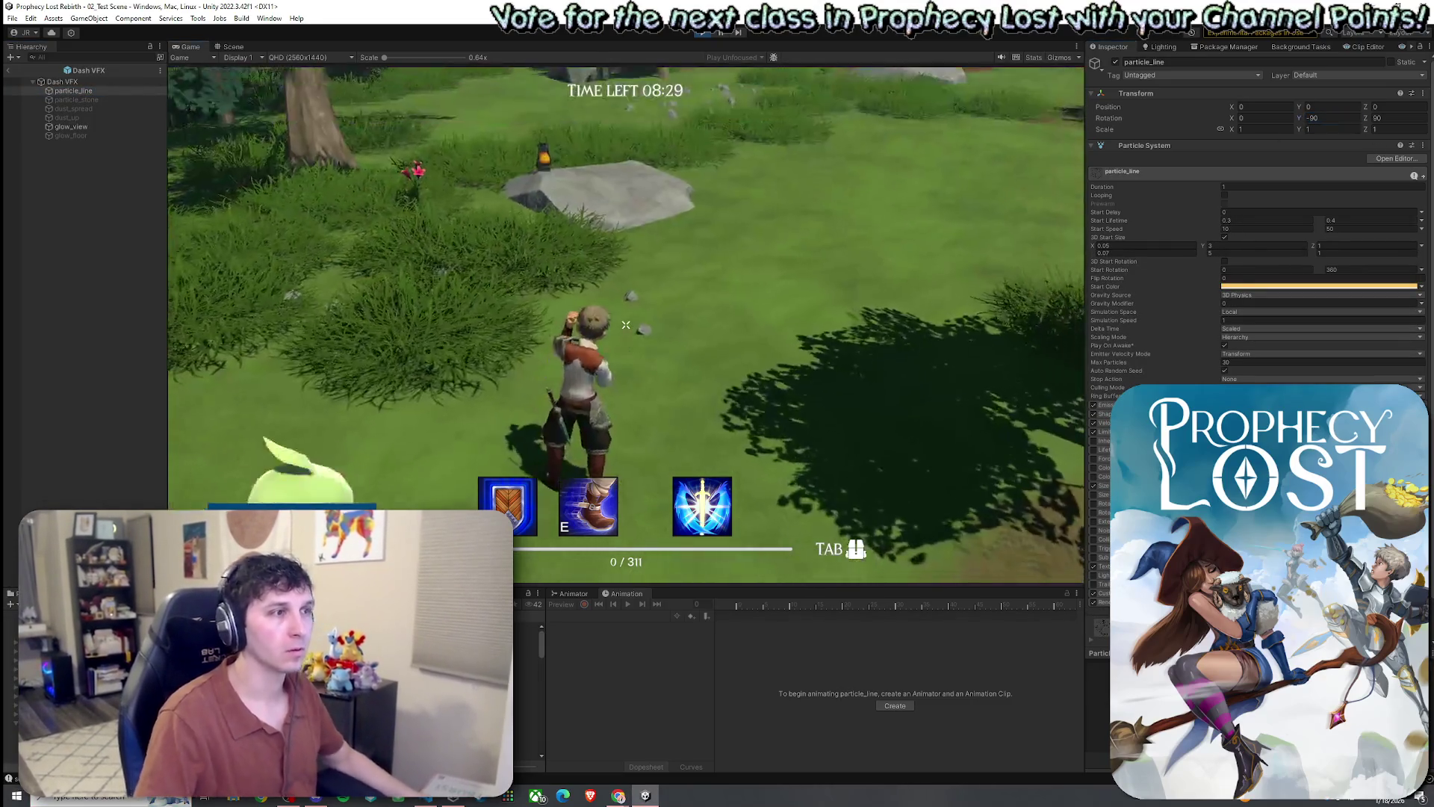
{"action": "key", "text": "e"}
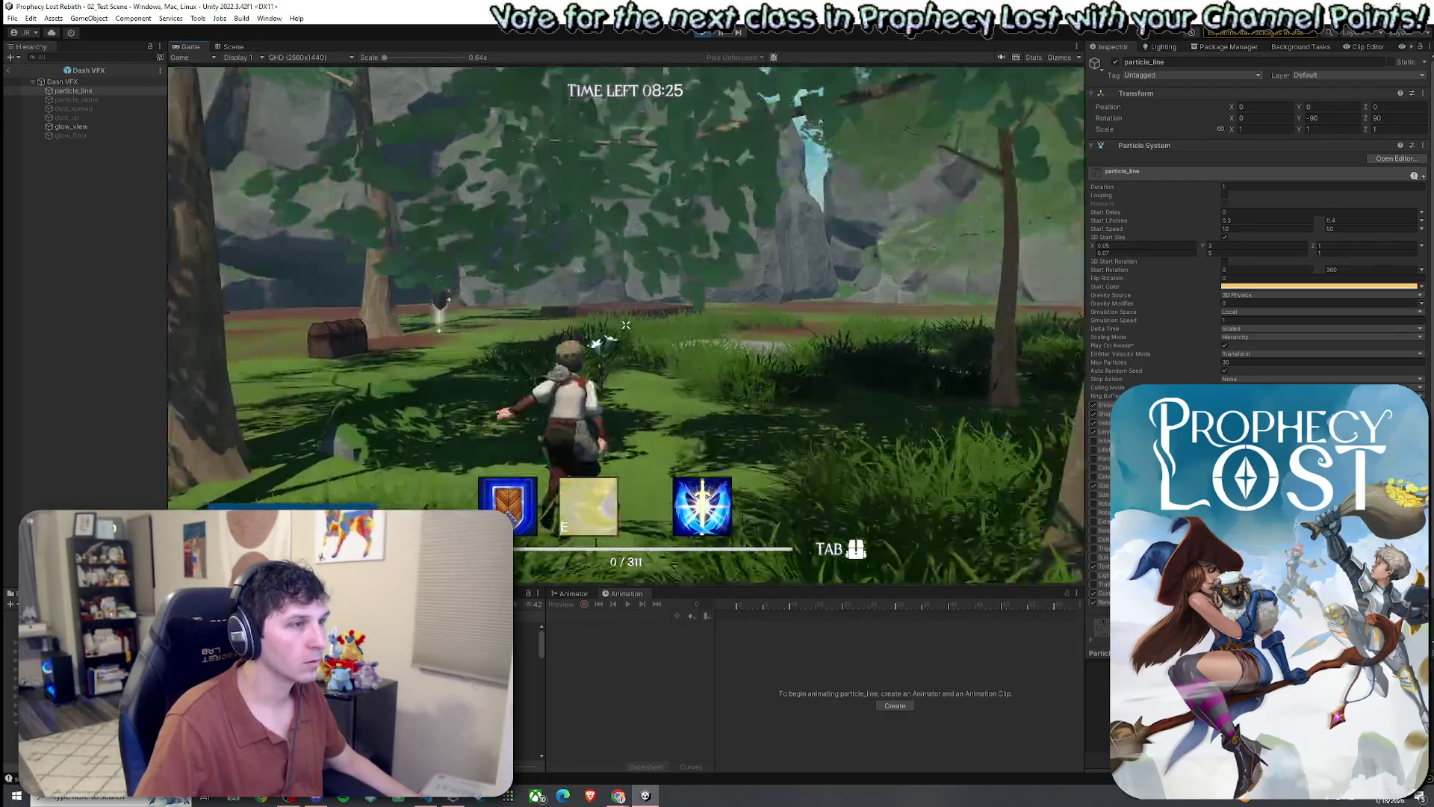
{"action": "key", "text": "e"}
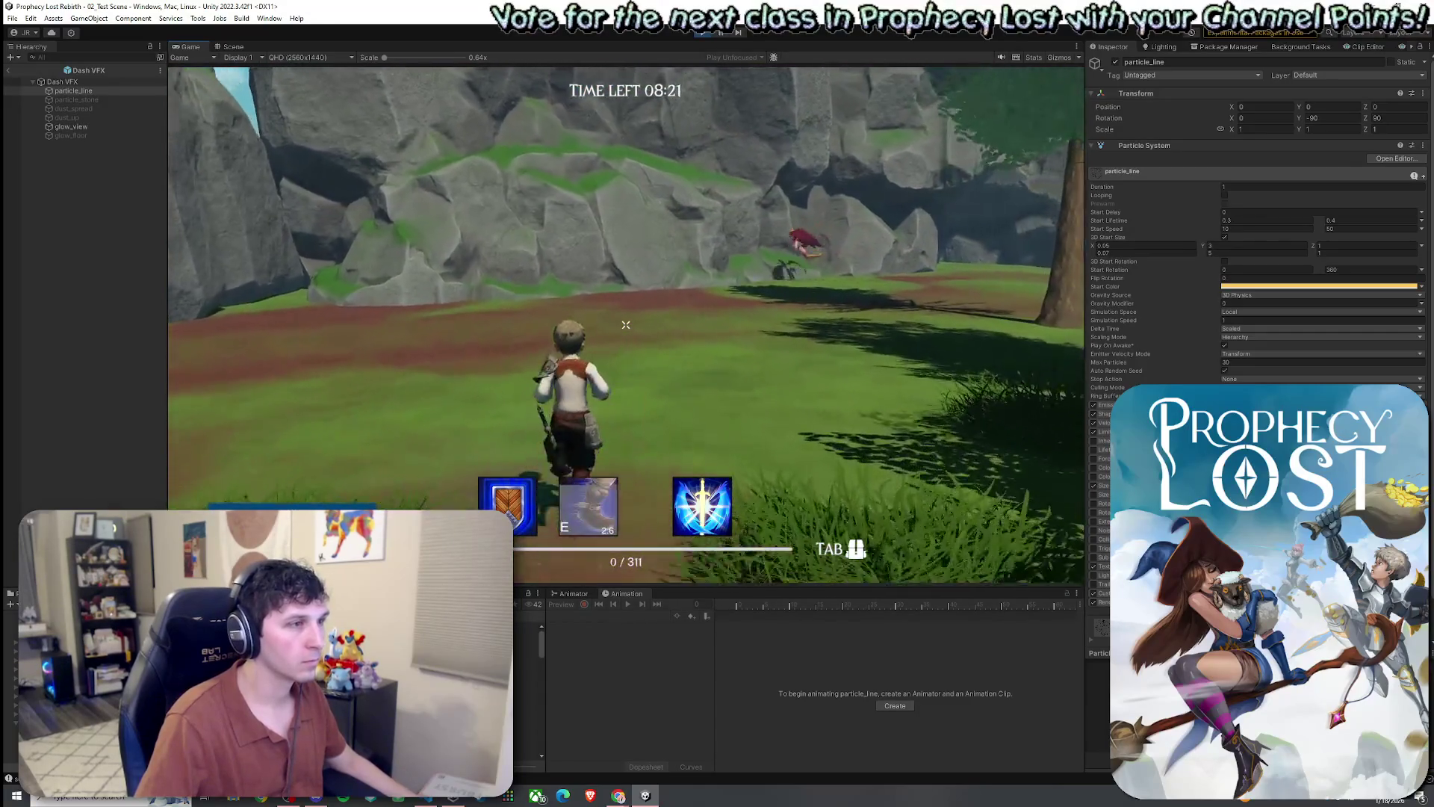
{"action": "key", "text": "e"}
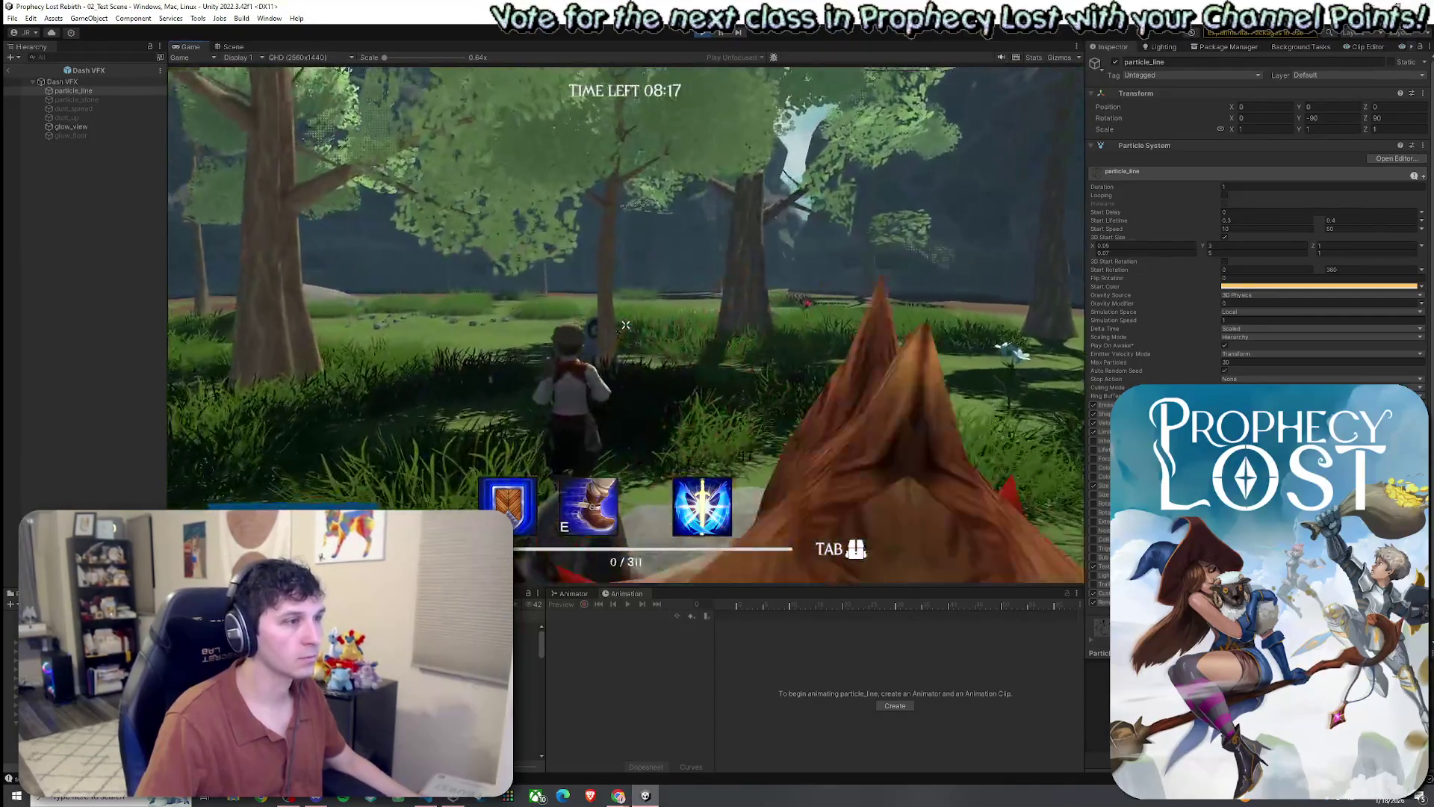
{"action": "key", "text": "e"}
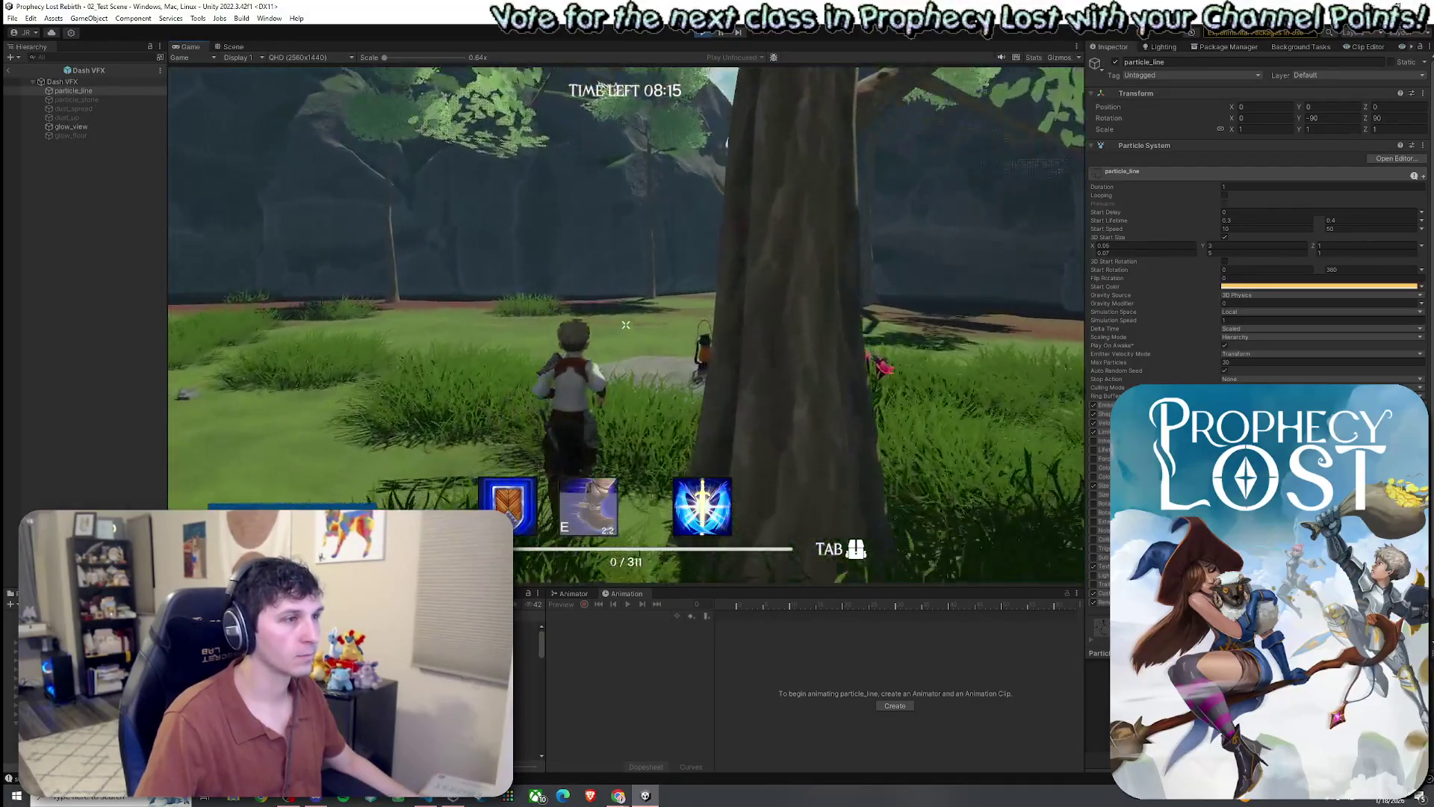
{"action": "key", "text": "super"}
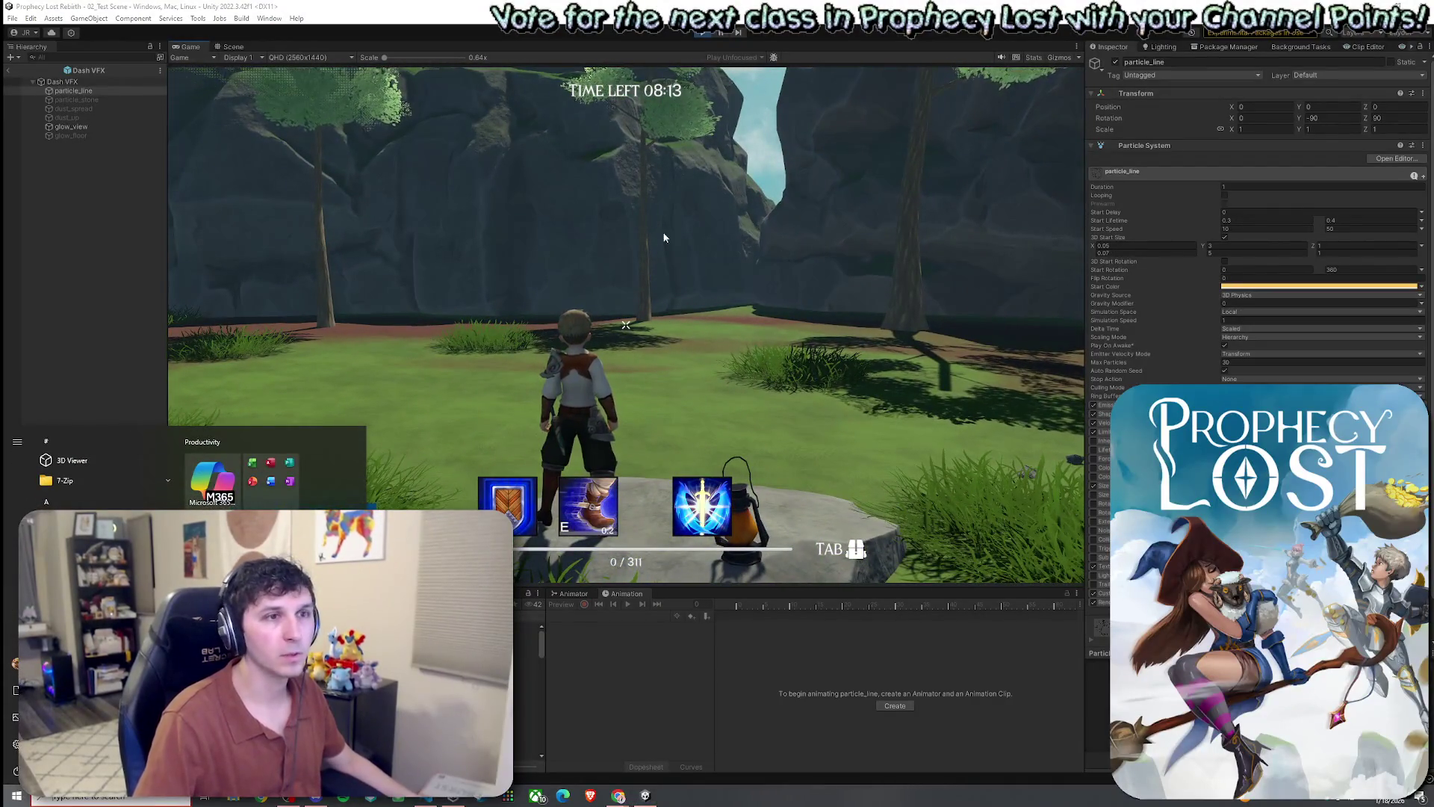
{"action": "left_click", "coordinate": [92, 127], "text": "ctrl"}
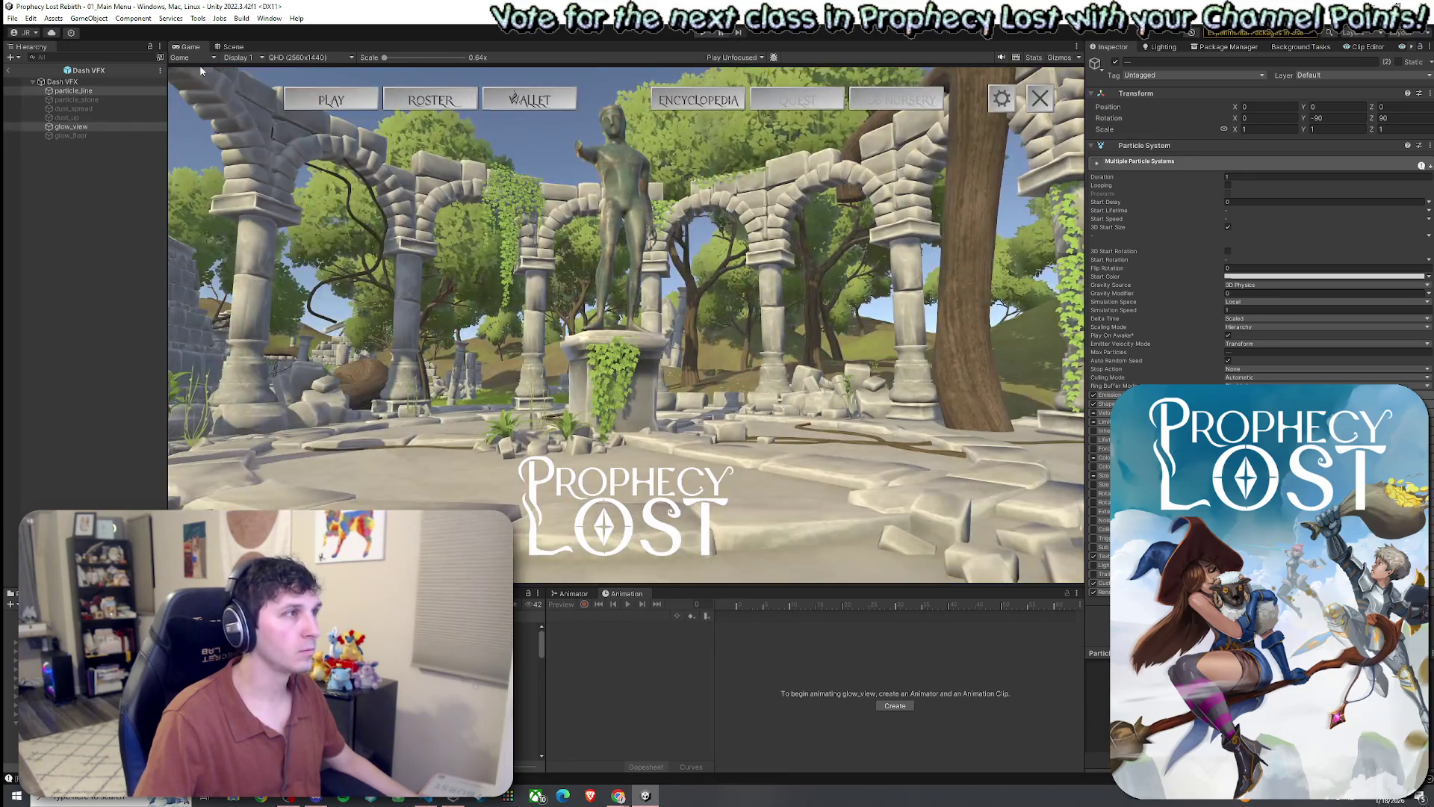
- In the Scene view, orbit around the Dash VFX prefab and restart its particle preview
{"action": "left_click", "coordinate": [226, 47]}
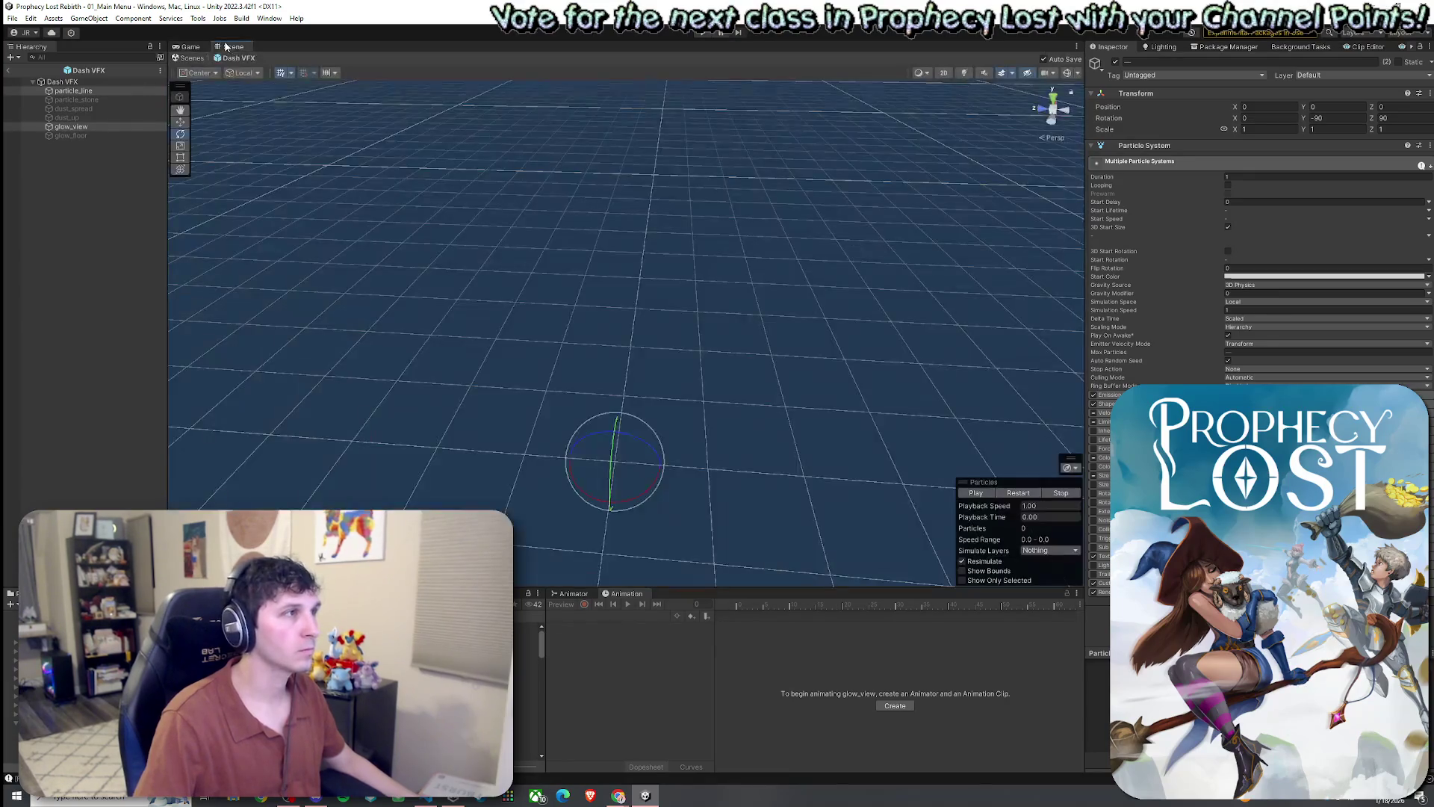
{"action": "mouse_move", "coordinate": [586, 210]}
{"action": "left_mouse_down"}
{"action": "mouse_move", "coordinate": [669, 368]}
{"action": "mouse_move", "coordinate": [677, 225]}
{"action": "left_mouse_up"}
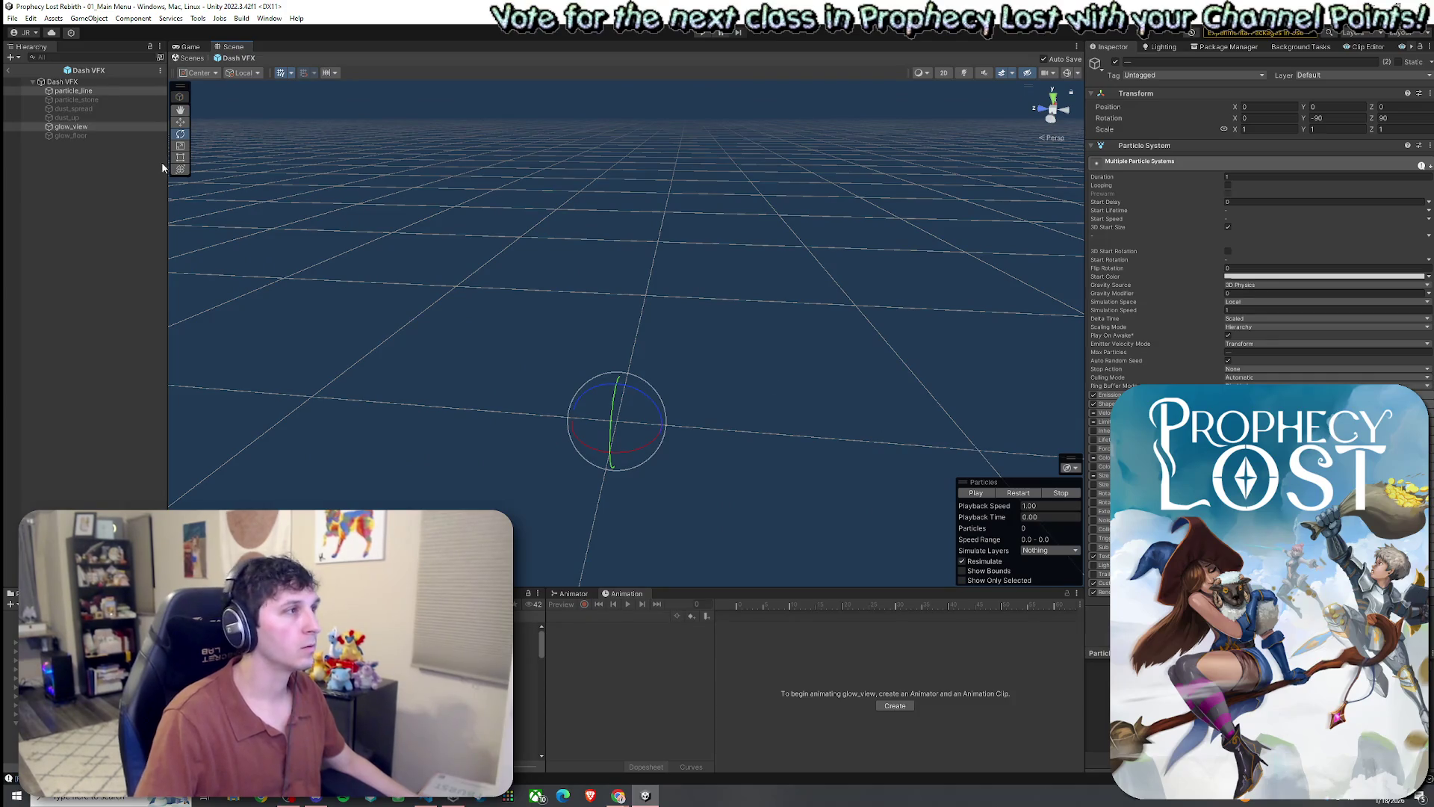
{"action": "left_click", "coordinate": [1018, 493]}
- Replay the Dash VFX particle preview several times while tilting the view
{"action": "left_click", "coordinate": [1017, 493]}
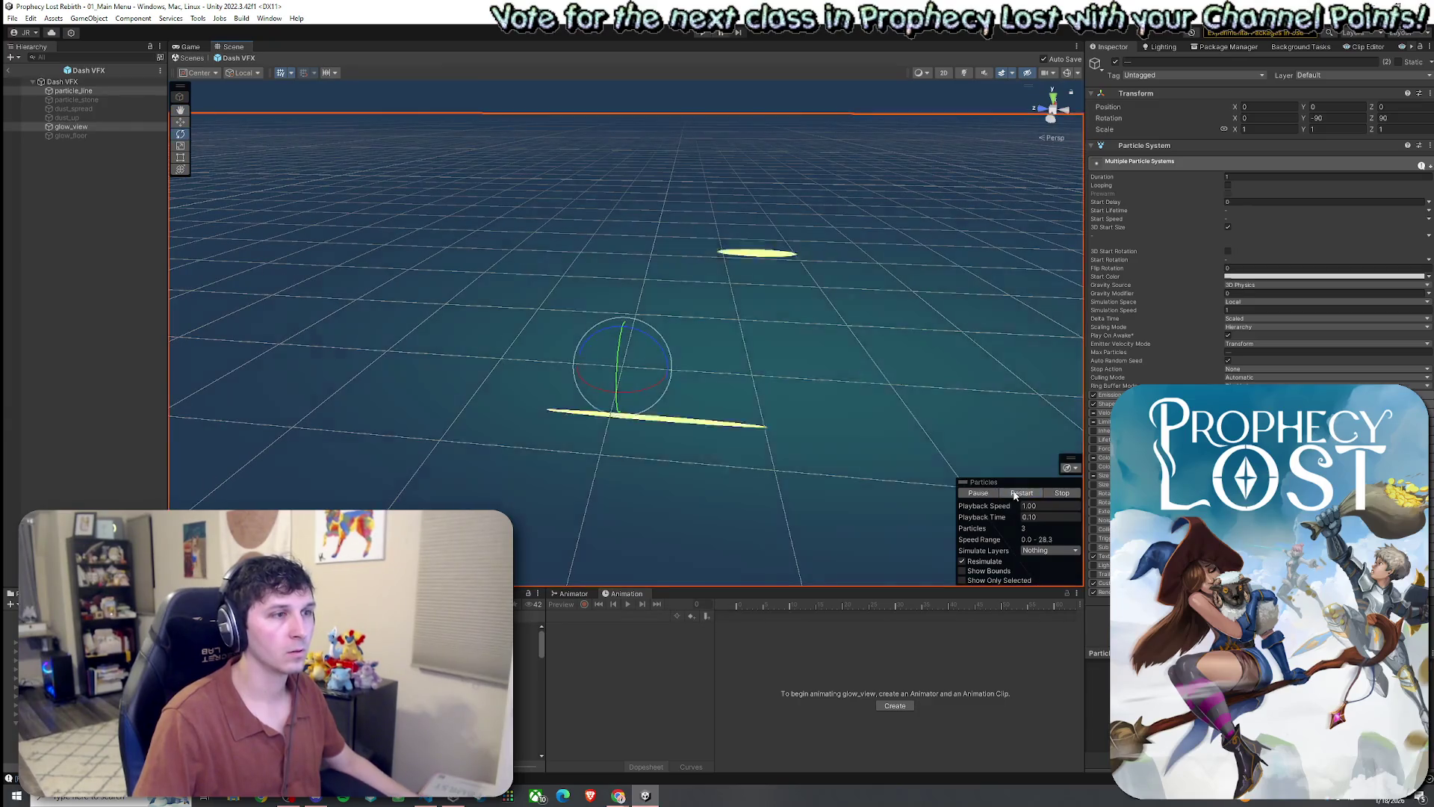
{"action": "mouse_move", "coordinate": [934, 448]}
{"action": "left_mouse_down"}
{"action": "mouse_move", "coordinate": [859, 419]}
{"action": "mouse_move", "coordinate": [686, 420]}
{"action": "mouse_move", "coordinate": [934, 463]}
{"action": "mouse_move", "coordinate": [853, 433]}
{"action": "mouse_move", "coordinate": [838, 464]}
{"action": "left_mouse_up"}
{"action": "left_click", "coordinate": [1022, 494]}
{"action": "left_click", "coordinate": [1014, 493]}
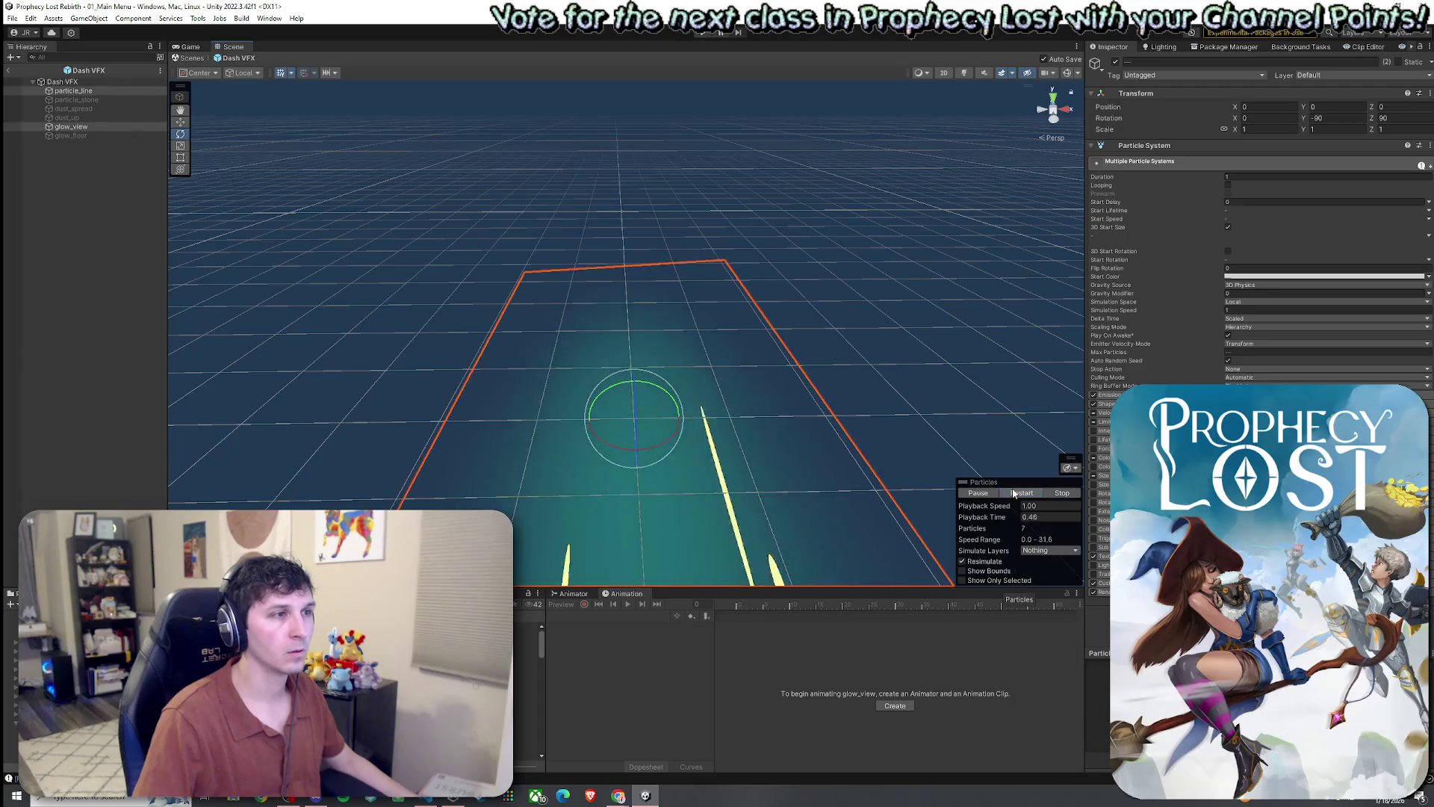
{"action": "left_click", "coordinate": [1014, 493]}
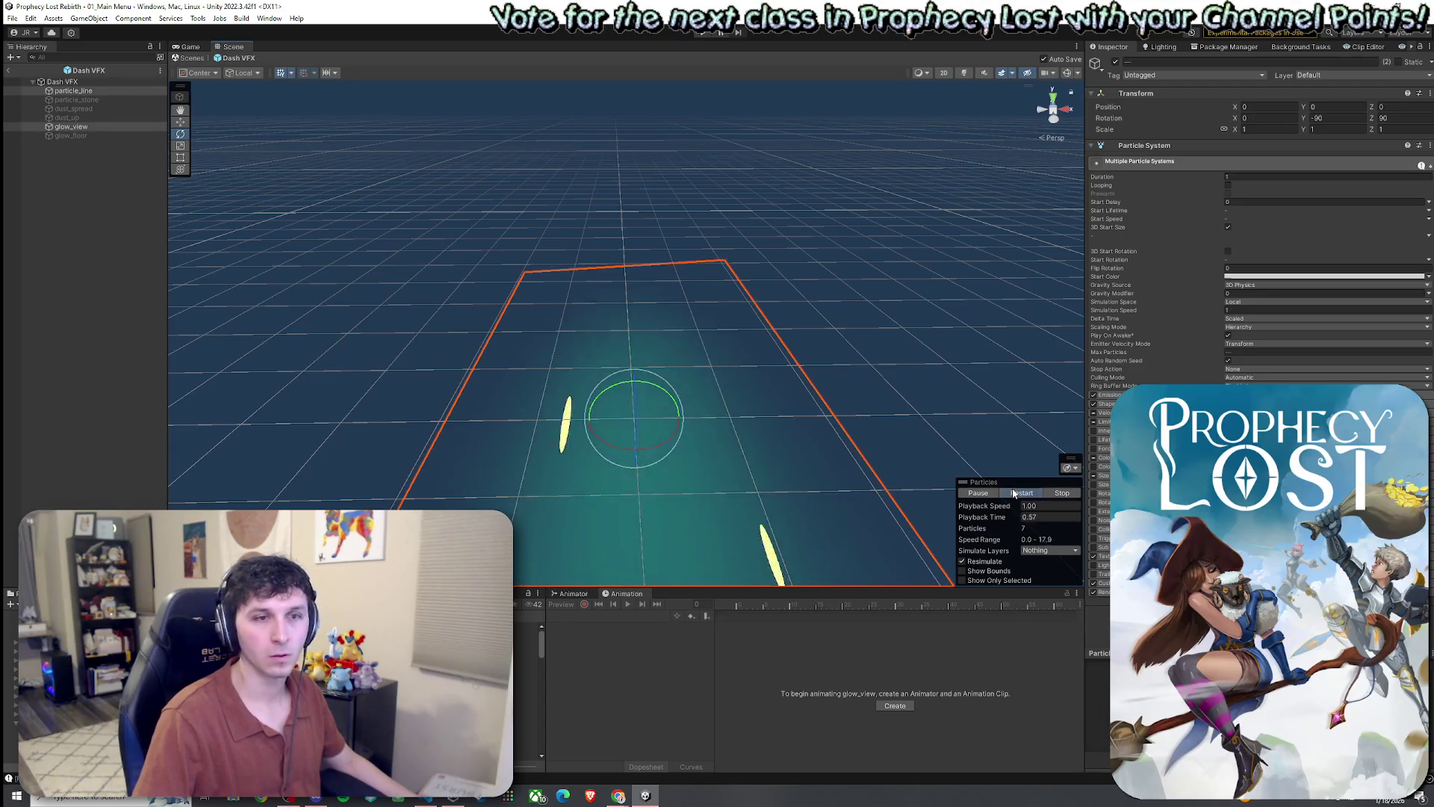
{"action": "left_click", "coordinate": [1015, 493]}
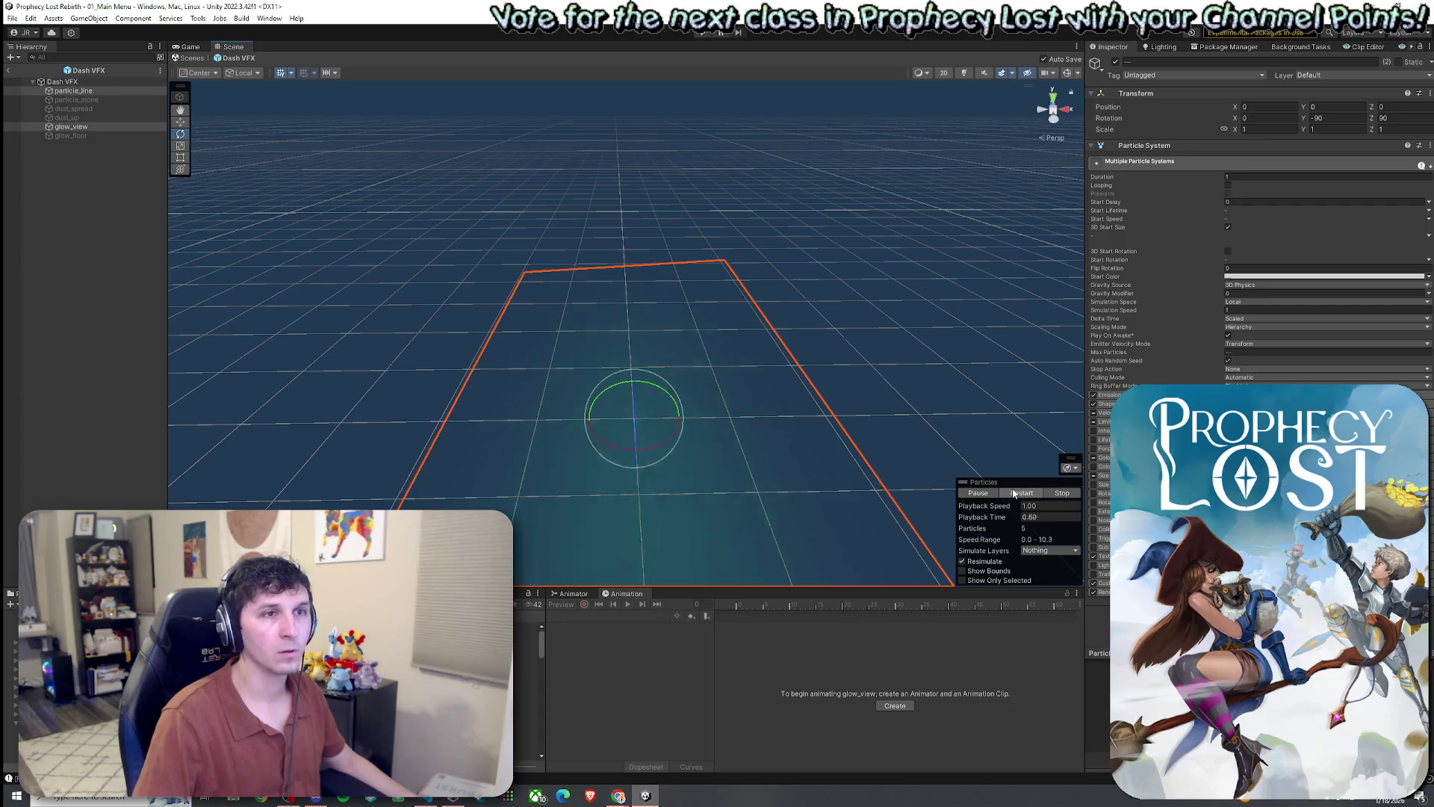
- Select particle_line and glow_view and lower particle_line's Duration from 1 second
{"action": "left_click", "coordinate": [93, 92]}
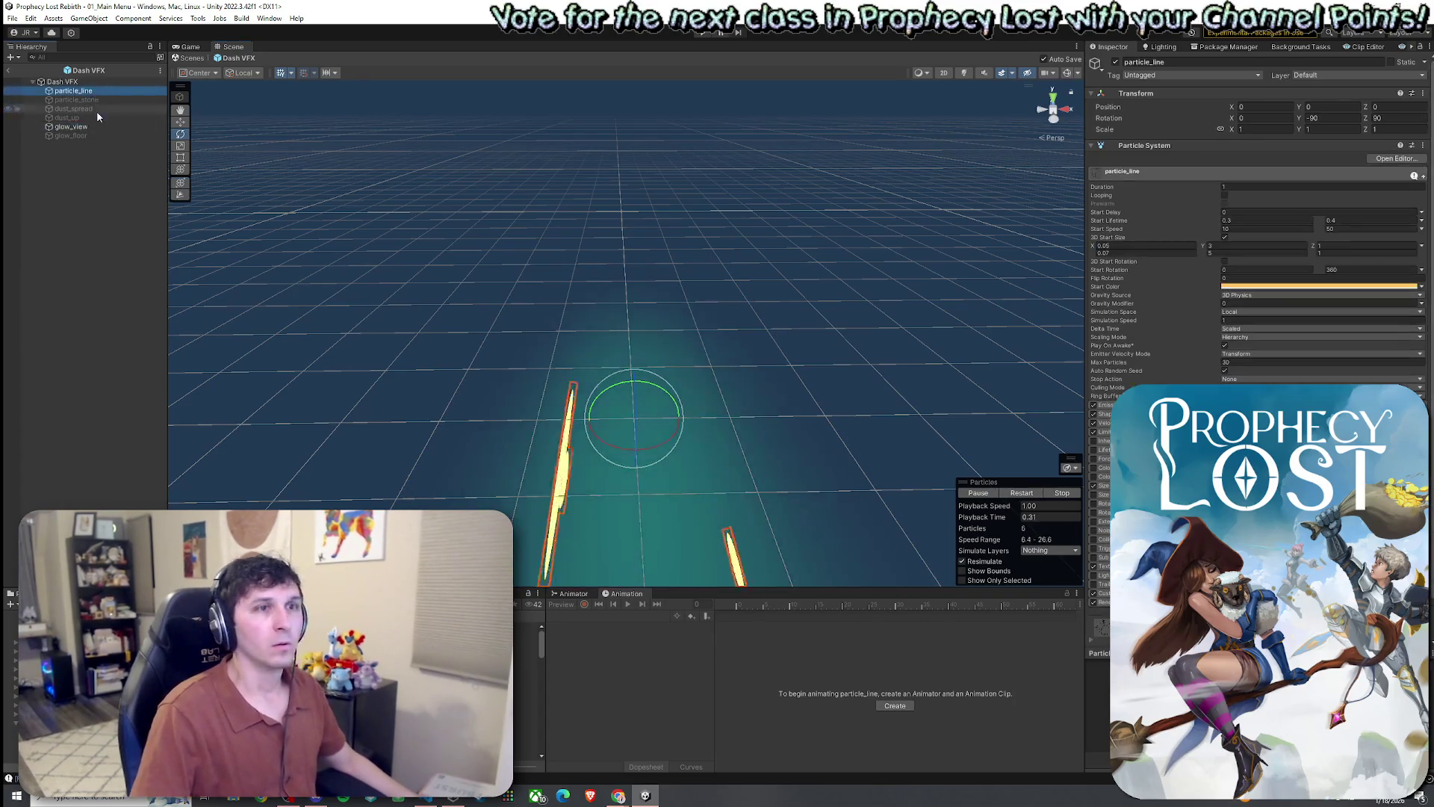
{"action": "left_click", "coordinate": [72, 128]}
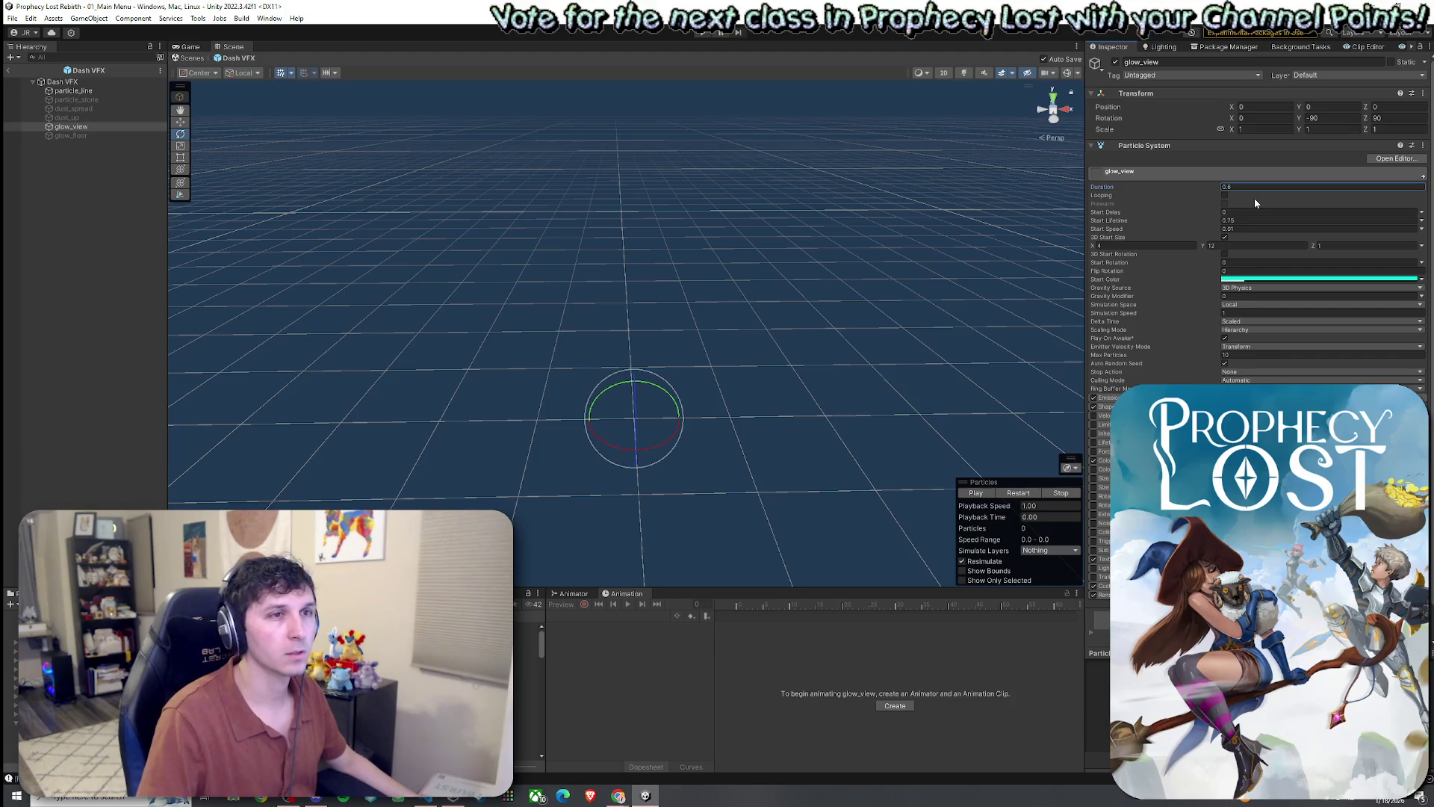
{"action": "left_click", "coordinate": [73, 91]}
{"action": "left_click", "coordinate": [1234, 186]}
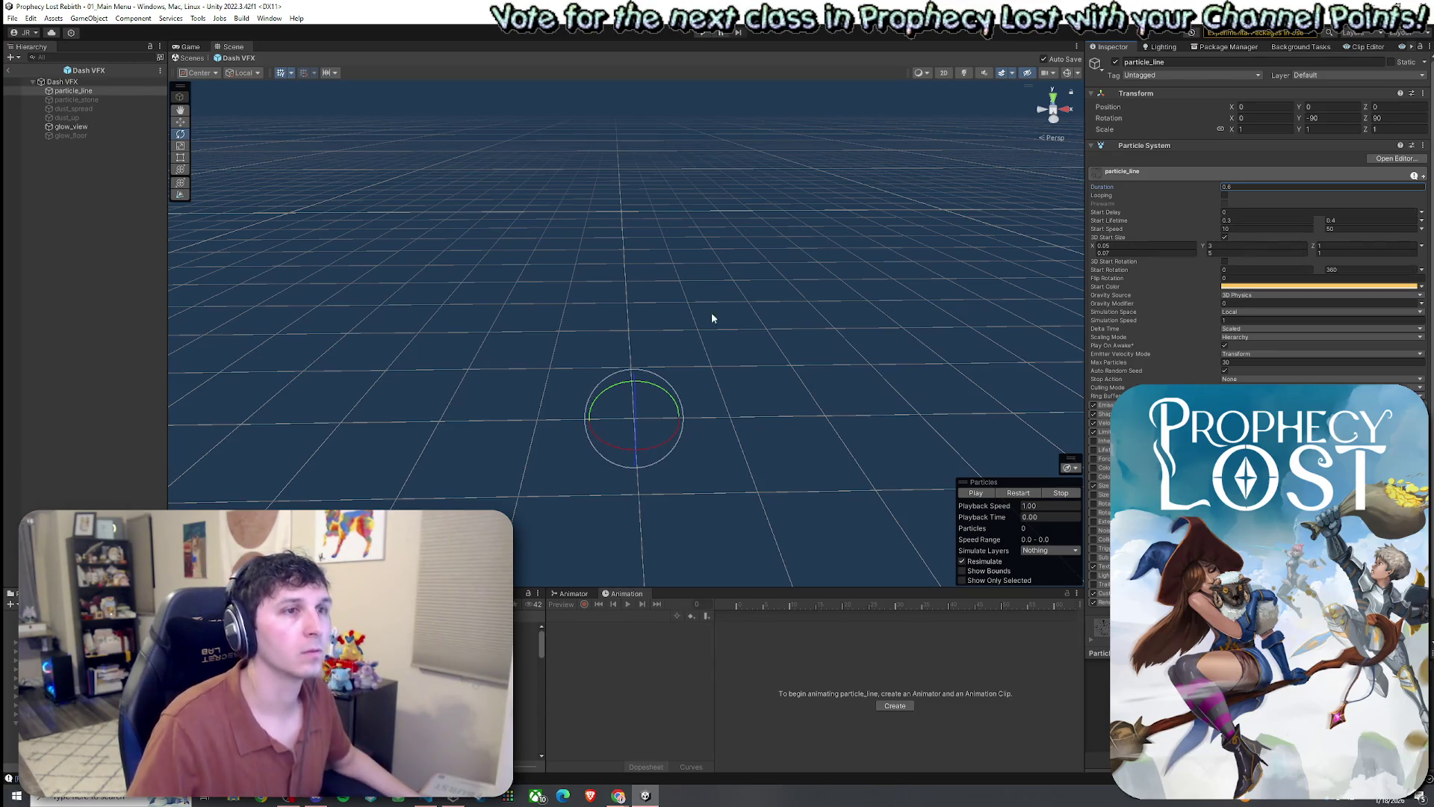
- Exit the prefab, save the main menu scene, and start Play mode in the Game view
{"action": "left_click", "coordinate": [7, 69]}
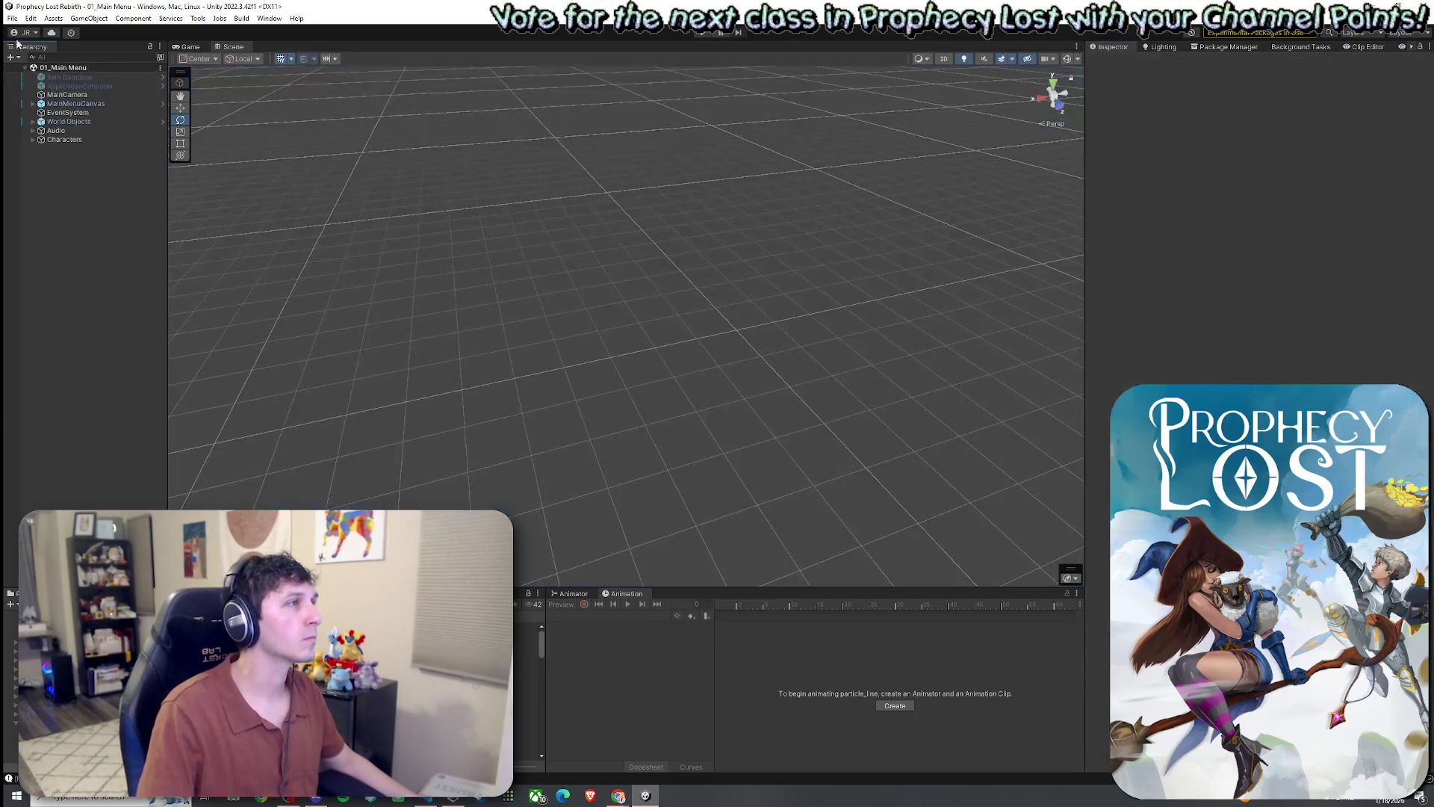
{"action": "left_click", "coordinate": [12, 18]}
{"action": "left_click", "coordinate": [26, 70]}
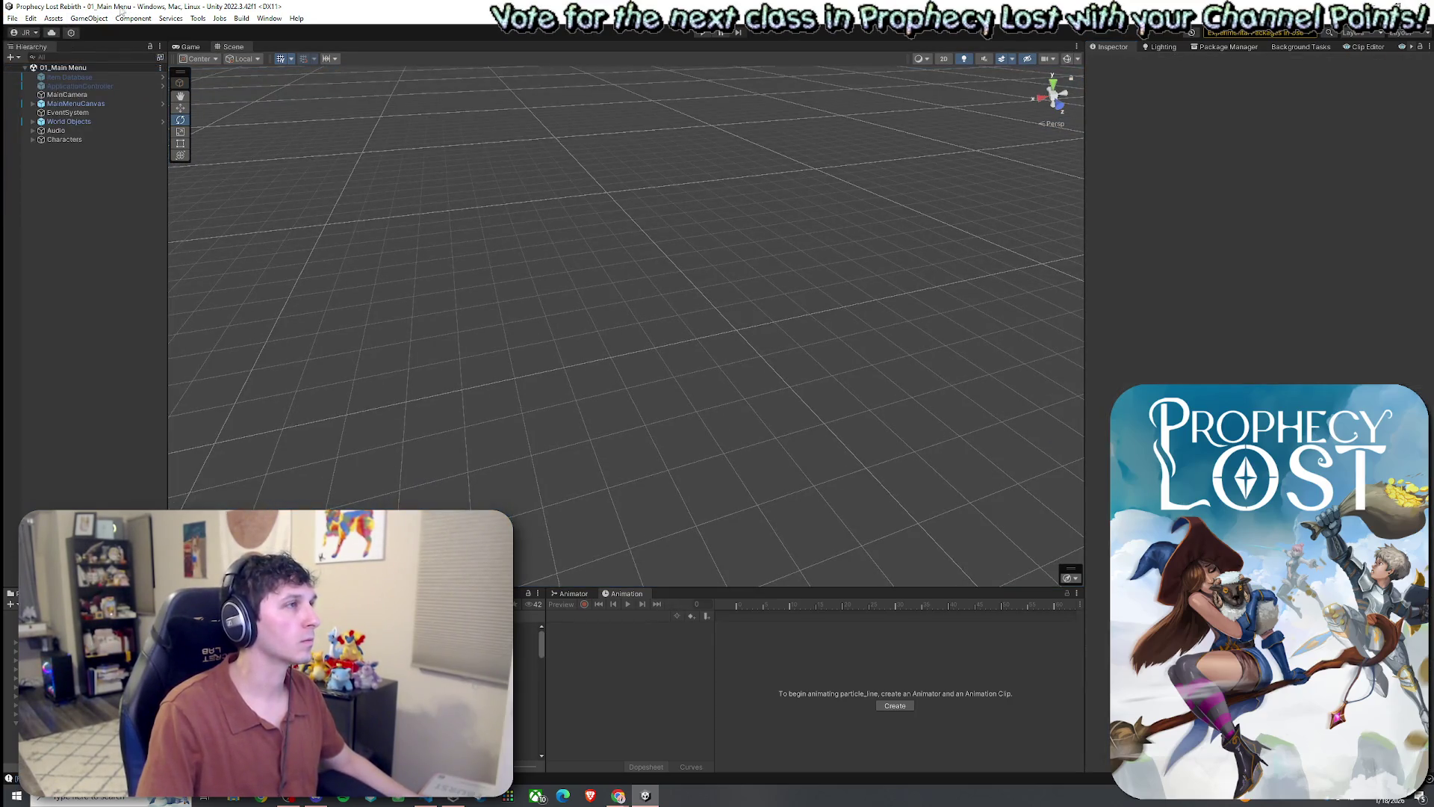
{"action": "left_click", "coordinate": [192, 50]}
{"action": "left_click", "coordinate": [702, 33]}
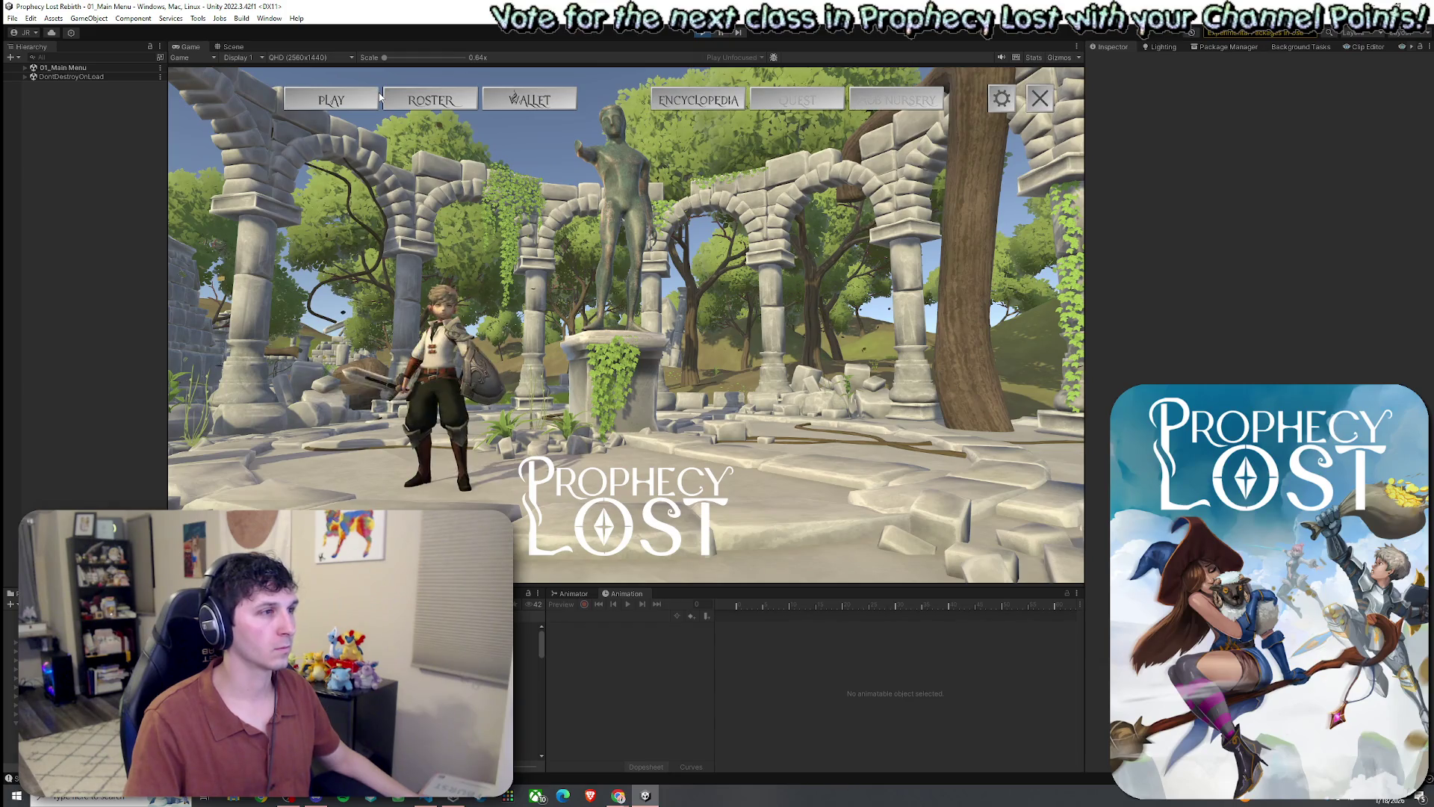
- Pick a map destination, then run through the forest dashing repeatedly toward the cliffs
{"action": "left_click", "coordinate": [370, 99]}
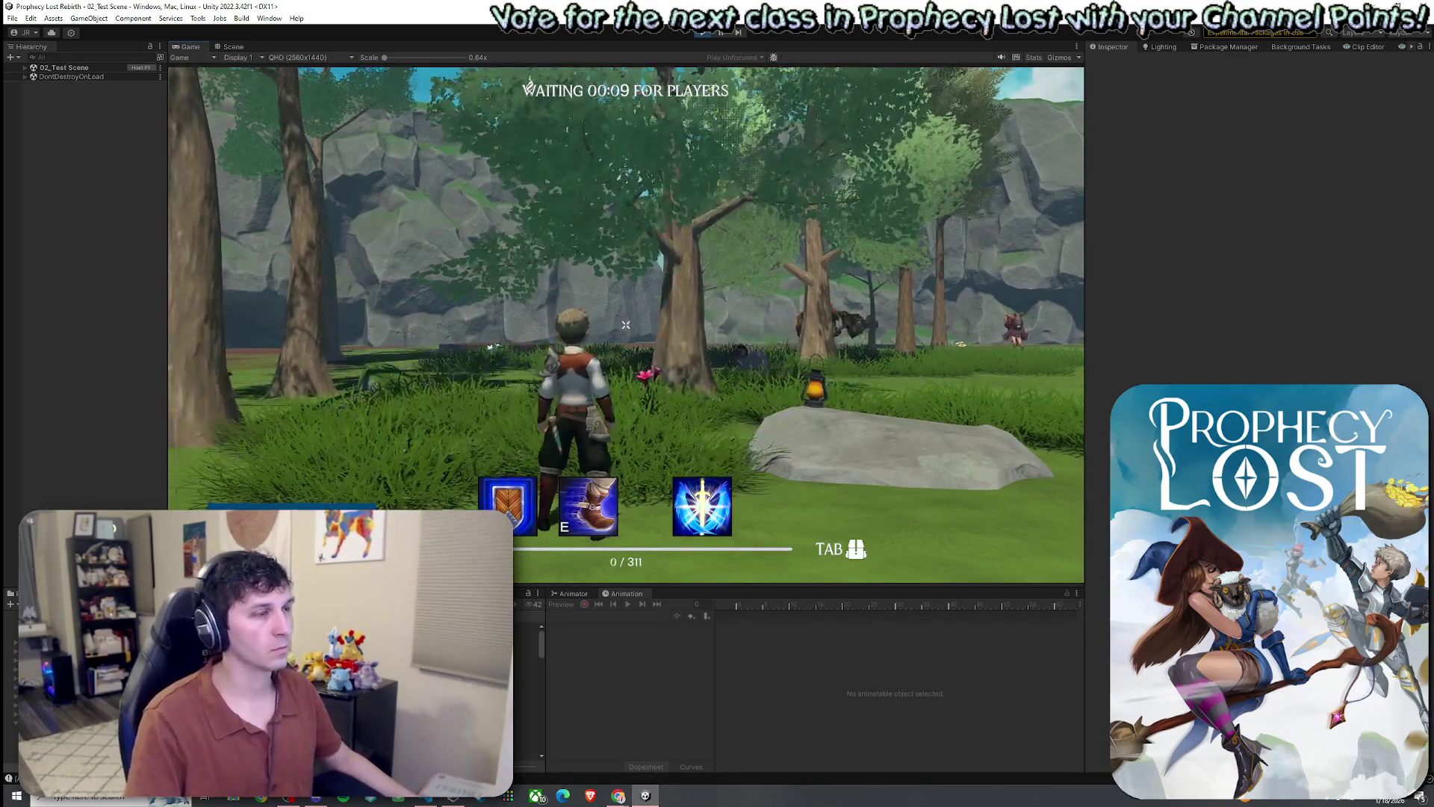
{"action": "key", "text": "w"}
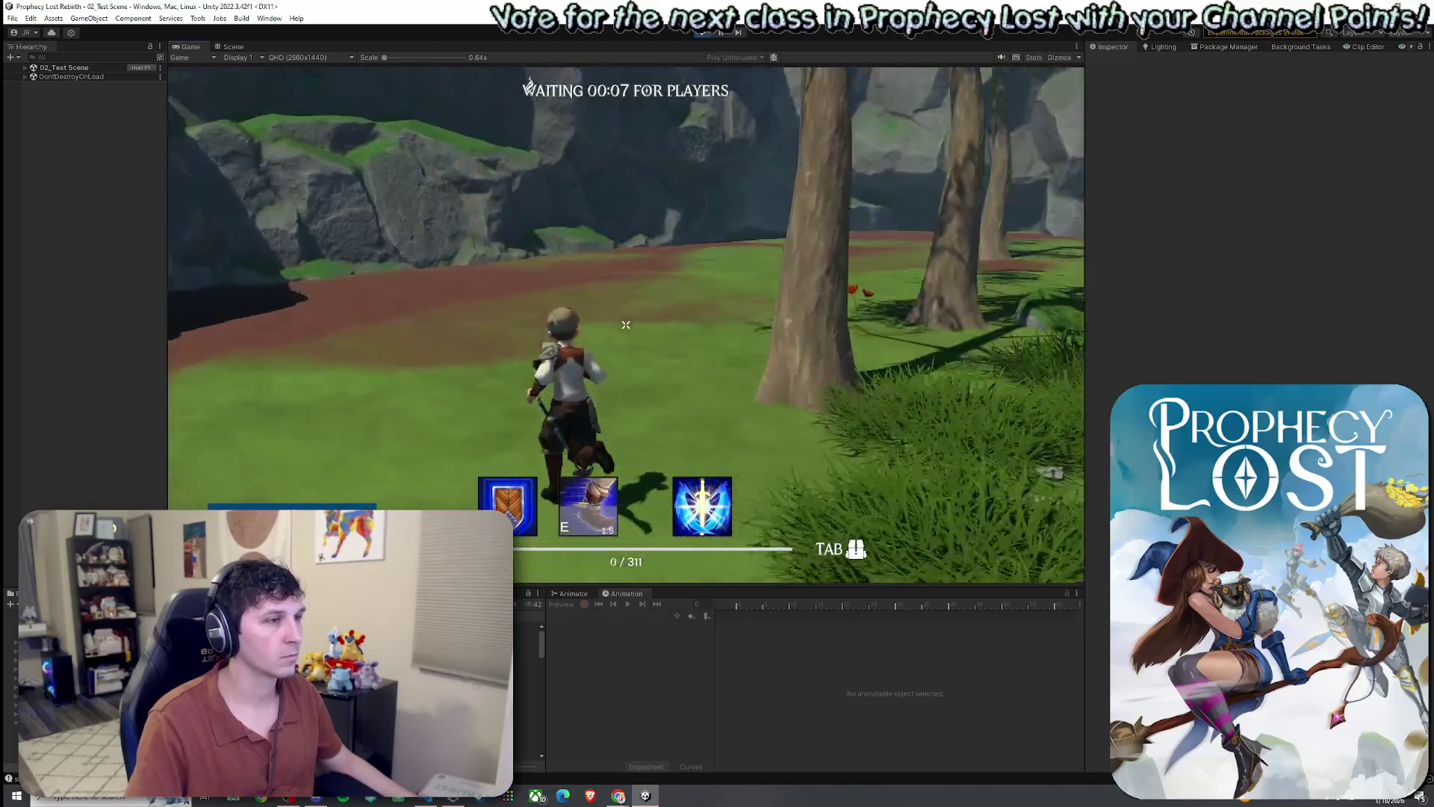
{"action": "key", "text": "e"}
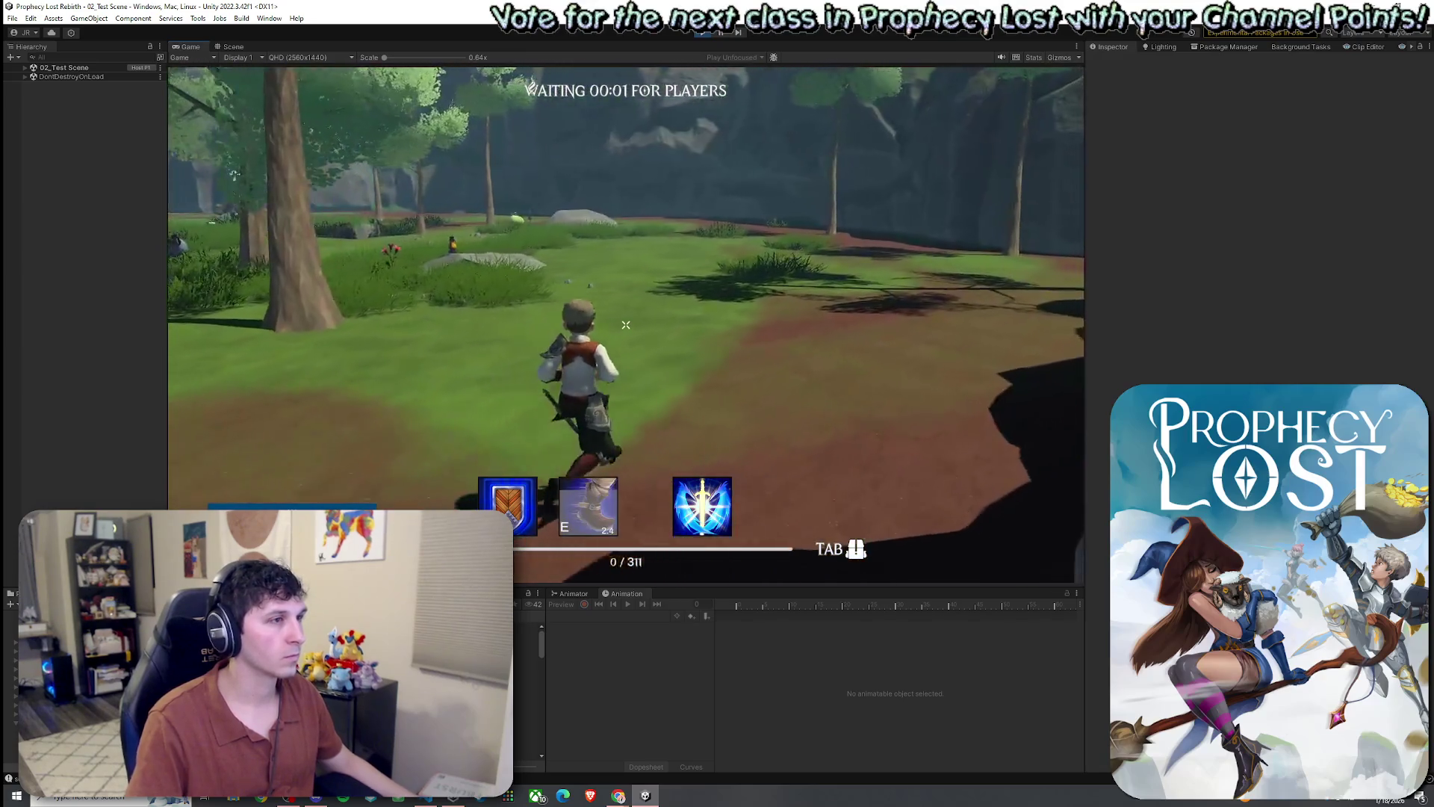
{"action": "key", "text": "e"}
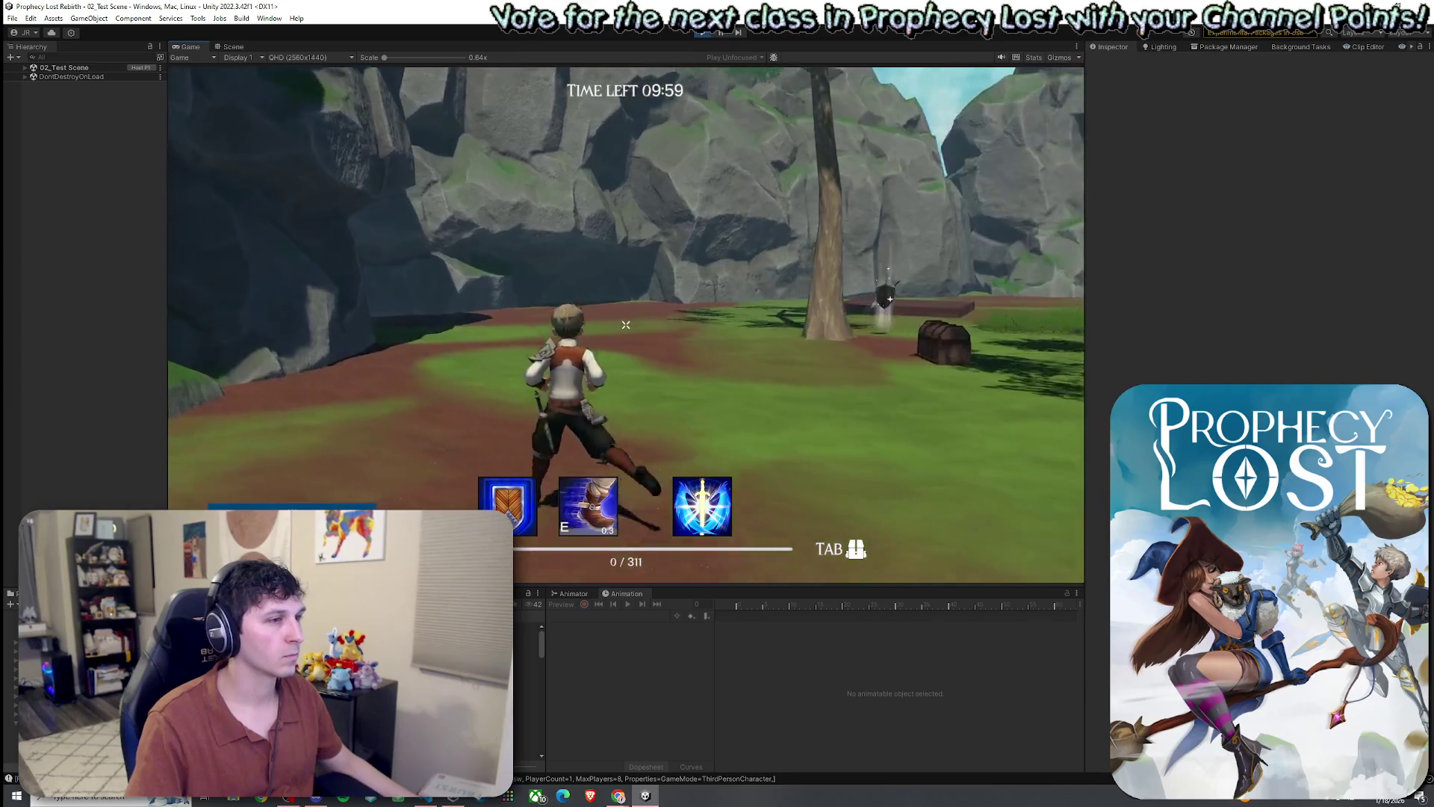
{"action": "key", "text": "e"}
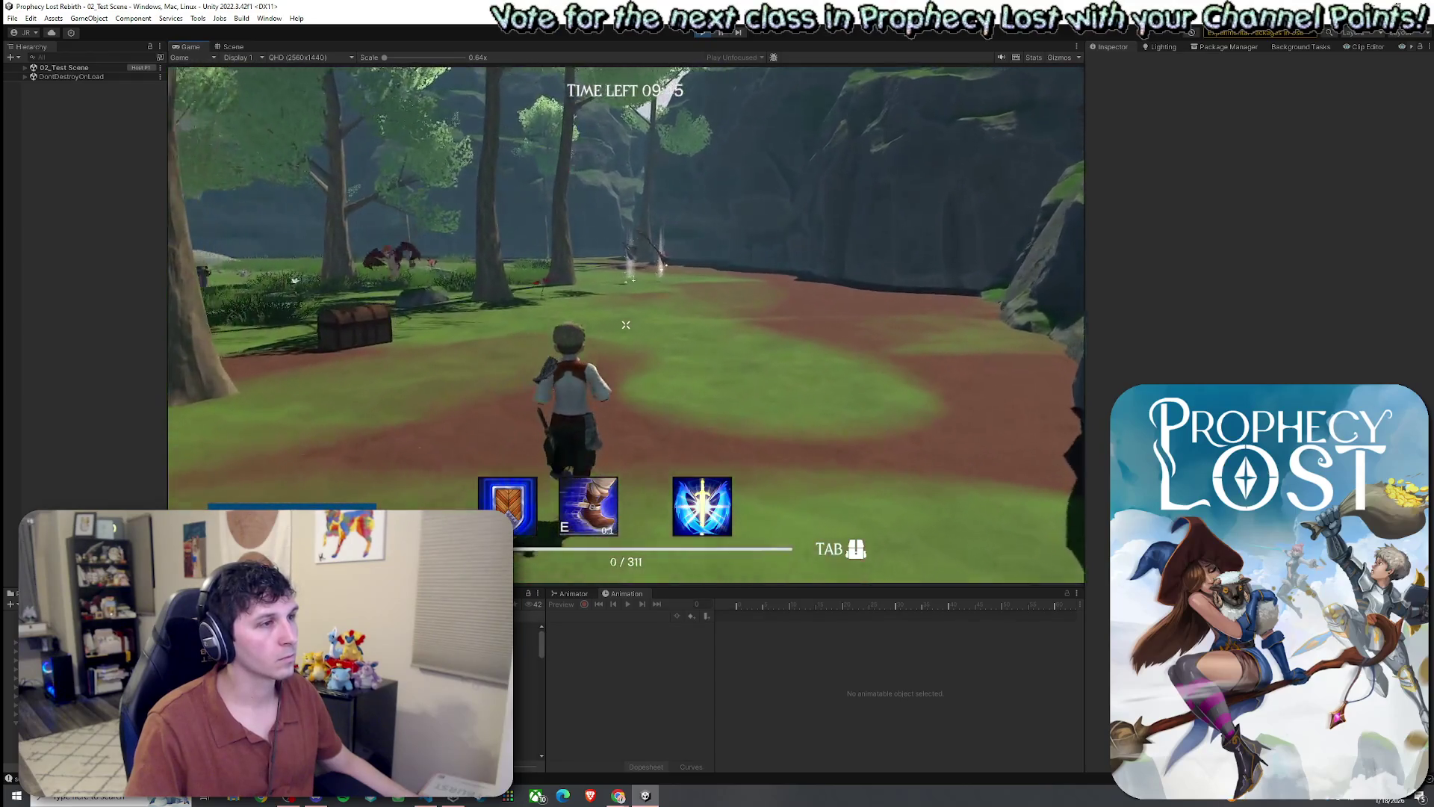
{"action": "key", "text": "e"}
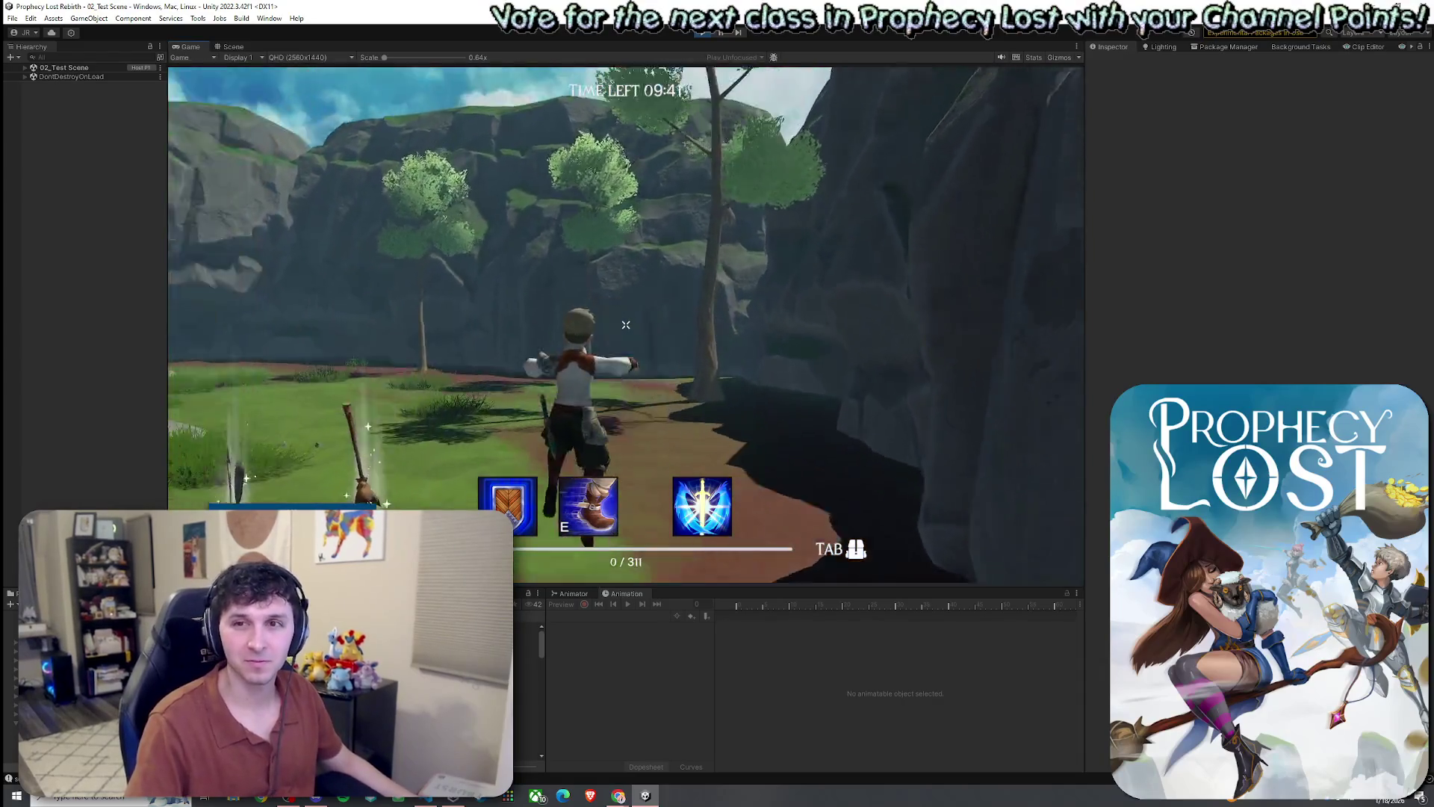
{"action": "key", "text": "e"}
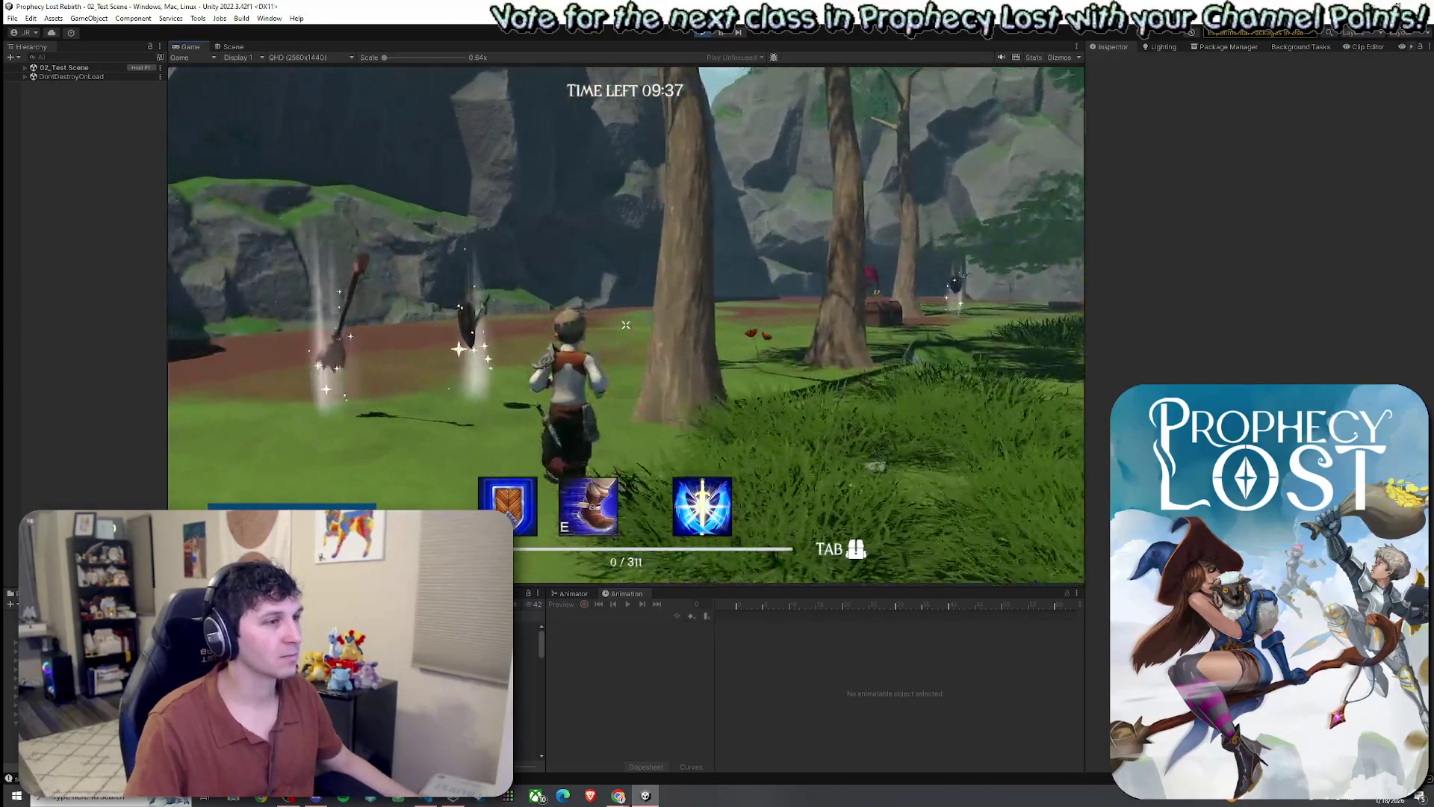
{"action": "key", "text": "e"}
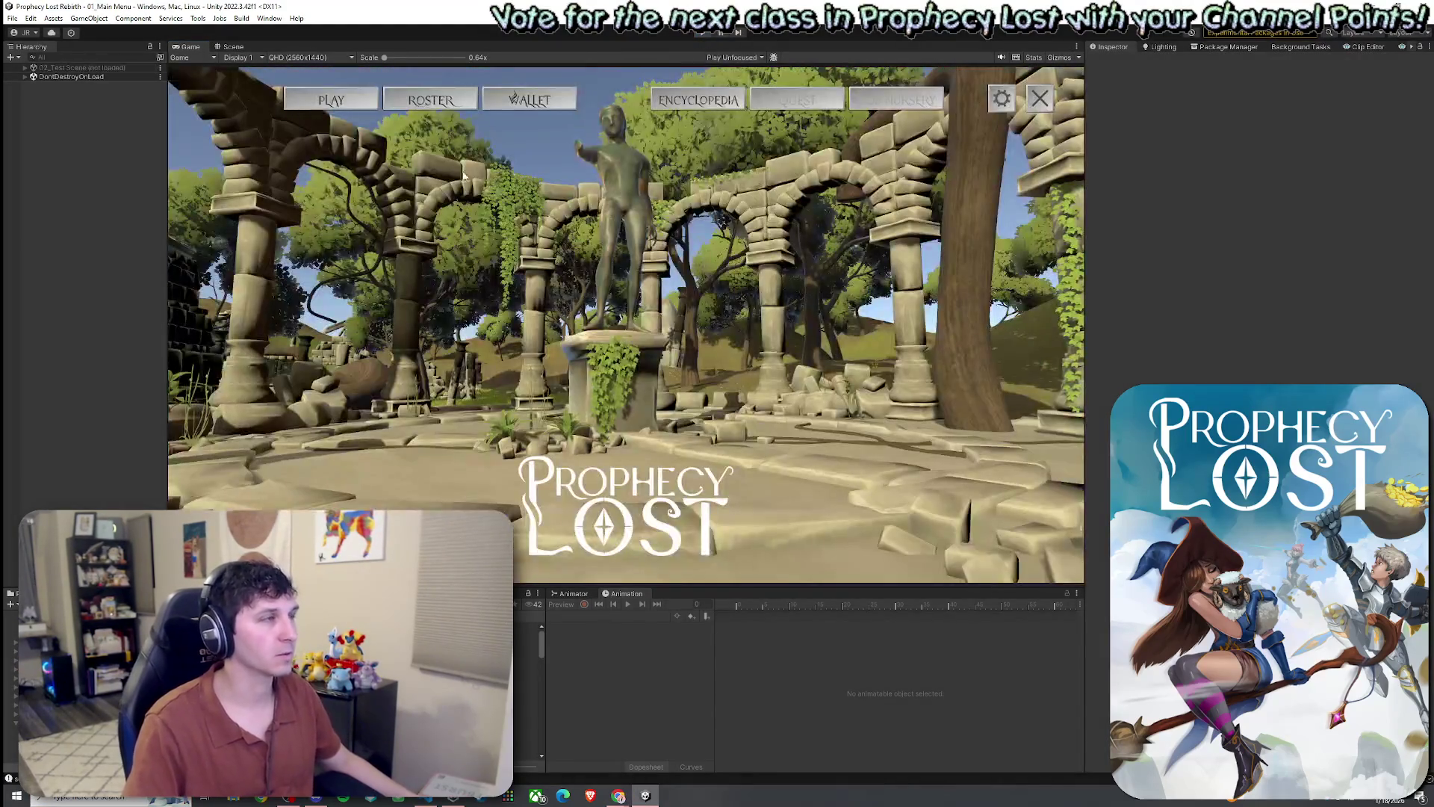
- Stop Play mode and open 02_Test Scene from the Scenes folder
{"action": "left_click", "coordinate": [242, 48]}
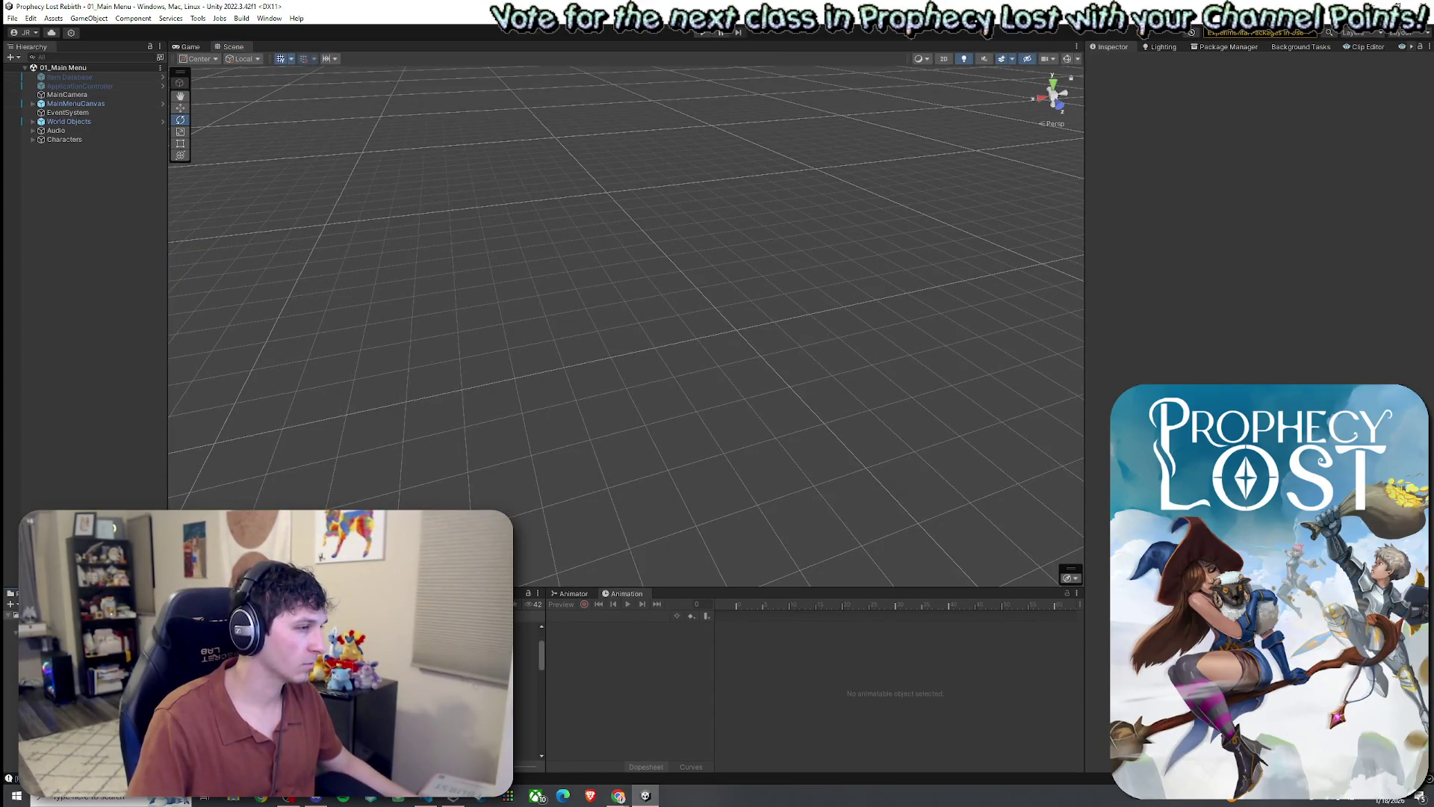
{"action": "left_click", "coordinate": [188, 46]}
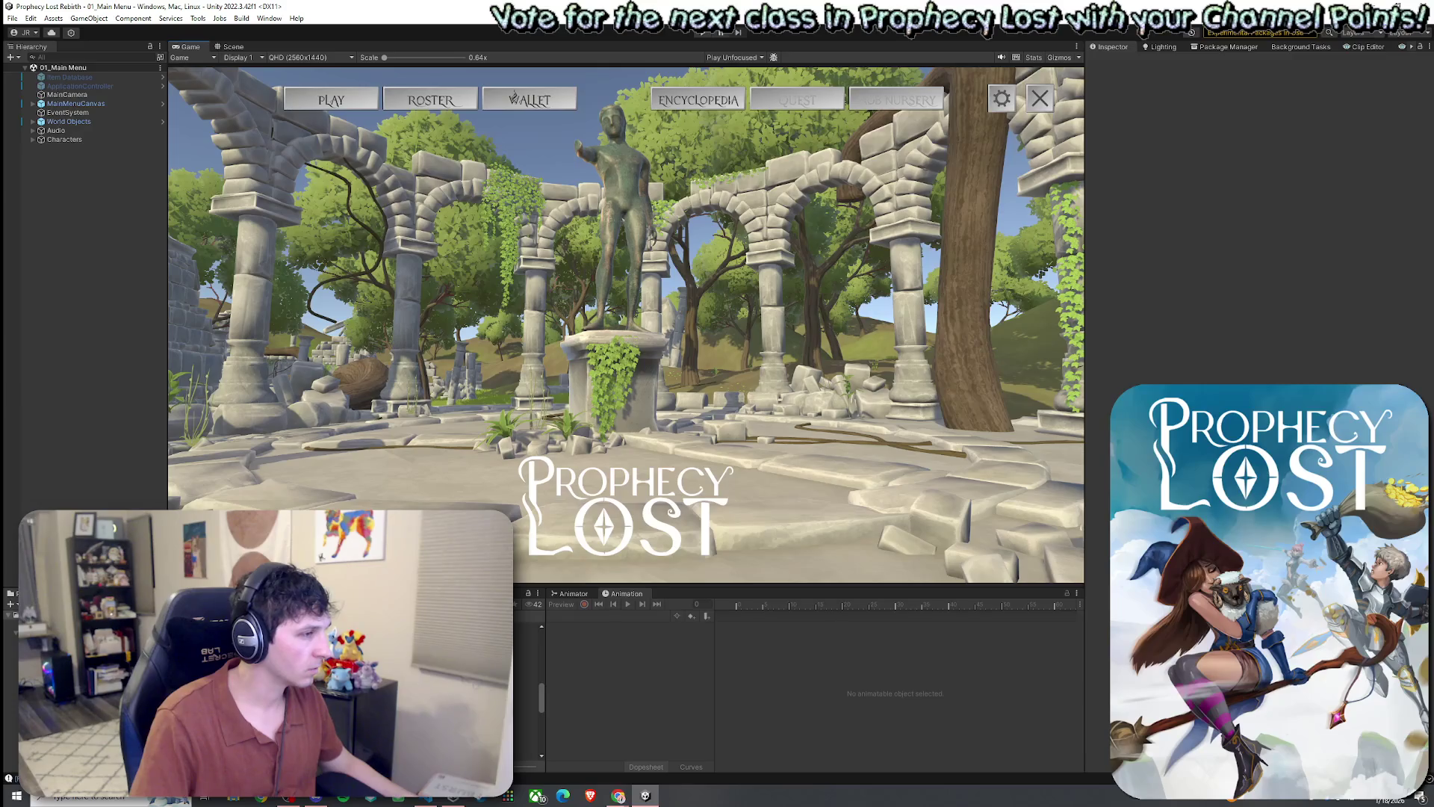
{"action": "left_click", "coordinate": [493, 627]}
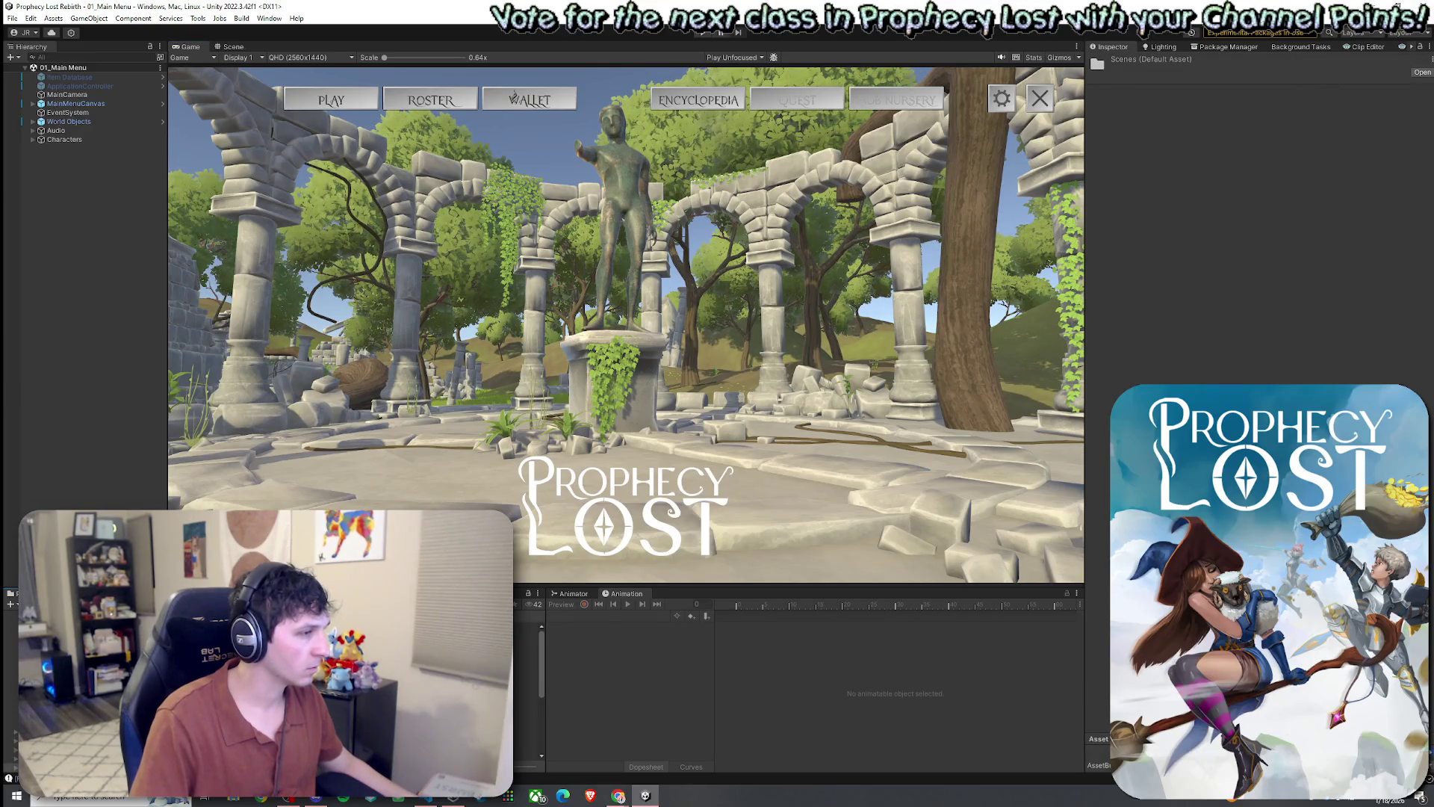
{"action": "left_click", "coordinate": [526, 706]}
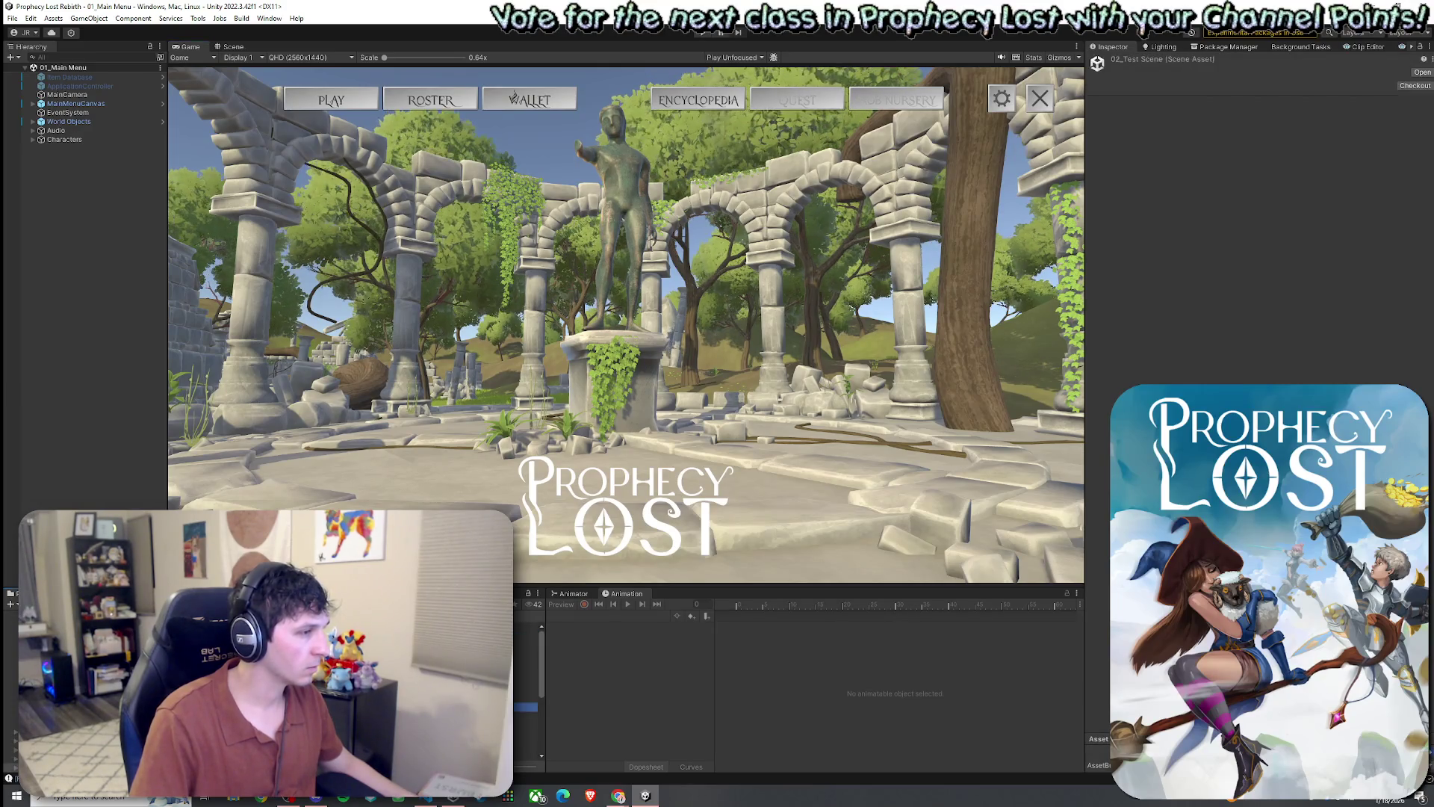
{"action": "left_click", "coordinate": [233, 46]}
- Inspect the Red Harpy and Minotaurus (1) enemies, then save 02_Test Scene and preview its title screen
{"action": "left_click_drag", "start_coordinate": [344, 300], "coordinate": [207, 448]}
{"action": "left_click", "coordinate": [537, 419]}
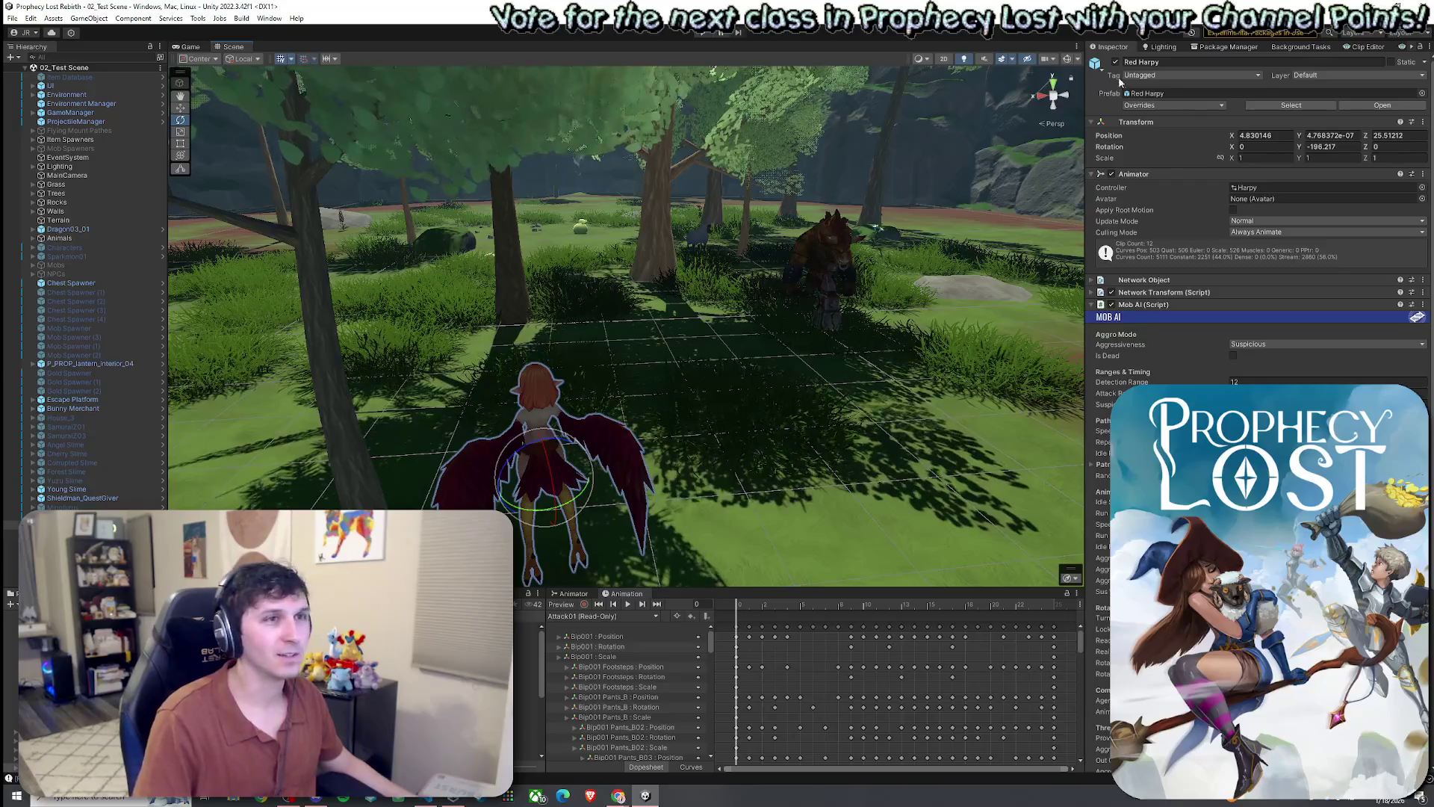
{"action": "mouse_move", "coordinate": [1028, 150]}
{"action": "left_mouse_down"}
{"action": "mouse_move", "coordinate": [807, 242]}
{"action": "mouse_move", "coordinate": [792, 303]}
{"action": "mouse_move", "coordinate": [903, 262]}
{"action": "mouse_move", "coordinate": [1012, 181]}
{"action": "mouse_move", "coordinate": [705, 285]}
{"action": "mouse_move", "coordinate": [499, 311]}
{"action": "mouse_move", "coordinate": [747, 276]}
{"action": "left_mouse_up"}
{"action": "left_click", "coordinate": [795, 340]}
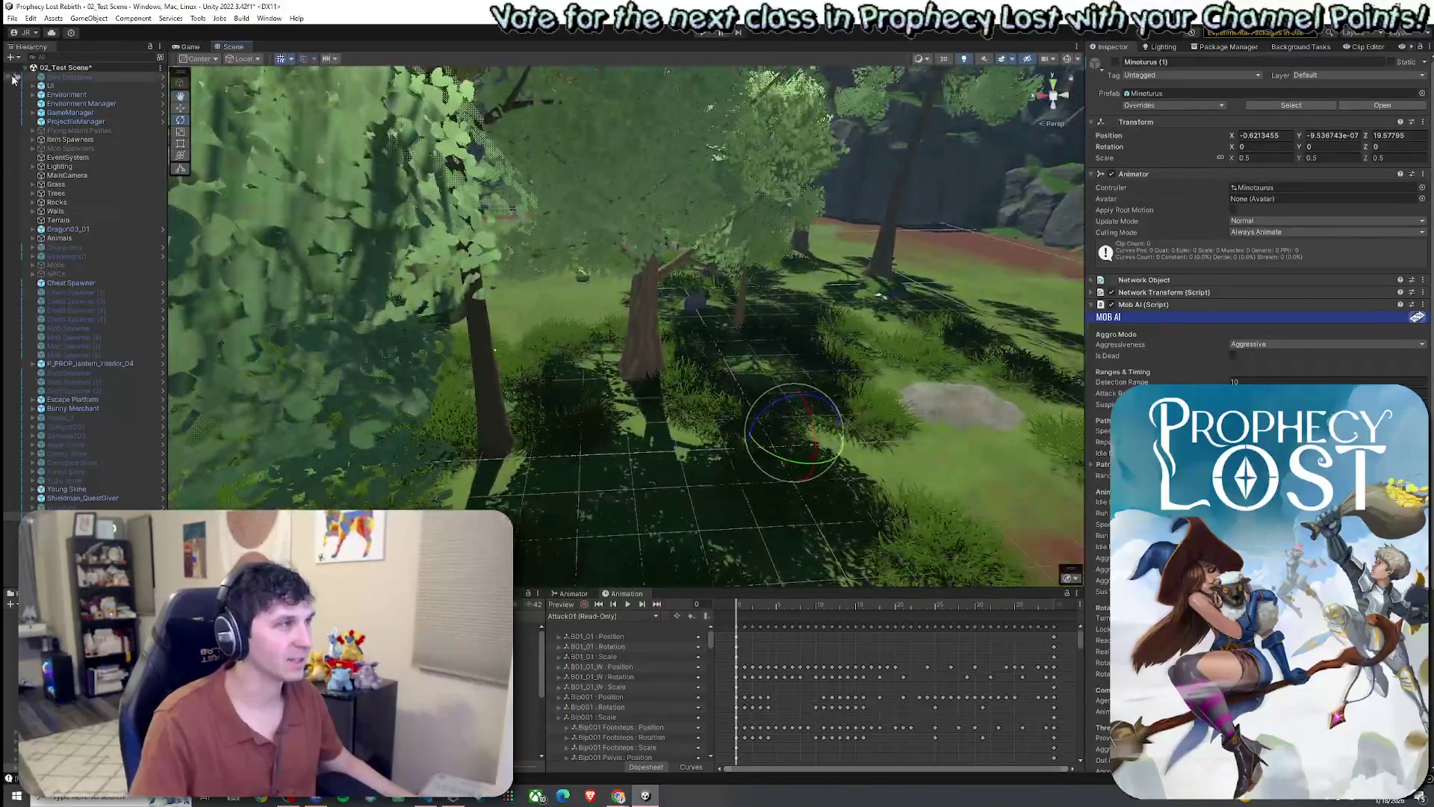
{"action": "left_click", "coordinate": [12, 18]}
{"action": "left_click", "coordinate": [37, 73]}
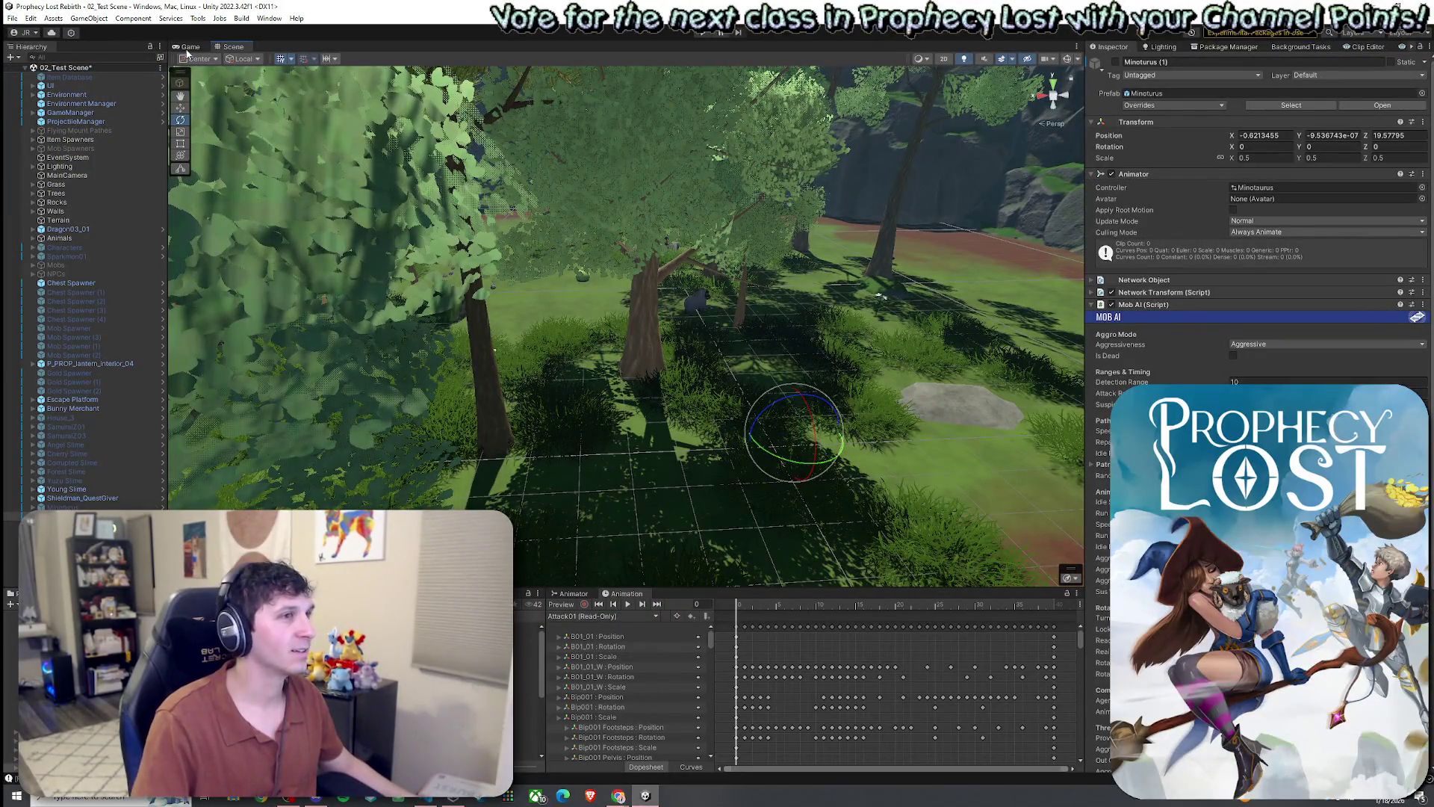
{"action": "left_click", "coordinate": [188, 48]}
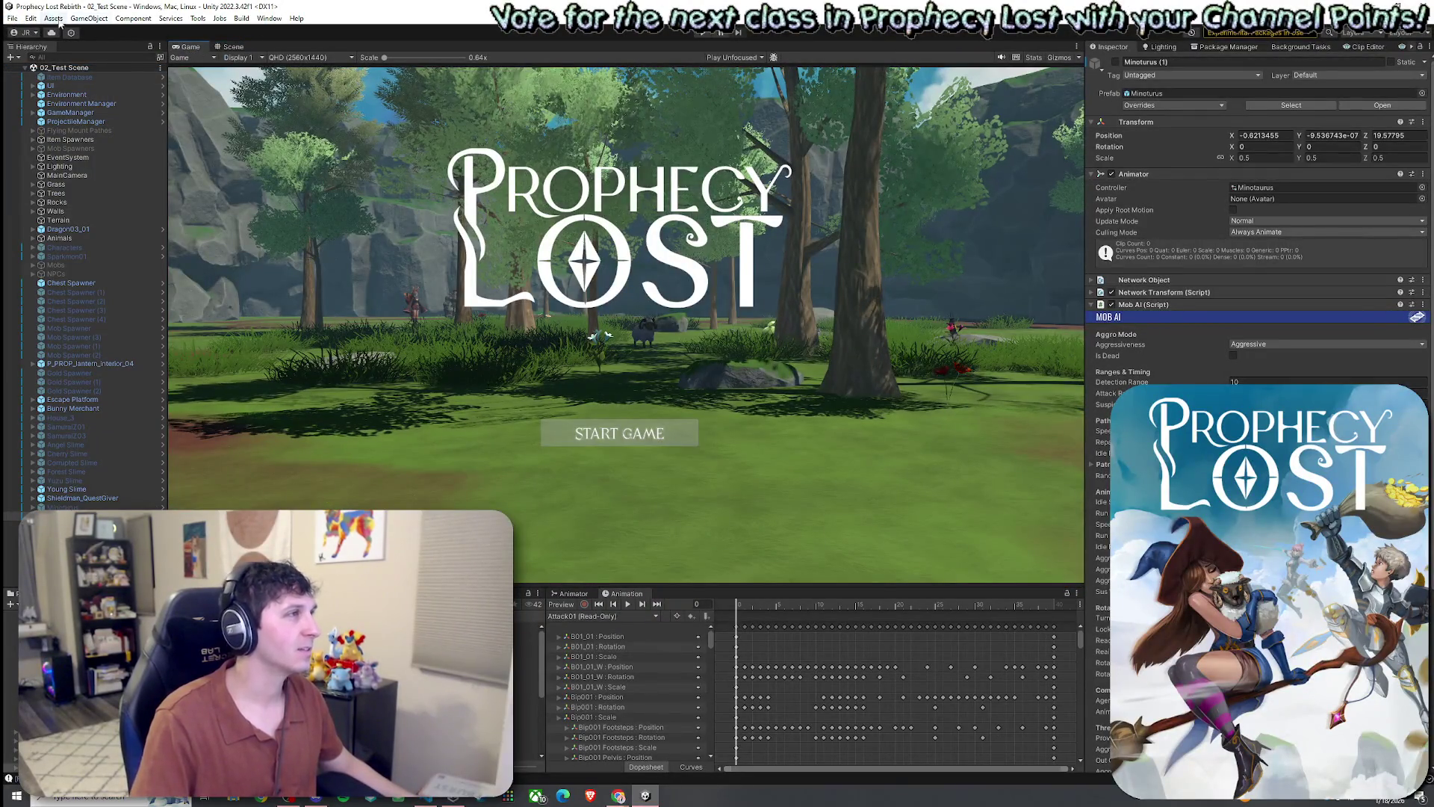
{"action": "left_click", "coordinate": [12, 18]}
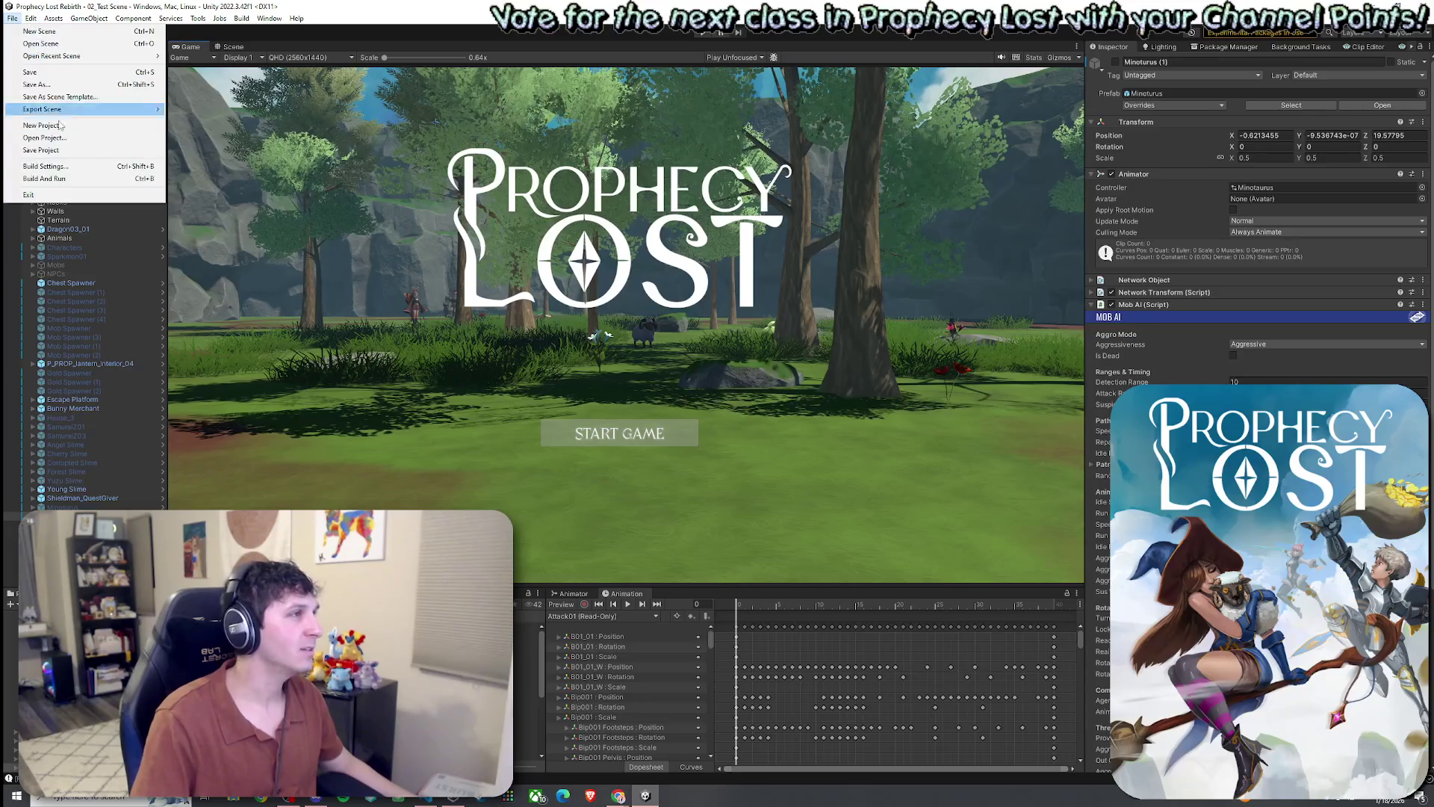
- Build And Run a standalone player, waiting through compilation, then switch to the browser
{"action": "left_click", "coordinate": [78, 182]}
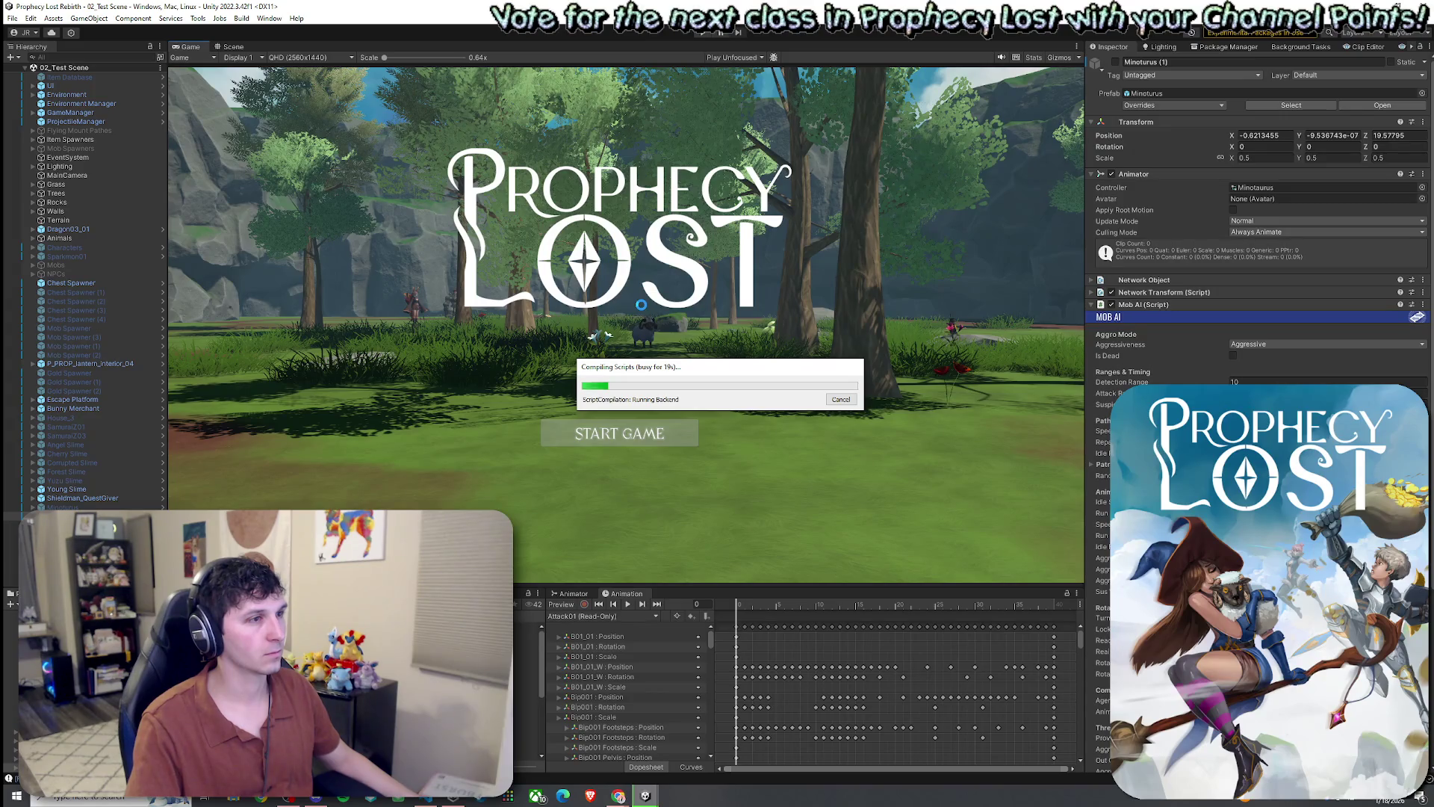
{"action": "mouse_move", "coordinate": [644, 374]}
{"action": "left_mouse_down"}
{"action": "mouse_move", "coordinate": [545, 322]}
{"action": "mouse_move", "coordinate": [511, 343]}
{"action": "mouse_move", "coordinate": [546, 350]}
{"action": "left_mouse_up"}
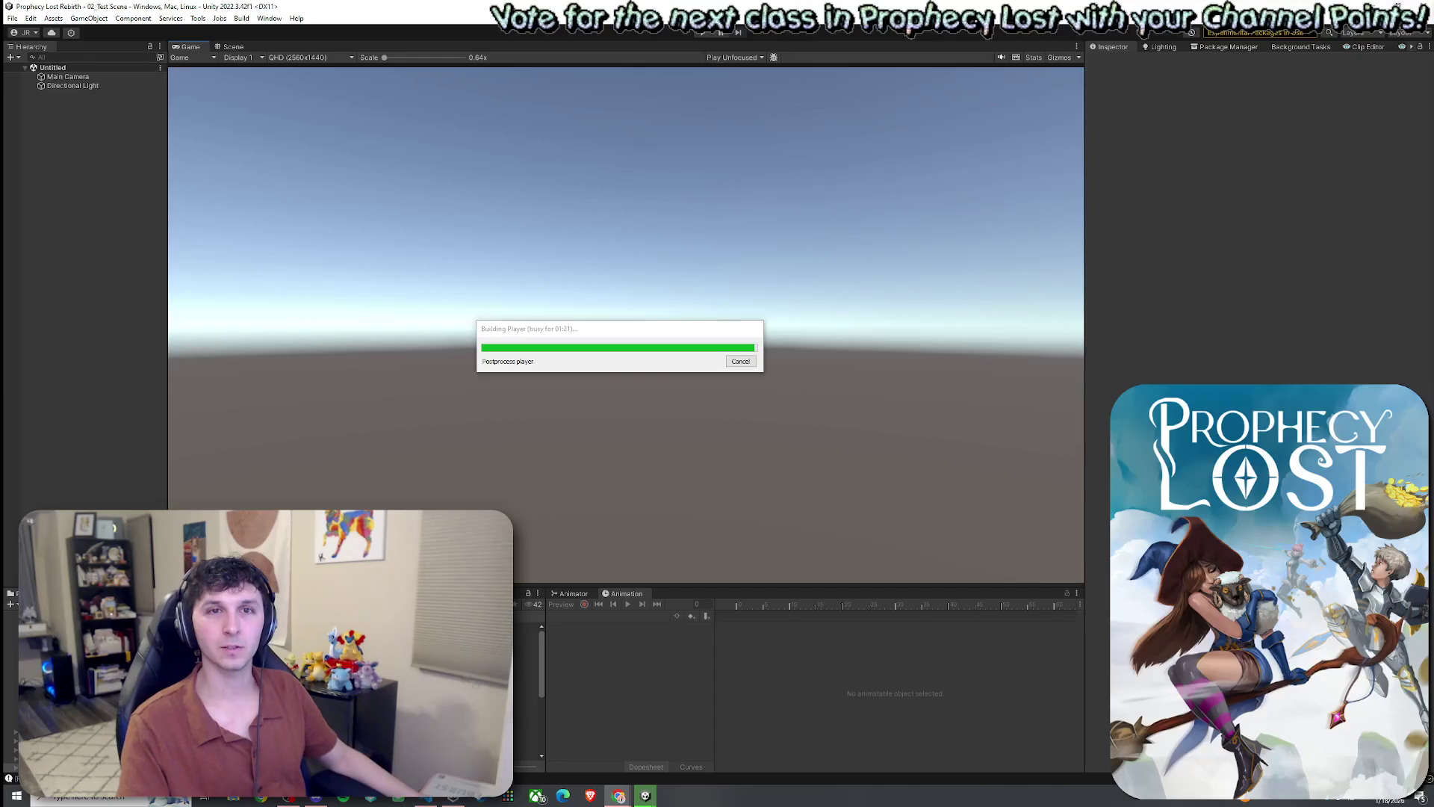
{"action": "key", "text": "alt+Tab"}
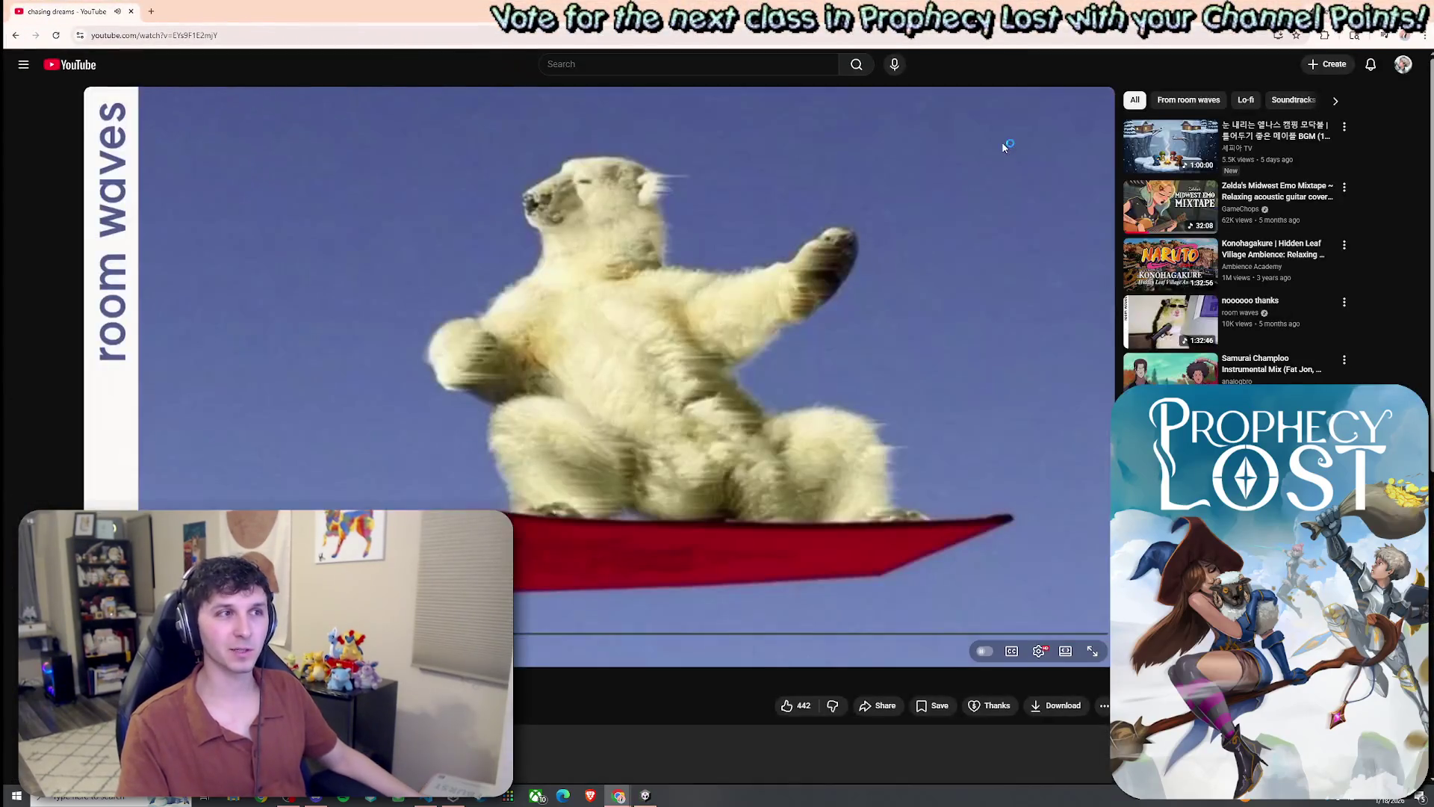
- Drag the YouTube Chrome window off to the right so the Unity editor is visible
{"action": "mouse_move", "coordinate": [907, 14]}
{"action": "left_mouse_down"}
{"action": "mouse_move", "coordinate": [1213, 127]}
{"action": "mouse_move", "coordinate": [1433, 131]}
{"action": "left_mouse_up"}
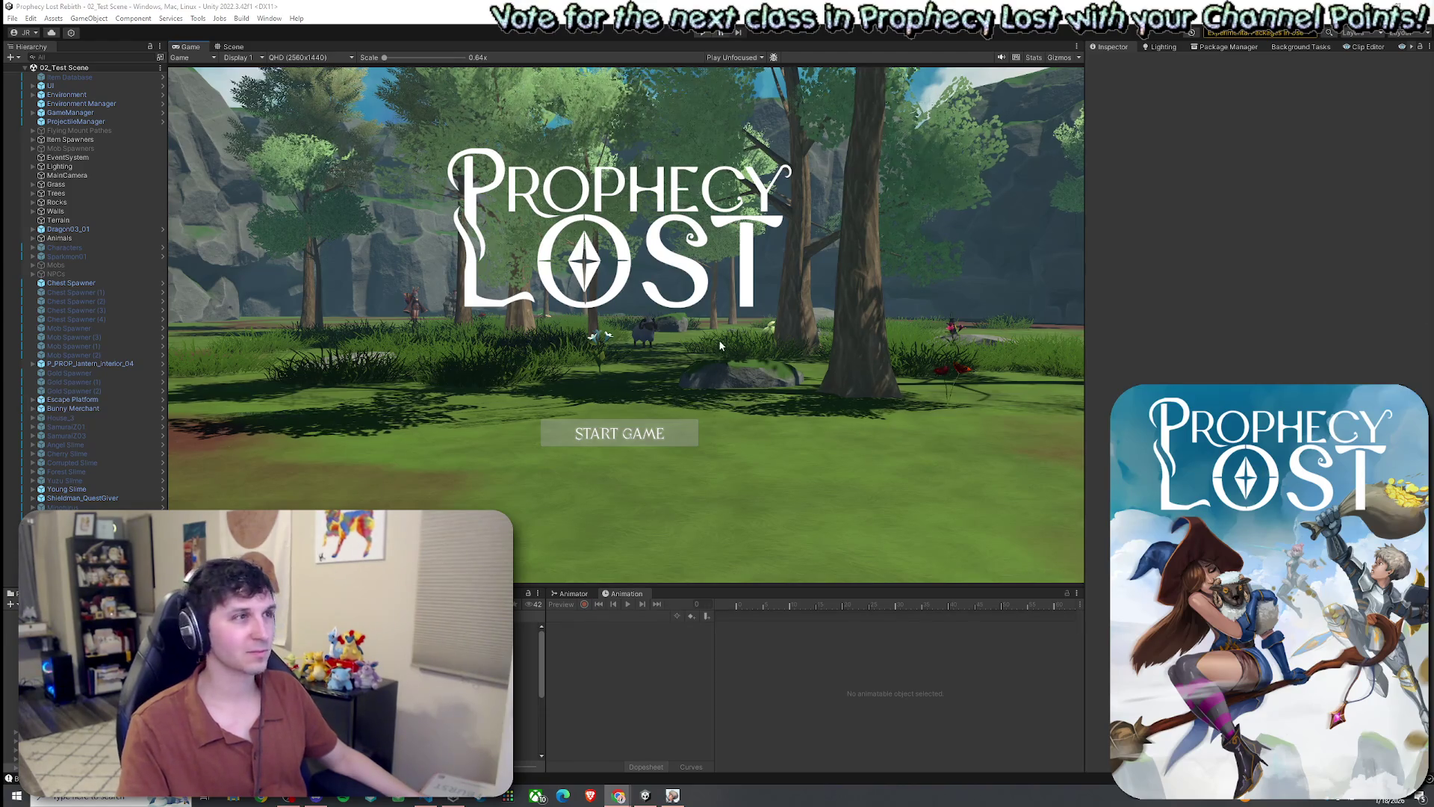
- Move the built game window aside and enter Play mode from the Unity toolbar
{"action": "left_click", "coordinate": [674, 795]}
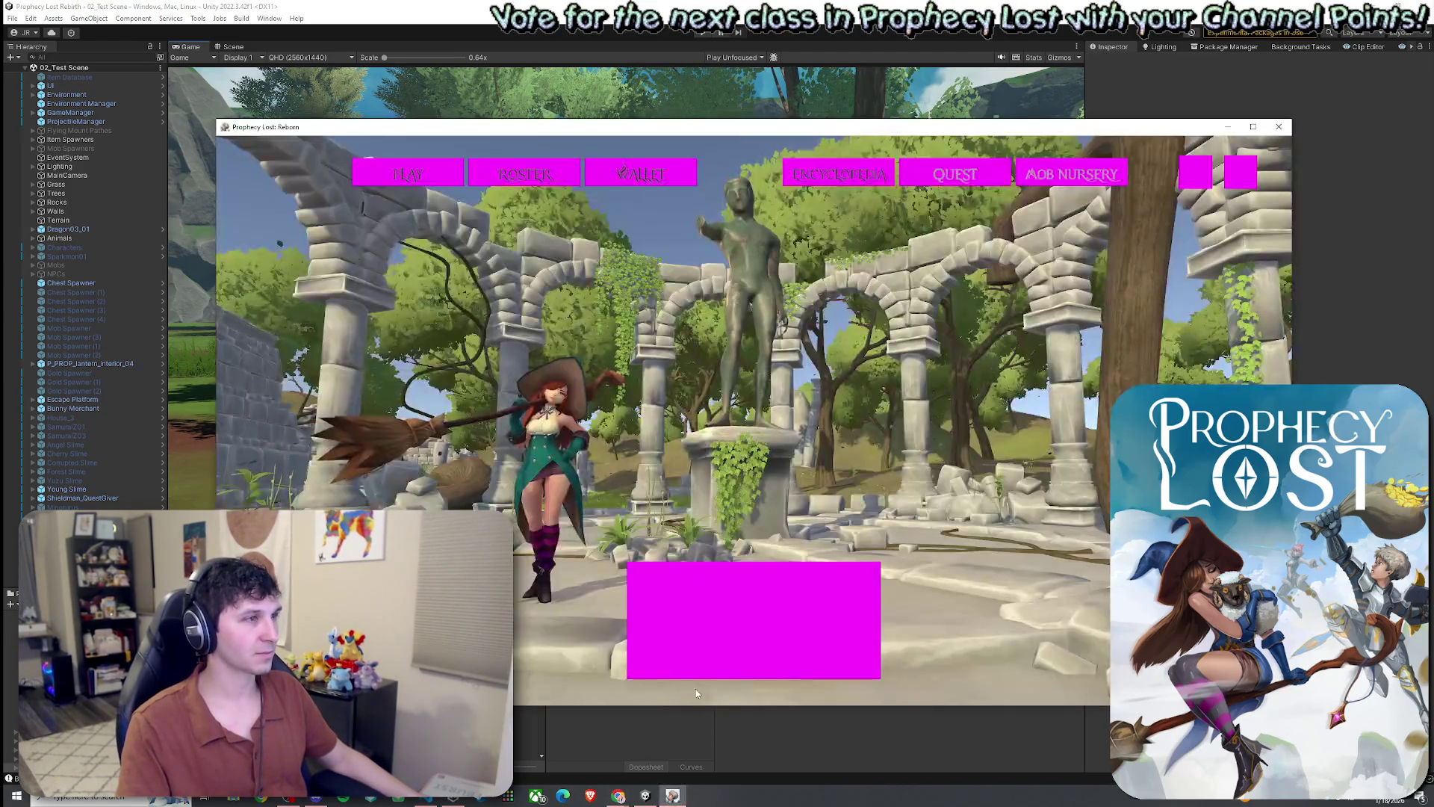
{"action": "left_click_drag", "start_coordinate": [713, 139], "coordinate": [0, 139]}
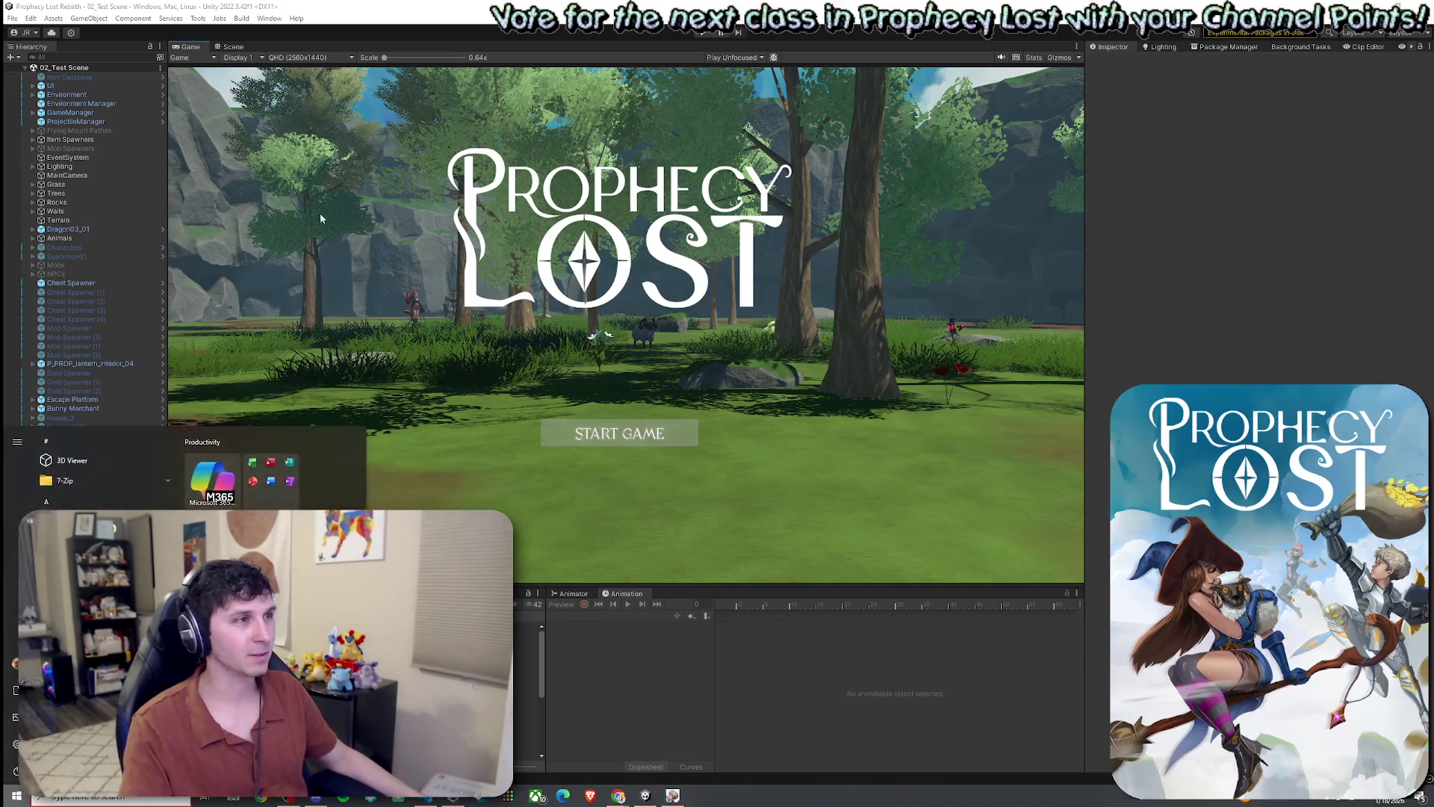
{"action": "left_click", "coordinate": [701, 34]}
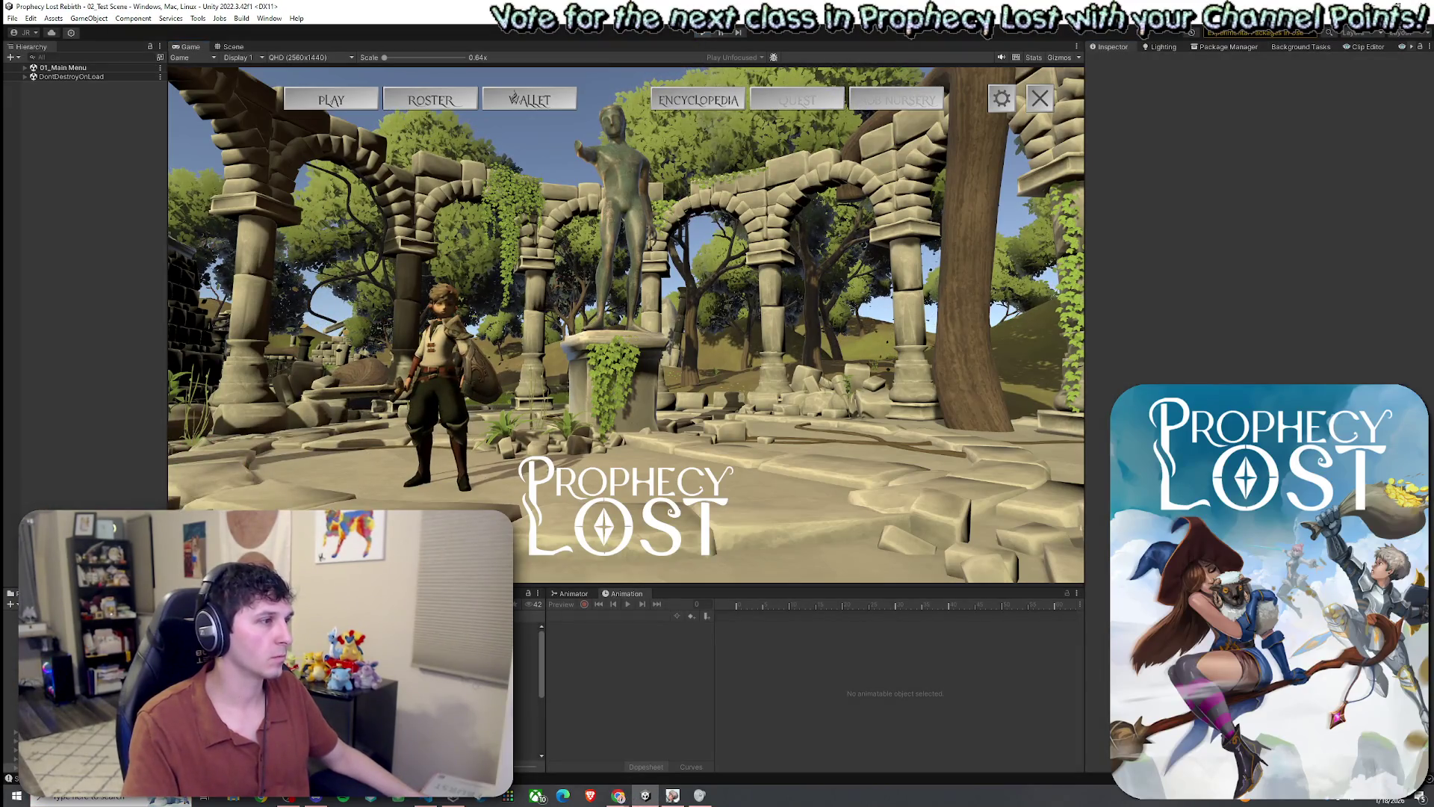
- Restart Play mode with Ctrl+P and pick the Witch class in the Roster
{"action": "left_click", "coordinate": [704, 33]}
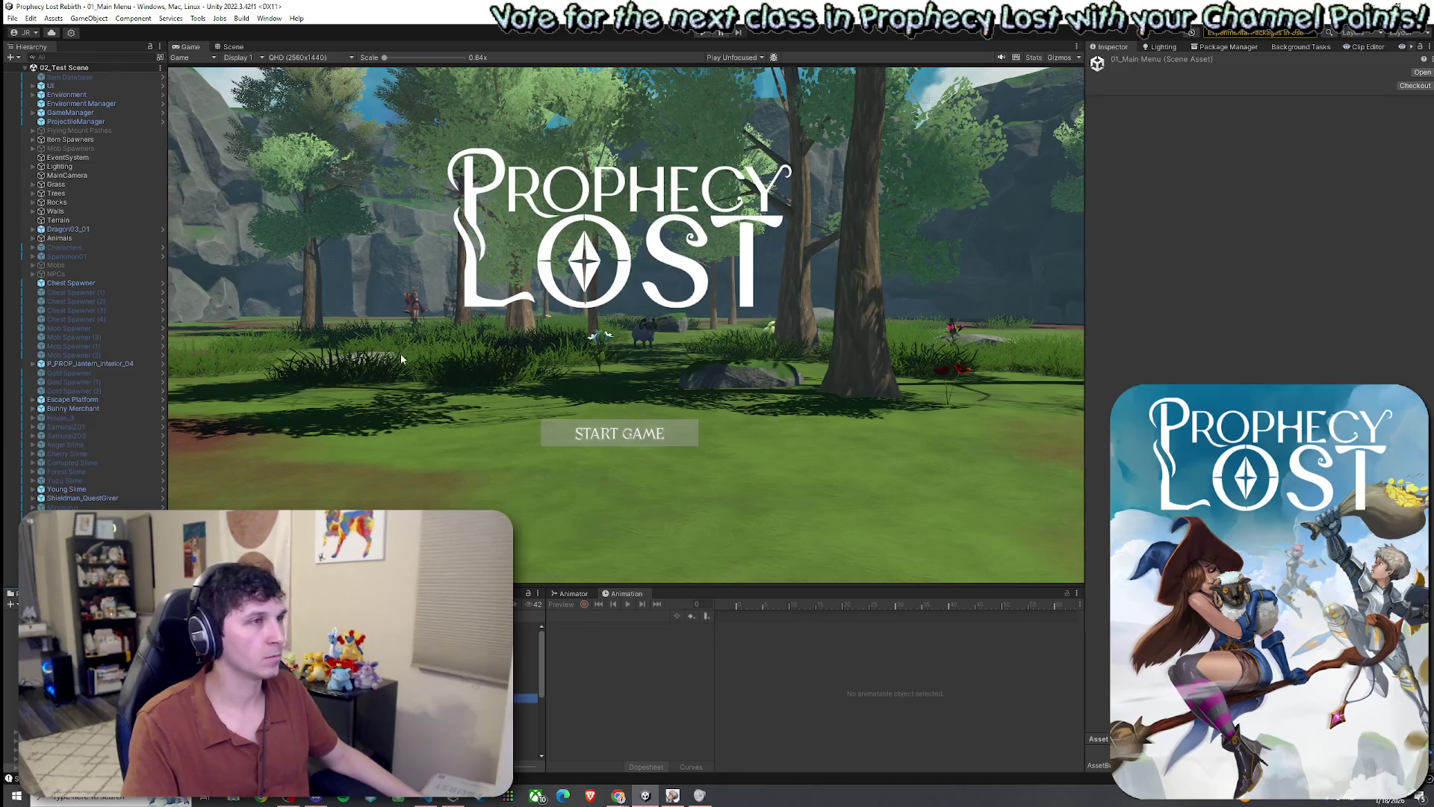
{"action": "key", "text": "ctrl+p"}
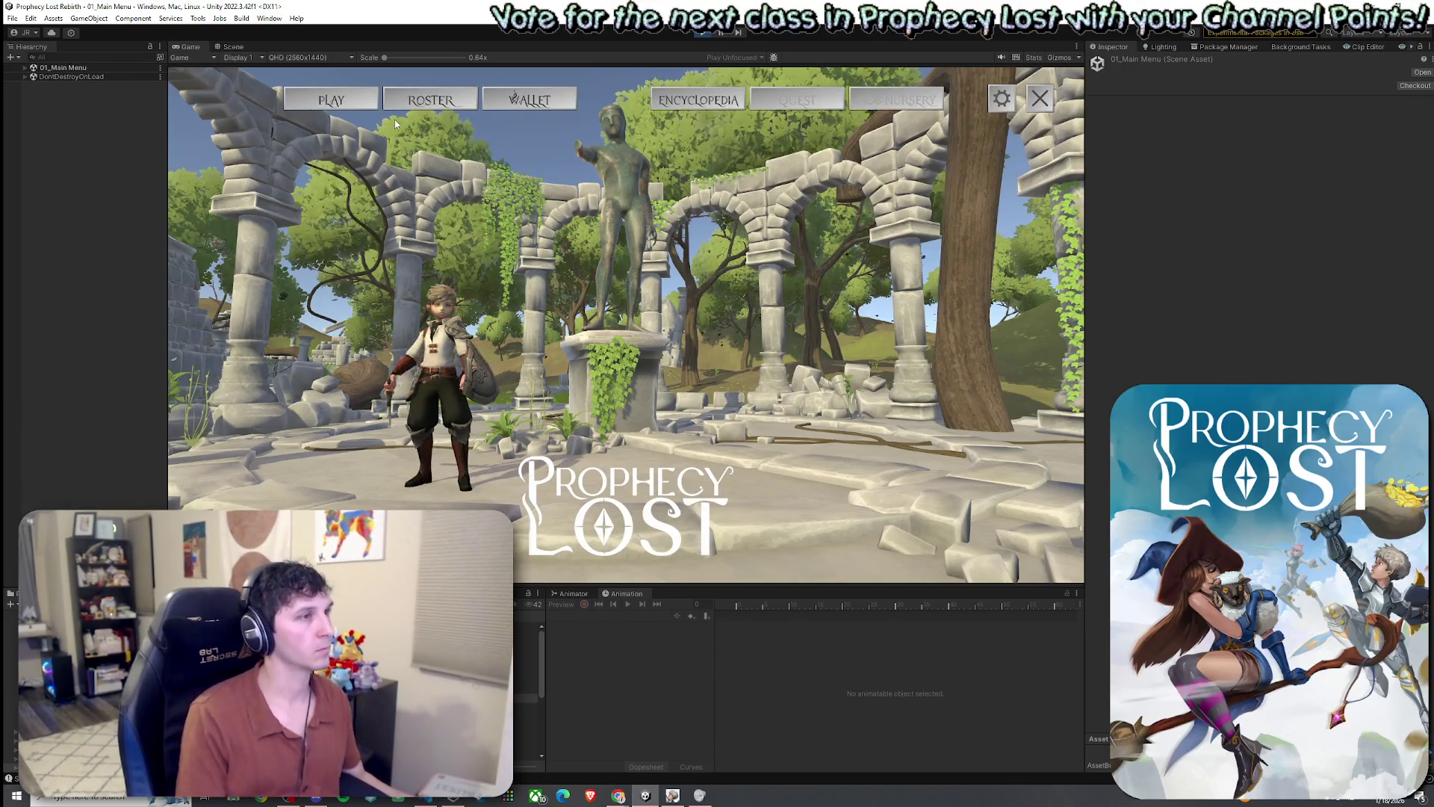
{"action": "left_click", "coordinate": [426, 100]}
{"action": "left_click", "coordinate": [612, 155]}
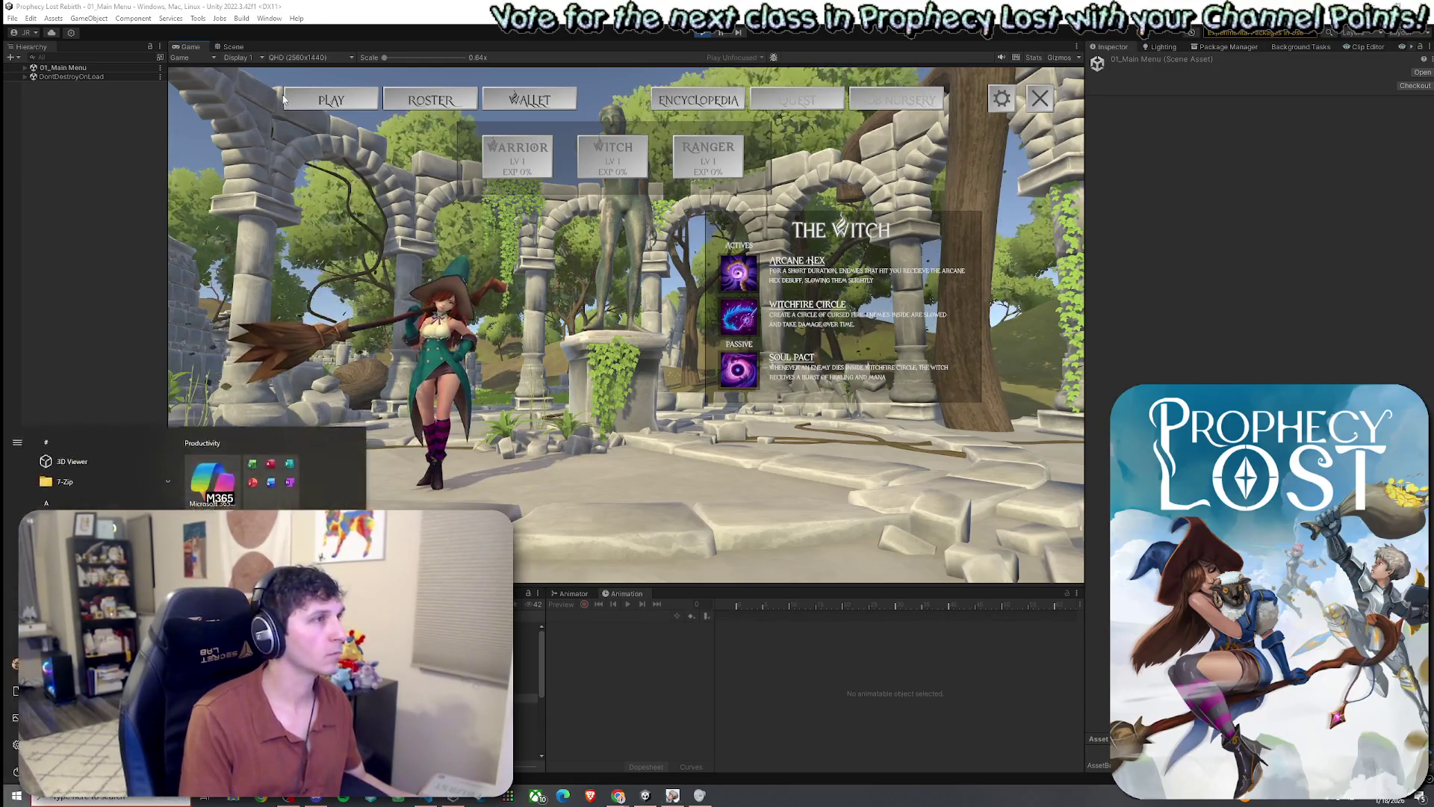
- Start a match via Find Match, walk the Witch forward and maximize the Game view
{"action": "left_click", "coordinate": [339, 103]}
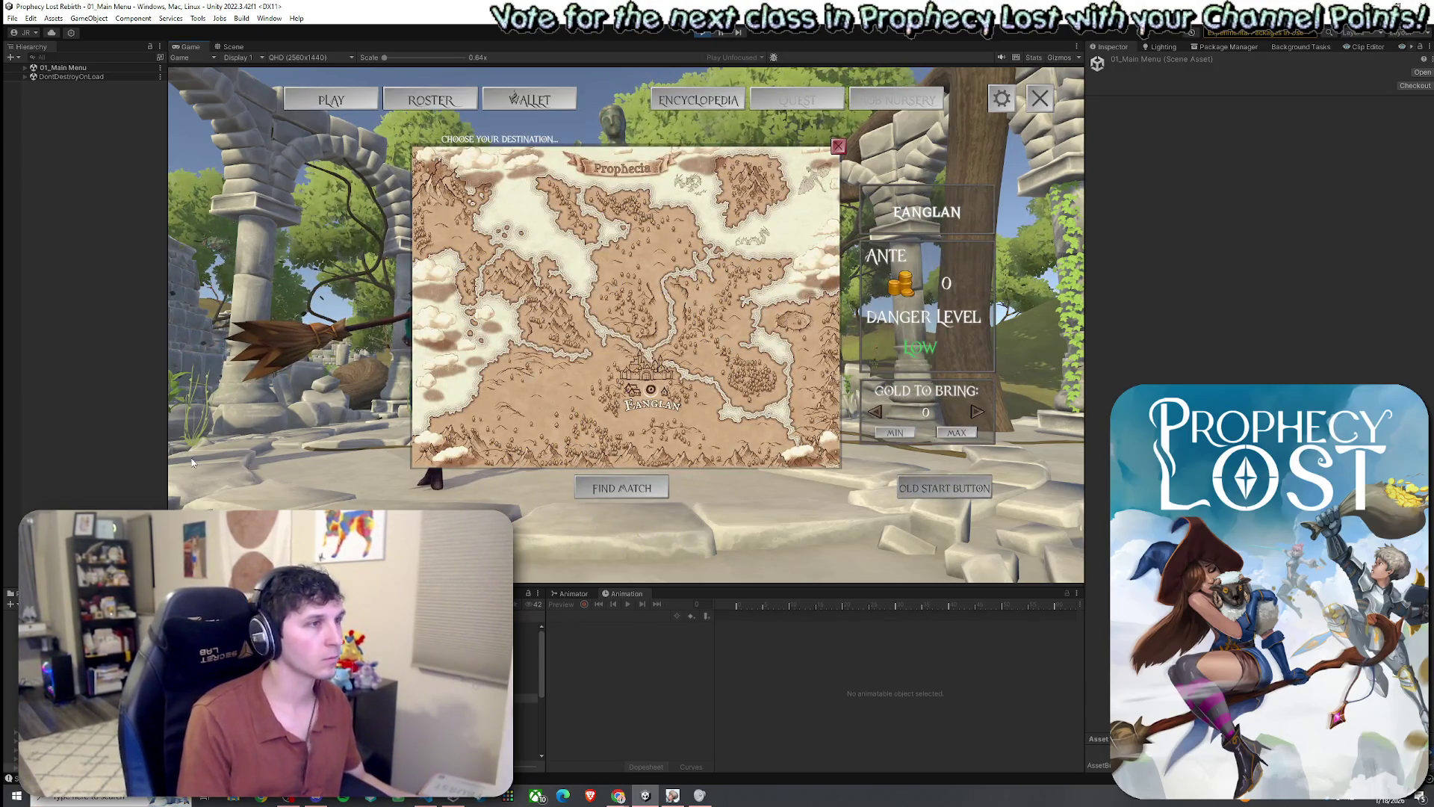
{"action": "key", "text": "super"}
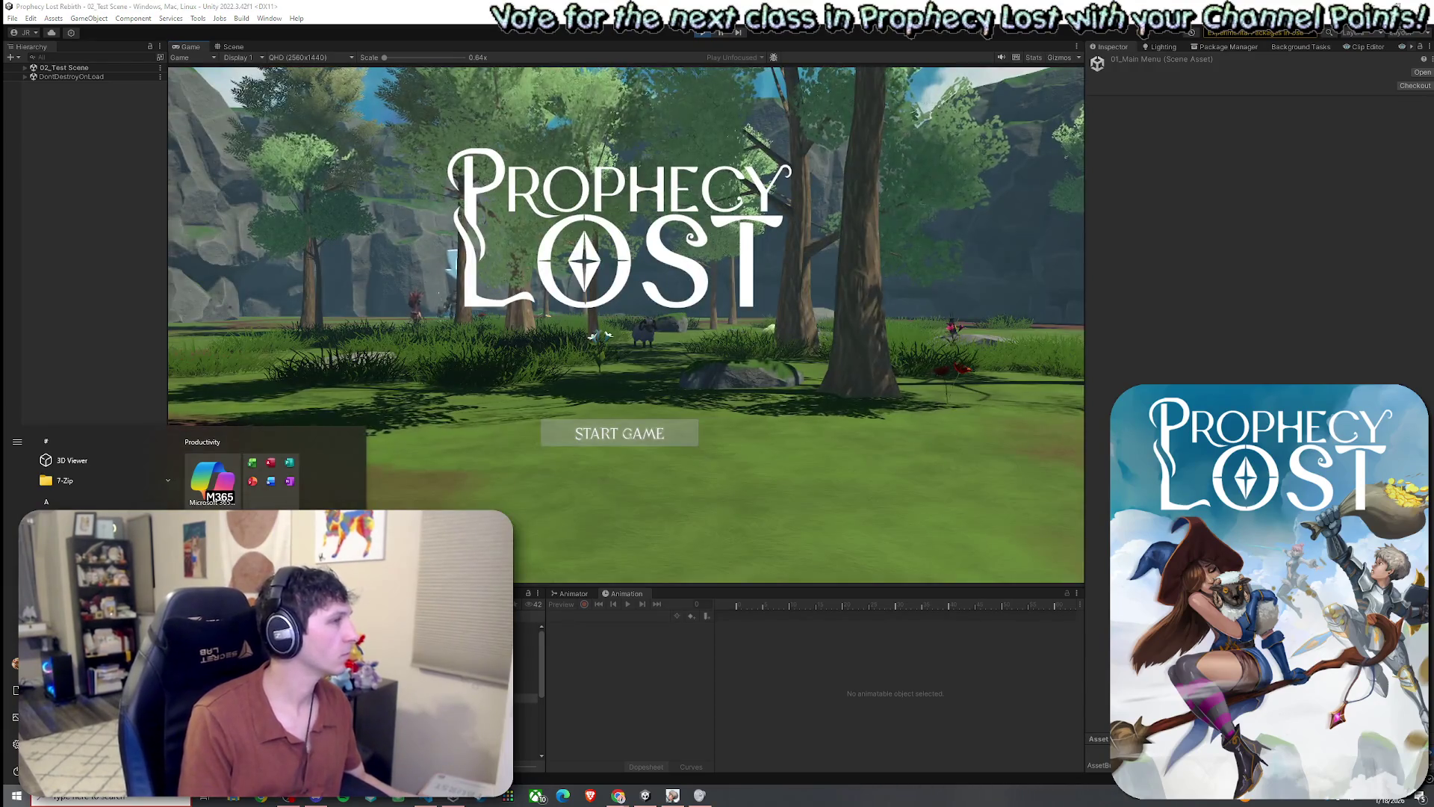
{"action": "left_click", "coordinate": [619, 441]}
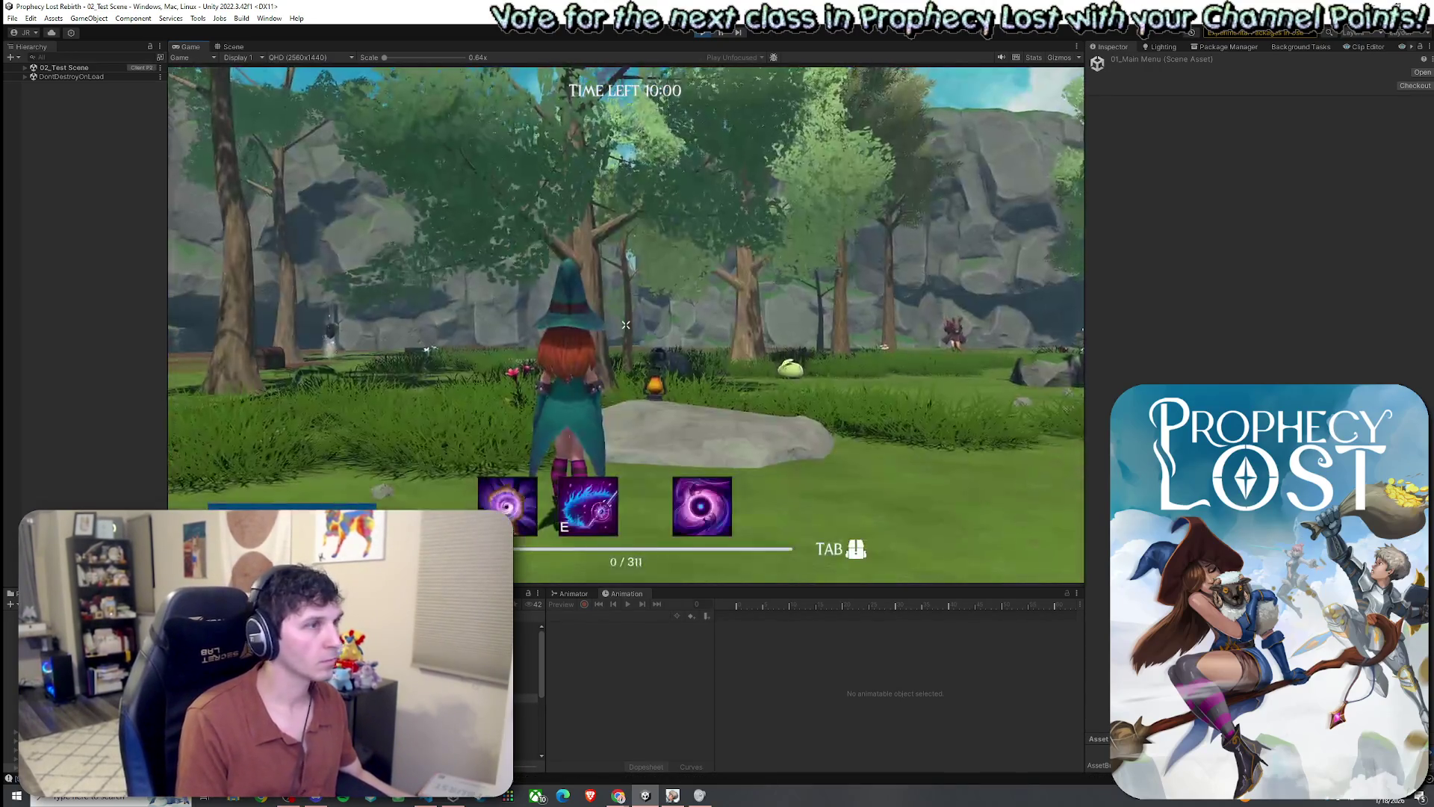
{"action": "key", "text": "w"}
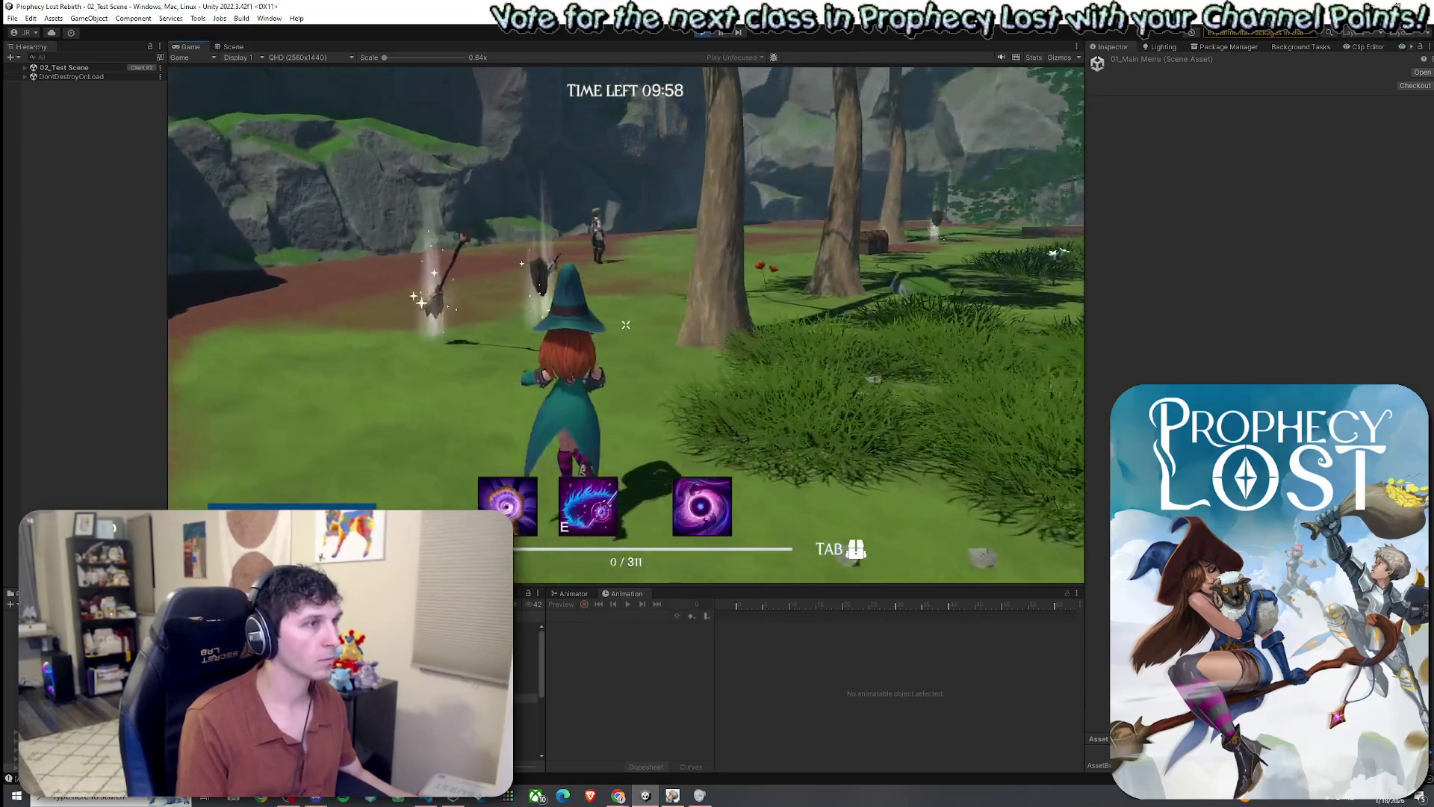
{"action": "key", "text": "w"}
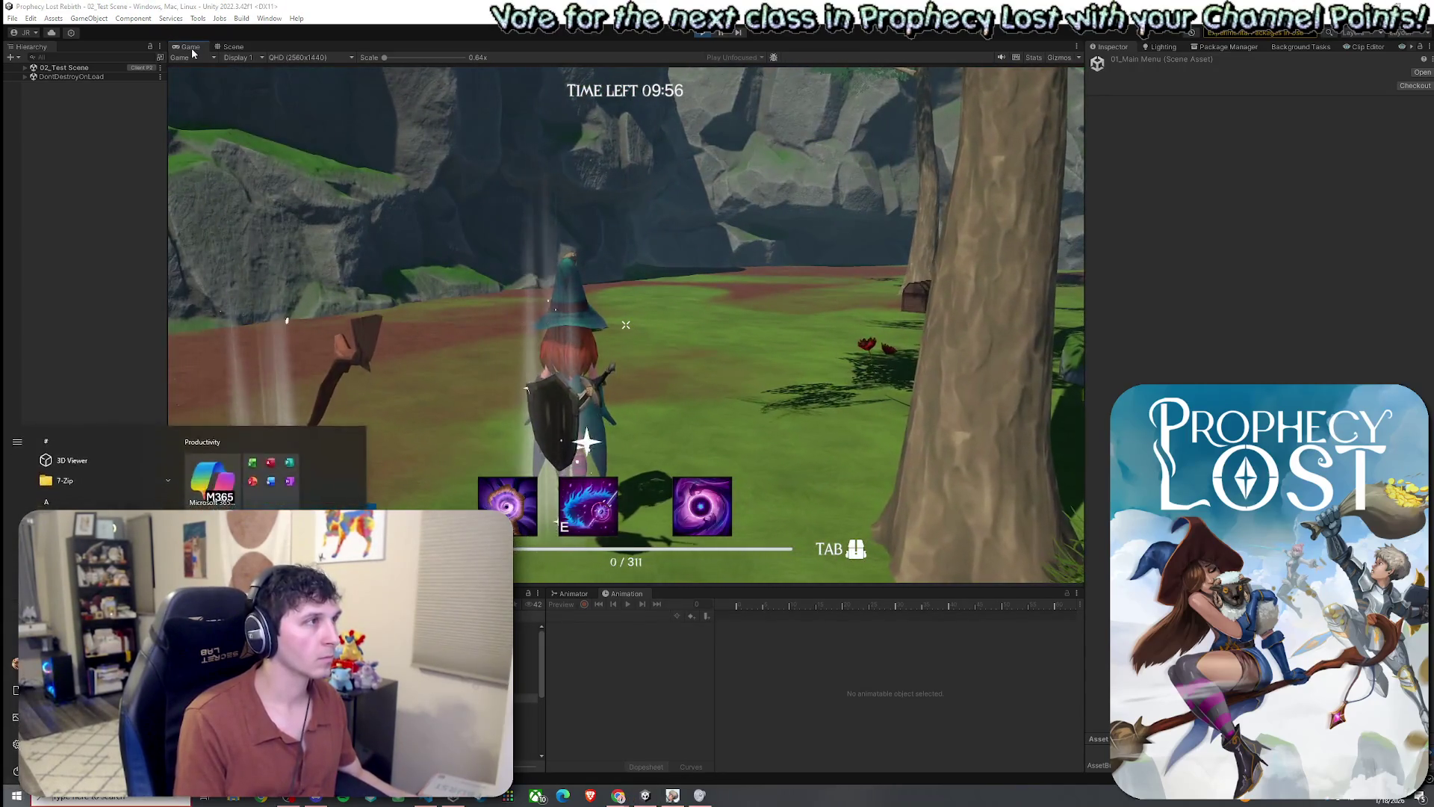
{"action": "key", "text": "shift+space"}
{"action": "key", "text": "w"}
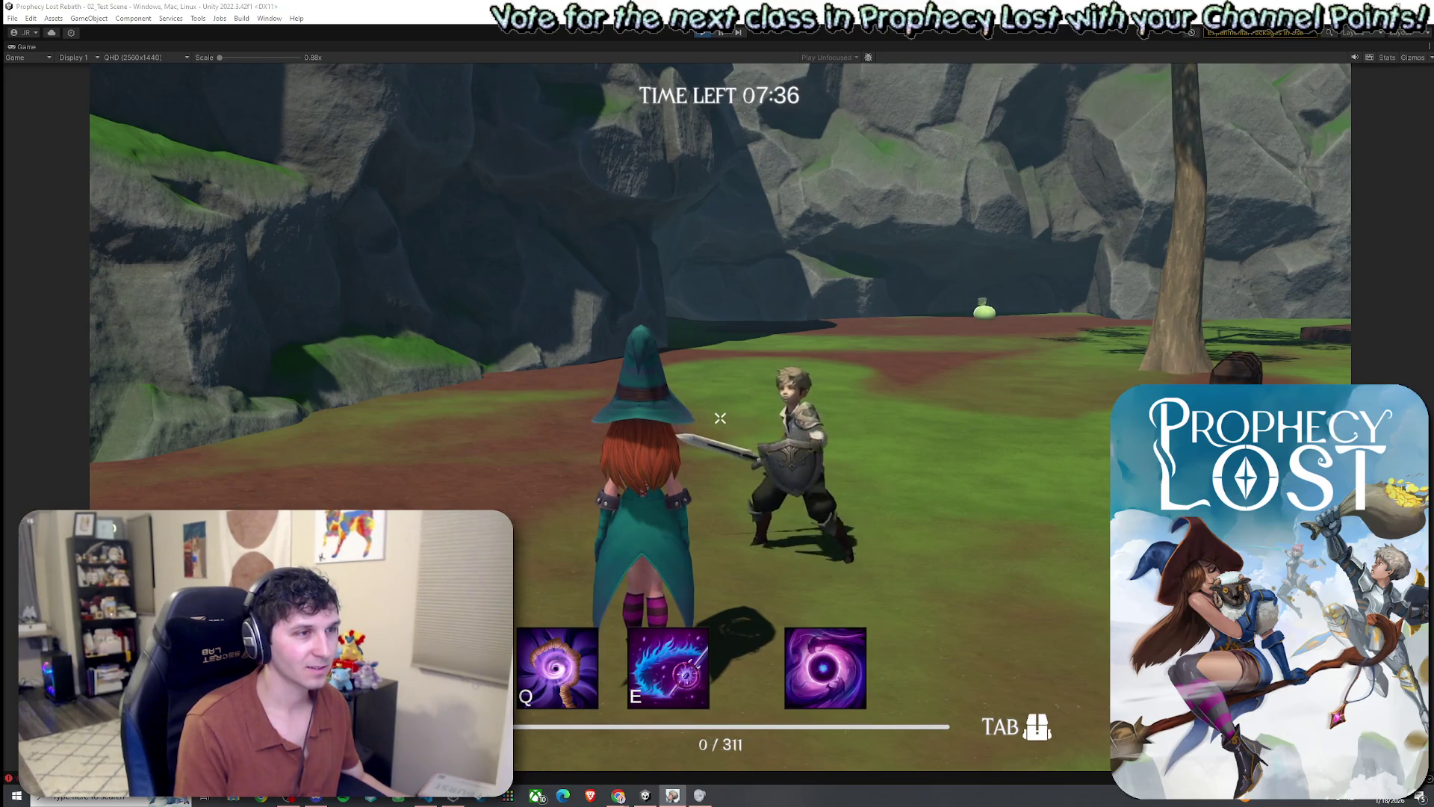
- Attack the swordsman repeatedly with the Witch's slashes and broom swings
{"action": "left_click", "coordinate": [721, 418]}
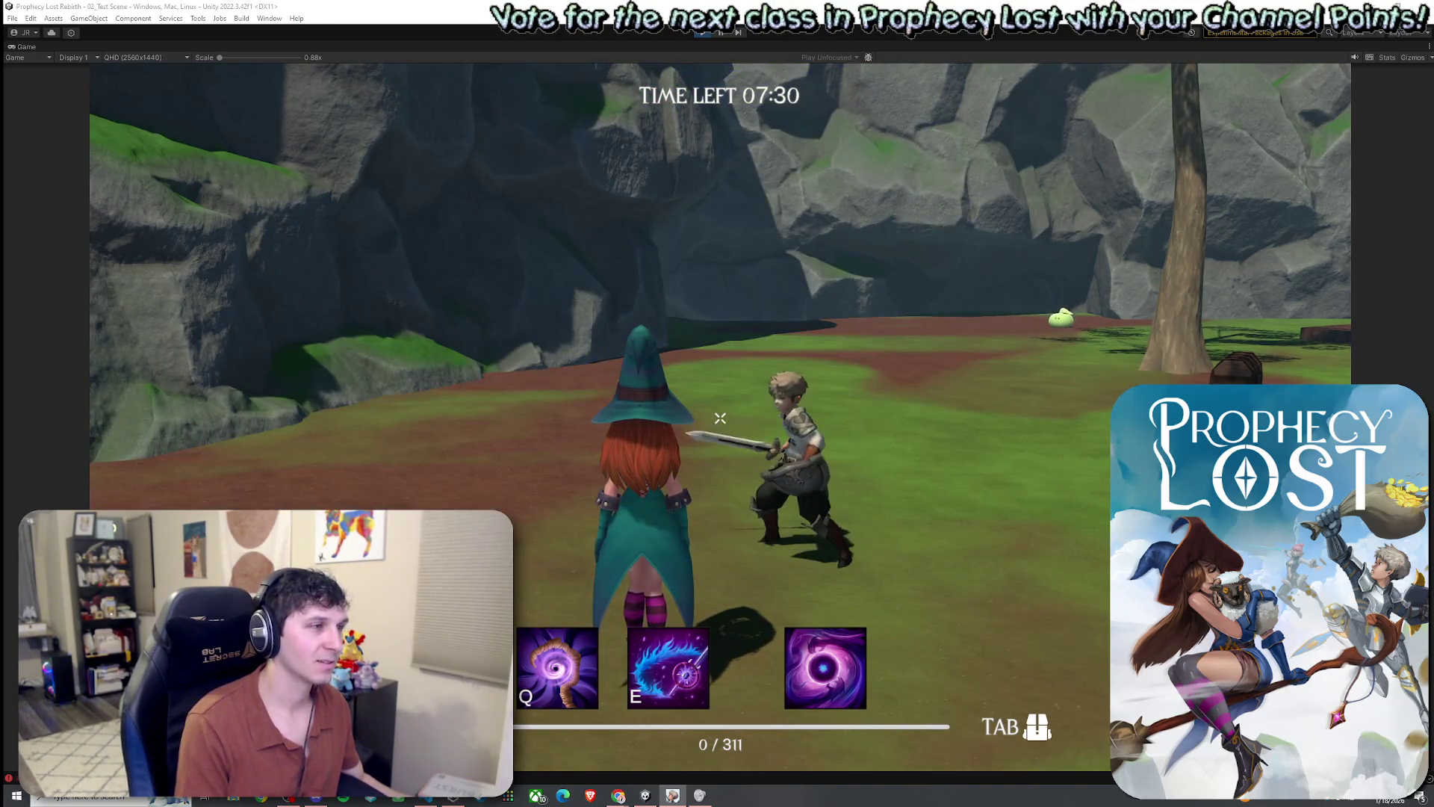
{"action": "left_click", "coordinate": [720, 418]}
{"action": "left_click", "coordinate": [720, 418]}
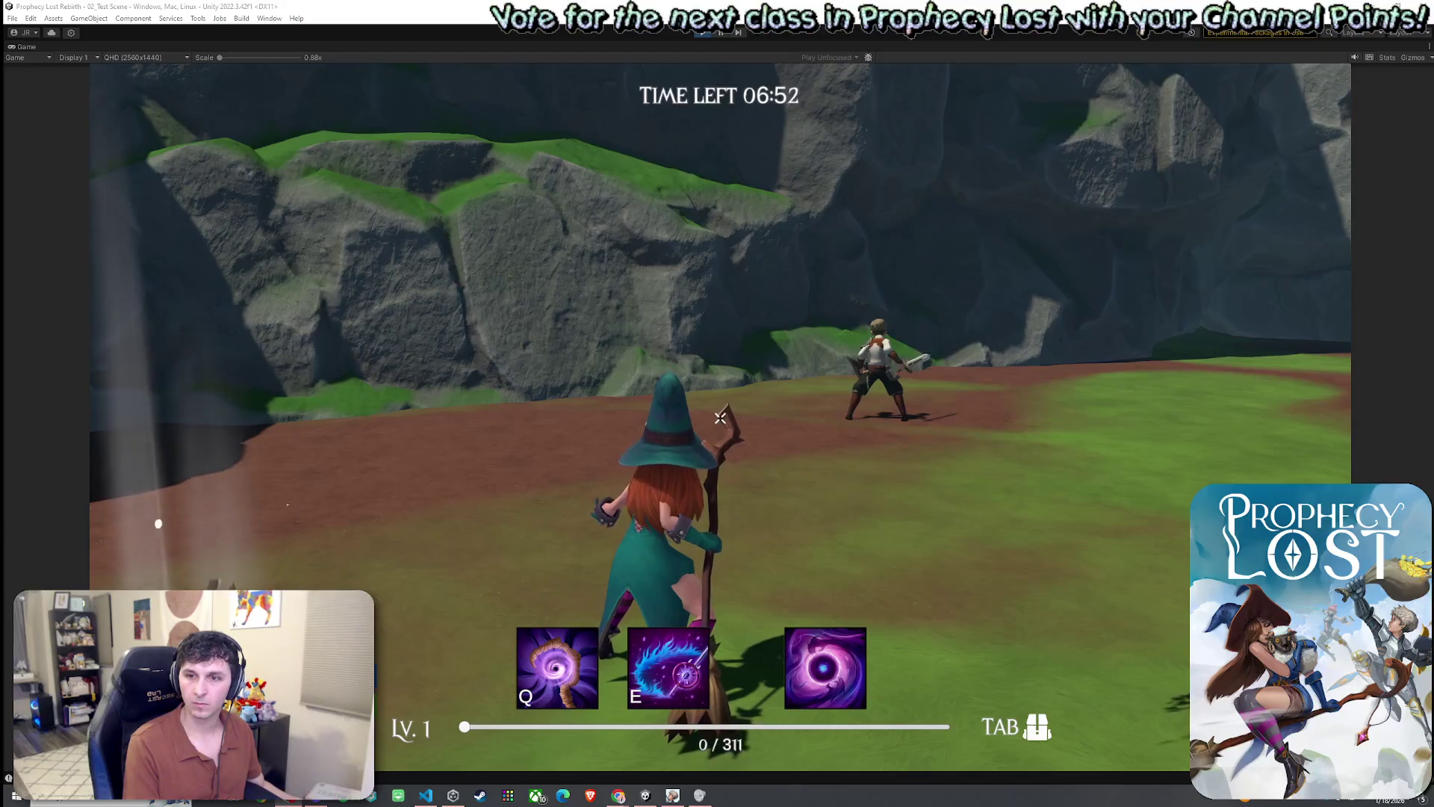
{"action": "left_click", "coordinate": [1168, 331]}
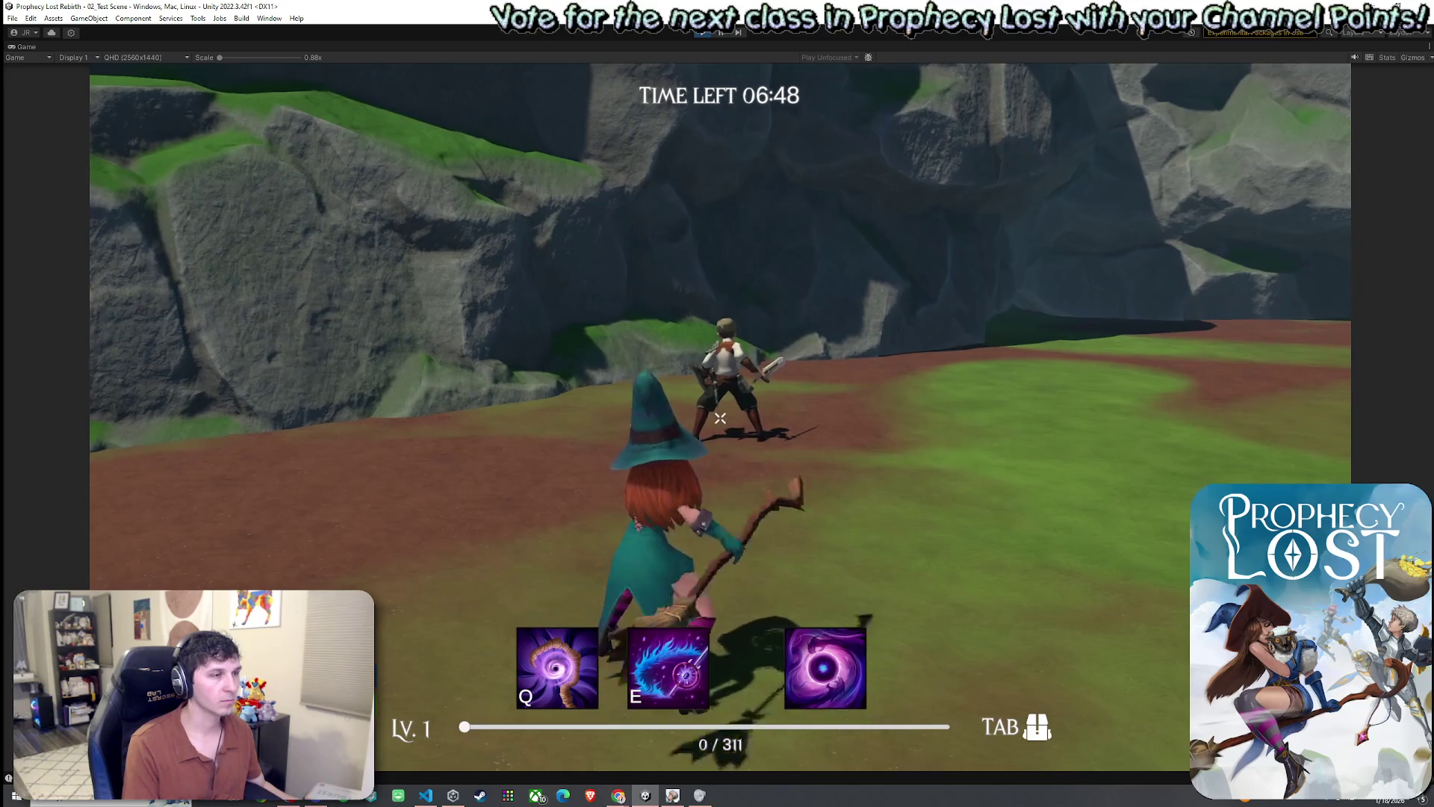
{"action": "left_click", "coordinate": [720, 418]}
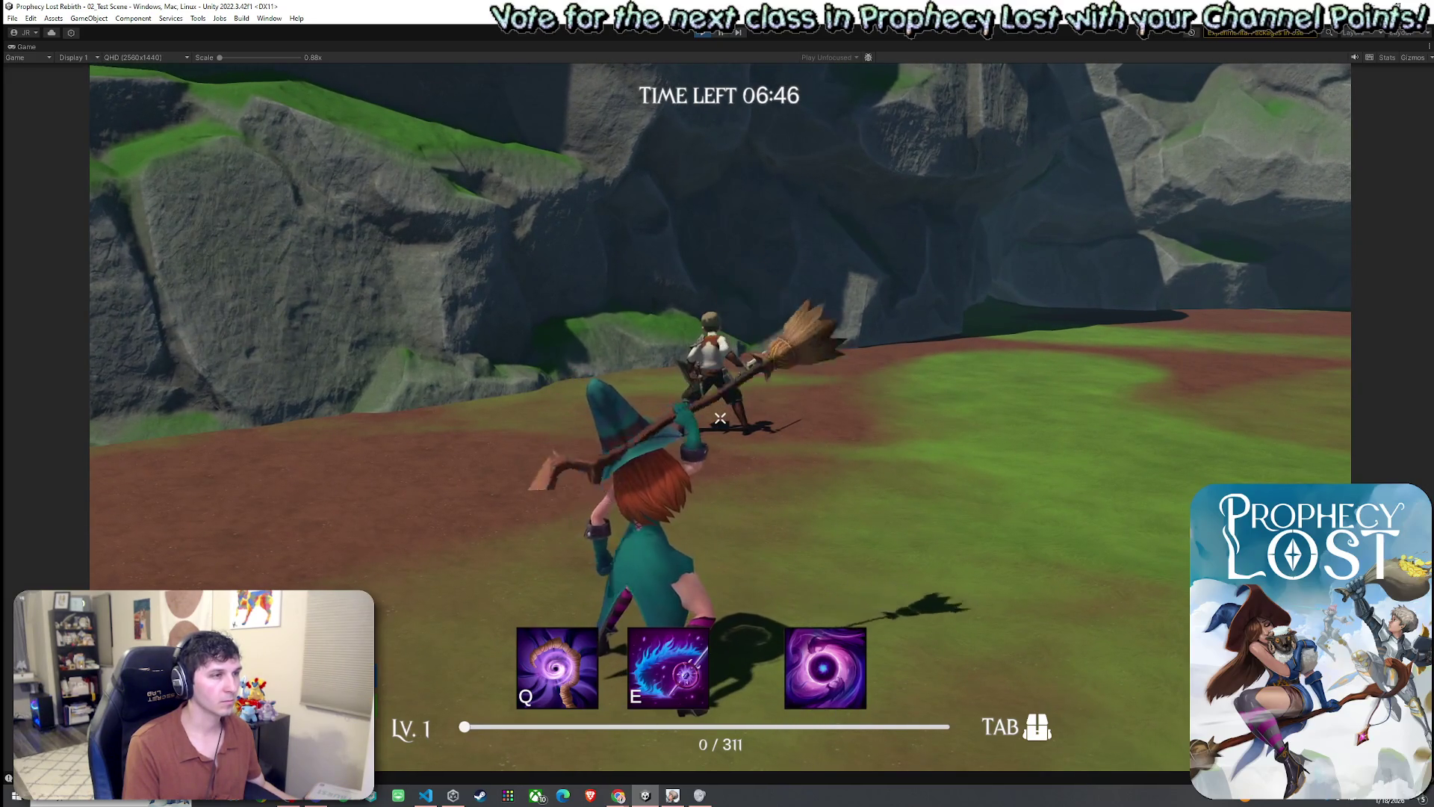
{"action": "left_click", "coordinate": [722, 420]}
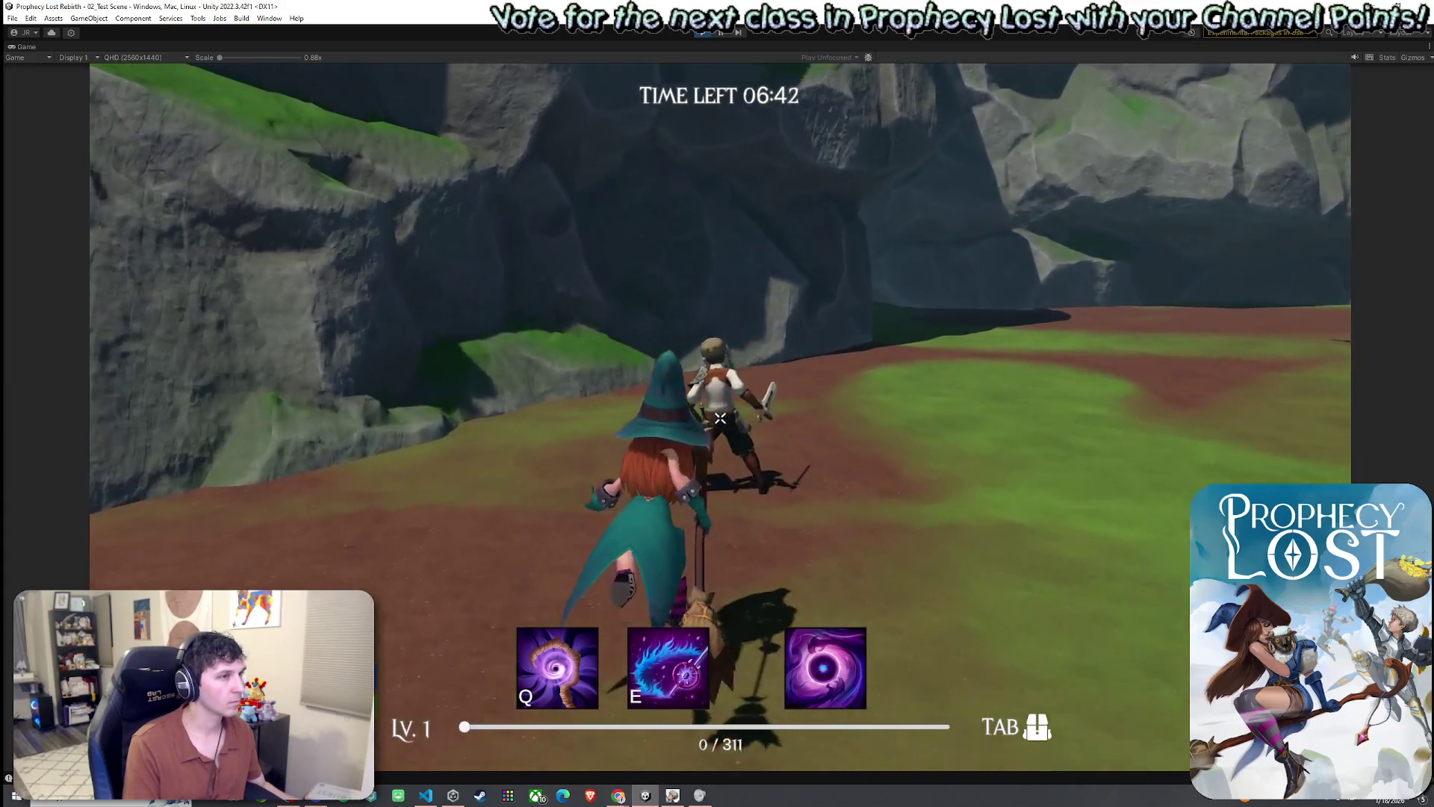
{"action": "left_click", "coordinate": [720, 418]}
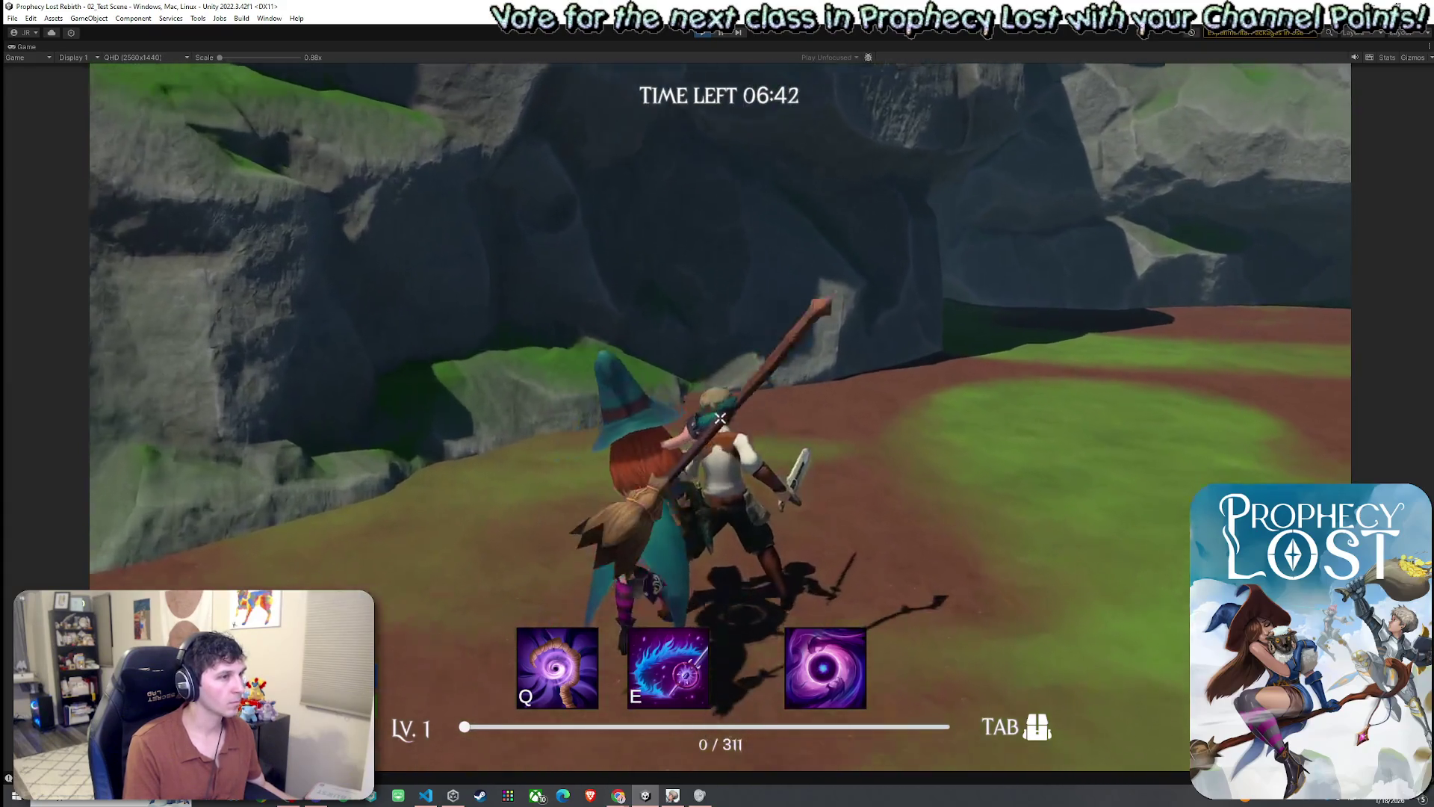
{"action": "left_click", "coordinate": [720, 418]}
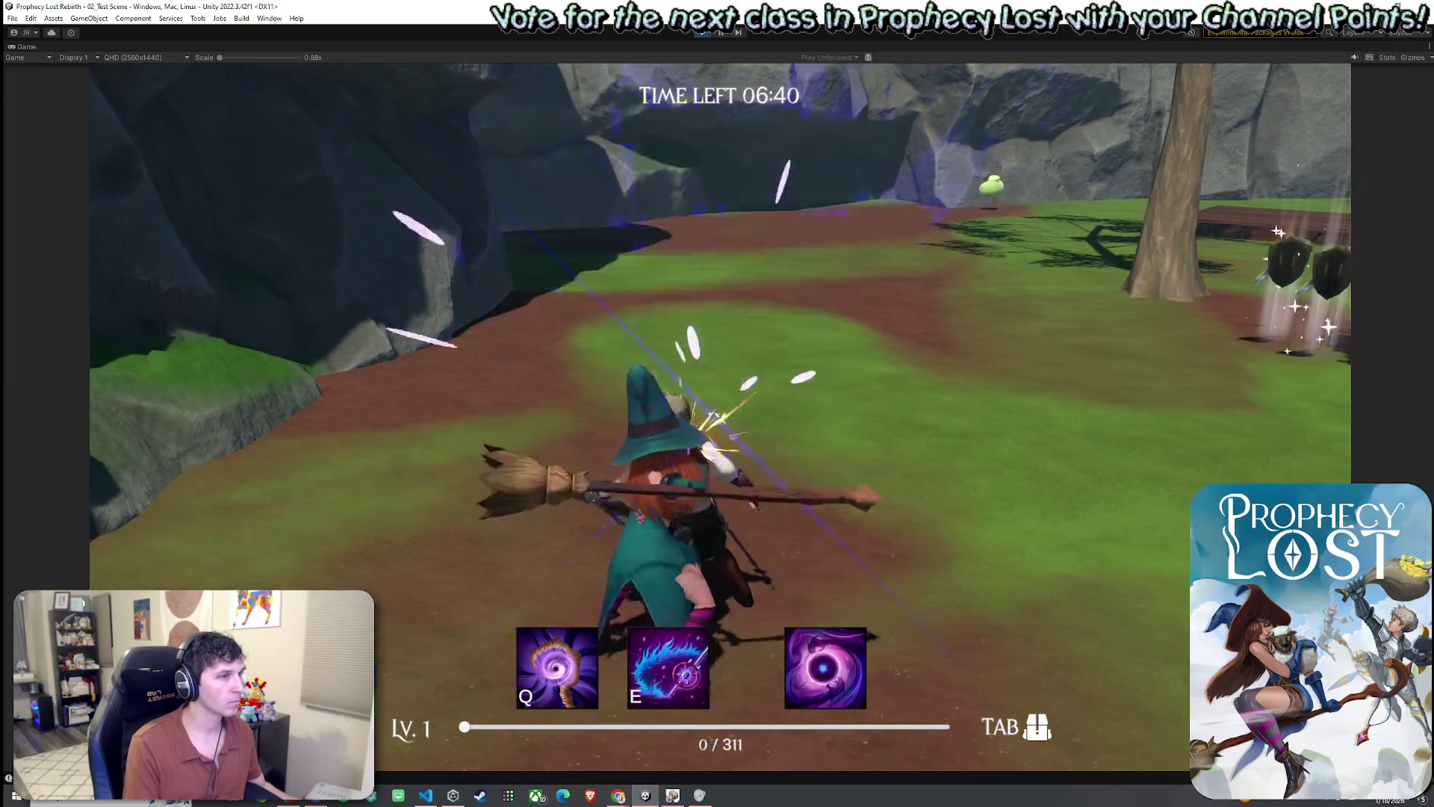
{"action": "left_click", "coordinate": [720, 418]}
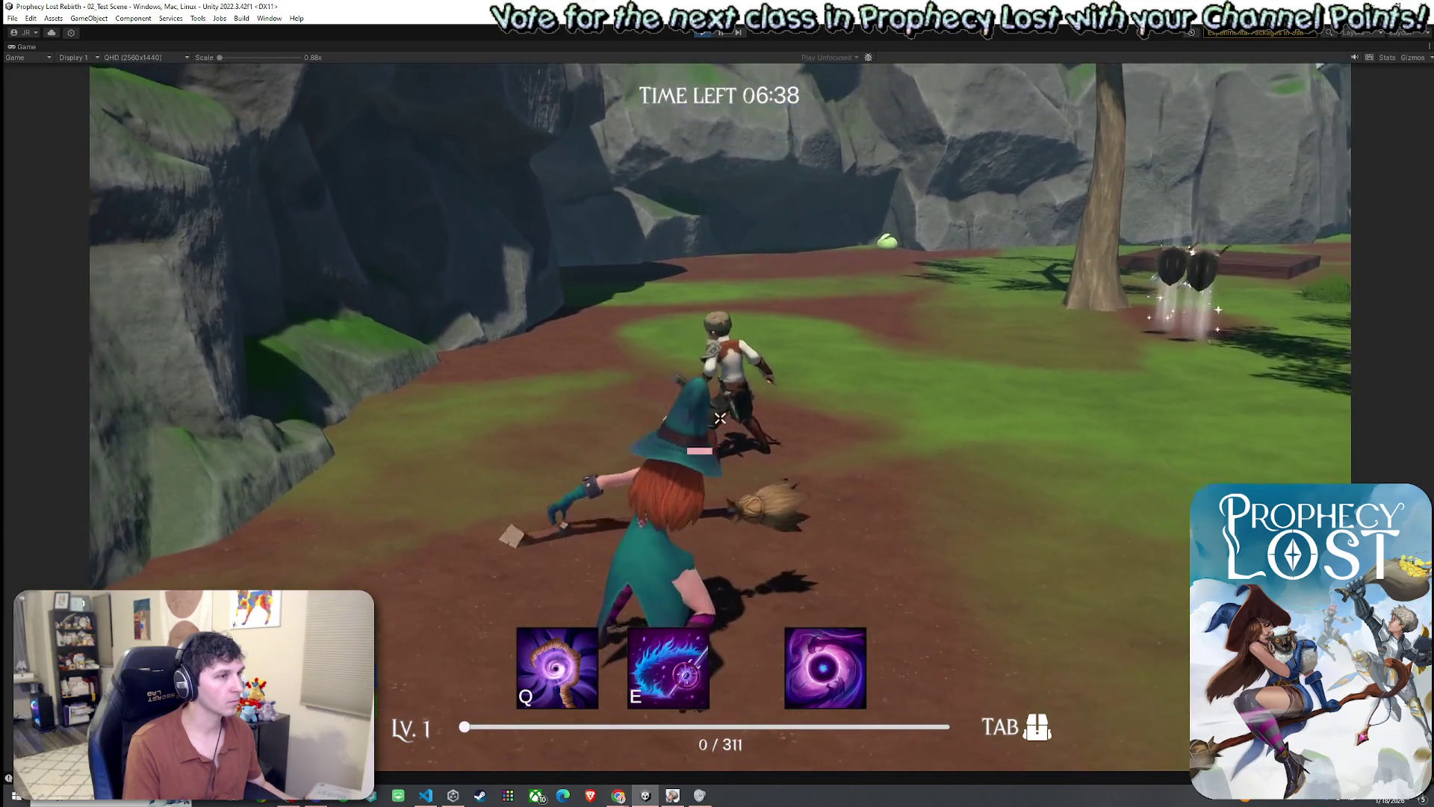
{"action": "left_click", "coordinate": [720, 418]}
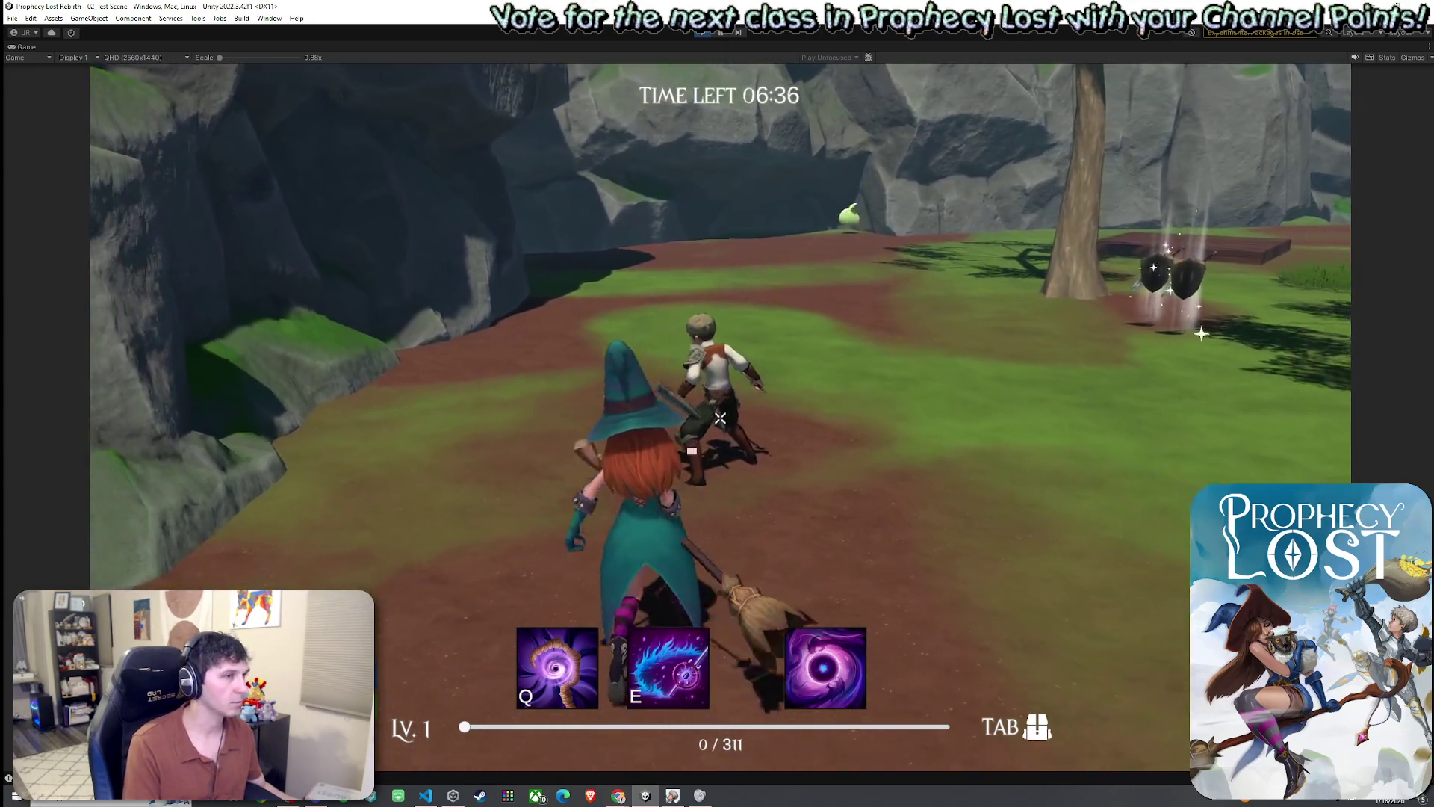
{"action": "left_click", "coordinate": [720, 419]}
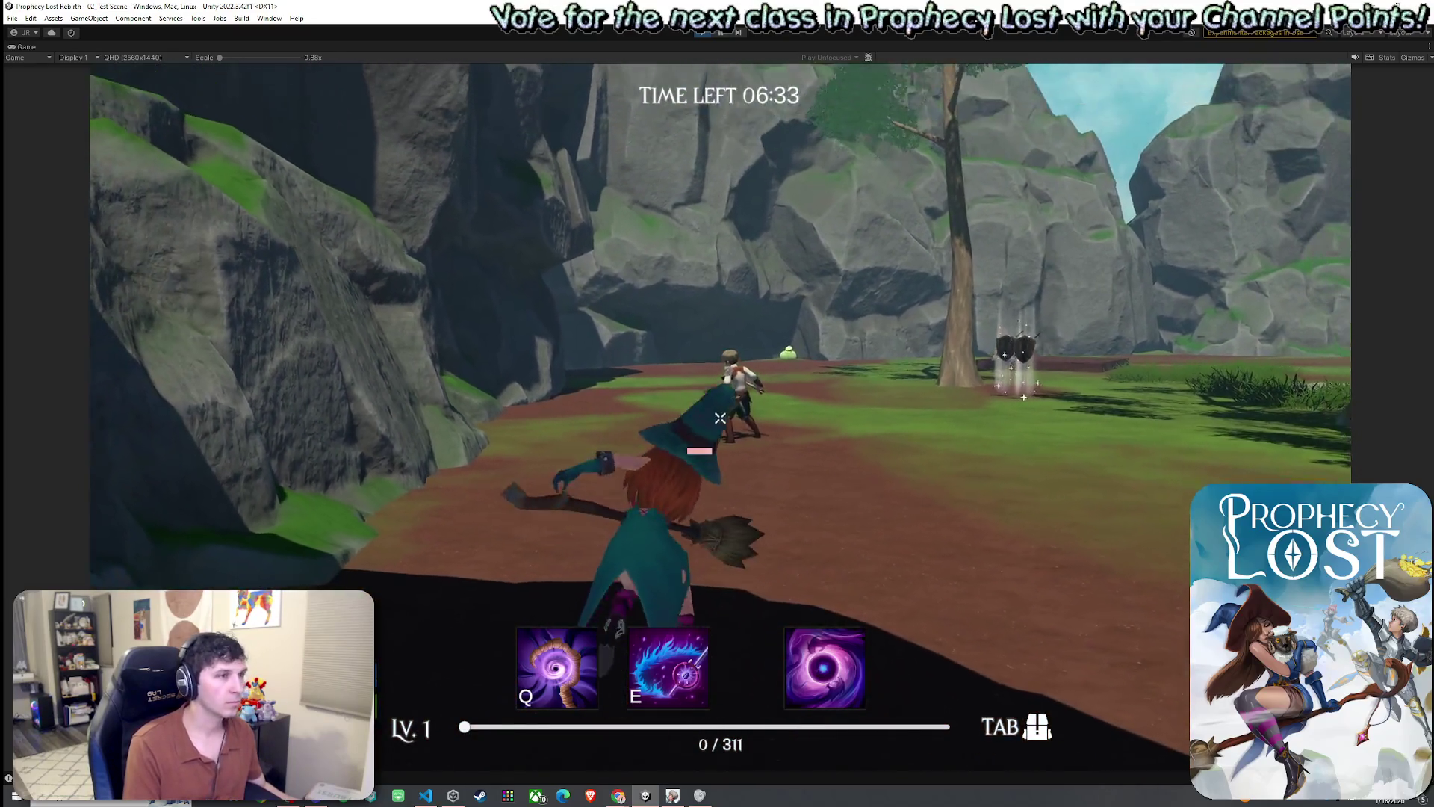
{"action": "left_click", "coordinate": [720, 419]}
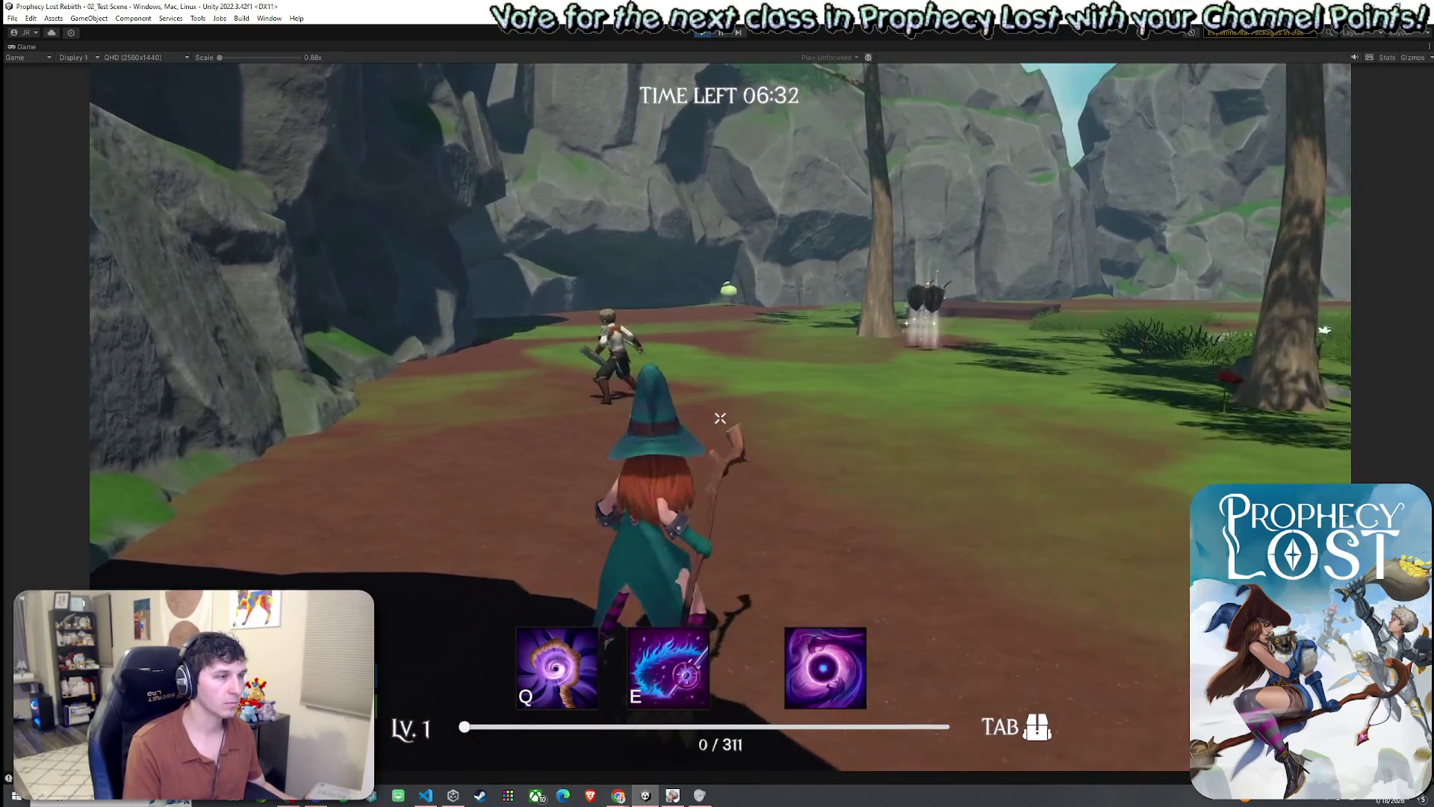
- Run the Witch forward with W back toward the knight
{"action": "key", "text": "super"}
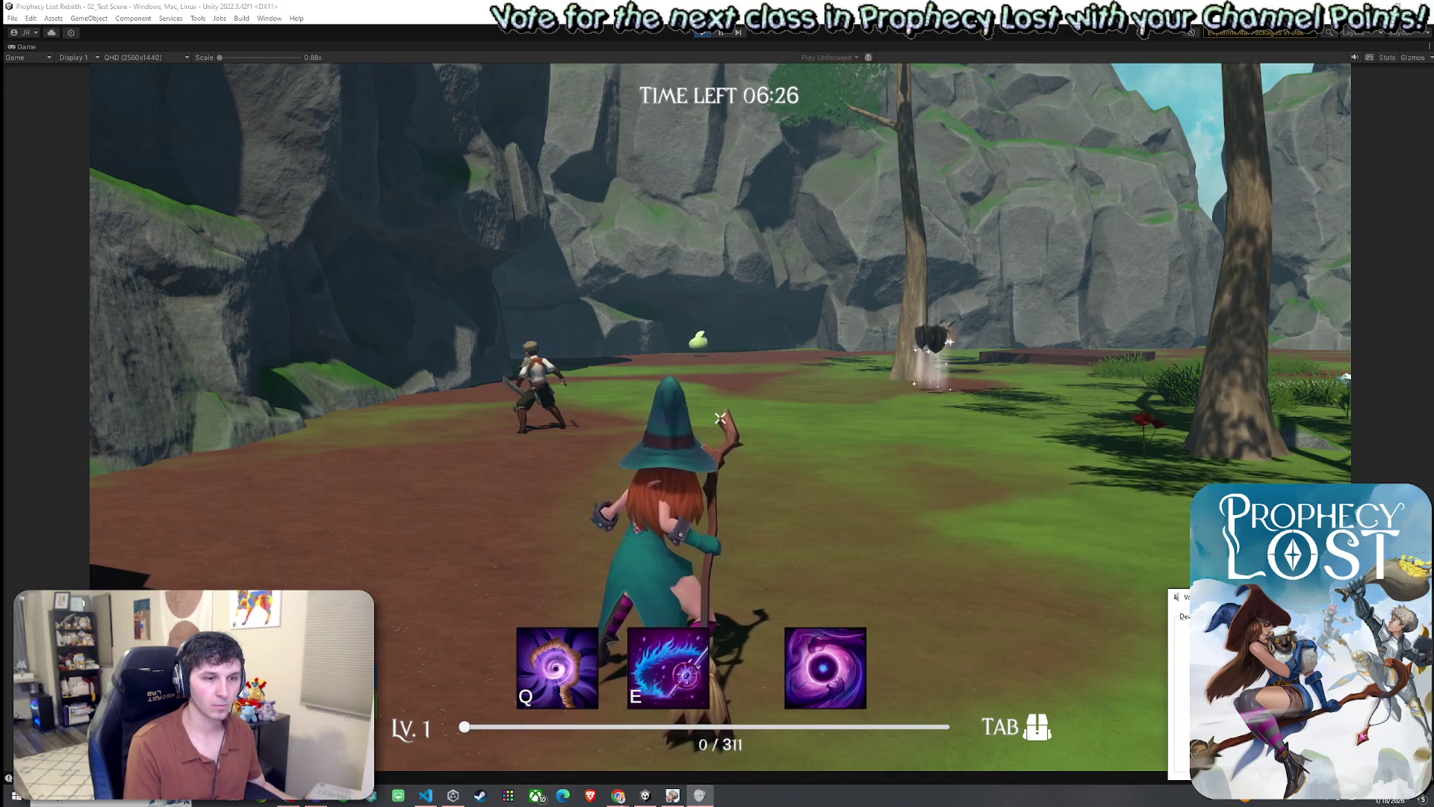
{"action": "left_click", "coordinate": [721, 418]}
{"action": "key", "text": "w"}
{"action": "key", "text": "w"}
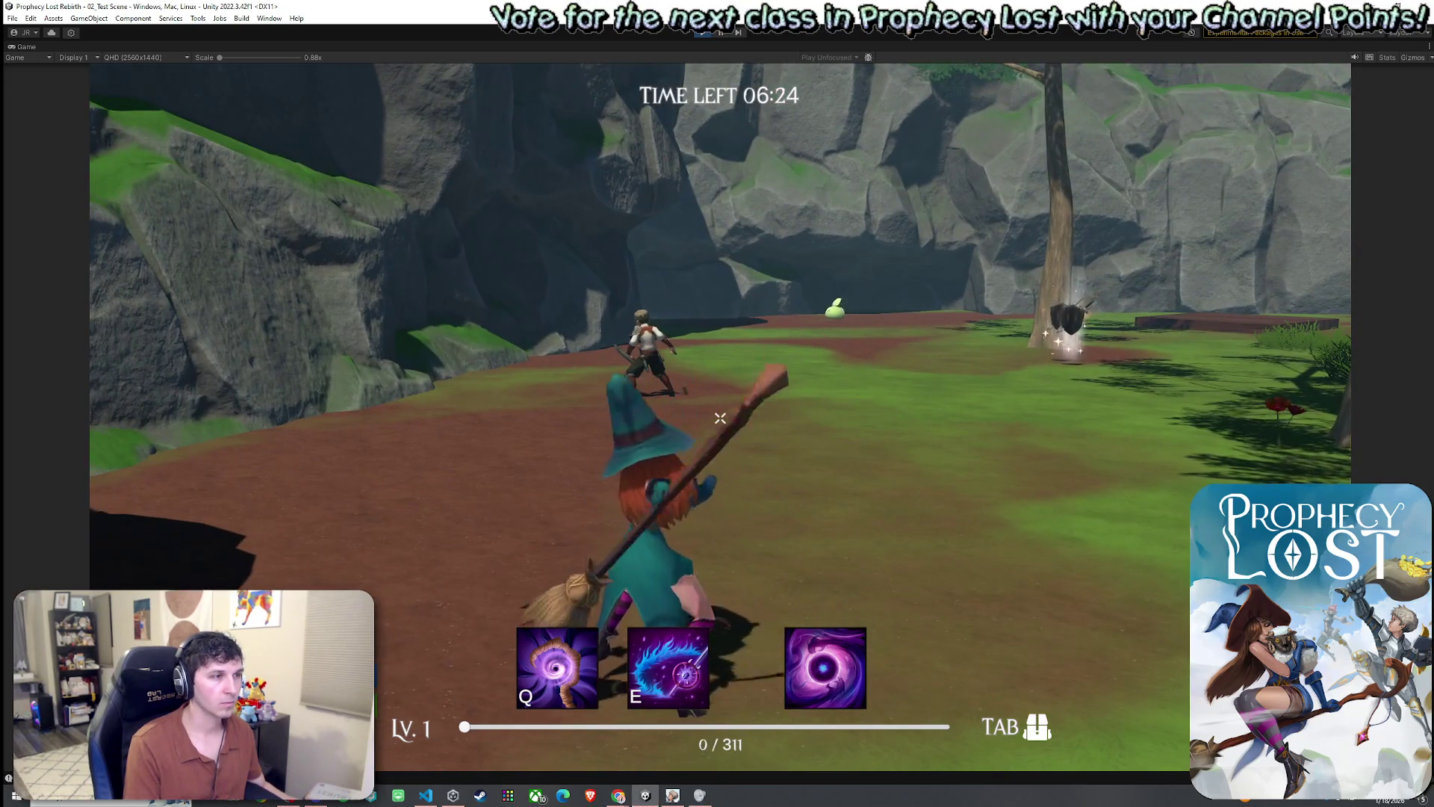
{"action": "key", "text": "w"}
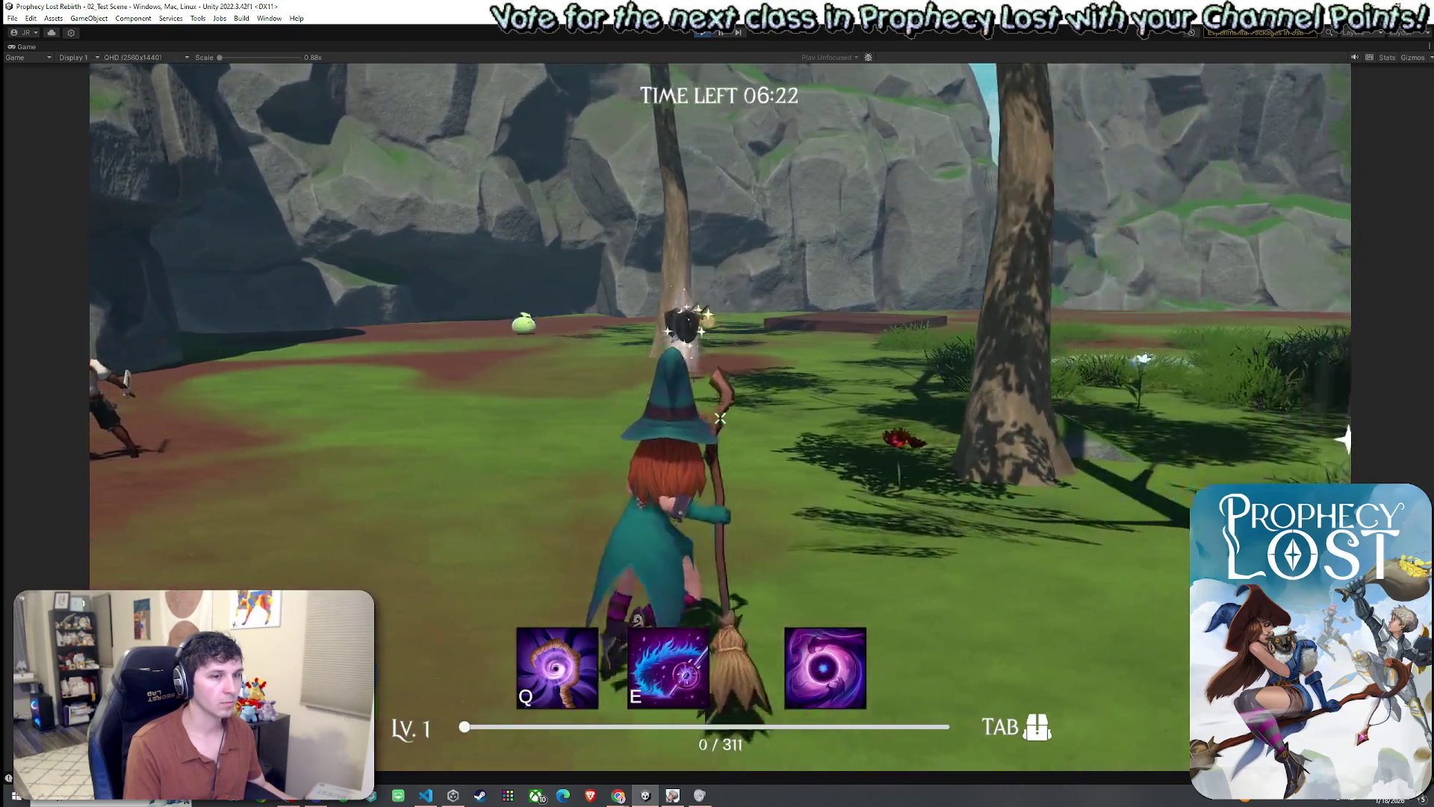
{"action": "key", "text": "super"}
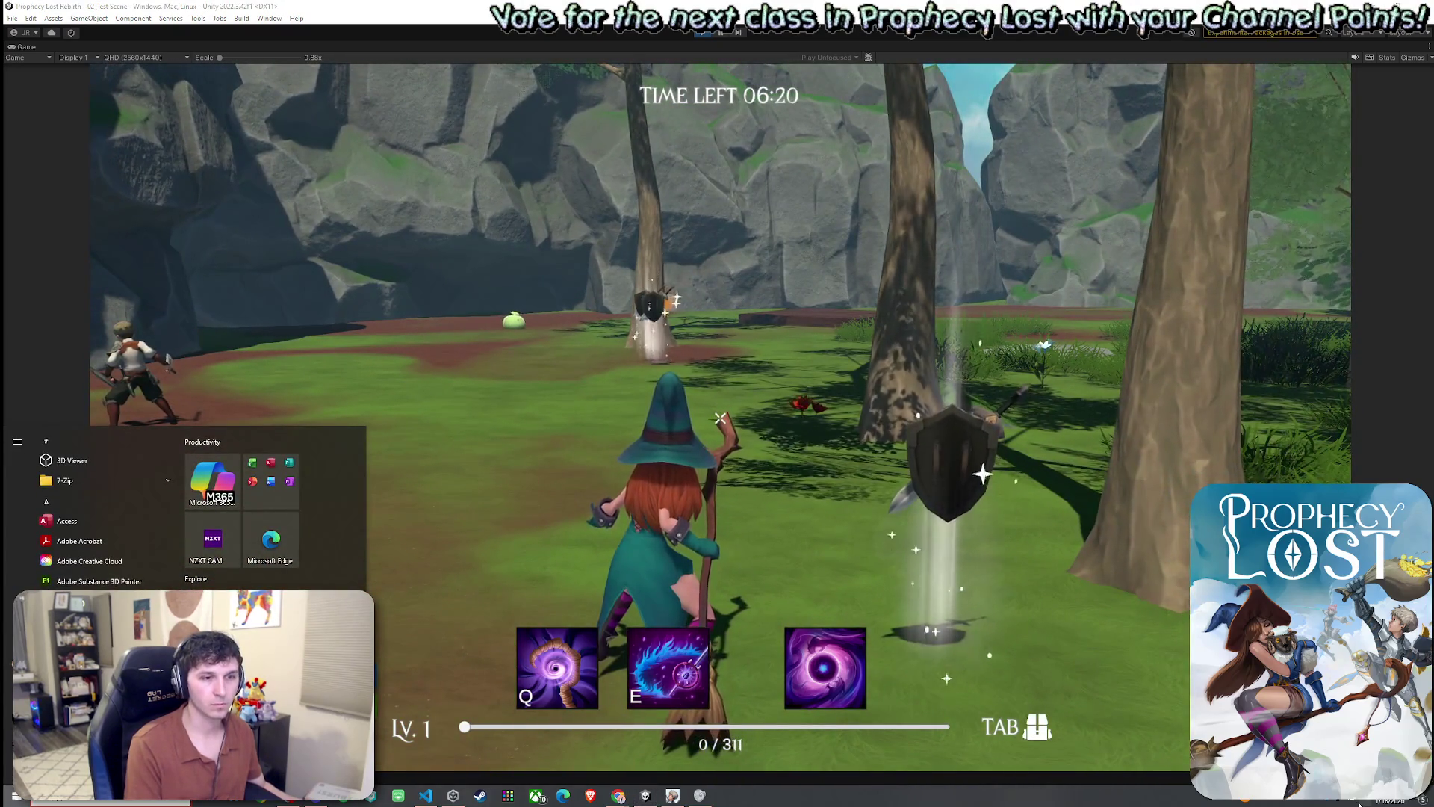
{"action": "key", "text": "super"}
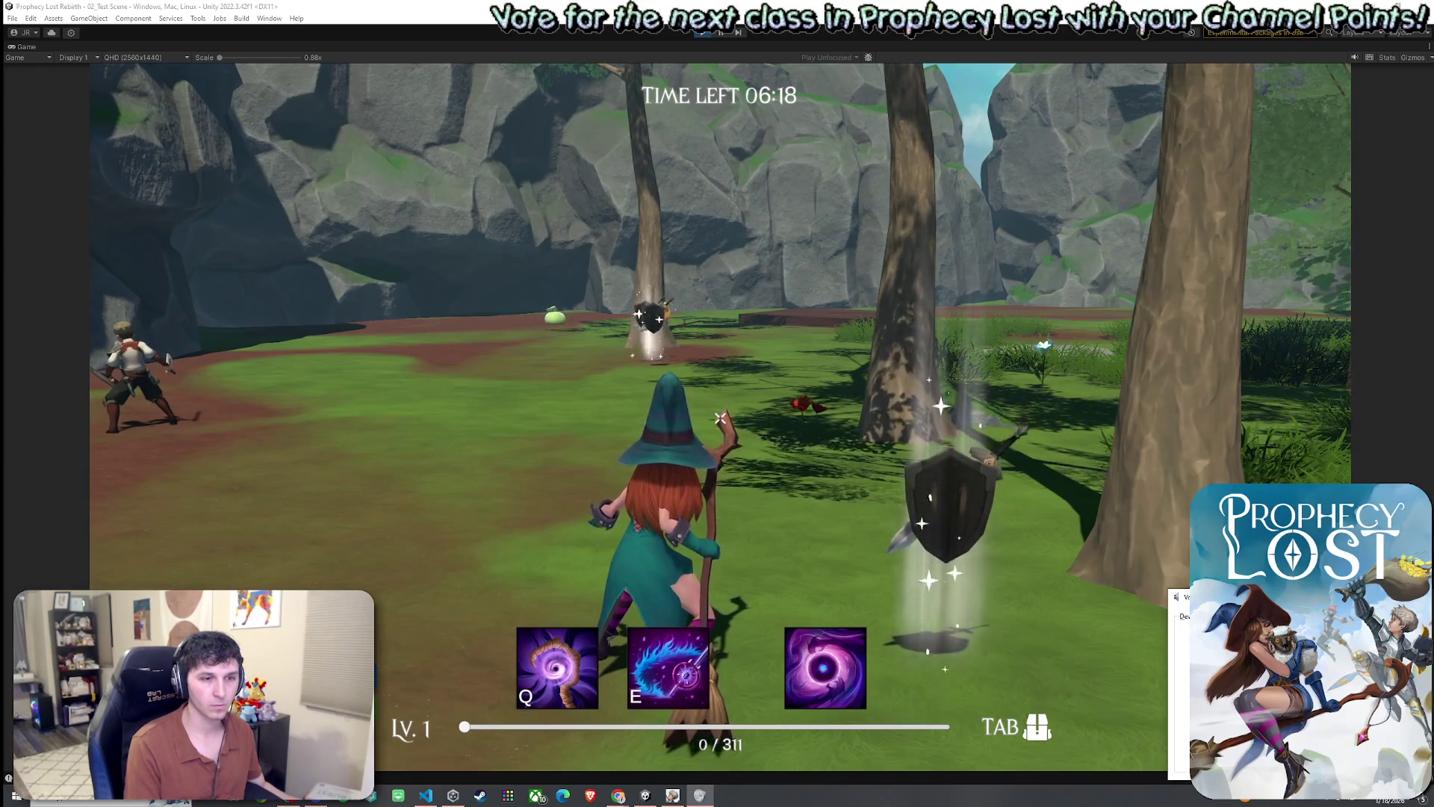
{"action": "left_click", "coordinate": [720, 417]}
- Keep advancing on the knight until the You Died summary ends the match
{"action": "key", "text": "w"}
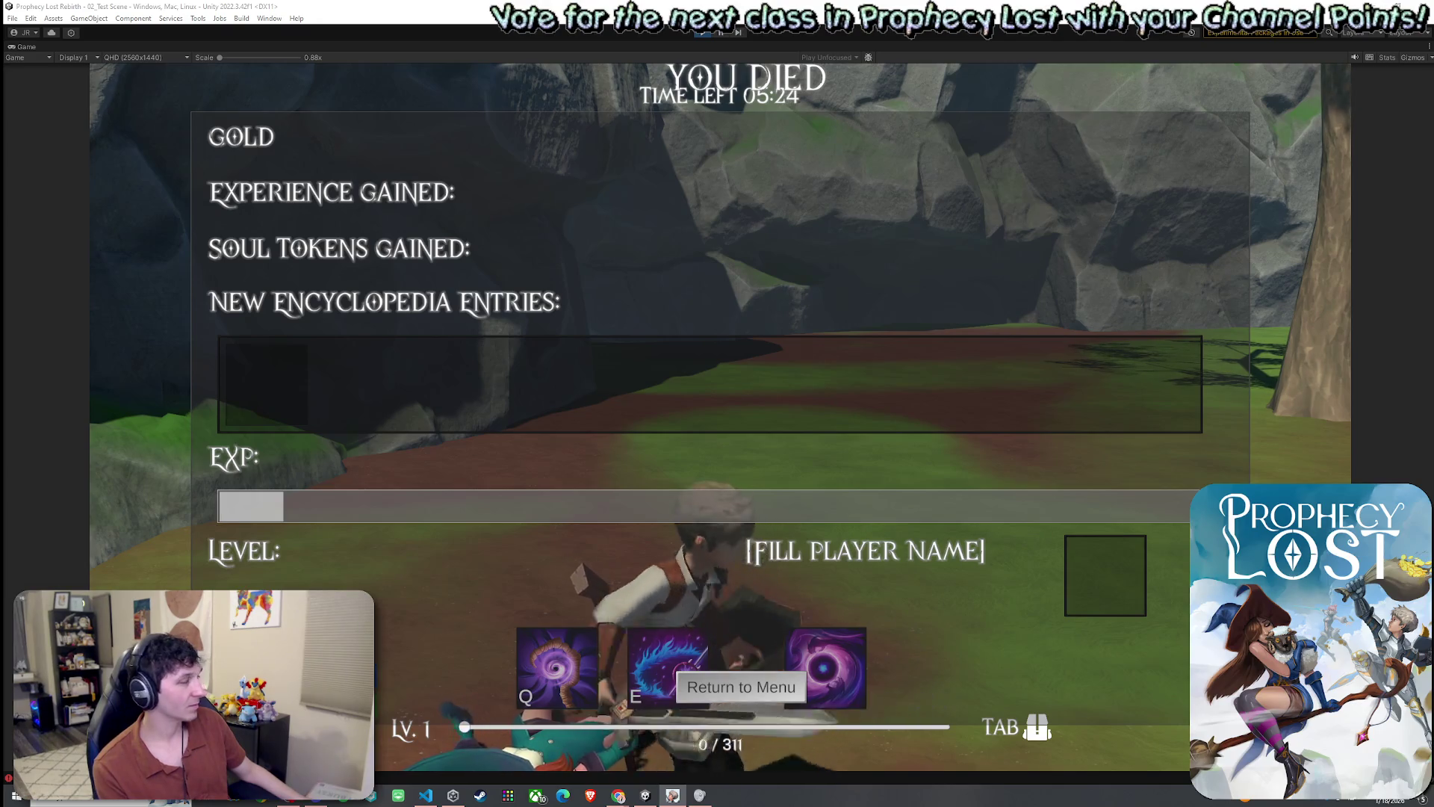
{"action": "key", "text": "super"}
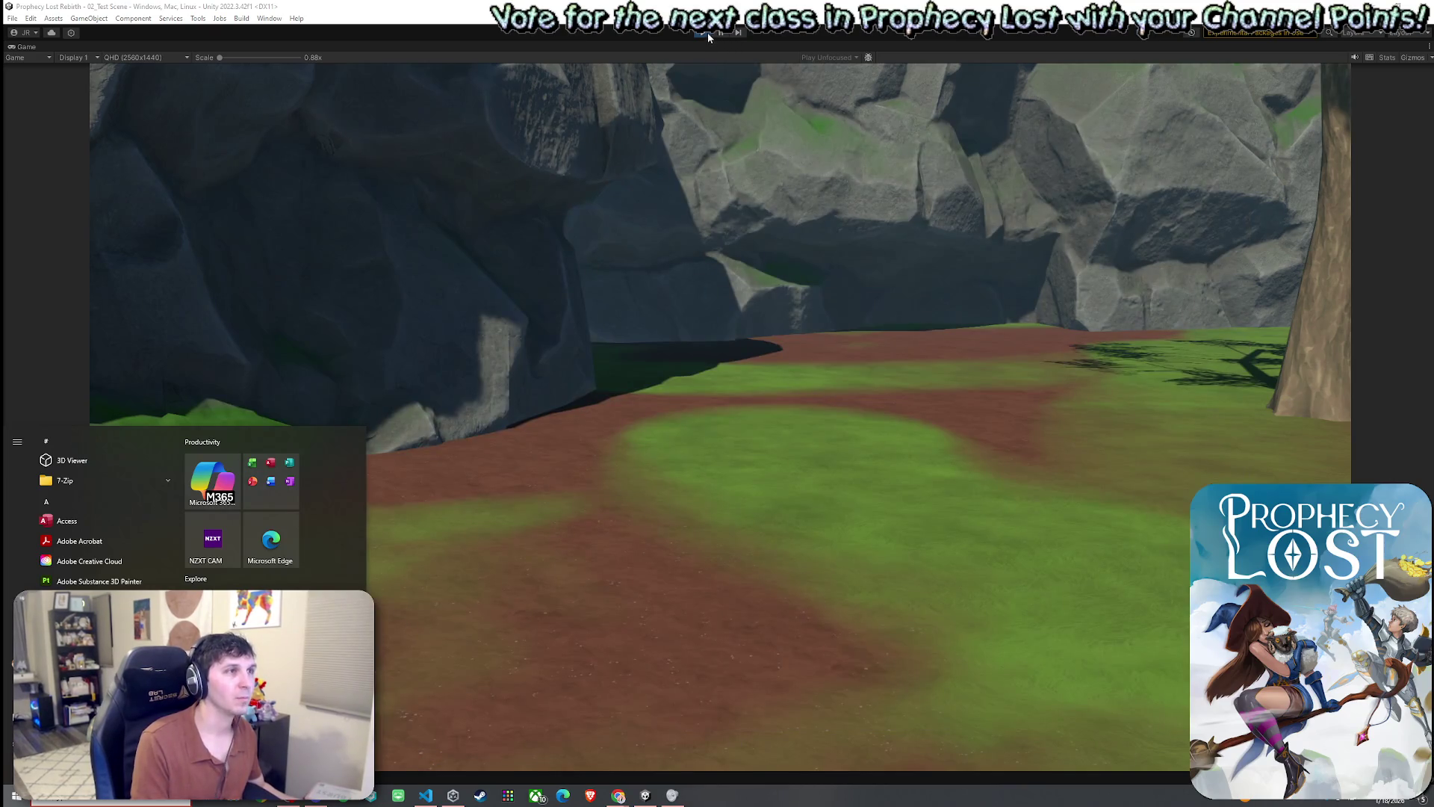
- Exit Play mode and save the 01_Main Menu scene with File > Save
{"action": "left_click", "coordinate": [707, 33]}
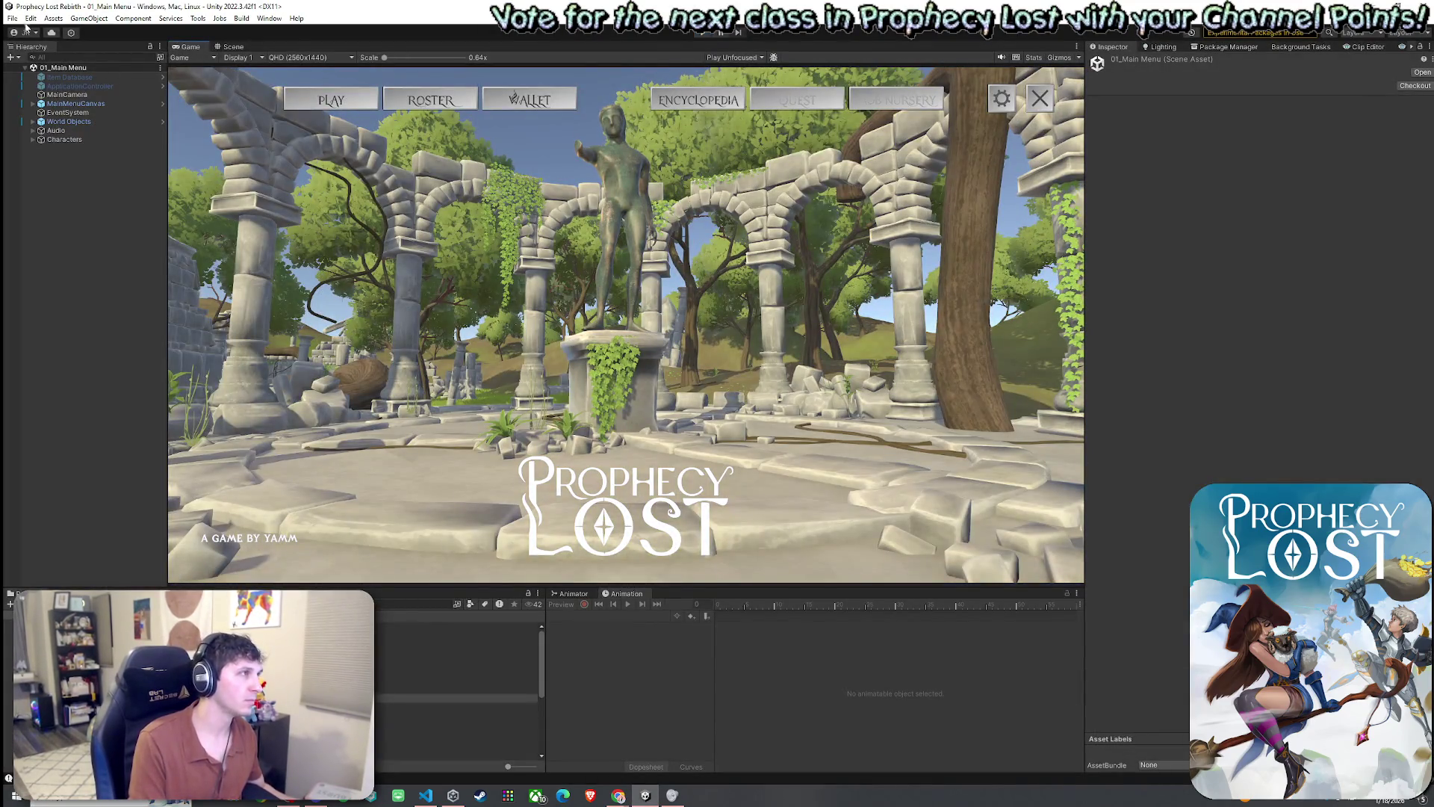
{"action": "left_click", "coordinate": [13, 18]}
{"action": "left_click", "coordinate": [27, 73]}
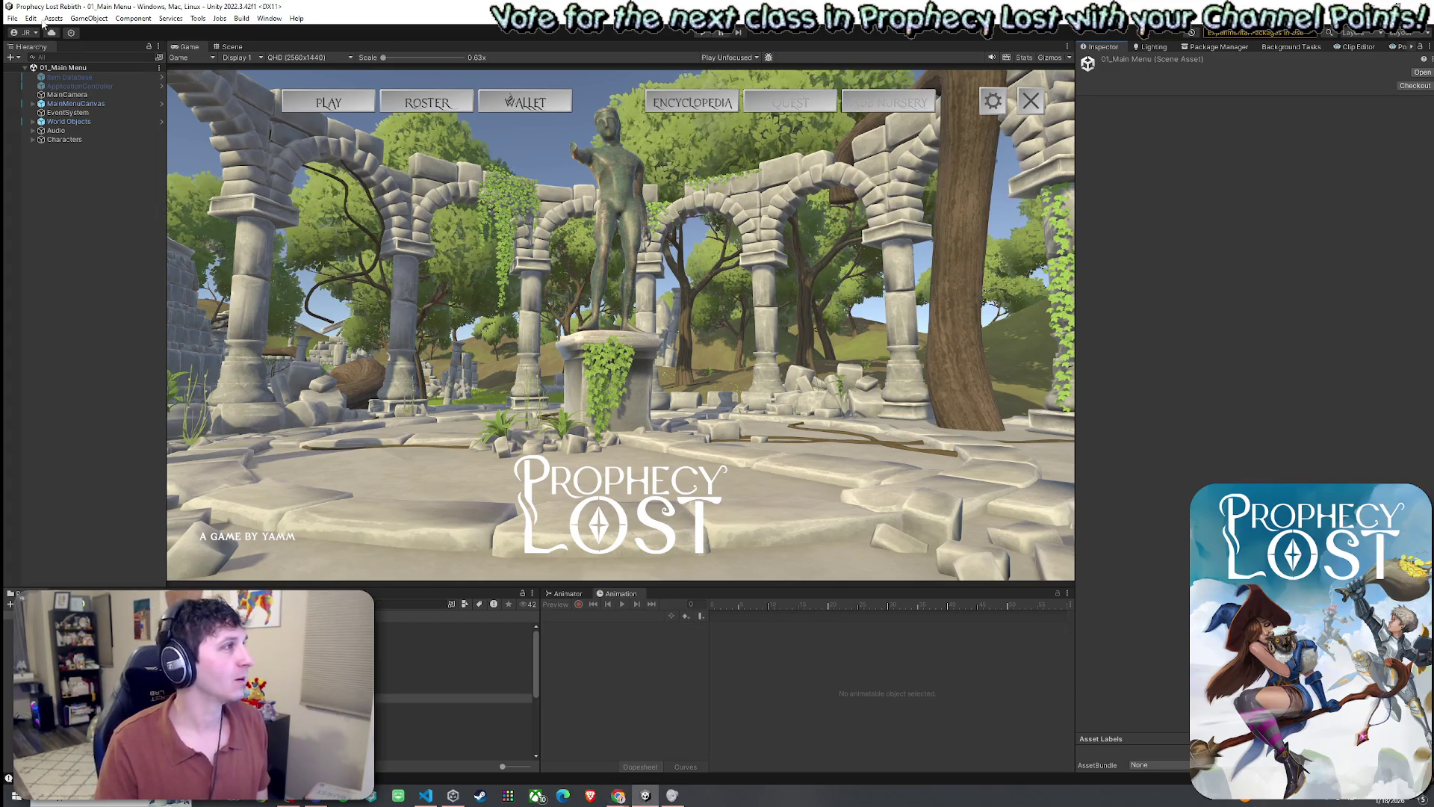
- Save the 01_Main Menu scene from the File menu and enter Play mode again
{"action": "left_click", "coordinate": [12, 18]}
{"action": "left_click", "coordinate": [47, 84]}
{"action": "key", "text": "Escape"}
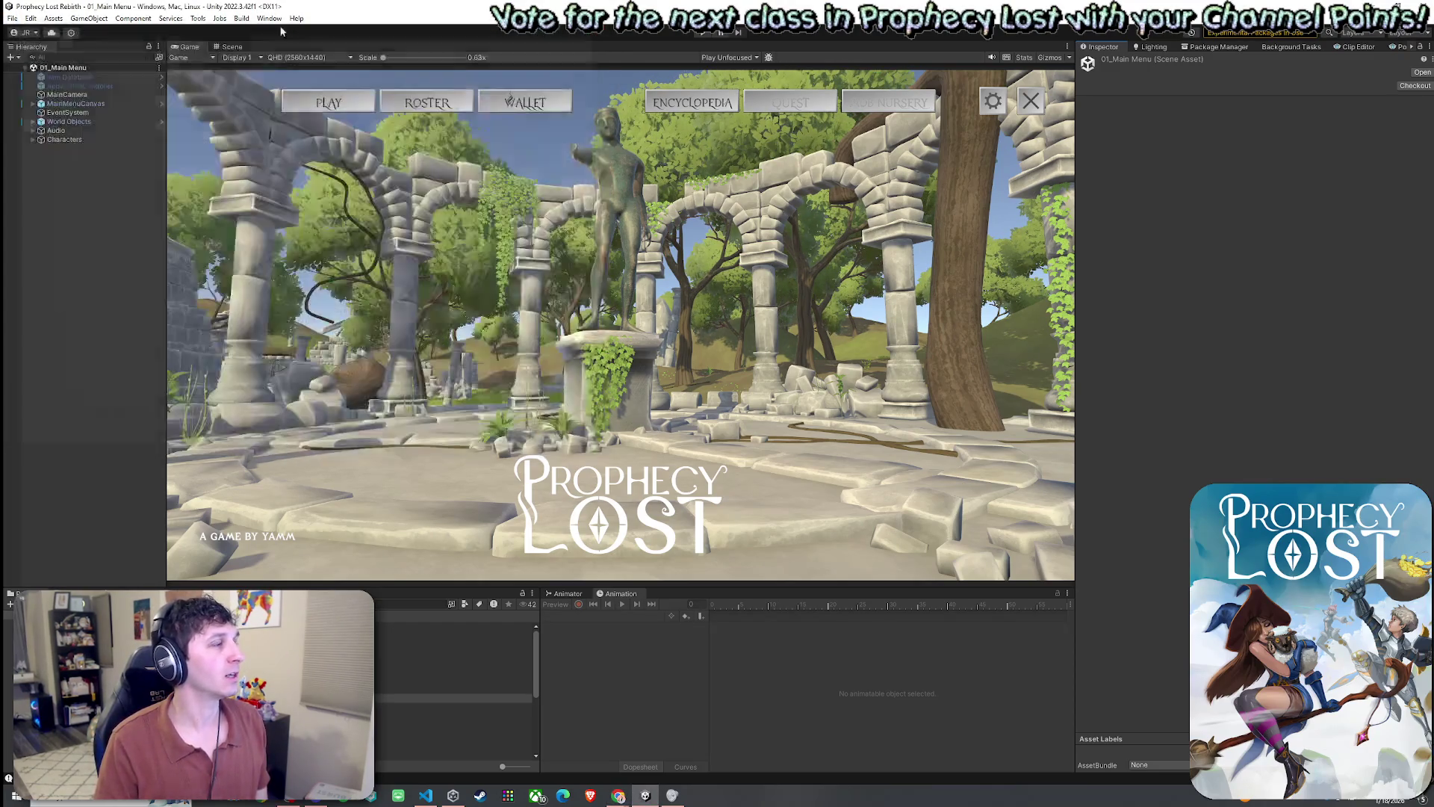
{"action": "left_click", "coordinate": [12, 18]}
{"action": "left_click", "coordinate": [38, 73]}
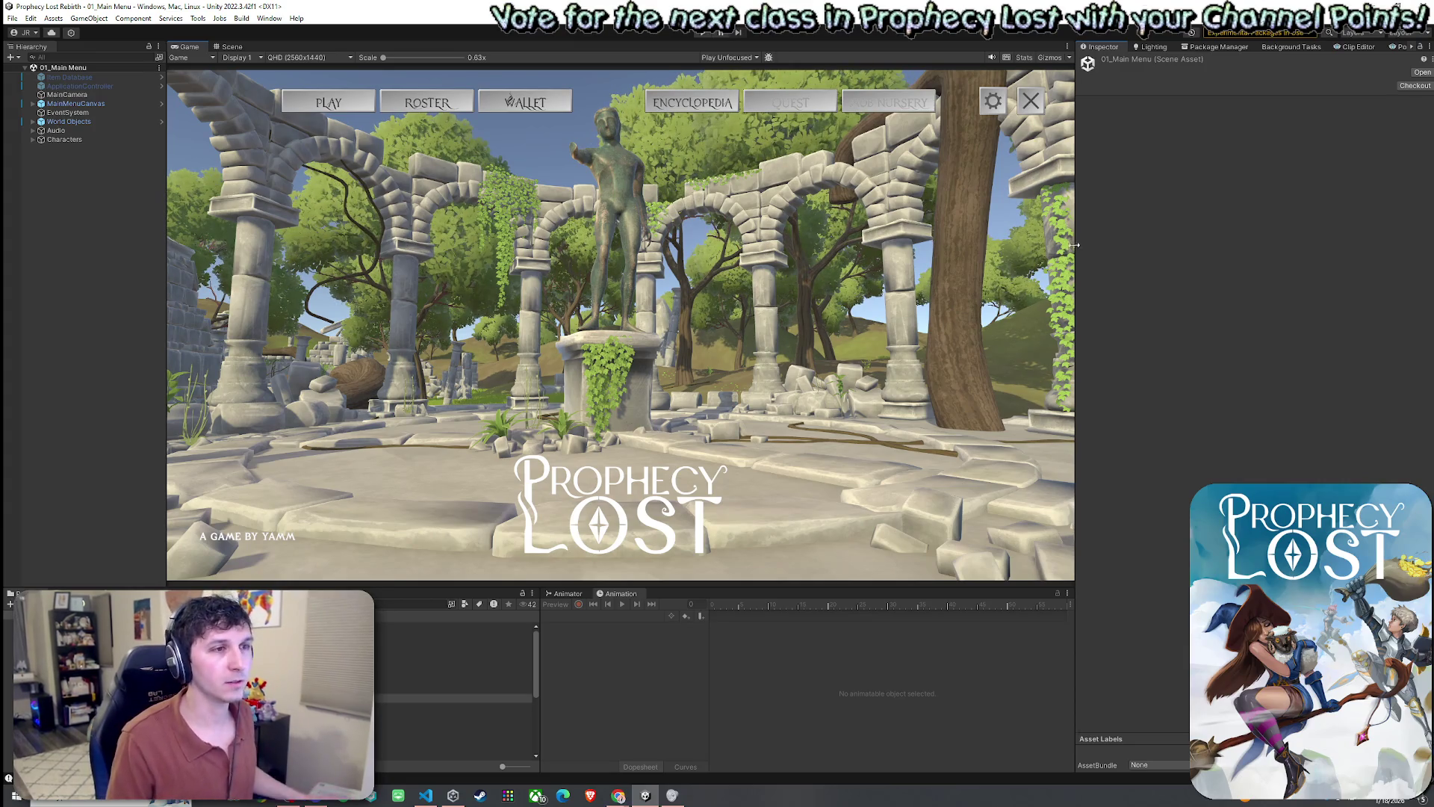
{"action": "left_click", "coordinate": [703, 33]}
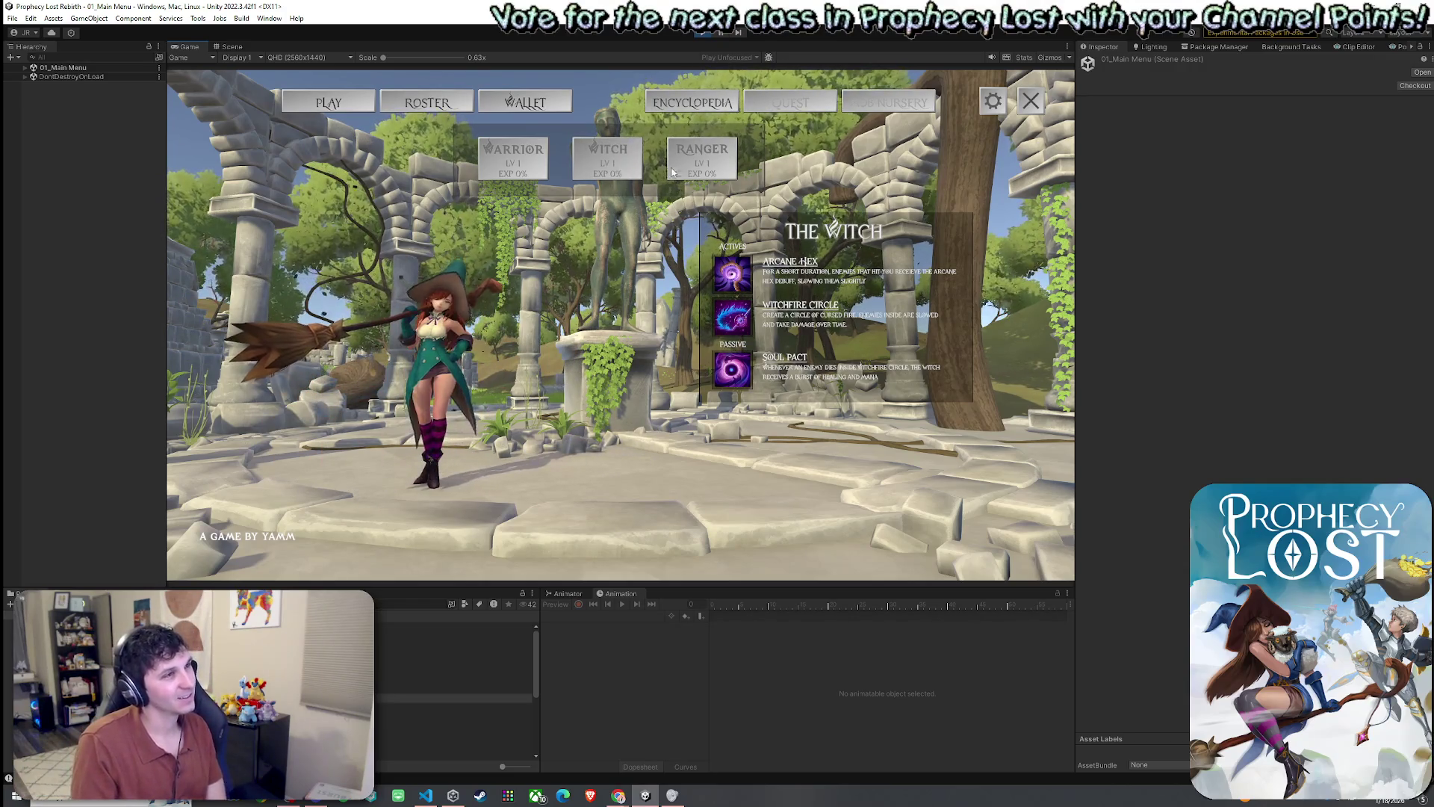
- Compare the Ranger, Warrior and Witch classes in the roster, then close it
{"action": "left_click", "coordinate": [703, 157]}
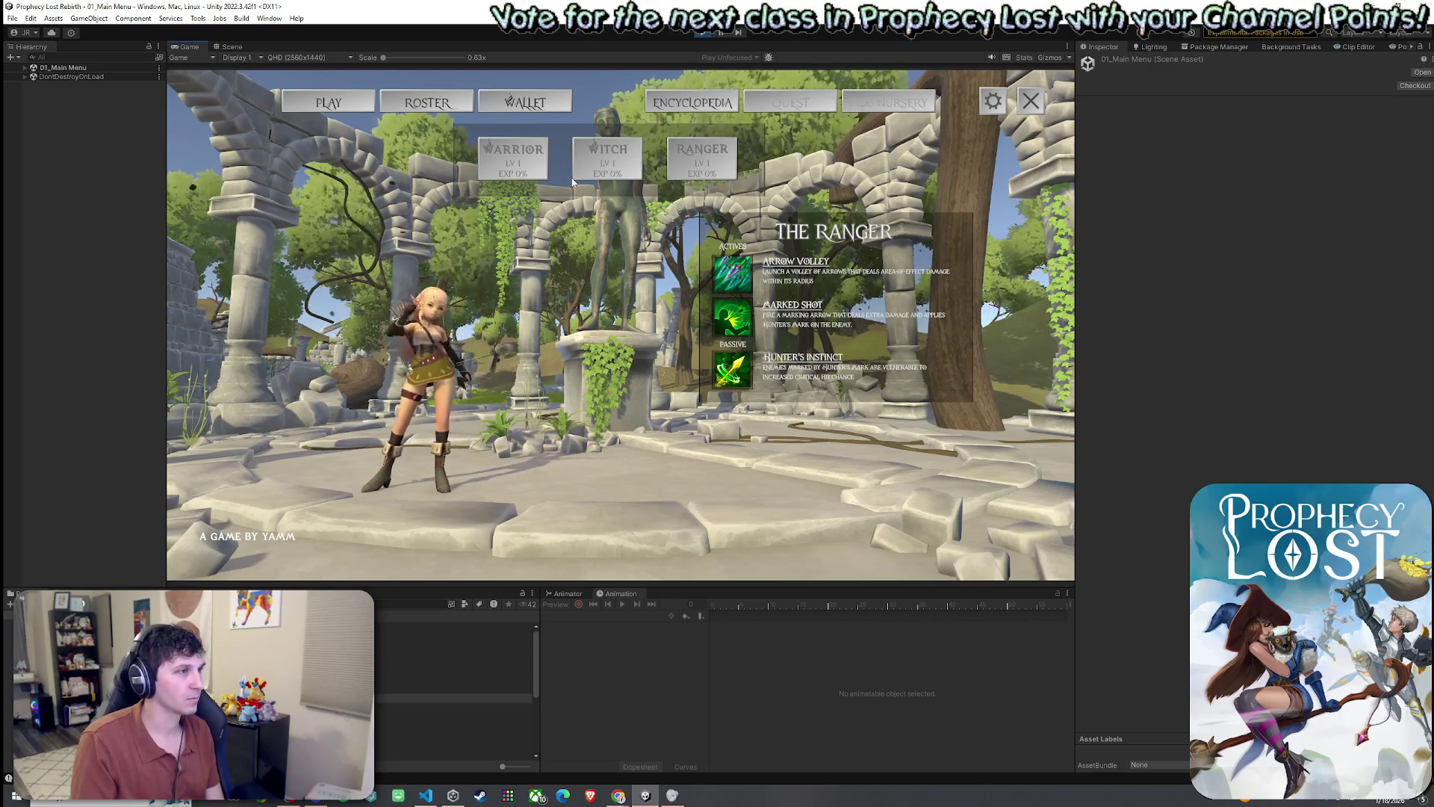
{"action": "left_click", "coordinate": [543, 174]}
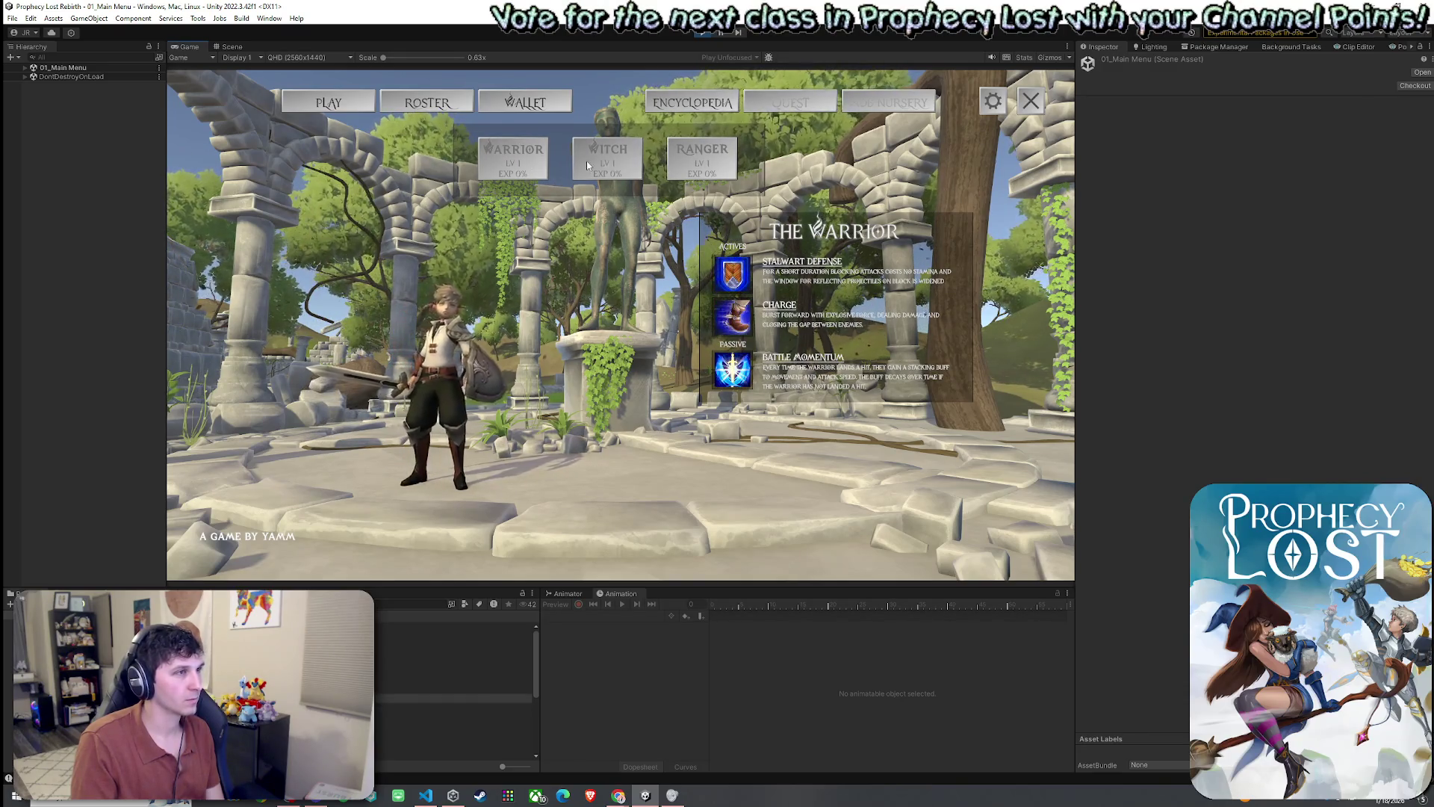
{"action": "left_click", "coordinate": [584, 162]}
{"action": "left_click", "coordinate": [521, 172]}
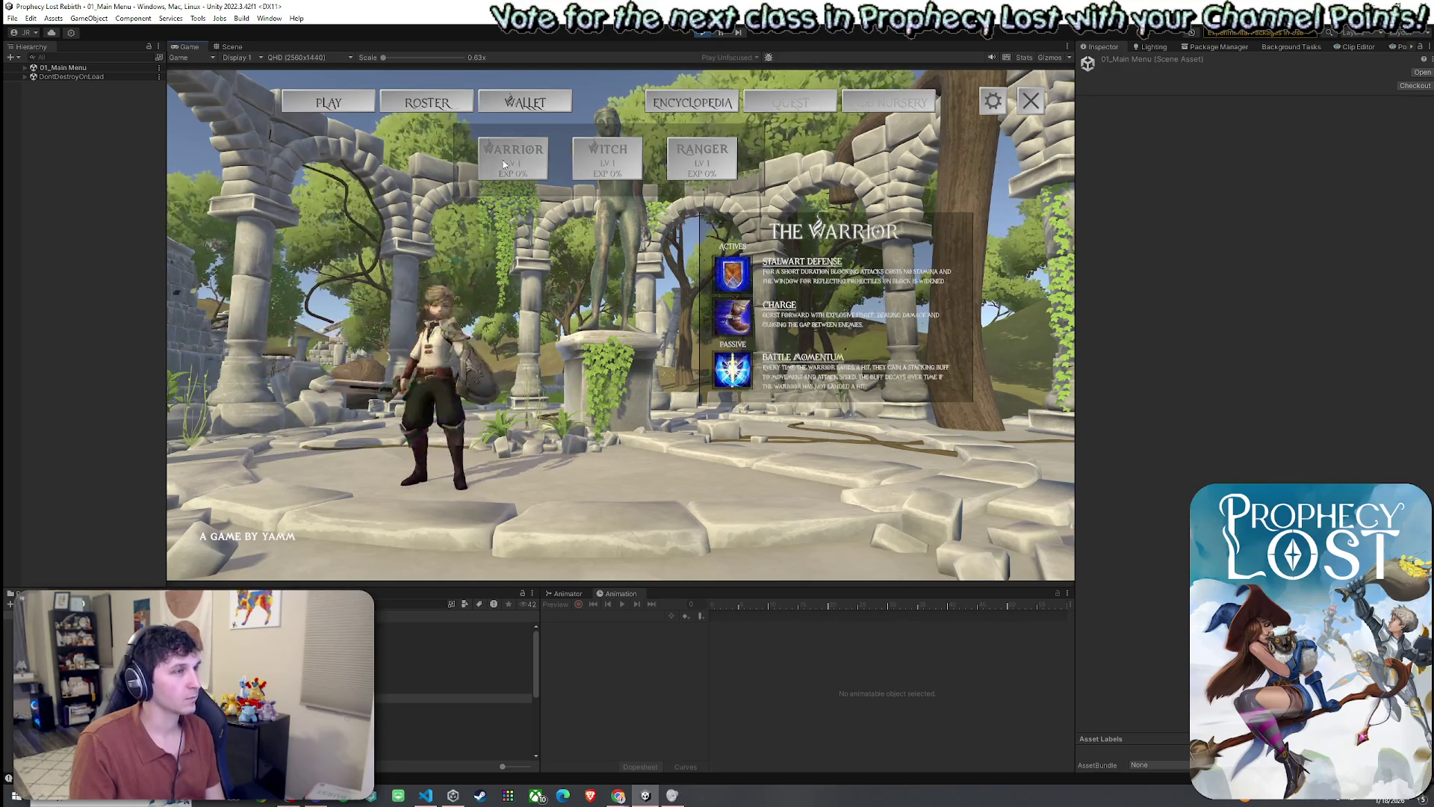
{"action": "left_click", "coordinate": [336, 112]}
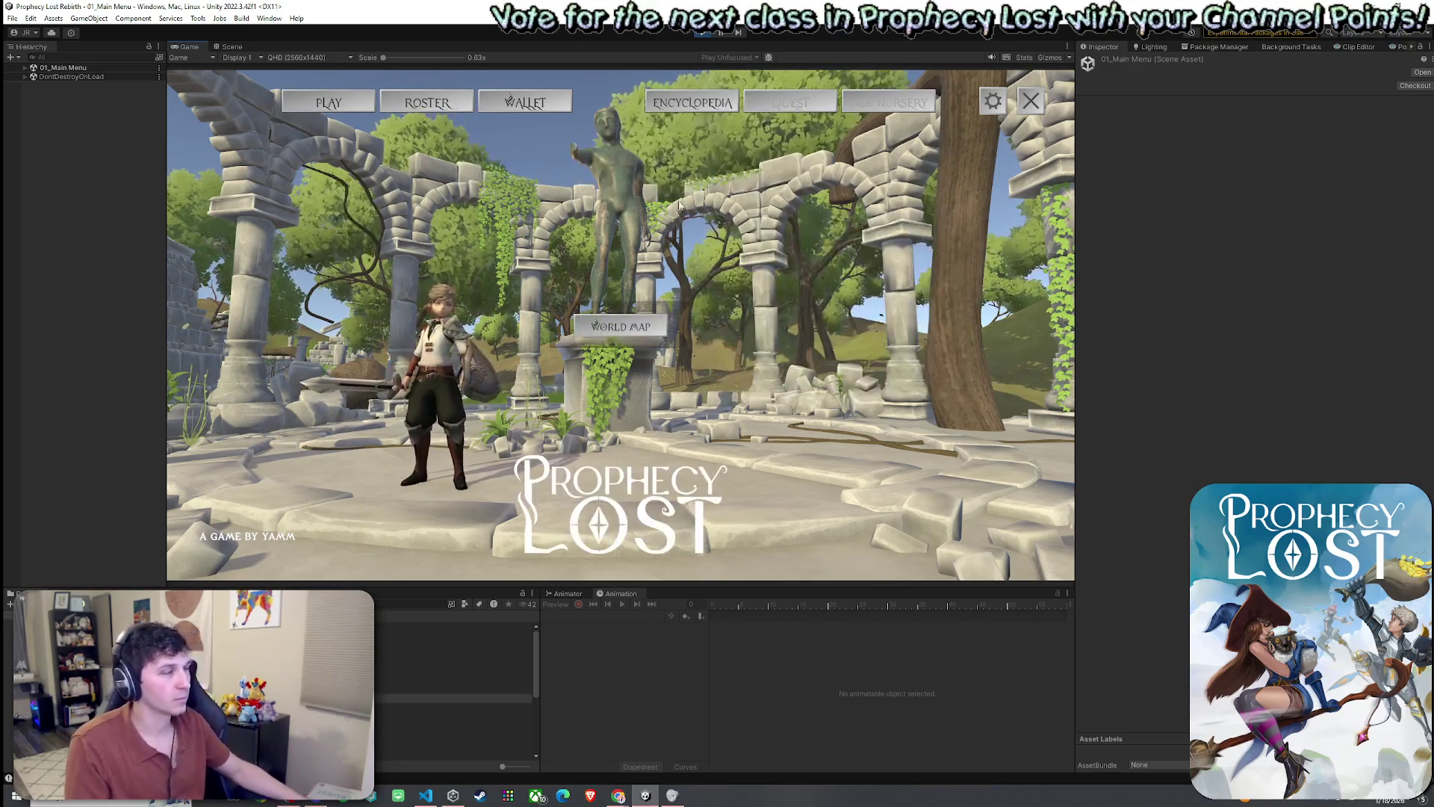
- Open the Encyclopedia and Wallet views, then stop Play mode
{"action": "left_click", "coordinate": [525, 102]}
{"action": "left_click", "coordinate": [688, 96]}
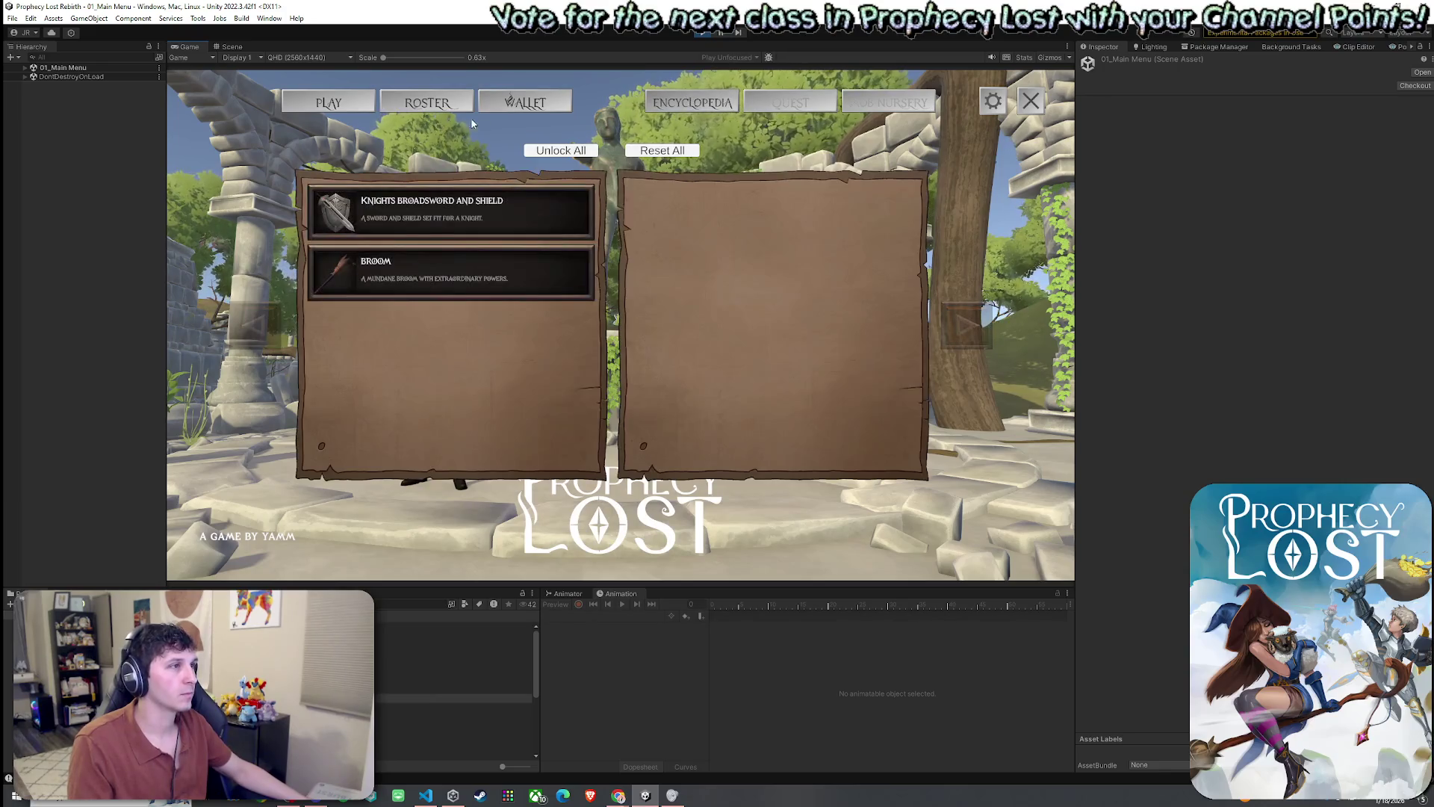
{"action": "left_click", "coordinate": [399, 102]}
{"action": "left_click", "coordinate": [1028, 105]}
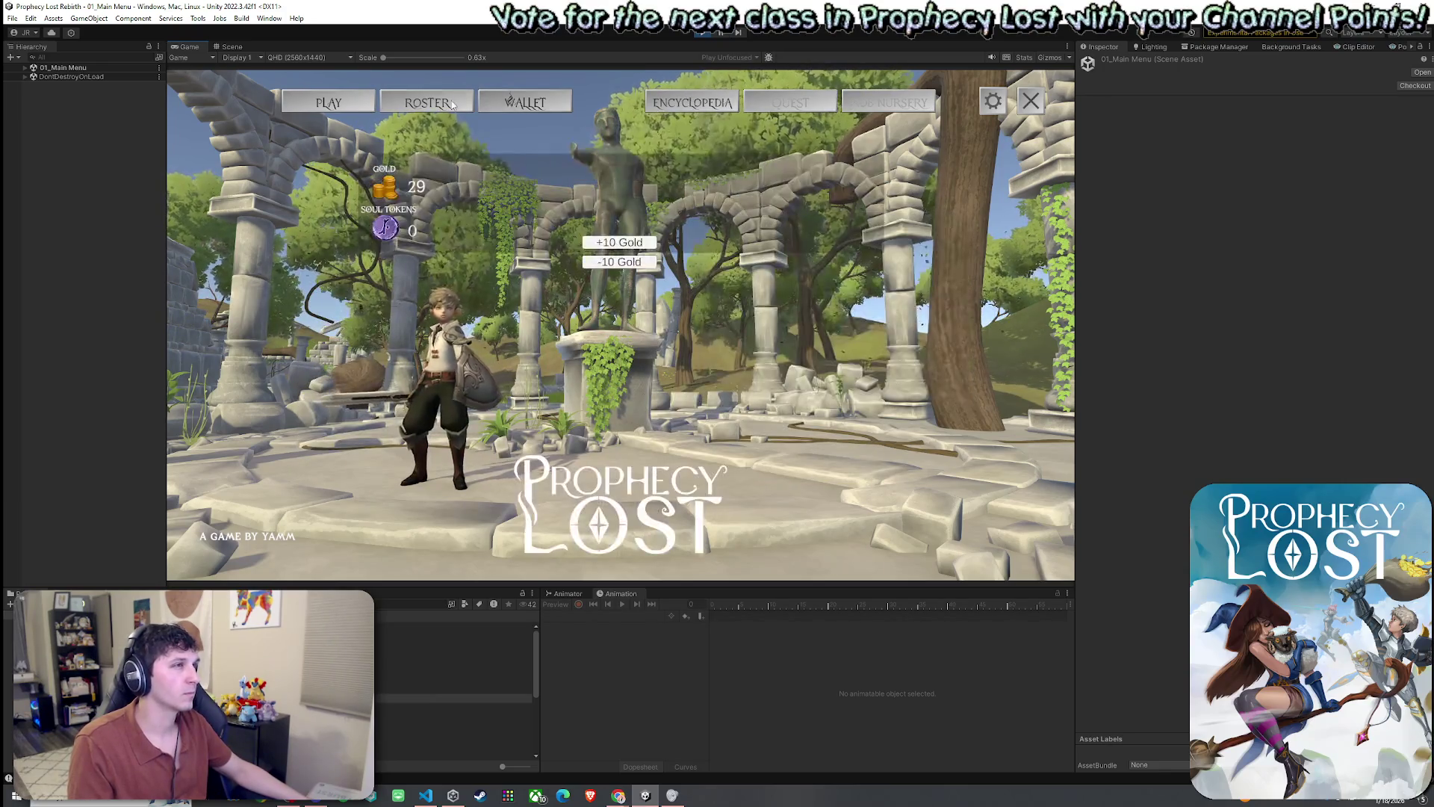
{"action": "left_click", "coordinate": [1028, 104]}
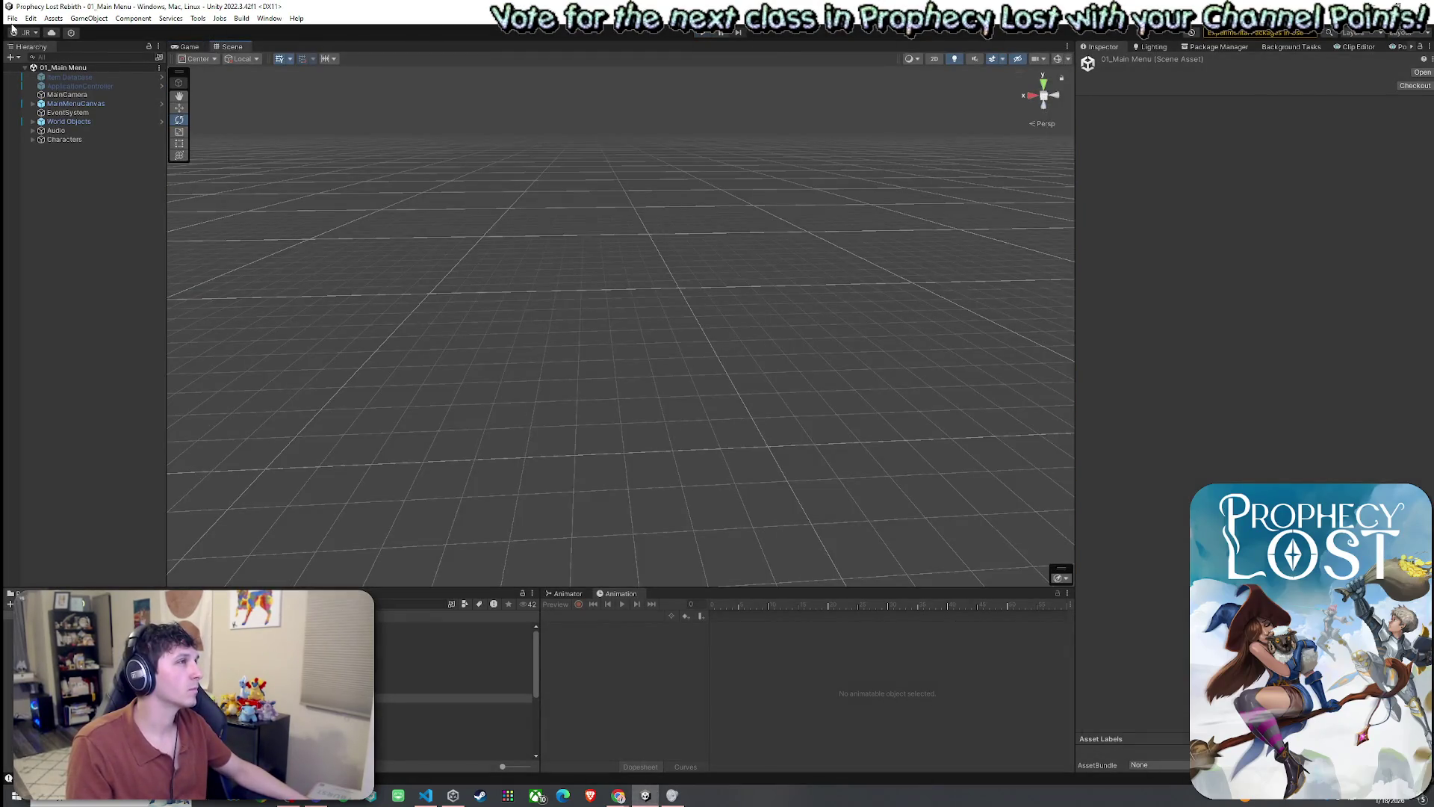
{"action": "left_click", "coordinate": [11, 19]}
{"action": "key", "text": "Escape"}
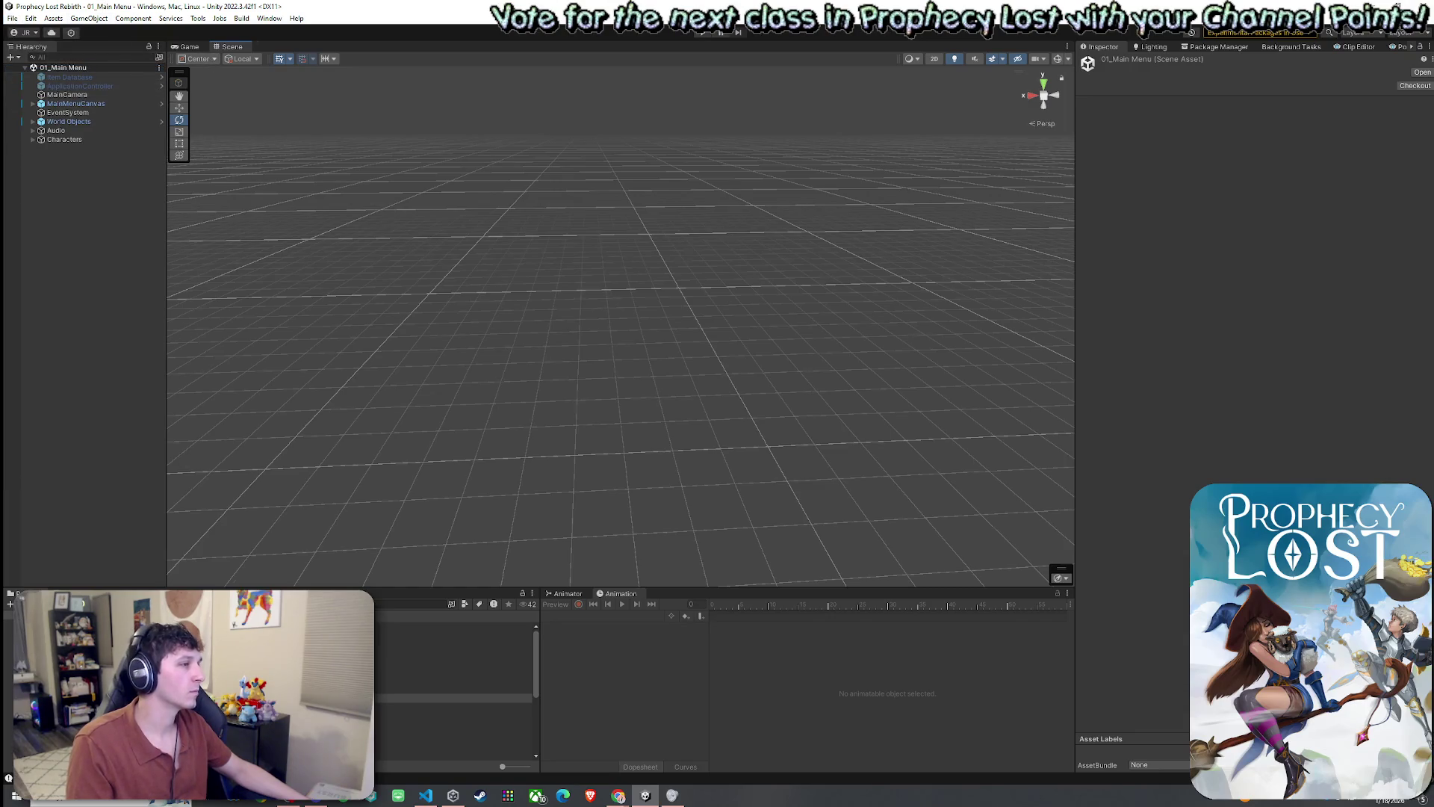
{"action": "left_click", "coordinate": [187, 46]}
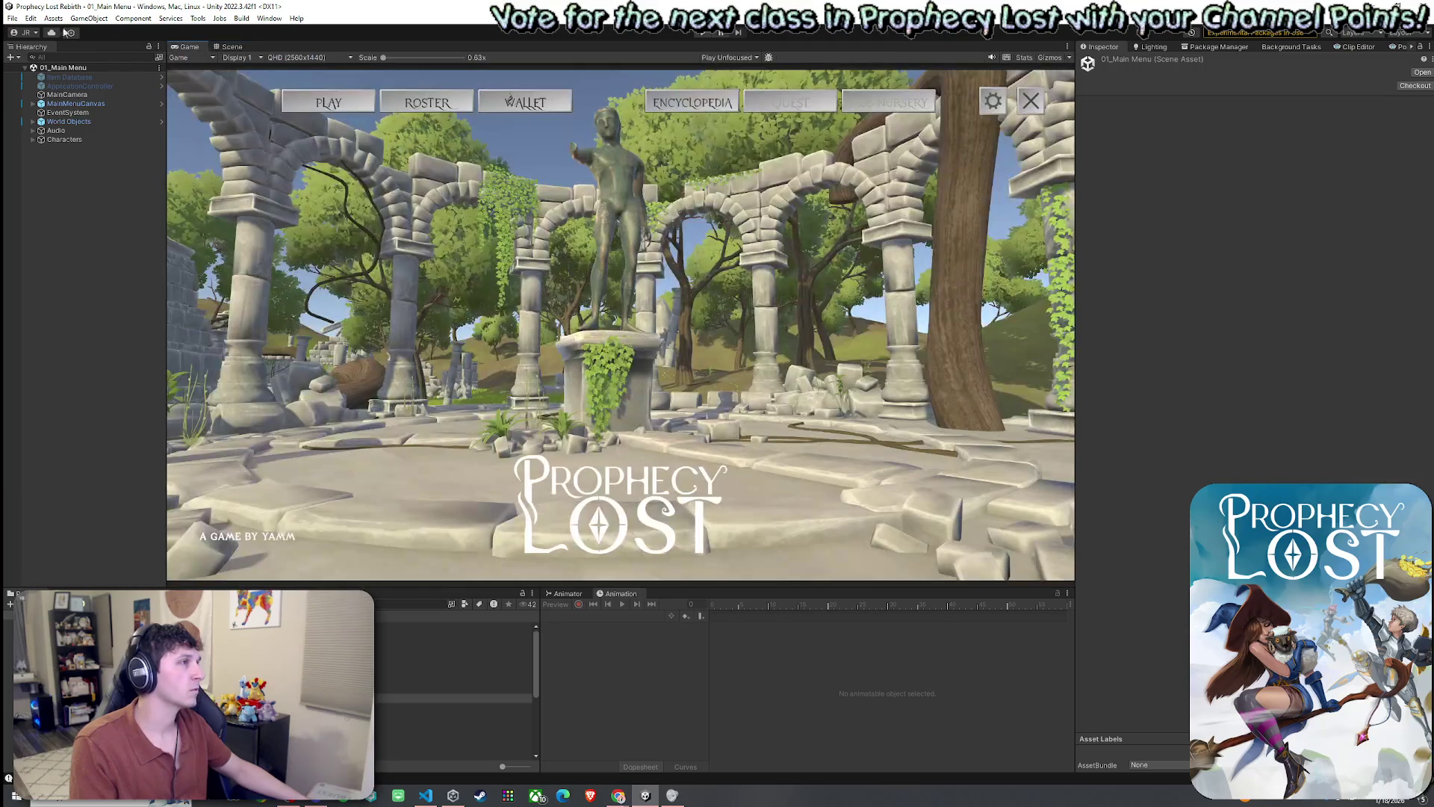
{"action": "left_click", "coordinate": [13, 18]}
{"action": "key", "text": "Escape"}
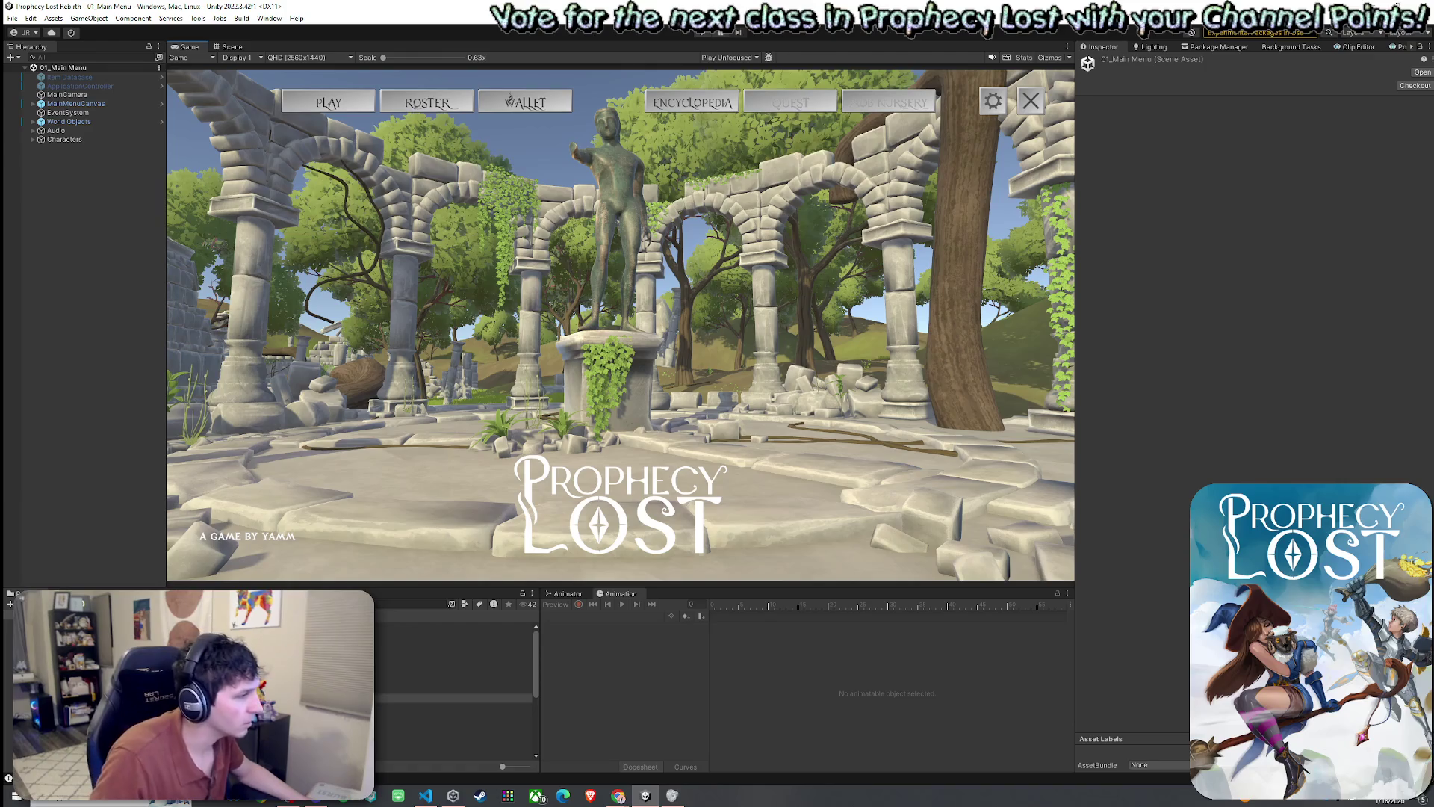
{"action": "left_click", "coordinate": [411, 603]}
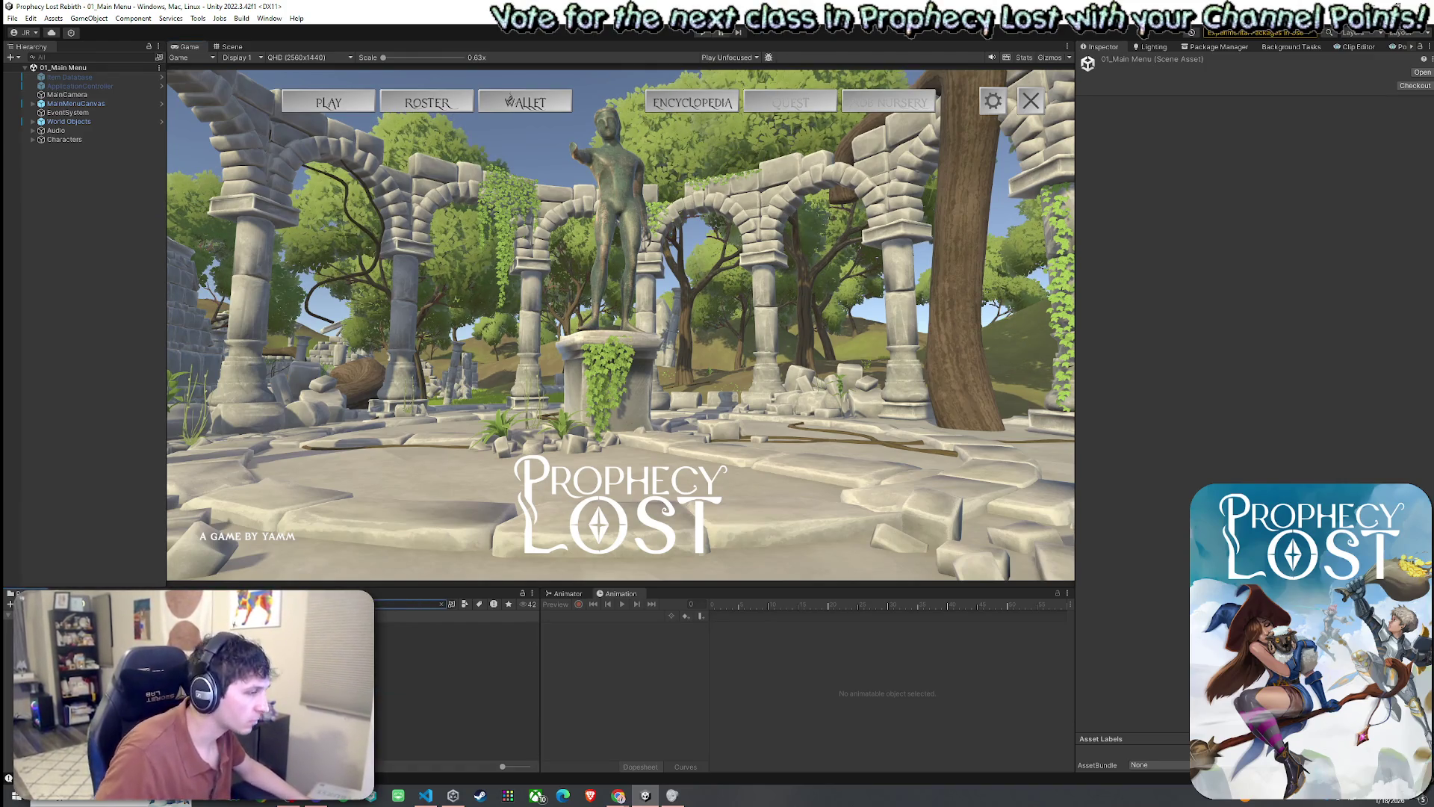
- Open the Dash VFX prefab, preview its particles and nudge its Z position
{"action": "double_click", "coordinate": [419, 626]}
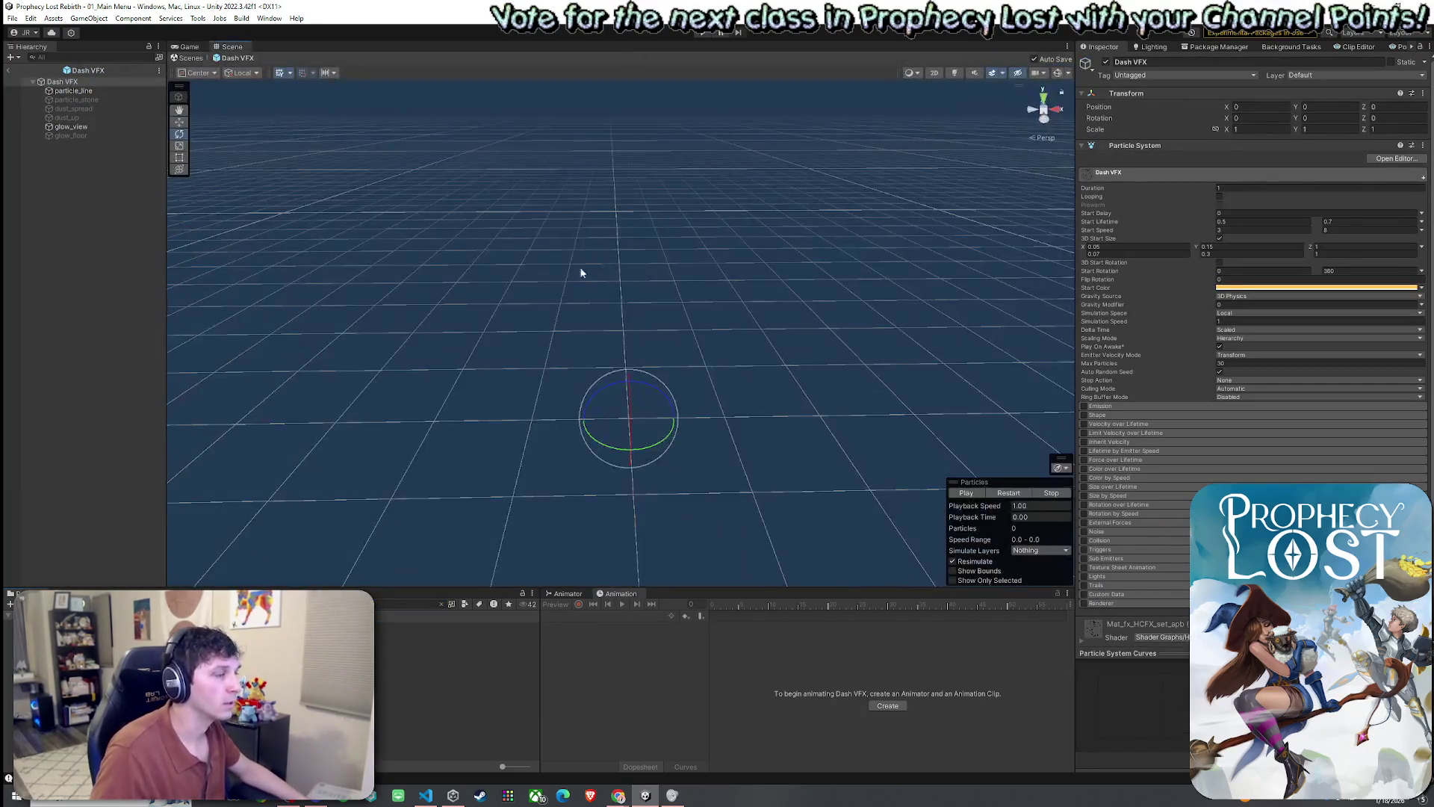
{"action": "mouse_move", "coordinate": [581, 273]}
{"action": "left_mouse_down"}
{"action": "mouse_move", "coordinate": [570, 371]}
{"action": "mouse_move", "coordinate": [370, 295]}
{"action": "left_mouse_up"}
{"action": "left_click", "coordinate": [1009, 494]}
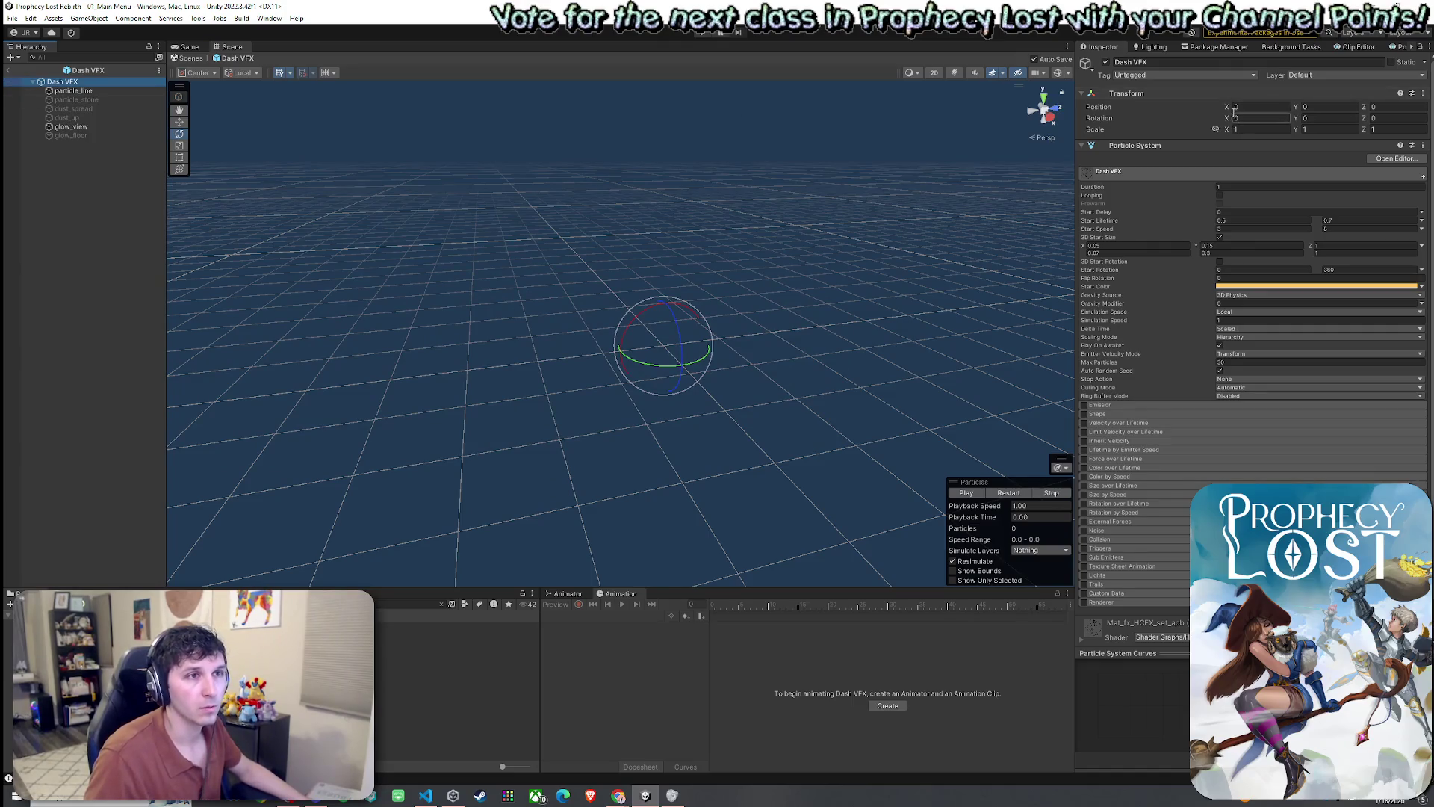
{"action": "key", "text": "w"}
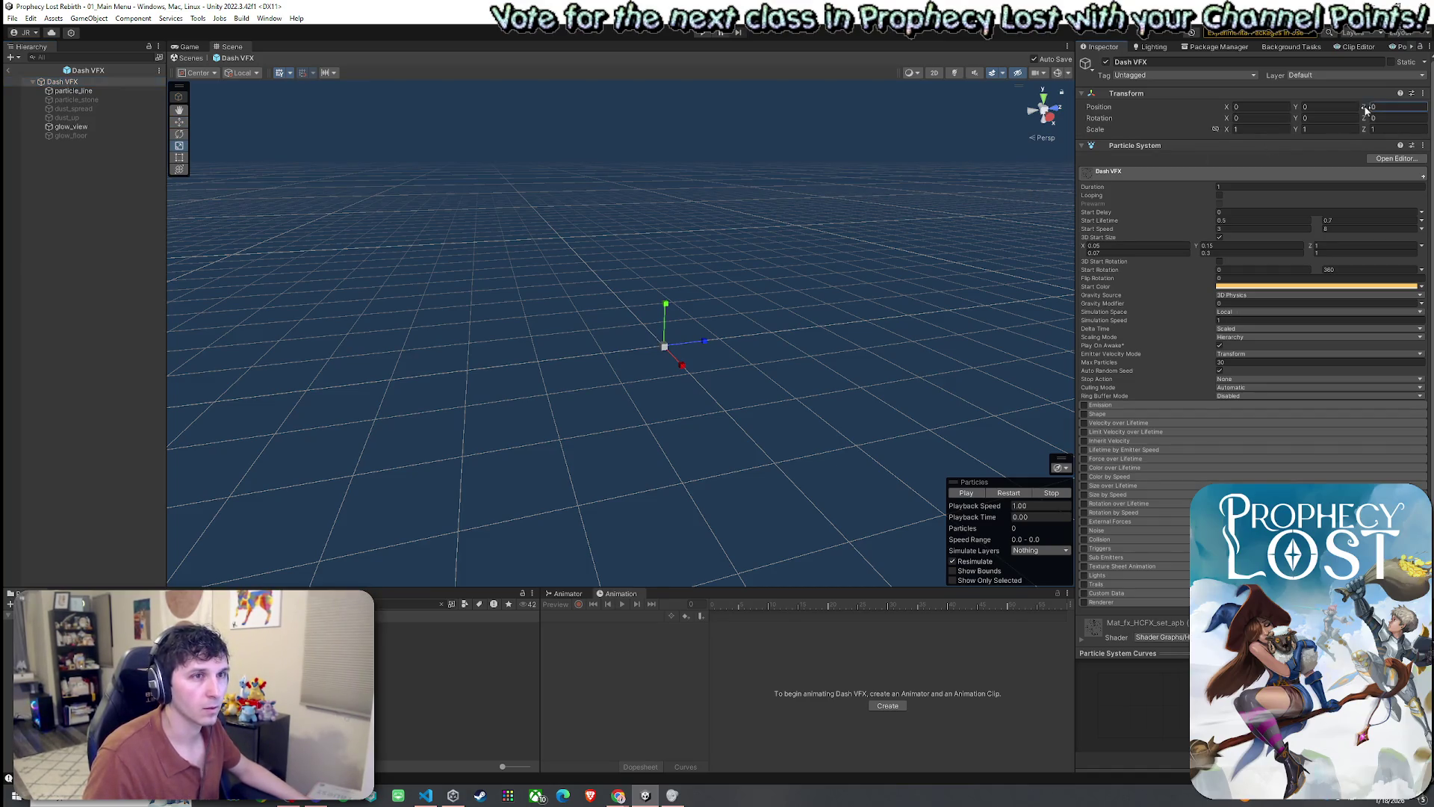
{"action": "left_click_drag", "start_coordinate": [1366, 111], "coordinate": [1361, 131]}
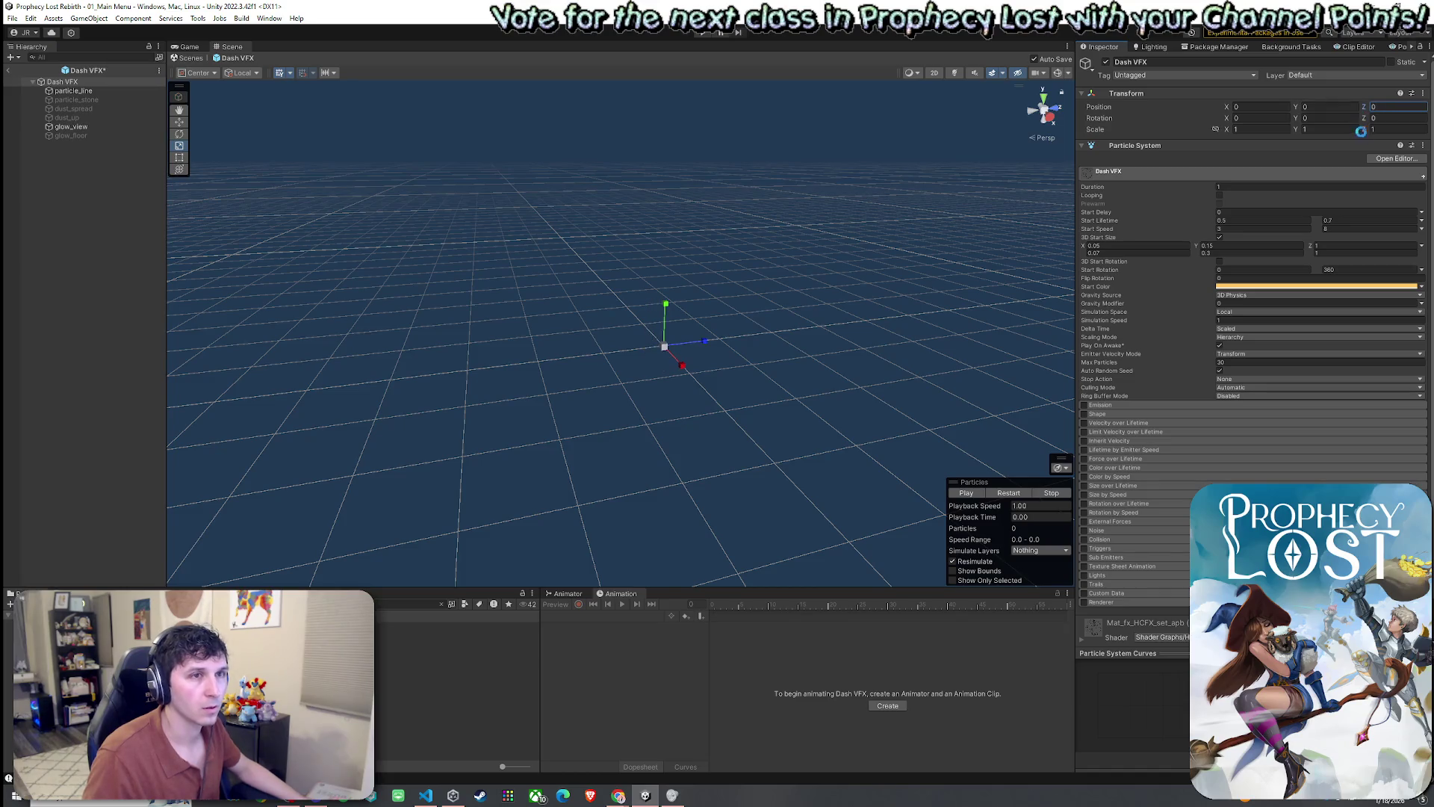
- Set the Z scale of all Dash VFX layers to 0.51 and replay the preview
{"action": "left_click", "coordinate": [86, 135], "text": "shift"}
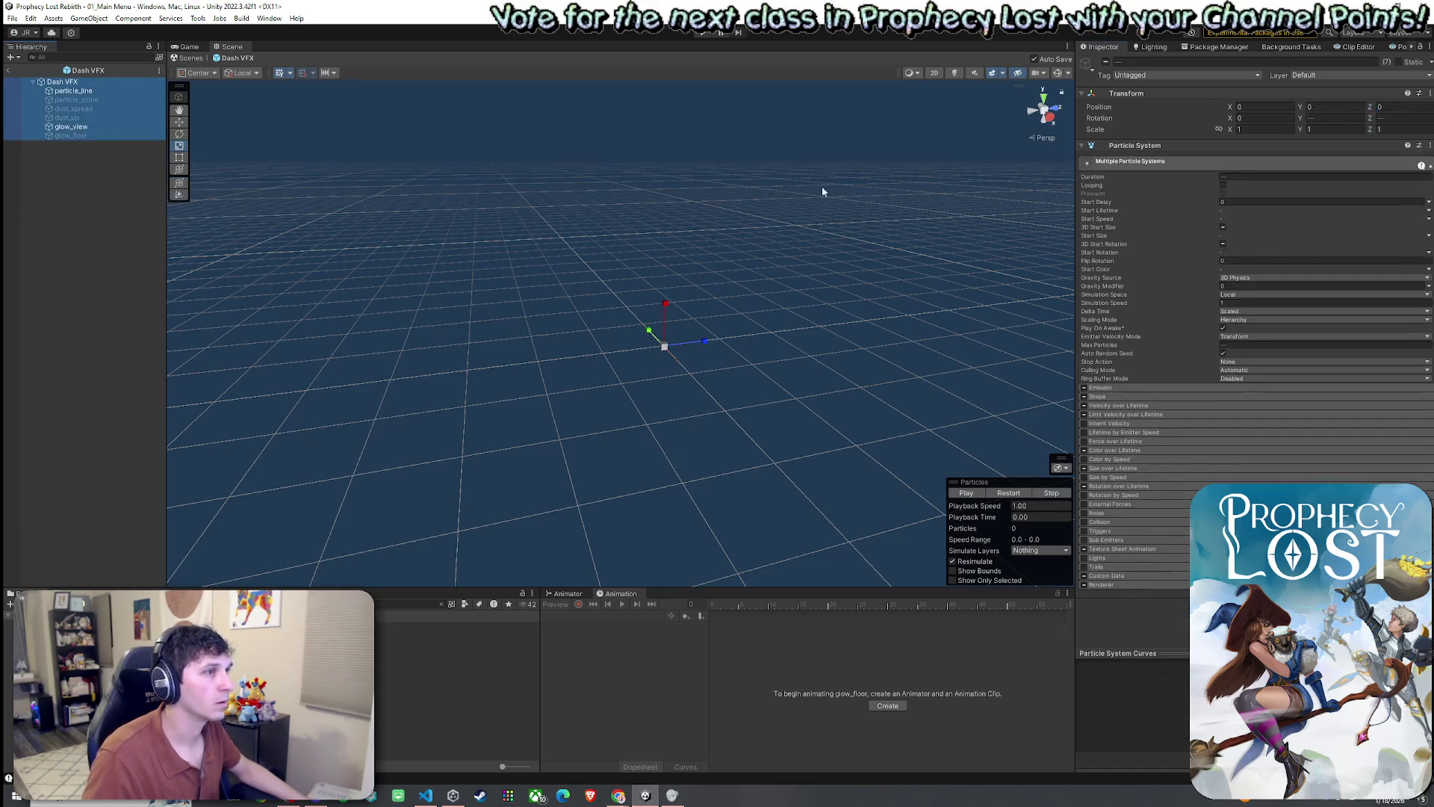
{"action": "left_click", "coordinate": [1376, 129]}
{"action": "type", "text": "0.3"}
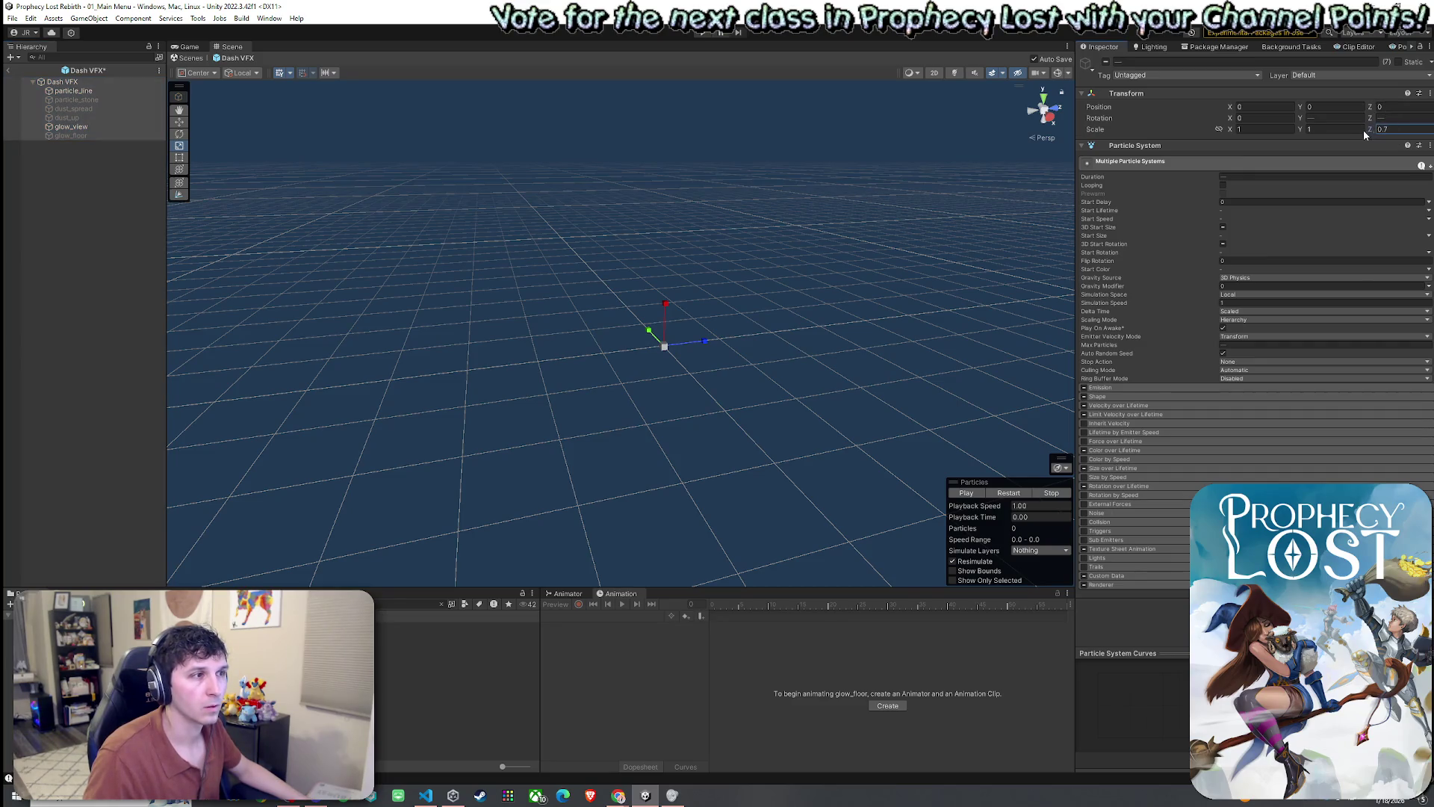
{"action": "key", "text": "BackSpace"}
{"action": "type", "text": "51"}
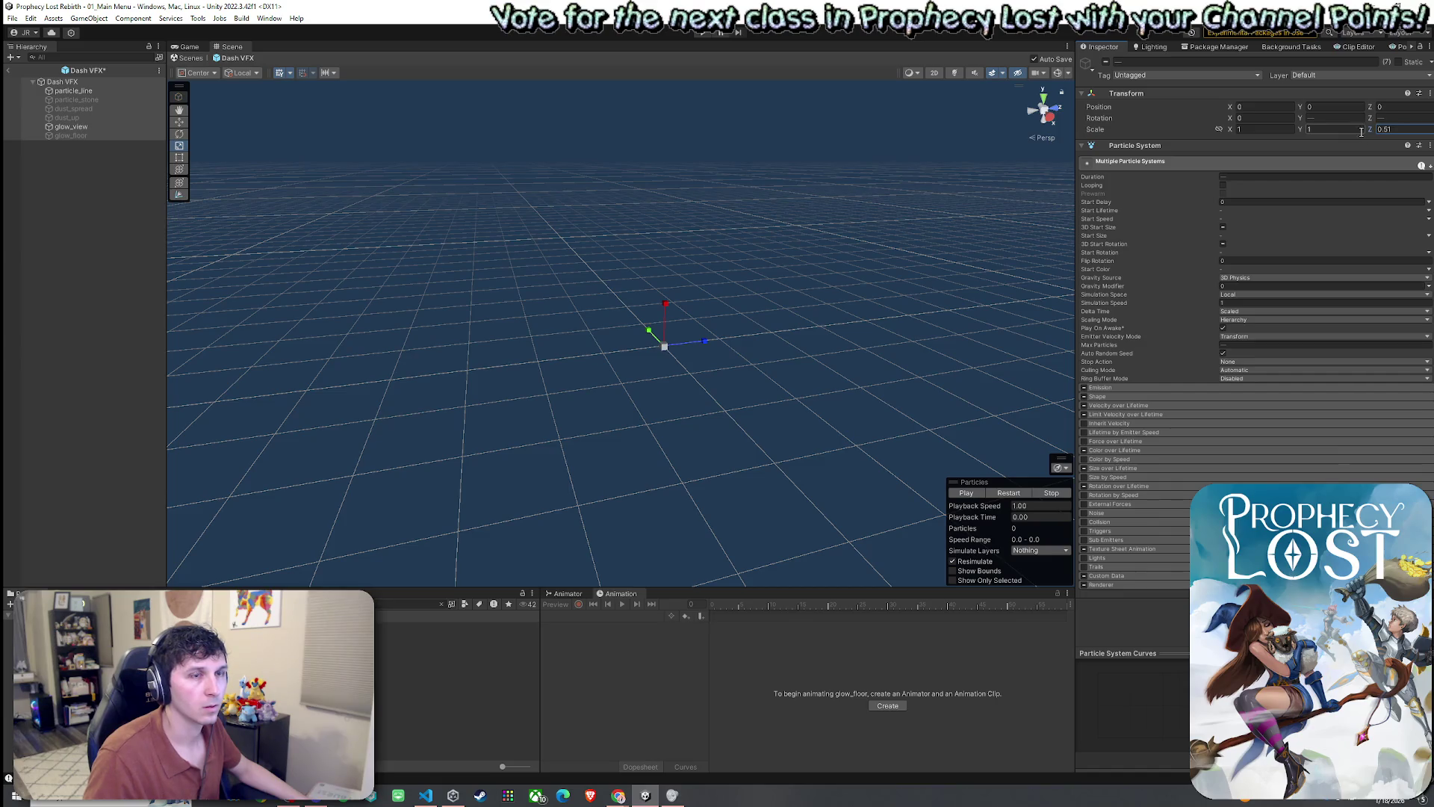
{"action": "left_click", "coordinate": [1013, 494]}
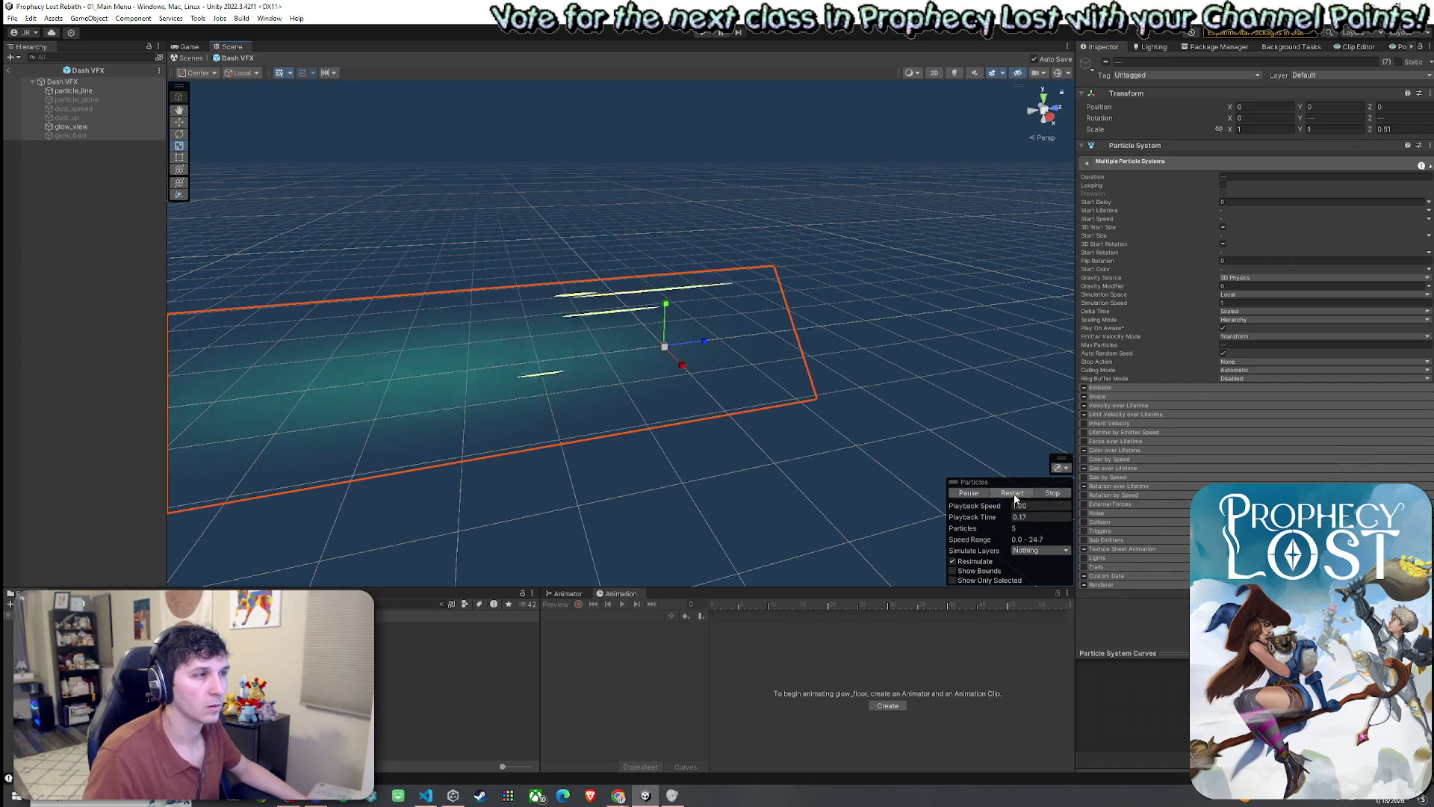
{"action": "left_click", "coordinate": [1013, 493]}
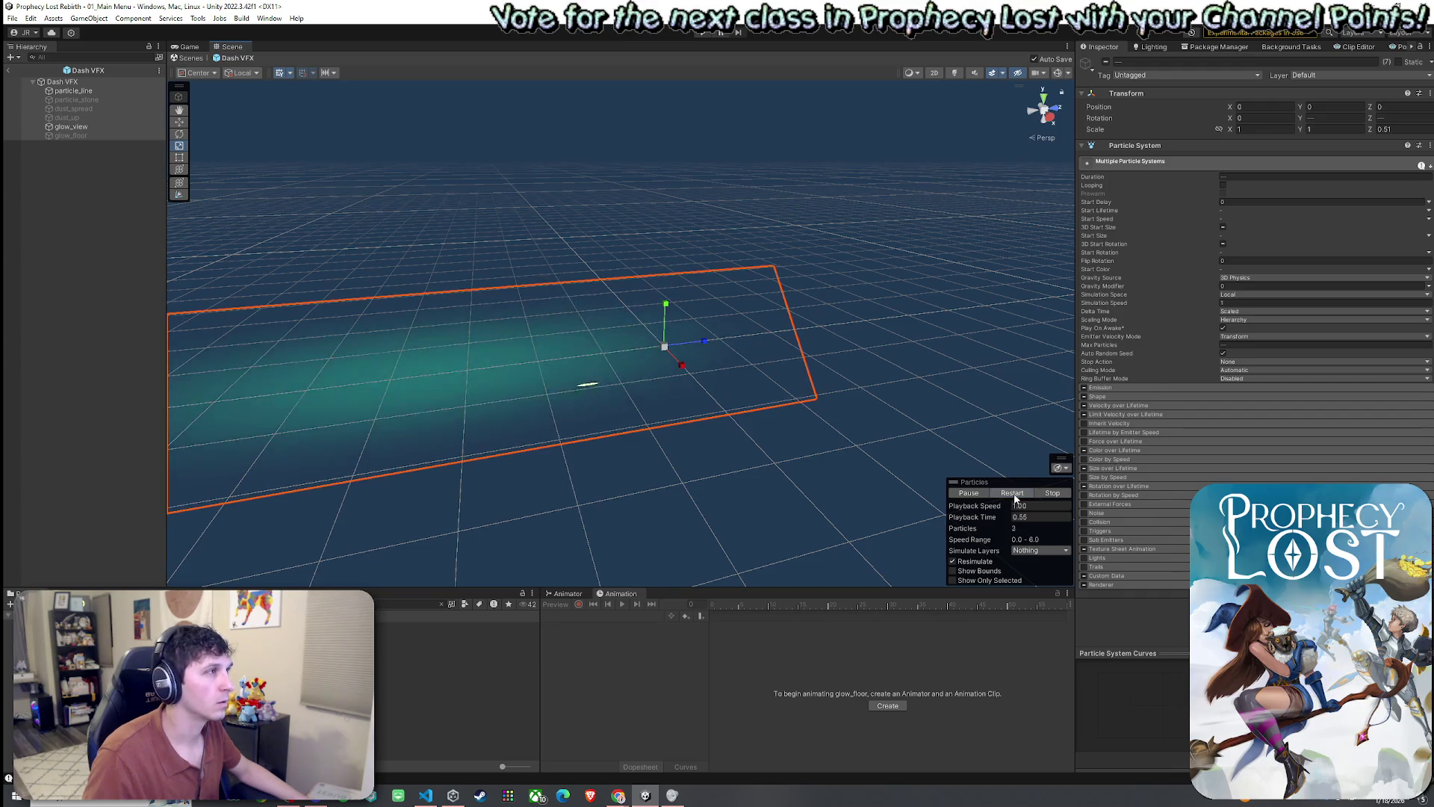
- Inspect particle_line, glow_view and the root, then re-edit the shared Z scale and replay
{"action": "left_click", "coordinate": [101, 91]}
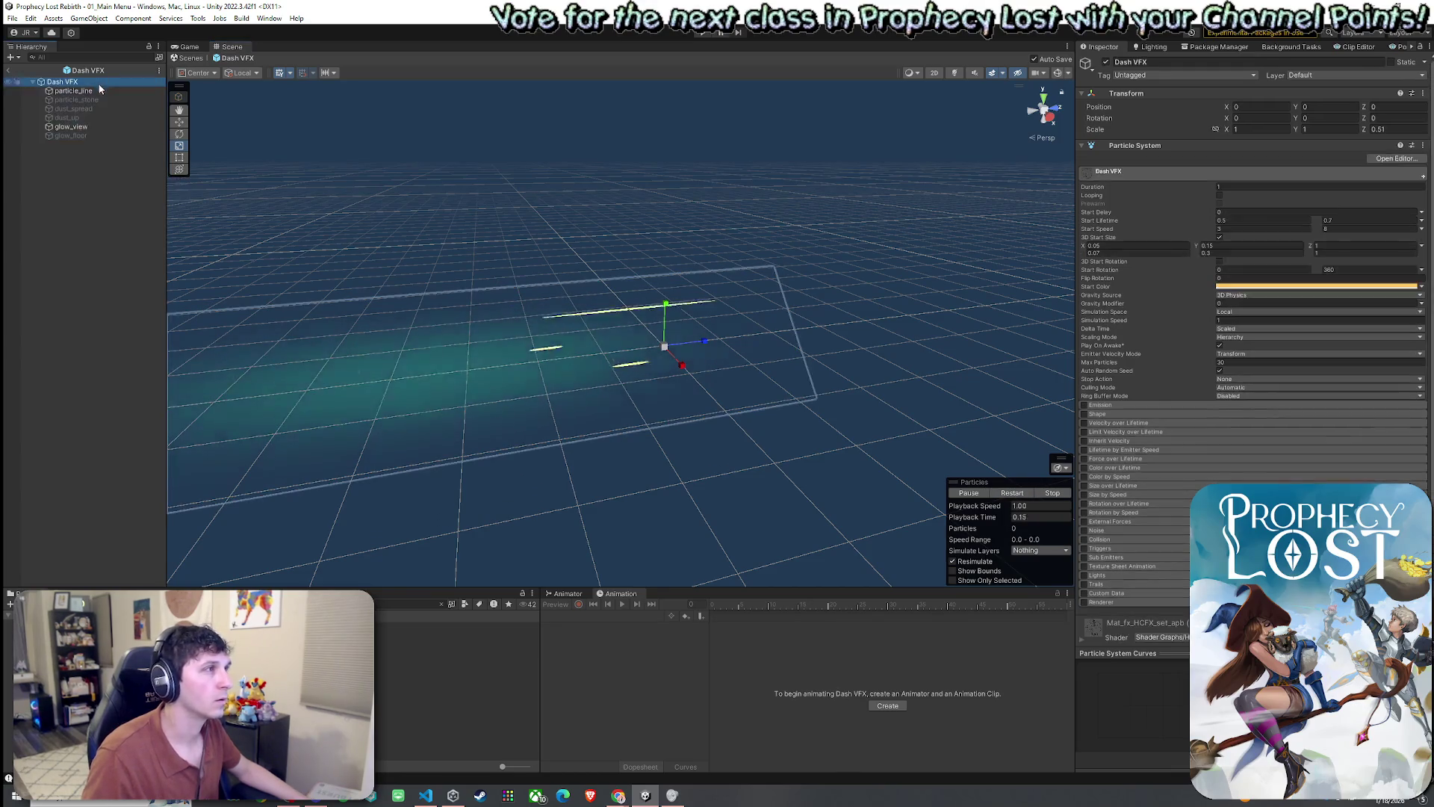
{"action": "left_click", "coordinate": [105, 127]}
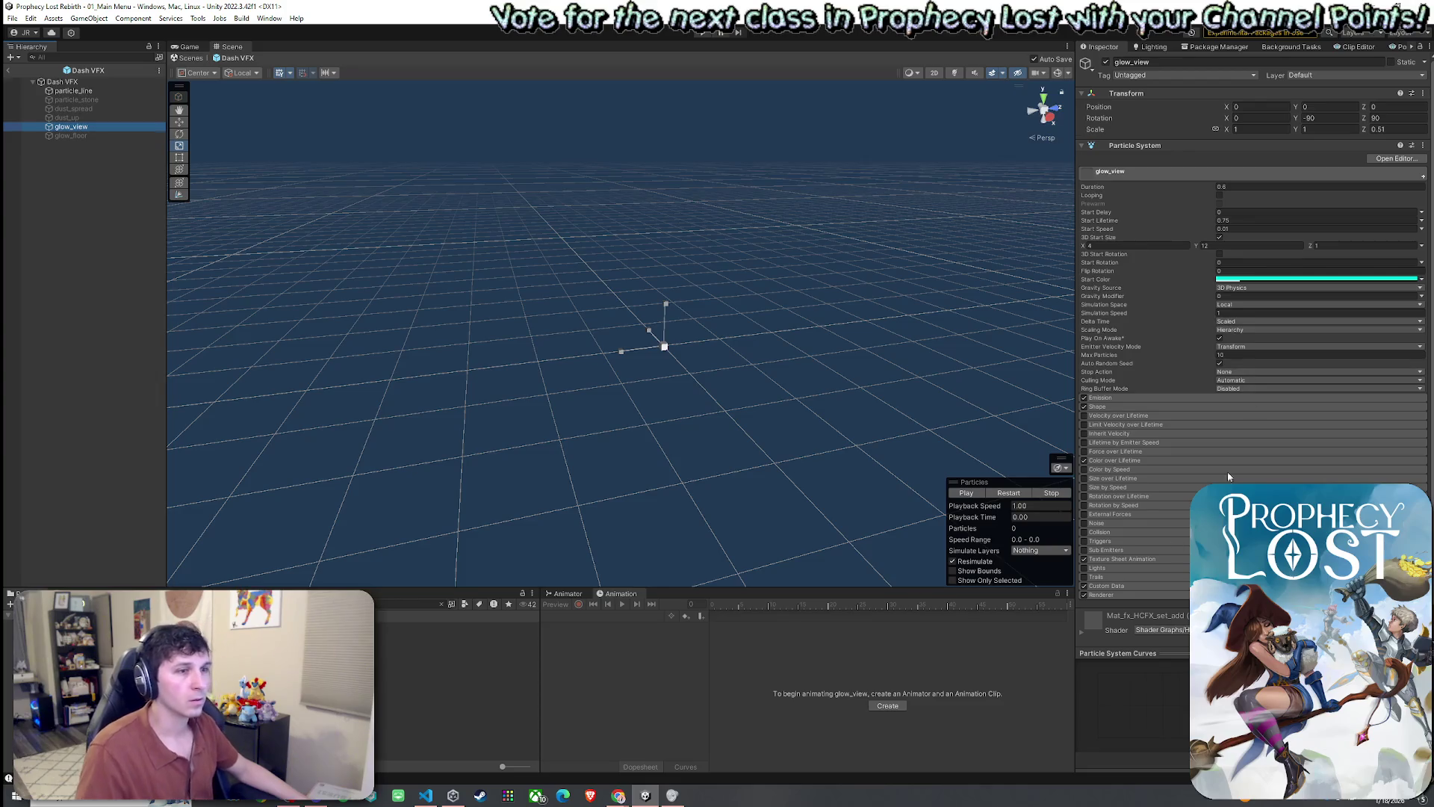
{"action": "left_click", "coordinate": [108, 82]}
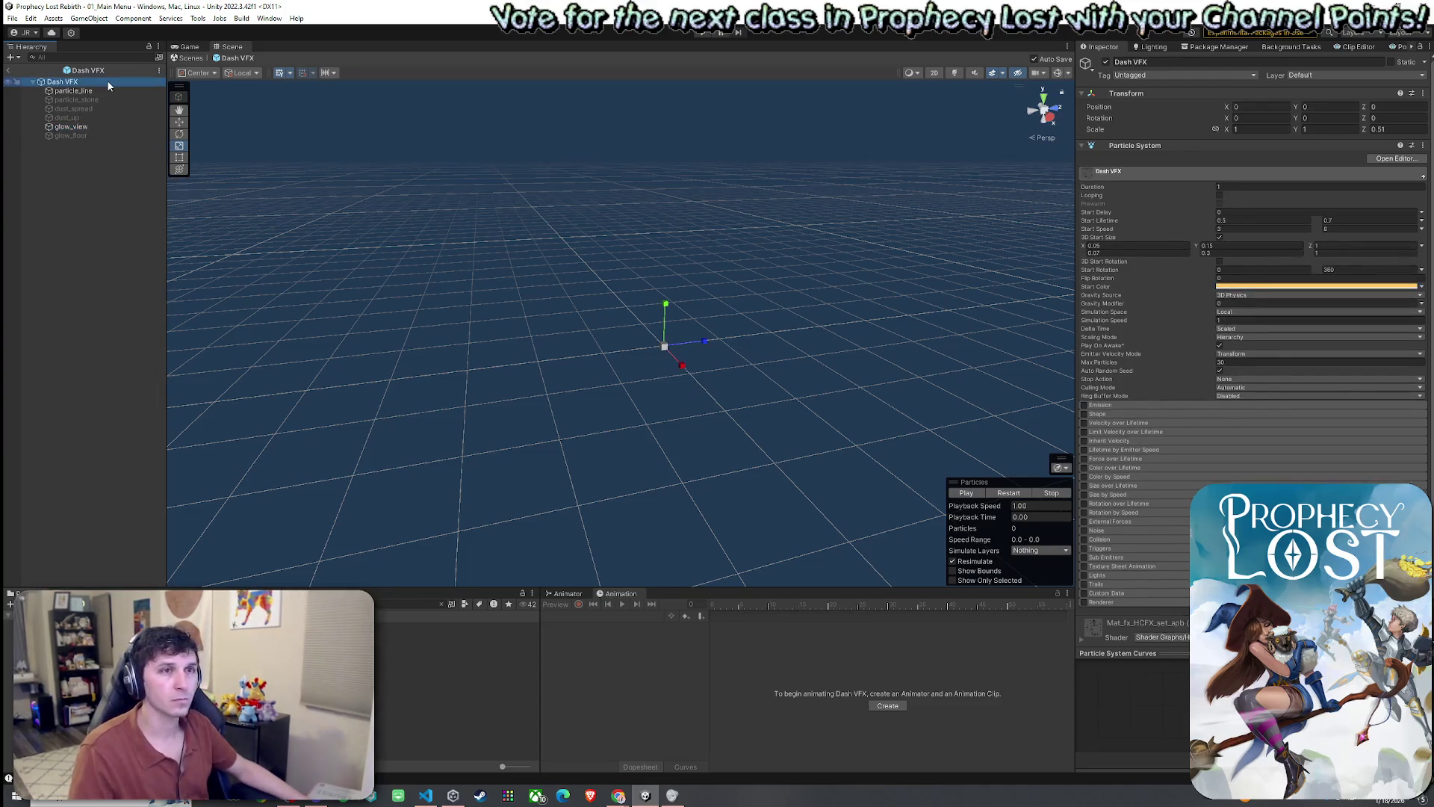
{"action": "left_click", "coordinate": [109, 90]}
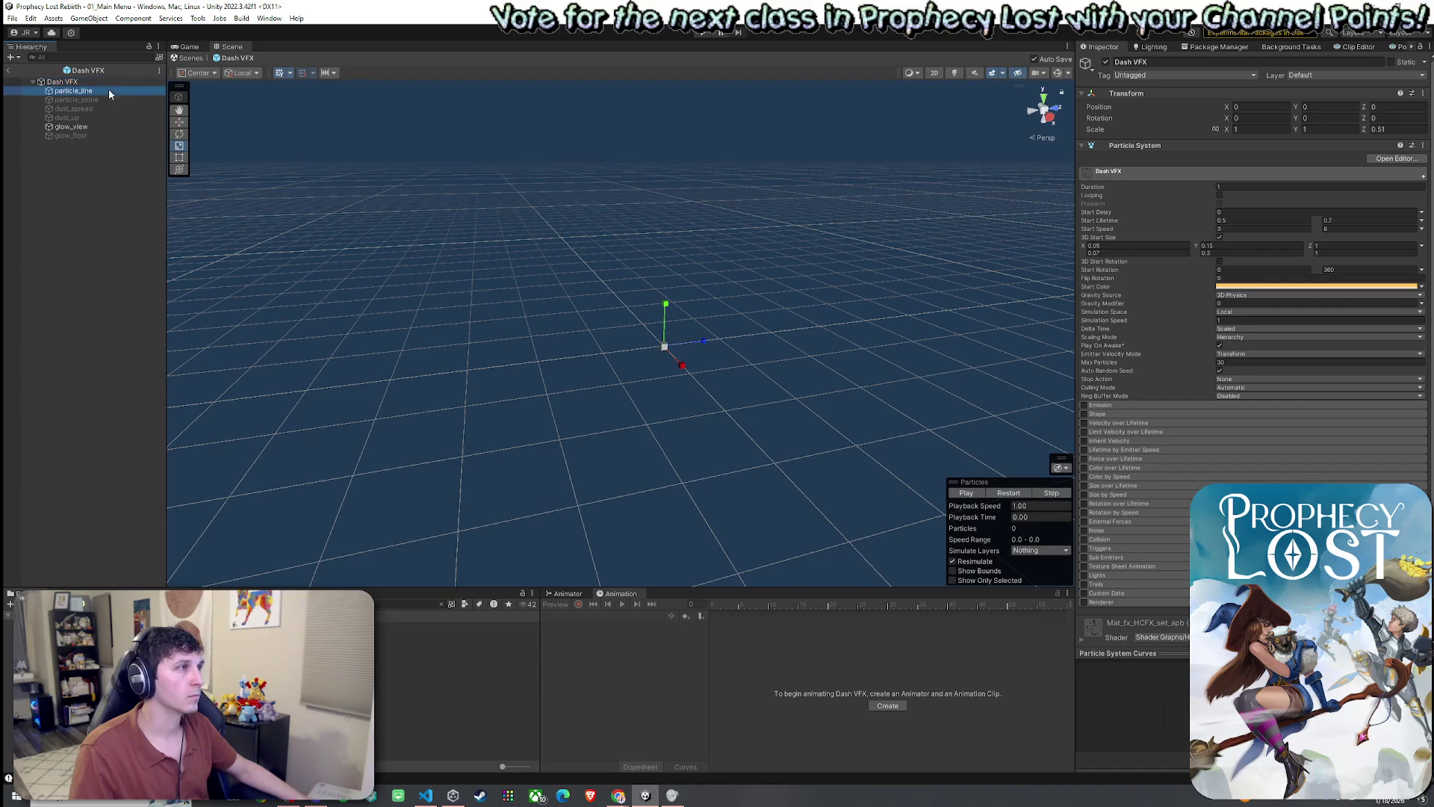
{"action": "left_click", "coordinate": [113, 127], "text": "shift"}
{"action": "left_click", "coordinate": [112, 136], "text": "shift"}
{"action": "left_click", "coordinate": [1403, 130]}
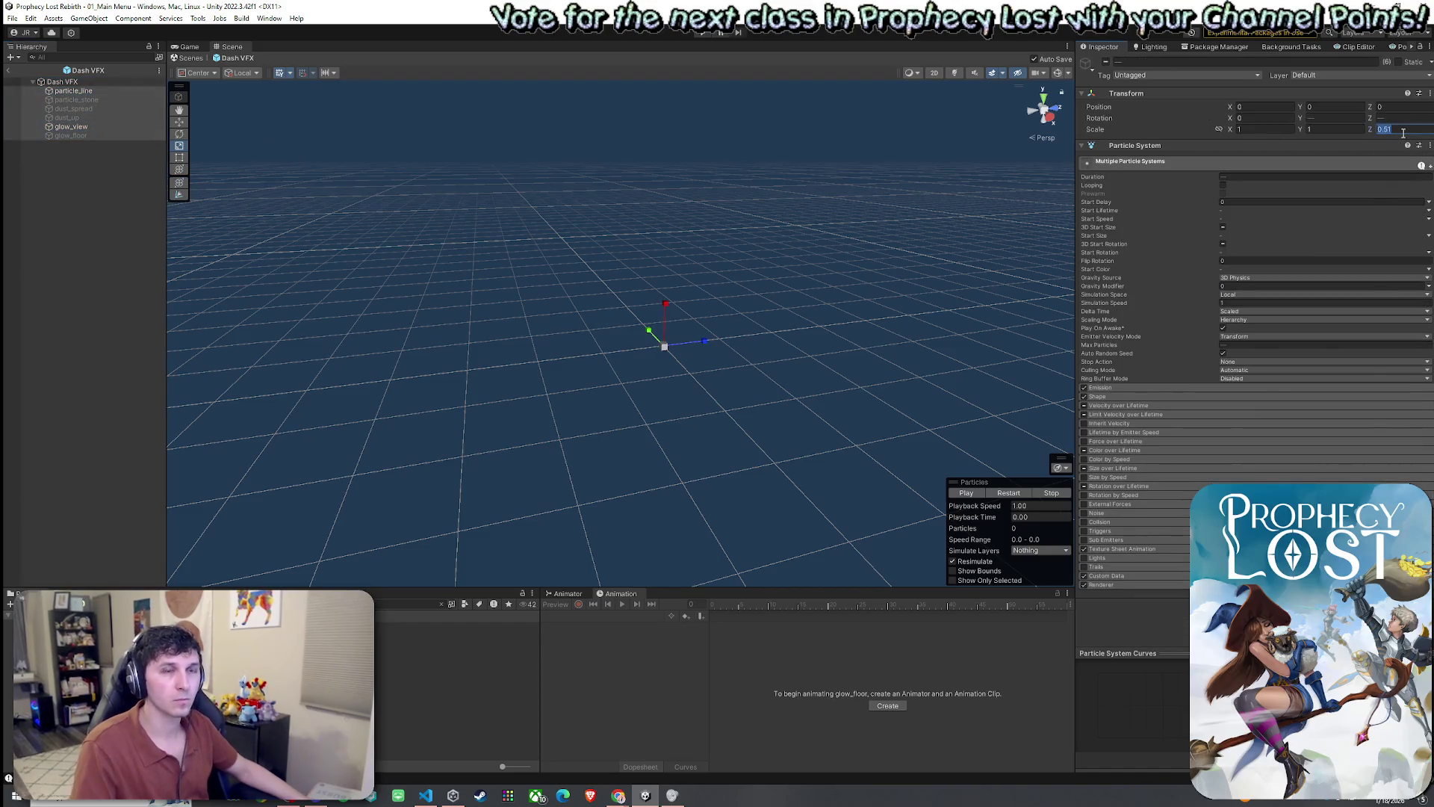
{"action": "left_click", "coordinate": [1013, 494]}
{"action": "left_click", "coordinate": [1013, 494]}
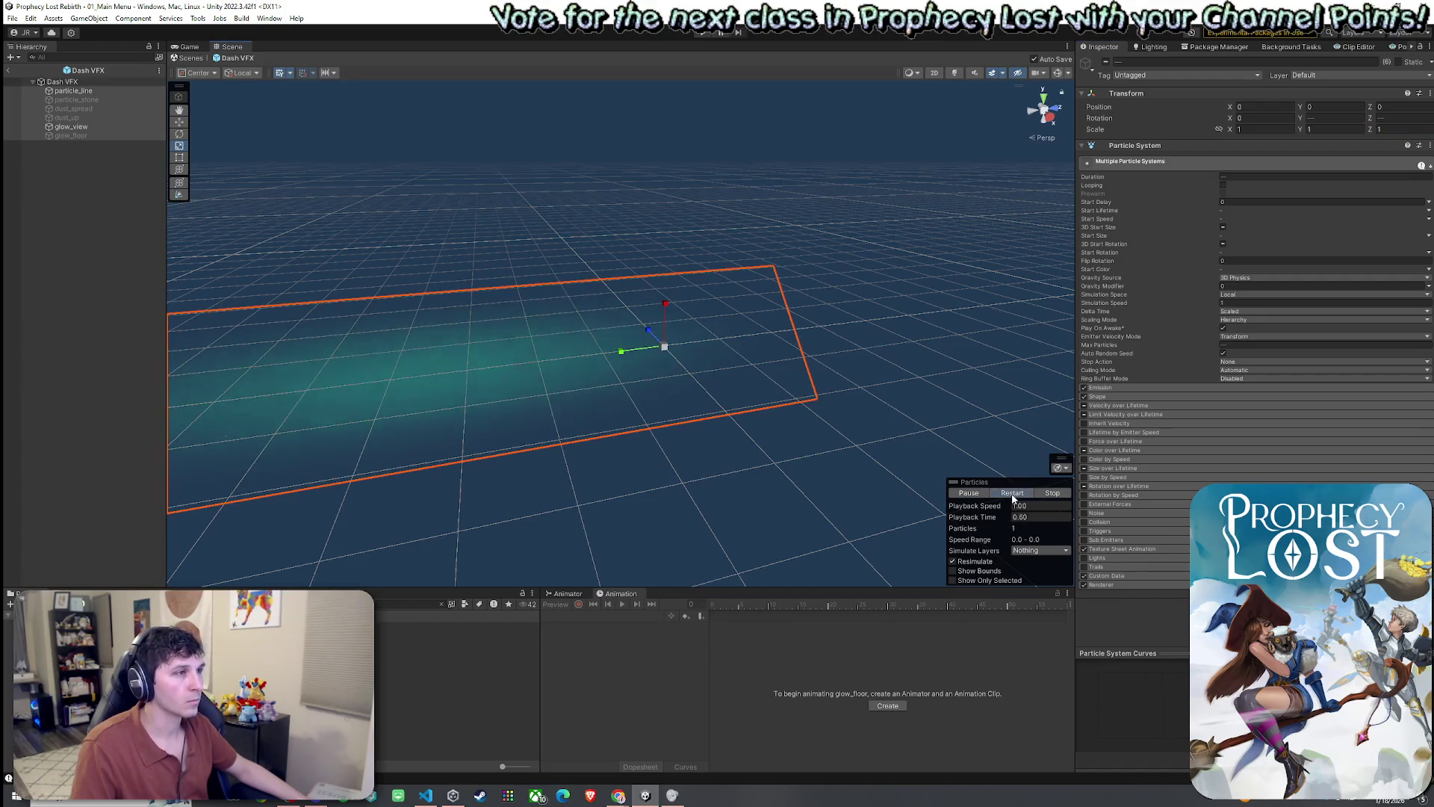
{"action": "left_click", "coordinate": [1013, 494]}
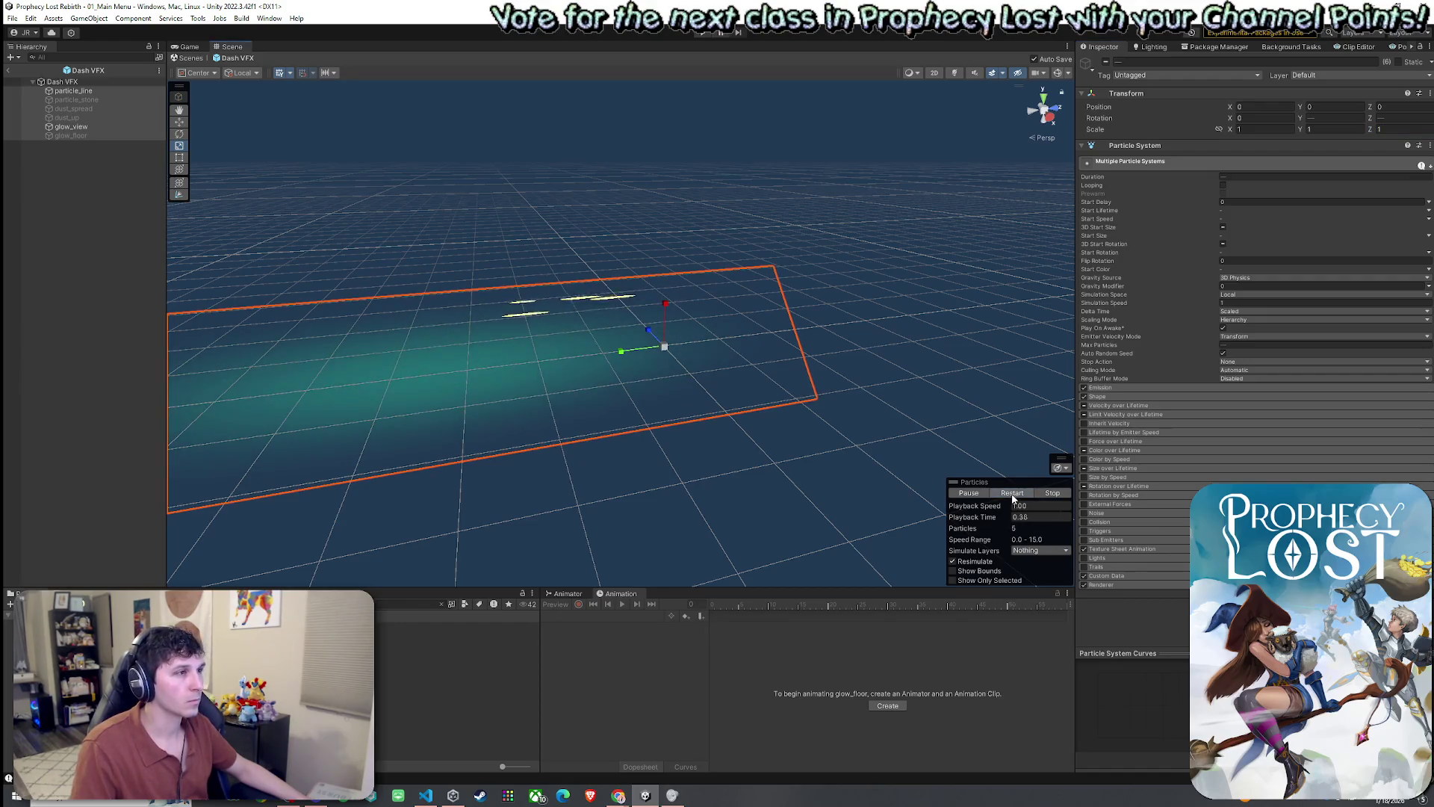
- Adjust the Dash VFX root's Z scale, replay the effect, and select glow_view
{"action": "left_click", "coordinate": [88, 85]}
{"action": "left_click", "coordinate": [1389, 130]}
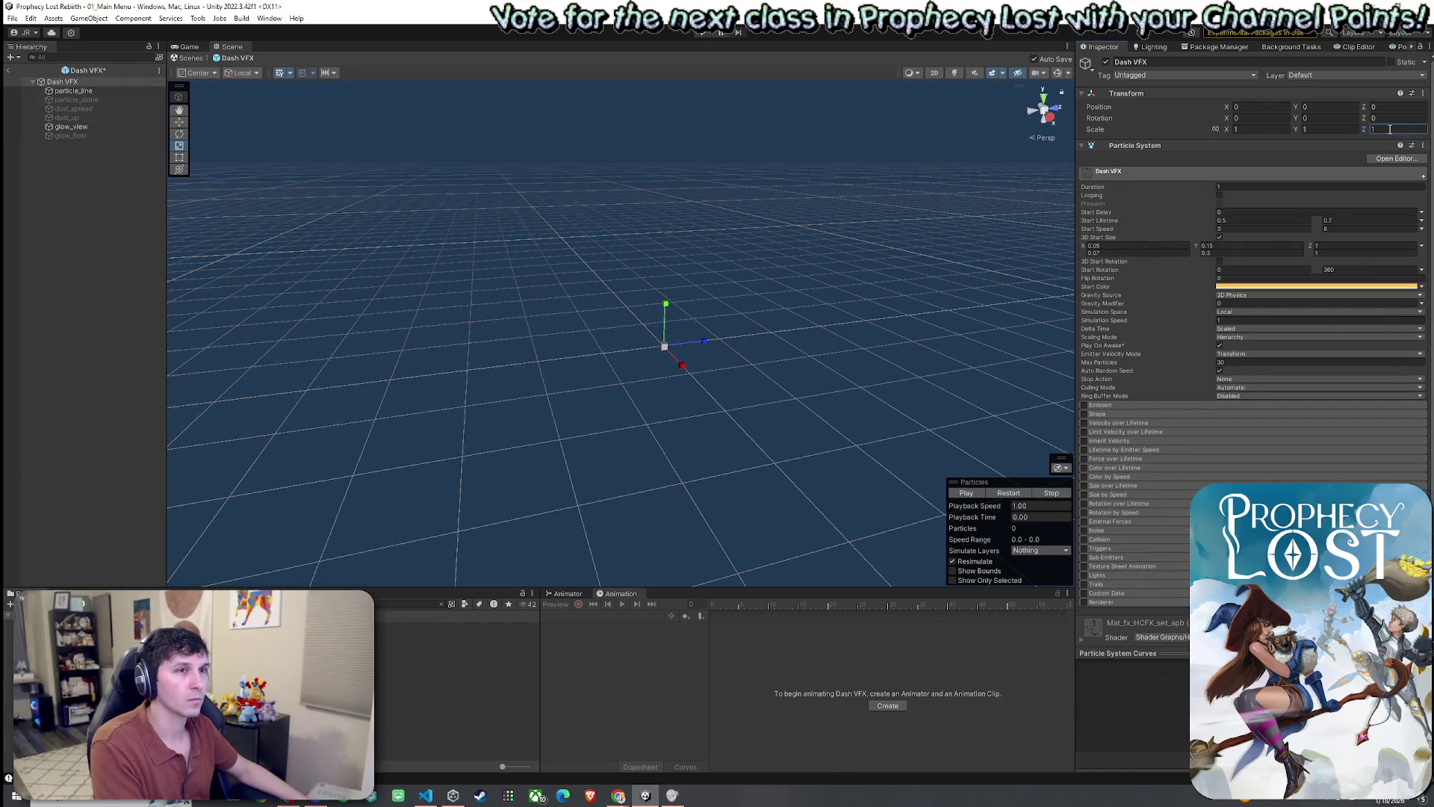
{"action": "left_click", "coordinate": [1009, 493]}
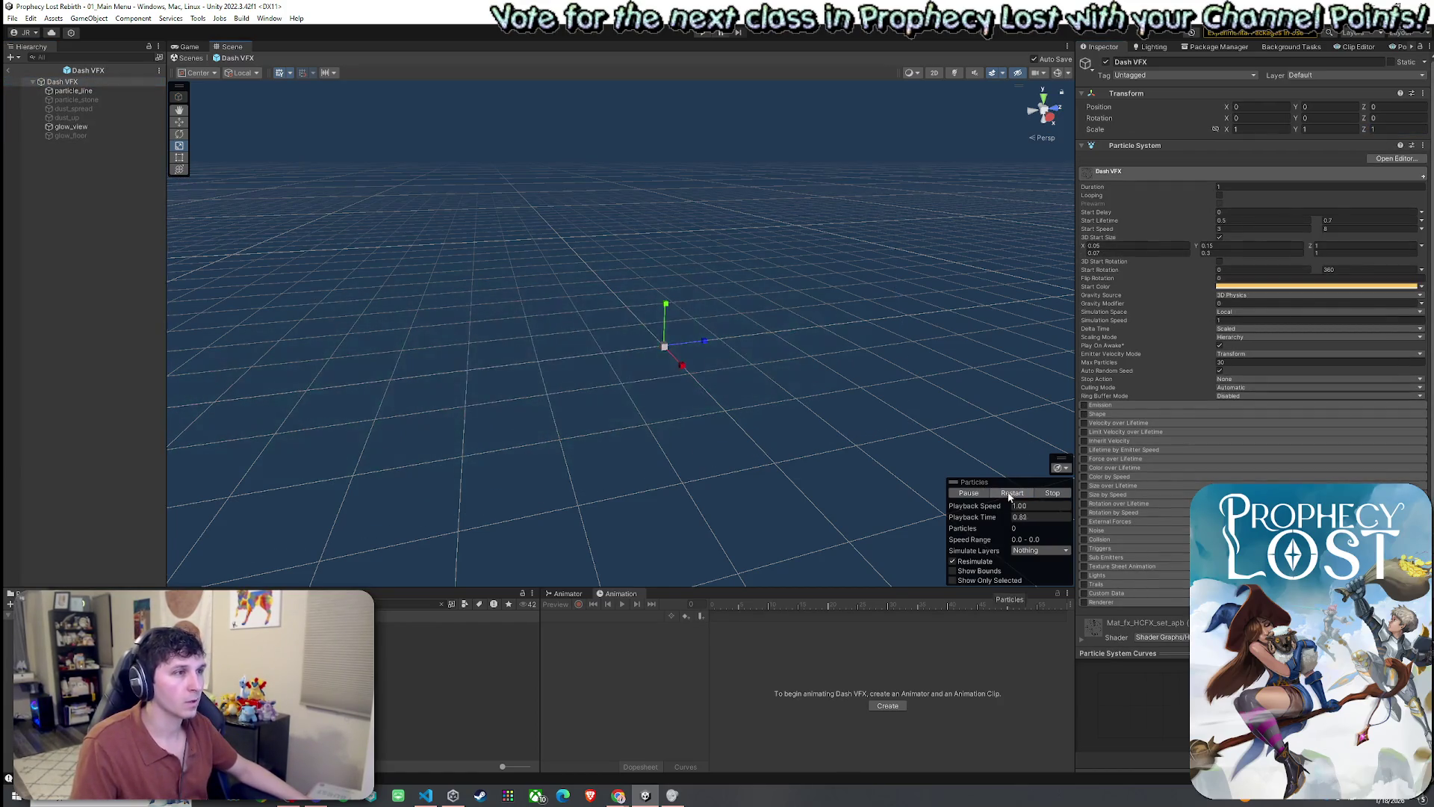
{"action": "left_click", "coordinate": [1010, 493]}
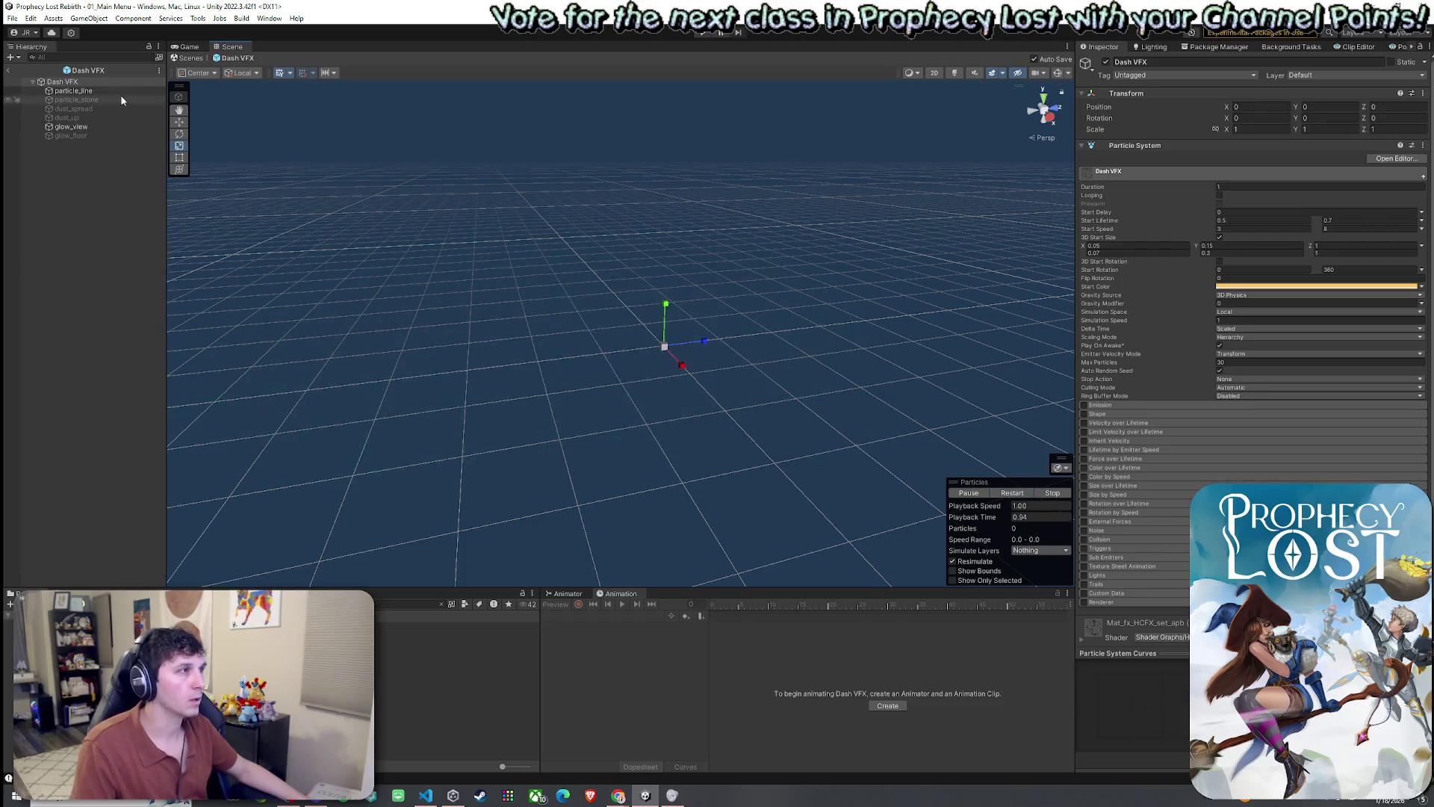
{"action": "left_click", "coordinate": [108, 127]}
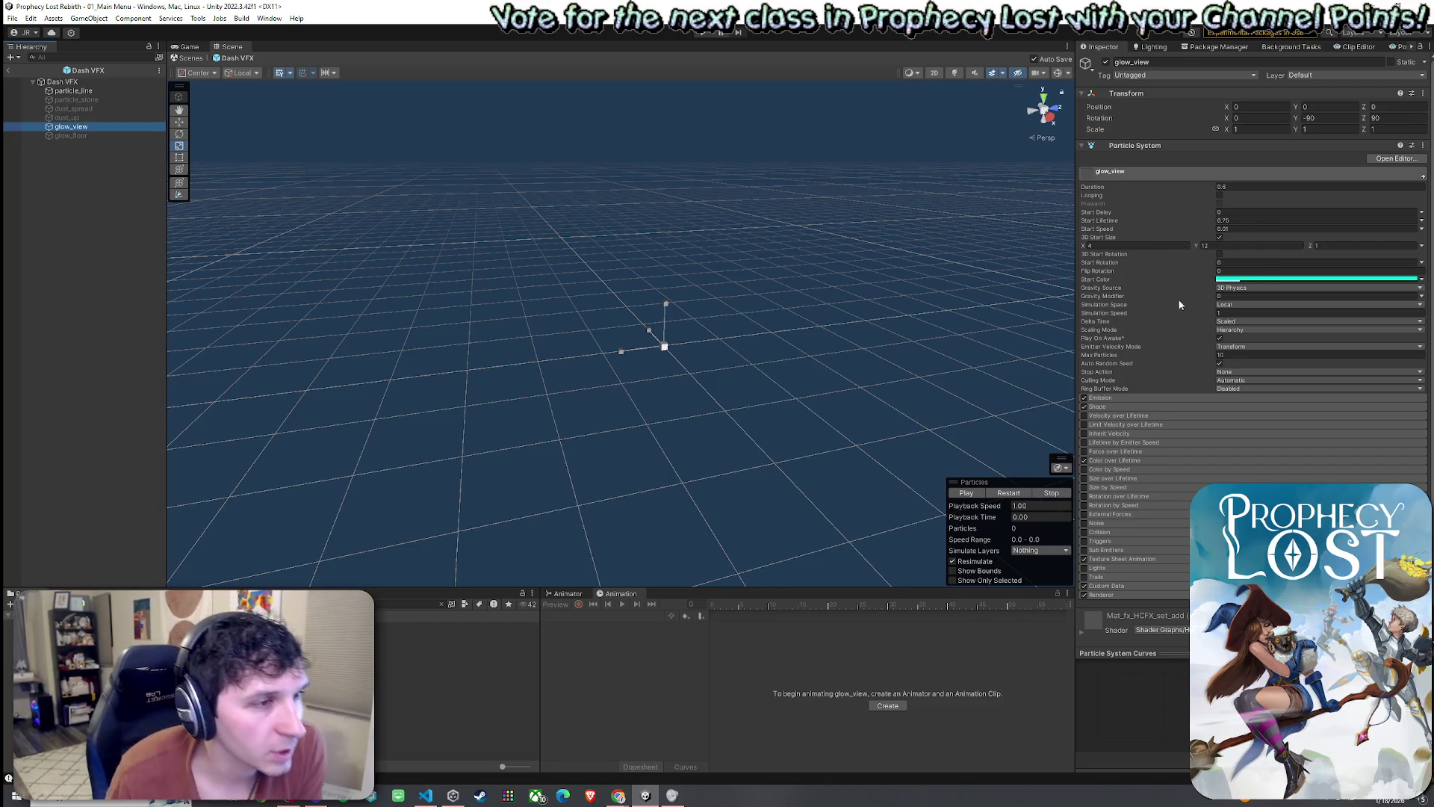
- Expand glow_view's Emission, Shape, Color over Lifetime and Texture Sheet Animation modules
{"action": "left_click", "coordinate": [1107, 398]}
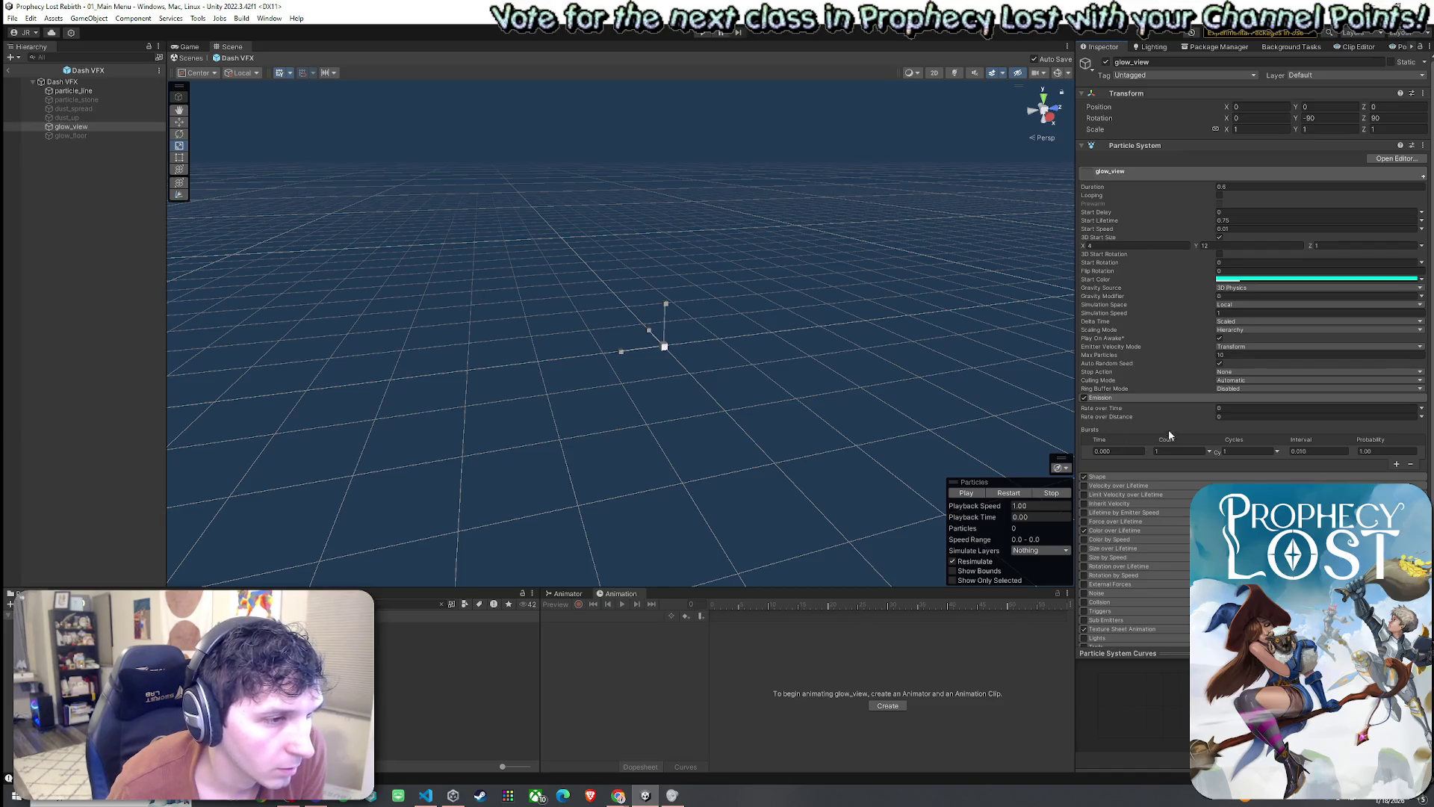
{"action": "left_click", "coordinate": [1123, 478]}
{"action": "scroll", "coordinate": [1162, 431], "scroll_direction": "down", "scroll_amount": 3}
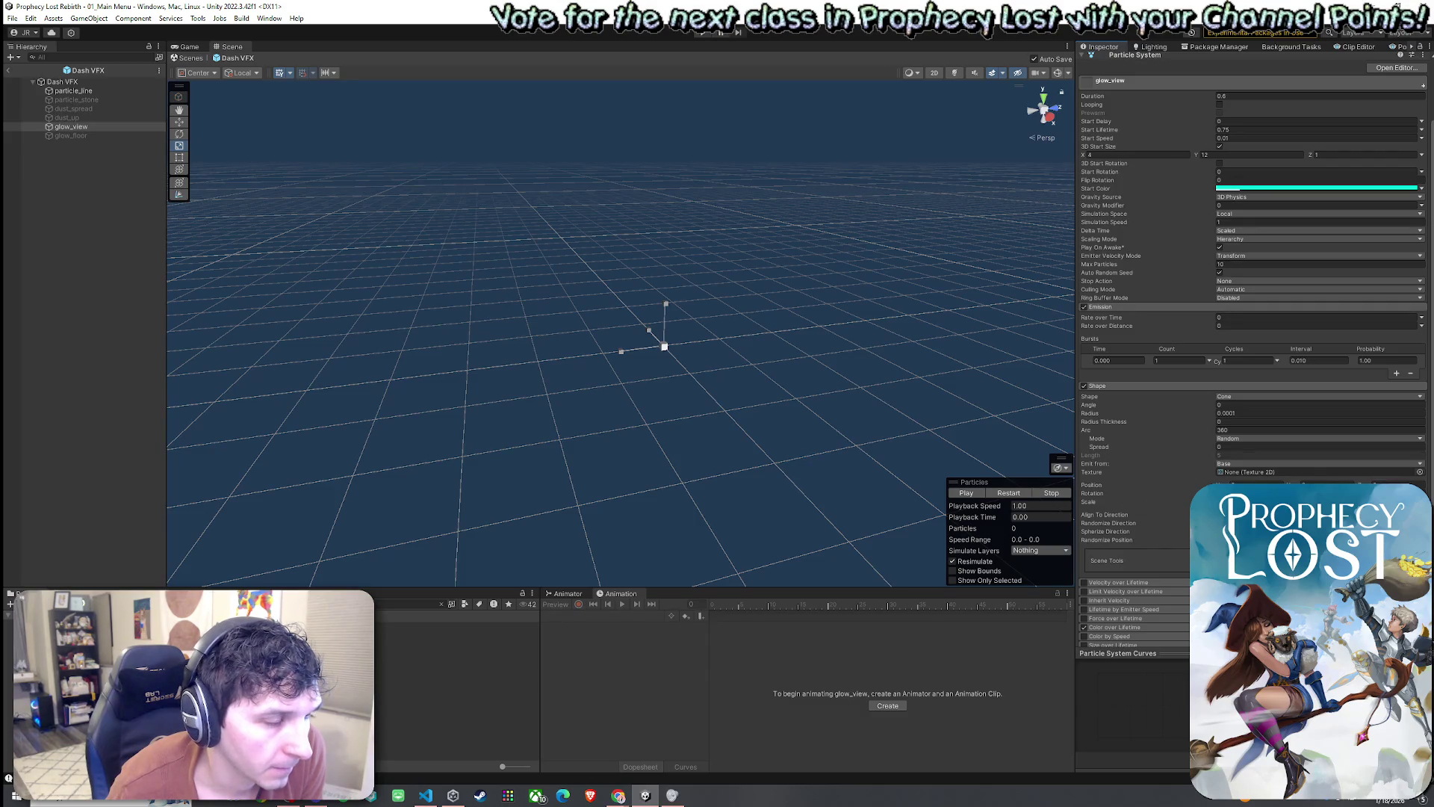
{"action": "left_click", "coordinate": [1149, 628]}
{"action": "scroll", "coordinate": [1151, 597], "scroll_direction": "down", "scroll_amount": 5}
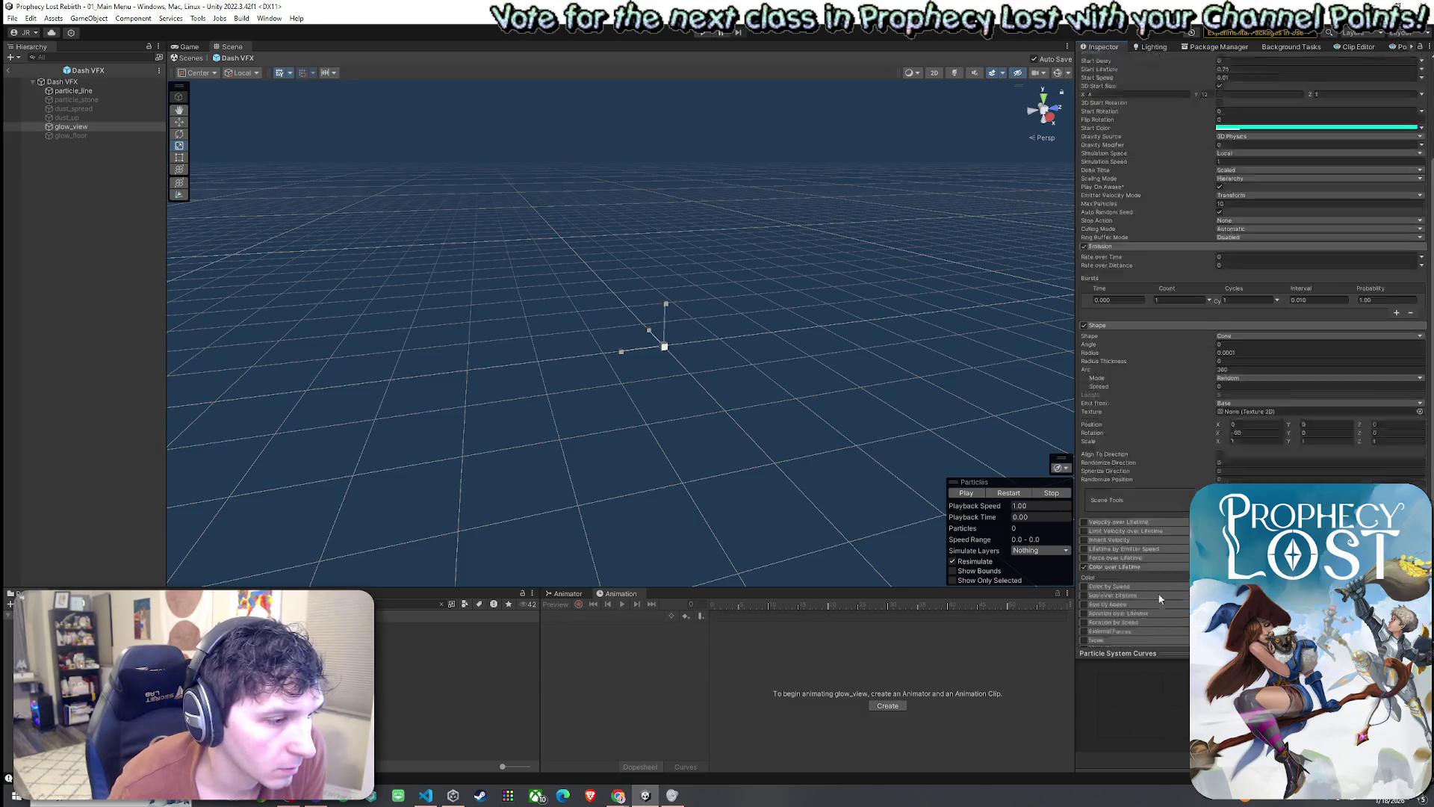
{"action": "left_click", "coordinate": [1141, 587]}
{"action": "scroll", "coordinate": [1149, 582], "scroll_direction": "down", "scroll_amount": 4}
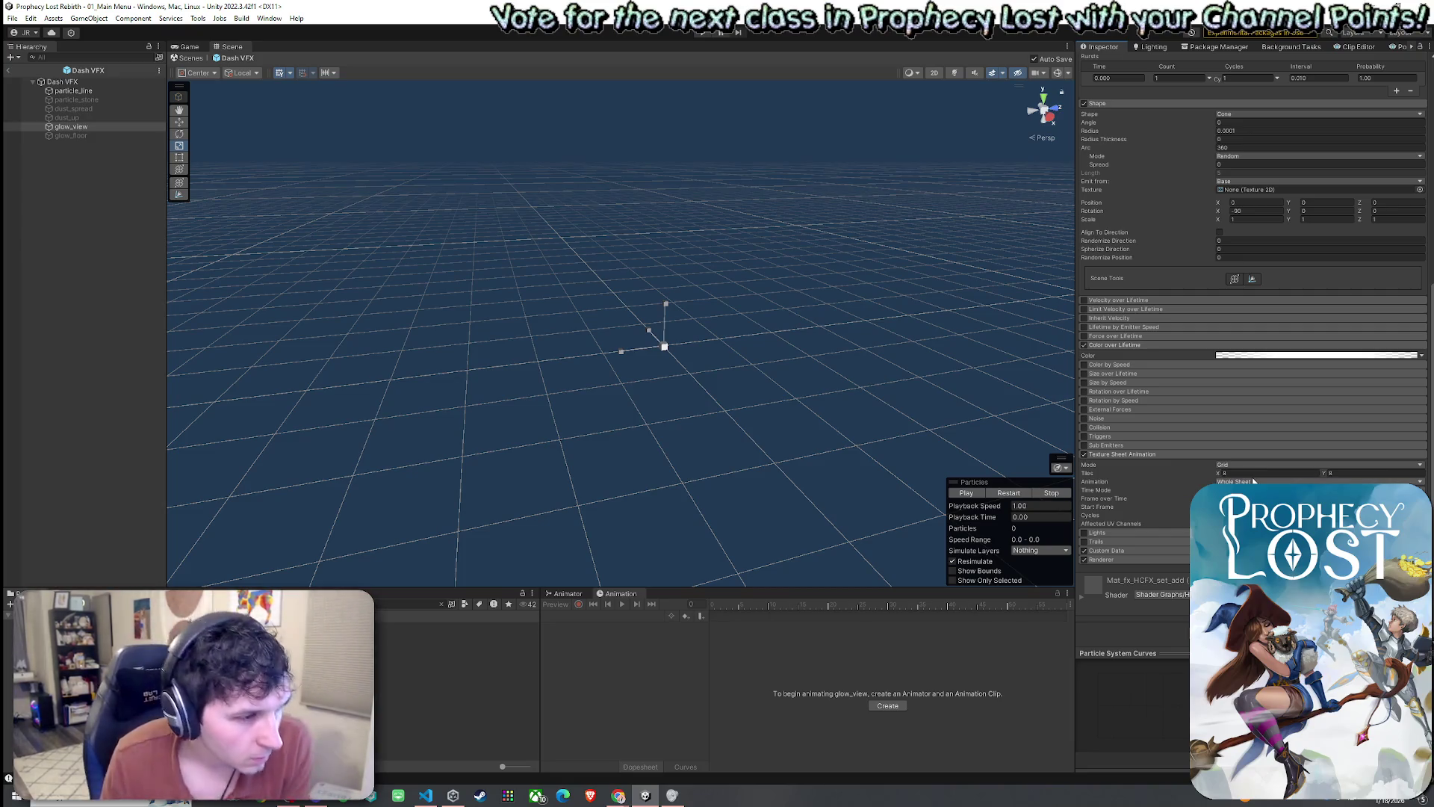
- Expand Custom Data, change the Renderer's Length Scale, then select particle_line
{"action": "left_click", "coordinate": [1125, 549]}
{"action": "scroll", "coordinate": [1147, 551], "scroll_direction": "down", "scroll_amount": 3}
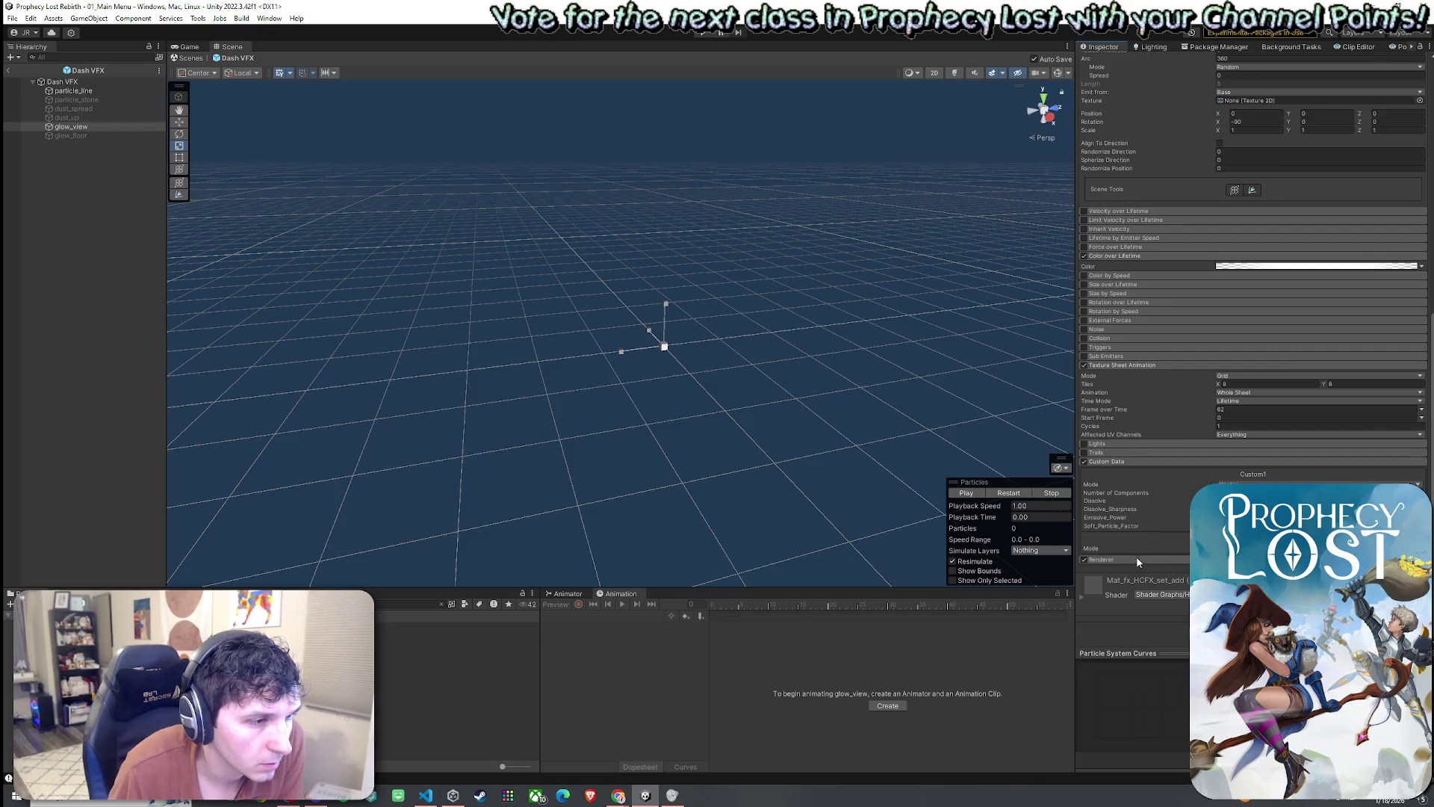
{"action": "scroll", "coordinate": [1154, 534], "scroll_direction": "down", "scroll_amount": 4}
{"action": "scroll", "coordinate": [1136, 518], "scroll_direction": "down", "scroll_amount": 2}
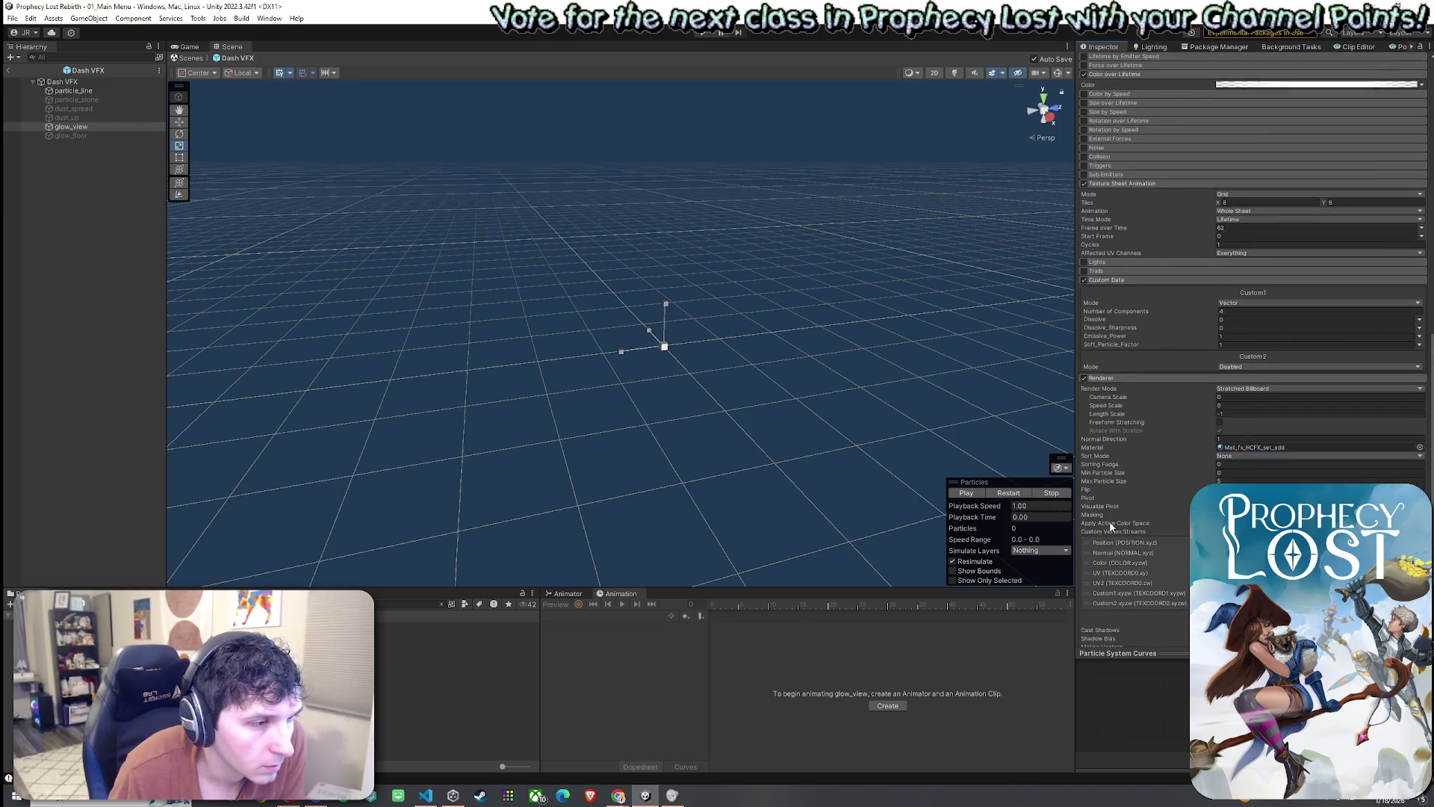
{"action": "scroll", "coordinate": [1110, 515], "scroll_direction": "down", "scroll_amount": 1}
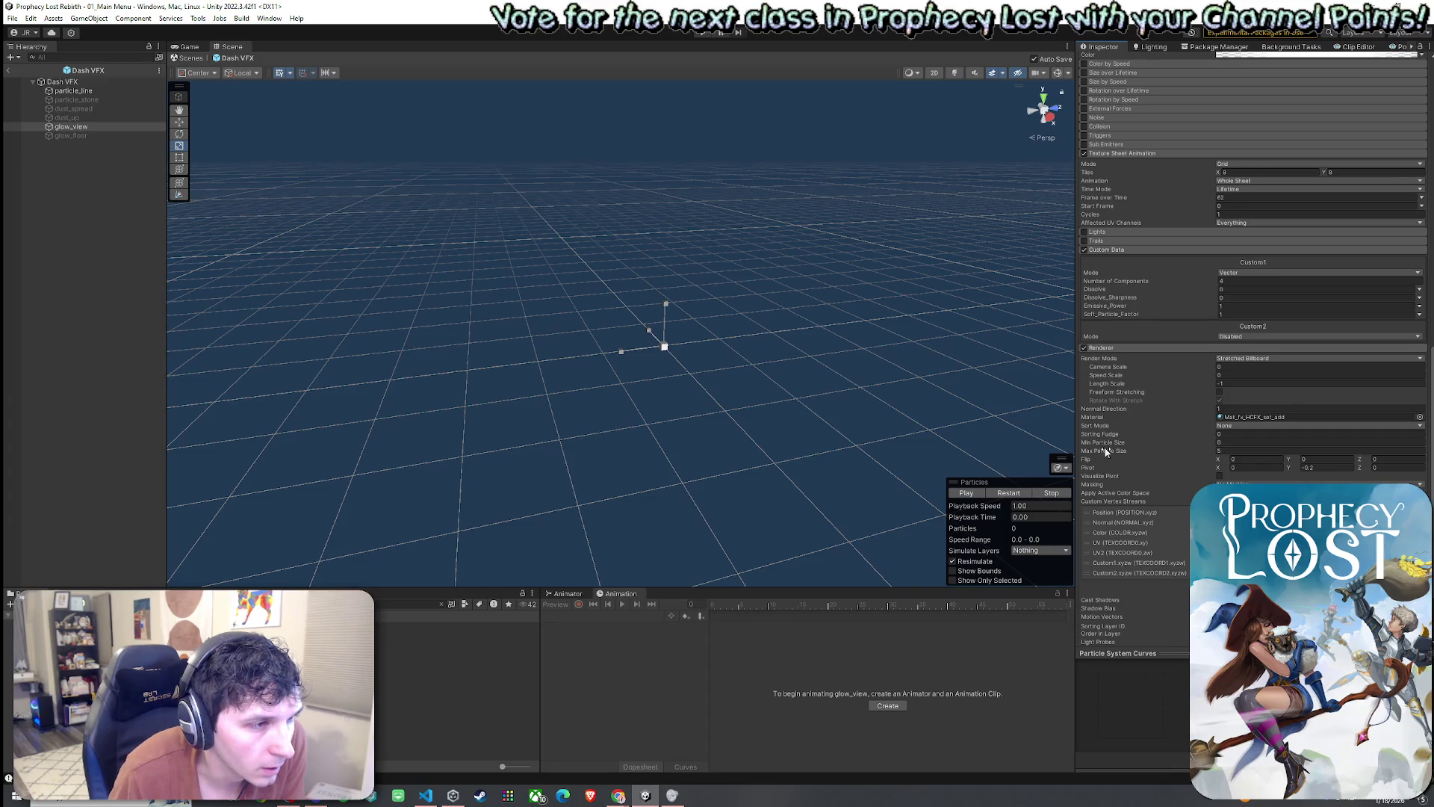
{"action": "scroll", "coordinate": [1106, 452], "scroll_direction": "down", "scroll_amount": 3}
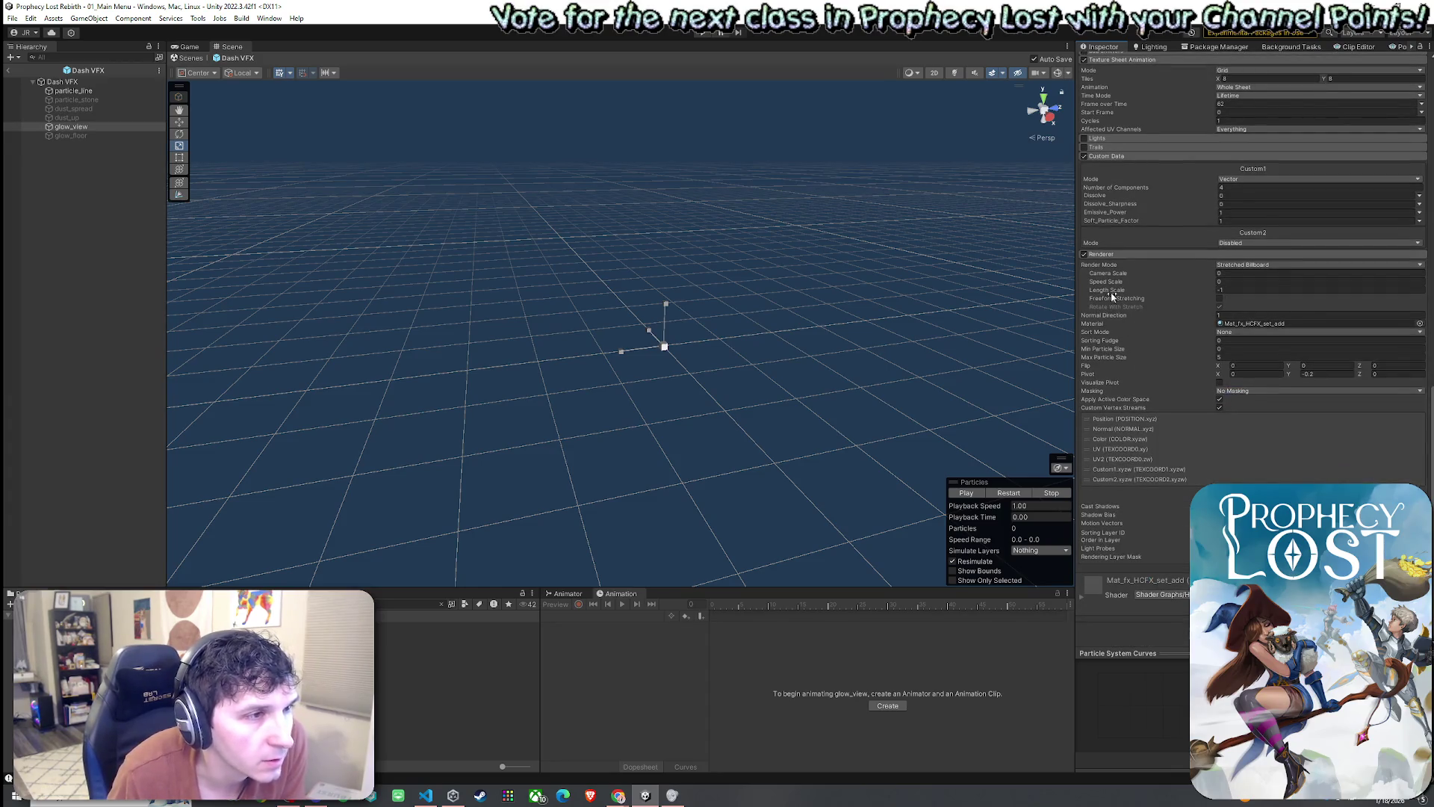
{"action": "mouse_move", "coordinate": [1109, 291]}
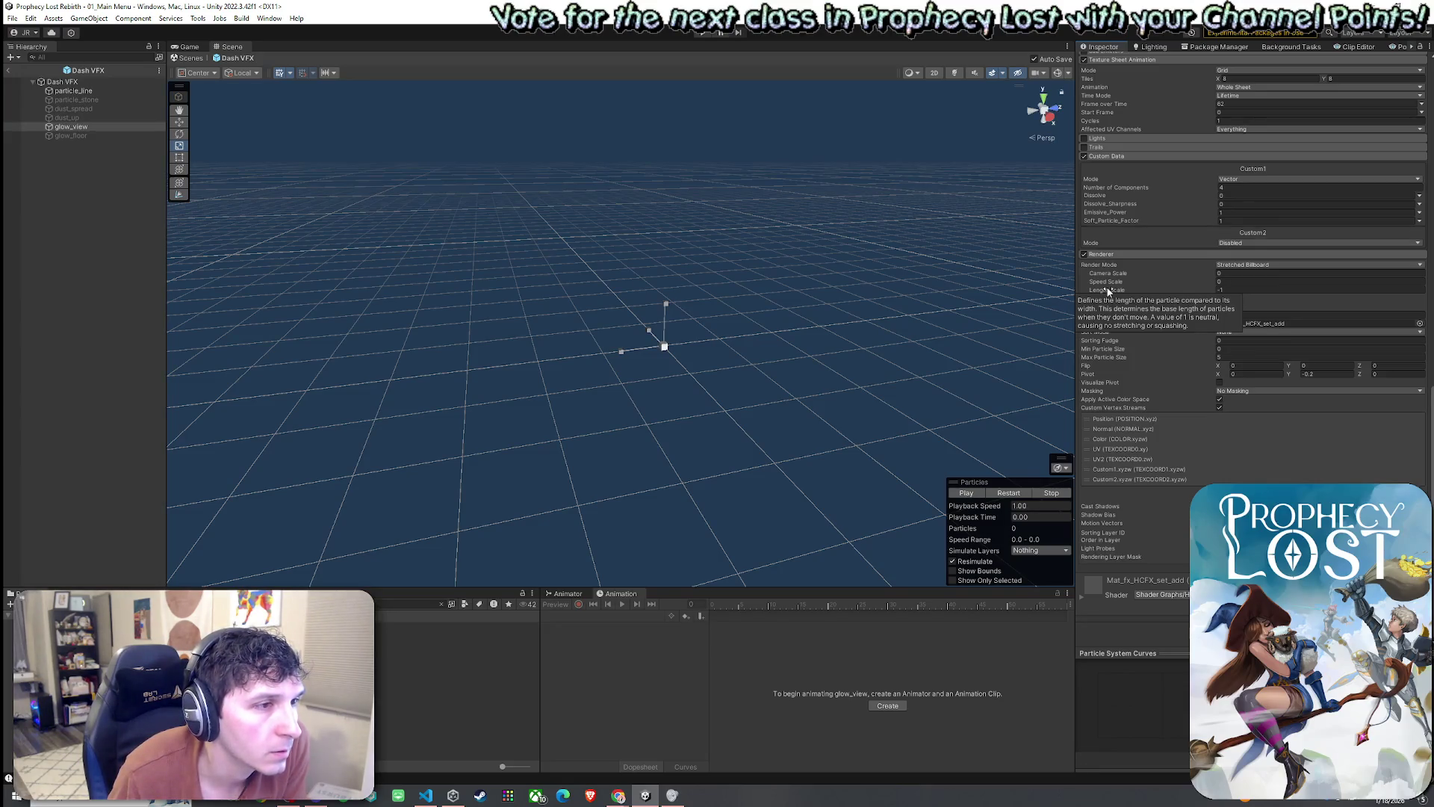
{"action": "left_click", "coordinate": [1227, 289]}
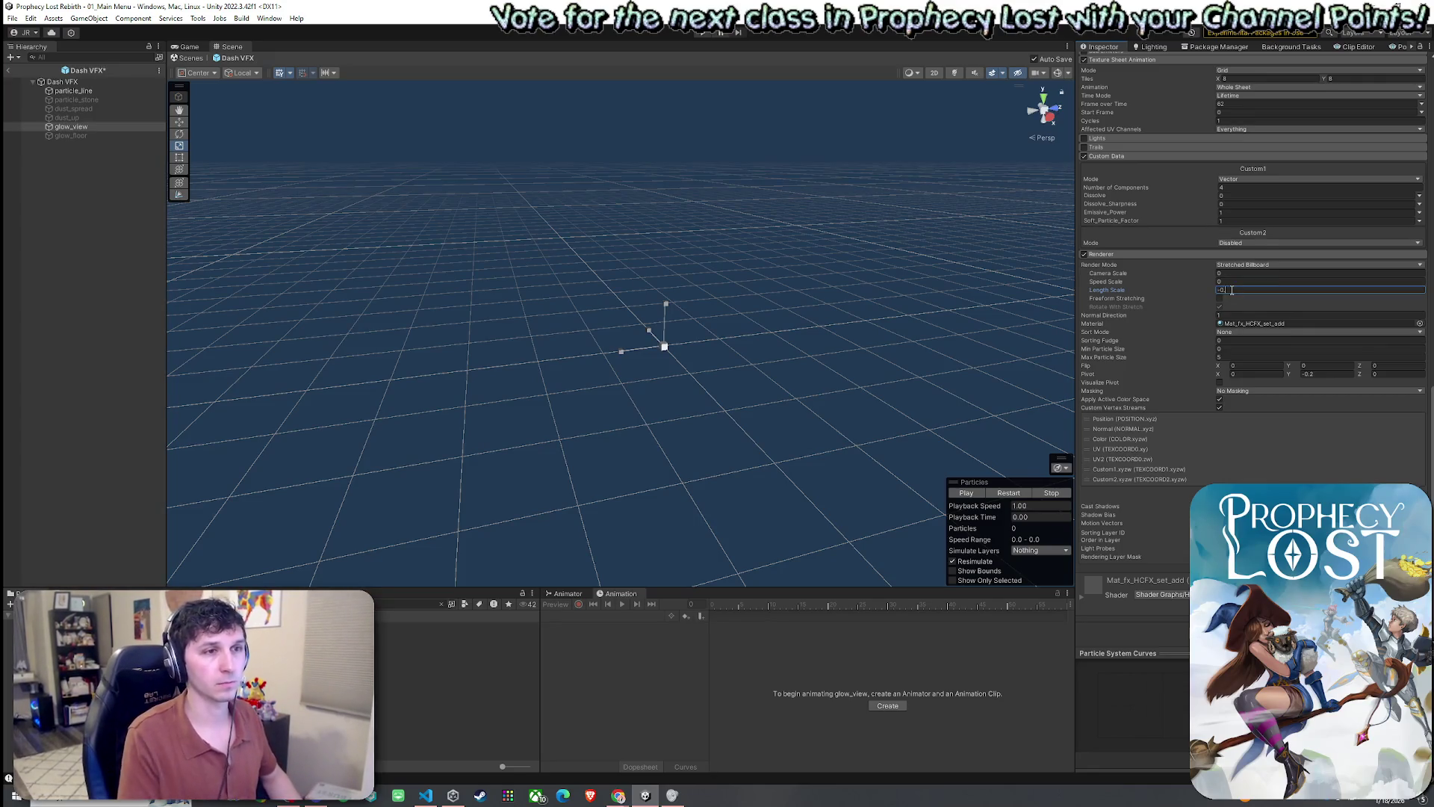
{"action": "left_click", "coordinate": [89, 91]}
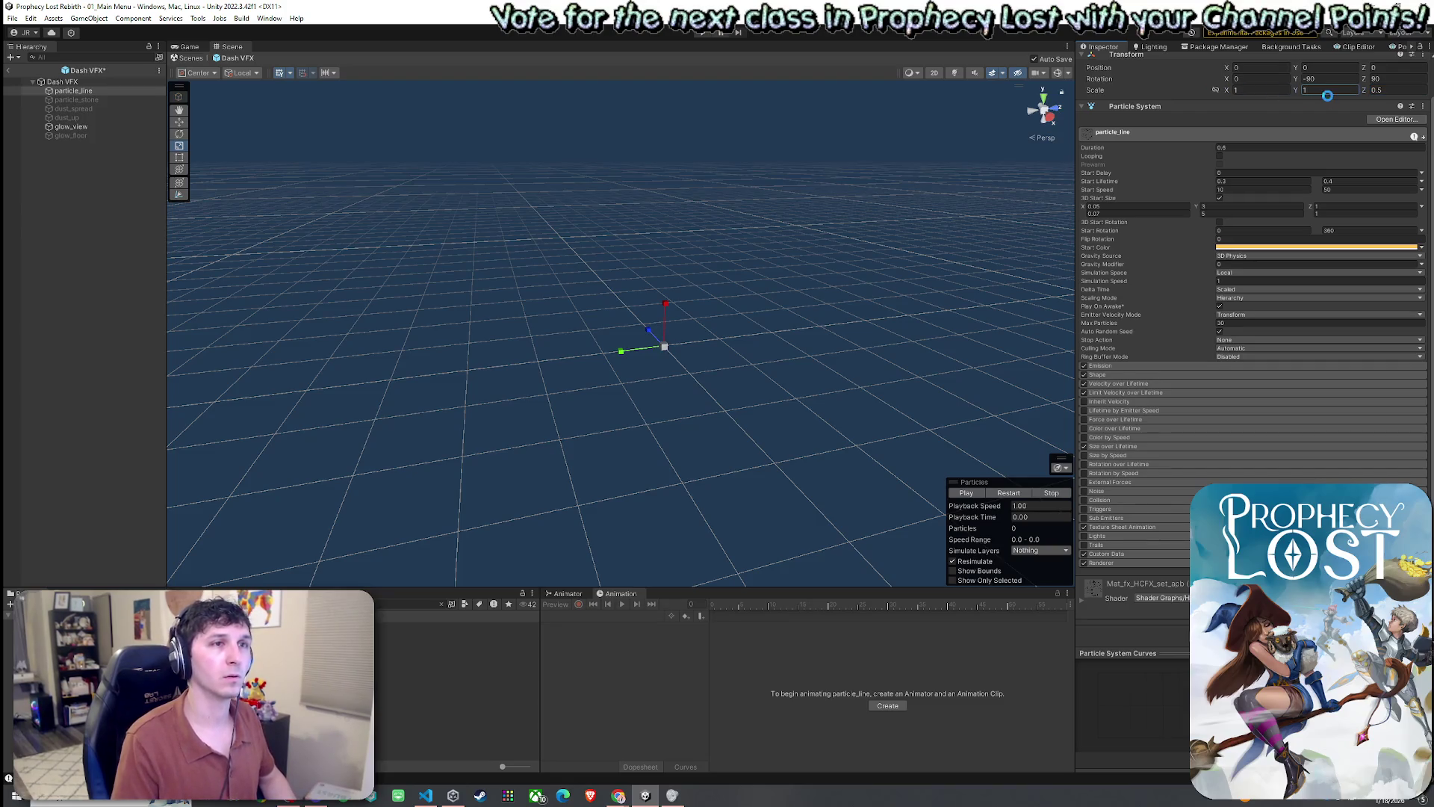
- Replay the particle_line preview, then select the Dash VFX root to inspect its scale
{"action": "left_click", "coordinate": [1020, 499]}
{"action": "left_click", "coordinate": [1019, 498]}
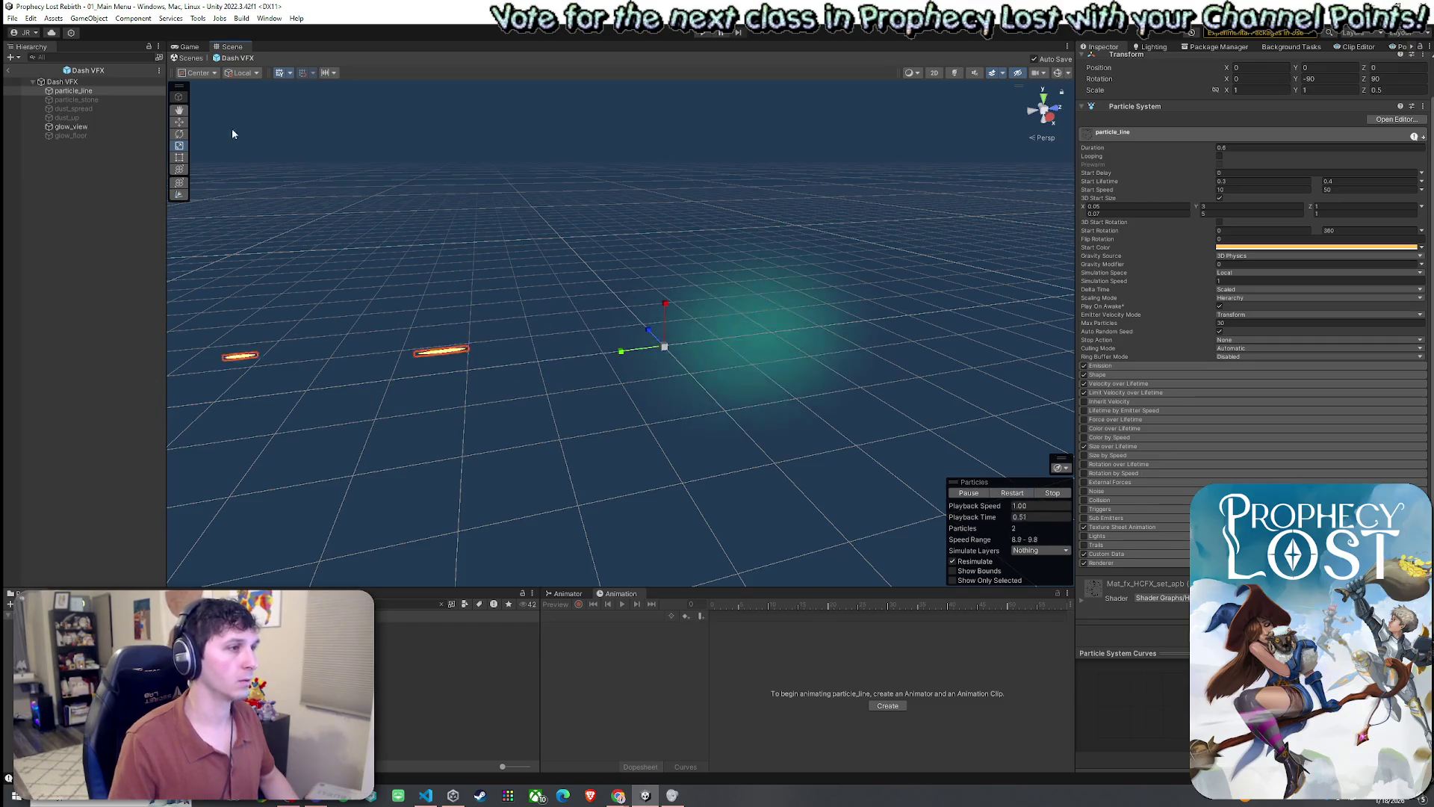
{"action": "left_click", "coordinate": [119, 91]}
{"action": "left_click", "coordinate": [112, 82]}
{"action": "left_click", "coordinate": [1383, 89]}
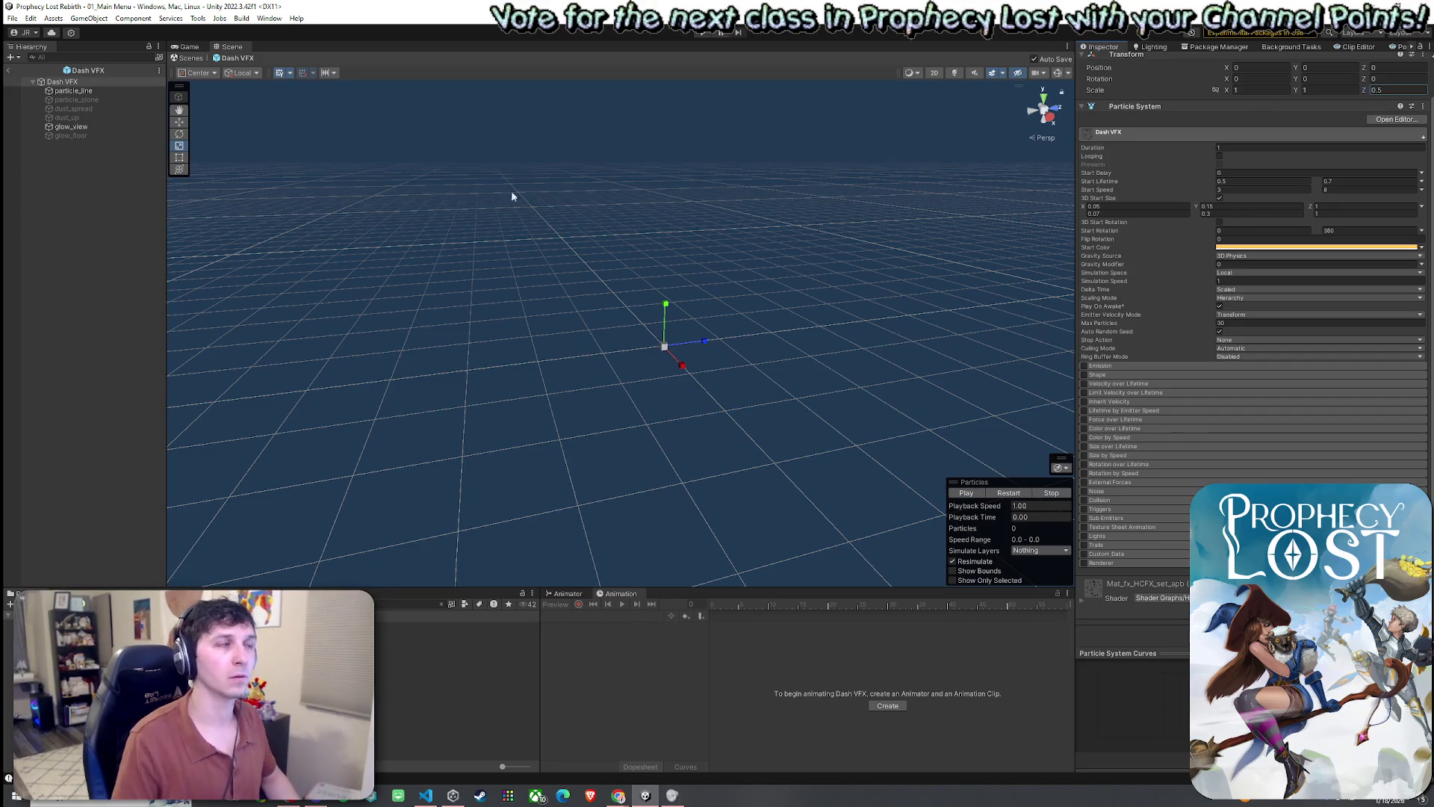
- Set glow_view's scale to 0.5 and replay the dash effect at half scale
{"action": "left_click", "coordinate": [88, 124]}
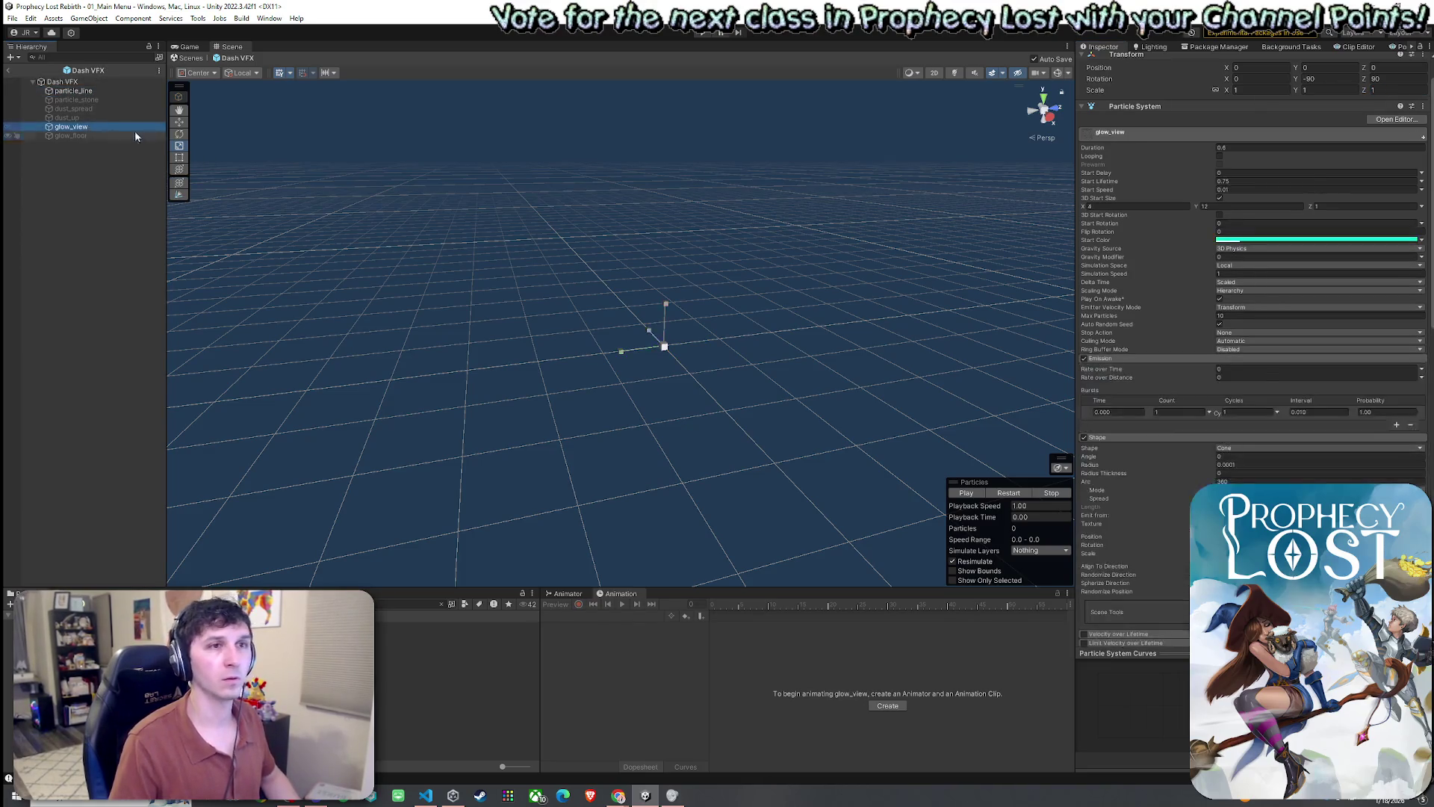
{"action": "left_click", "coordinate": [1387, 90]}
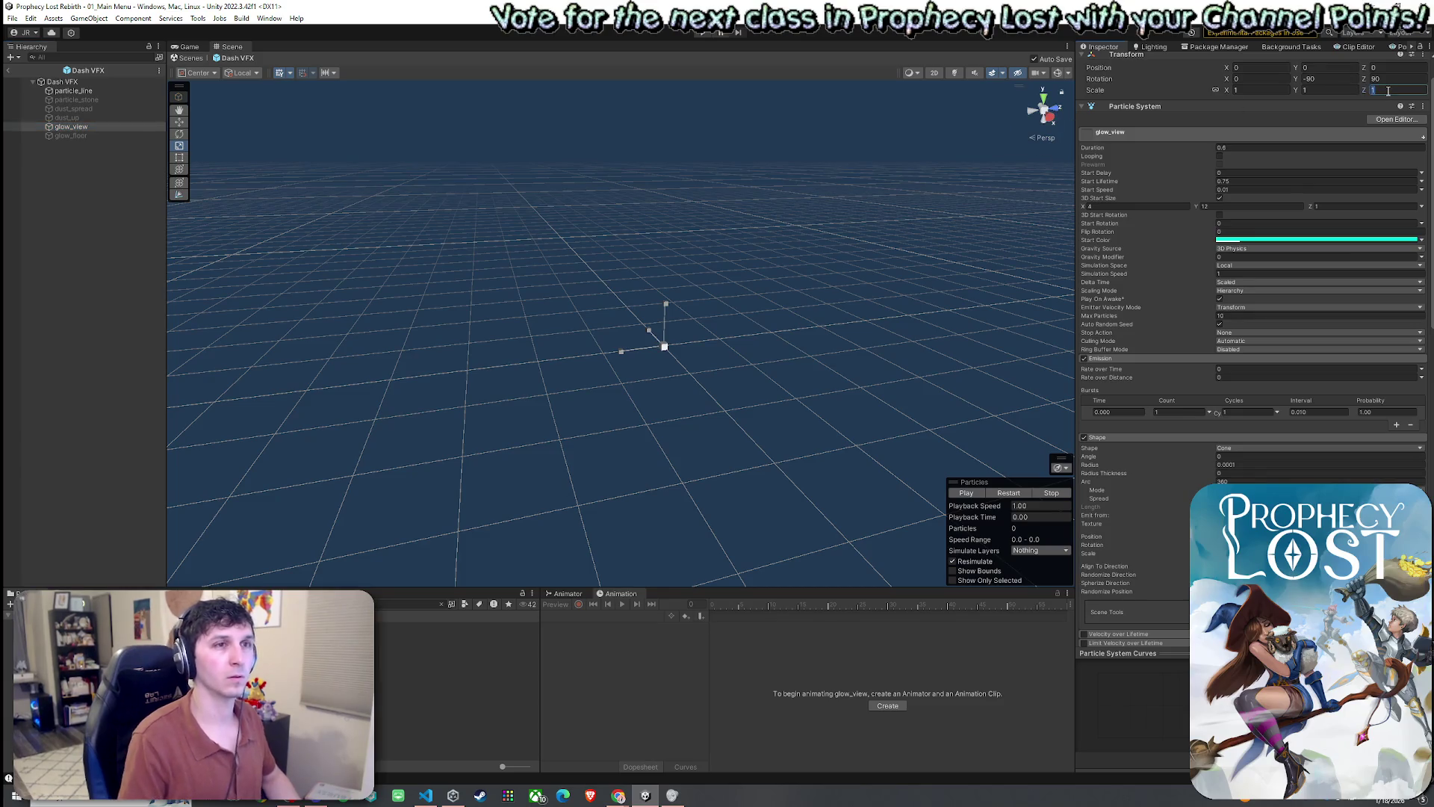
{"action": "type", "text": "0.5"}
{"action": "left_click", "coordinate": [966, 493]}
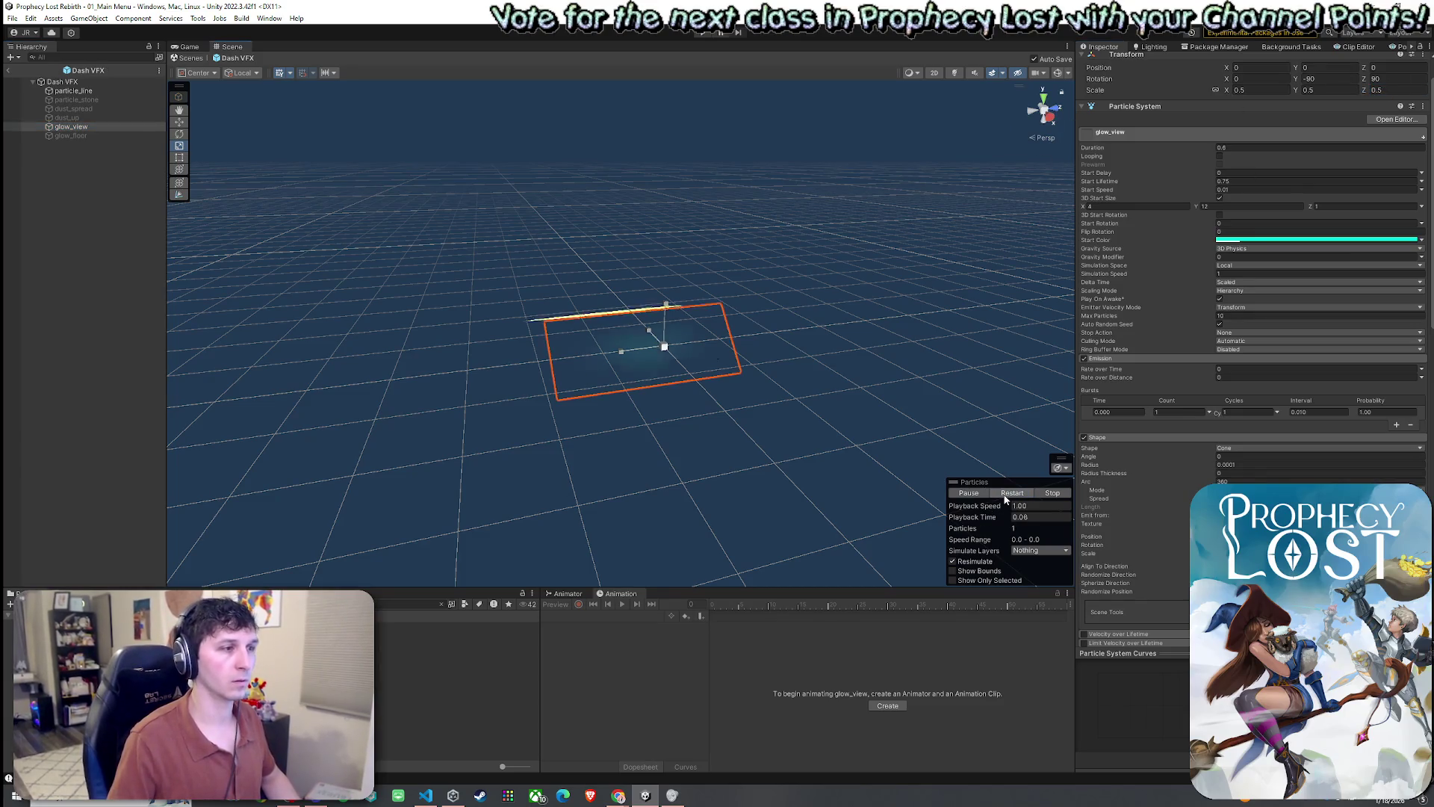
{"action": "left_click", "coordinate": [1009, 493]}
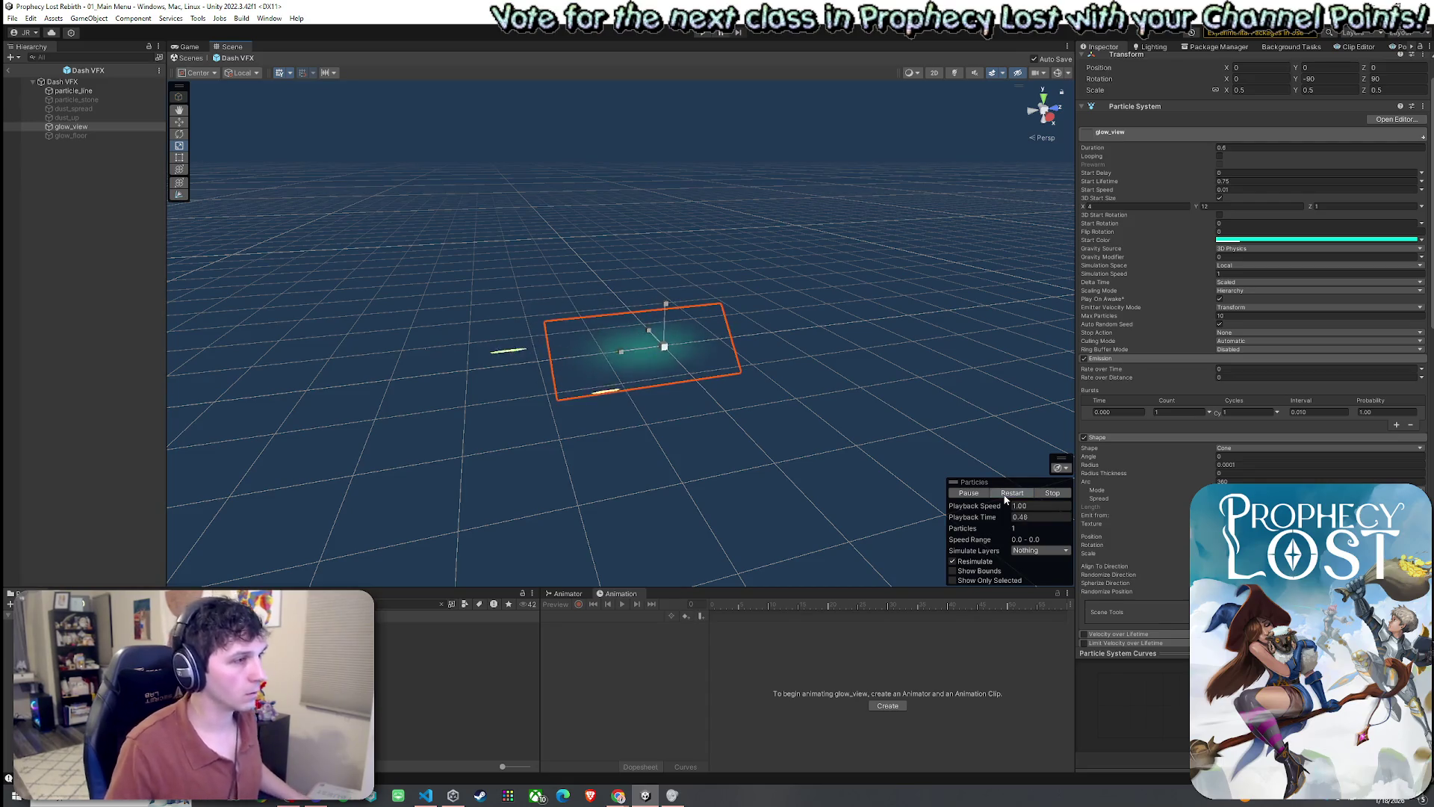
{"action": "left_click_drag", "start_coordinate": [749, 435], "coordinate": [1008, 478]}
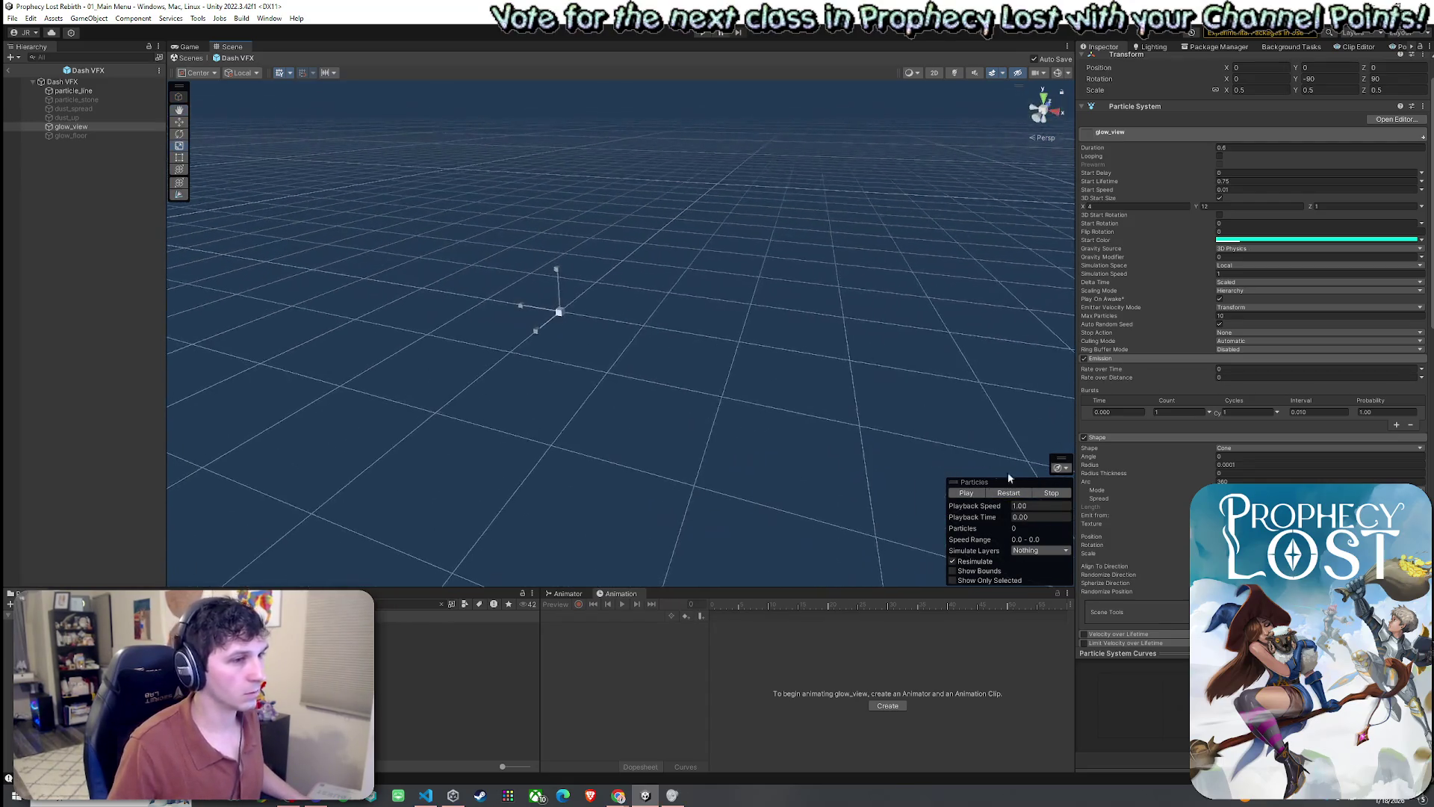
{"action": "left_click", "coordinate": [1022, 495]}
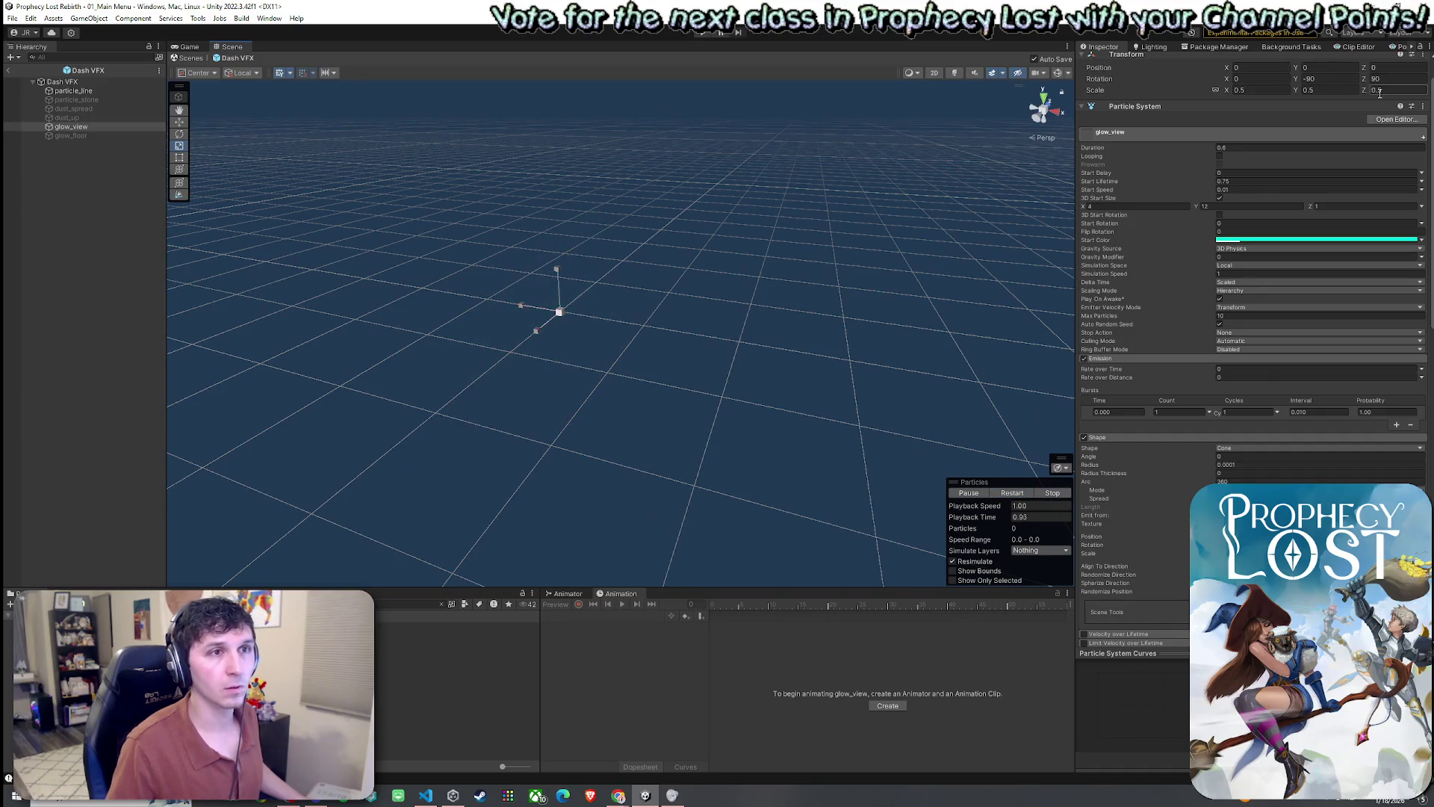
- Restore glow_view's scale to 1 and replay the effect at full scale
{"action": "type", "text": "1"}
{"action": "key", "text": "Return"}
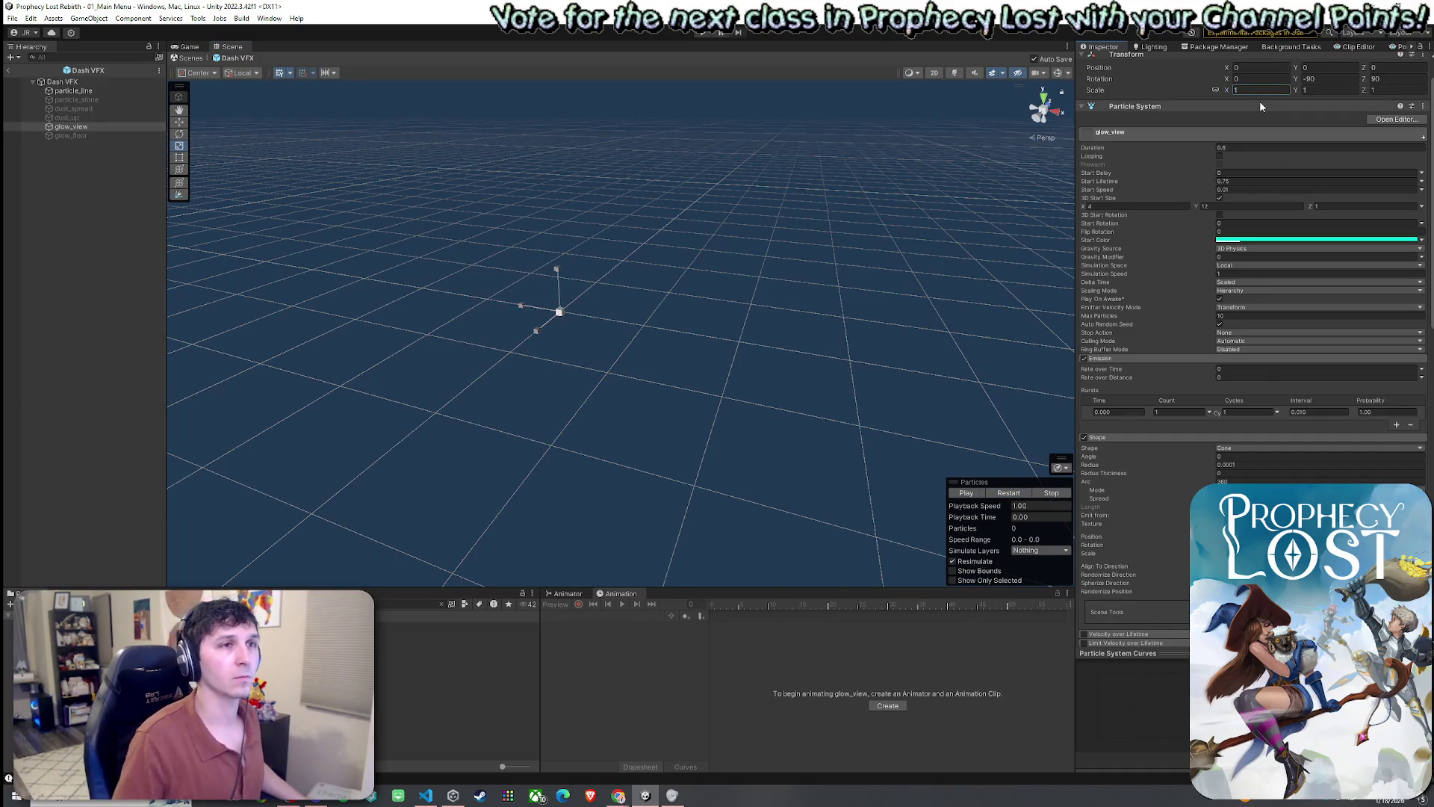
{"action": "left_click", "coordinate": [1013, 493]}
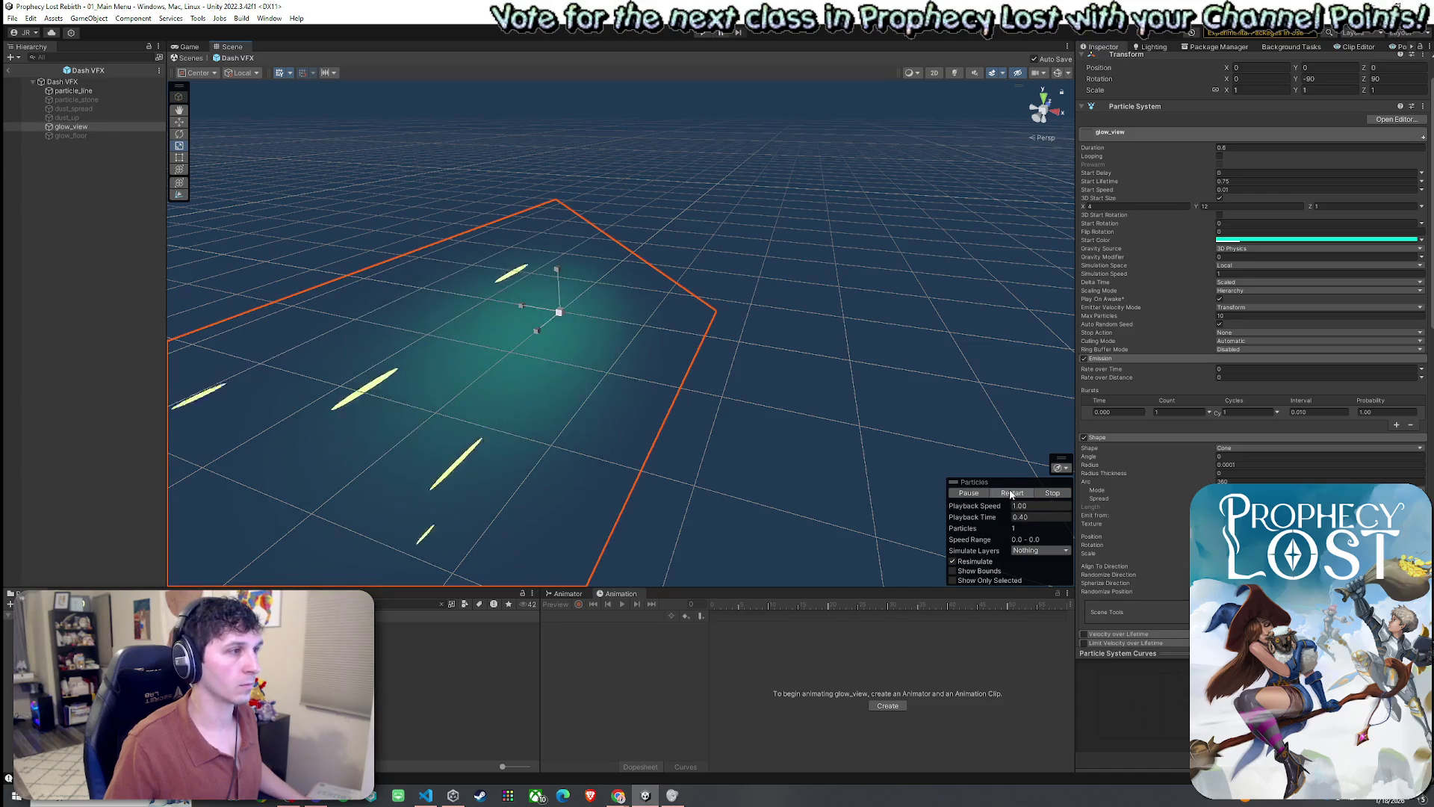
{"action": "mouse_move", "coordinate": [896, 337]}
{"action": "left_mouse_down"}
{"action": "mouse_move", "coordinate": [954, 301]}
{"action": "mouse_move", "coordinate": [1001, 449]}
{"action": "left_mouse_up"}
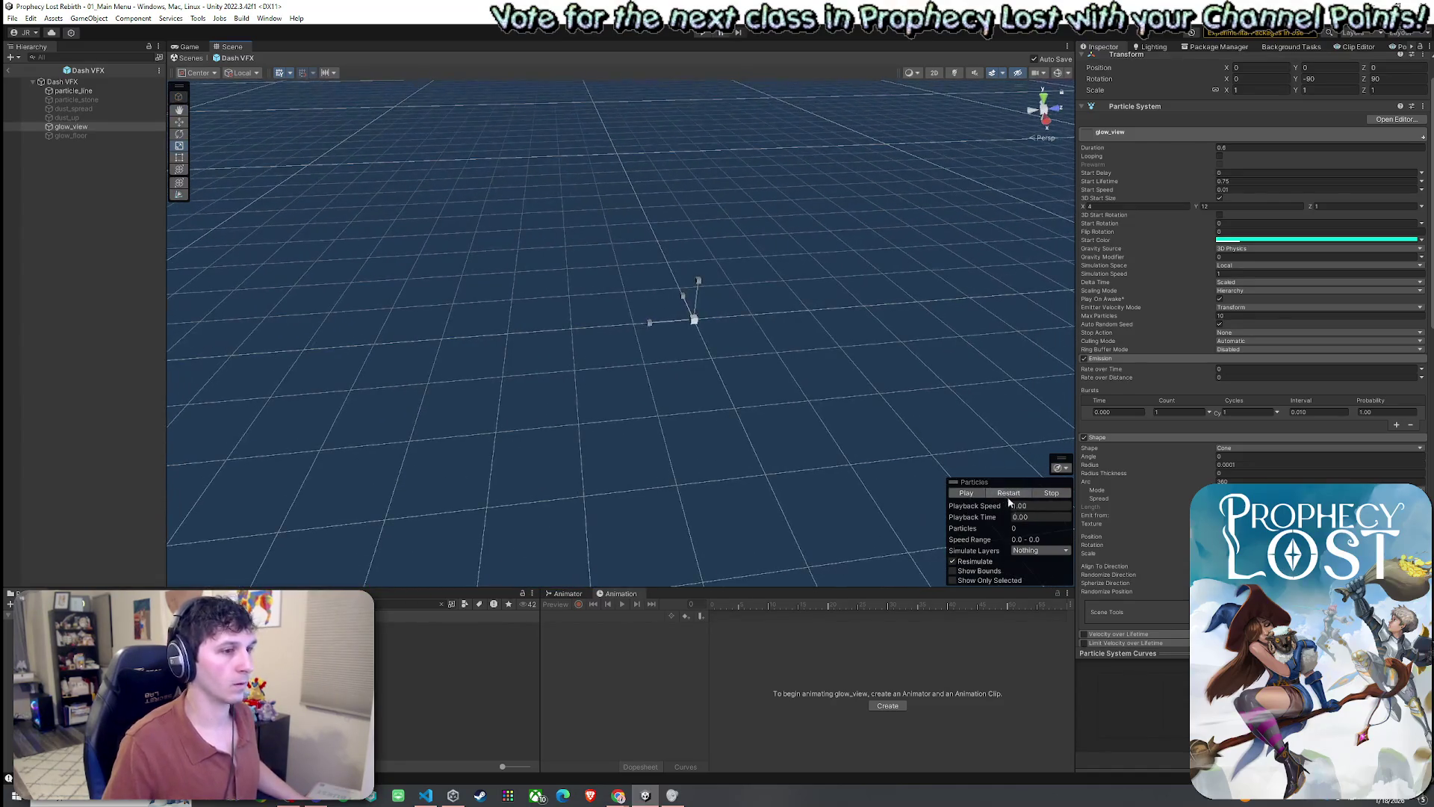
{"action": "left_click", "coordinate": [1012, 493]}
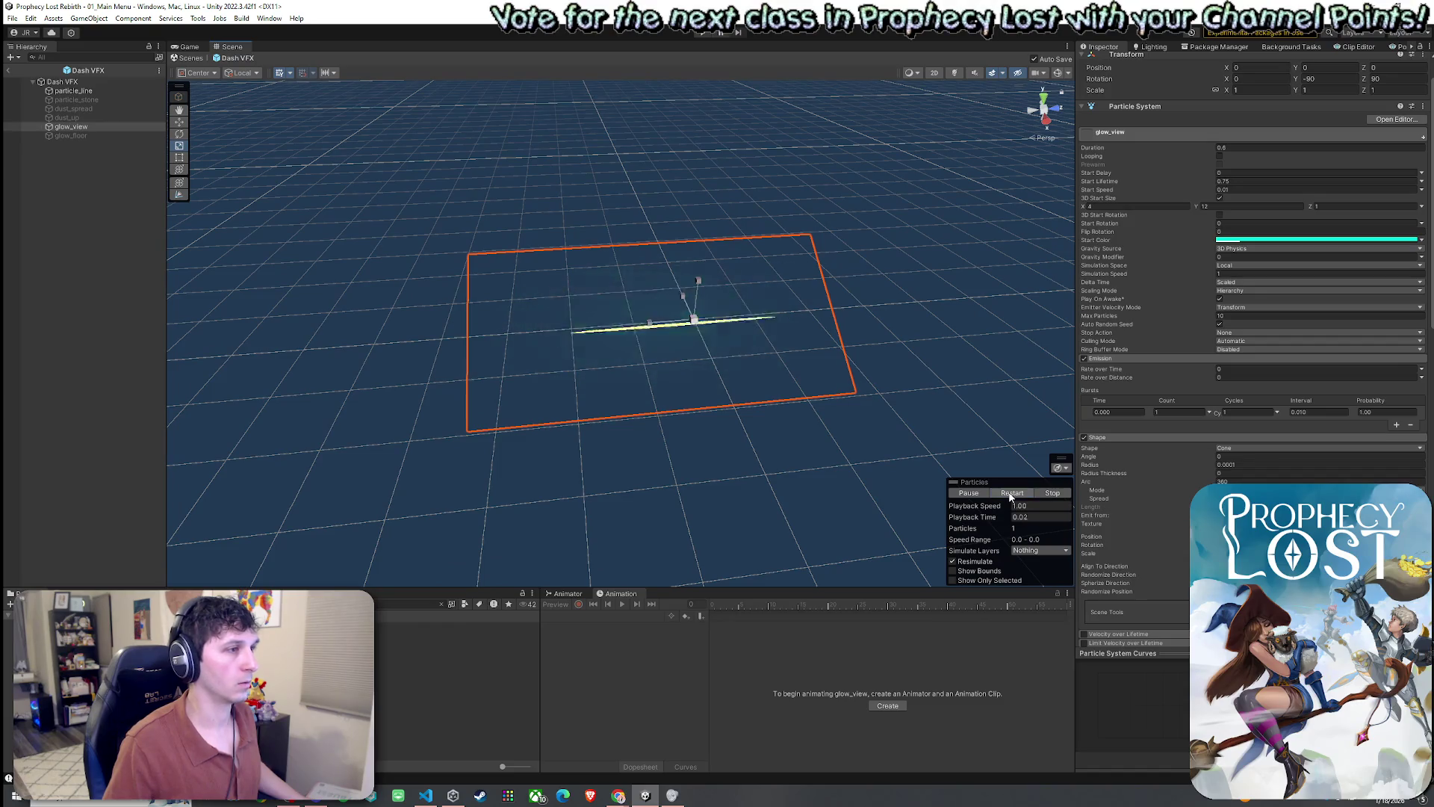
- Stop the particle preview and exit the Dash VFX prefab back to the scene
{"action": "left_click", "coordinate": [1012, 493]}
{"action": "left_click", "coordinate": [44, 57]}
{"action": "left_click", "coordinate": [8, 70]}
- Show the 01_Main Menu scene in the Game view and start Build And Run from the File menu
{"action": "left_click", "coordinate": [12, 18]}
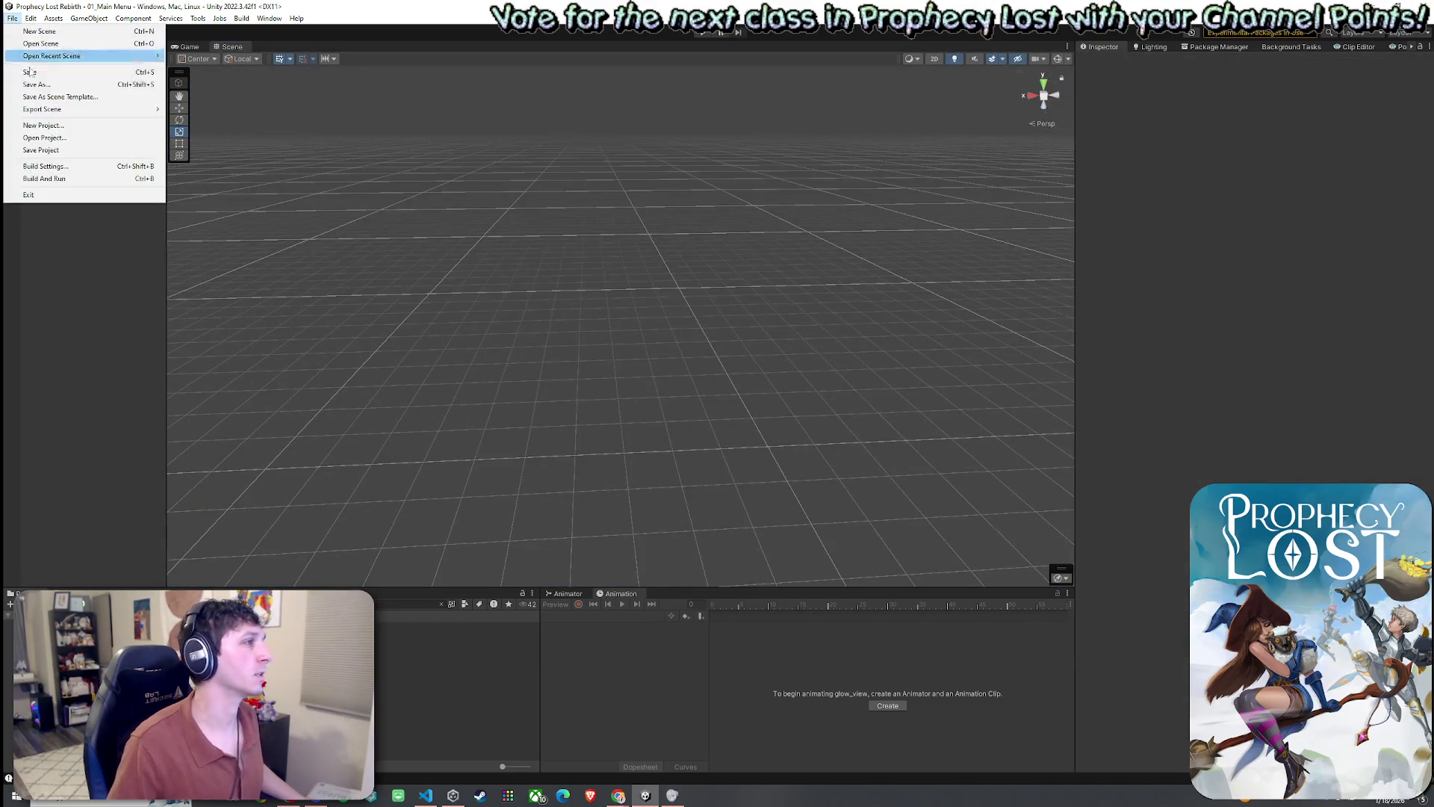
{"action": "left_click", "coordinate": [187, 47]}
{"action": "left_click", "coordinate": [12, 18]}
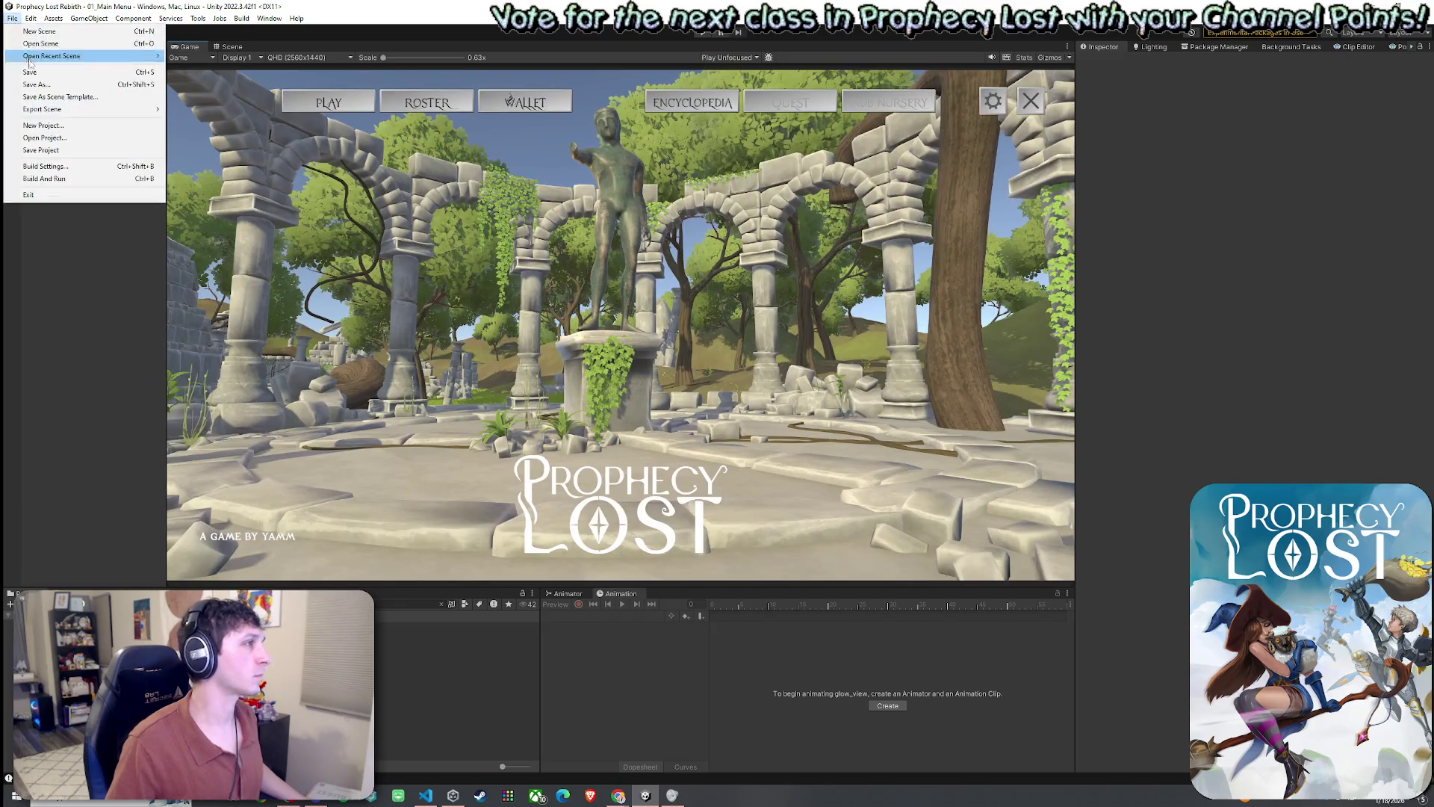
{"action": "left_click", "coordinate": [12, 18]}
{"action": "left_click", "coordinate": [12, 17]}
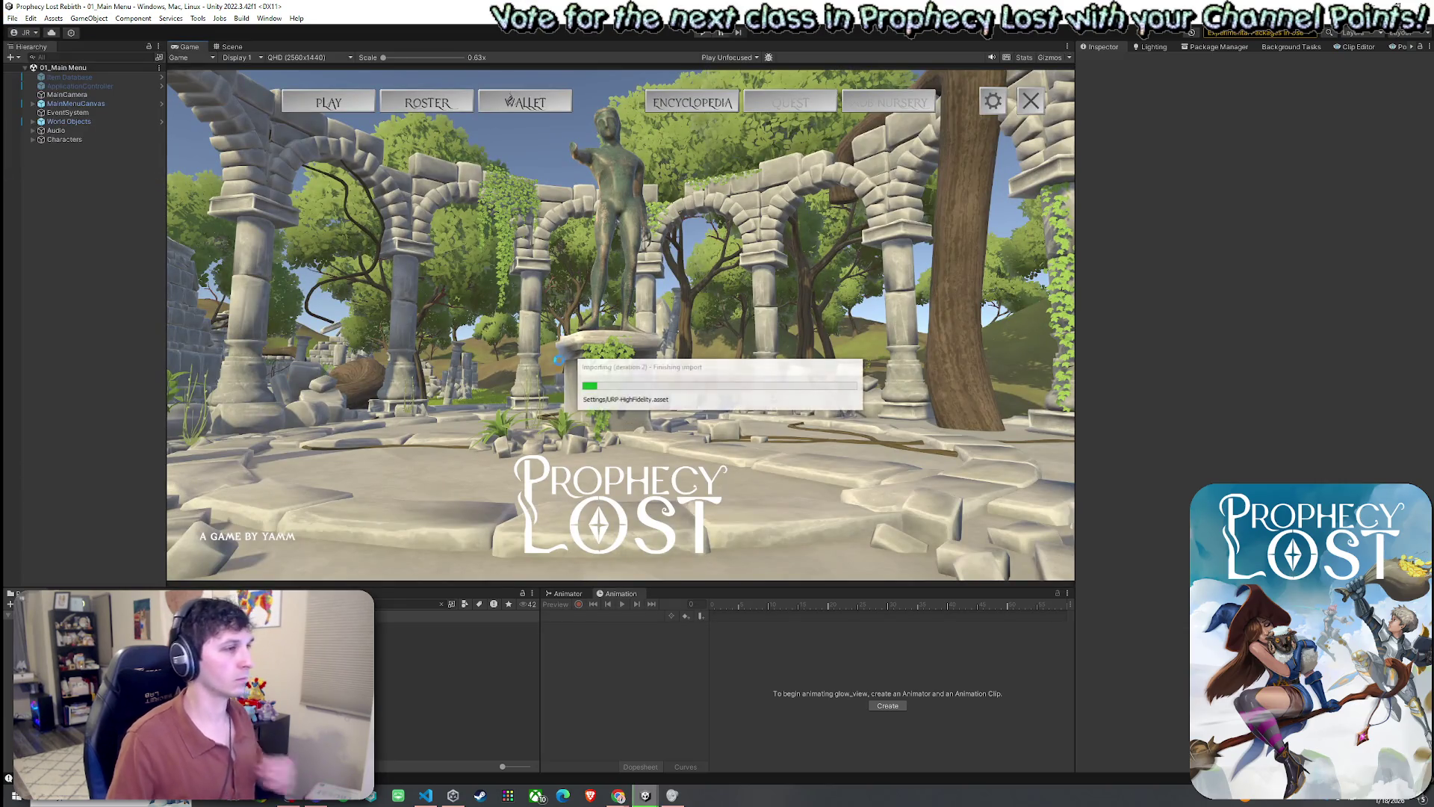
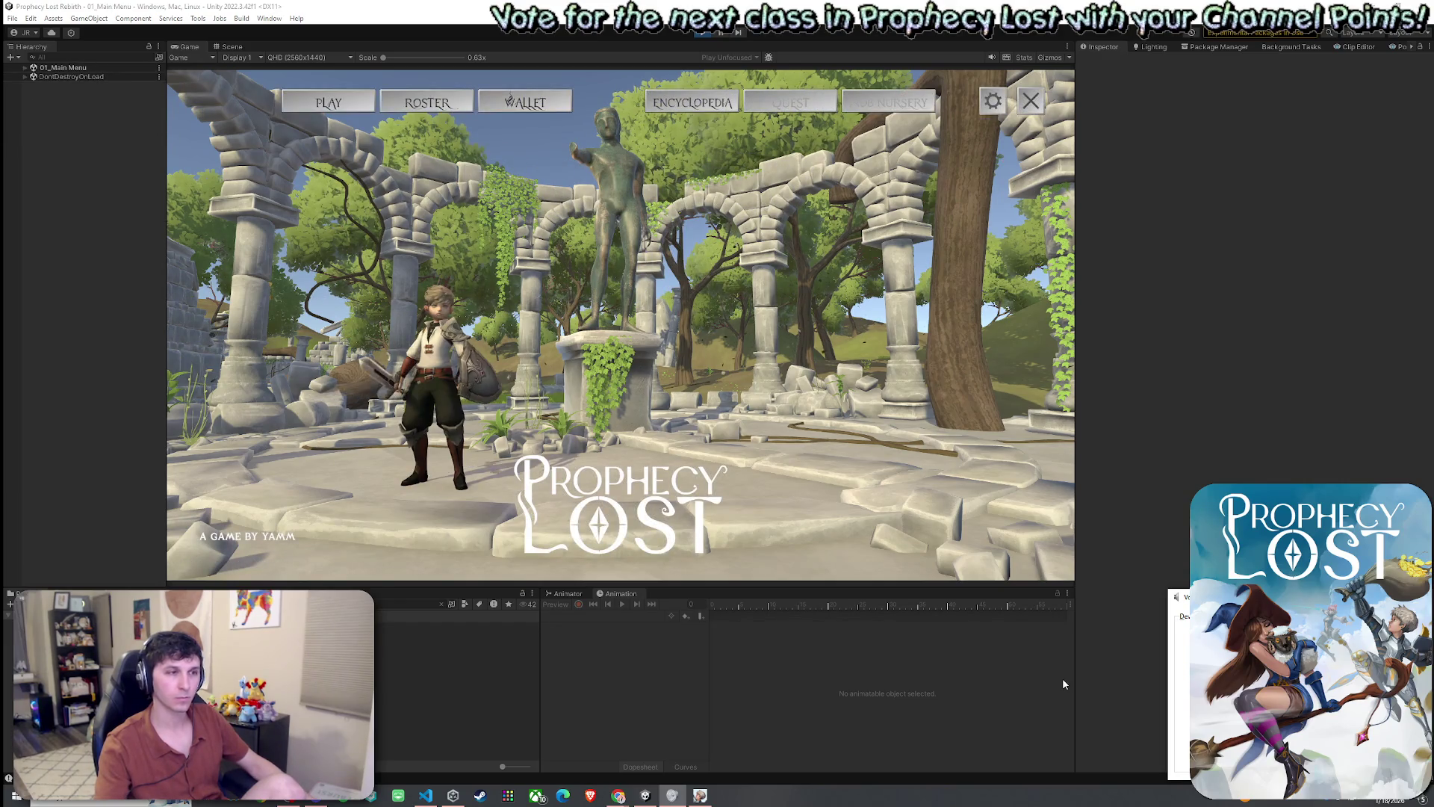
- View the Roster, close it with Esc, and go through the World Map to the START GAME screen
{"action": "left_click", "coordinate": [426, 102]}
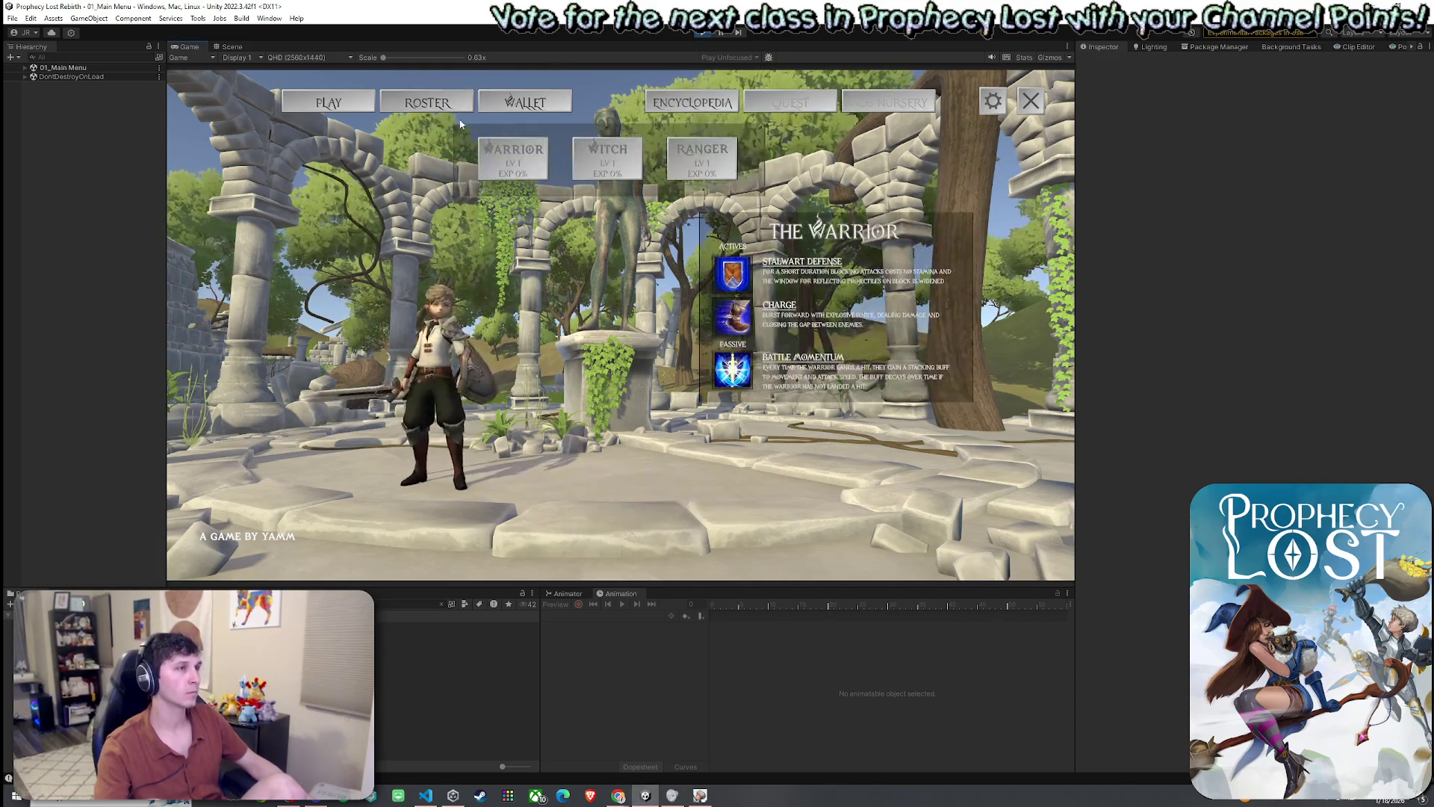
{"action": "key", "text": "Escape"}
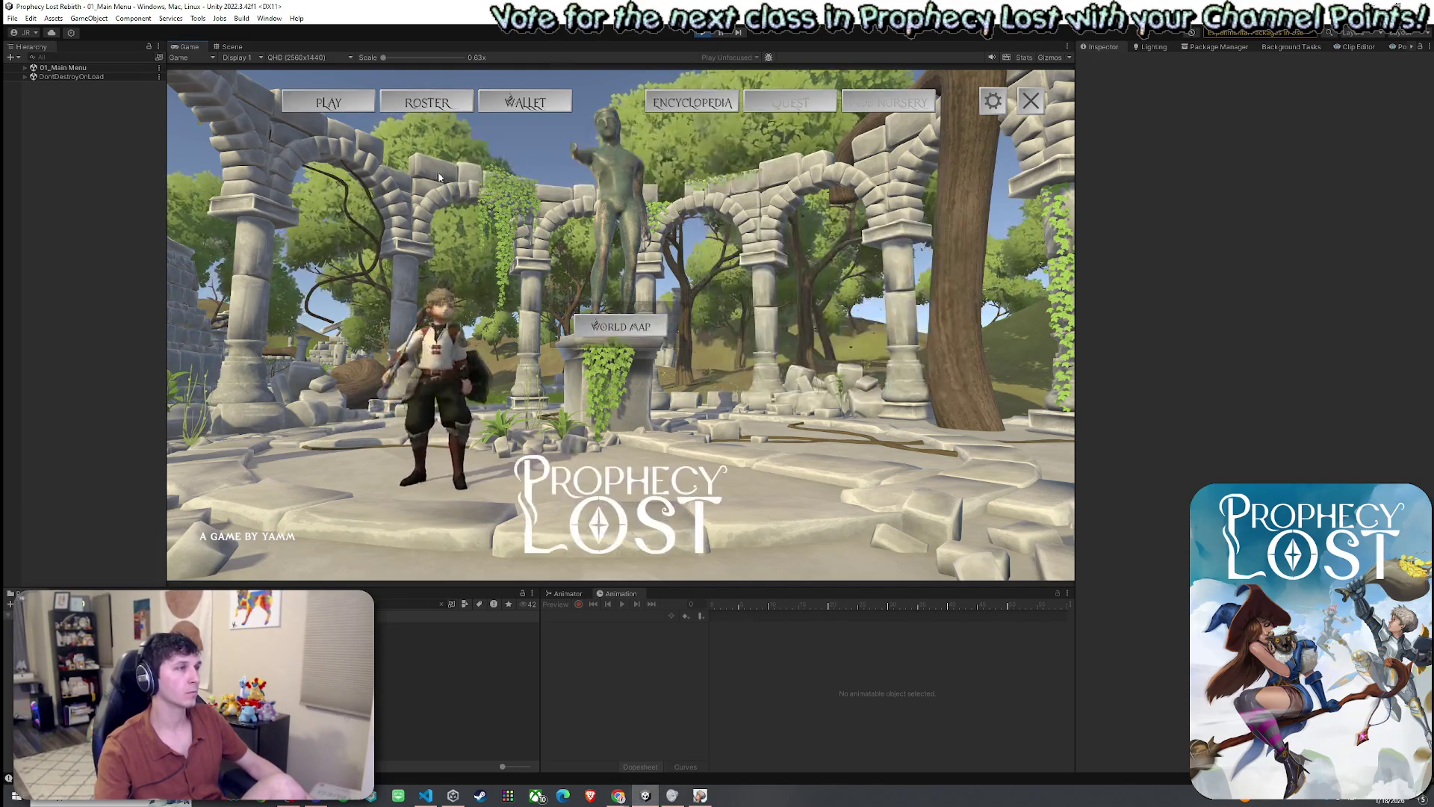
{"action": "left_click", "coordinate": [646, 336]}
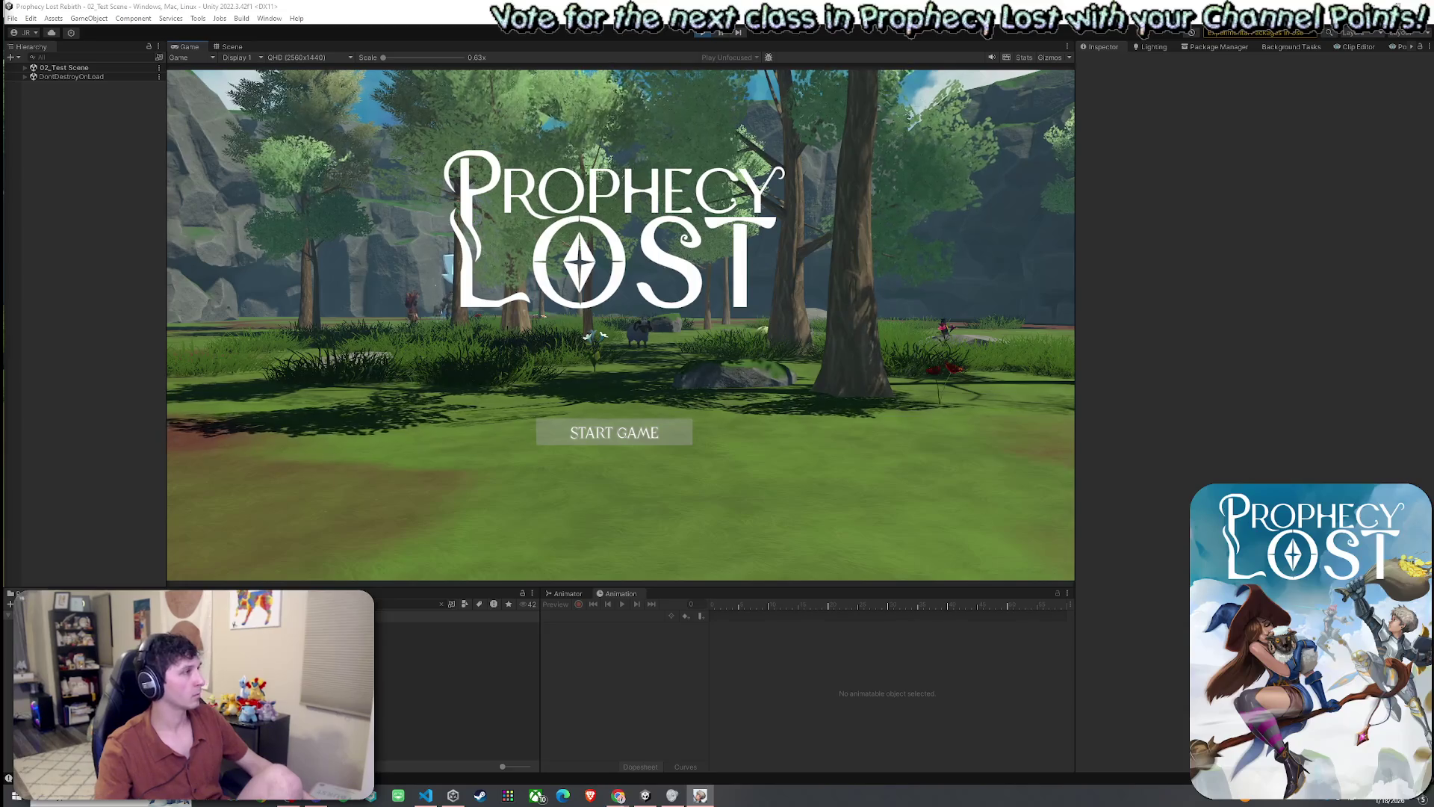
- Start the game, then run forward with W and dash with E along the forest path
{"action": "key", "text": "super"}
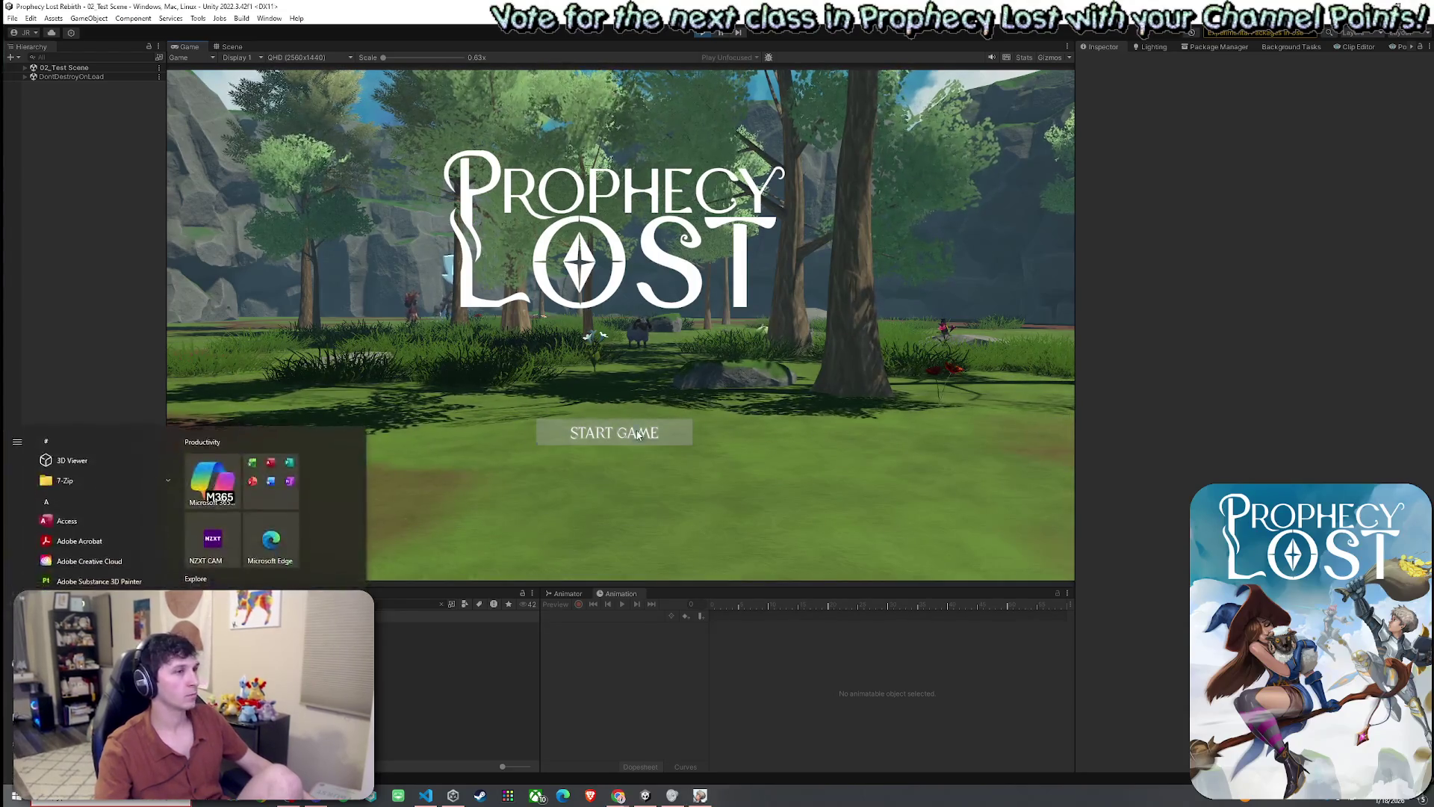
{"action": "left_click", "coordinate": [638, 435]}
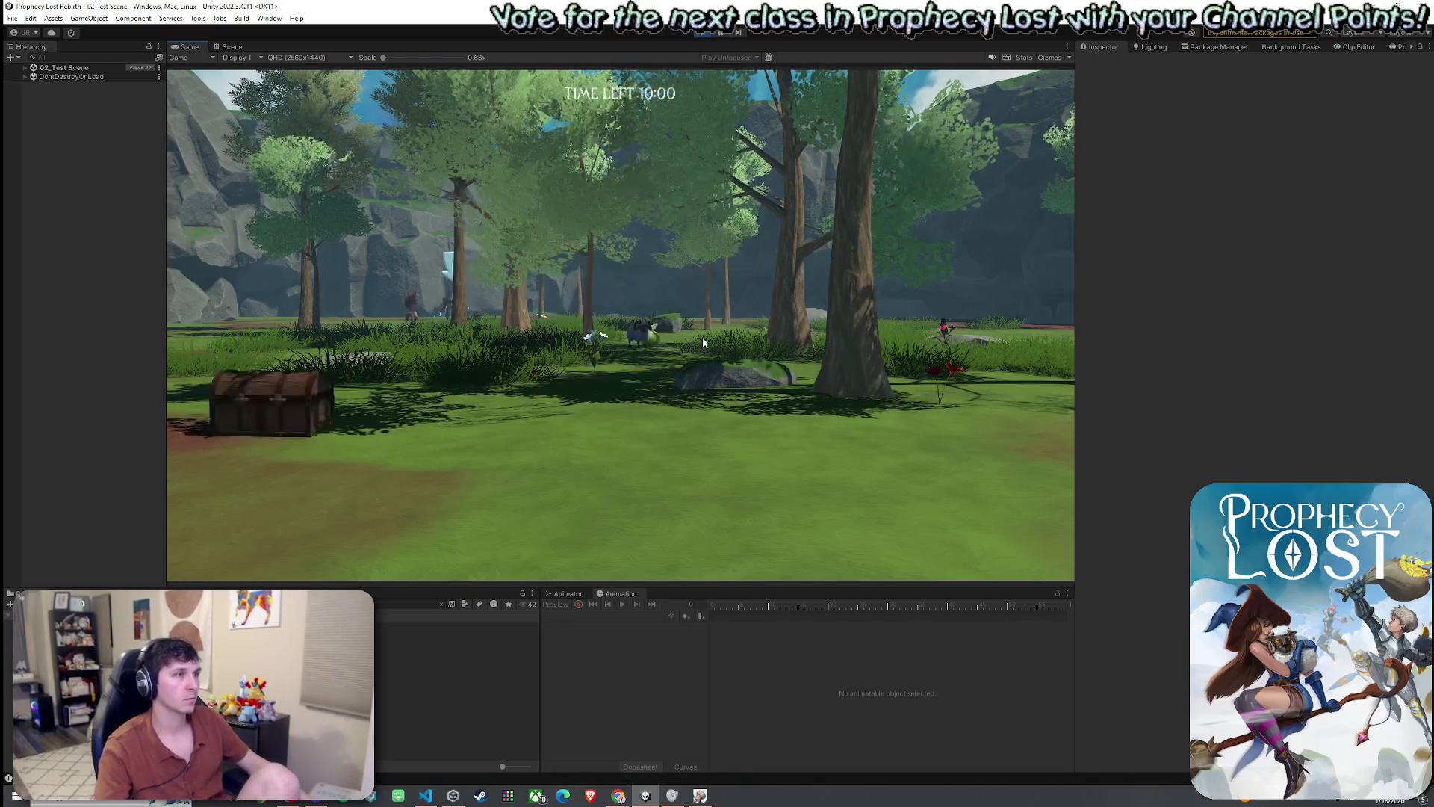
{"action": "key", "text": "w"}
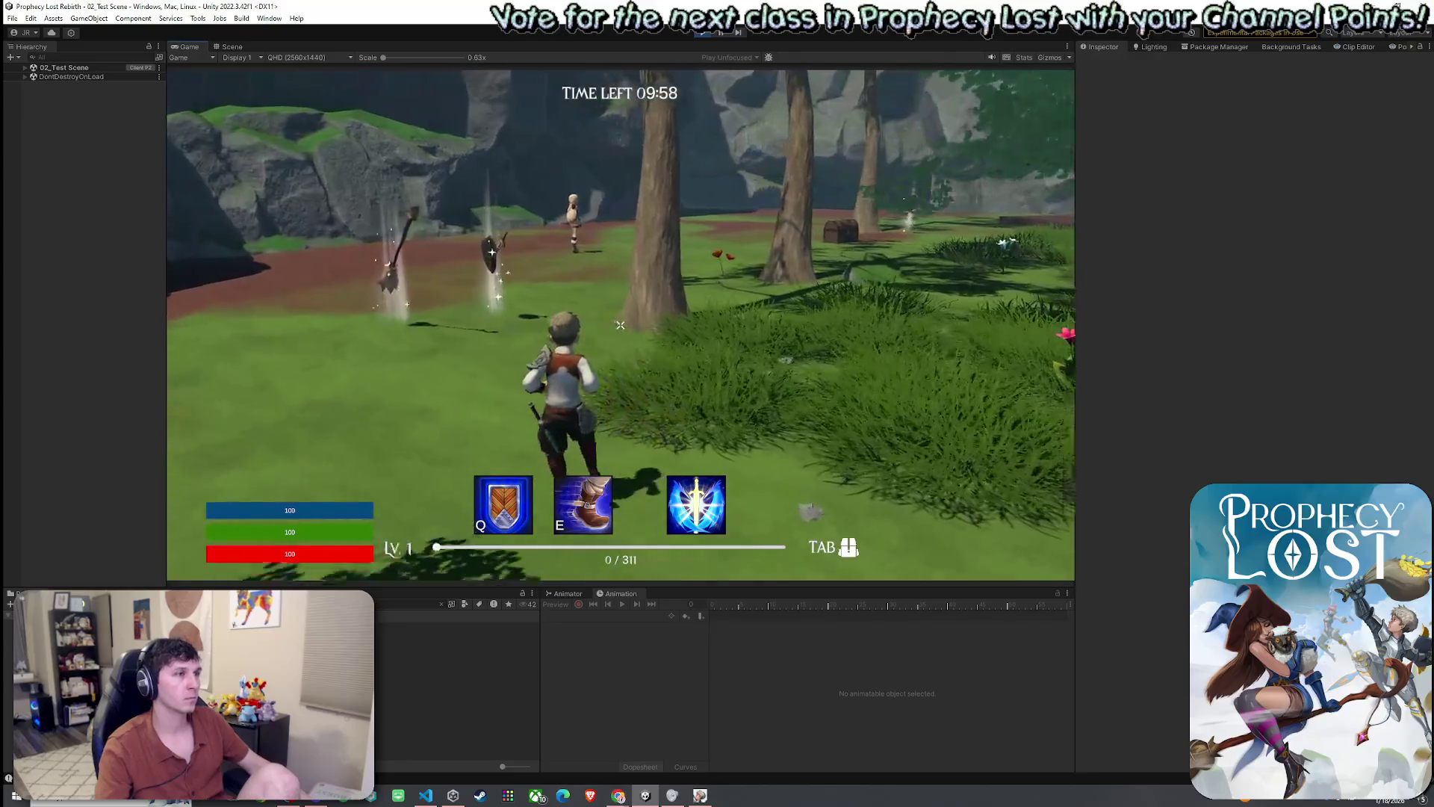
{"action": "key", "text": "w"}
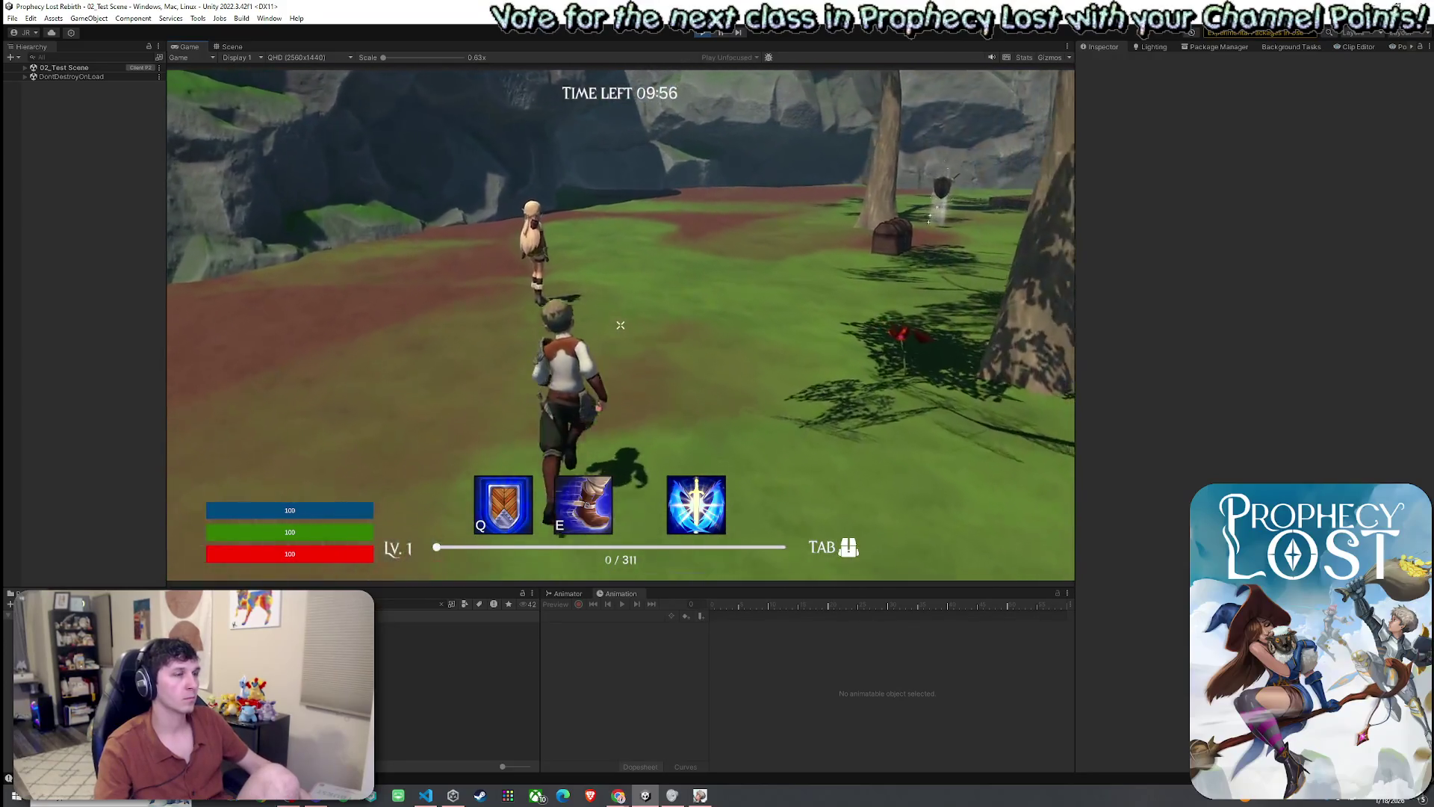
{"action": "key", "text": "e"}
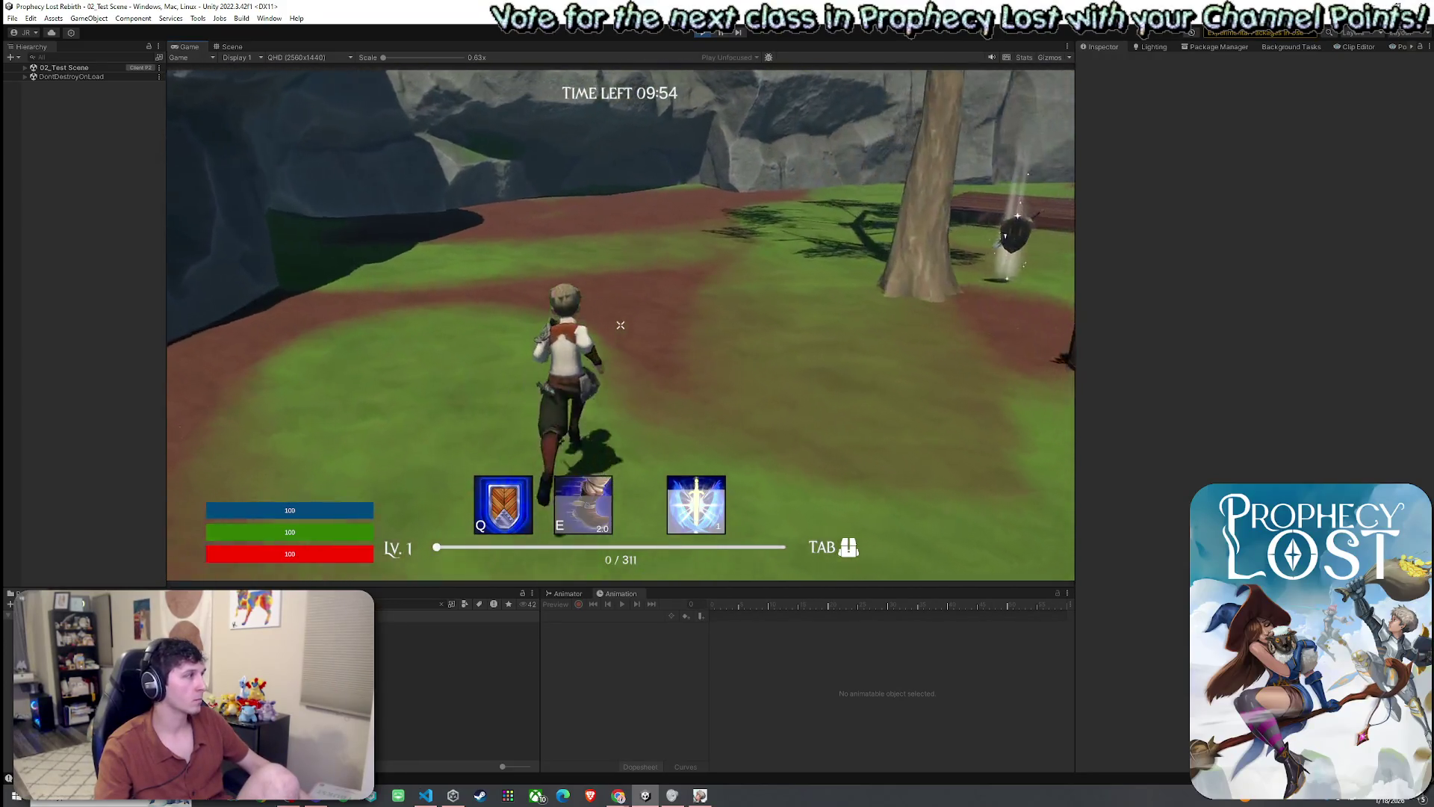
{"action": "key", "text": "w"}
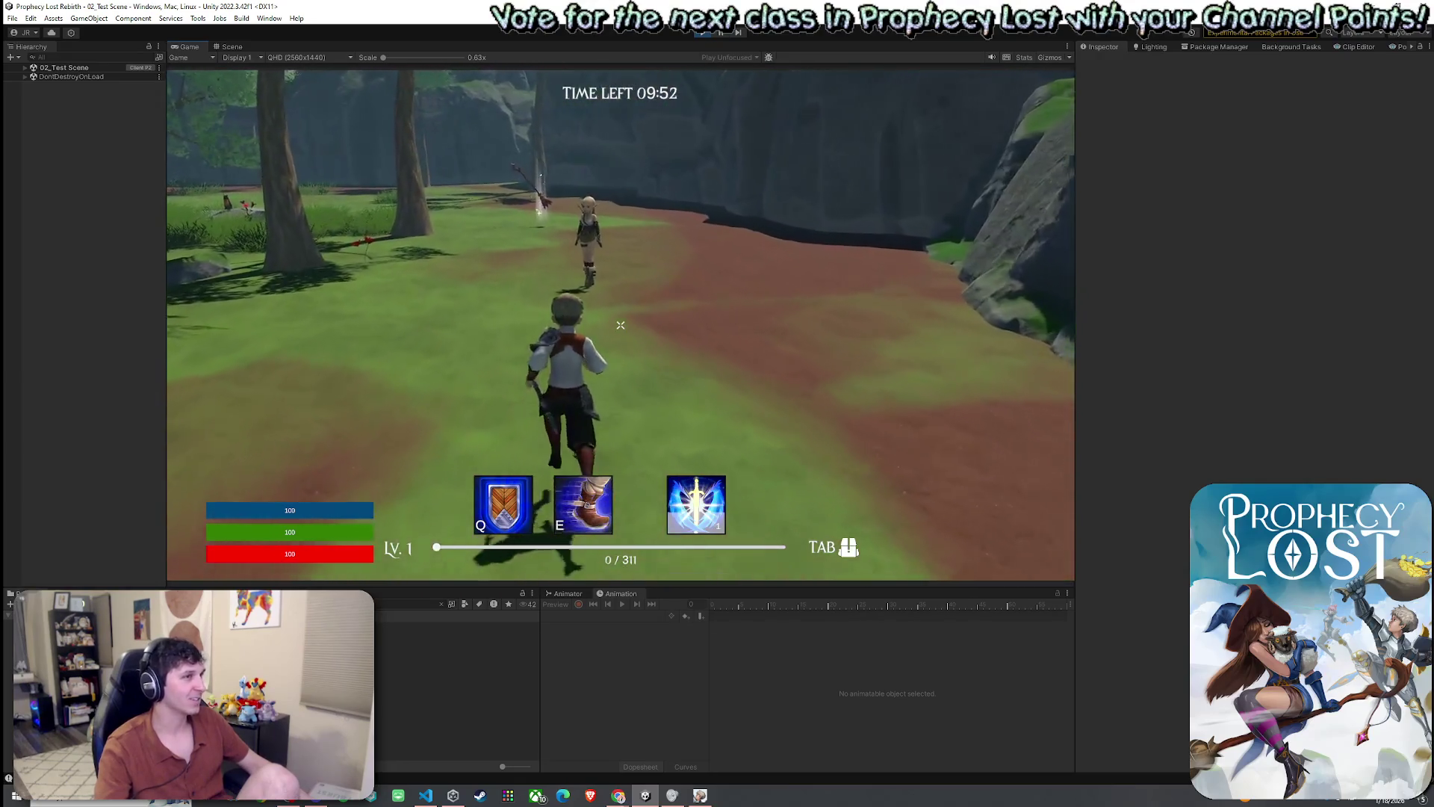
- Dash up to the elf, knock it down, and open the inventory
{"action": "key", "text": "w"}
{"action": "key", "text": "e"}
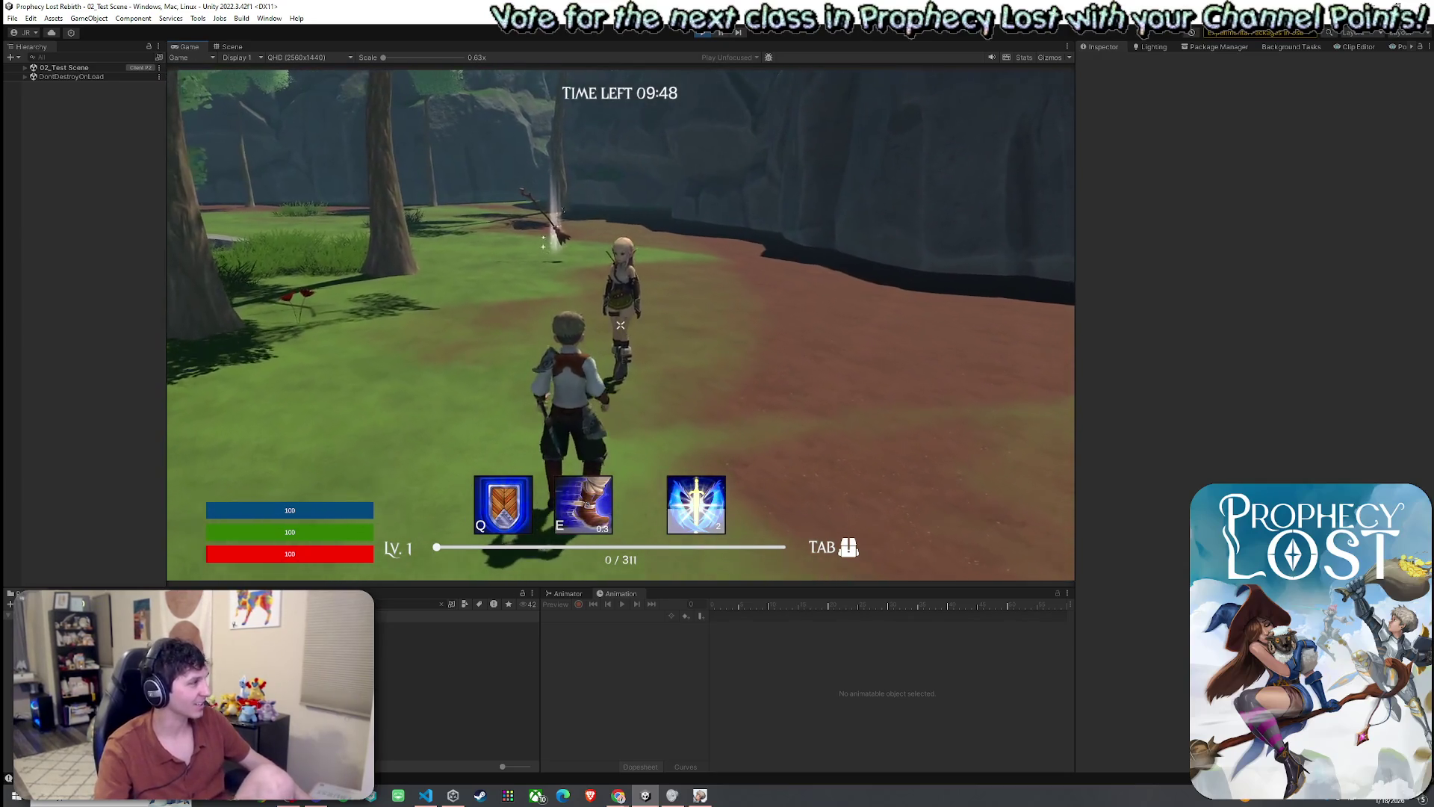
{"action": "key", "text": "w"}
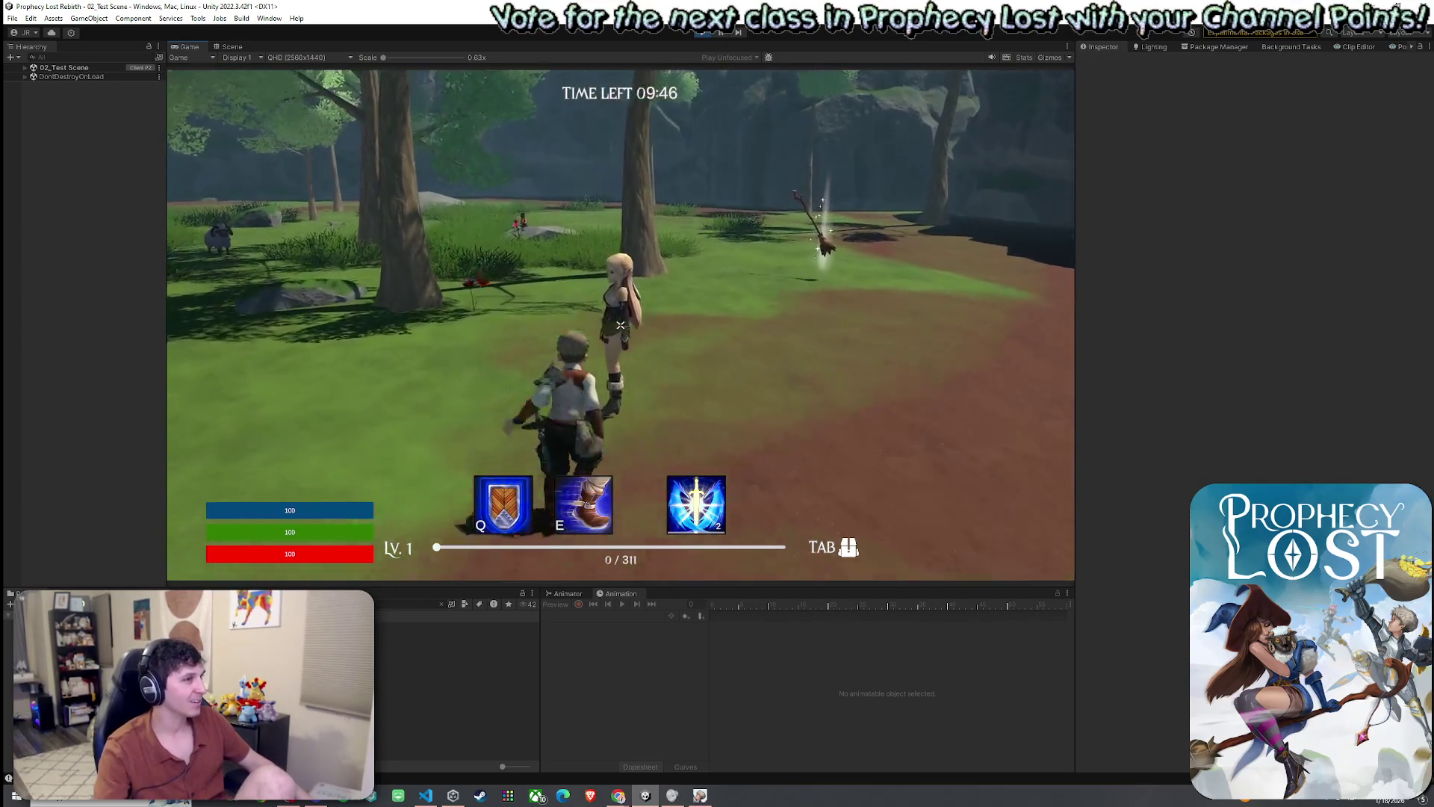
{"action": "key", "text": "e"}
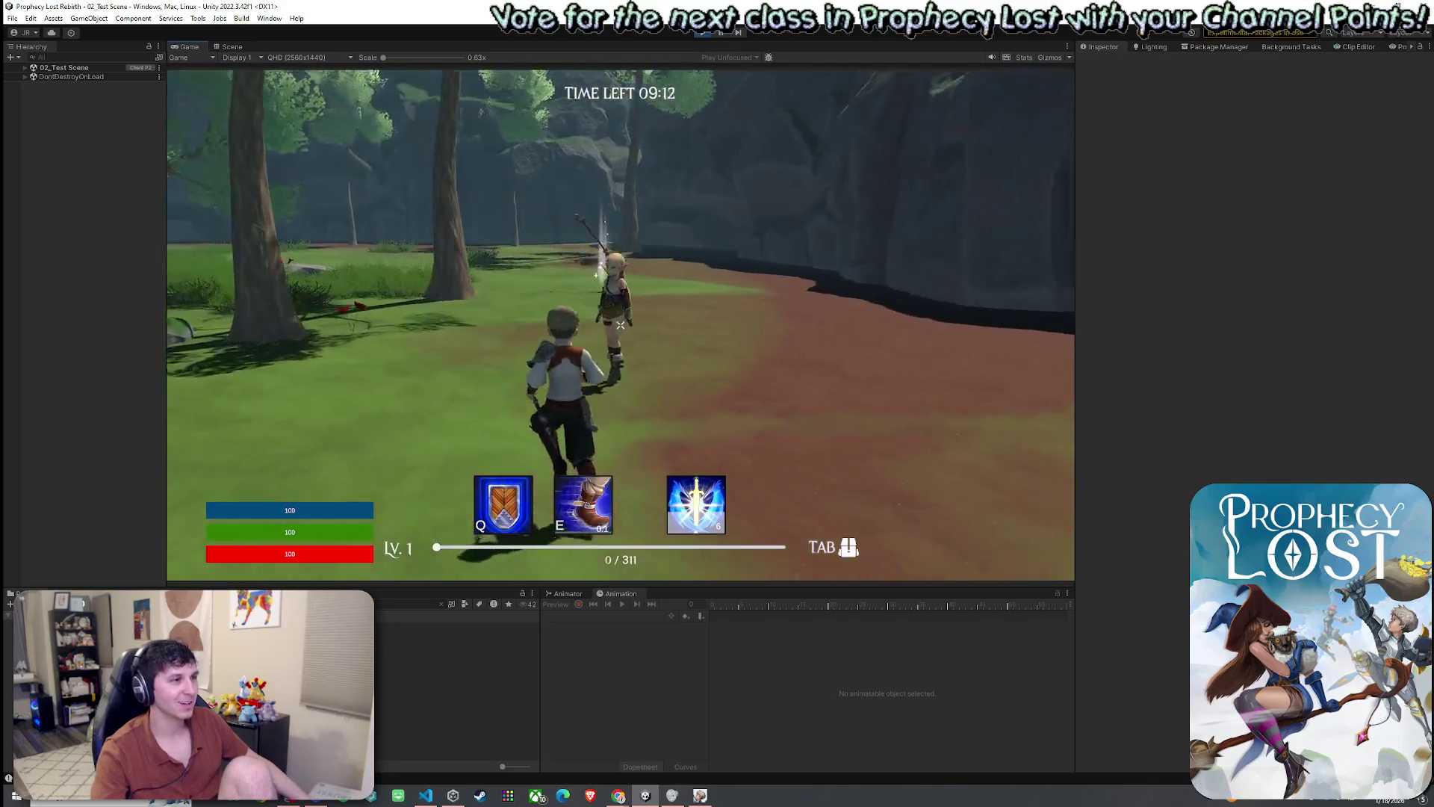
{"action": "key", "text": "e"}
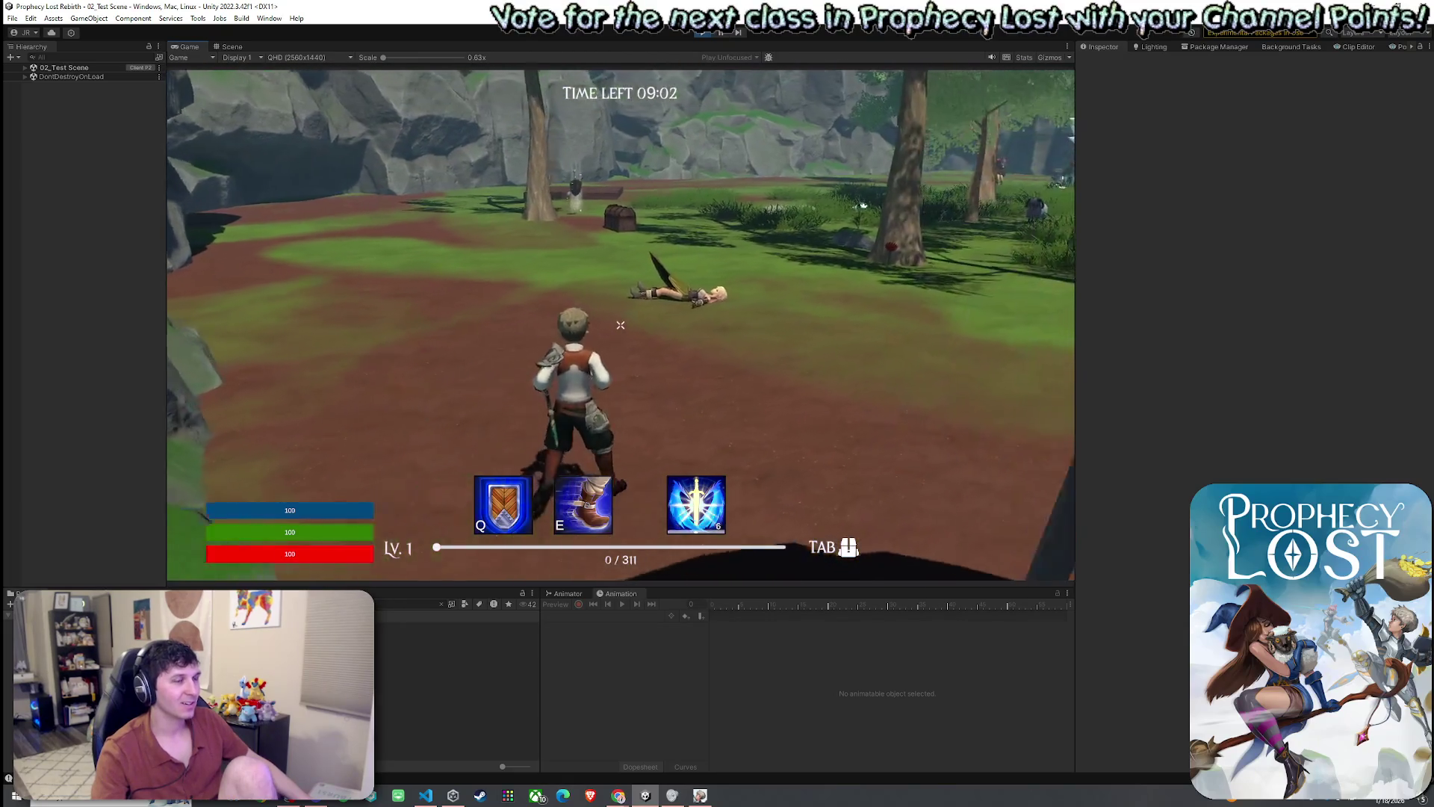
{"action": "key", "text": "e"}
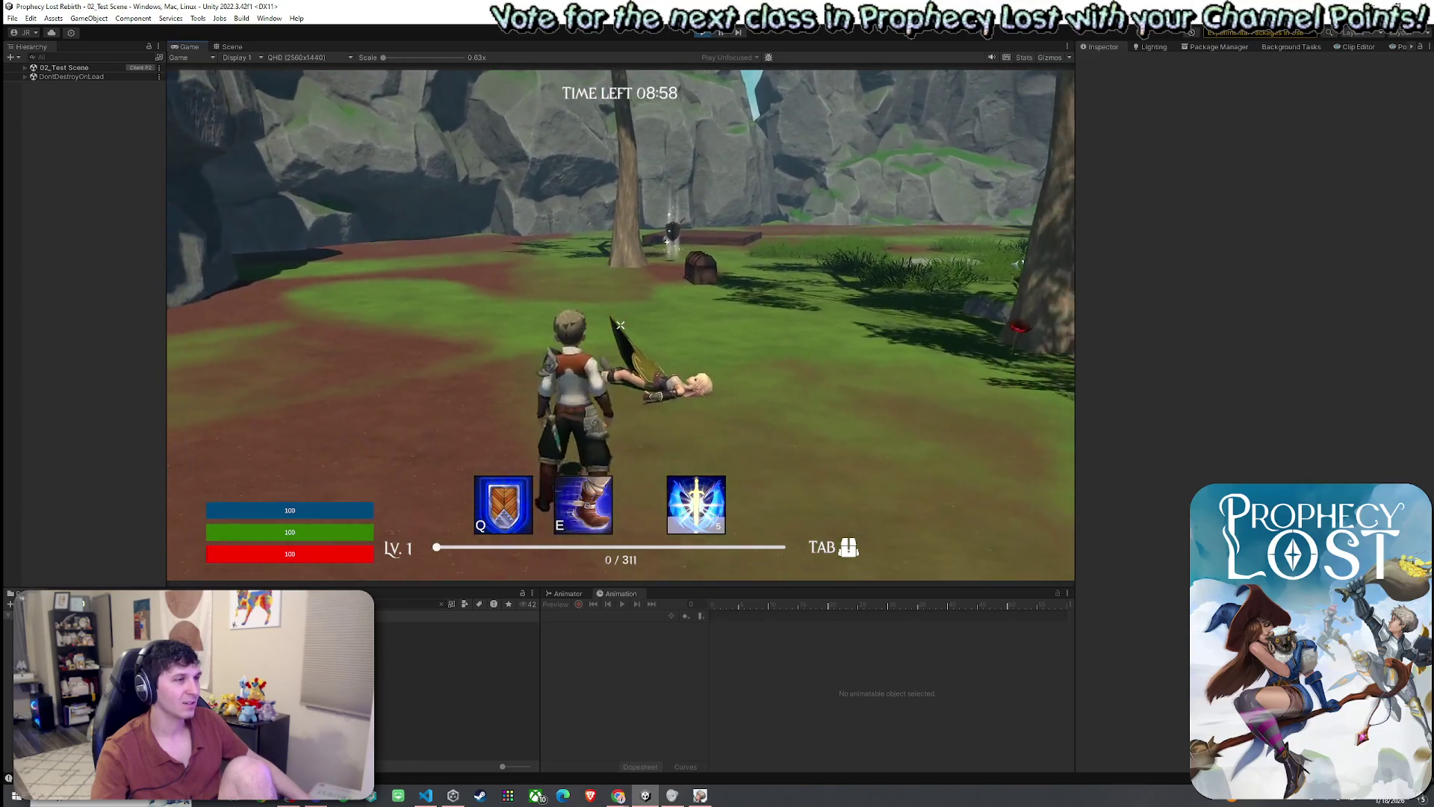
{"action": "key", "text": "Tab"}
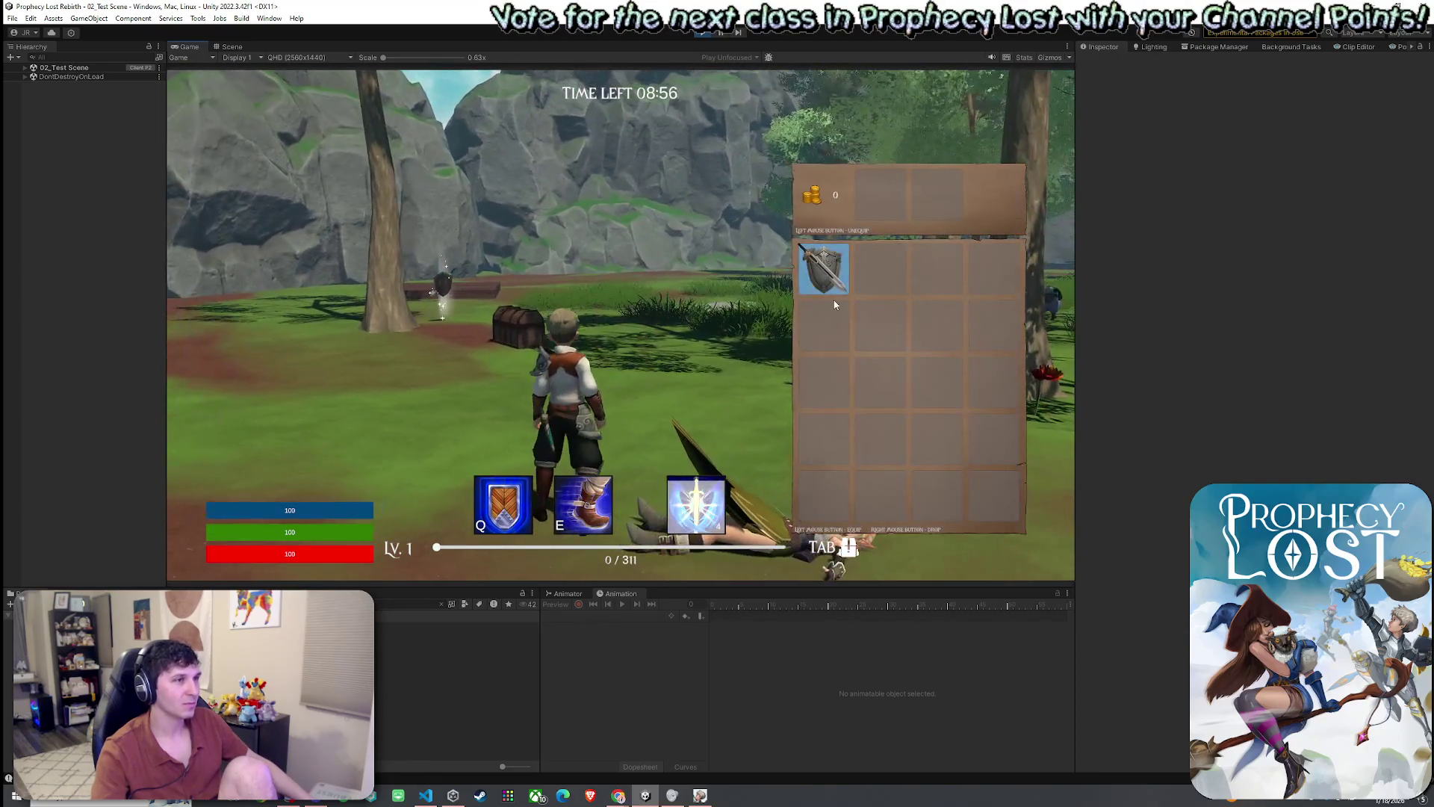
- Equip the sword-and-shield from the inventory and test the Q shield and E dash
{"action": "left_click", "coordinate": [829, 280]}
{"action": "key", "text": "Tab"}
{"action": "key", "text": "Tab"}
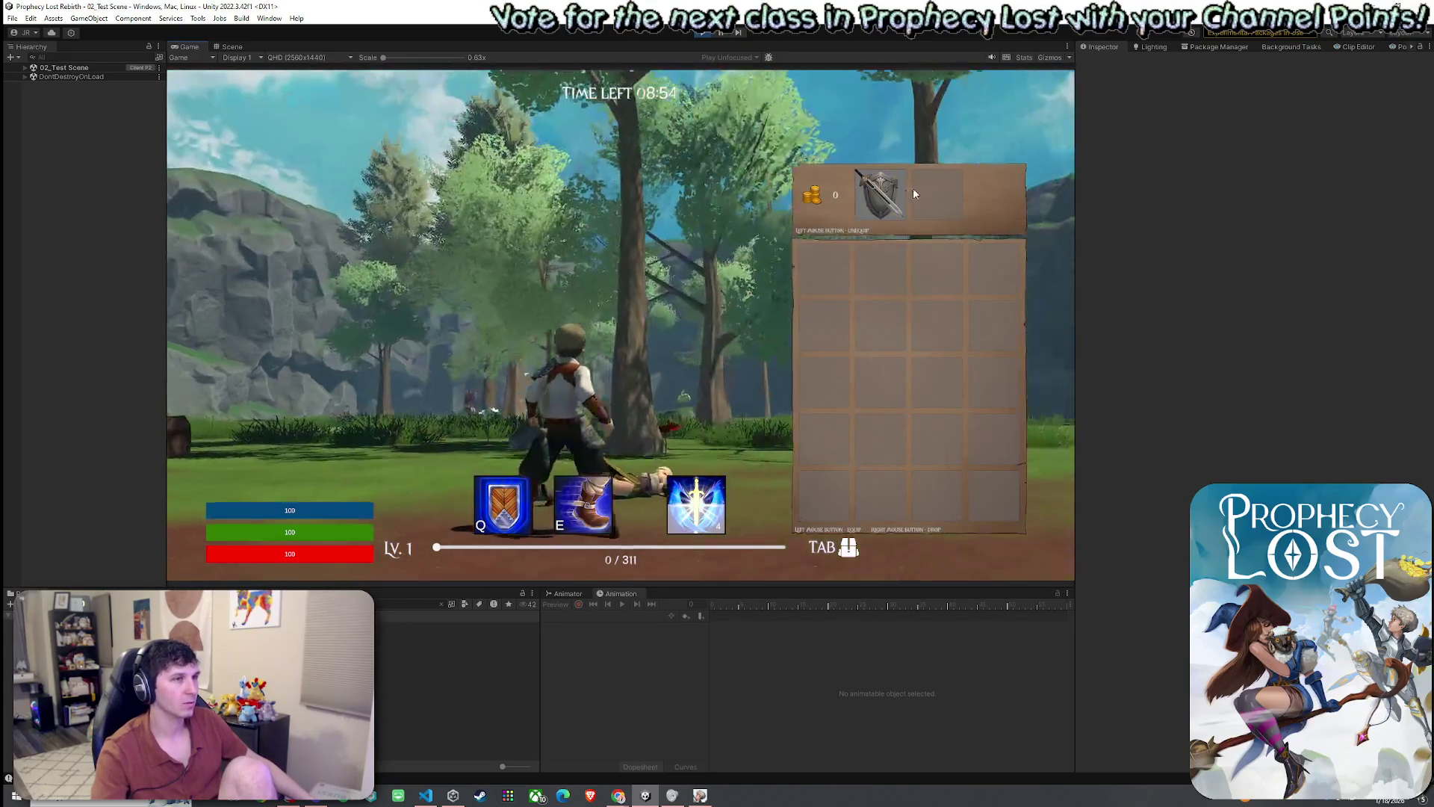
{"action": "key", "text": "Tab"}
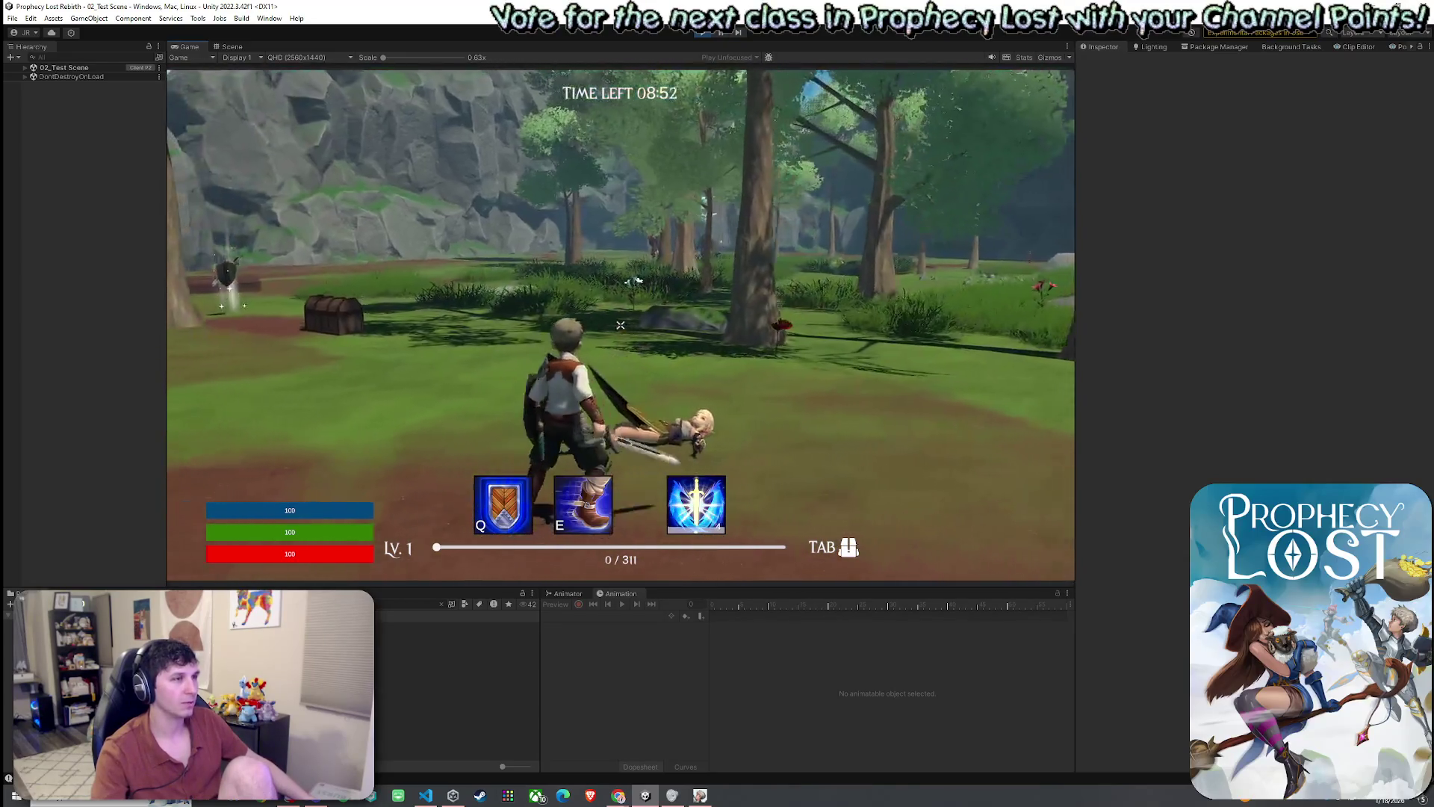
{"action": "key", "text": "q"}
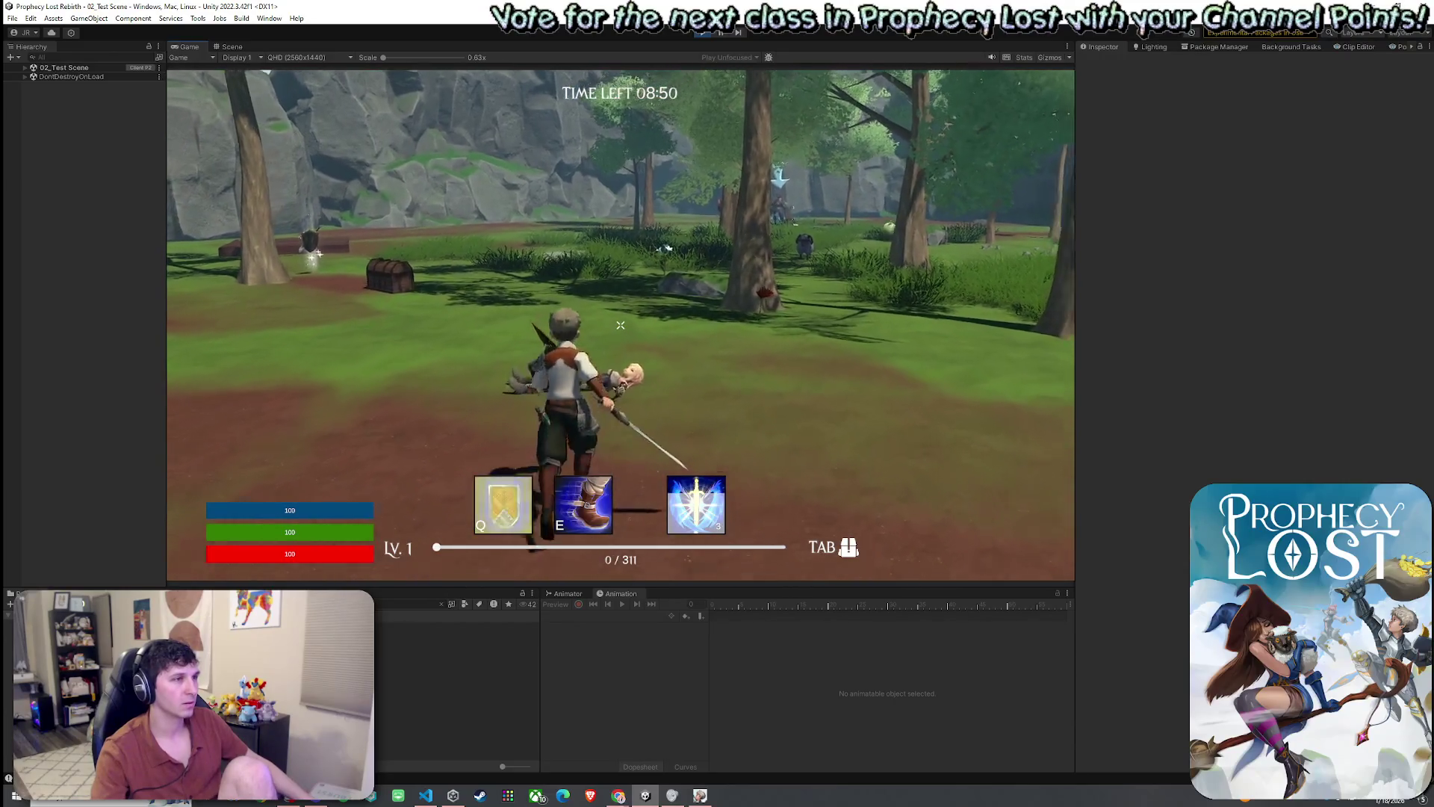
{"action": "key", "text": "e"}
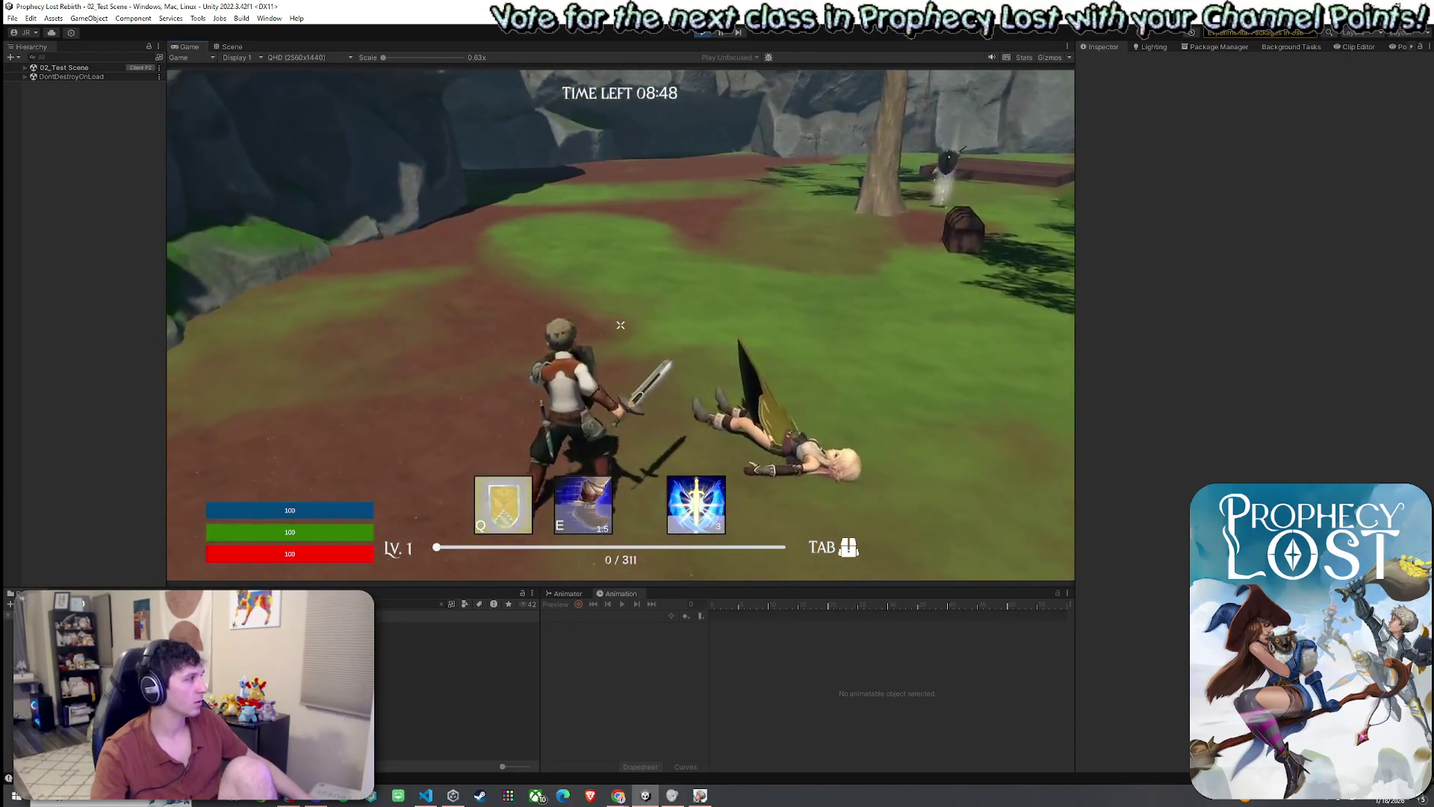
{"action": "key", "text": "Tab"}
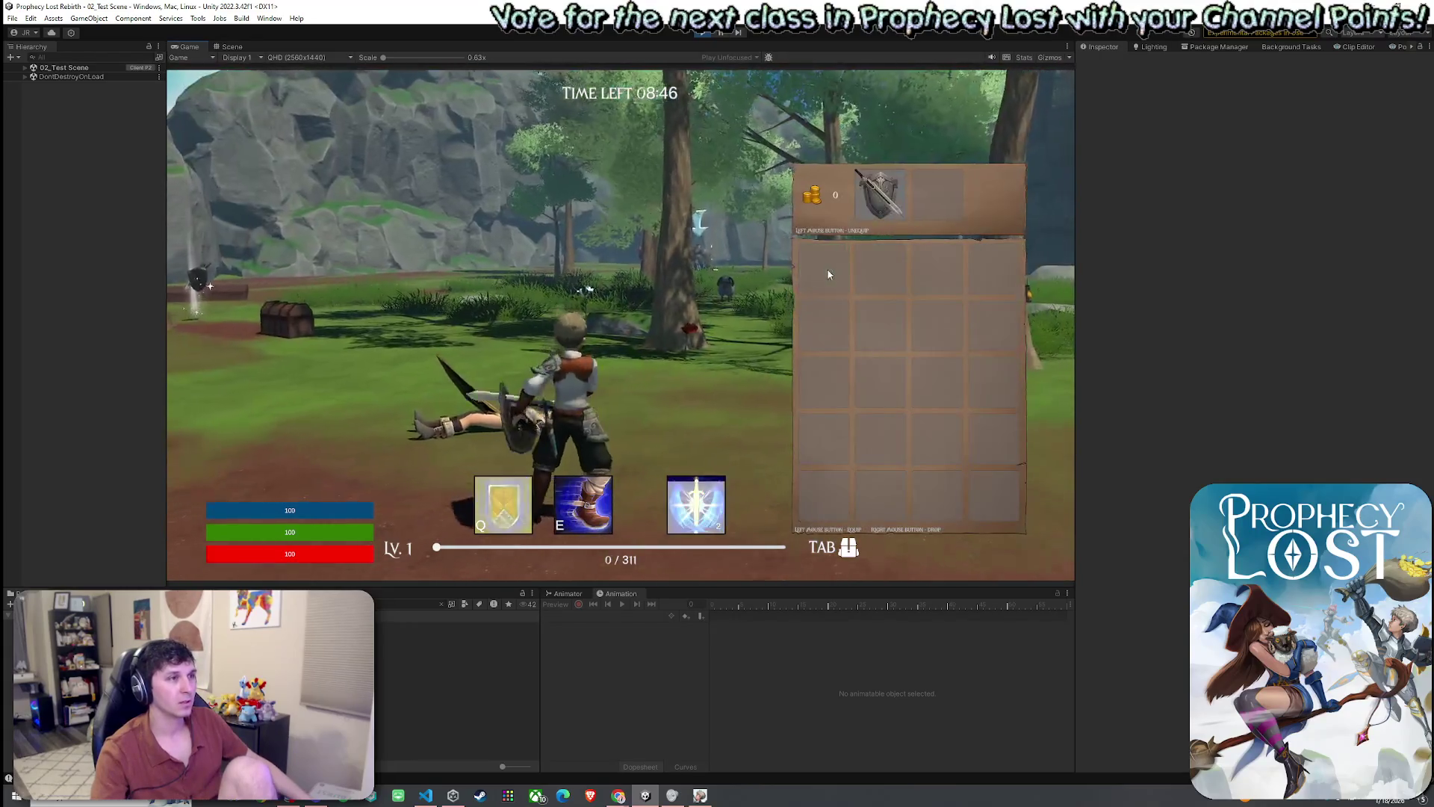
{"action": "key", "text": "Tab"}
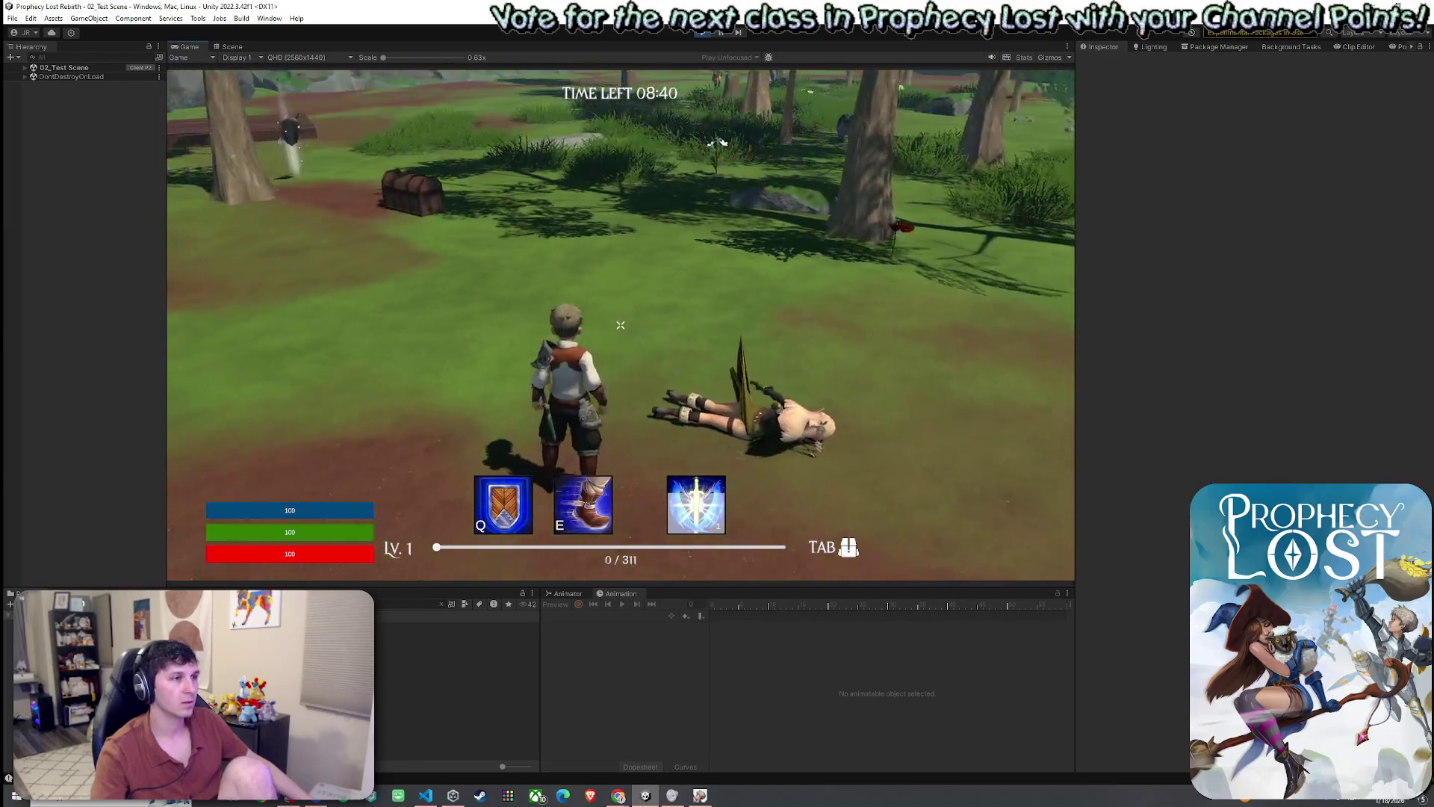
- Dash, raise the shield, and swing the sword three times around the downed elf
{"action": "key", "text": "e"}
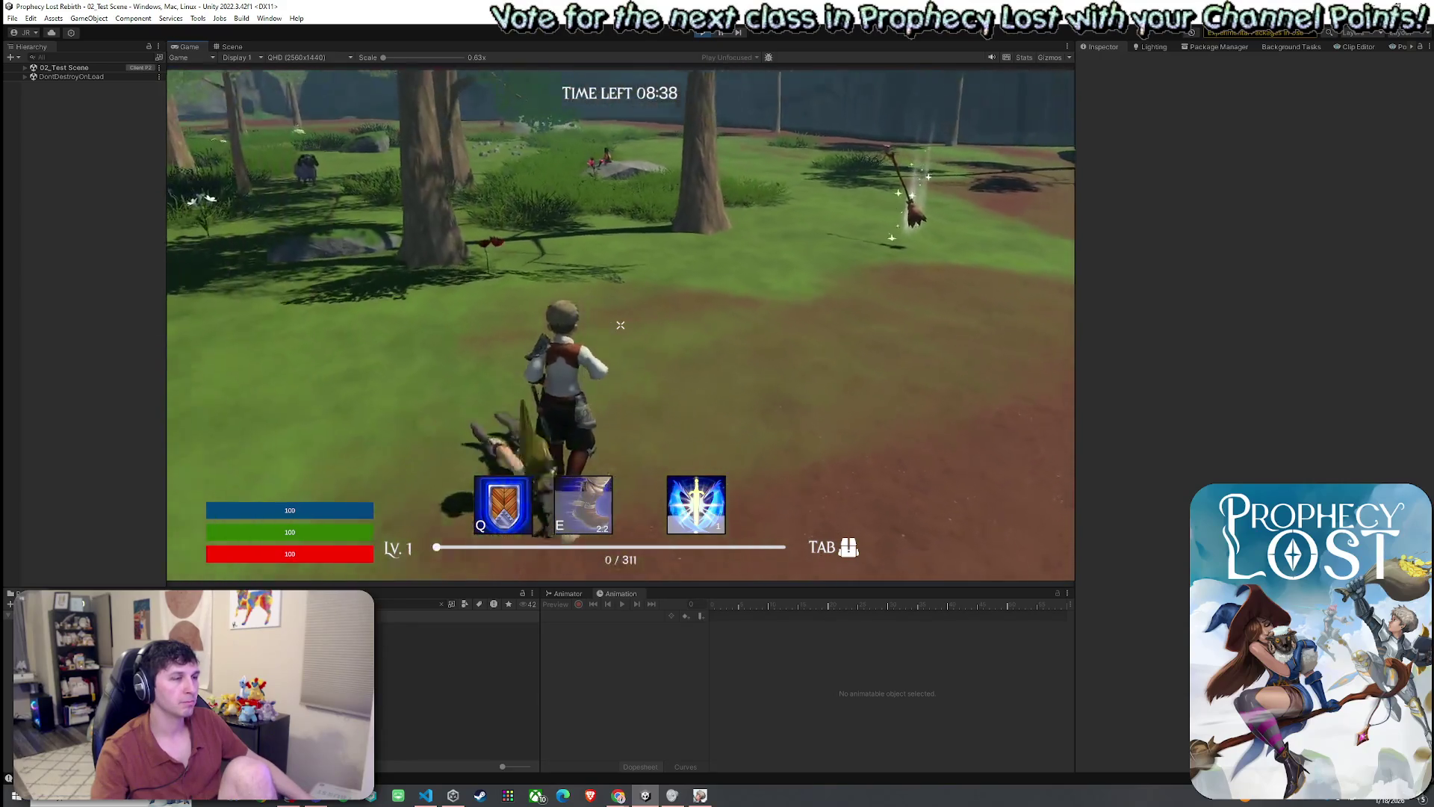
{"action": "key", "text": "q"}
{"action": "key", "text": "Tab"}
{"action": "key", "text": "Tab"}
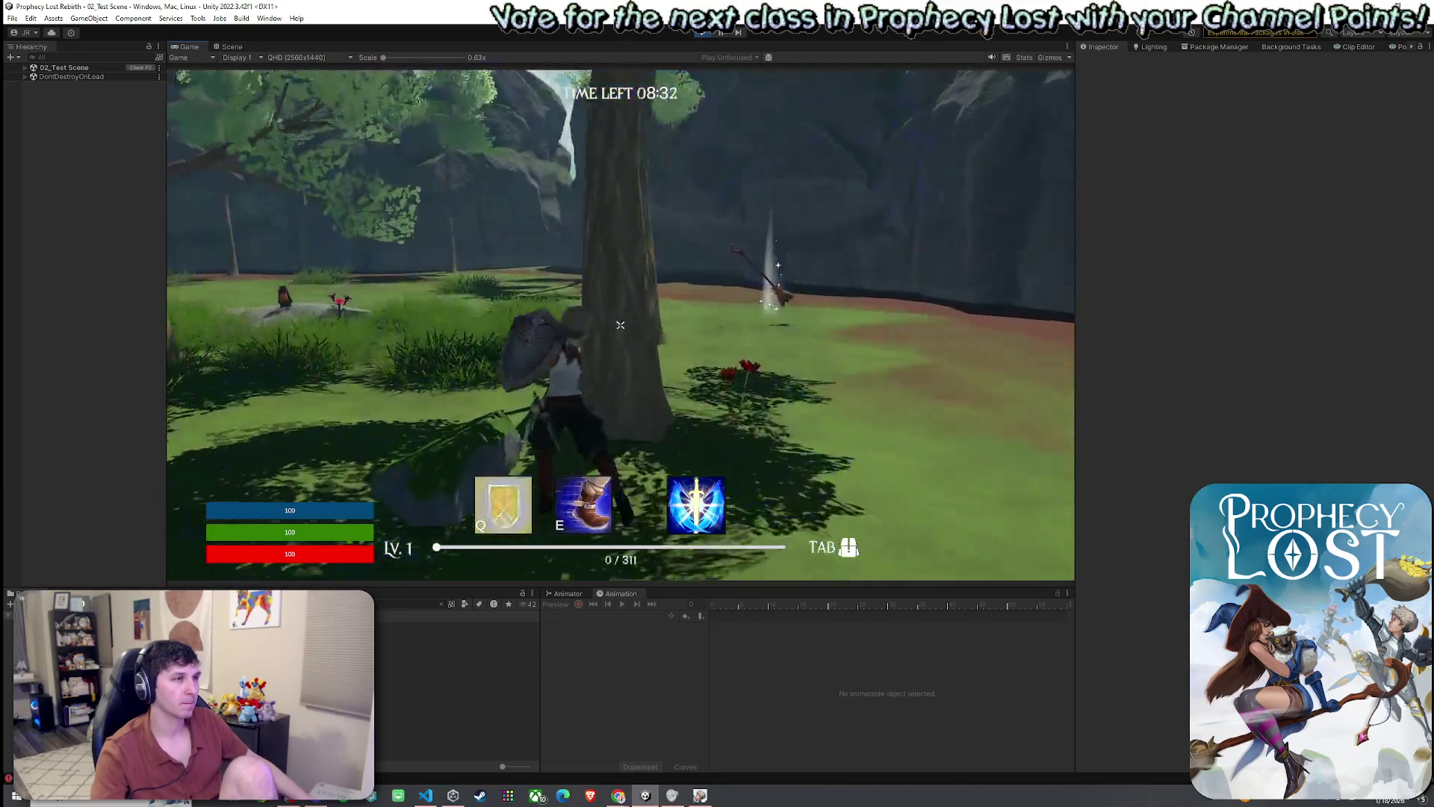
{"action": "left_click", "coordinate": [620, 325]}
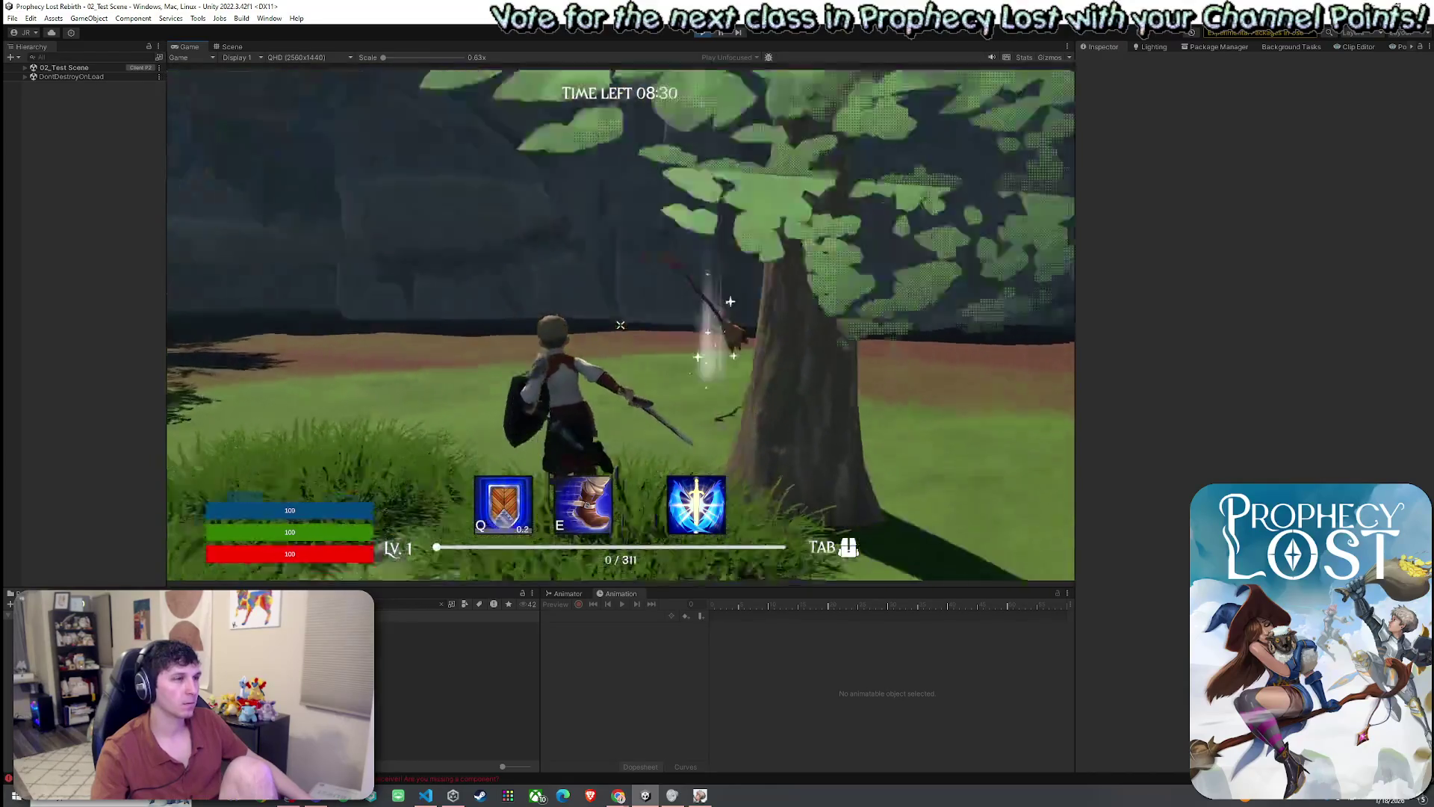
{"action": "left_click", "coordinate": [620, 325]}
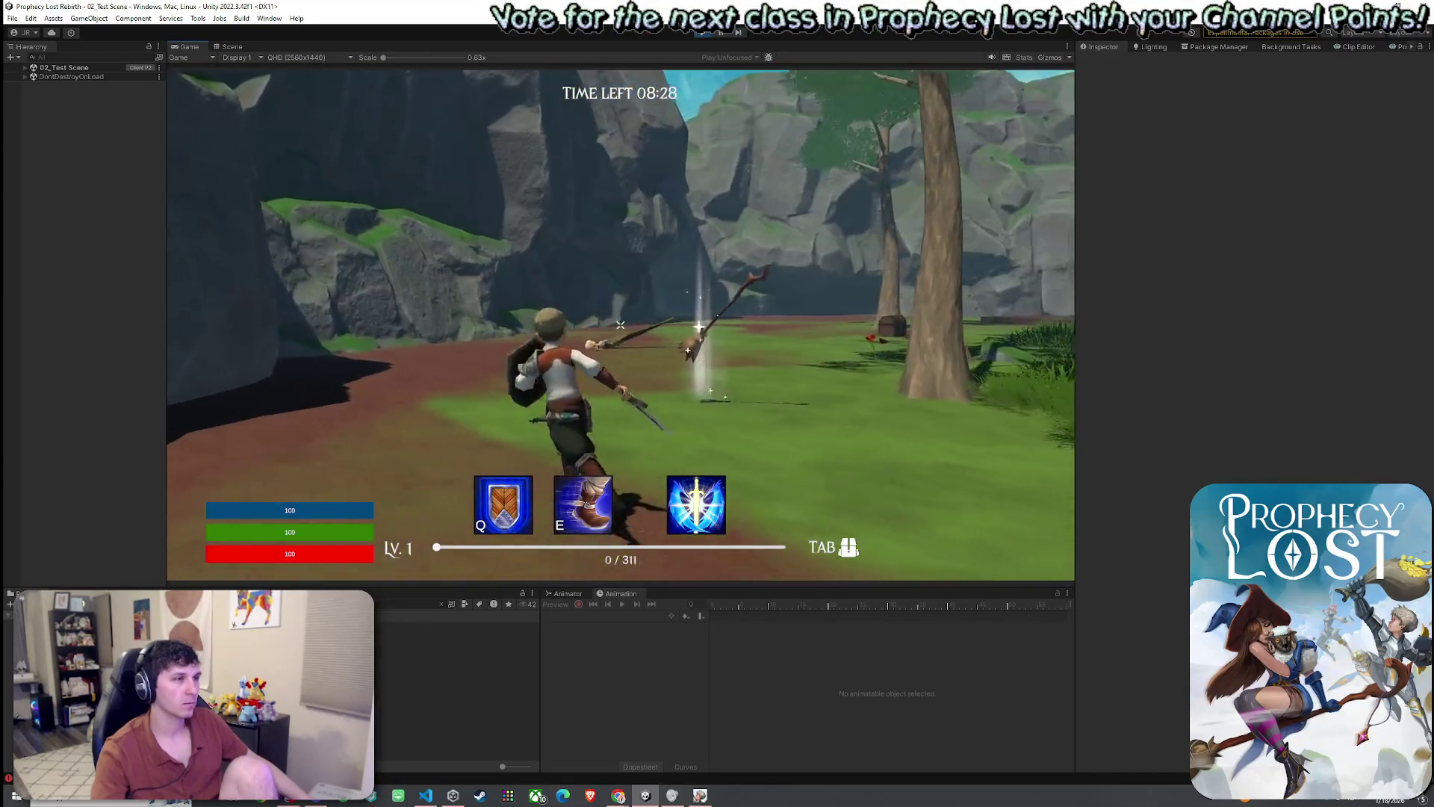
{"action": "left_click", "coordinate": [620, 325]}
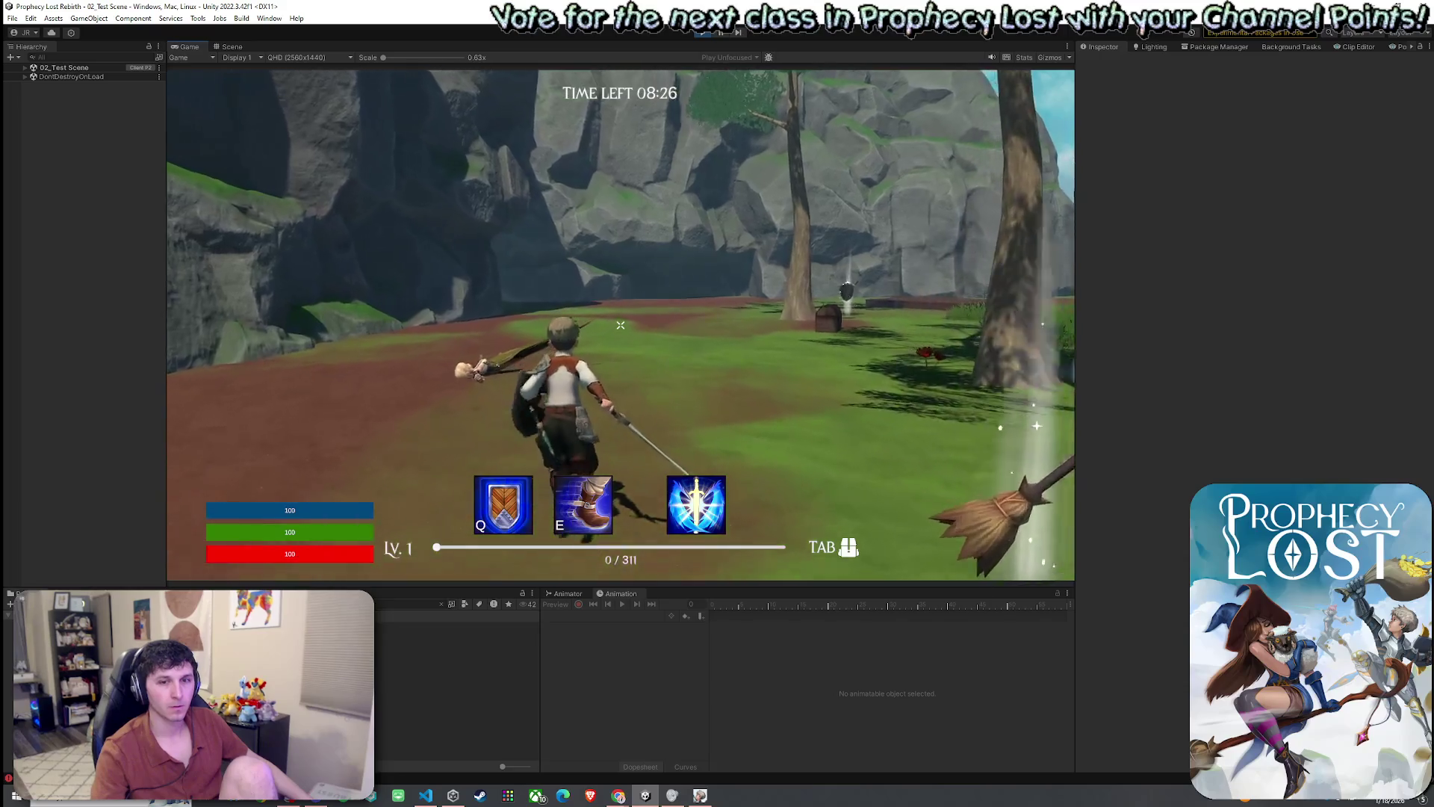
{"action": "key", "text": "w"}
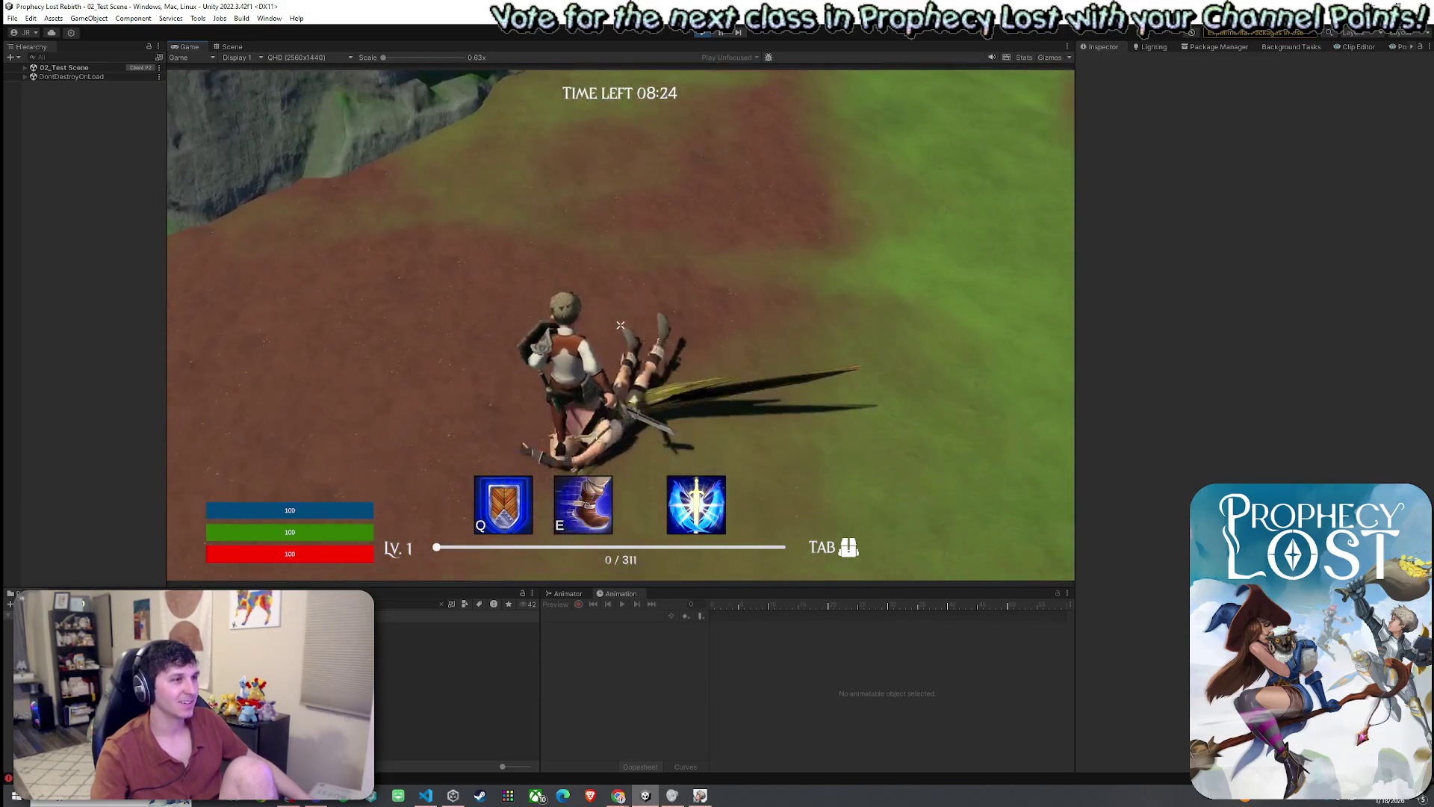
{"action": "key", "text": "w"}
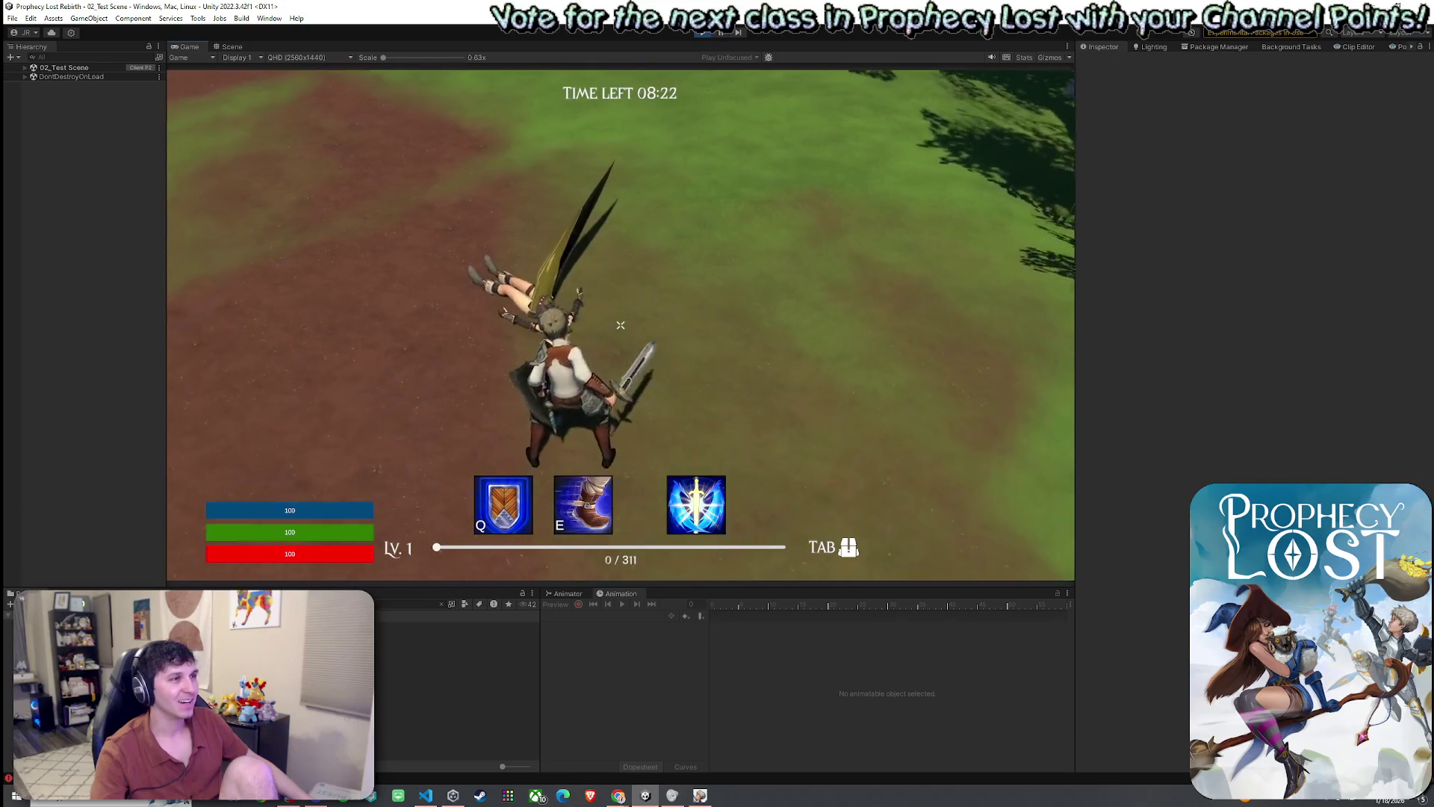
{"action": "key", "text": "w"}
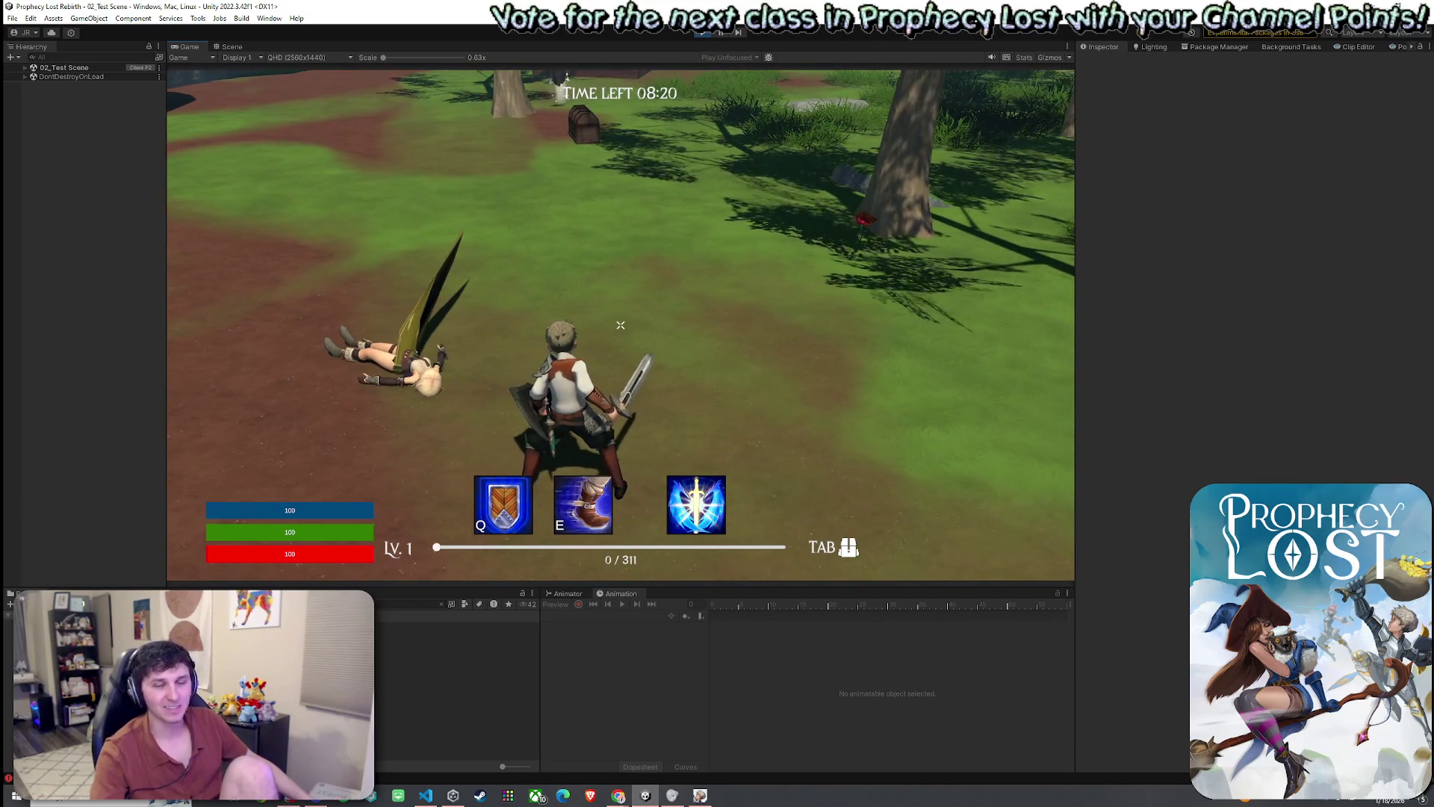
{"action": "key", "text": "super"}
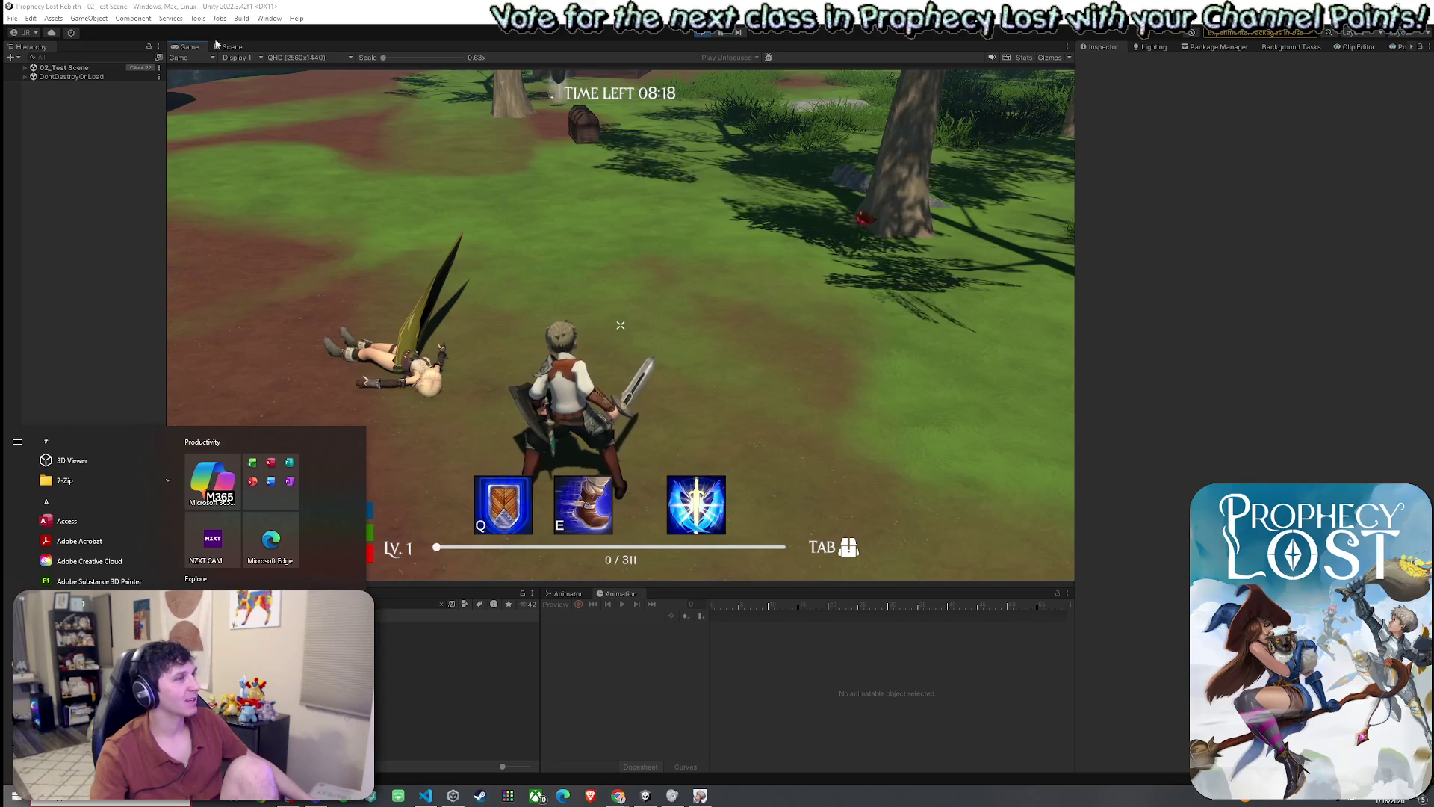
- Save the scene via File > Save and switch to the Scene tab showing 01_Main Menu
{"action": "left_click", "coordinate": [440, 220]}
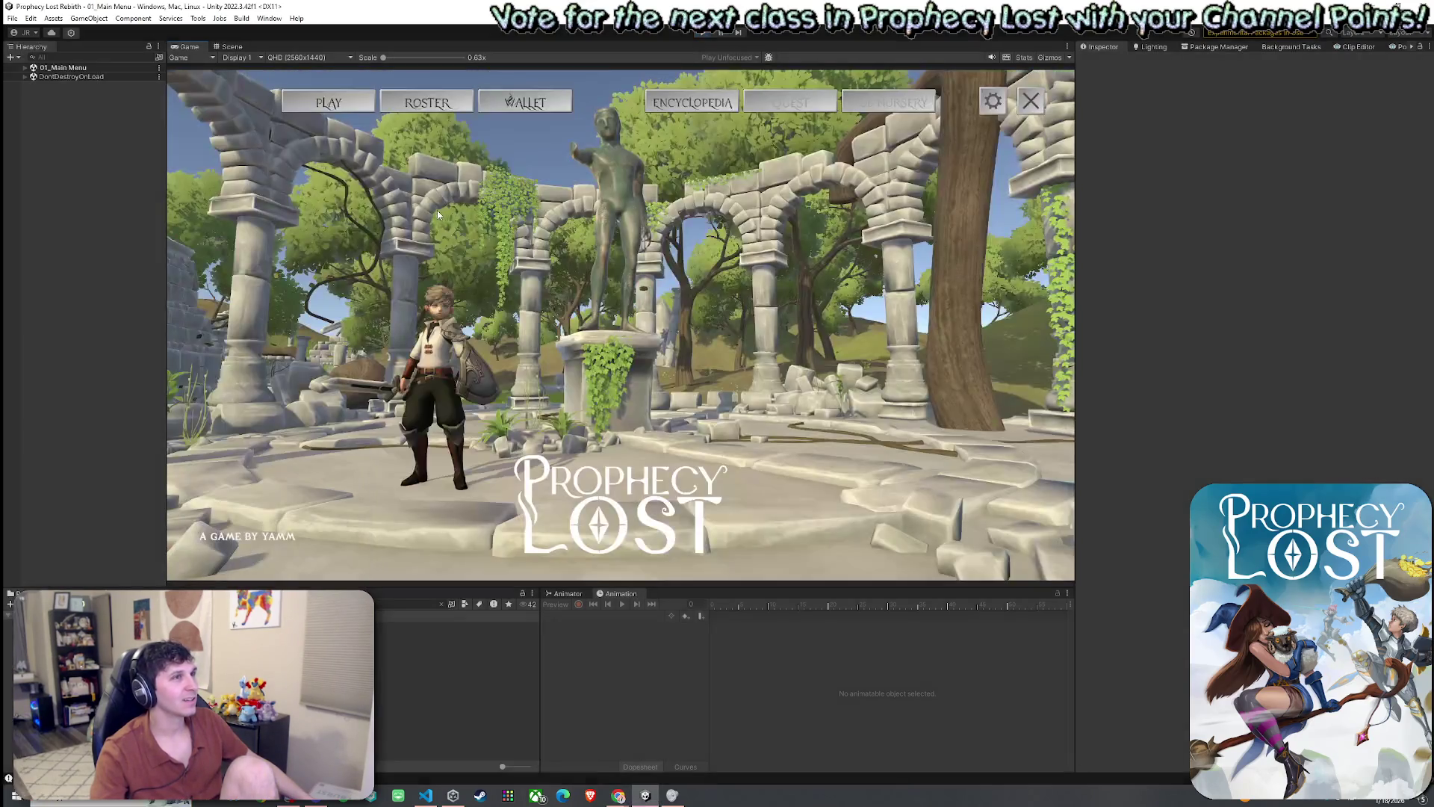
{"action": "left_click", "coordinate": [54, 18]}
{"action": "left_click", "coordinate": [205, 30]}
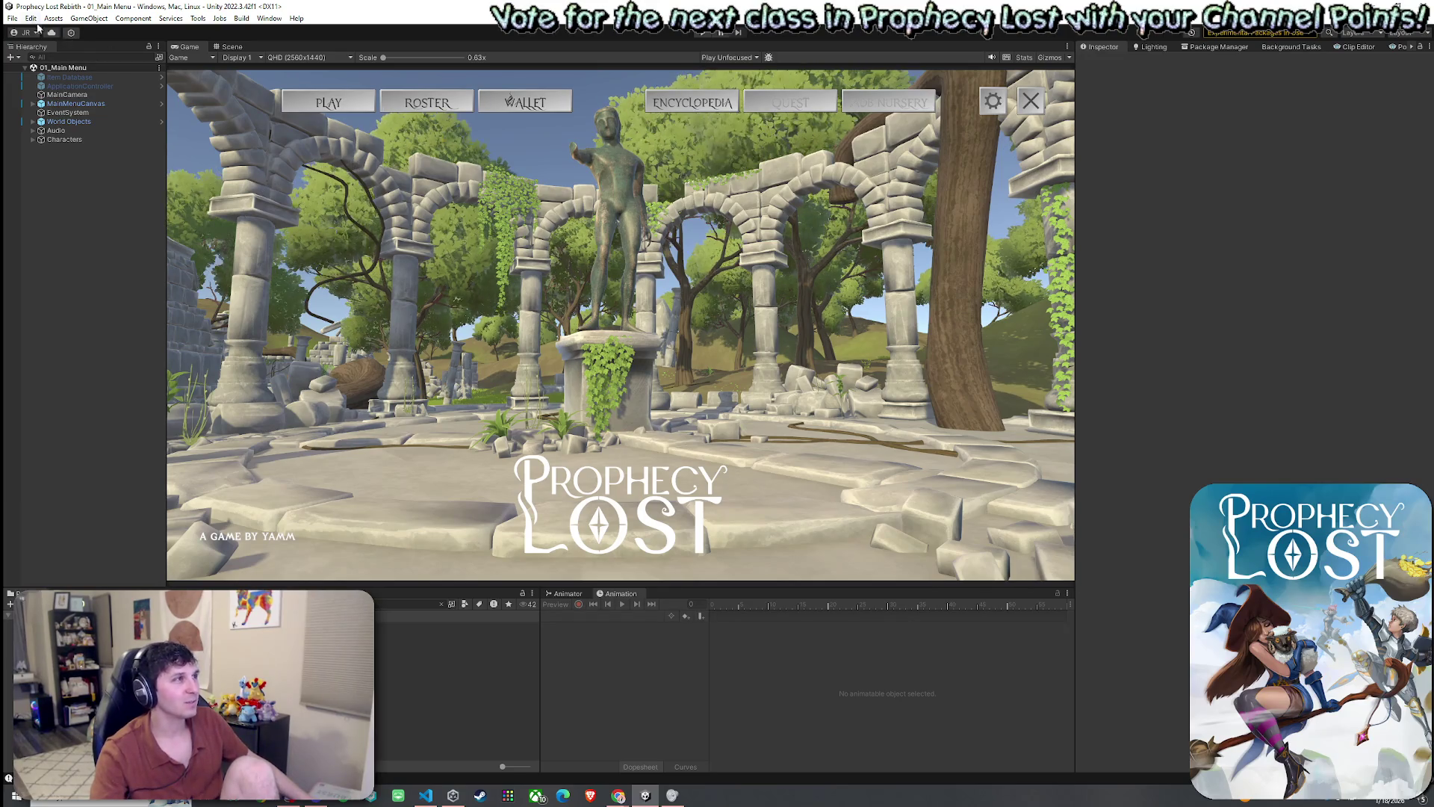
{"action": "left_click", "coordinate": [12, 18]}
{"action": "left_click", "coordinate": [12, 17]}
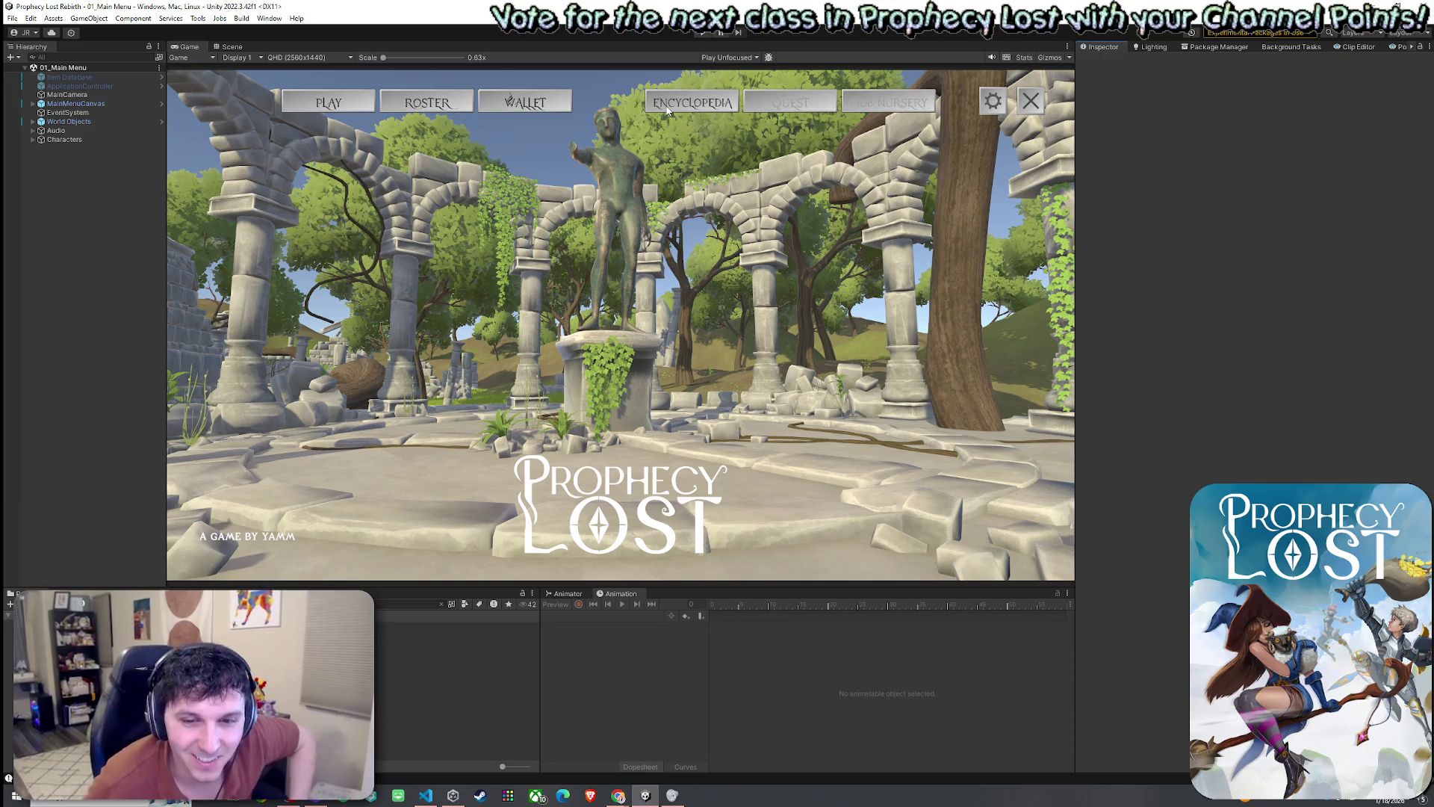
{"action": "left_click", "coordinate": [12, 18]}
{"action": "left_click", "coordinate": [34, 71]}
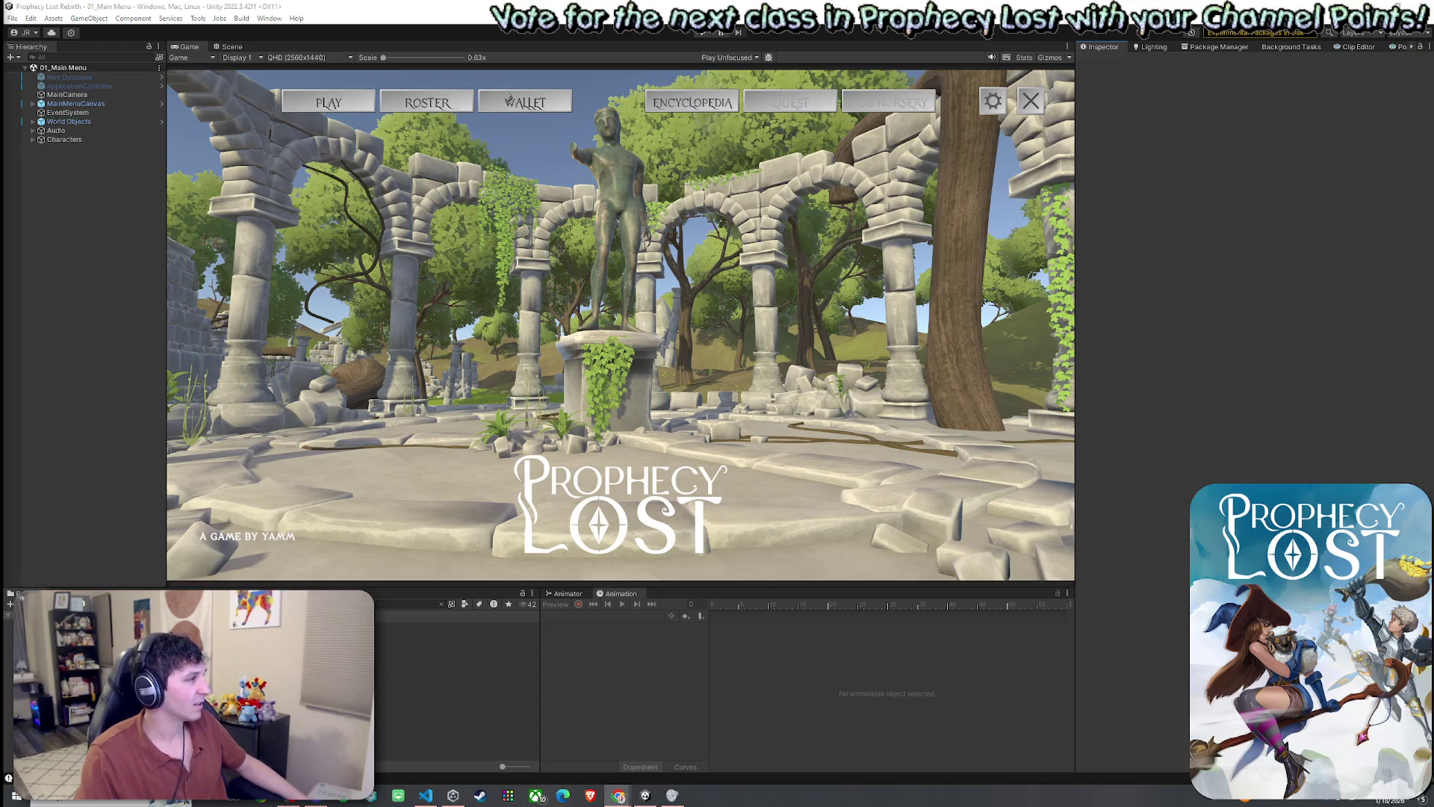
{"action": "left_click", "coordinate": [257, 48]}
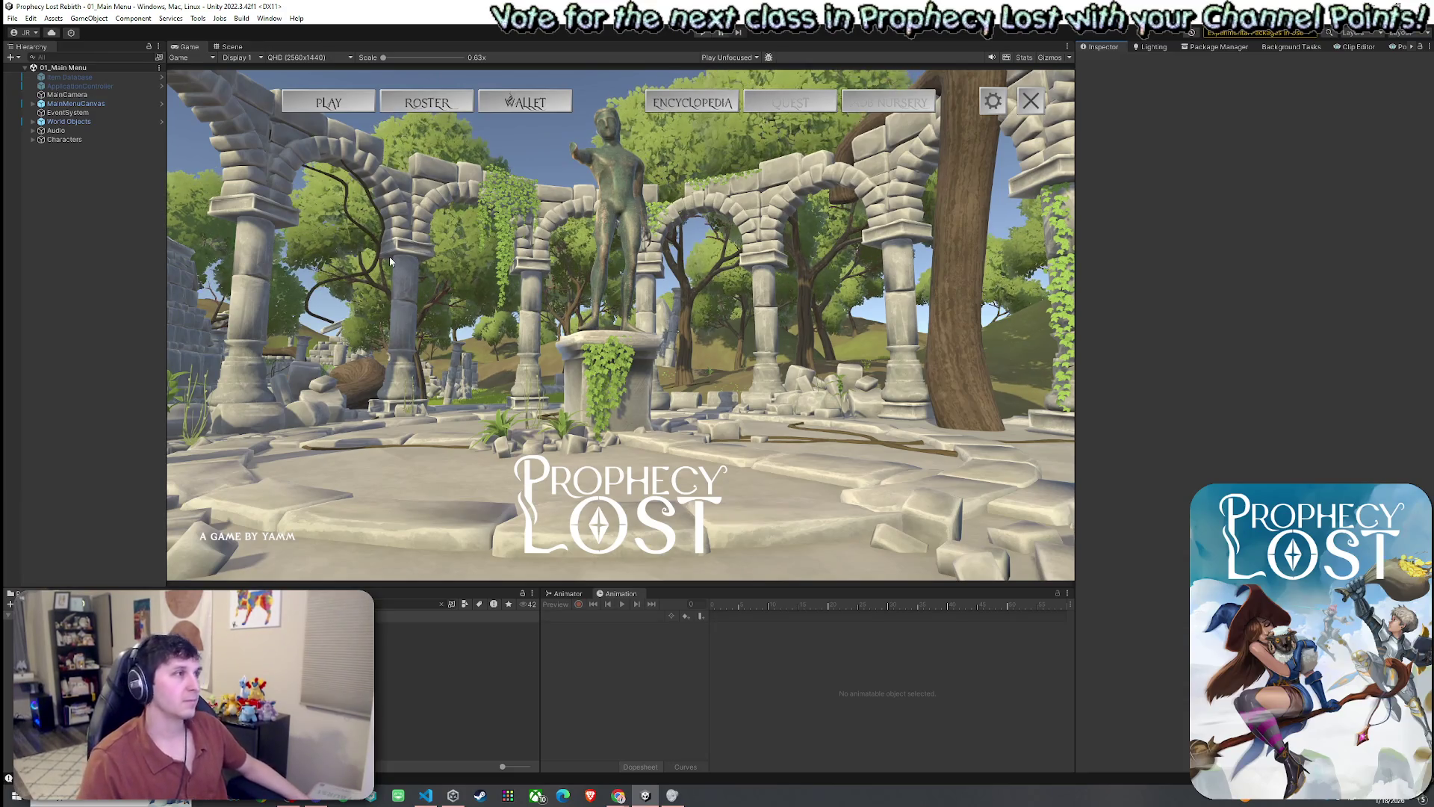
{"action": "left_click", "coordinate": [234, 48]}
- Enter Play mode from the Edit menu
{"action": "left_click", "coordinate": [39, 21]}
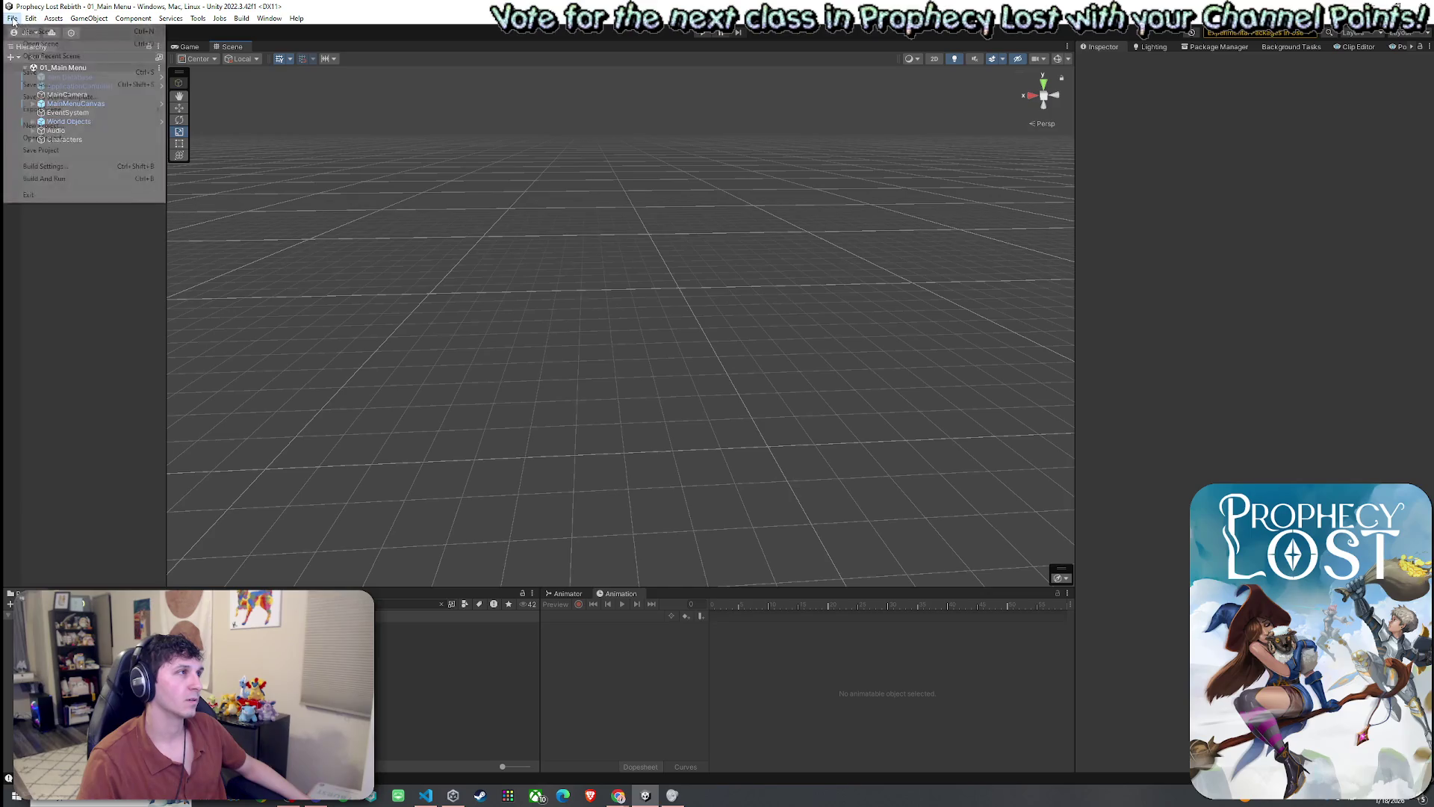
{"action": "left_click", "coordinate": [45, 247]}
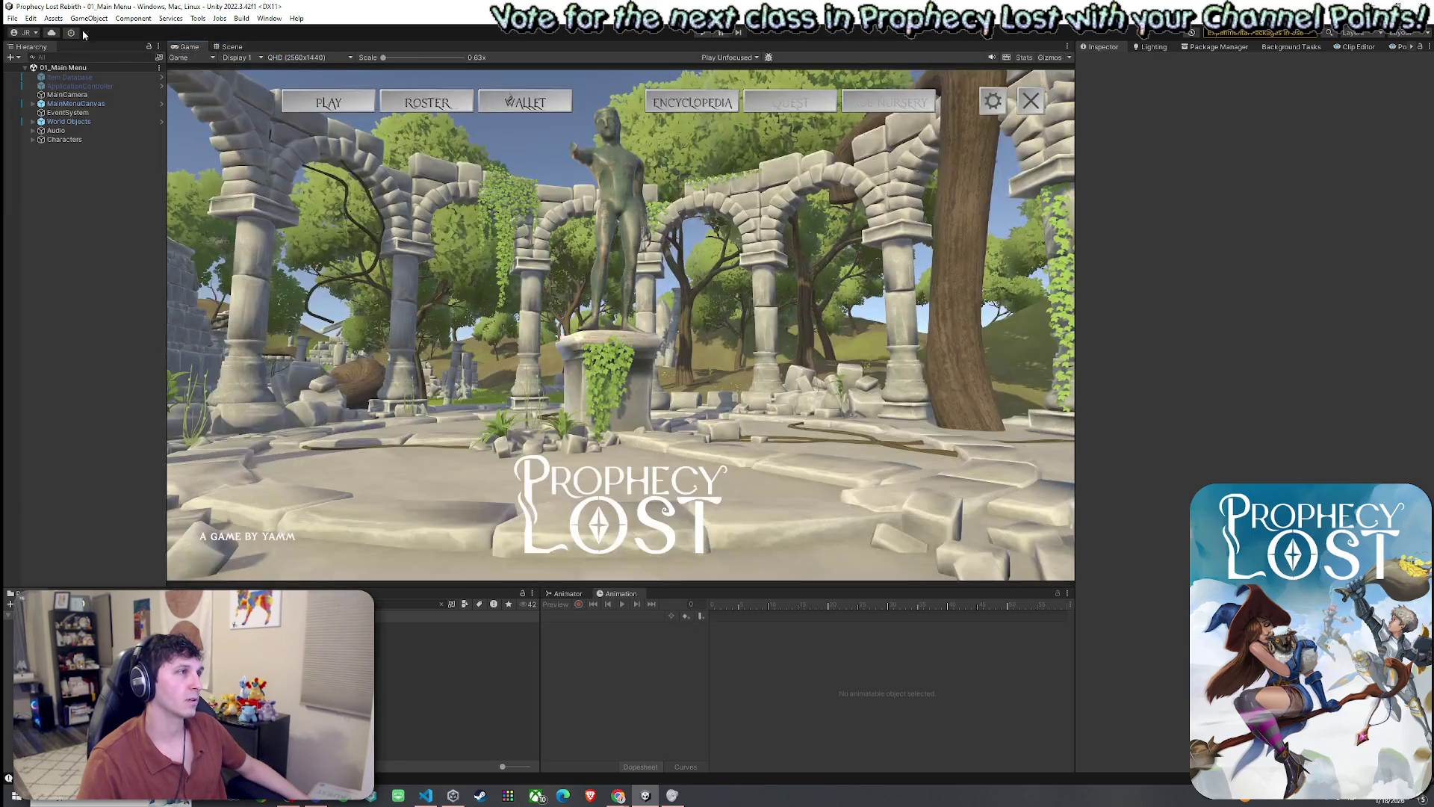
{"action": "left_click", "coordinate": [31, 18]}
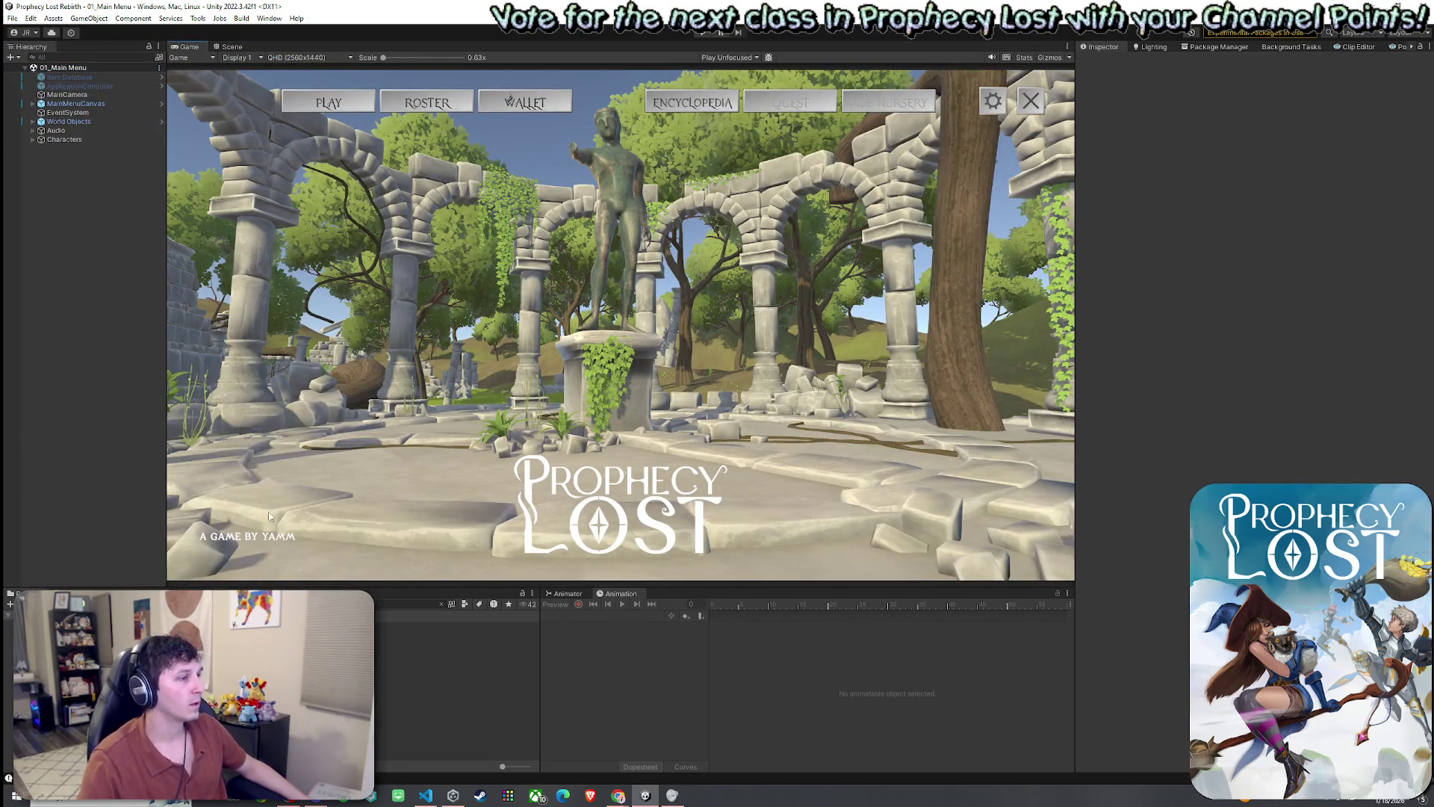
- Close the other app from its taskbar jump list and return focus to Unity
{"action": "right_click", "coordinate": [673, 798]}
{"action": "left_click", "coordinate": [657, 772]}
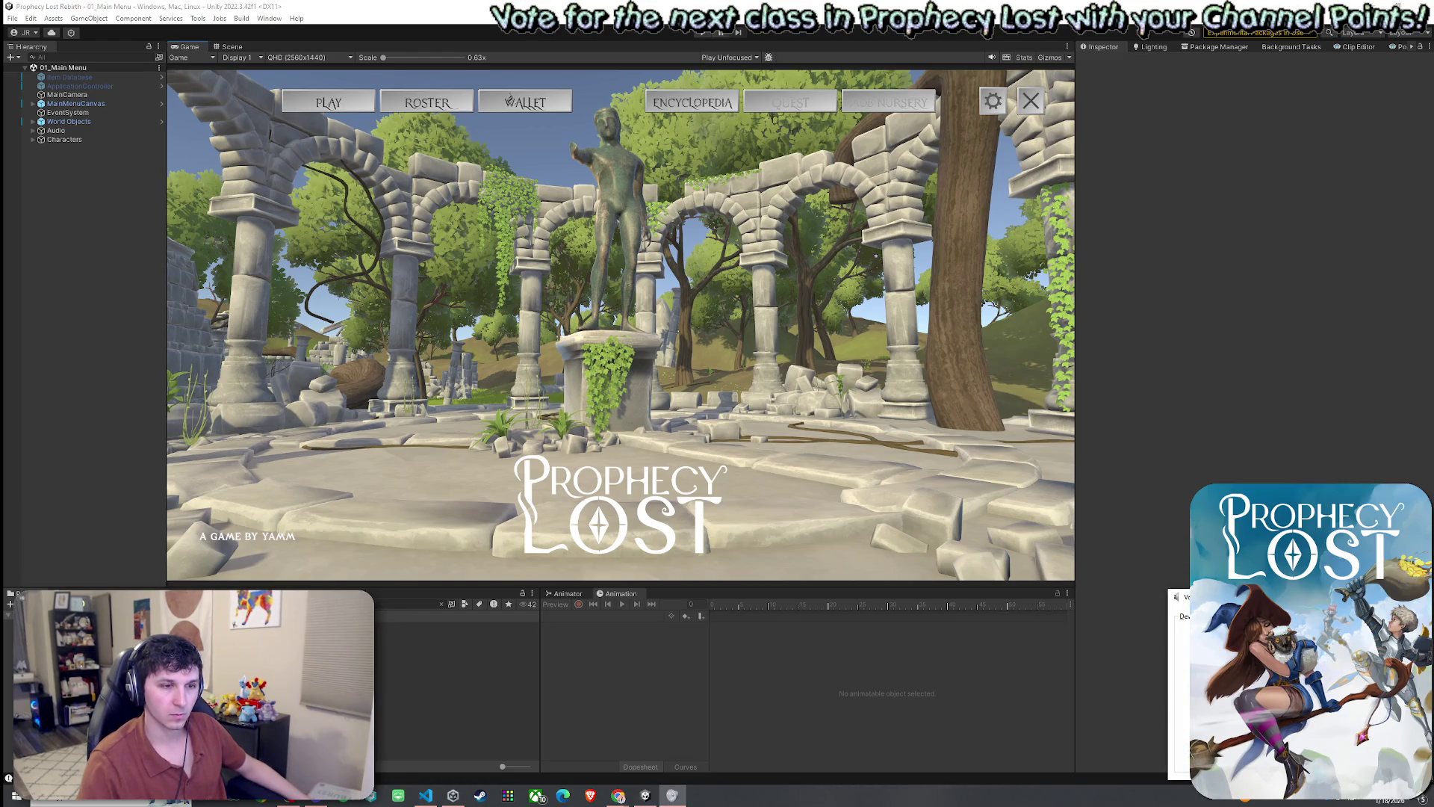
{"action": "left_click", "coordinate": [765, 675]}
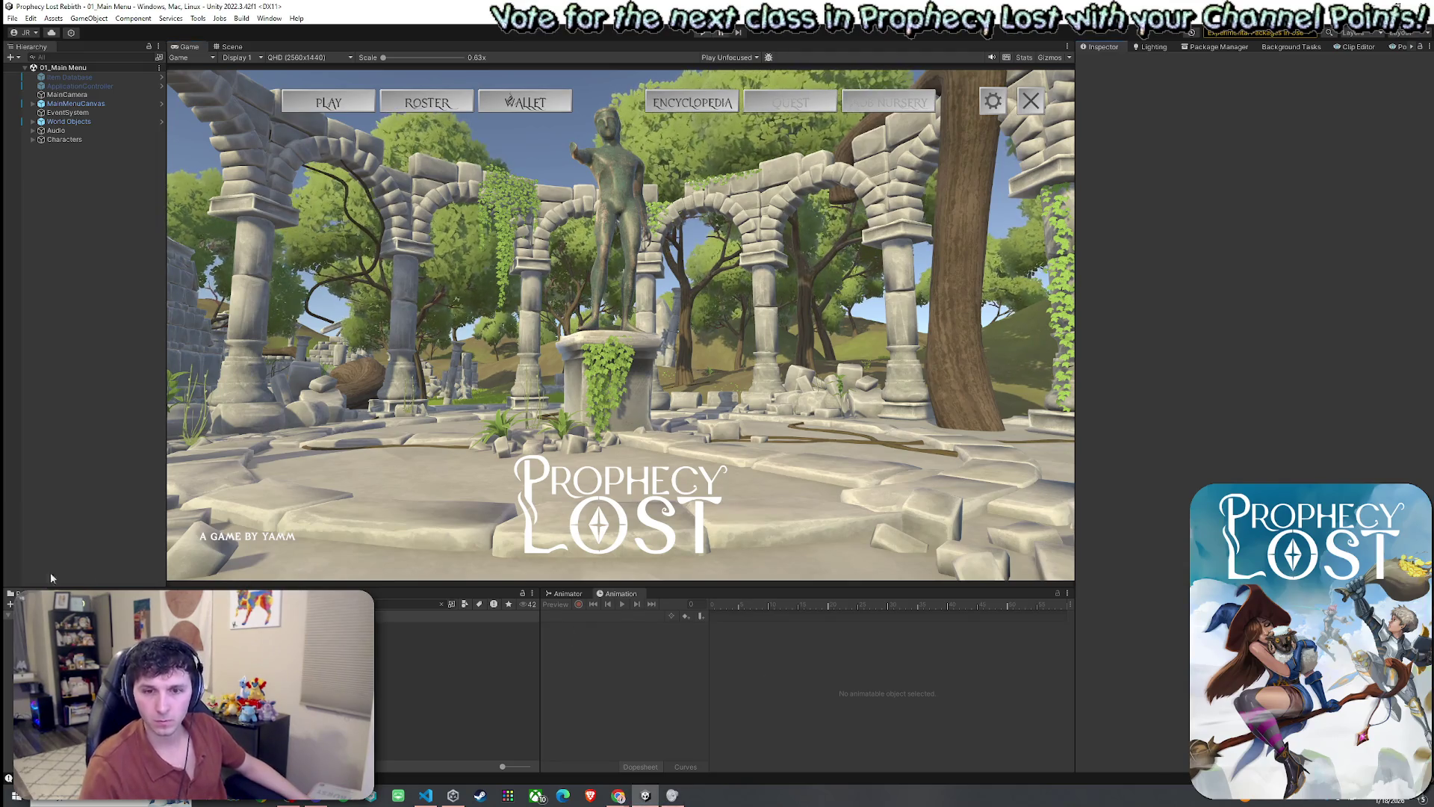
{"action": "left_click", "coordinate": [12, 18]}
{"action": "left_click", "coordinate": [12, 18]}
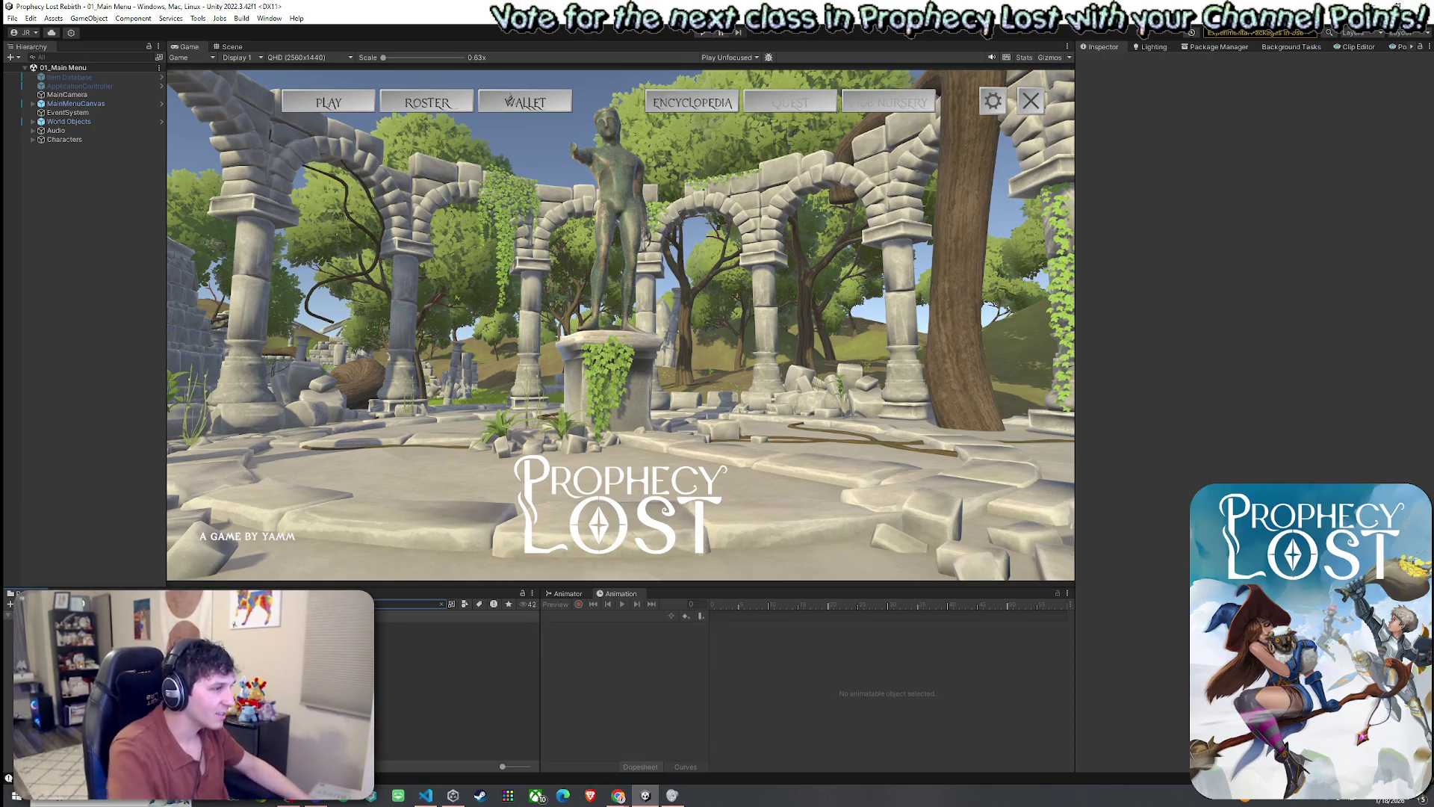
- Rename the Dash VFX 1 duplicate to Shield Bash VFX and exit prefab mode
{"action": "double_click", "coordinate": [404, 626]}
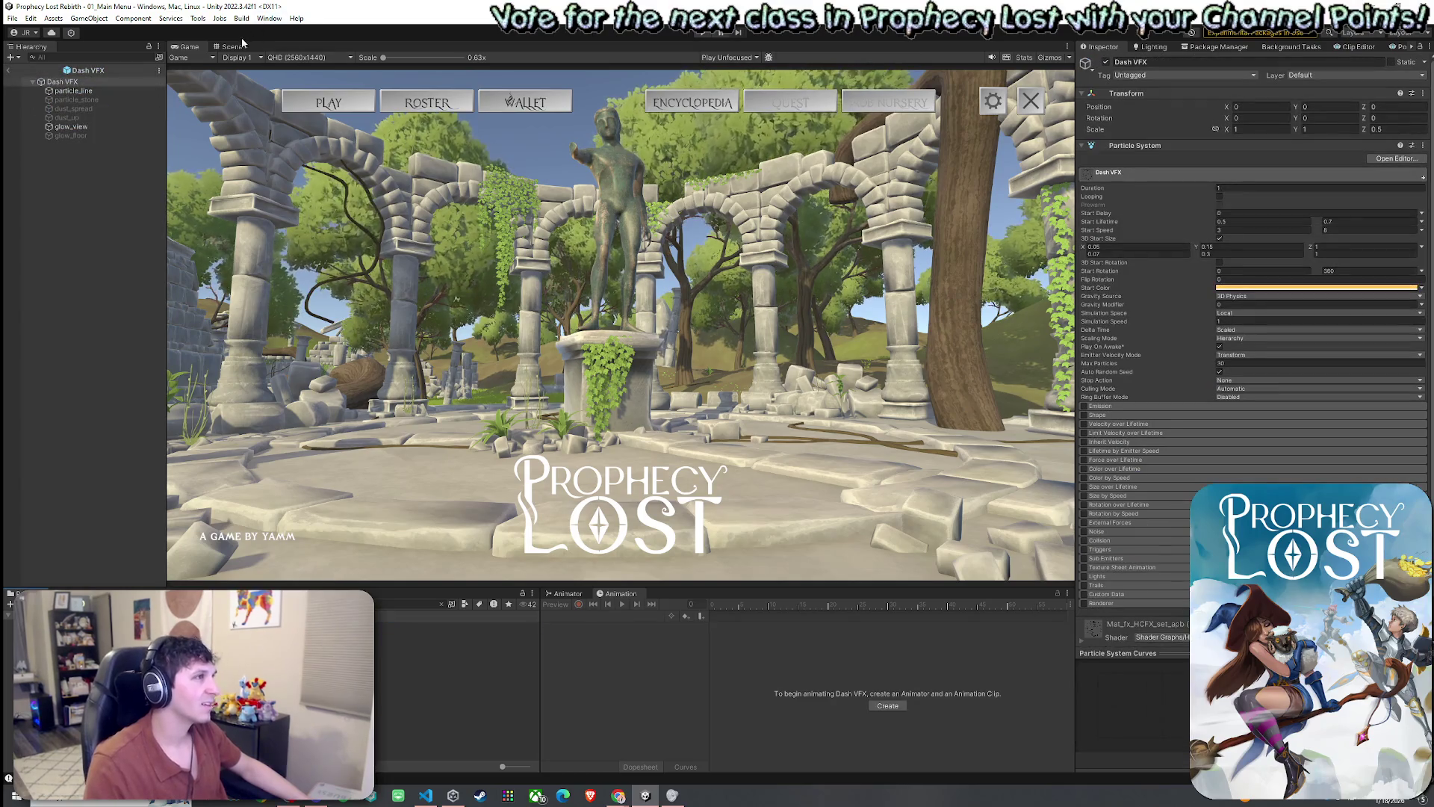
{"action": "left_click", "coordinate": [240, 47]}
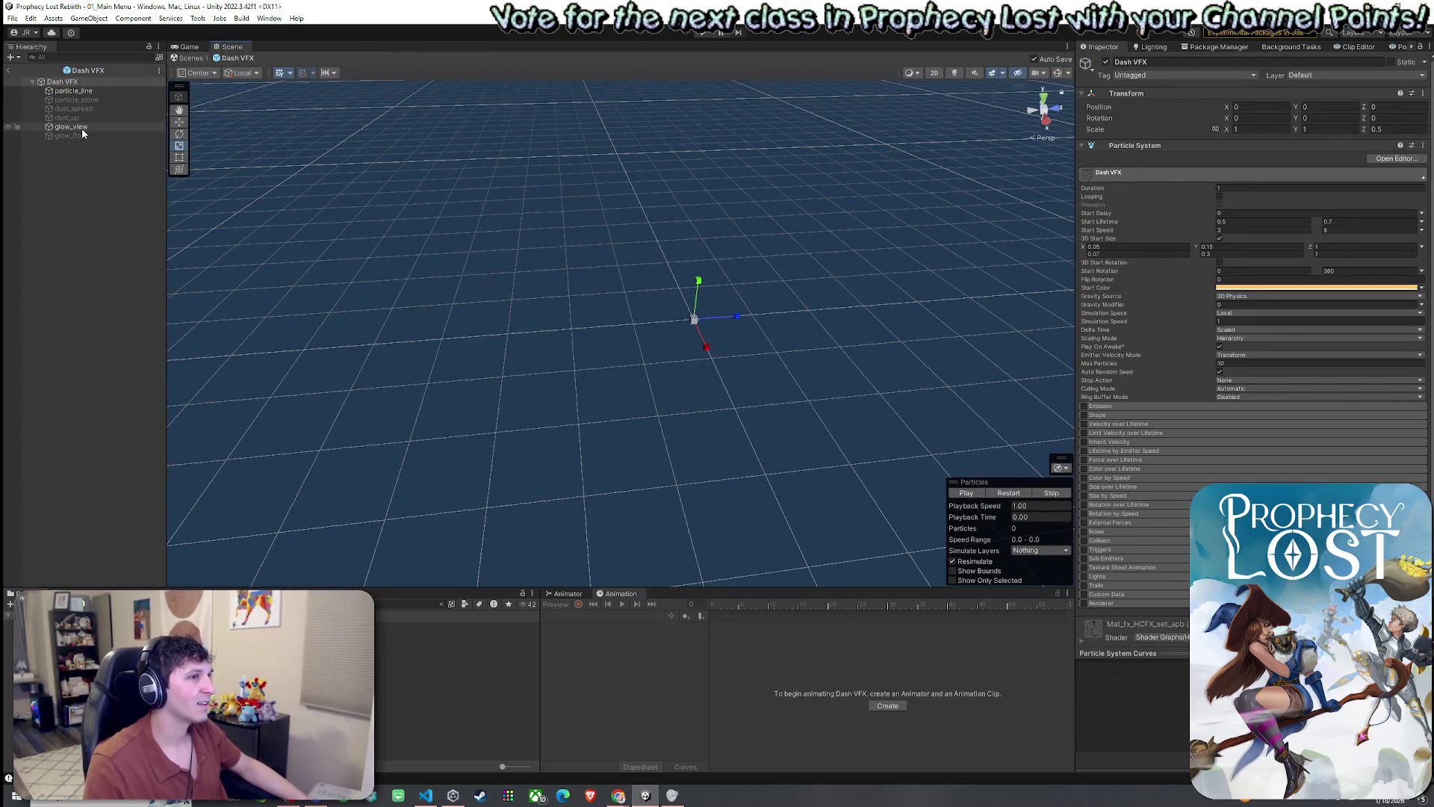
{"action": "left_click", "coordinate": [404, 626]}
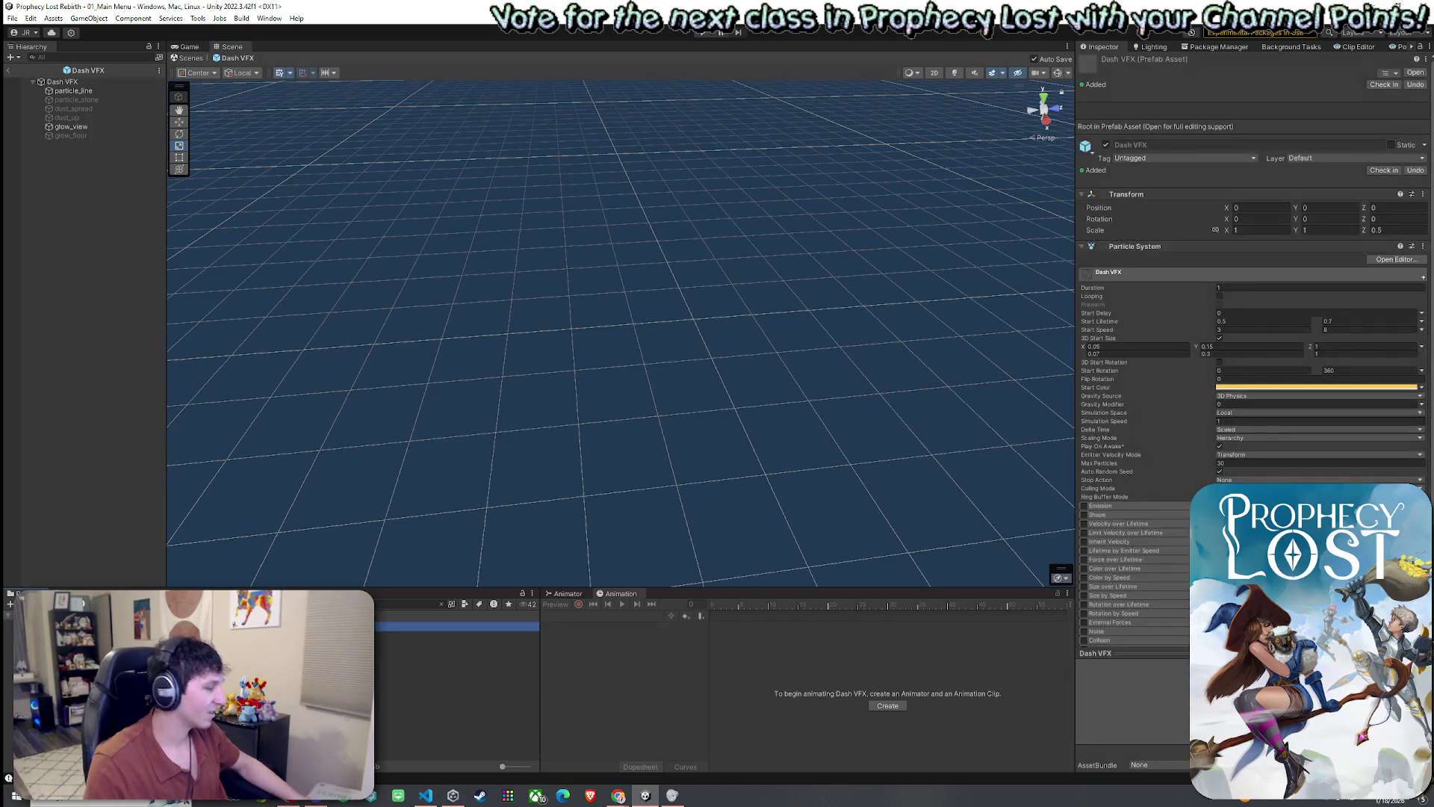
{"action": "left_click", "coordinate": [403, 635]}
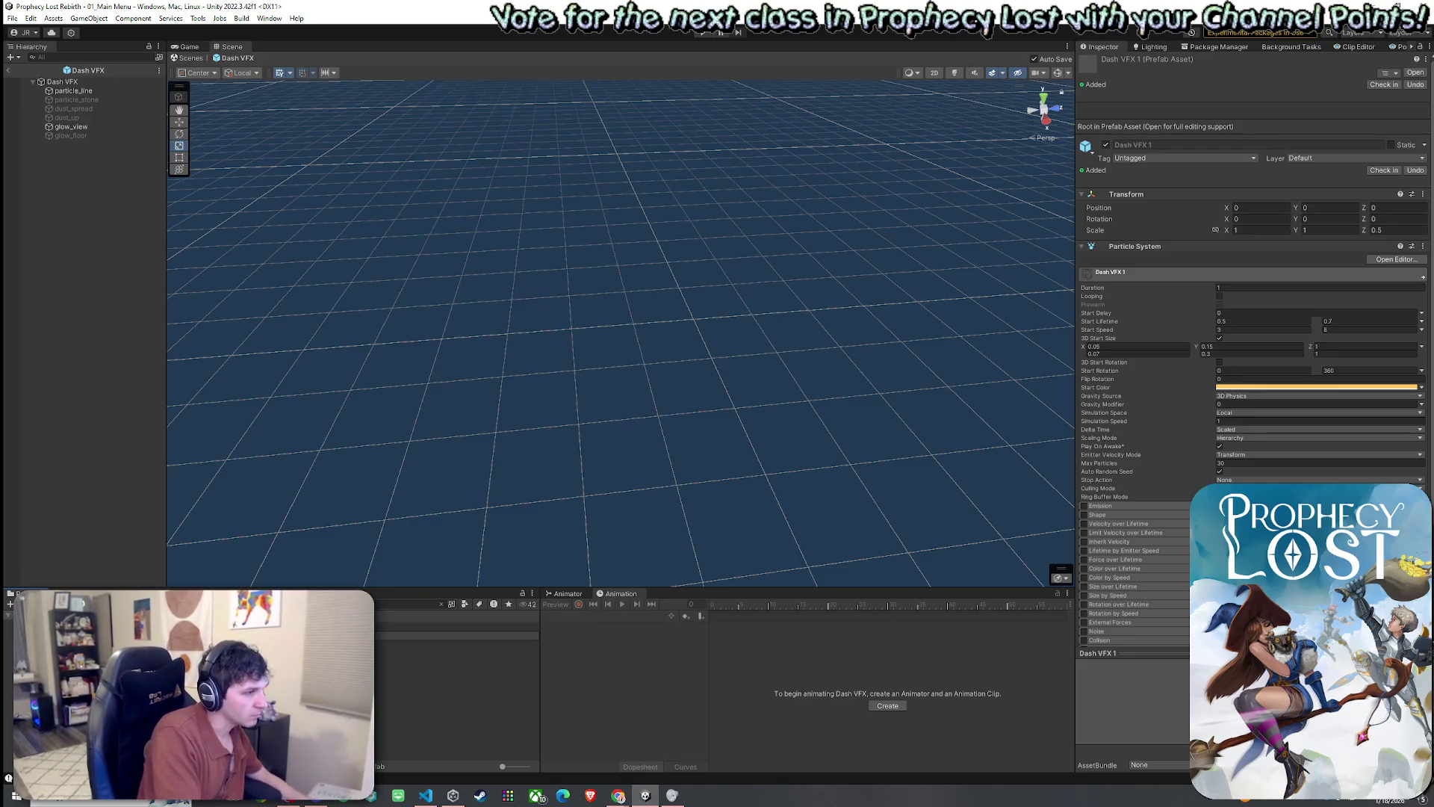
{"action": "key", "text": "Return"}
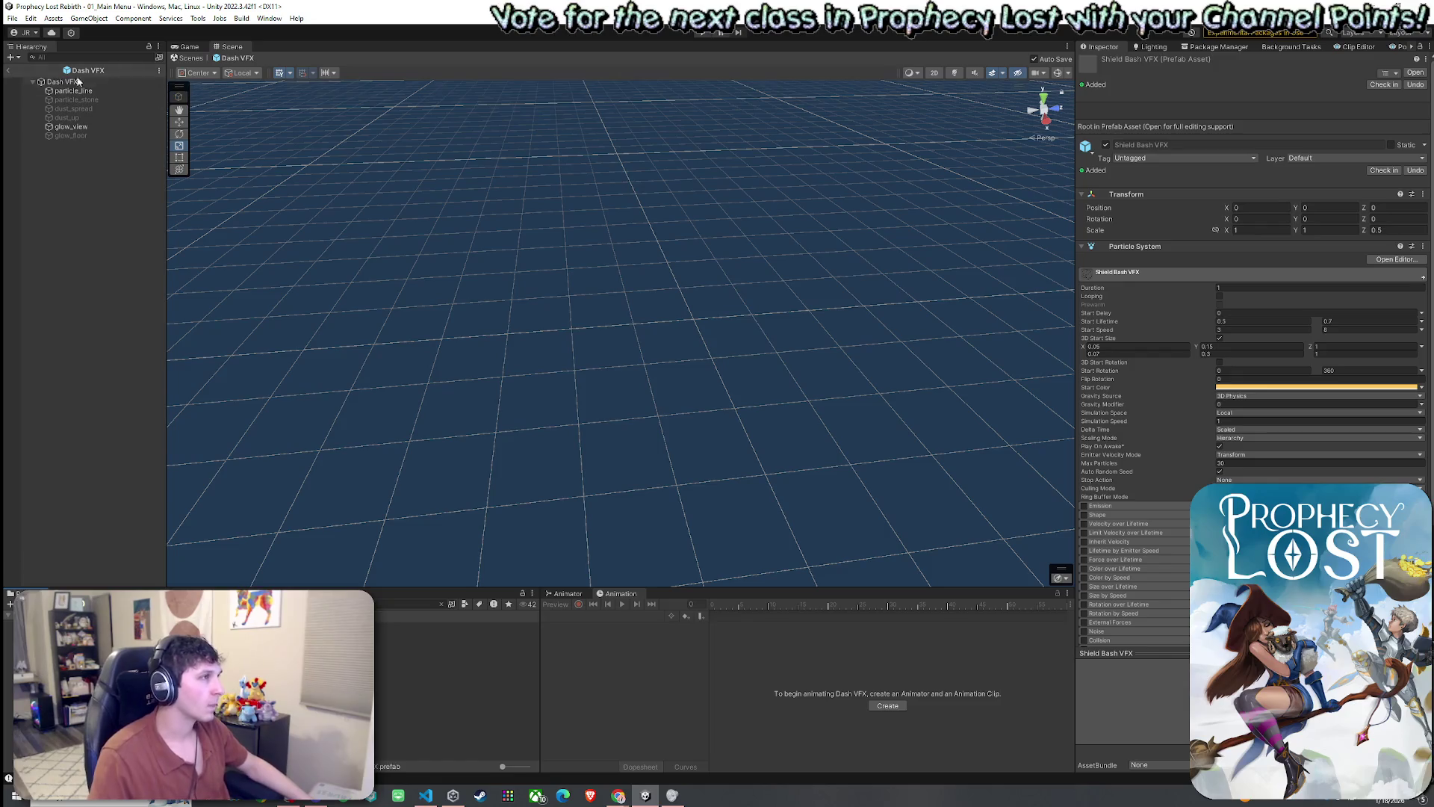
{"action": "left_click", "coordinate": [8, 70]}
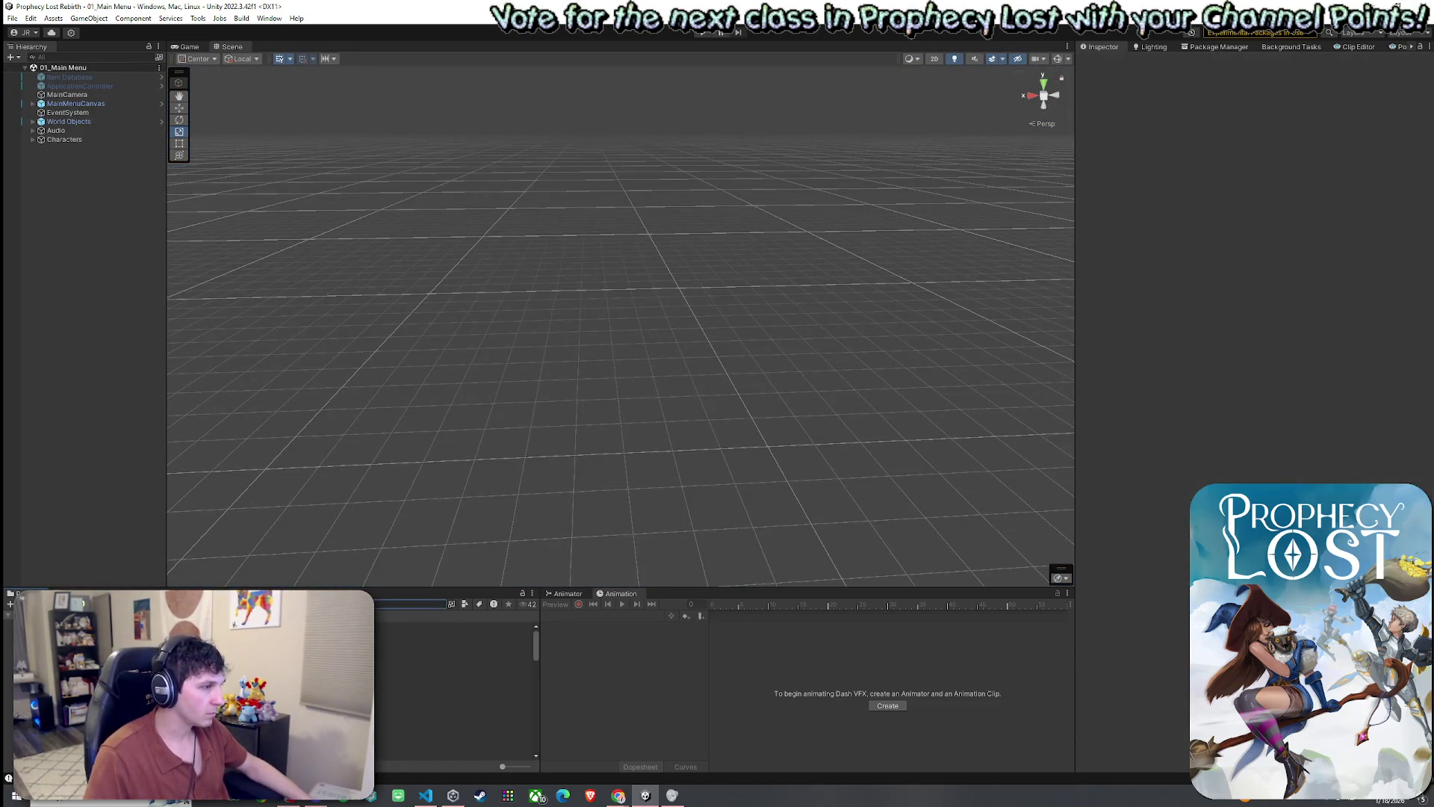
{"action": "scroll", "coordinate": [456, 687], "scroll_direction": "down", "scroll_amount": 5}
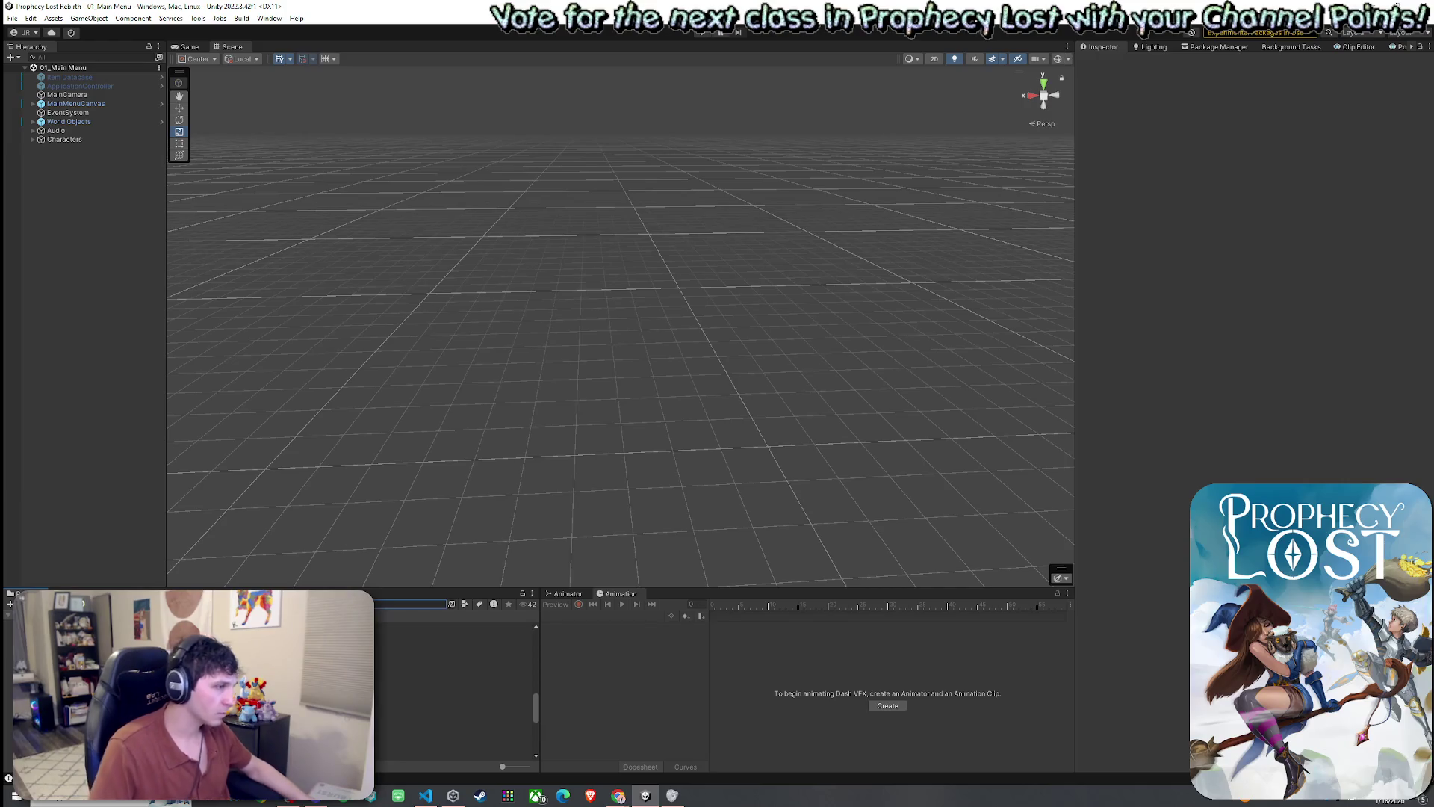
{"action": "type", "text": "dash"}
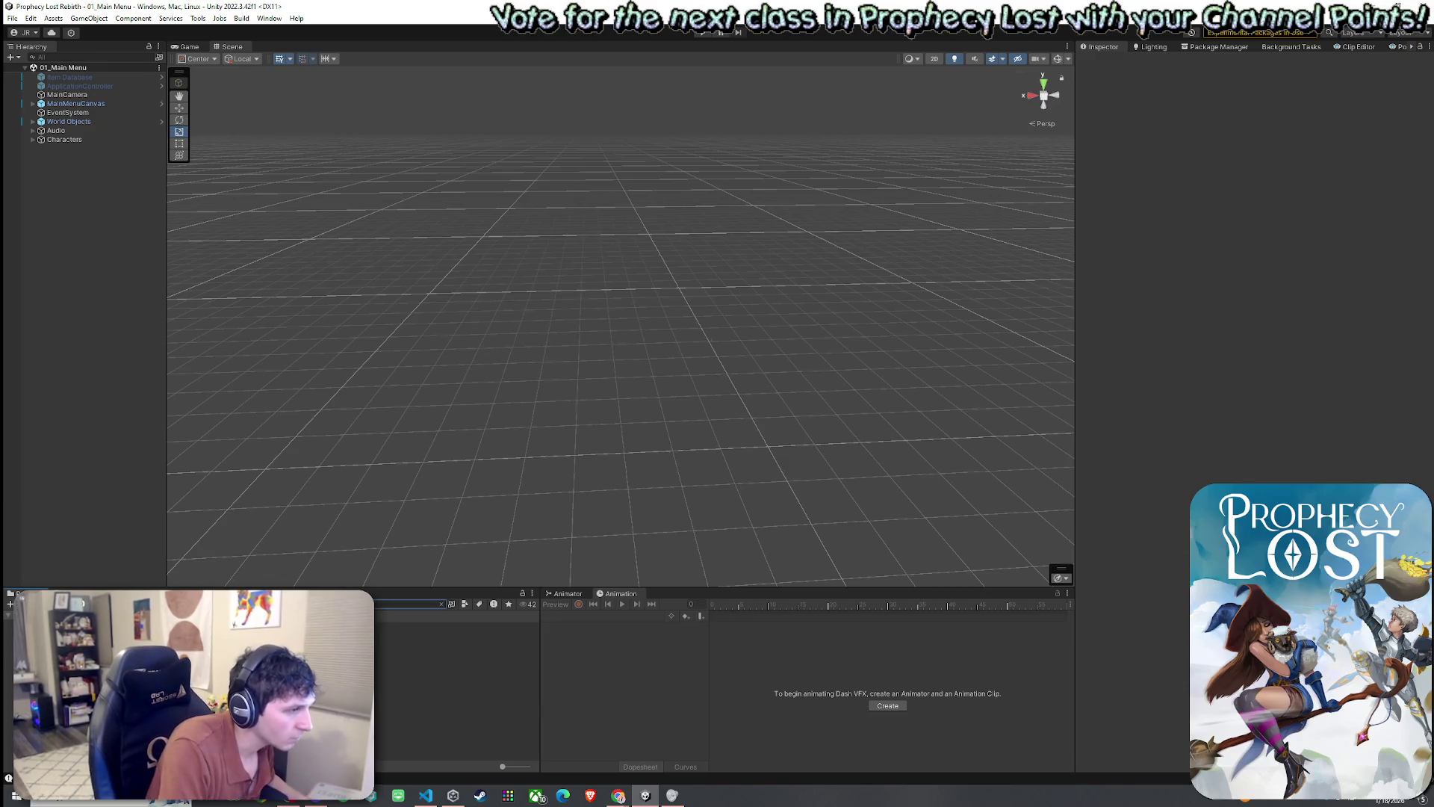
- Open Shield Bash VFX, enable the dust_up emitter, and preview its particles
{"action": "double_click", "coordinate": [418, 626]}
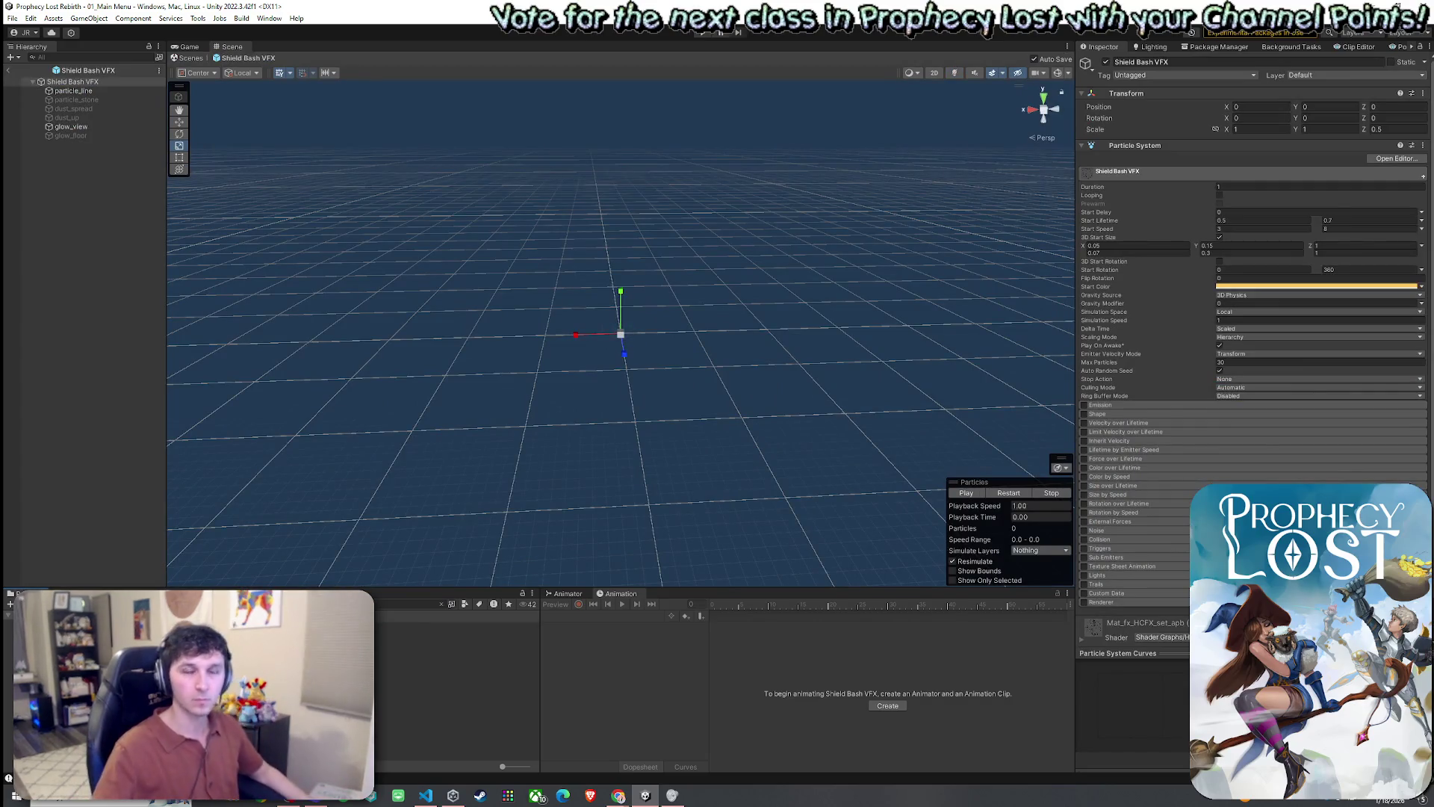
{"action": "mouse_move", "coordinate": [490, 451]}
{"action": "left_mouse_down"}
{"action": "mouse_move", "coordinate": [513, 473]}
{"action": "mouse_move", "coordinate": [590, 445]}
{"action": "mouse_move", "coordinate": [676, 441]}
{"action": "left_mouse_up"}
{"action": "left_click", "coordinate": [971, 495]}
{"action": "mouse_move", "coordinate": [575, 447]}
{"action": "left_mouse_down"}
{"action": "mouse_move", "coordinate": [570, 426]}
{"action": "mouse_move", "coordinate": [626, 426]}
{"action": "mouse_move", "coordinate": [627, 404]}
{"action": "mouse_move", "coordinate": [903, 420]}
{"action": "left_mouse_up"}
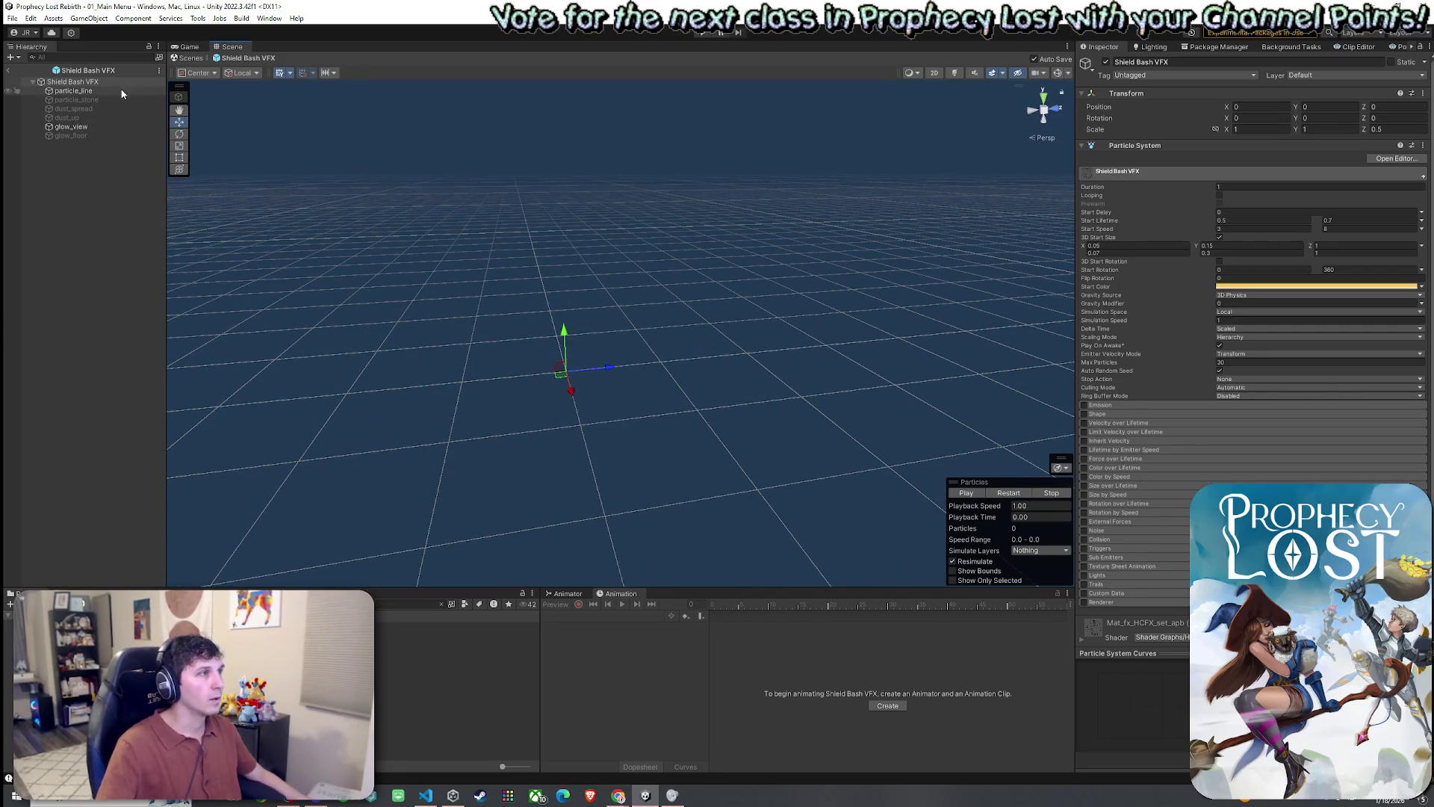
{"action": "left_click", "coordinate": [105, 127]}
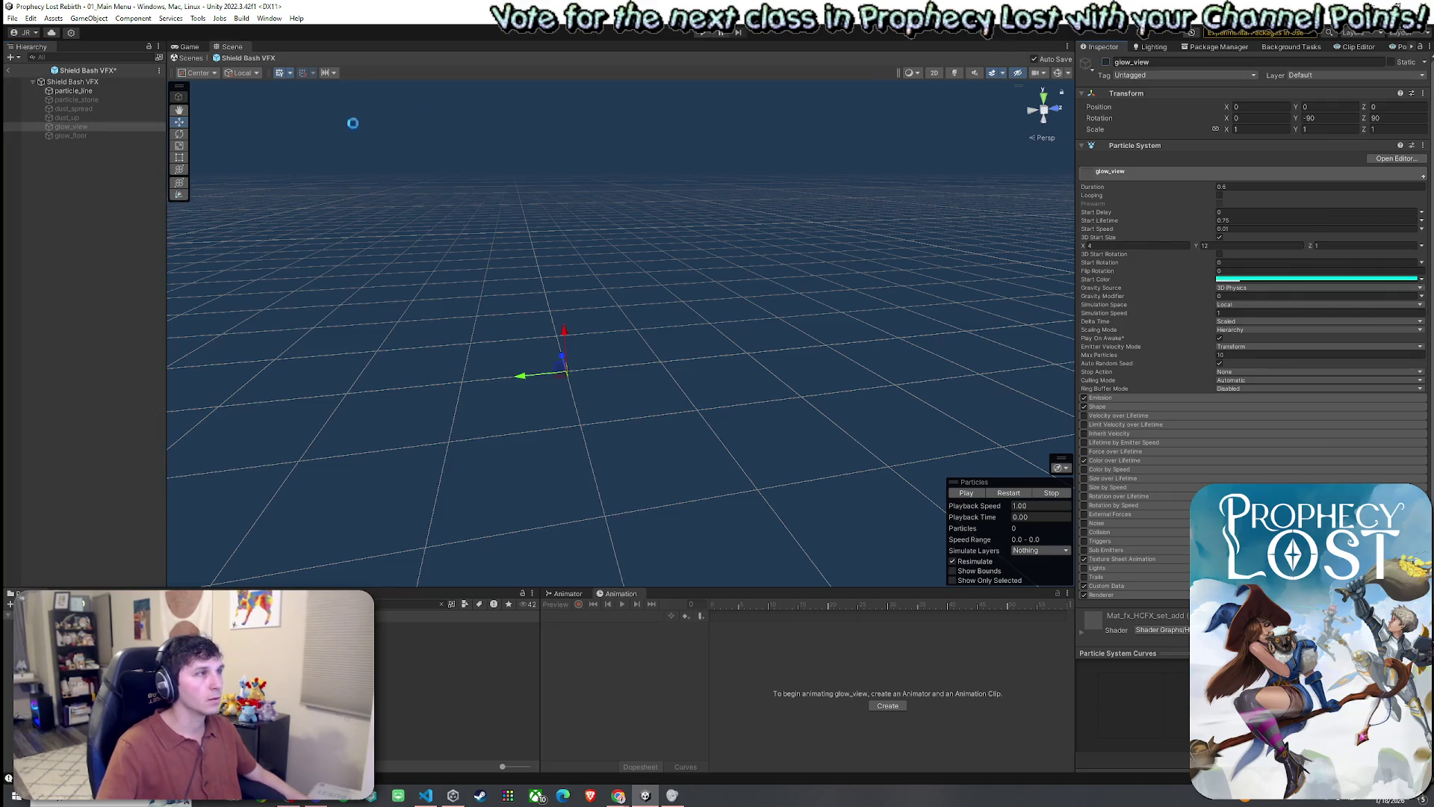
{"action": "left_click", "coordinate": [105, 118]}
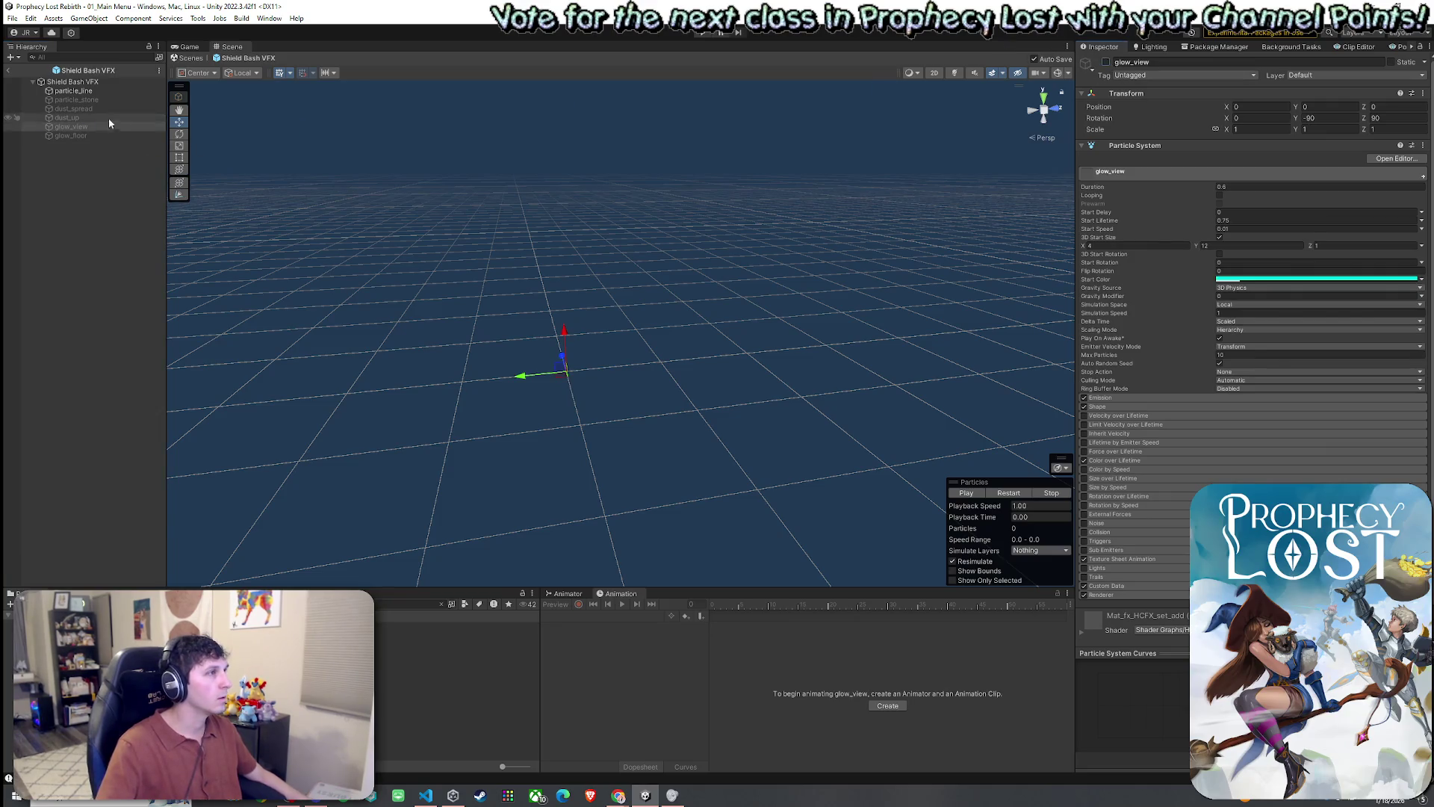
{"action": "left_click", "coordinate": [1106, 62]}
{"action": "left_click", "coordinate": [1013, 493]}
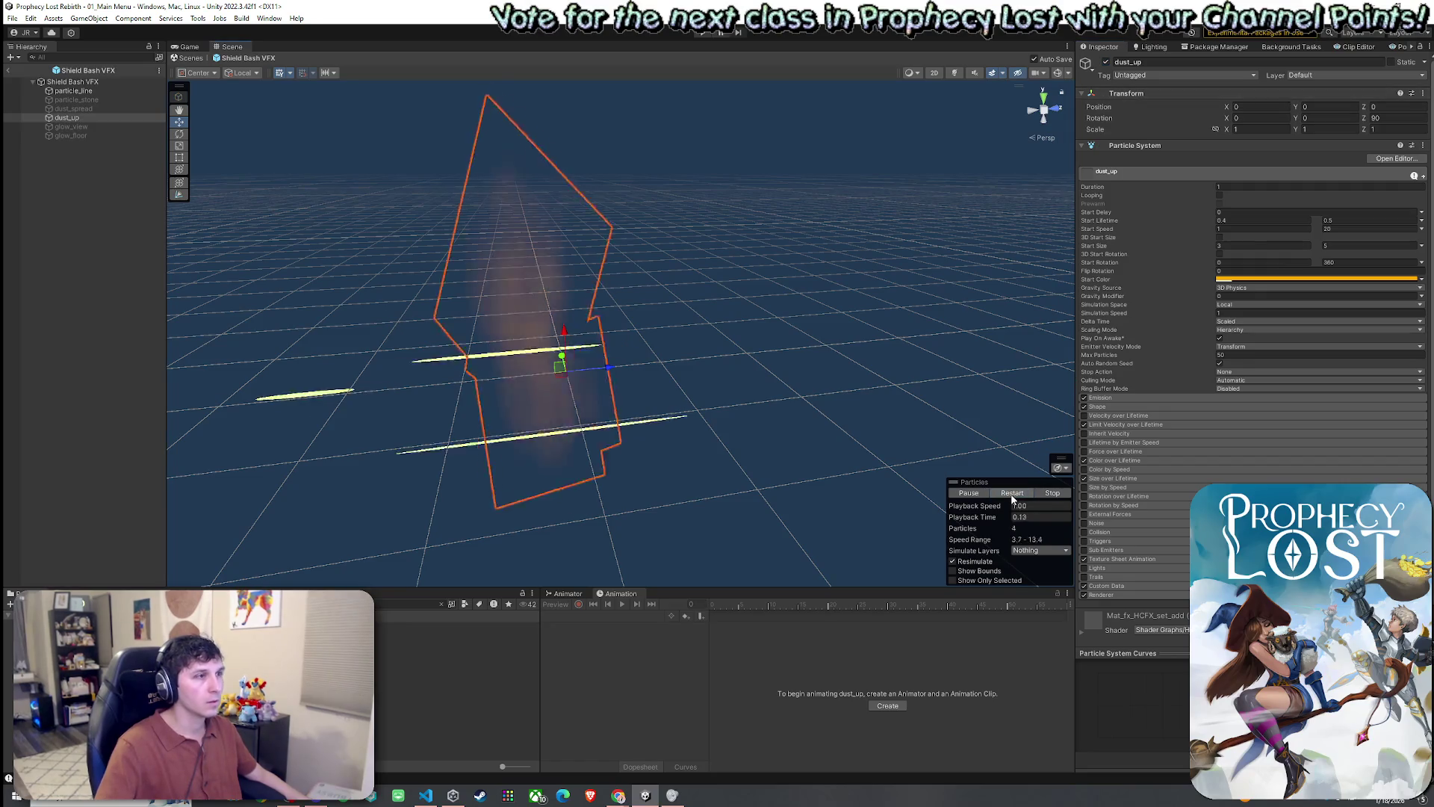
{"action": "left_click", "coordinate": [1013, 493]}
{"action": "key", "text": "f"}
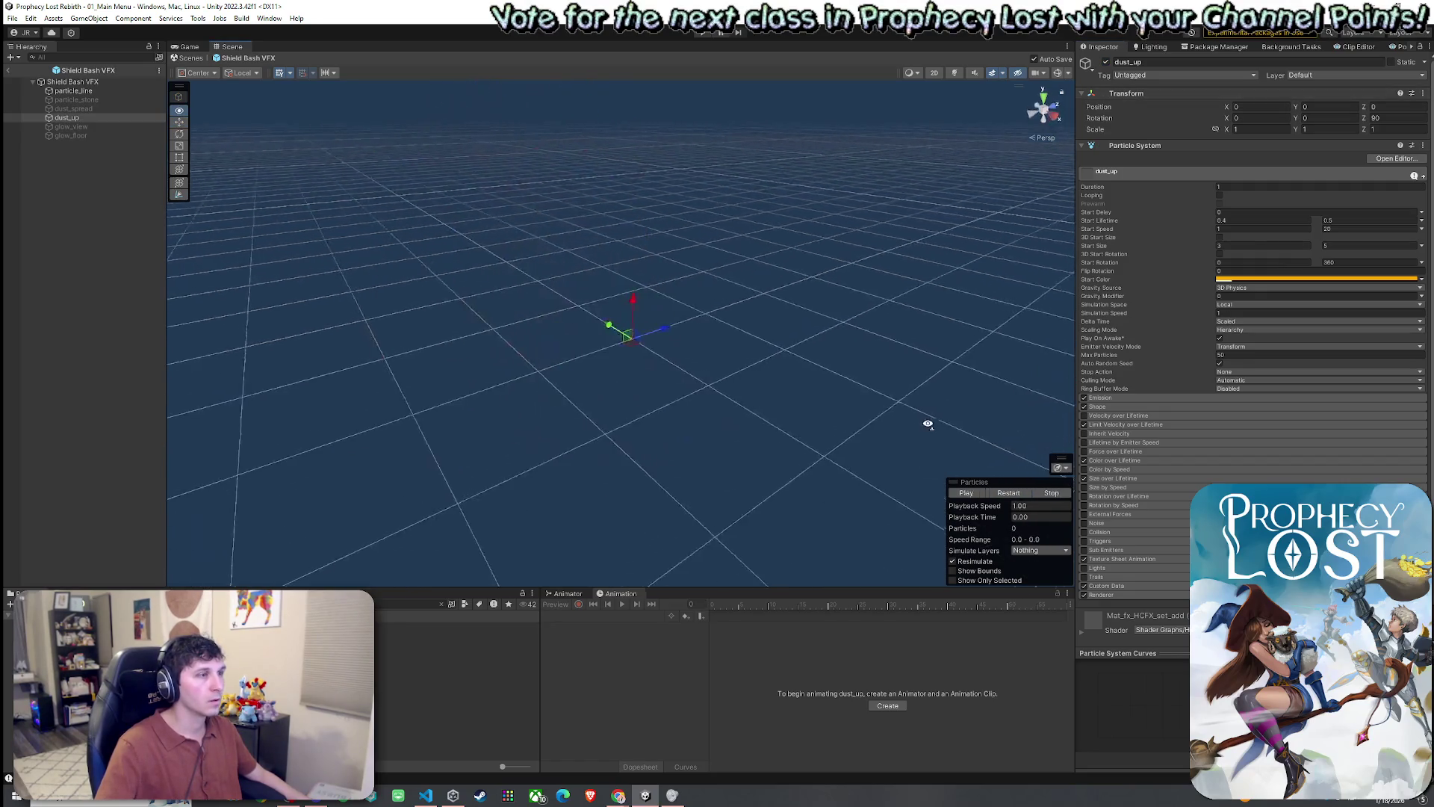
- Disable particle_stone, enable dust_spread, and replay the dust burst from several angles
{"action": "left_click", "coordinate": [146, 91]}
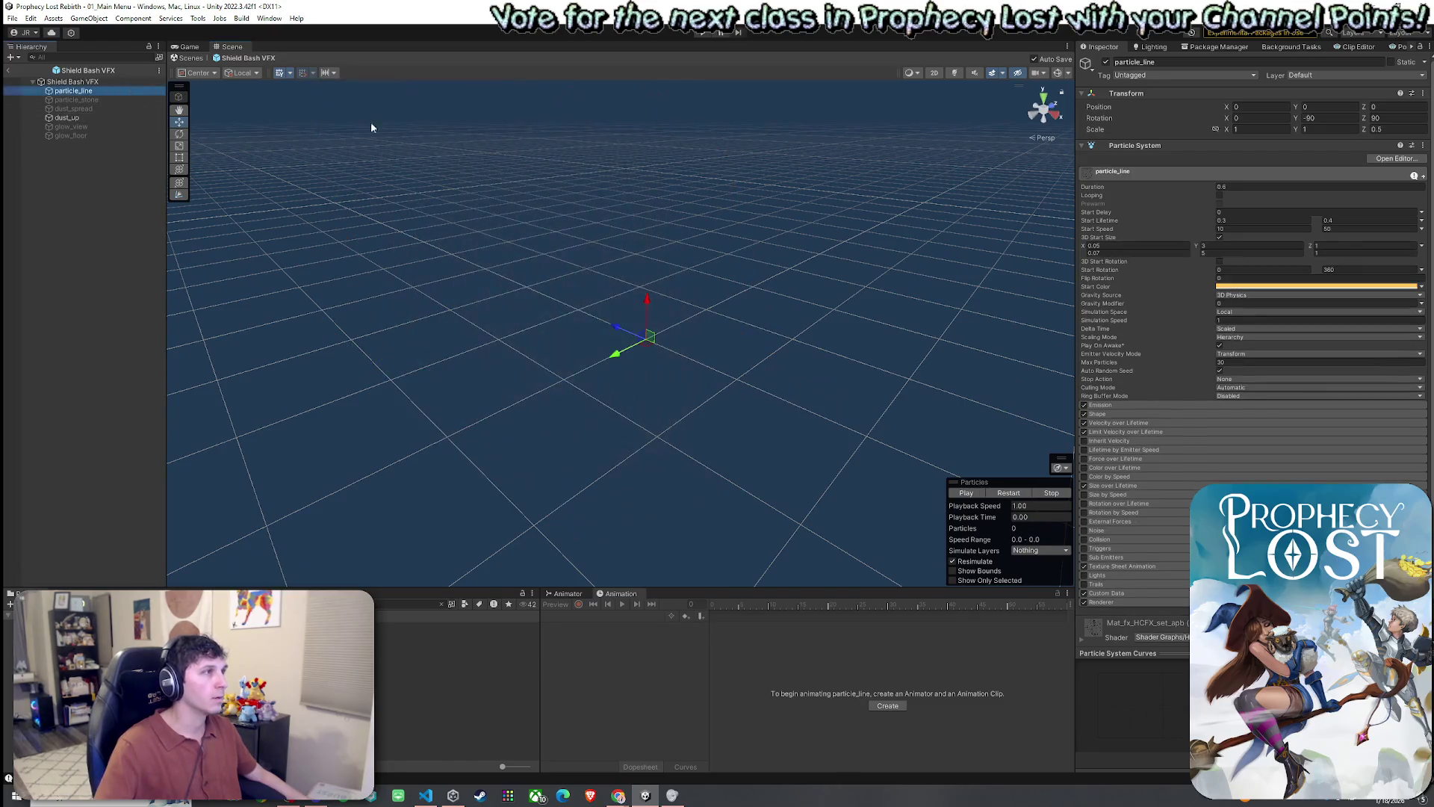
{"action": "key", "text": "Down"}
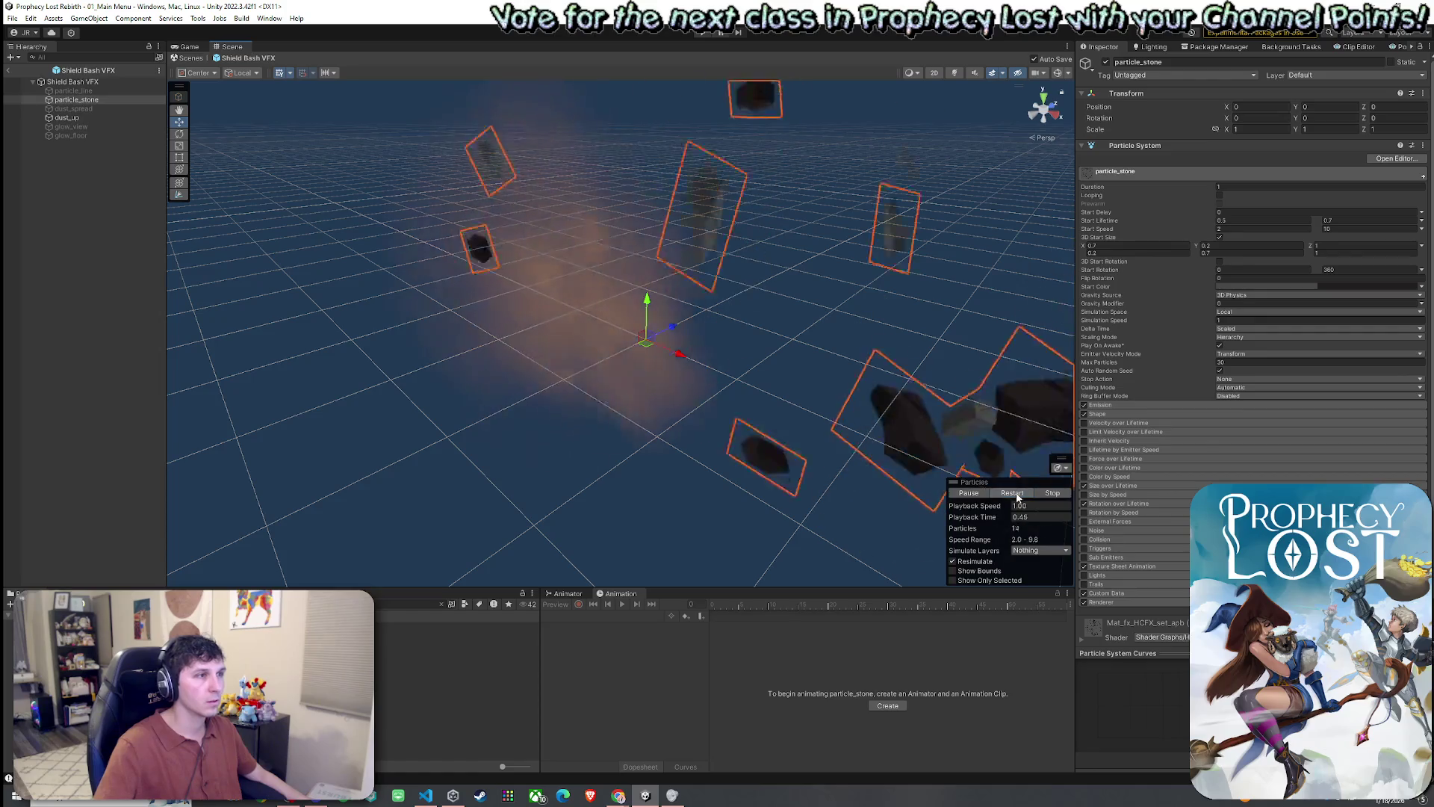
{"action": "left_click", "coordinate": [1105, 62]}
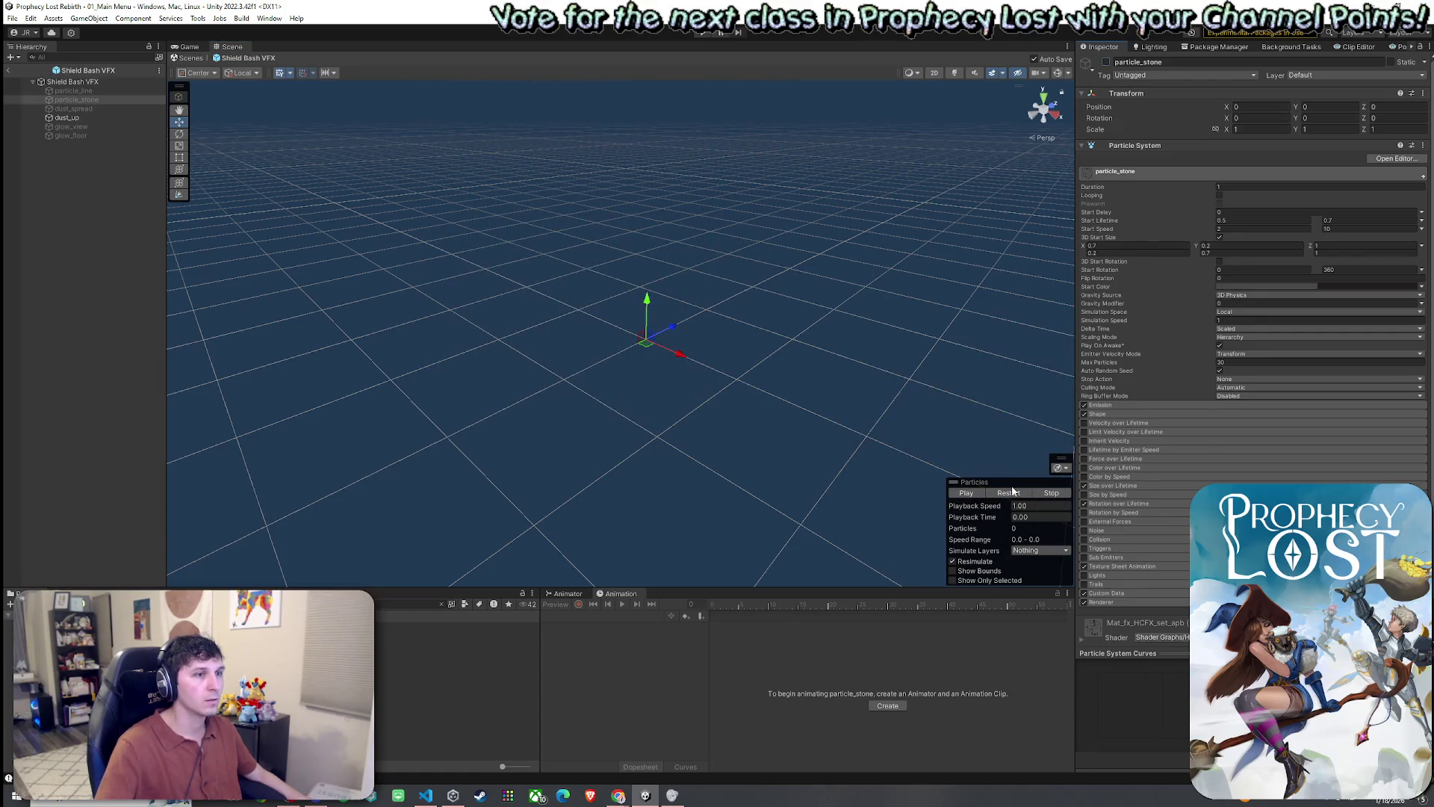
{"action": "left_click", "coordinate": [108, 110]}
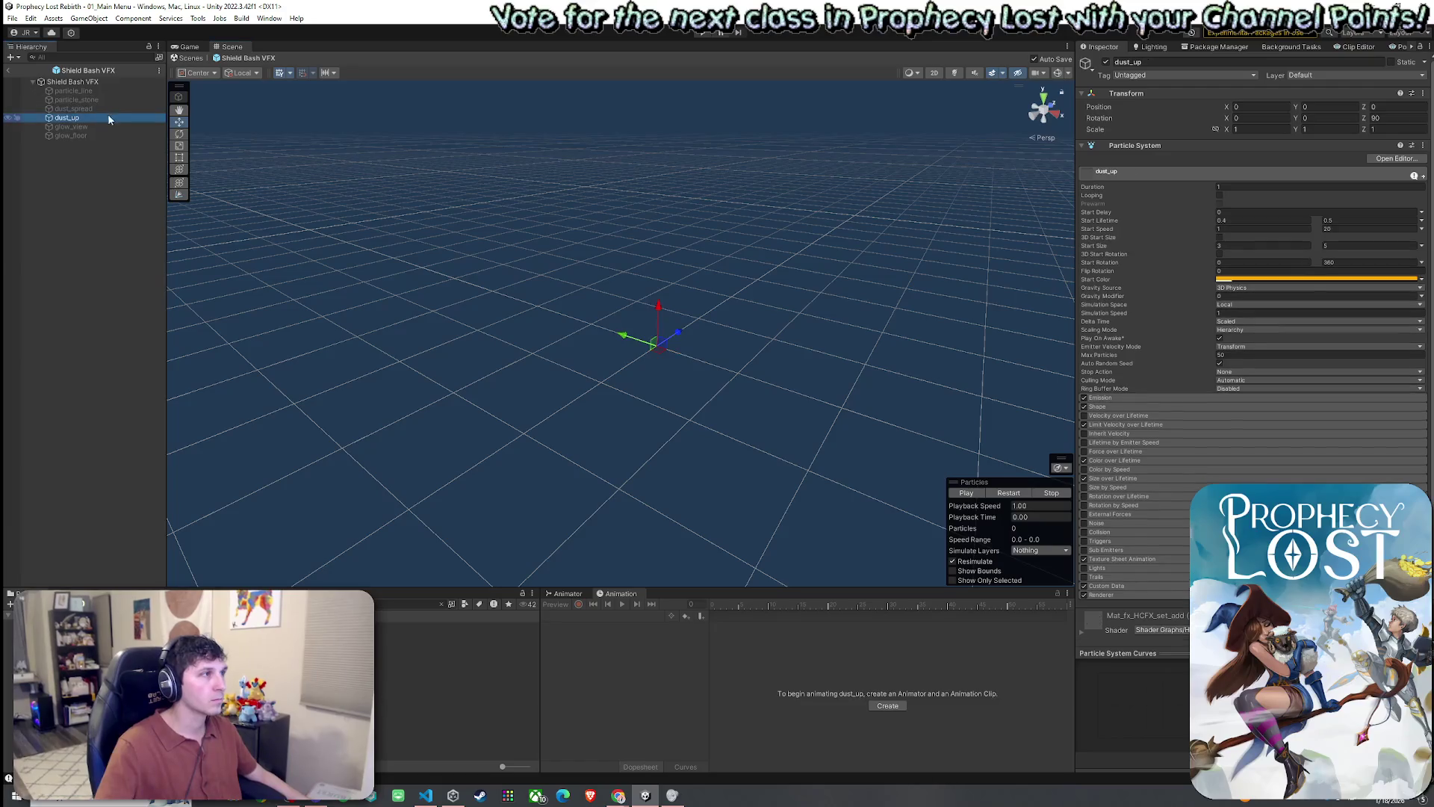
{"action": "left_click", "coordinate": [1105, 62]}
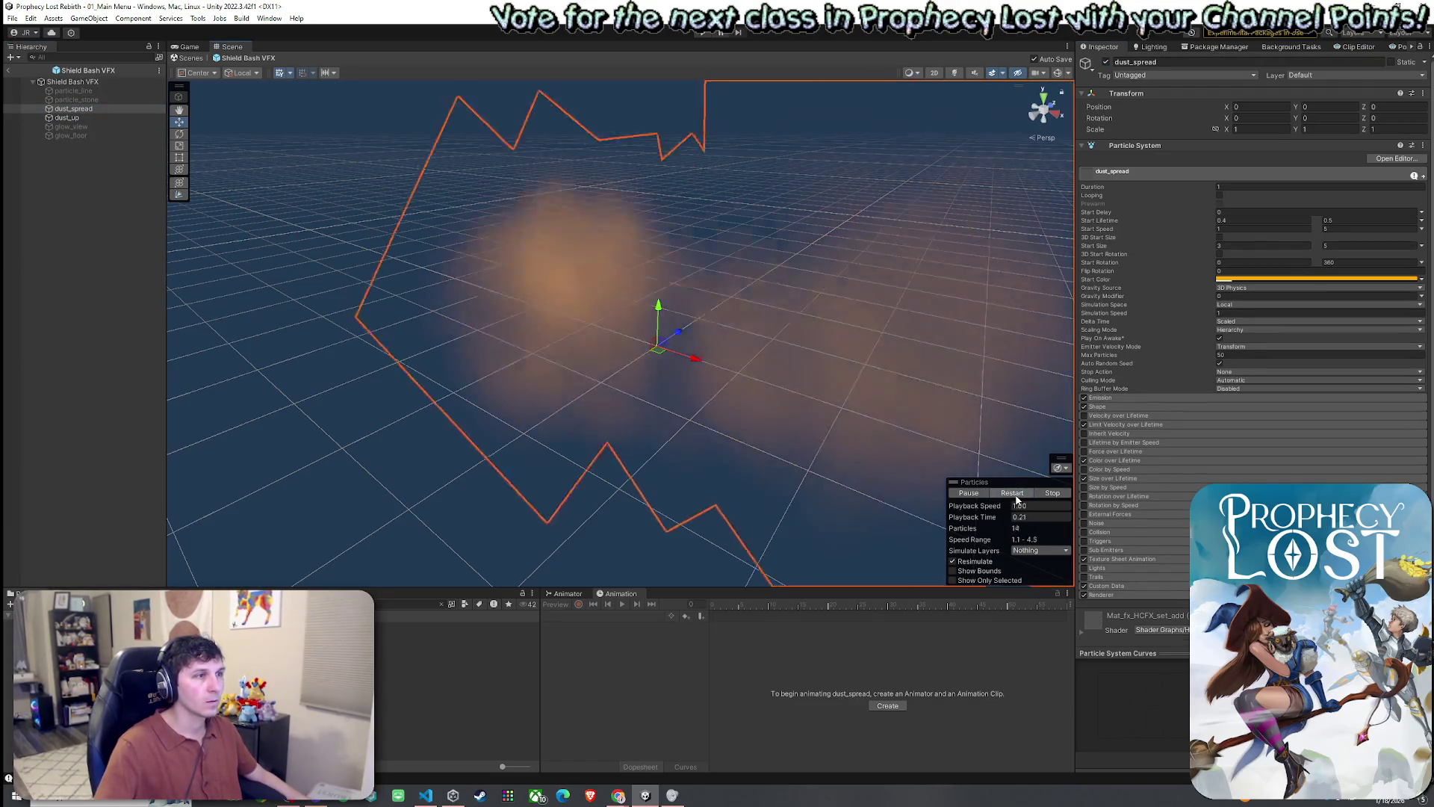
{"action": "mouse_move", "coordinate": [822, 328]}
{"action": "left_mouse_down"}
{"action": "mouse_move", "coordinate": [913, 330]}
{"action": "mouse_move", "coordinate": [698, 340]}
{"action": "mouse_move", "coordinate": [807, 359]}
{"action": "left_mouse_up"}
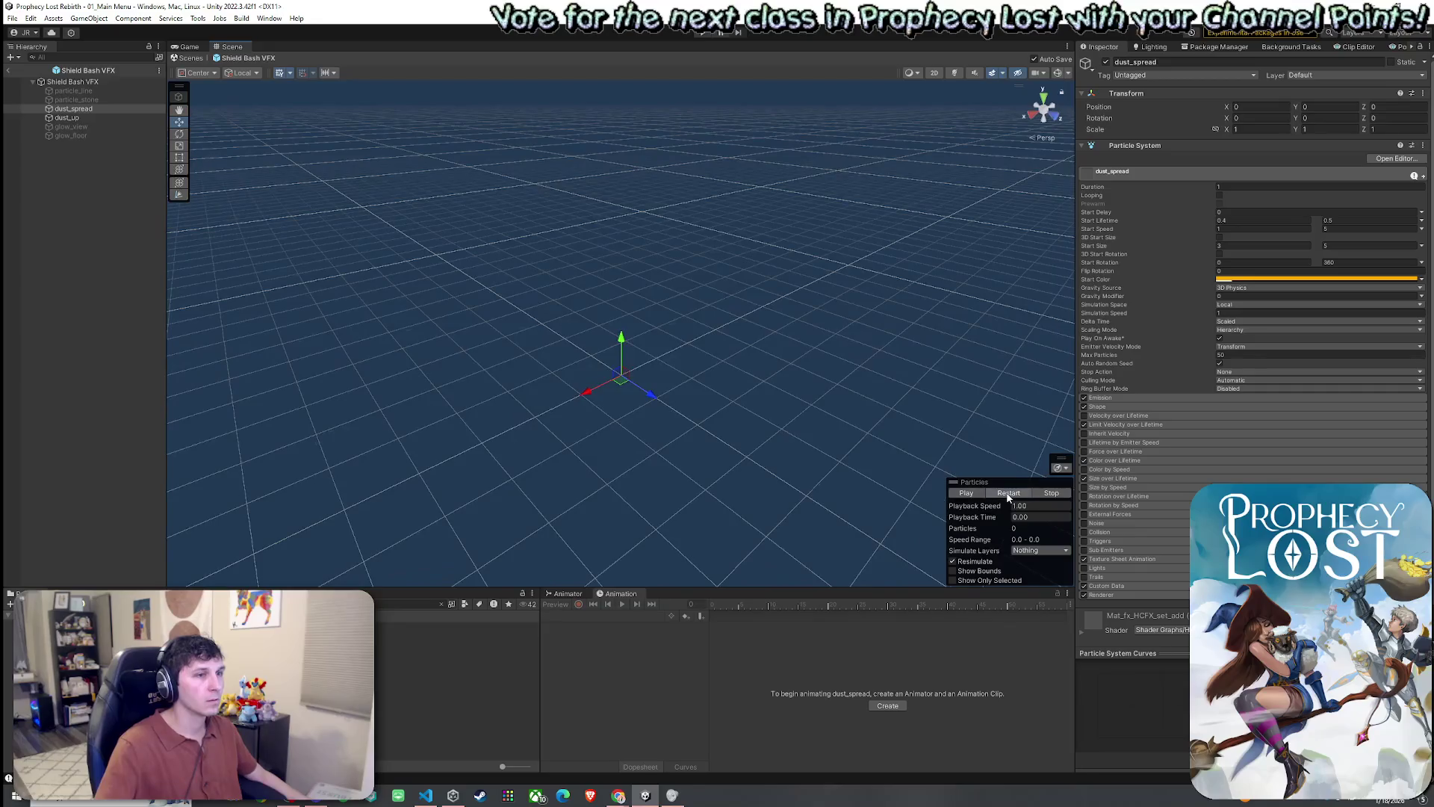
{"action": "left_click", "coordinate": [1008, 493]}
{"action": "mouse_move", "coordinate": [899, 426]}
{"action": "left_mouse_down"}
{"action": "mouse_move", "coordinate": [730, 388]}
{"action": "mouse_move", "coordinate": [855, 411]}
{"action": "left_mouse_up"}
{"action": "left_click", "coordinate": [1010, 495]}
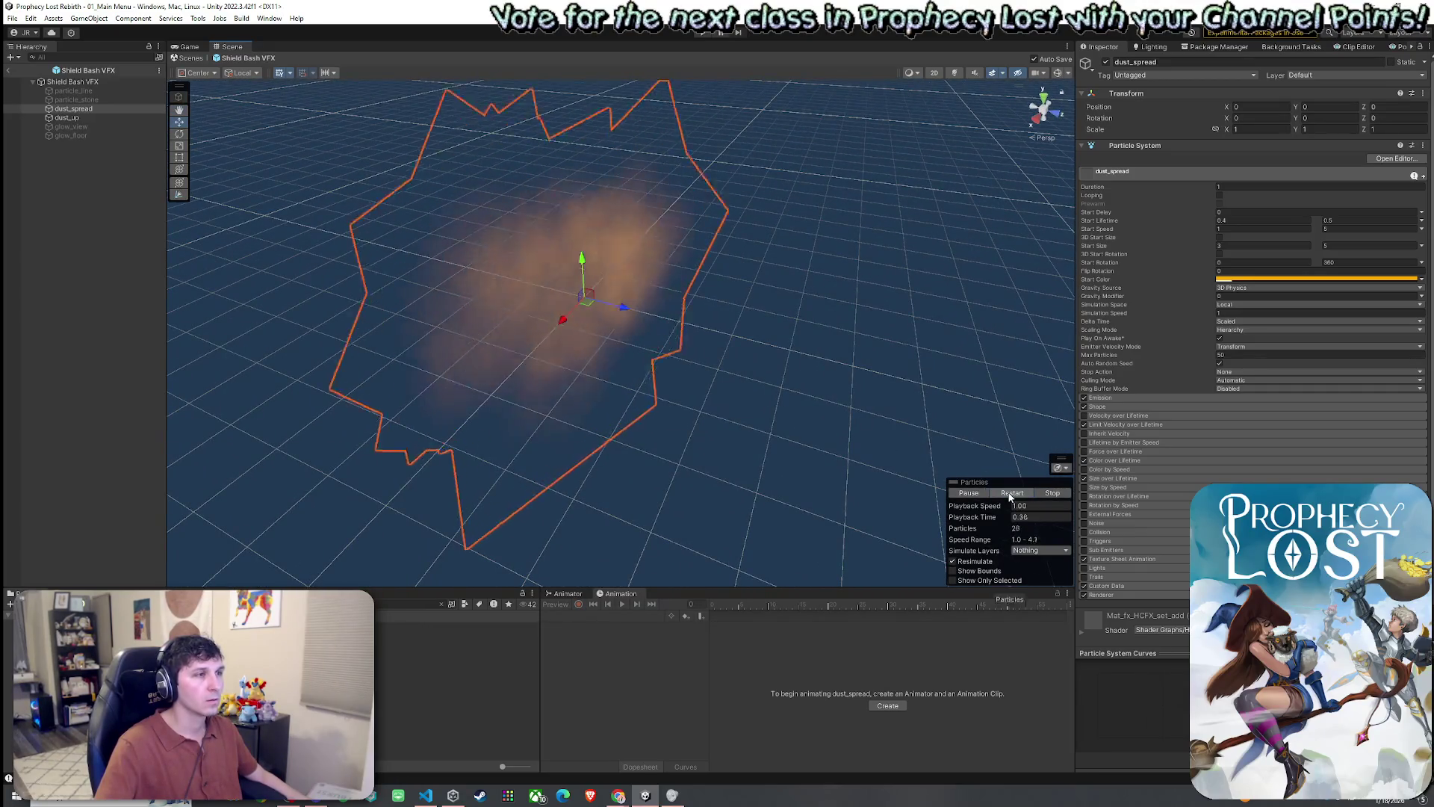
{"action": "left_click", "coordinate": [1010, 495]}
{"action": "left_click", "coordinate": [1010, 494]}
{"action": "left_click", "coordinate": [1010, 494]}
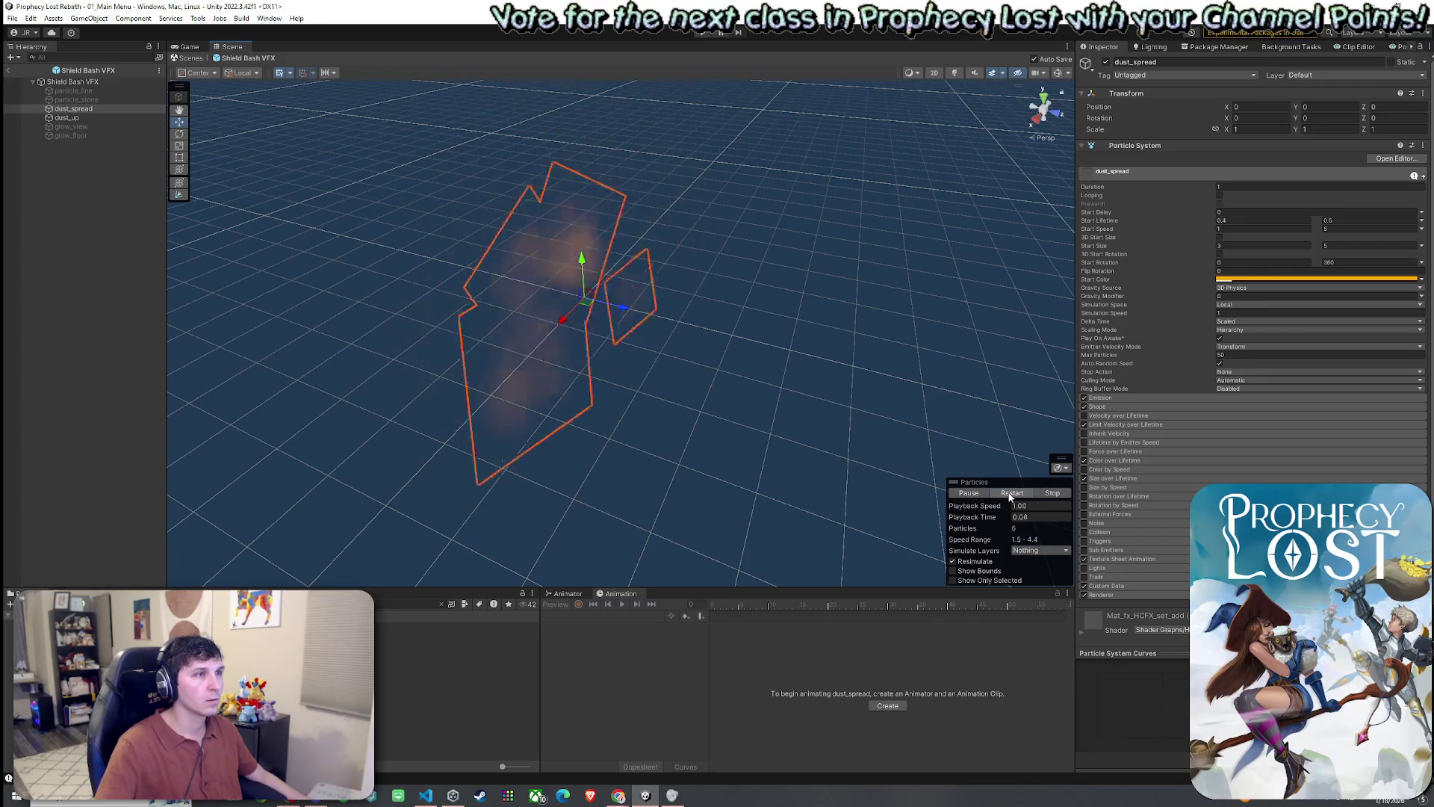
{"action": "left_click", "coordinate": [1010, 495]}
{"action": "left_click", "coordinate": [1010, 494]}
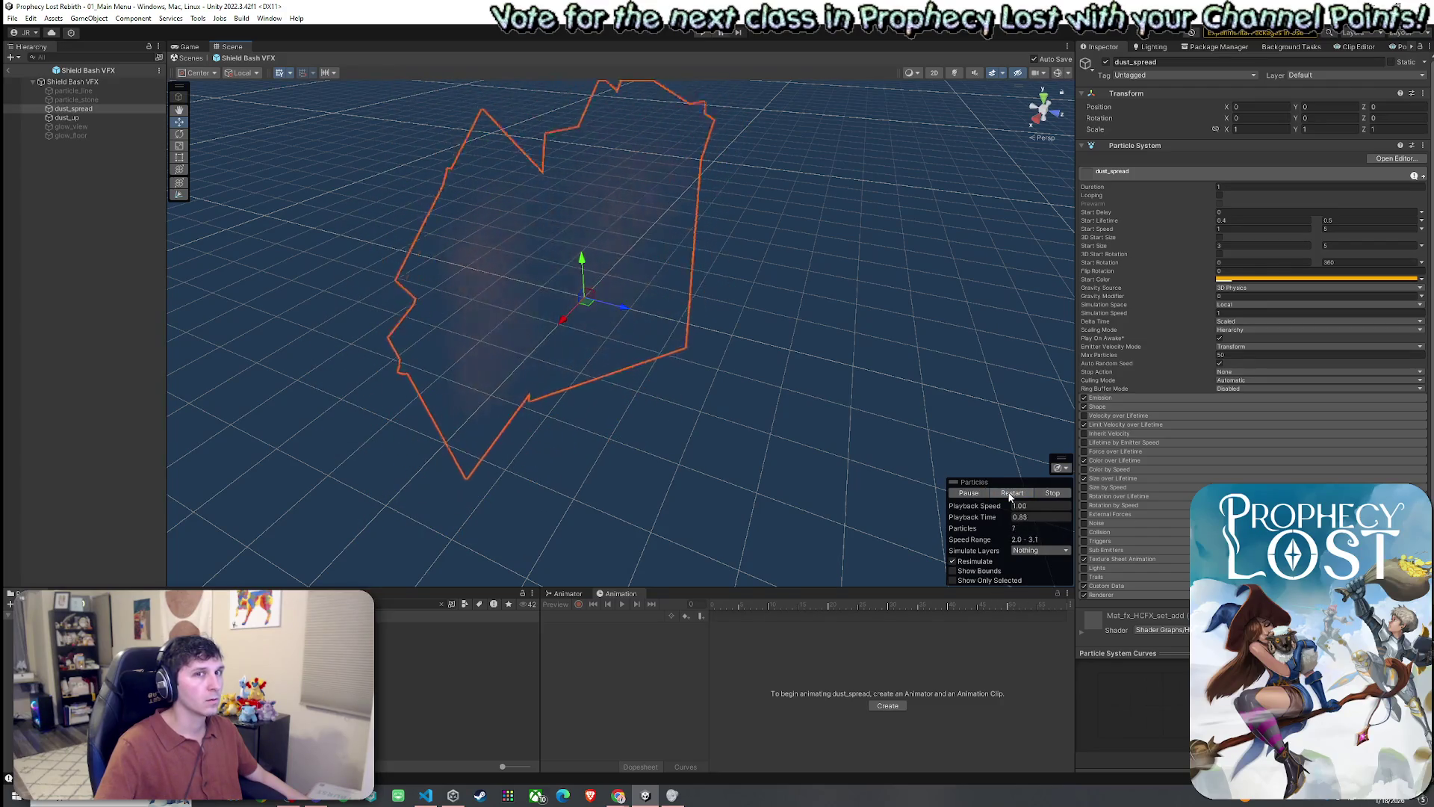
{"action": "left_click", "coordinate": [1010, 494]}
{"action": "mouse_move", "coordinate": [956, 449]}
{"action": "left_mouse_down"}
{"action": "mouse_move", "coordinate": [915, 404]}
{"action": "mouse_move", "coordinate": [807, 412]}
{"action": "left_mouse_up"}
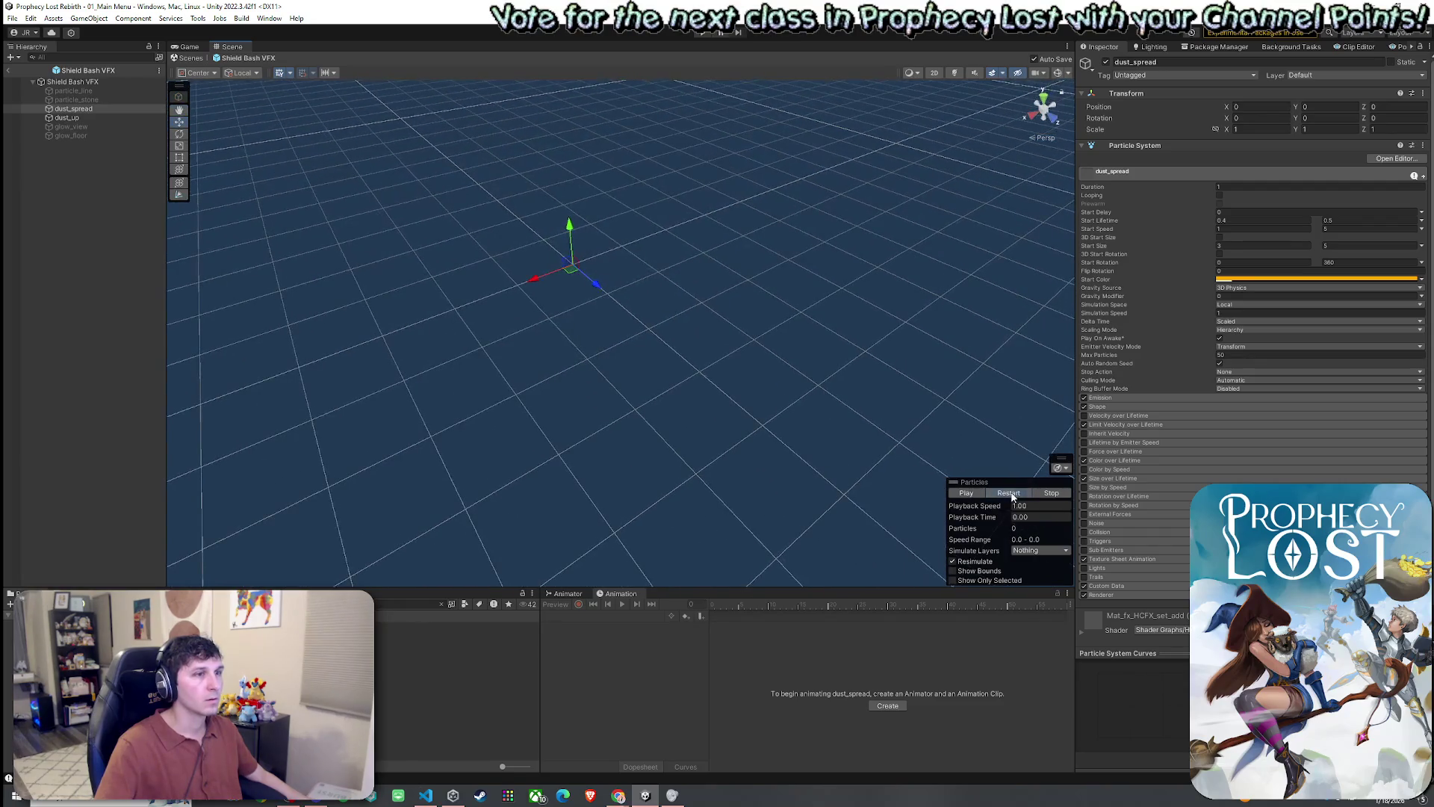
{"action": "left_click", "coordinate": [1012, 495]}
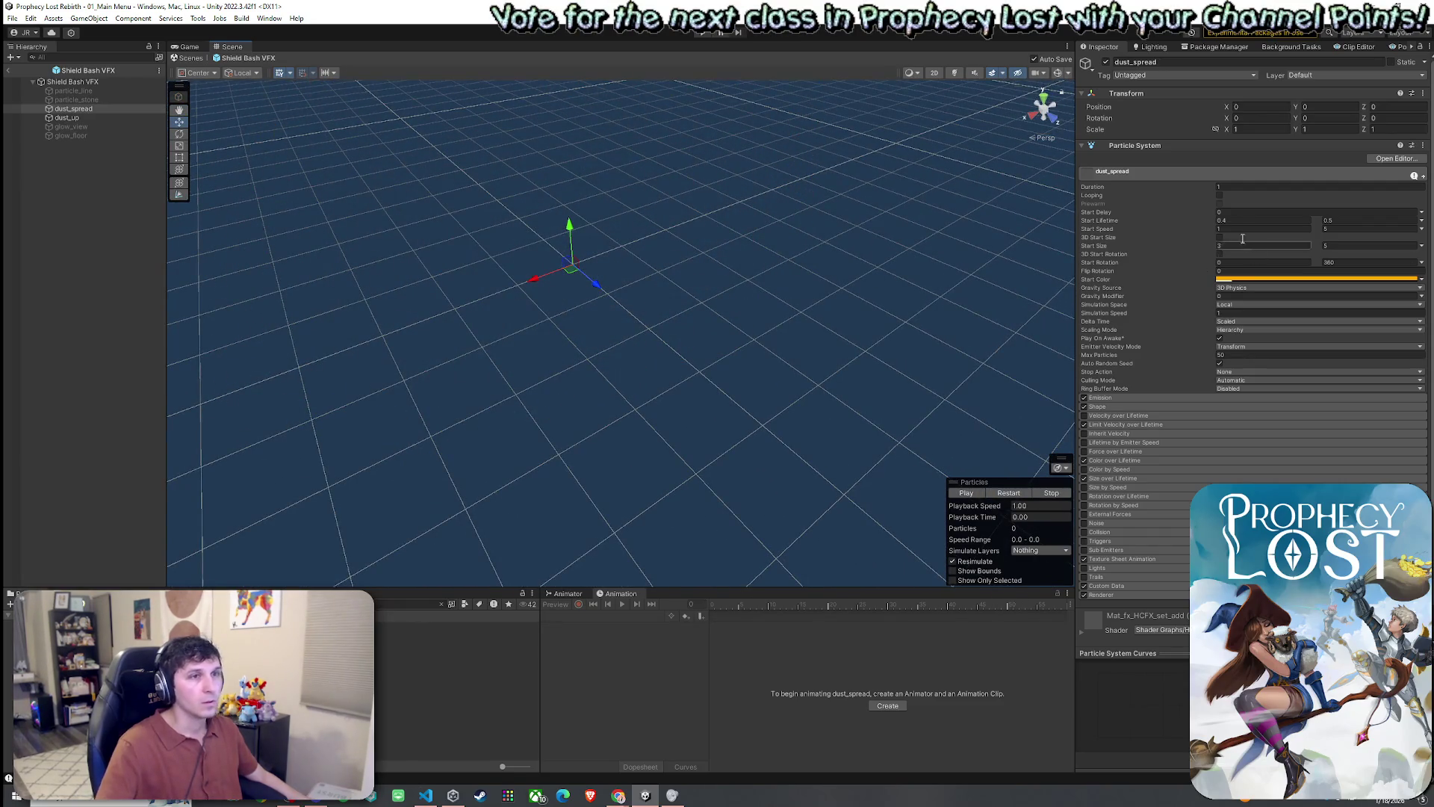
- Set Duration to 0.5 on dust_spread and dust_up, then exit the prefab
{"action": "left_click", "coordinate": [1244, 187]}
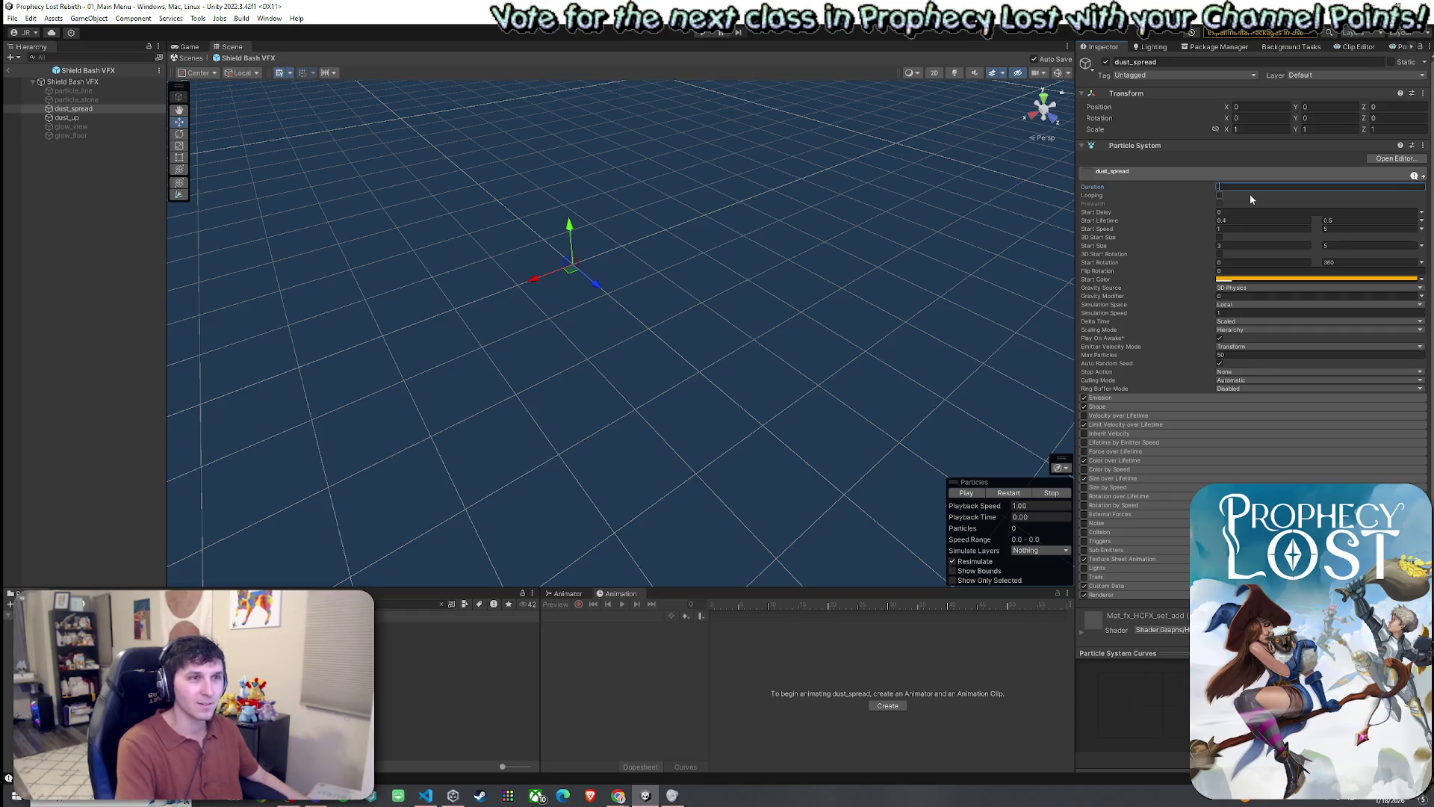
{"action": "type", "text": "0.5"}
{"action": "left_click", "coordinate": [108, 117]}
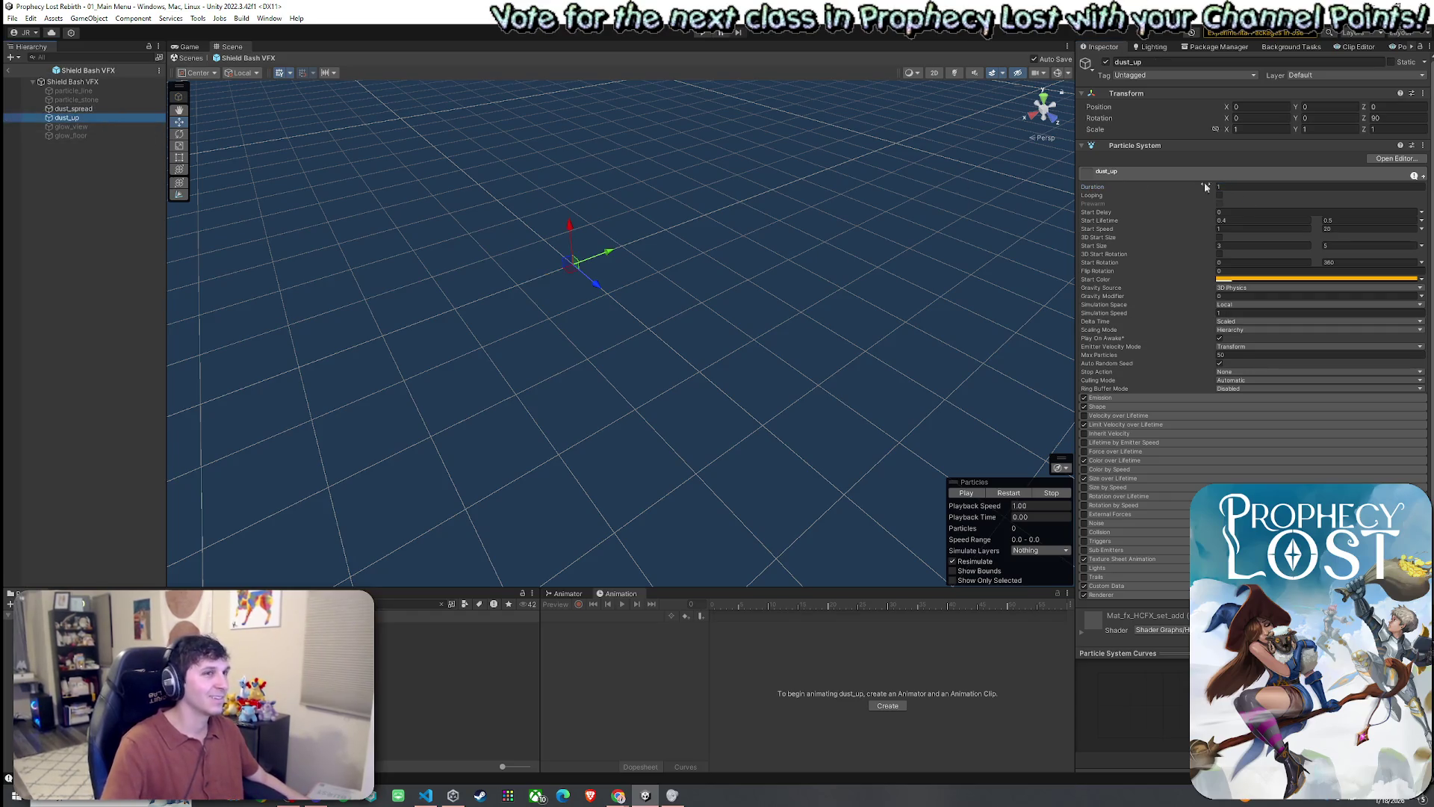
{"action": "left_click", "coordinate": [1290, 187]}
{"action": "type", "text": "0.5"}
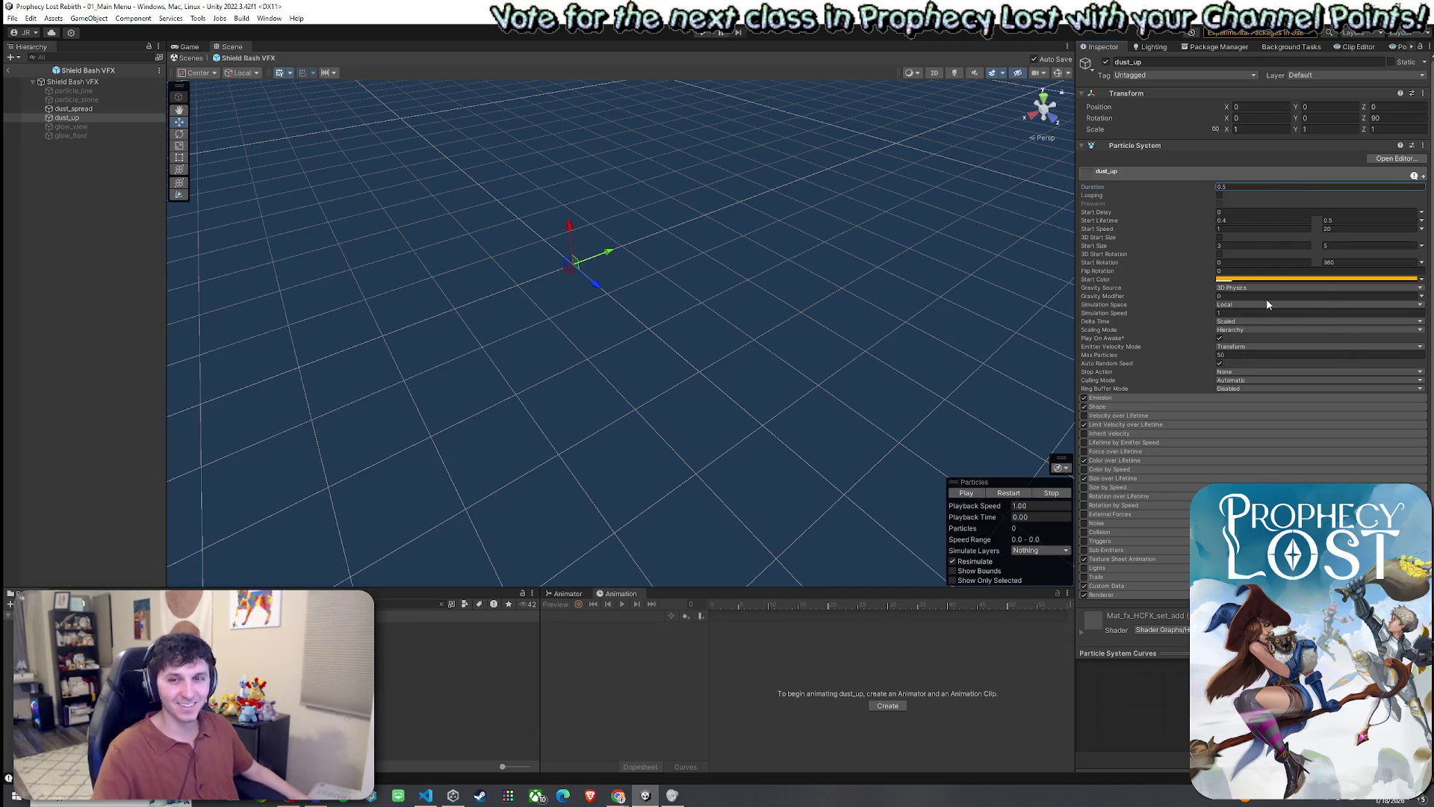
{"action": "left_click", "coordinate": [8, 70]}
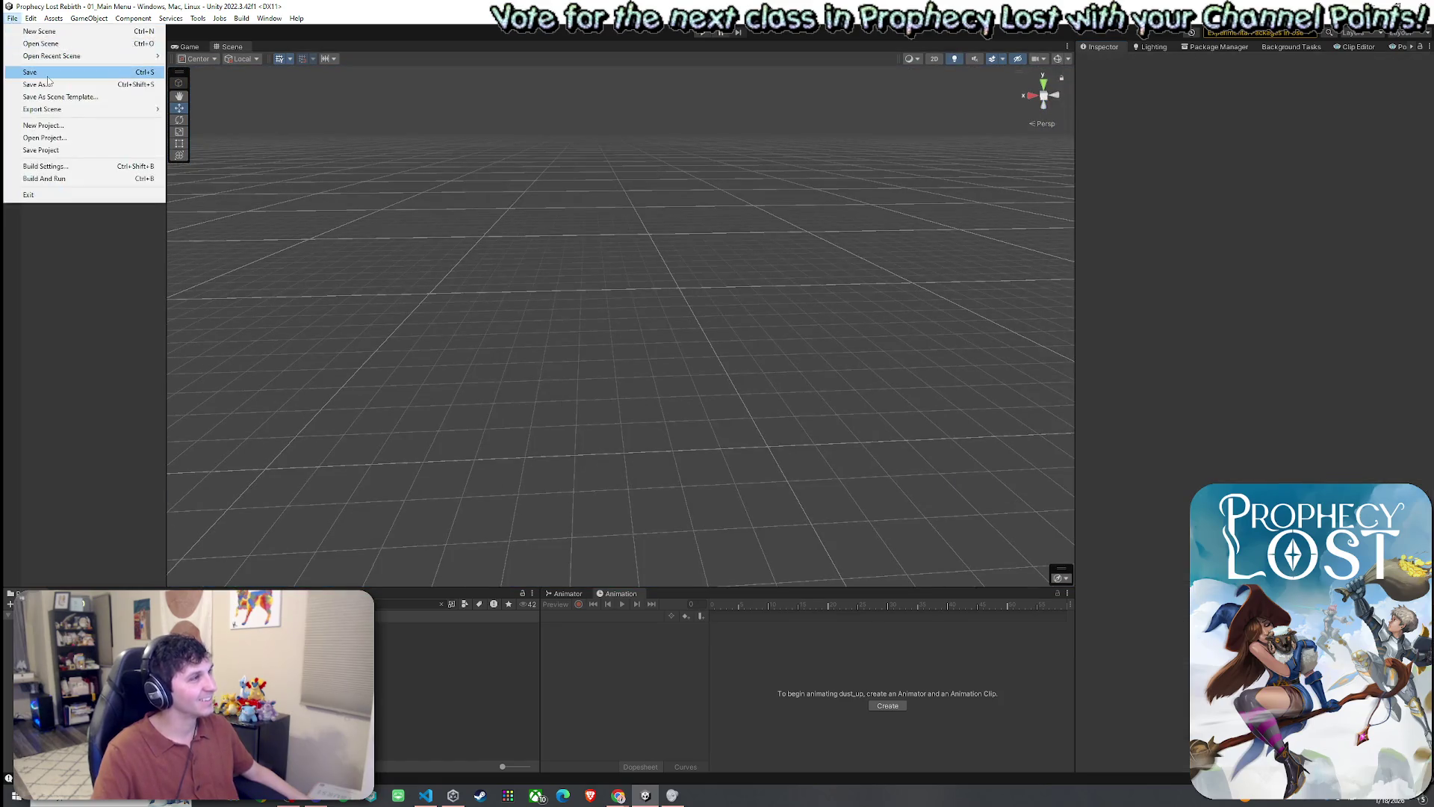
- Switch to the Game view and search the Project window for the Player asset
{"action": "left_click", "coordinate": [192, 48]}
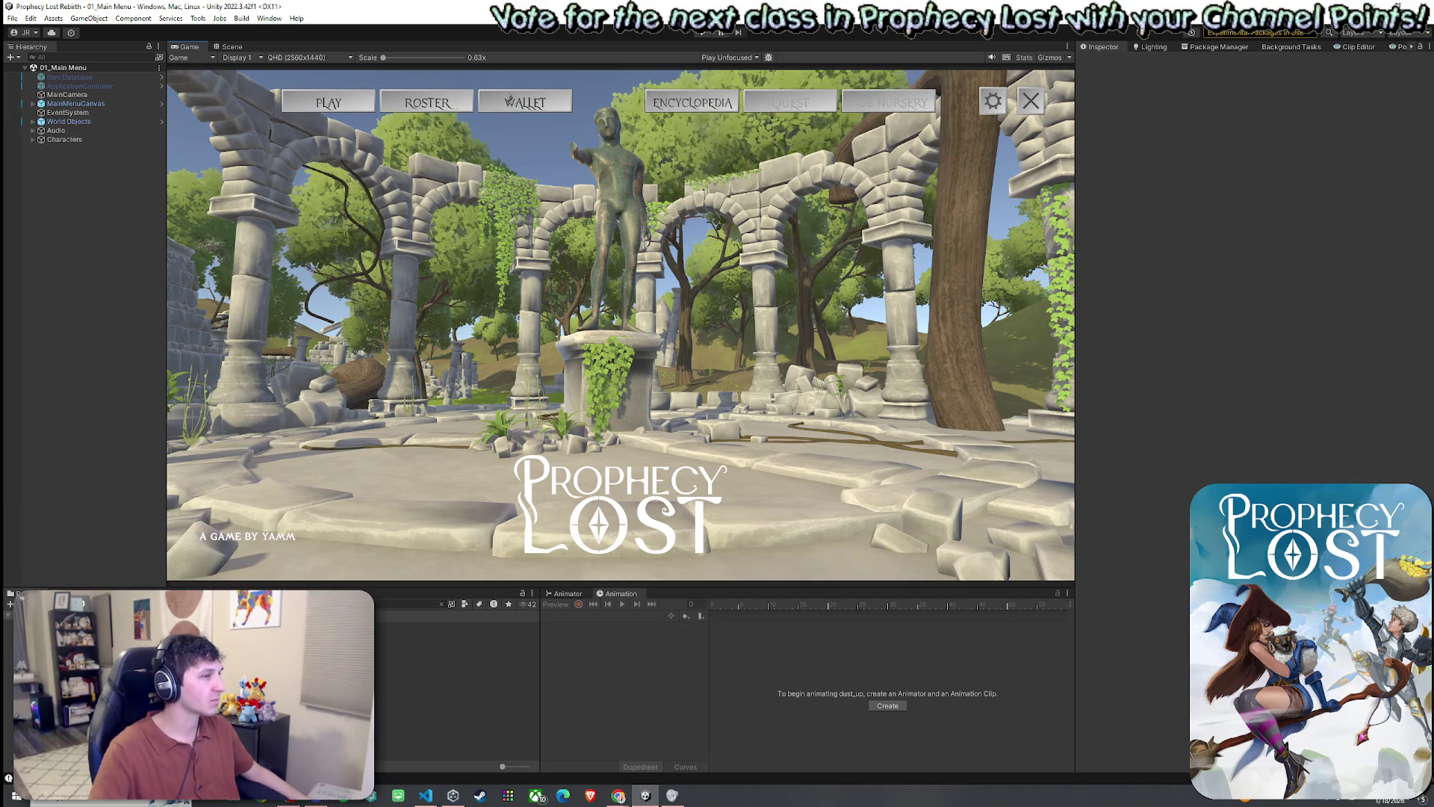
{"action": "left_click", "coordinate": [409, 603]}
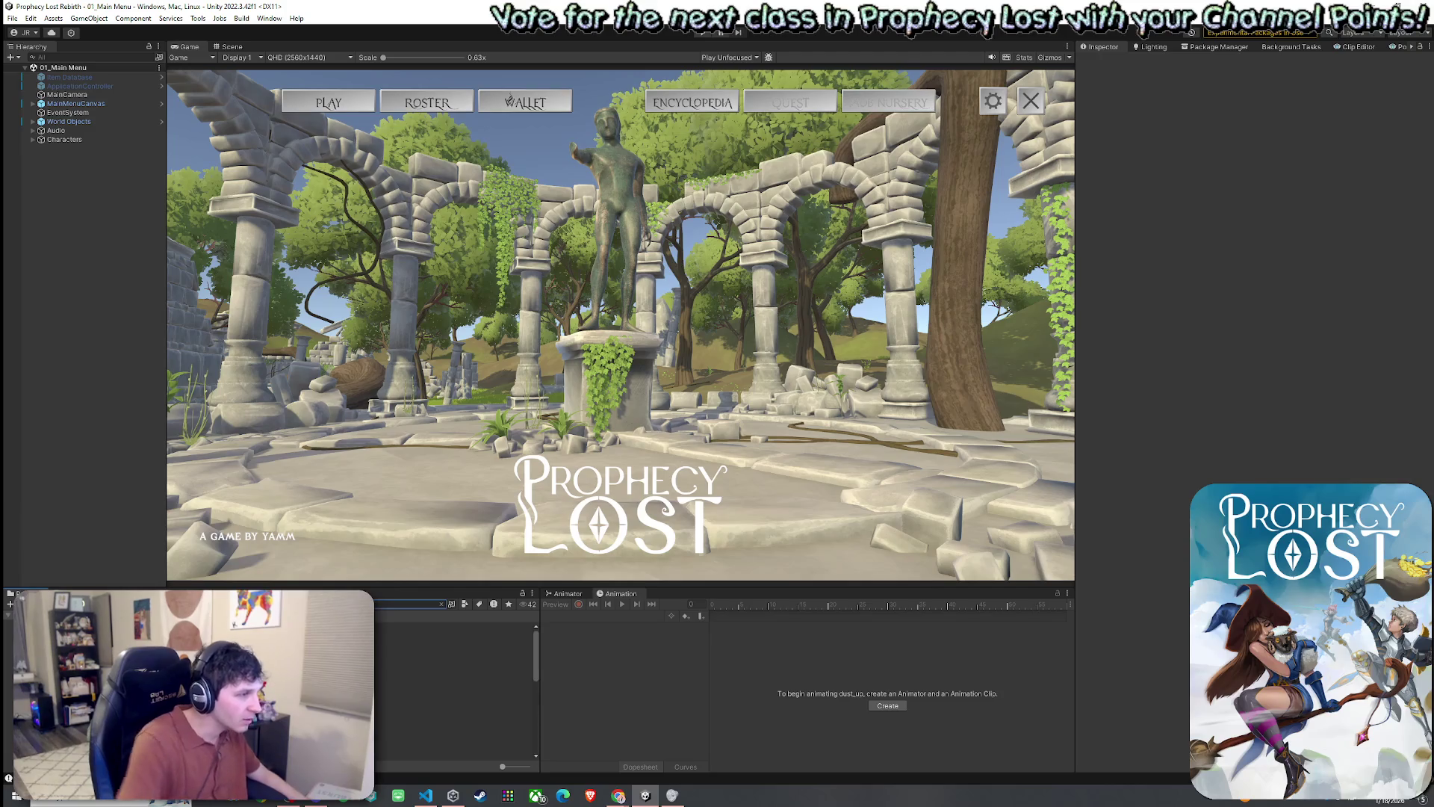
{"action": "left_click", "coordinate": [448, 635]}
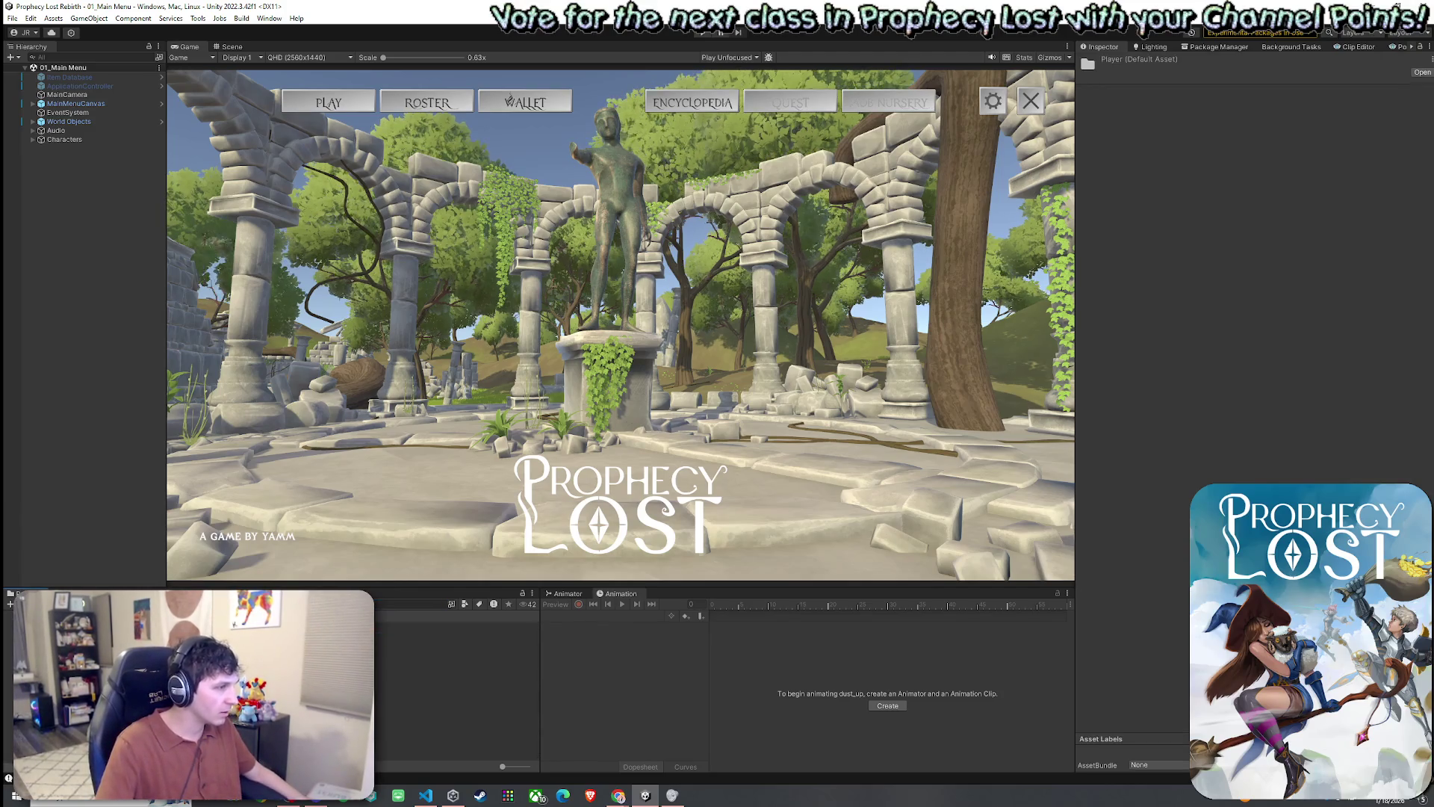
{"action": "scroll", "coordinate": [456, 687], "scroll_direction": "down", "scroll_amount": 3}
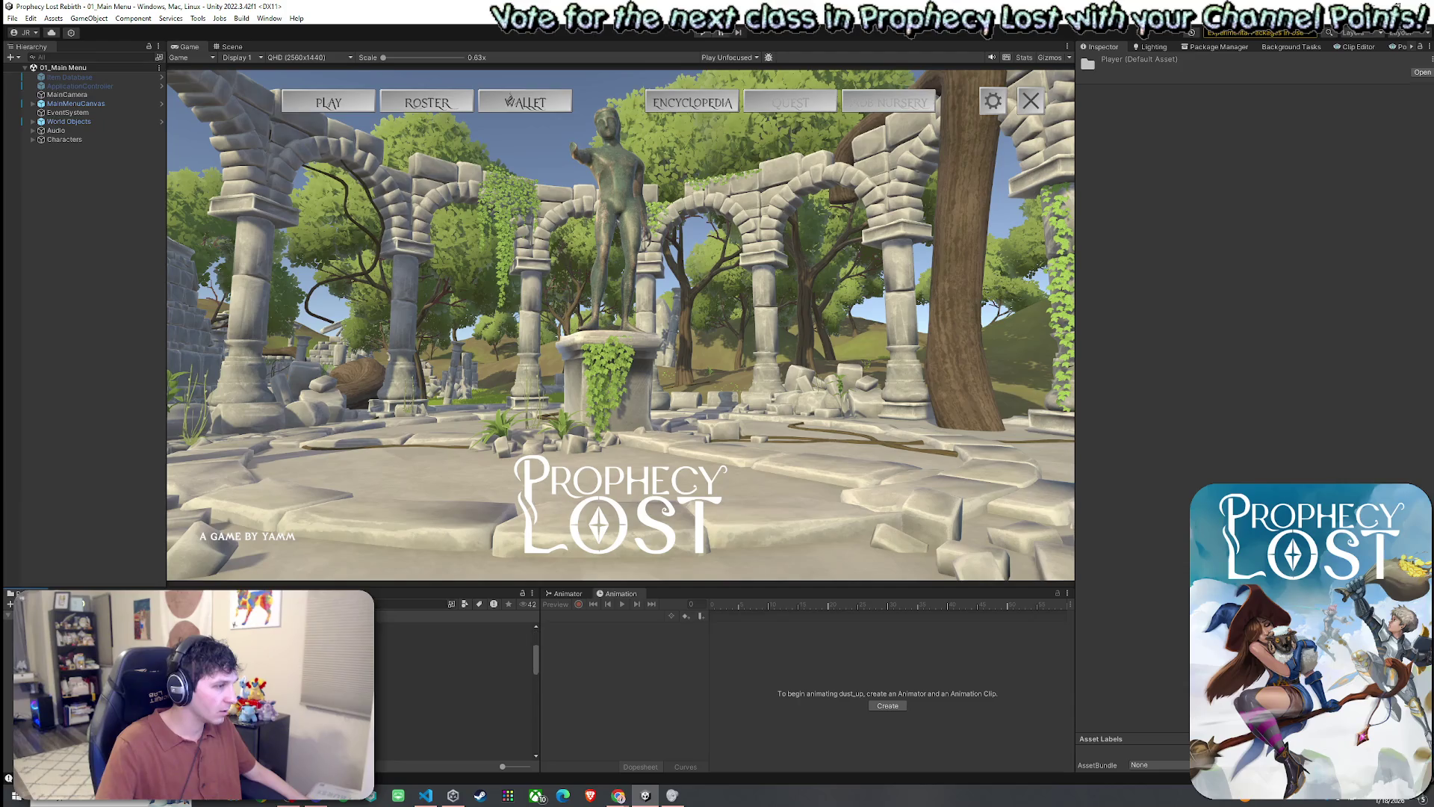
{"action": "left_click", "coordinate": [411, 604]}
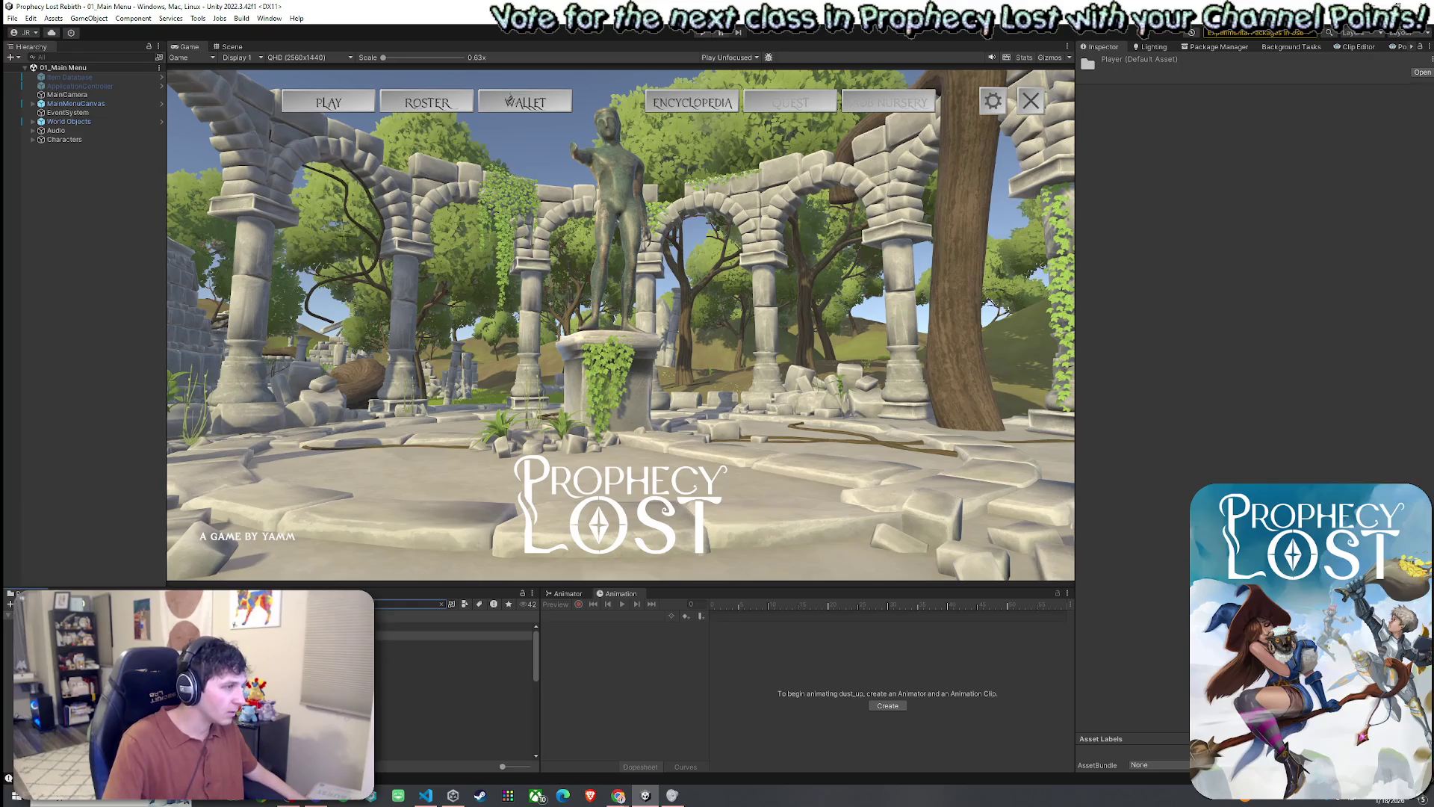
- Open the Player prefab, select Stalwart Defense, and drag Shield Bash VFX into Ability Vfx Prefab
{"action": "double_click", "coordinate": [455, 626]}
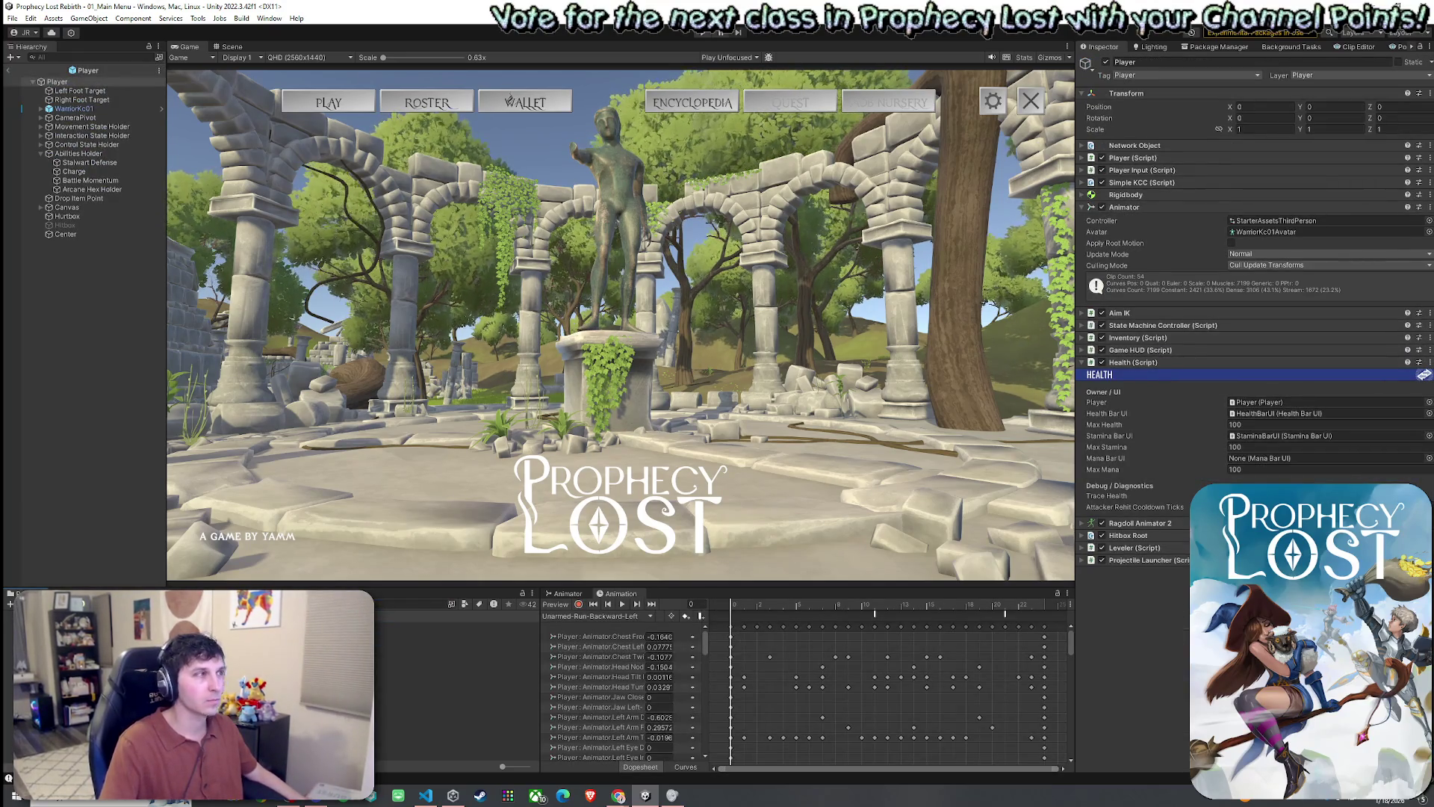
{"action": "left_click", "coordinate": [88, 162]}
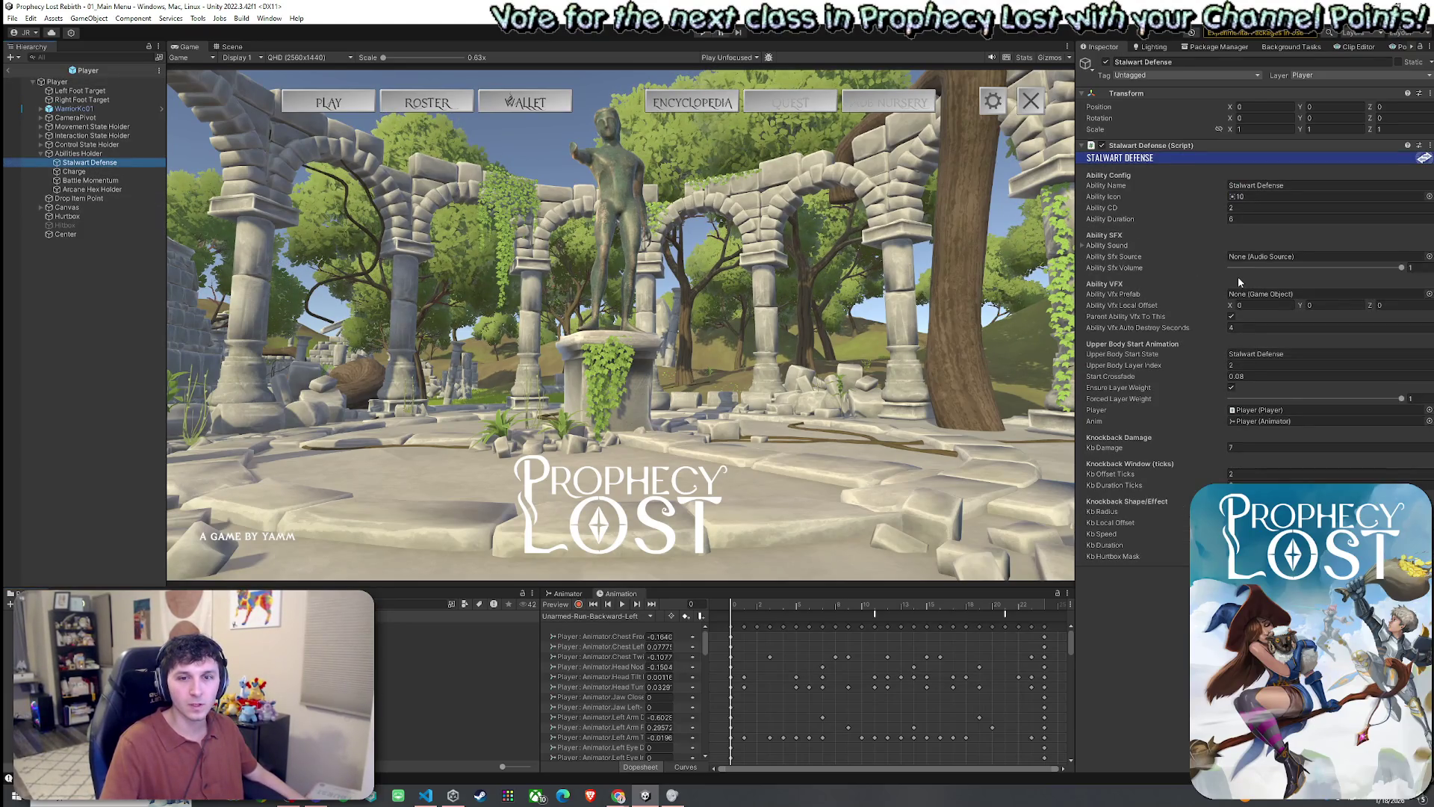
{"action": "left_click", "coordinate": [1243, 304]}
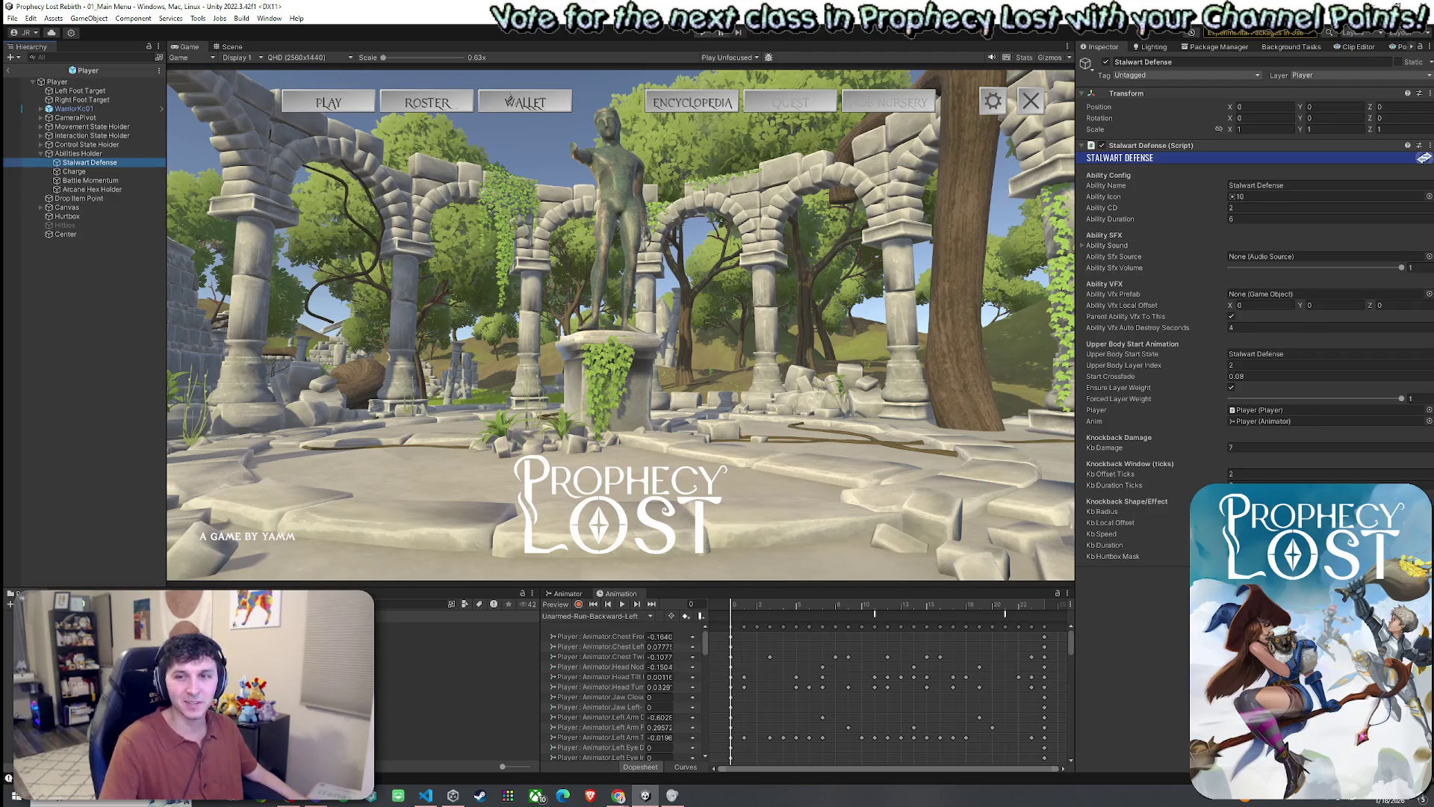
{"action": "key", "text": "alt+Tab"}
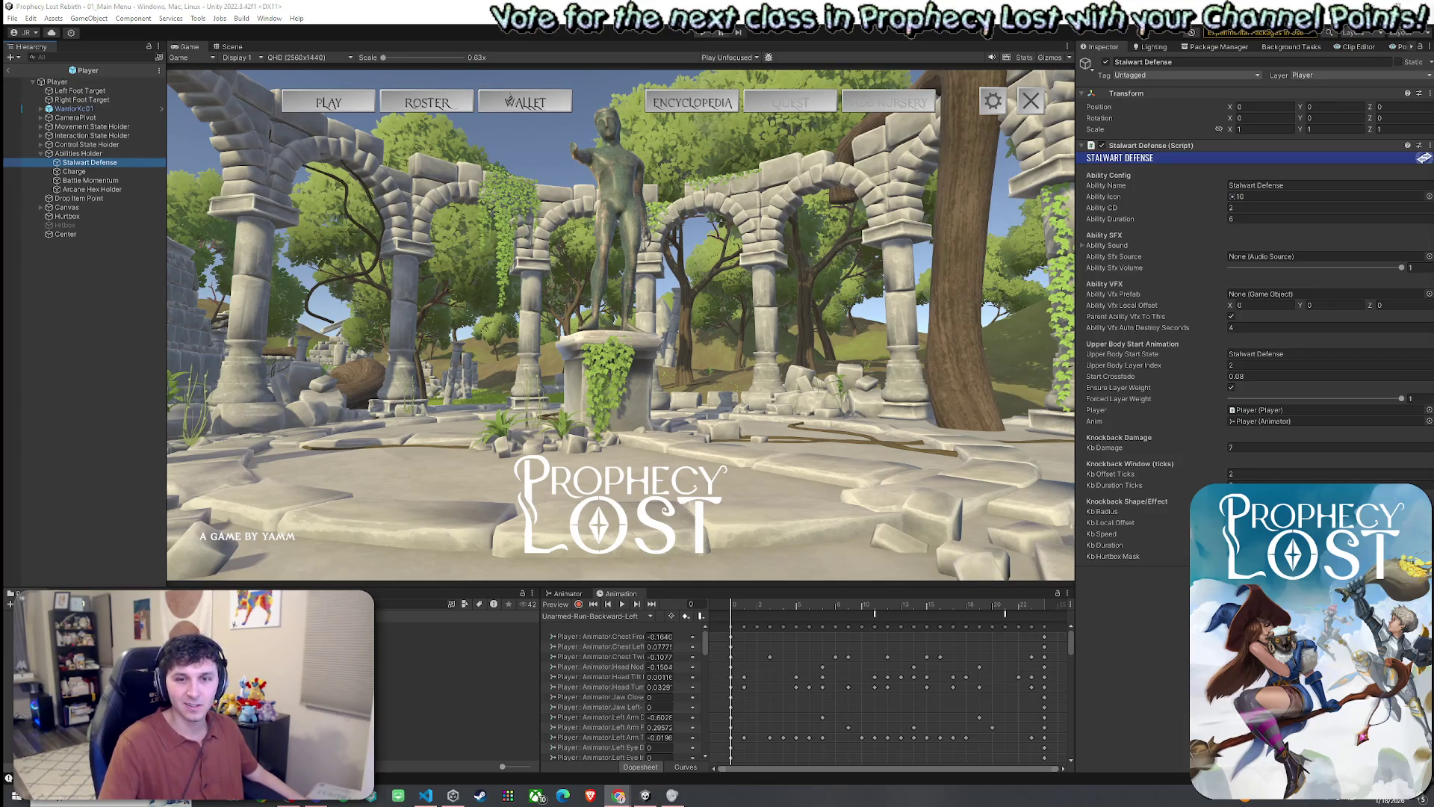
{"action": "left_click", "coordinate": [1285, 256]}
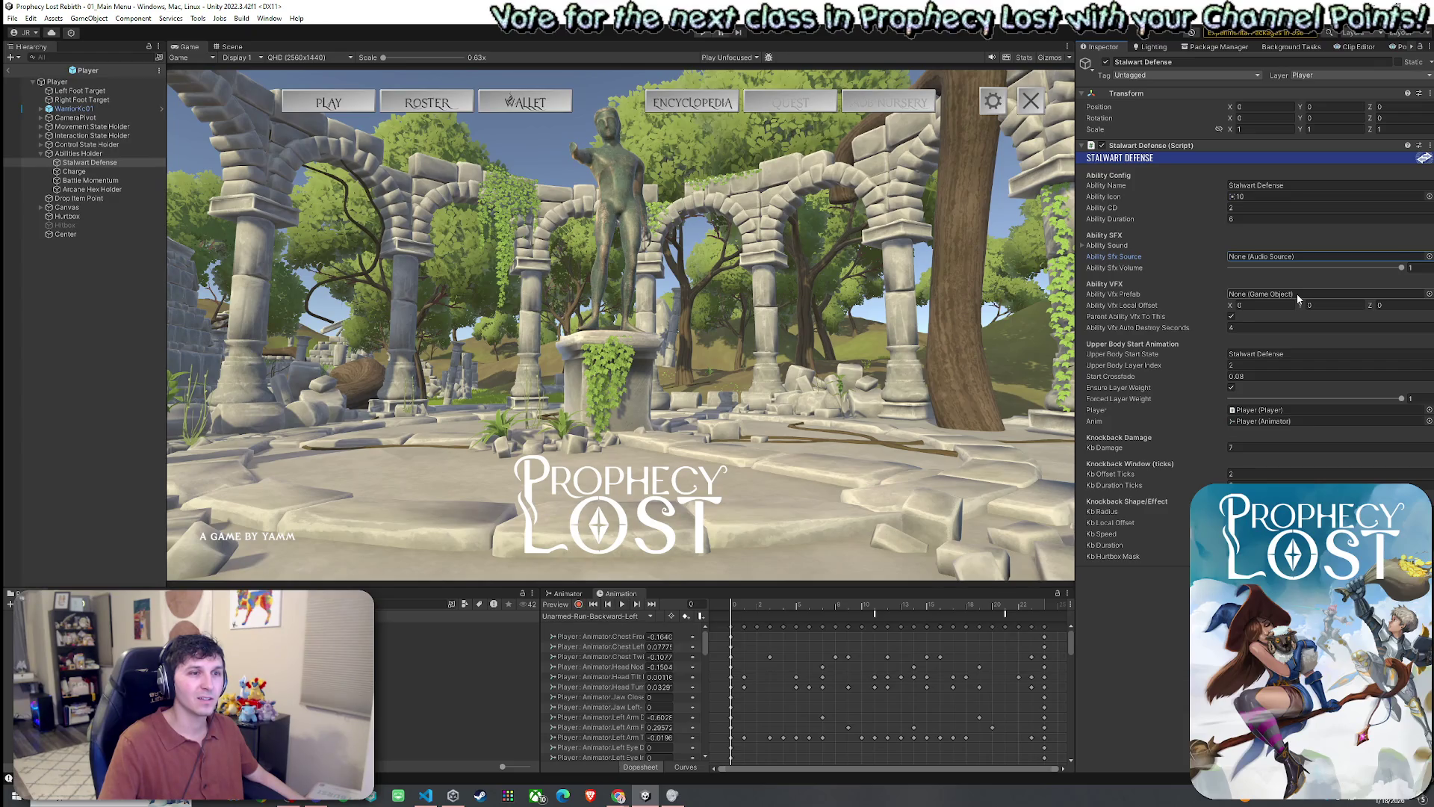
{"action": "left_click", "coordinate": [1297, 294]}
{"action": "left_click", "coordinate": [1106, 245]}
{"action": "left_click", "coordinate": [1106, 246]}
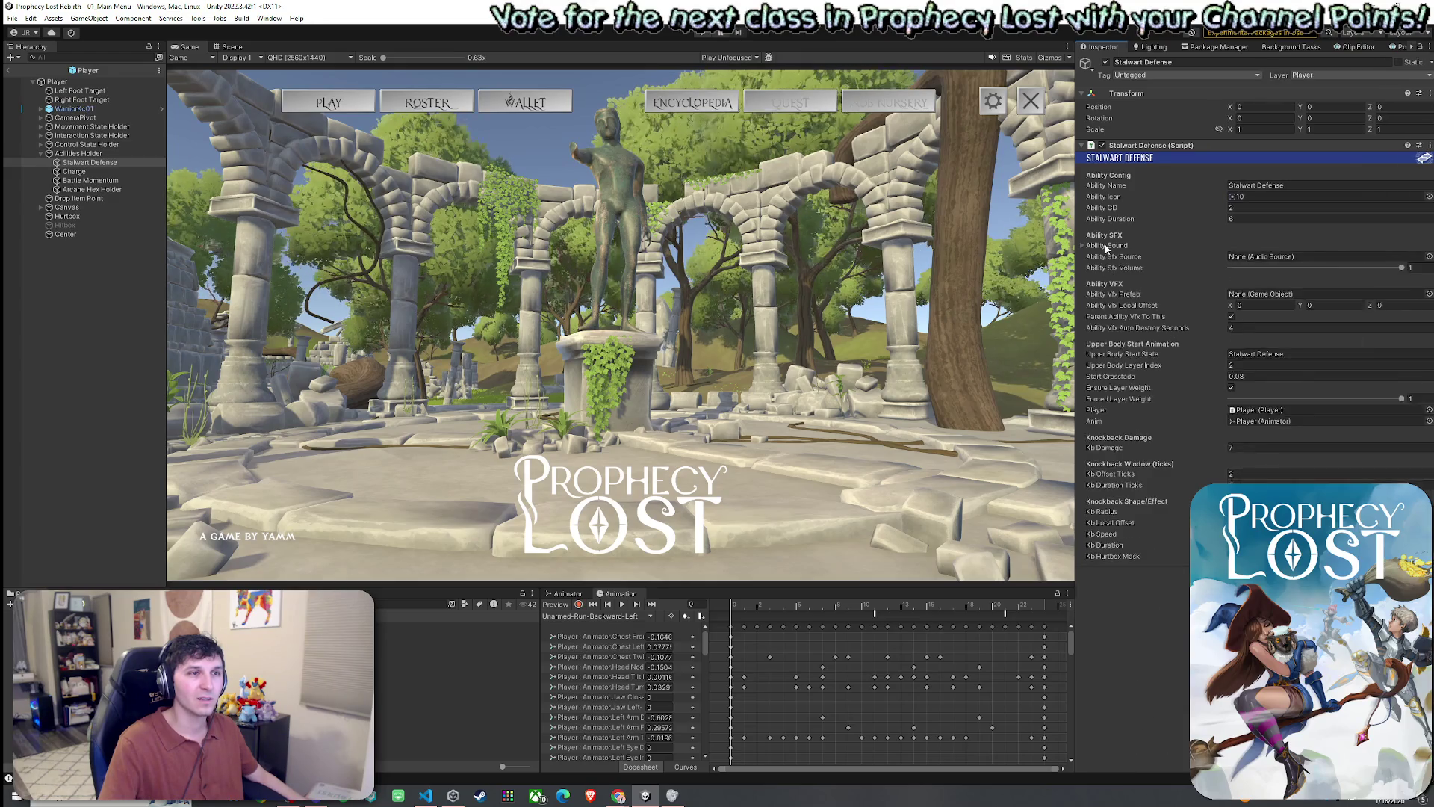
{"action": "left_click", "coordinate": [1120, 247]}
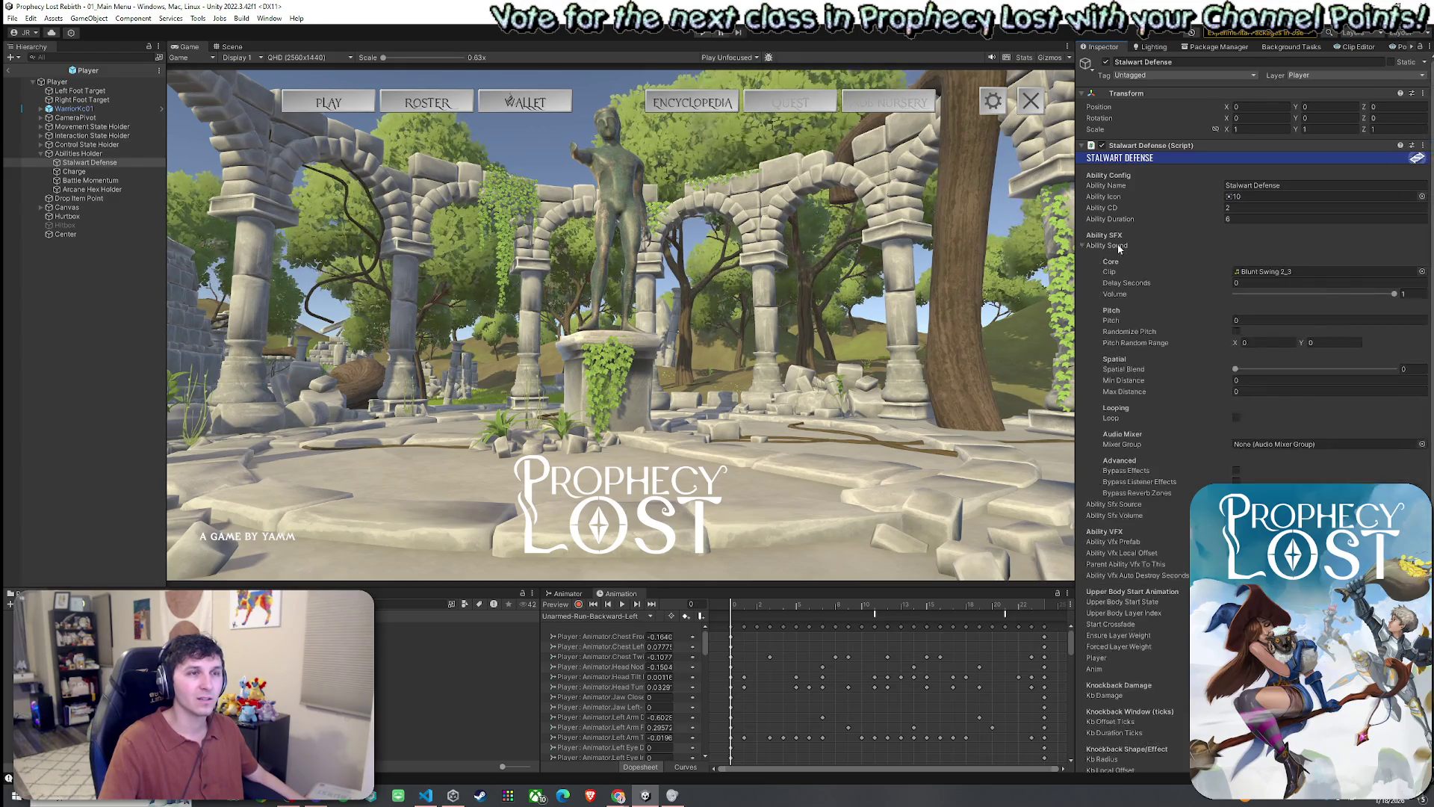
{"action": "left_click", "coordinate": [1117, 245]}
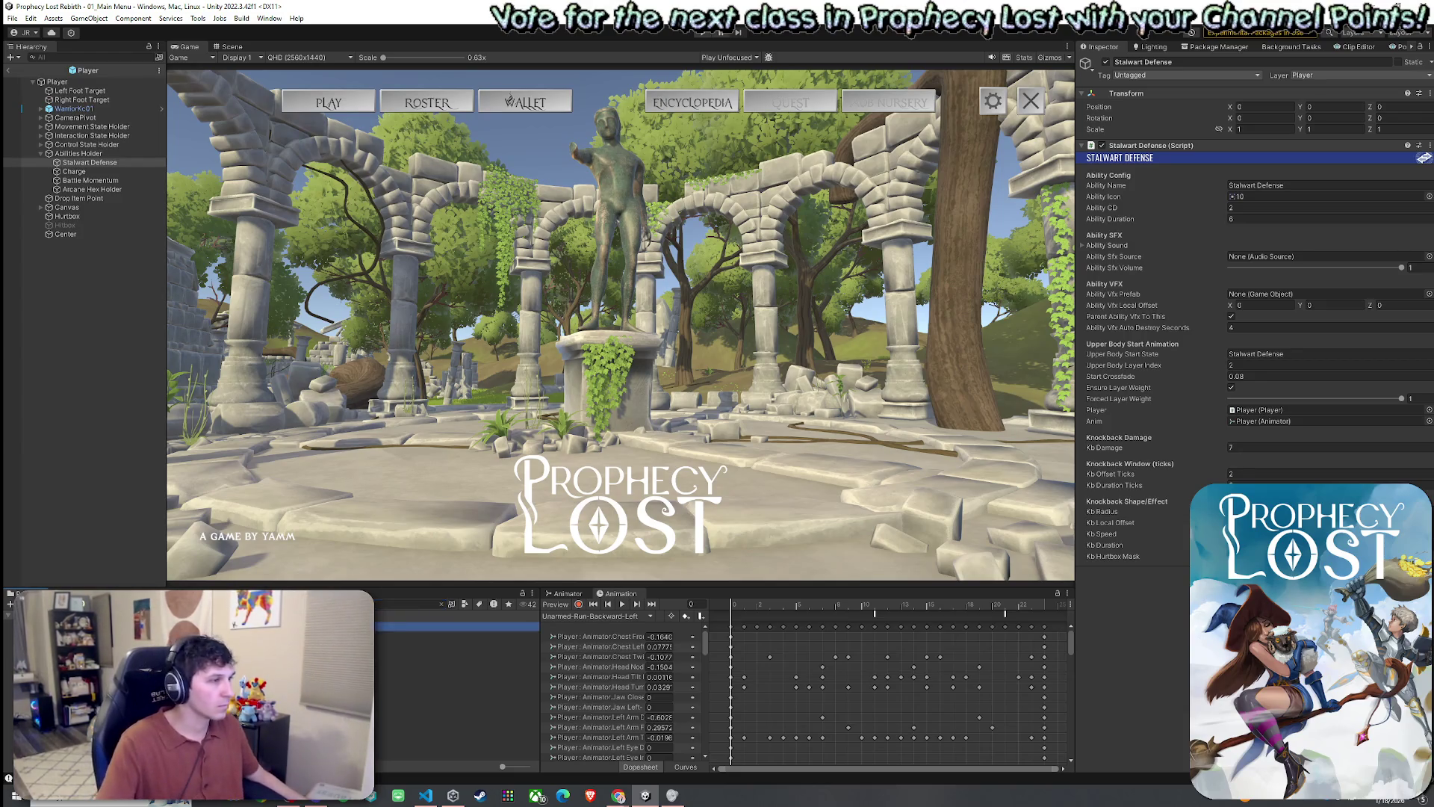
{"action": "mouse_move", "coordinate": [456, 626]}
{"action": "left_mouse_down"}
{"action": "mouse_move", "coordinate": [1254, 342]}
{"action": "mouse_move", "coordinate": [1268, 299]}
{"action": "left_mouse_up"}
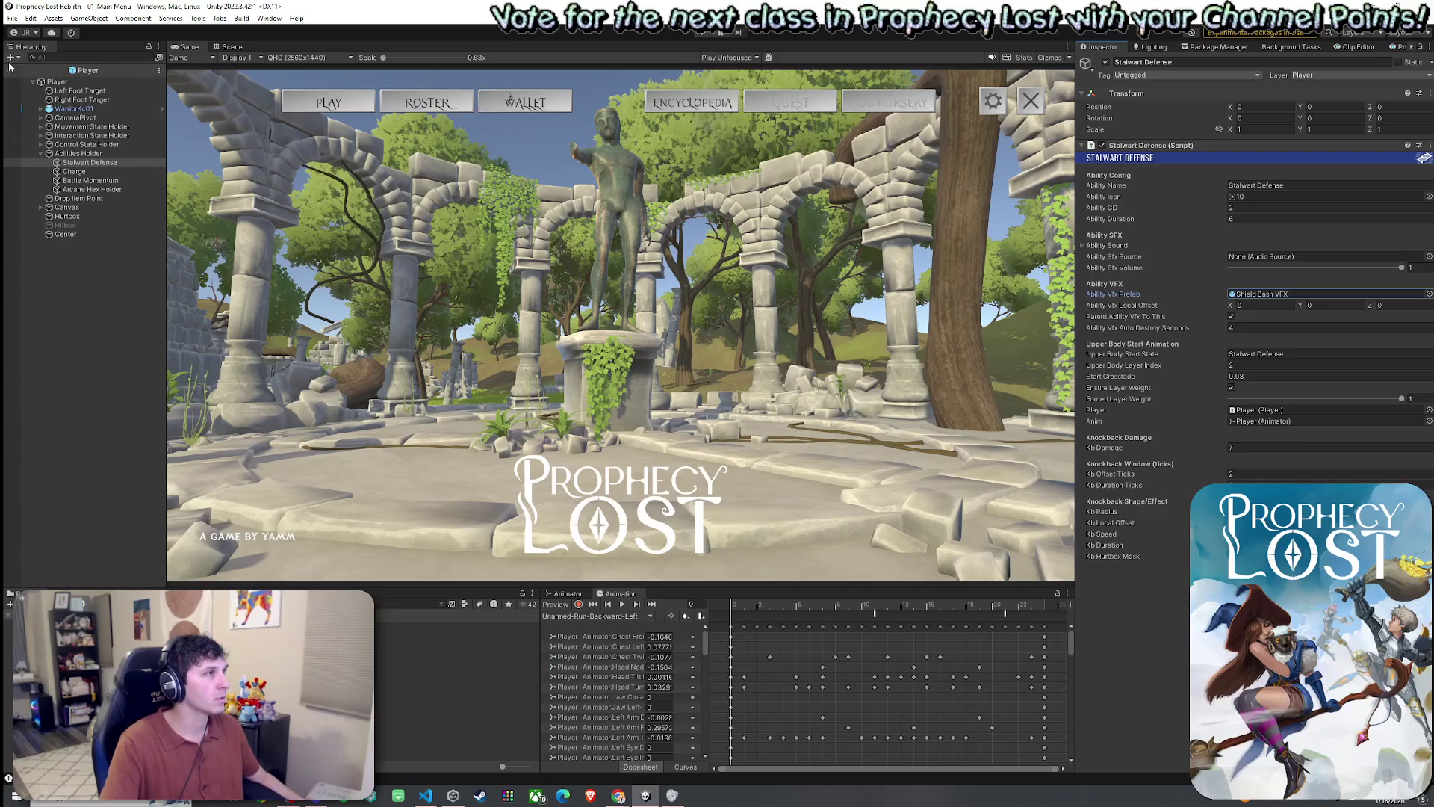
- Exit the Player prefab, enter Play mode, and start a match in the test scene
{"action": "left_click", "coordinate": [13, 18]}
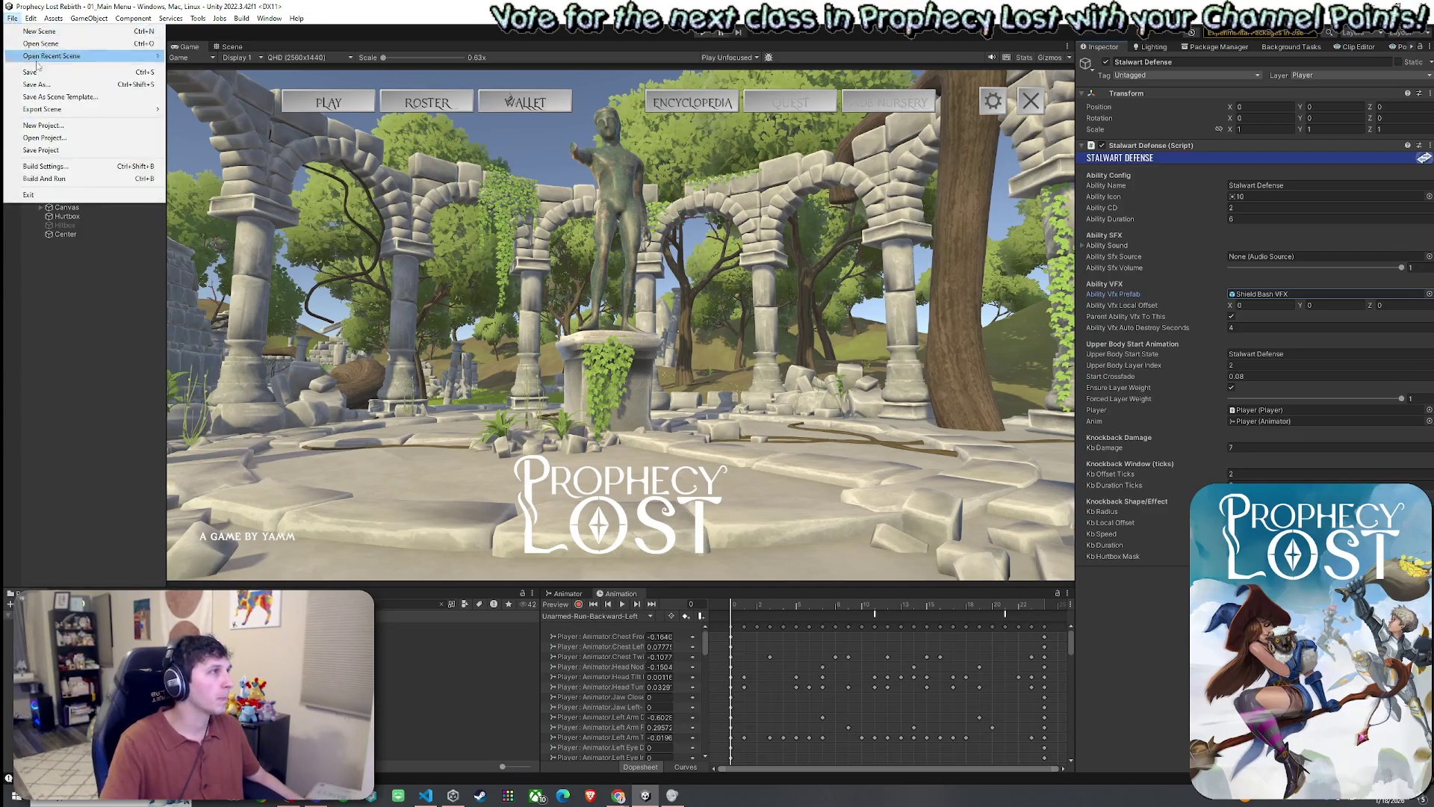
{"action": "left_click", "coordinate": [7, 70]}
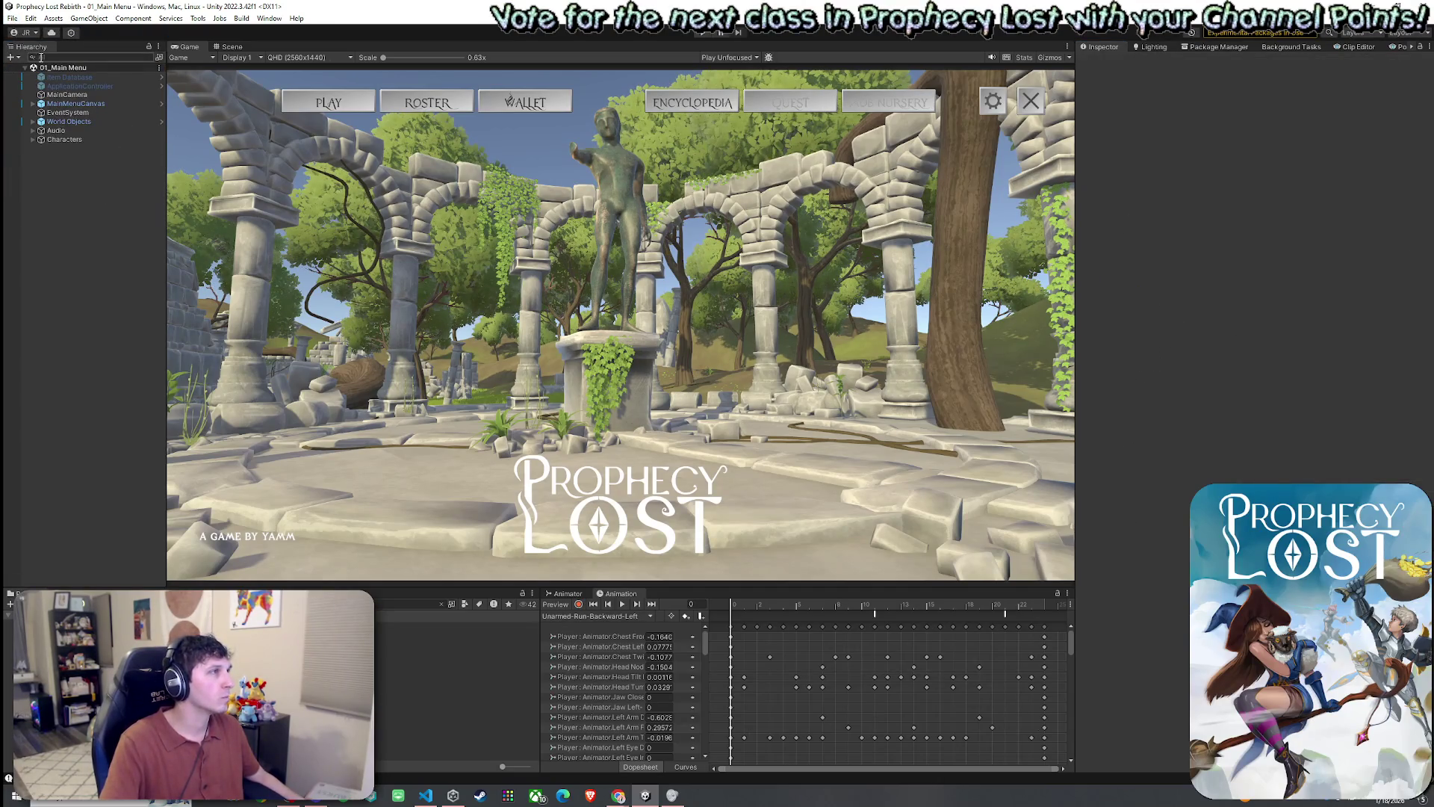
{"action": "left_click", "coordinate": [13, 19]}
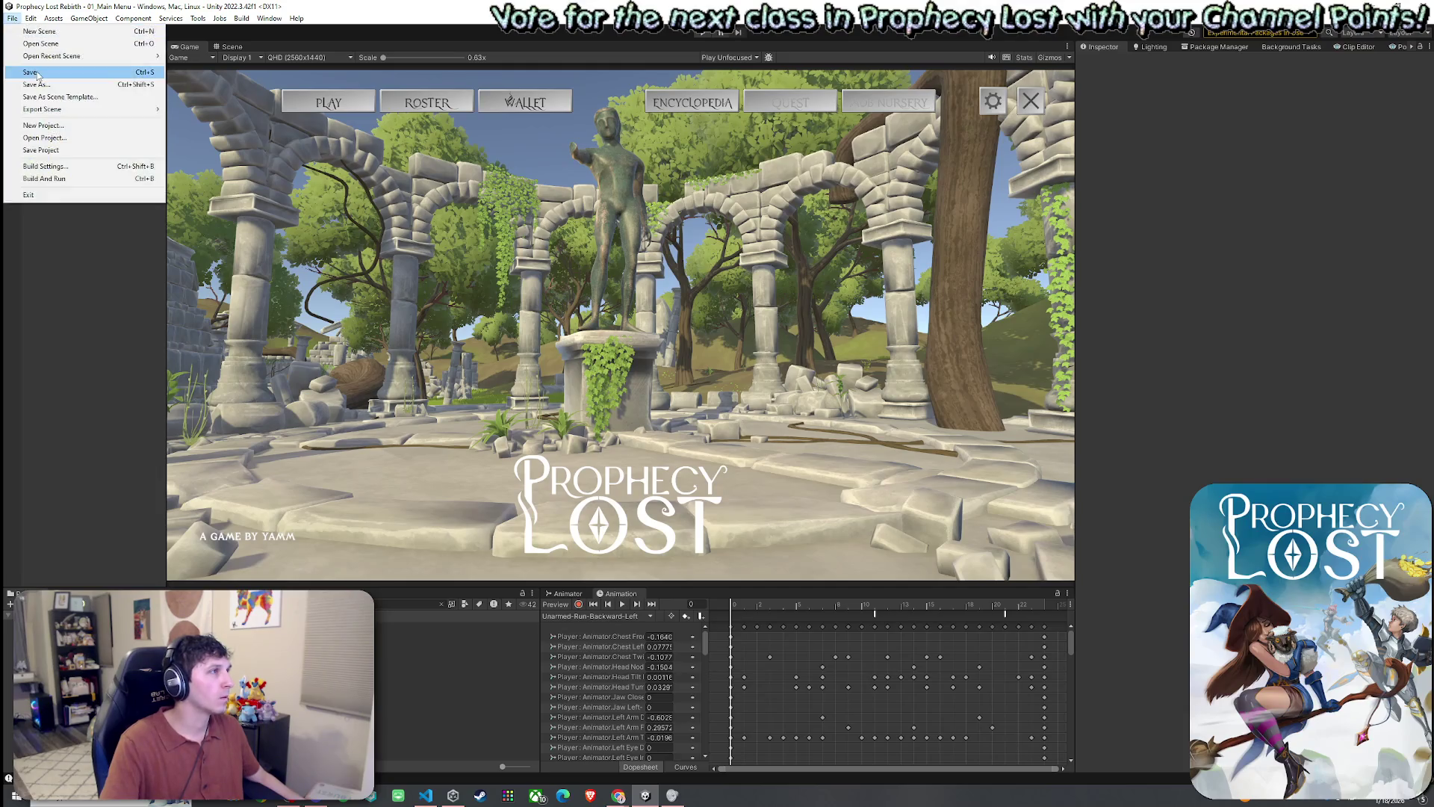
{"action": "left_click", "coordinate": [706, 33]}
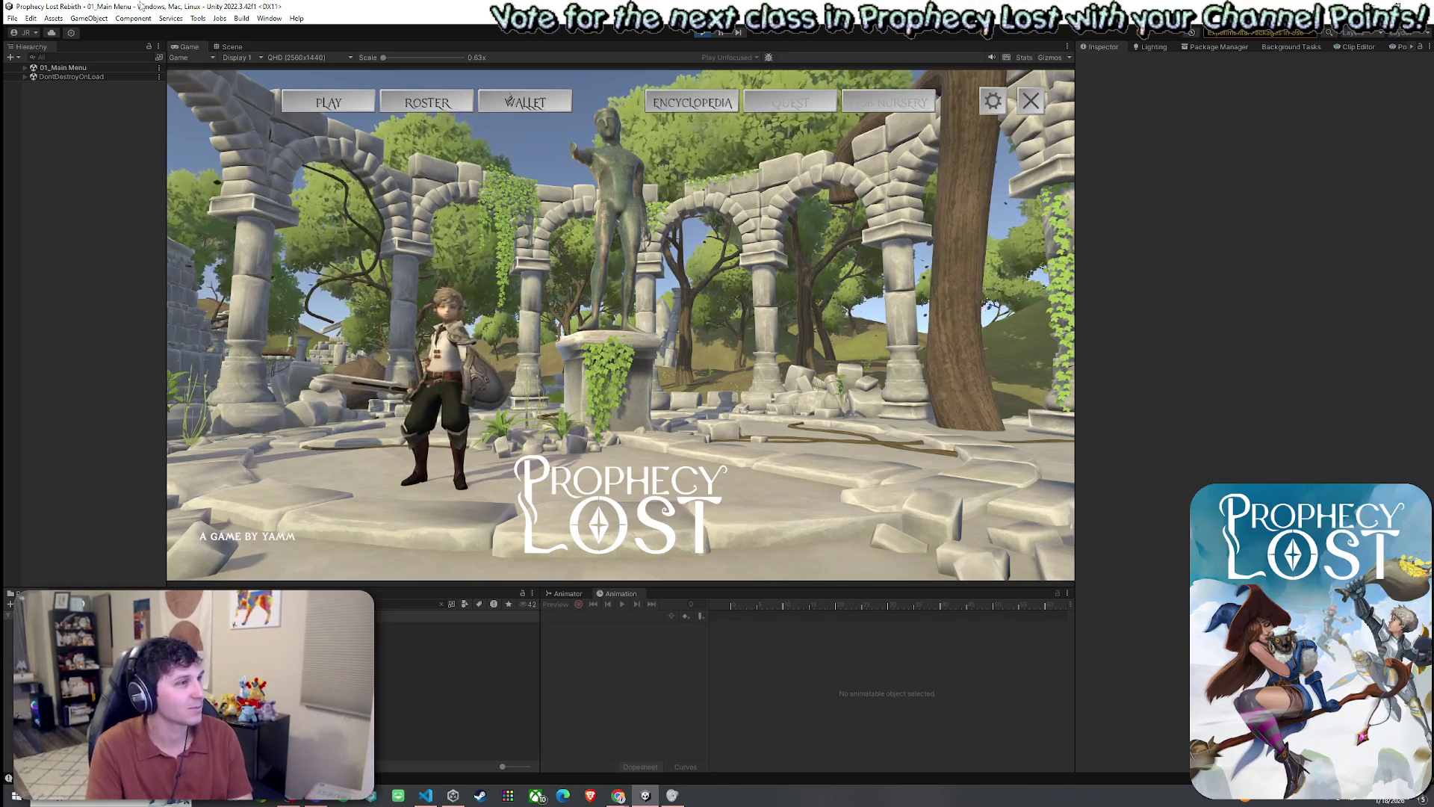
{"action": "left_click", "coordinate": [339, 103]}
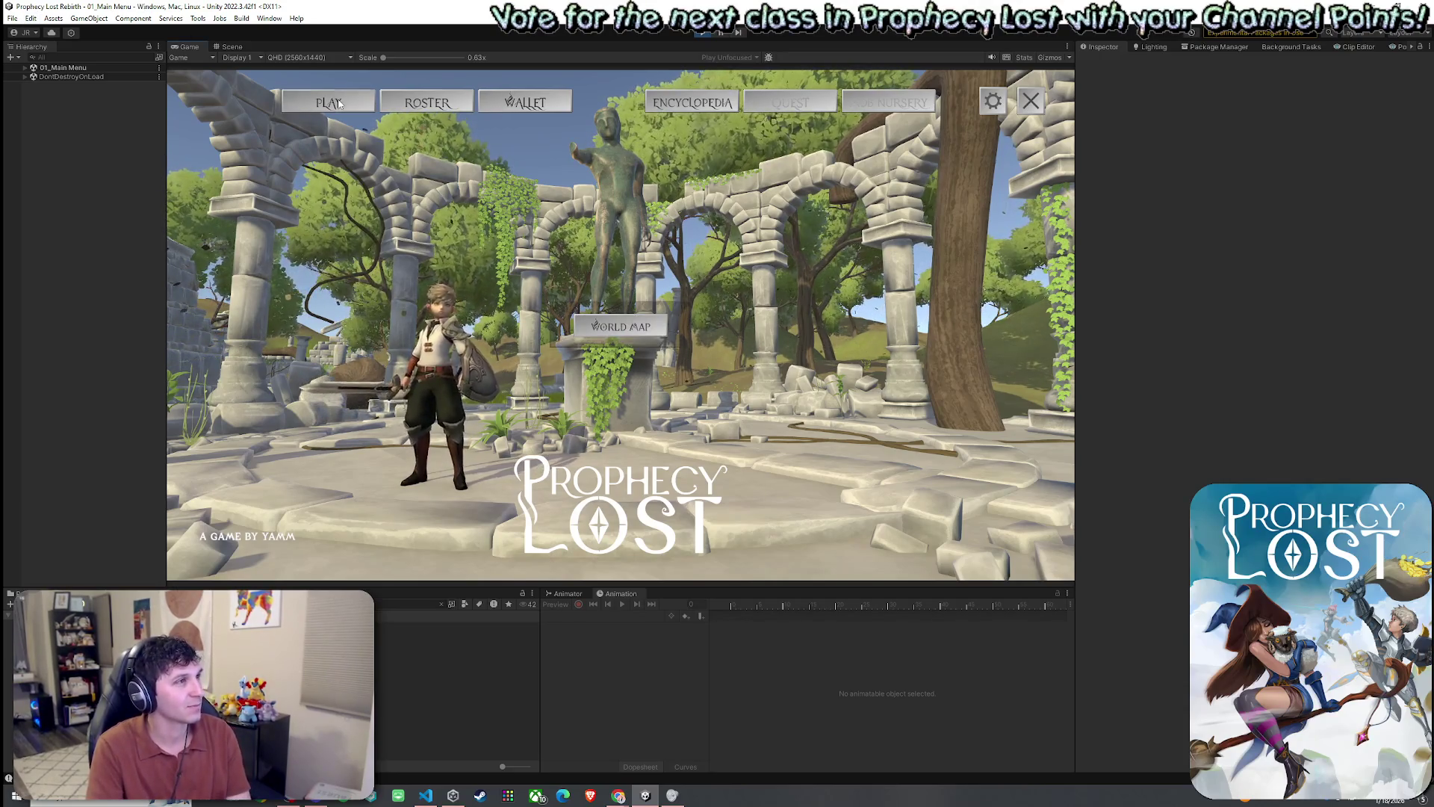
{"action": "left_click", "coordinate": [635, 329]}
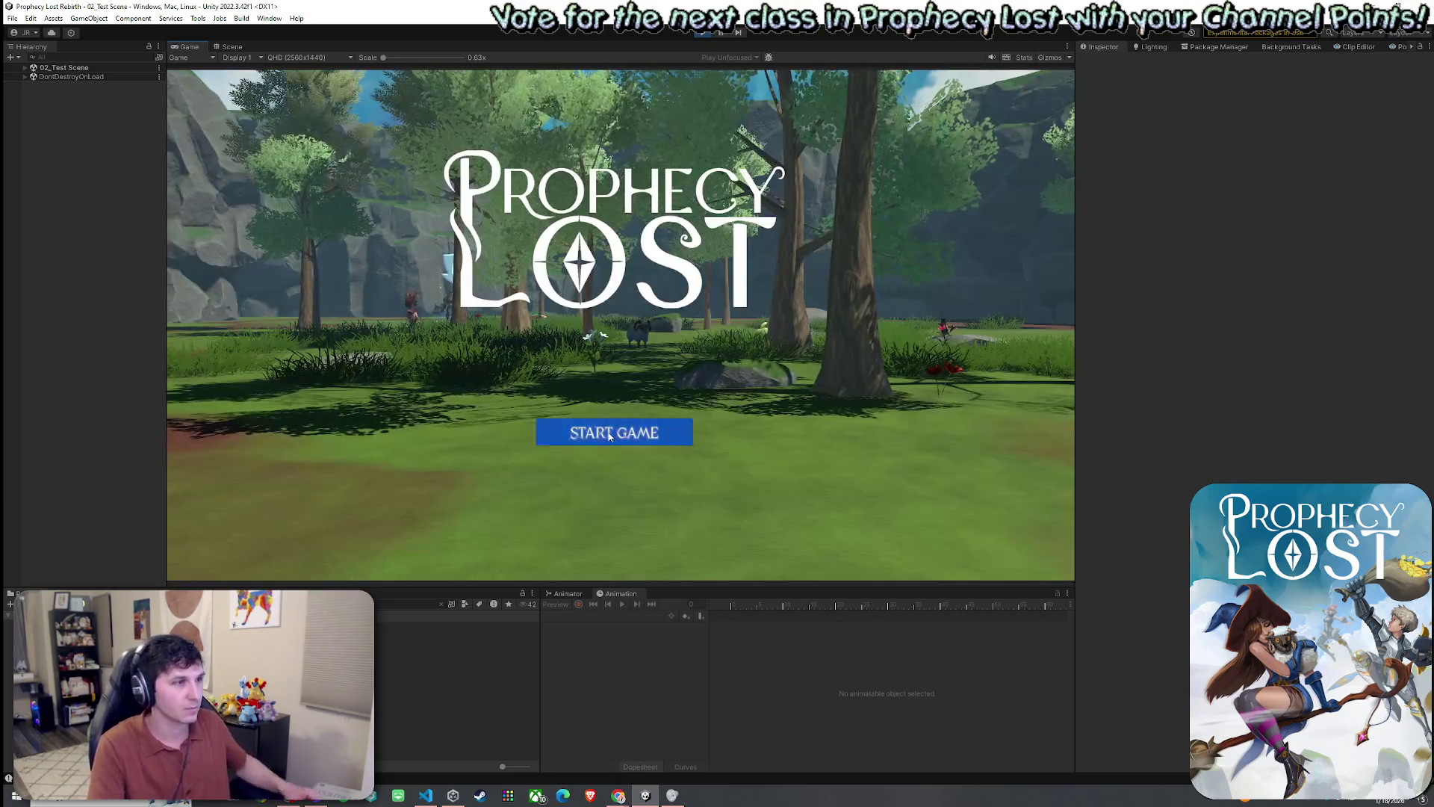
{"action": "left_click", "coordinate": [665, 385]}
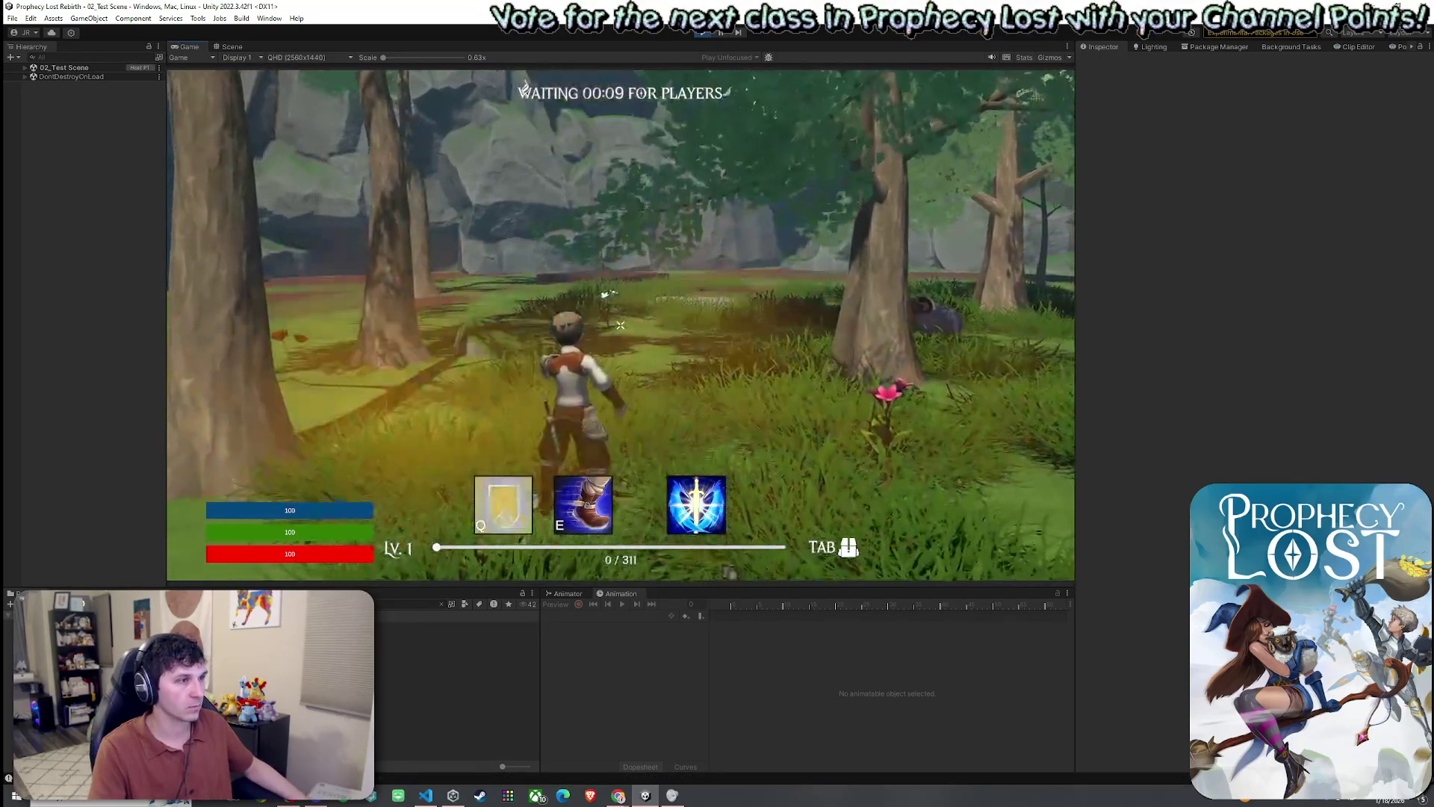
- Run forward, cast the Q shield ability, and dock the Scene view beside the Game view
{"action": "key", "text": "w"}
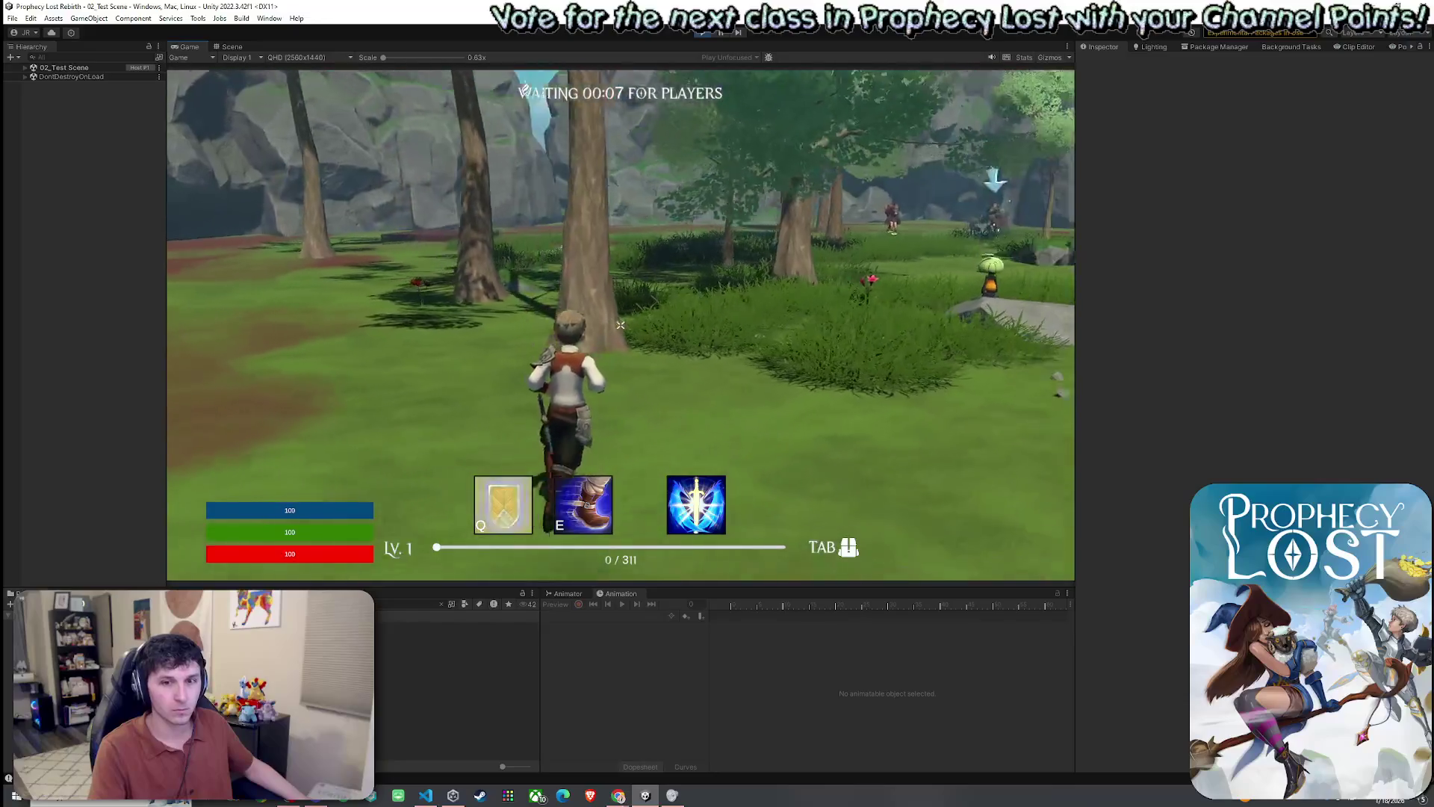
{"action": "key", "text": "w"}
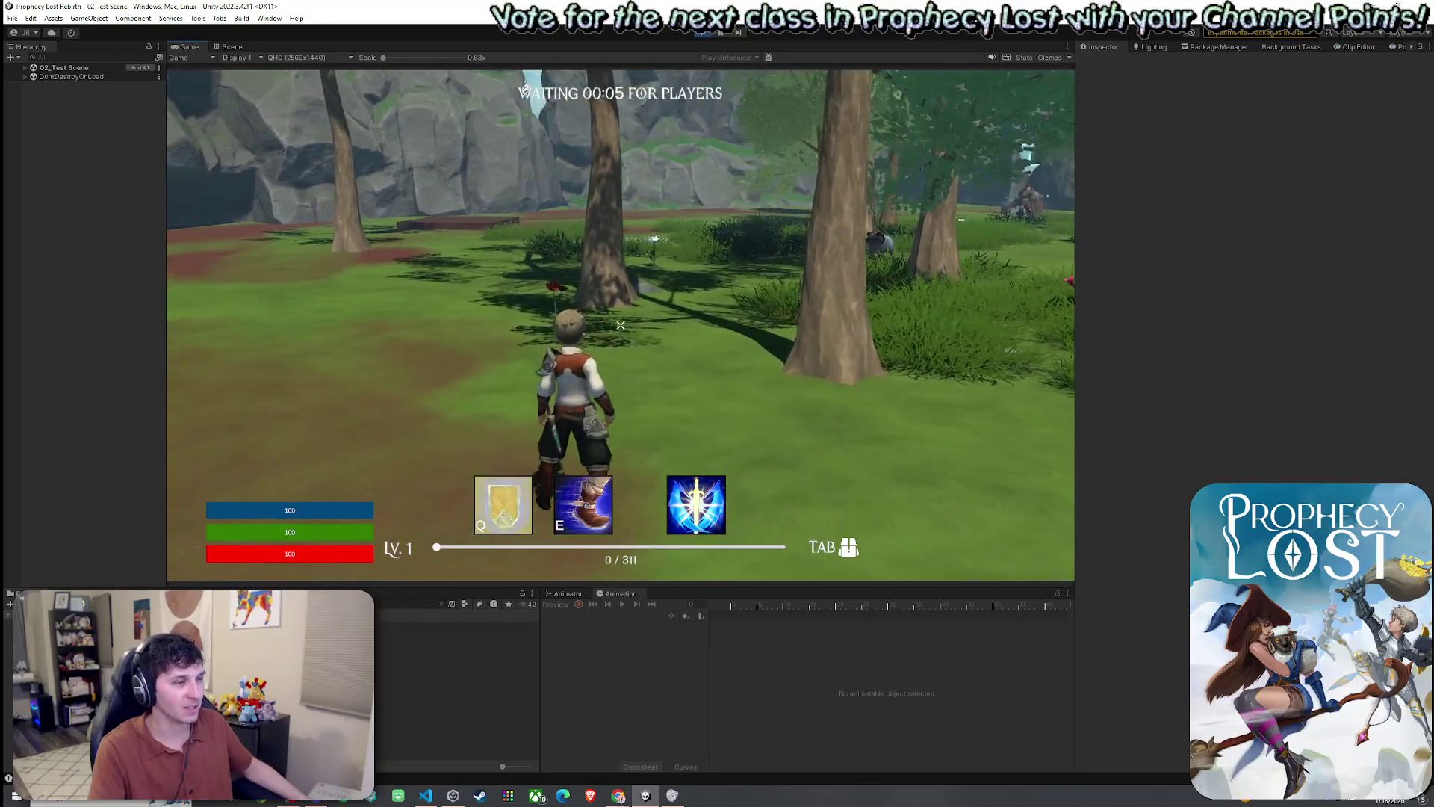
{"action": "key", "text": "super"}
{"action": "key", "text": "q"}
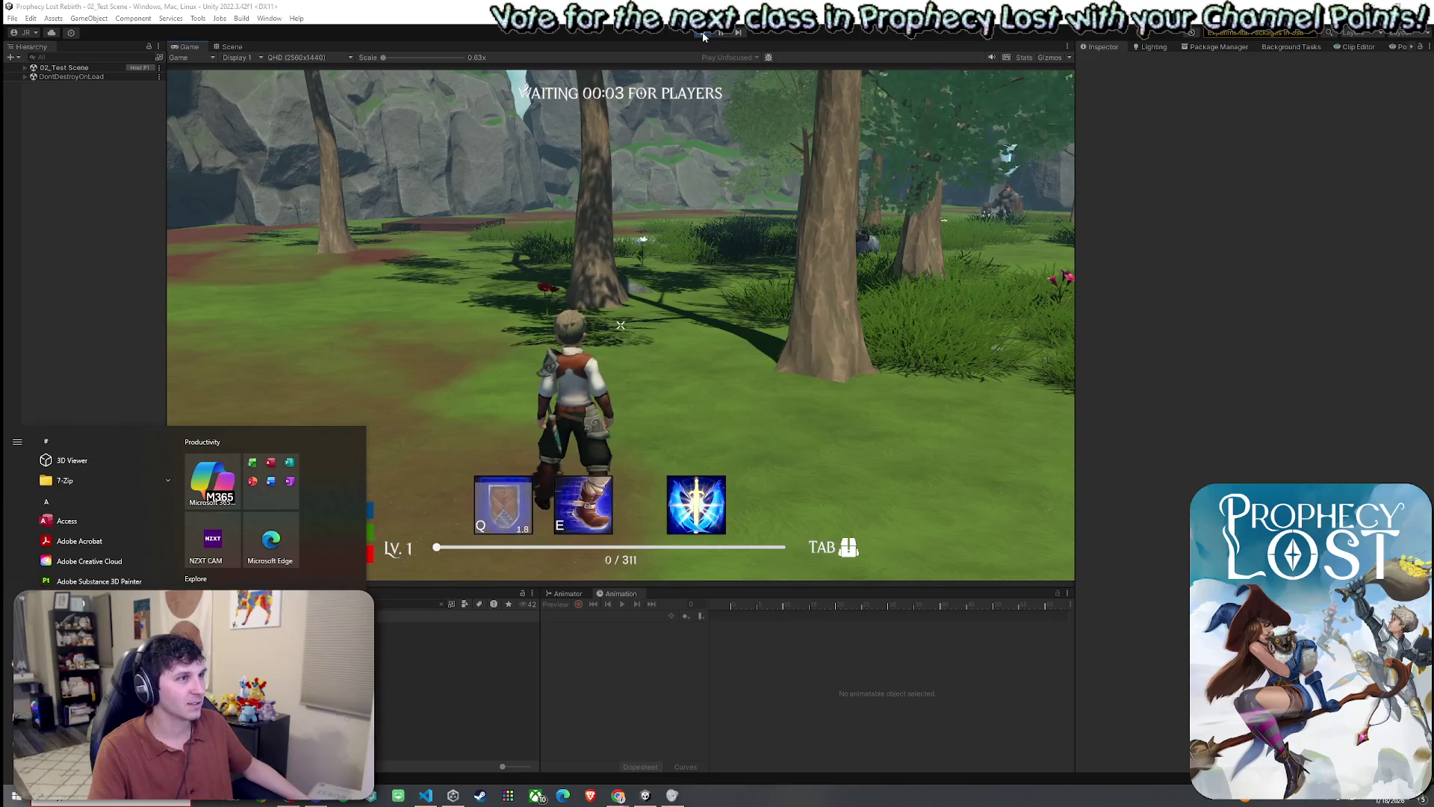
{"action": "left_click", "coordinate": [83, 139]}
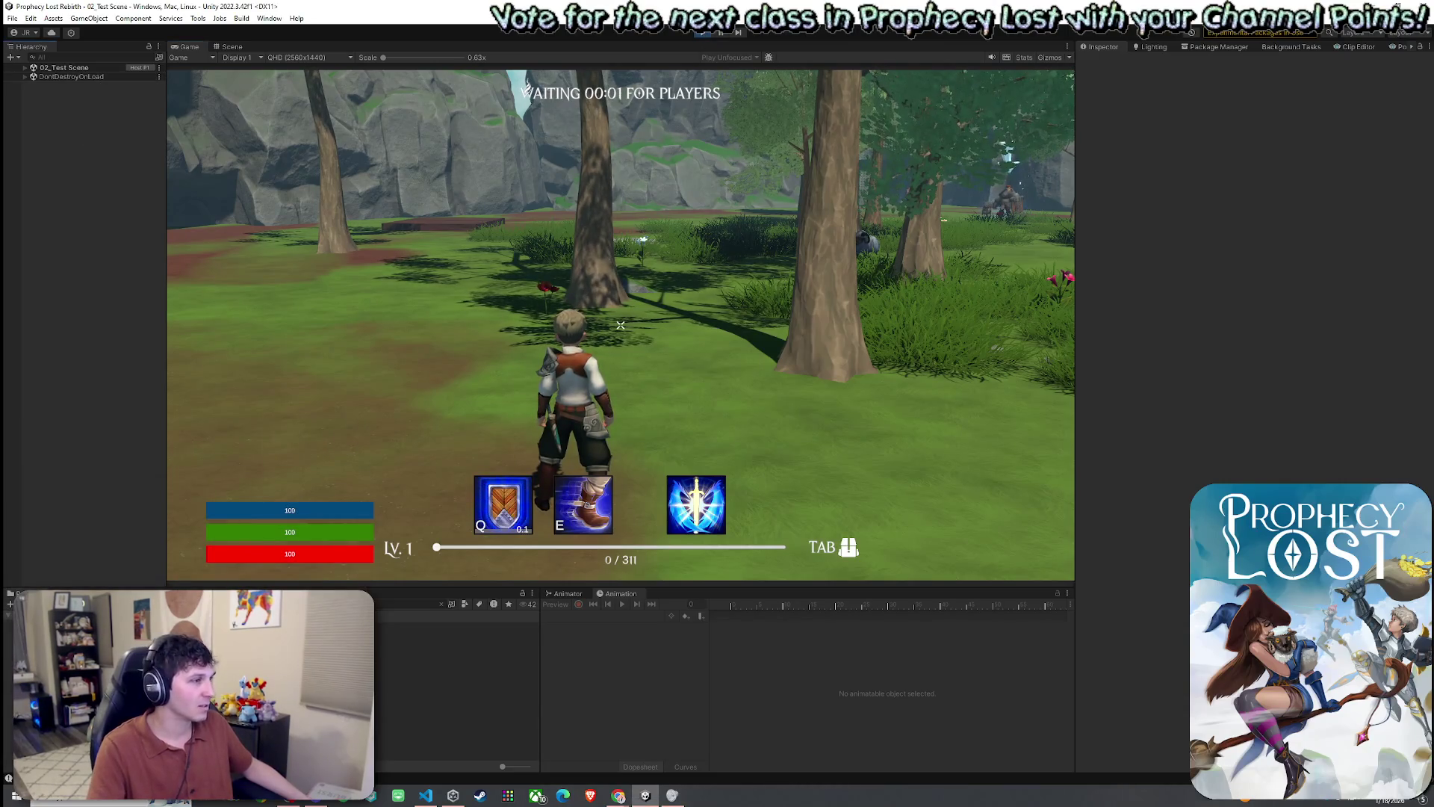
{"action": "mouse_move", "coordinate": [232, 46]}
{"action": "left_mouse_down"}
{"action": "mouse_move", "coordinate": [708, 243]}
{"action": "mouse_move", "coordinate": [1024, 291]}
{"action": "left_mouse_up"}
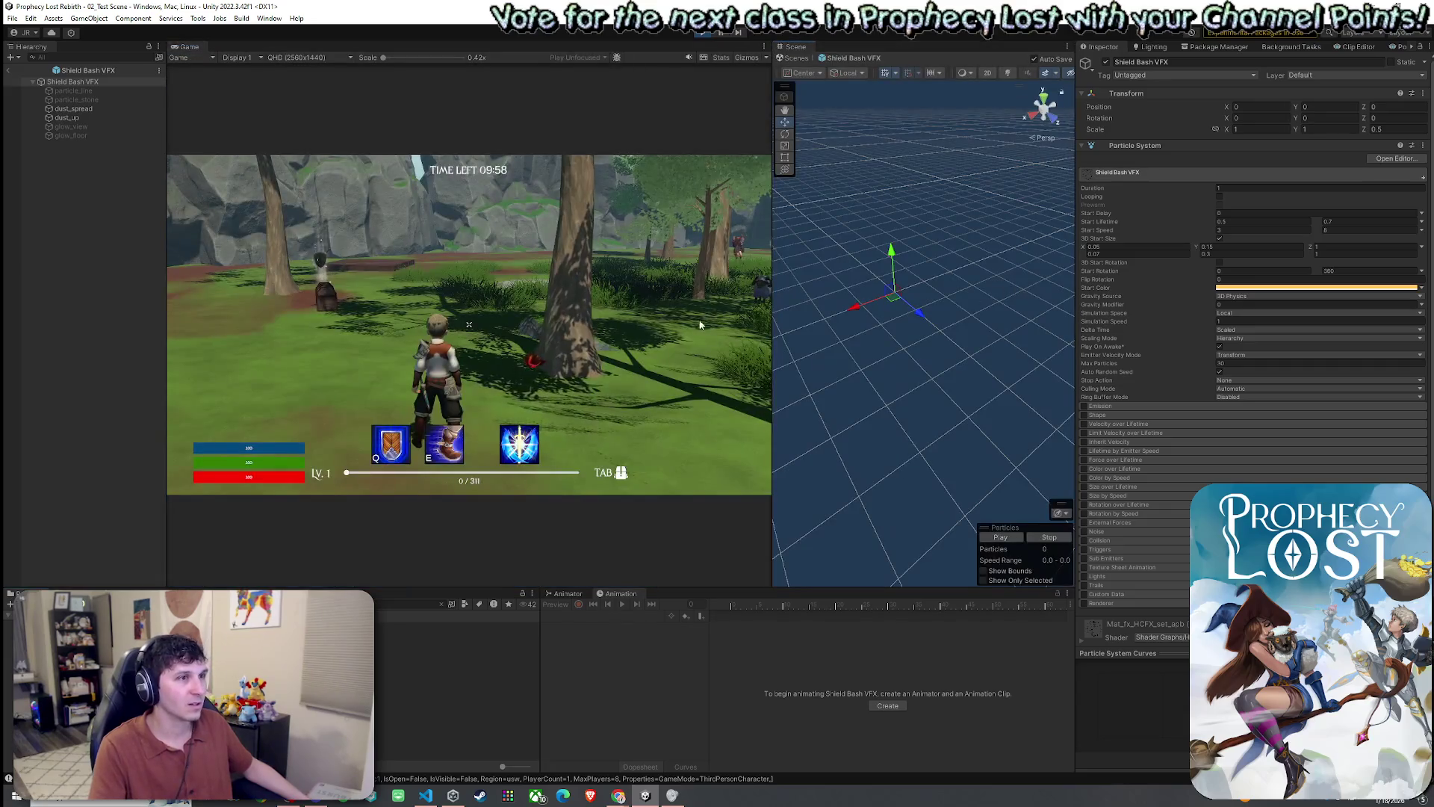
- Preview the Shield Bash VFX particle burst and cast the shield bash with Q in game
{"action": "left_click", "coordinate": [1019, 537]}
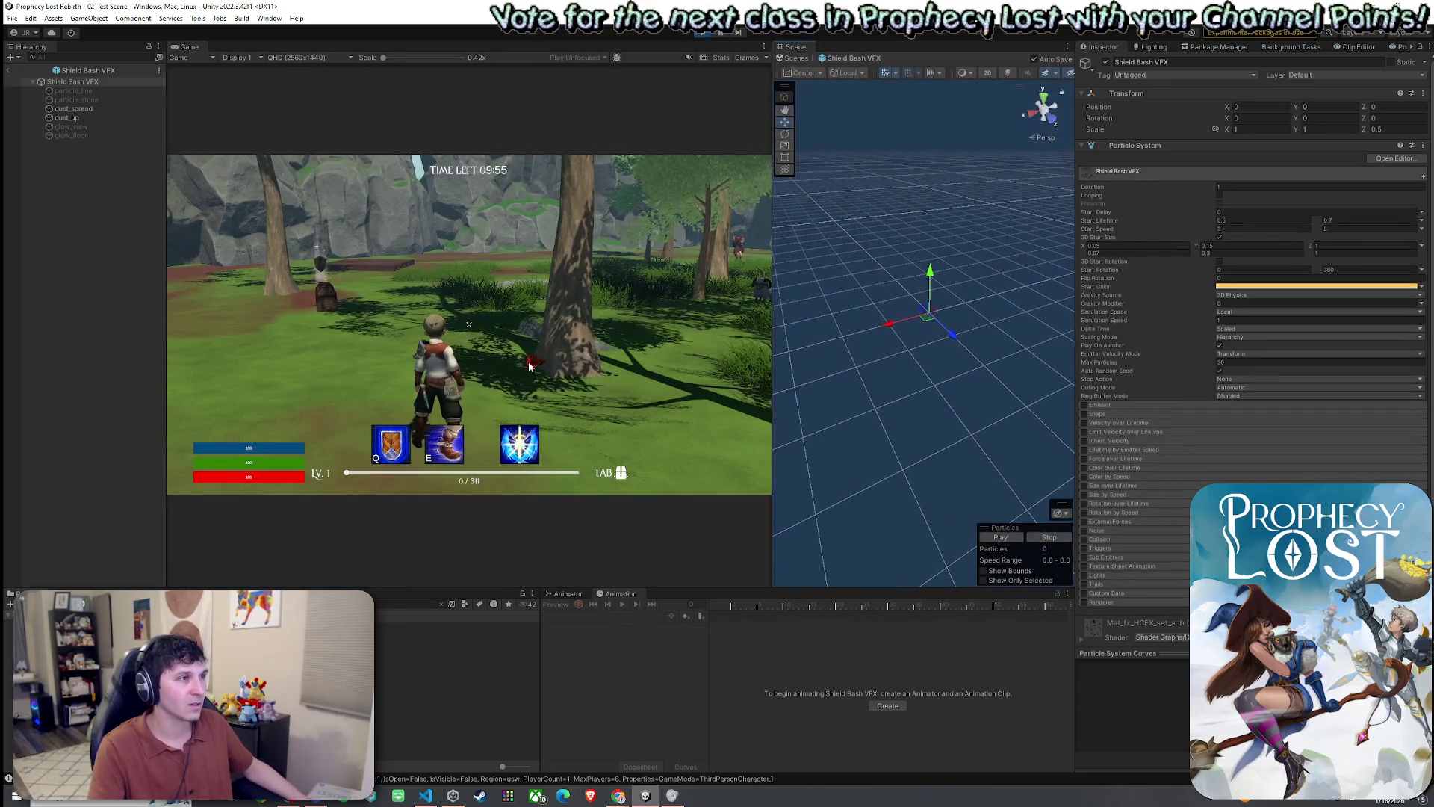
{"action": "key", "text": "q"}
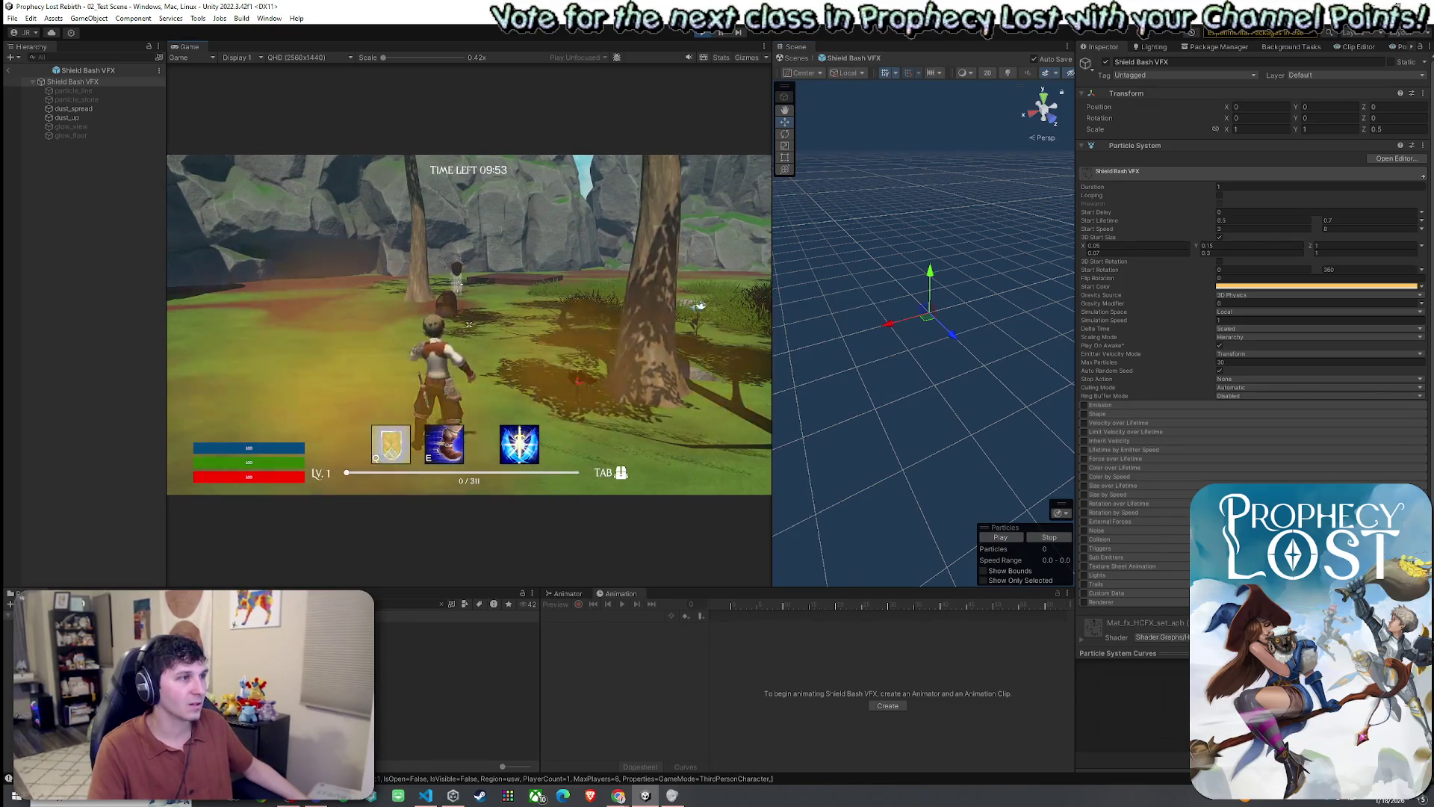
{"action": "key", "text": "super"}
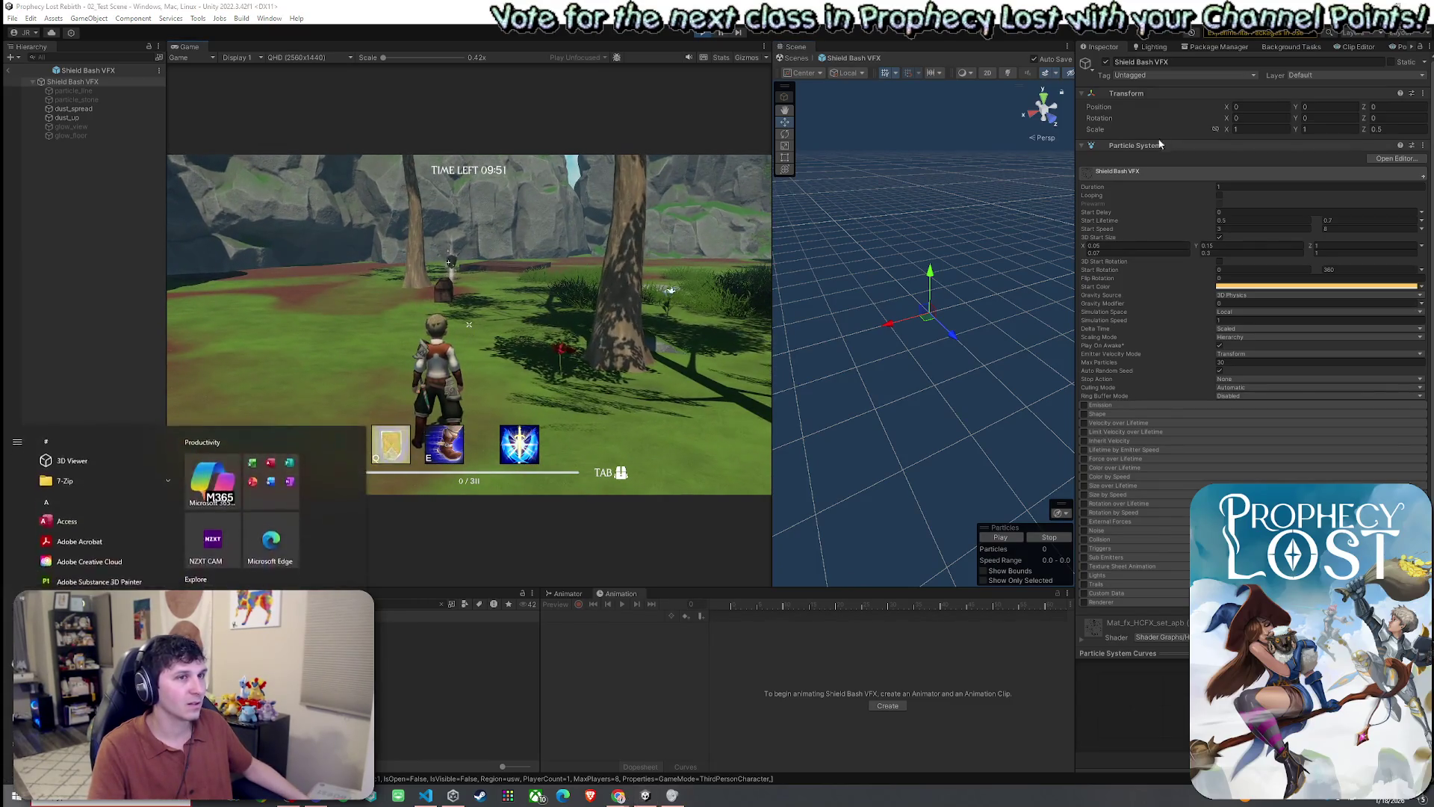
- Select the parent Shield Bash VFX, set its Z scale to 1, and retest with Q
{"action": "left_click", "coordinate": [89, 99]}
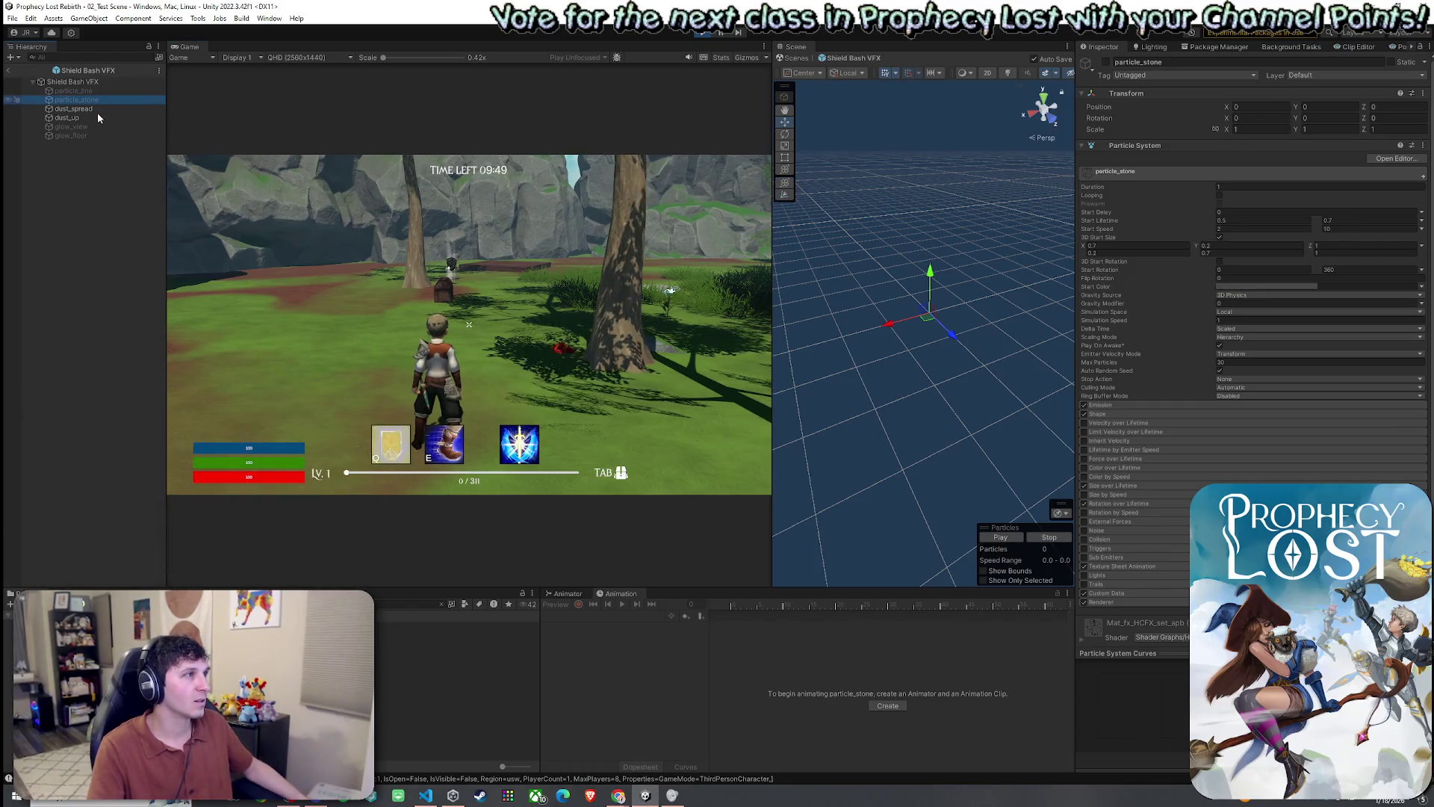
{"action": "left_click", "coordinate": [109, 82]}
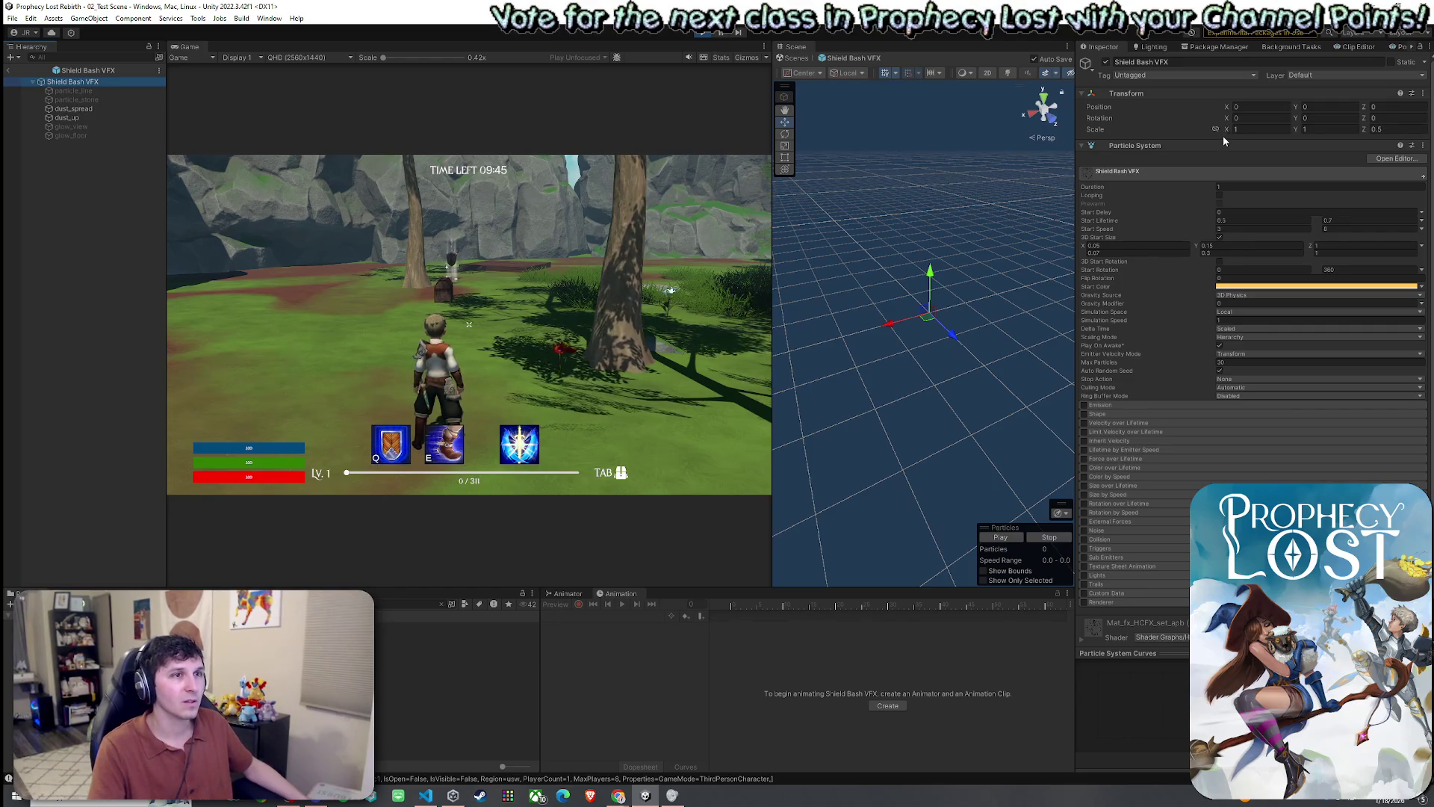
{"action": "left_click", "coordinate": [1378, 129]}
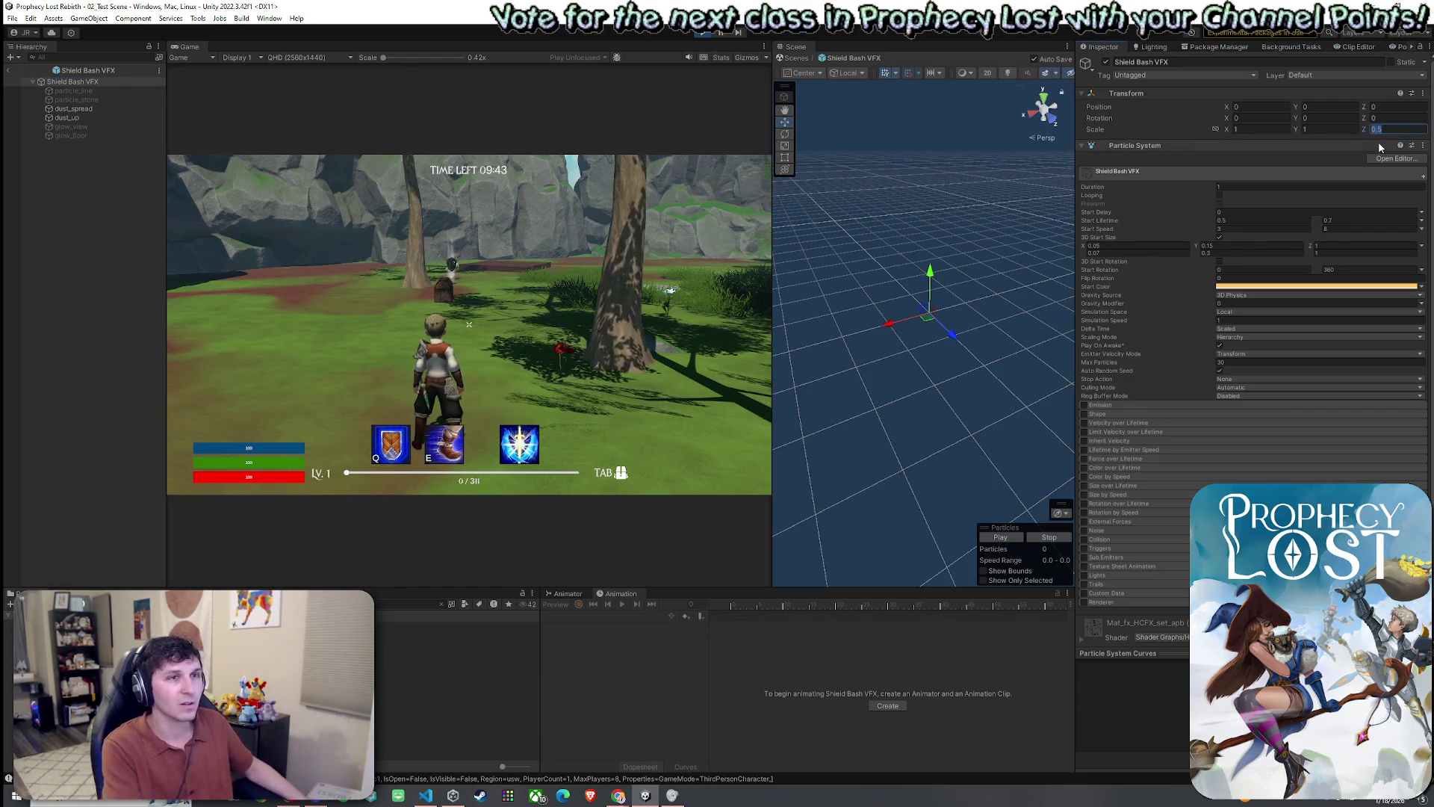
{"action": "type", "text": "1"}
{"action": "left_click", "coordinate": [1020, 539]}
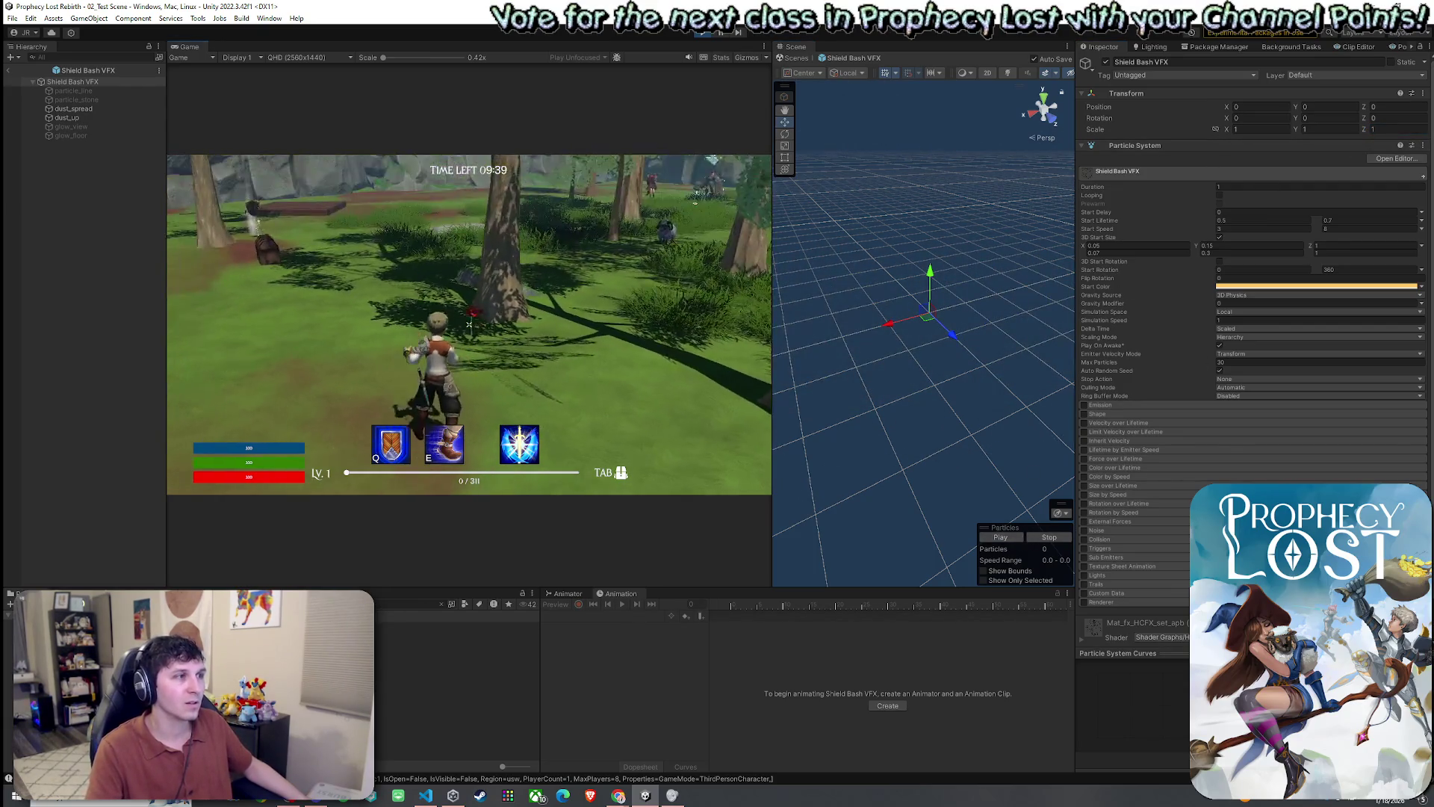
{"action": "key", "text": "q"}
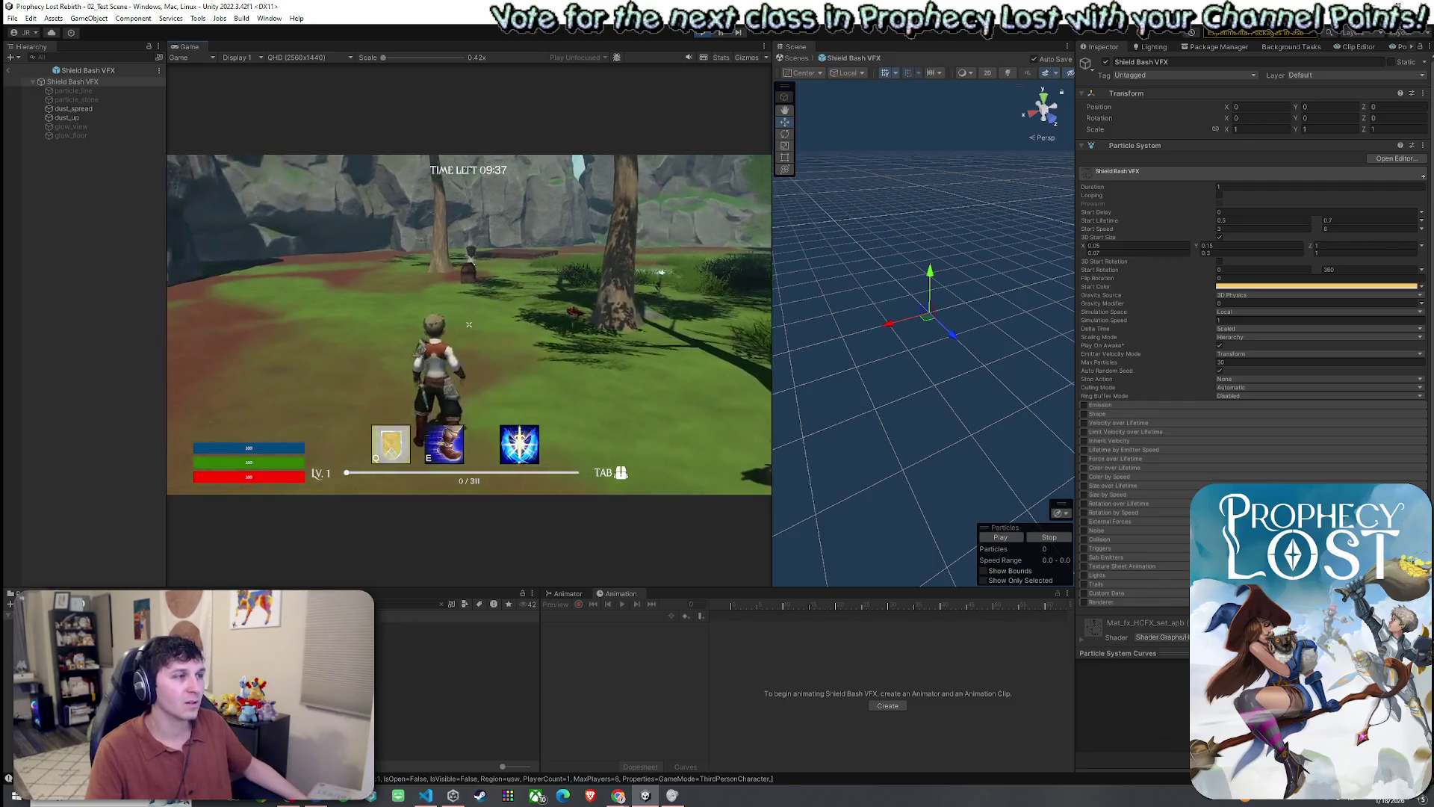
{"action": "key", "text": "super"}
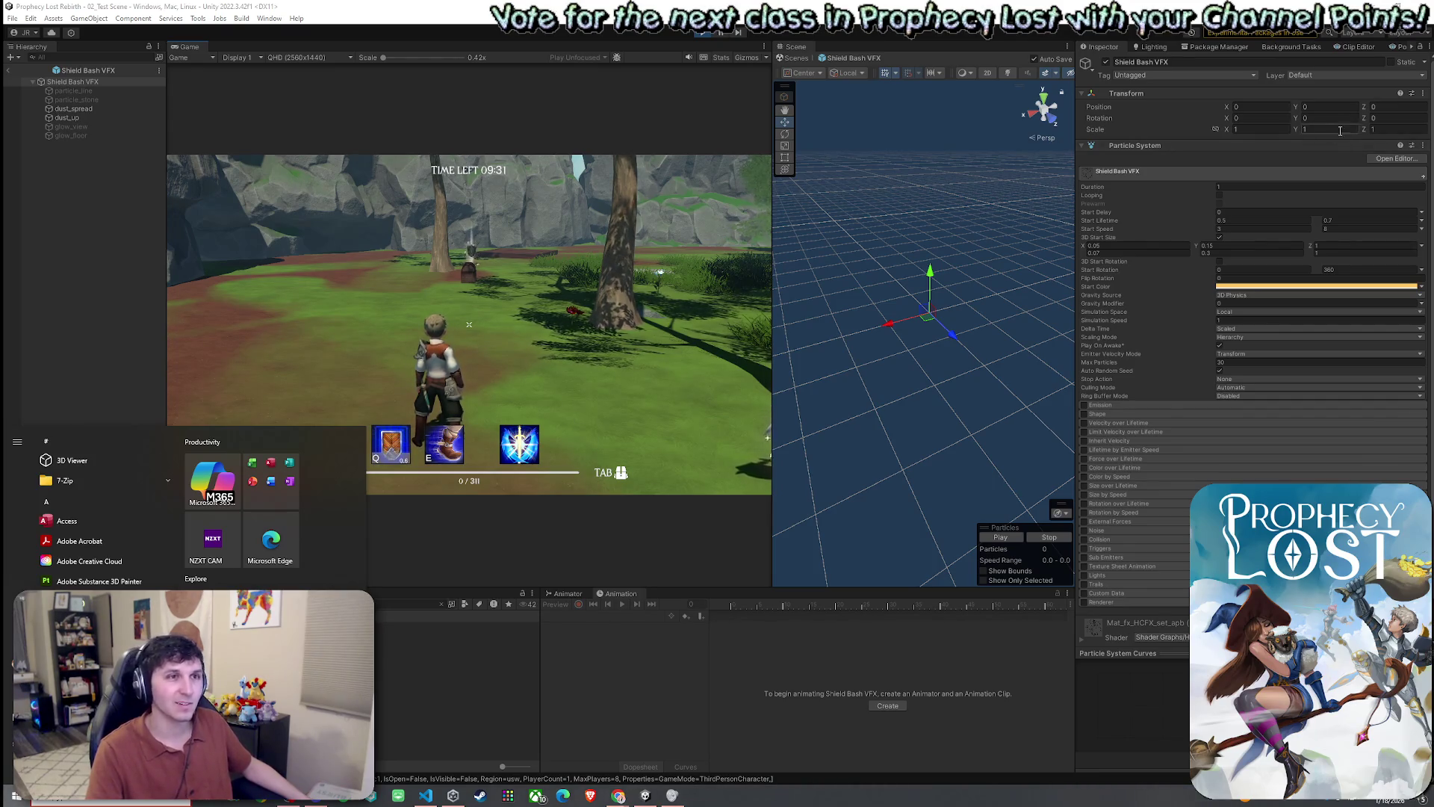
{"action": "left_click", "coordinate": [1218, 132]}
{"action": "type", "text": "0.7"}
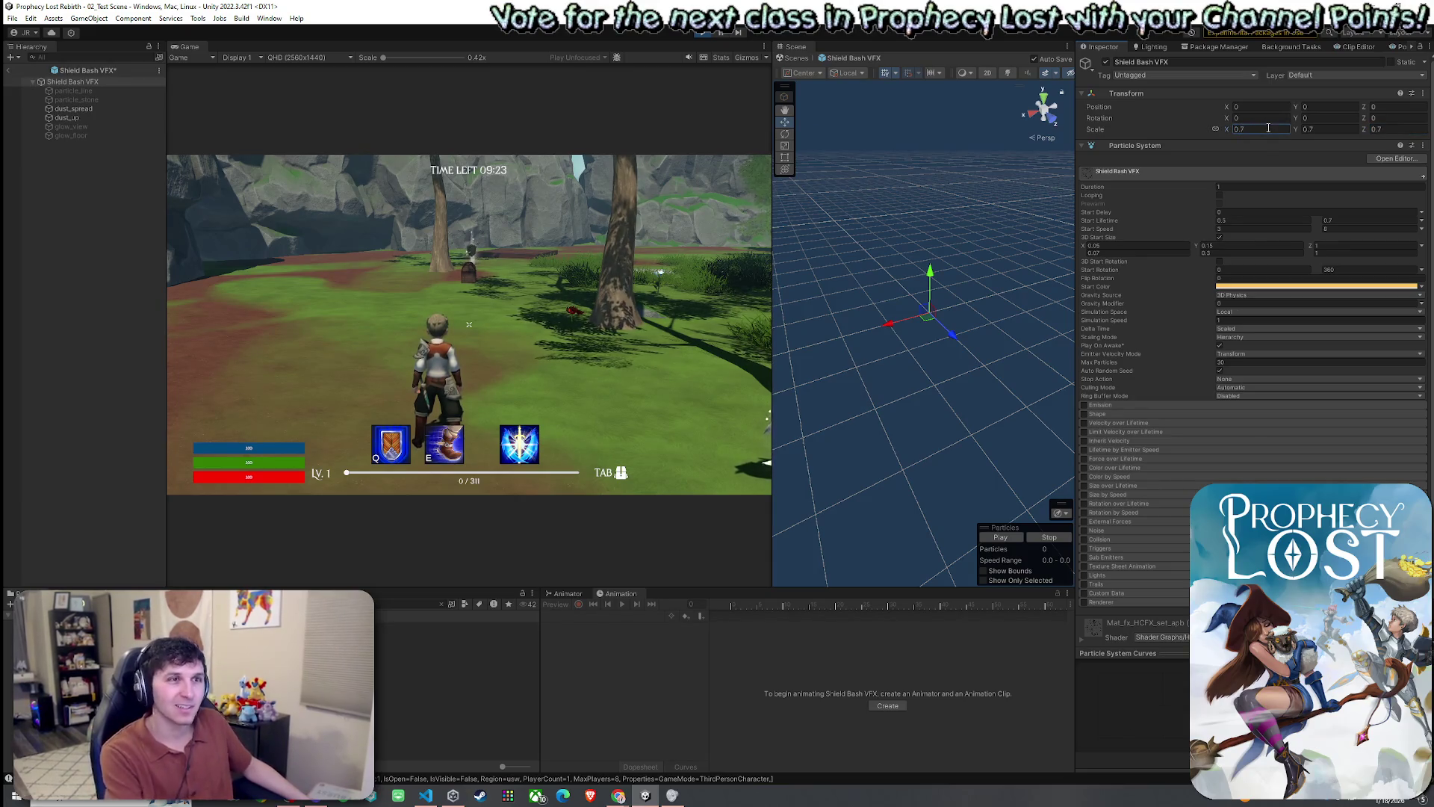
- Replay the resized particle effect and cast Q to check its smaller size
{"action": "left_click", "coordinate": [1010, 539]}
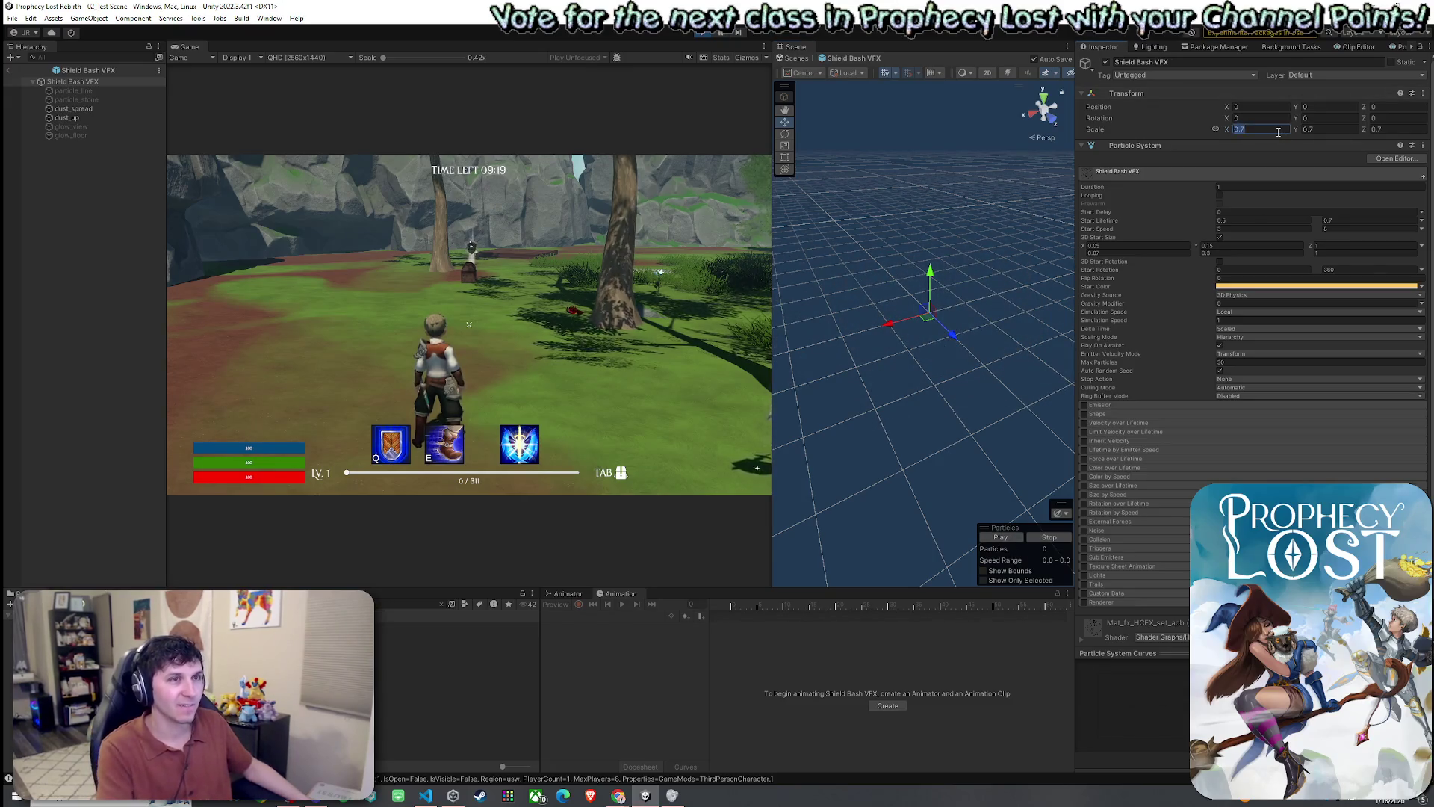
{"action": "left_click", "coordinate": [1011, 541]}
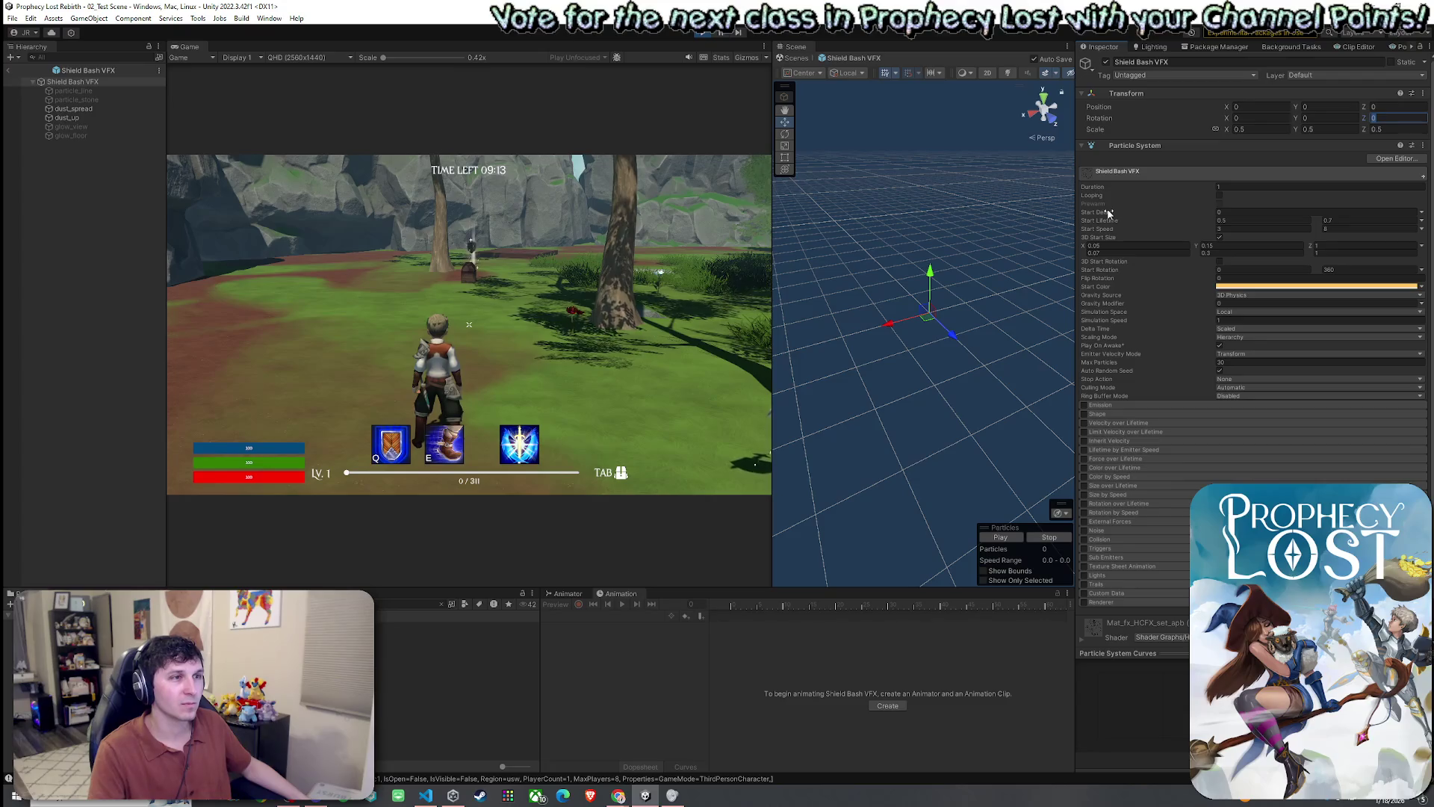
{"action": "left_click", "coordinate": [1008, 538]}
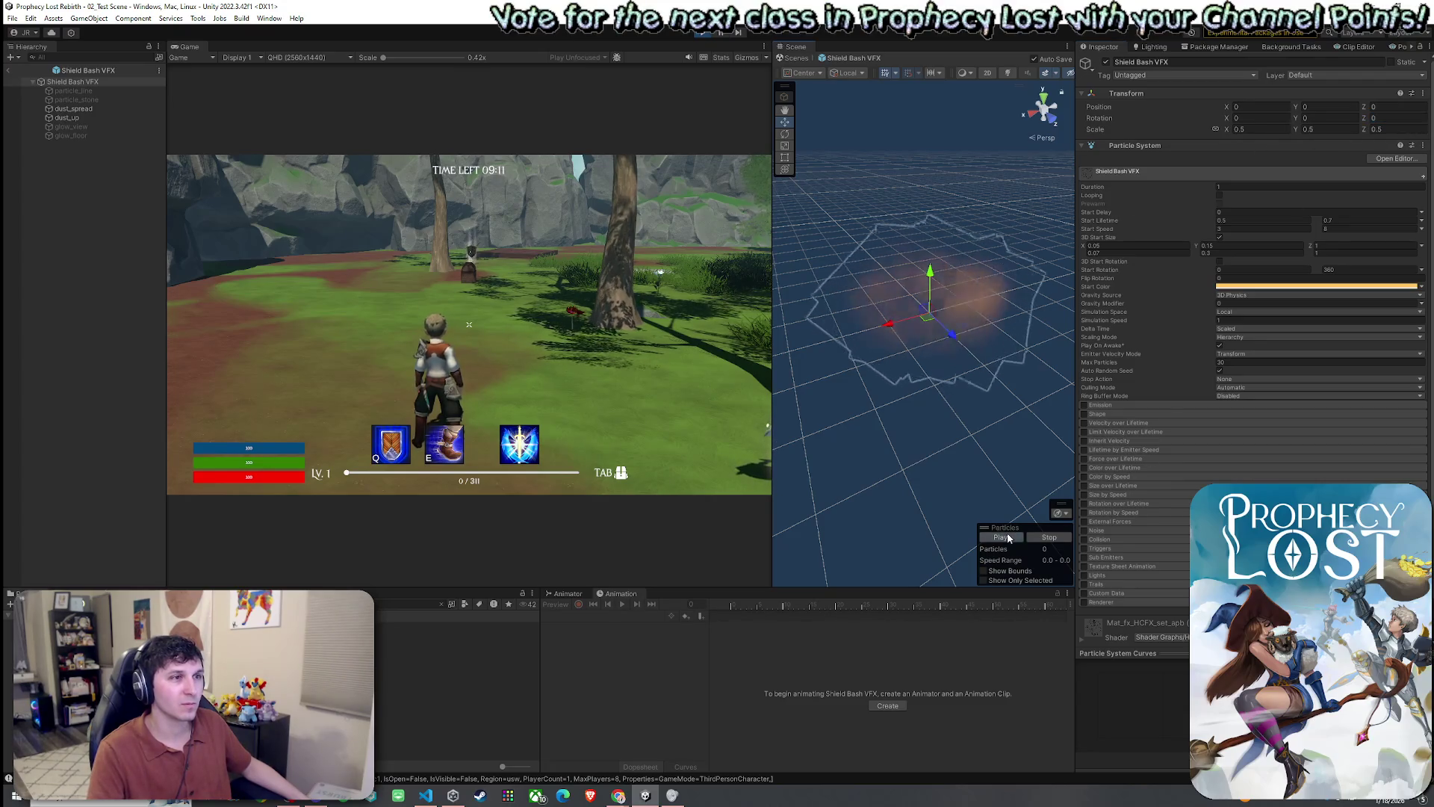
{"action": "key", "text": "q"}
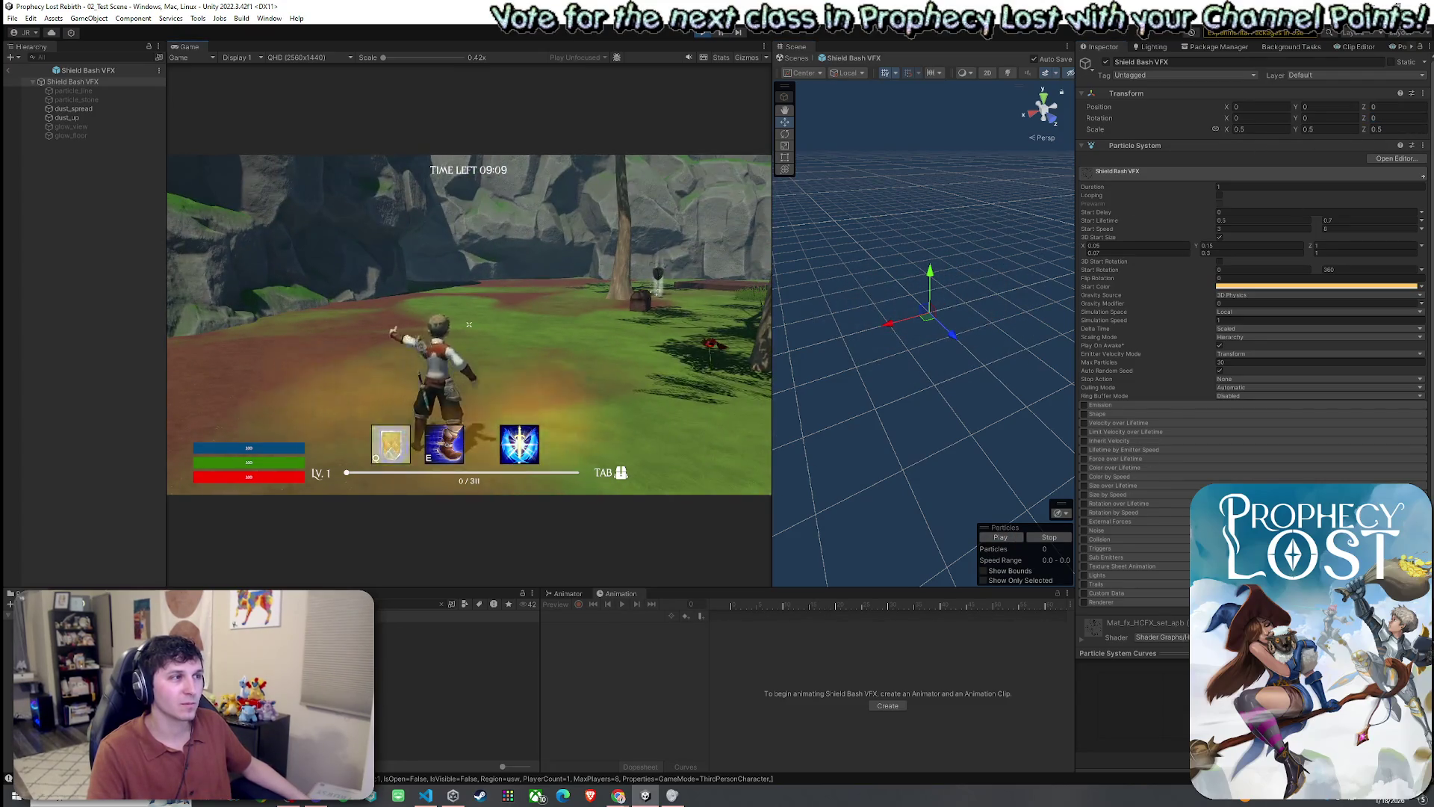
{"action": "key", "text": "super"}
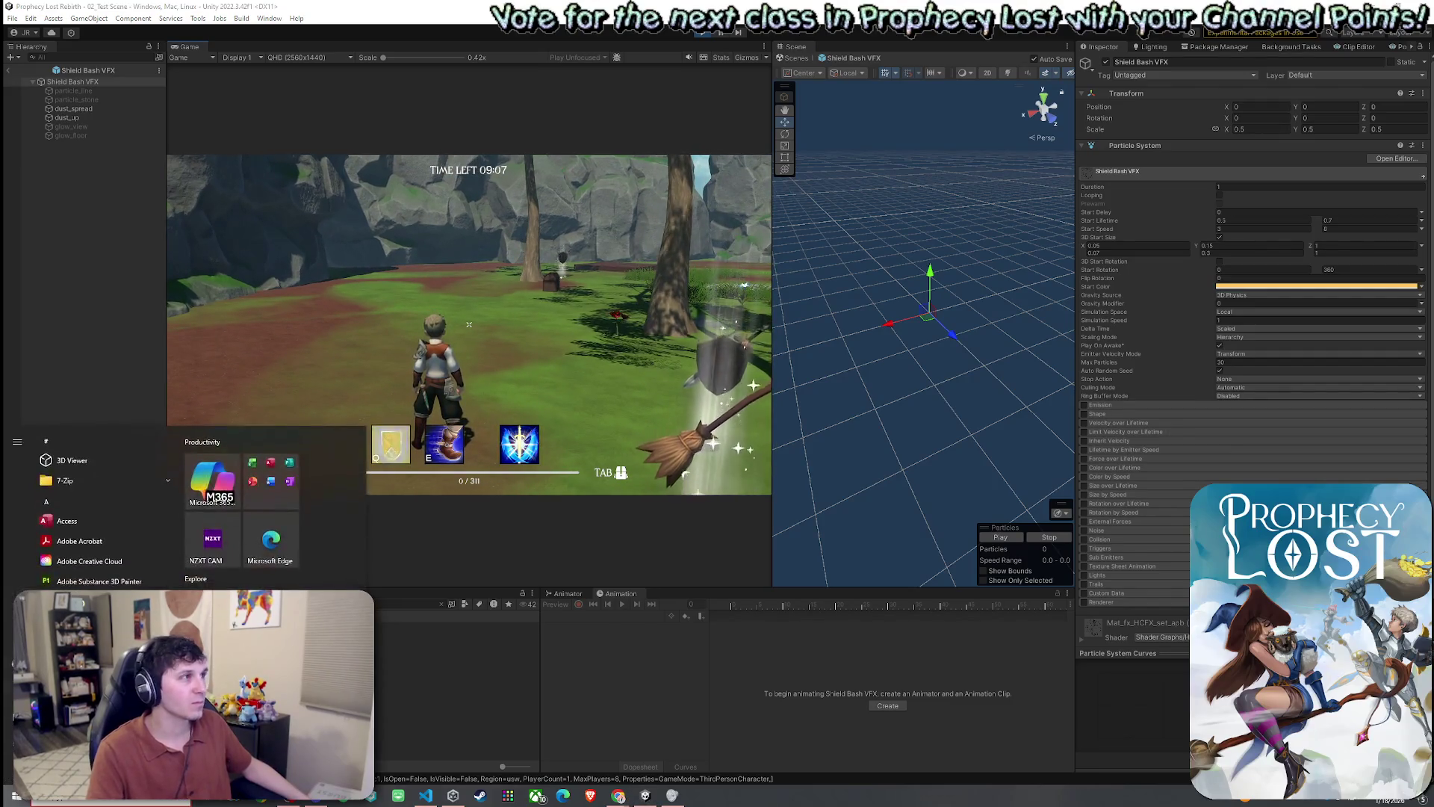
- Rotate the Shield Bash VFX 90° around Y and cast Q to test the rotation
{"action": "left_click", "coordinate": [1305, 119]}
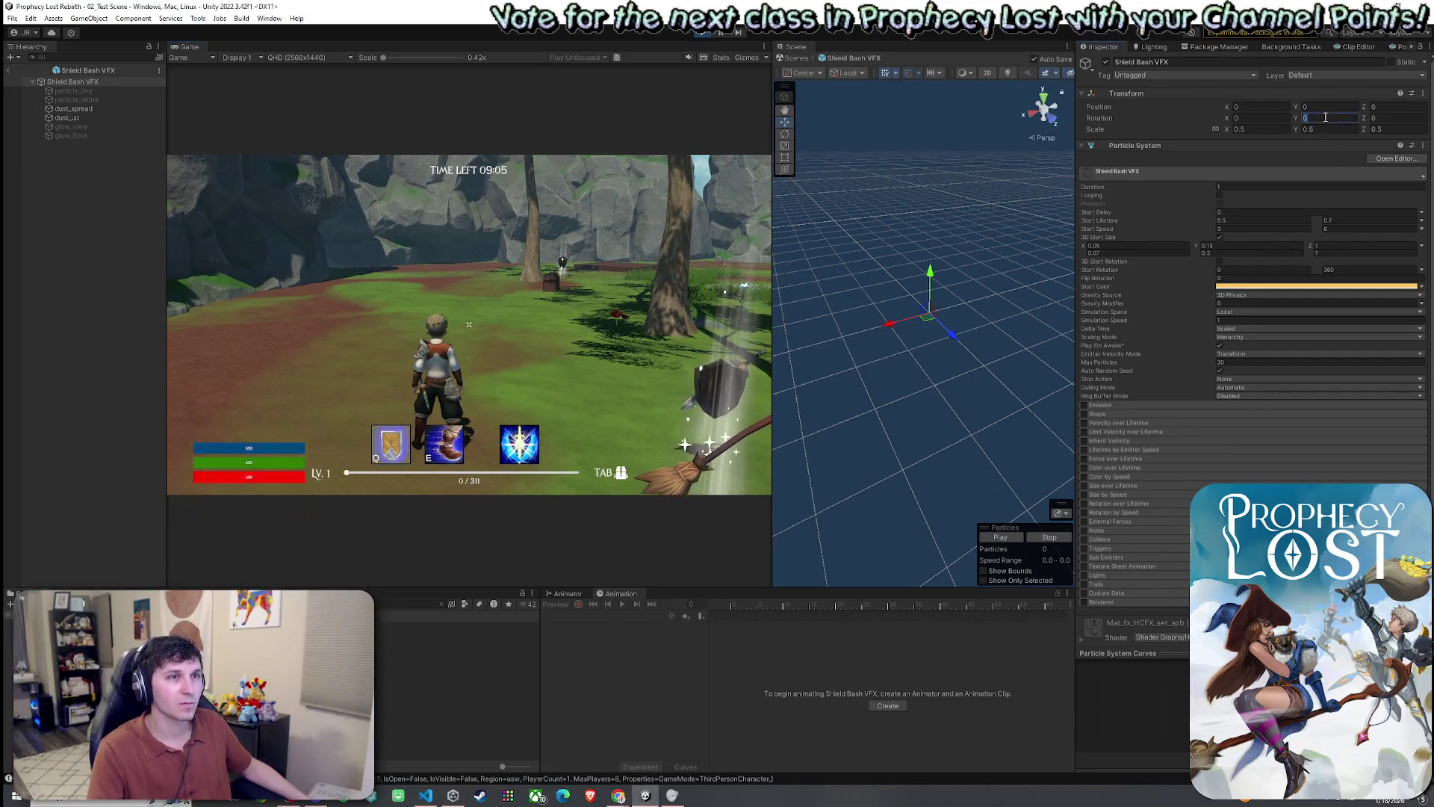
{"action": "type", "text": "90"}
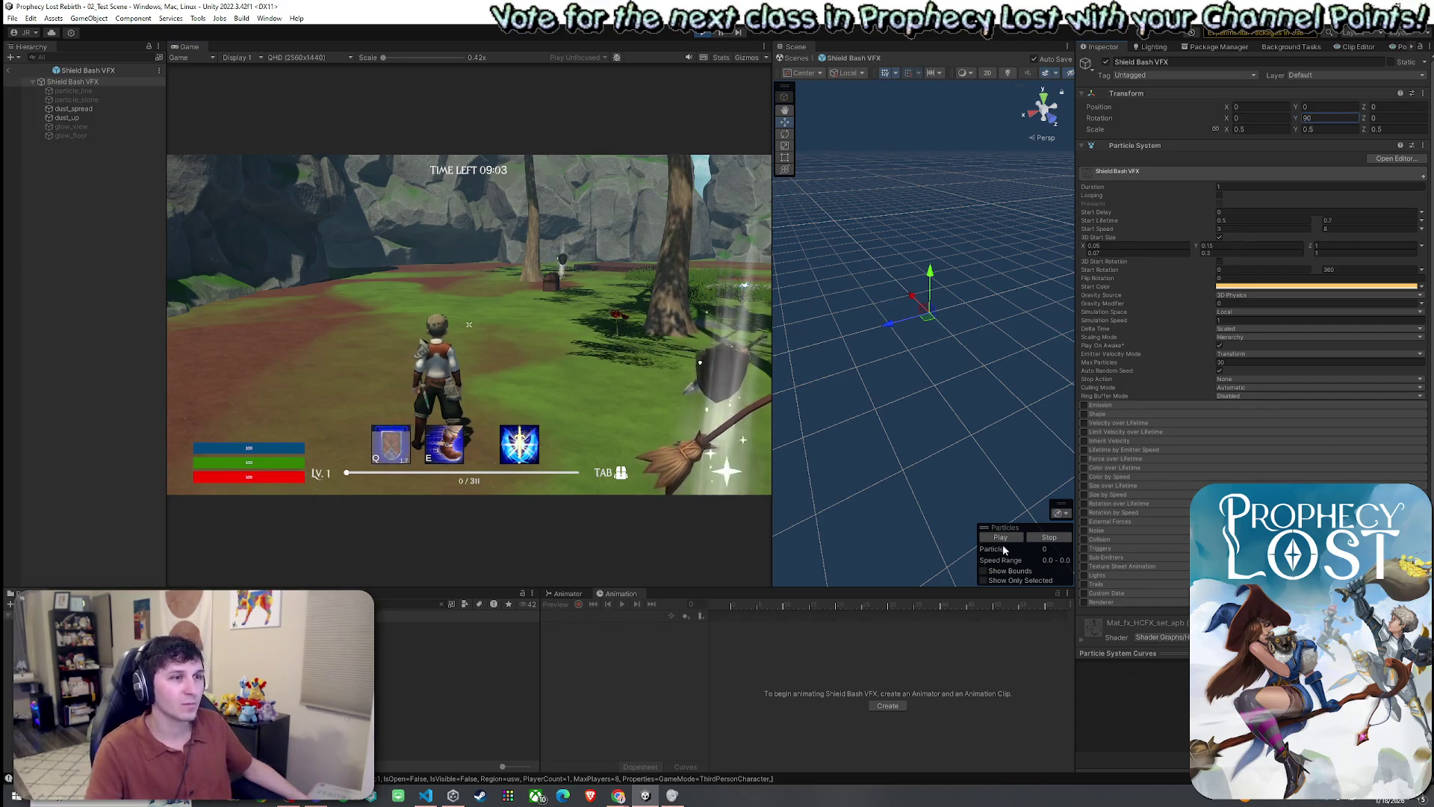
{"action": "left_click", "coordinate": [478, 328]}
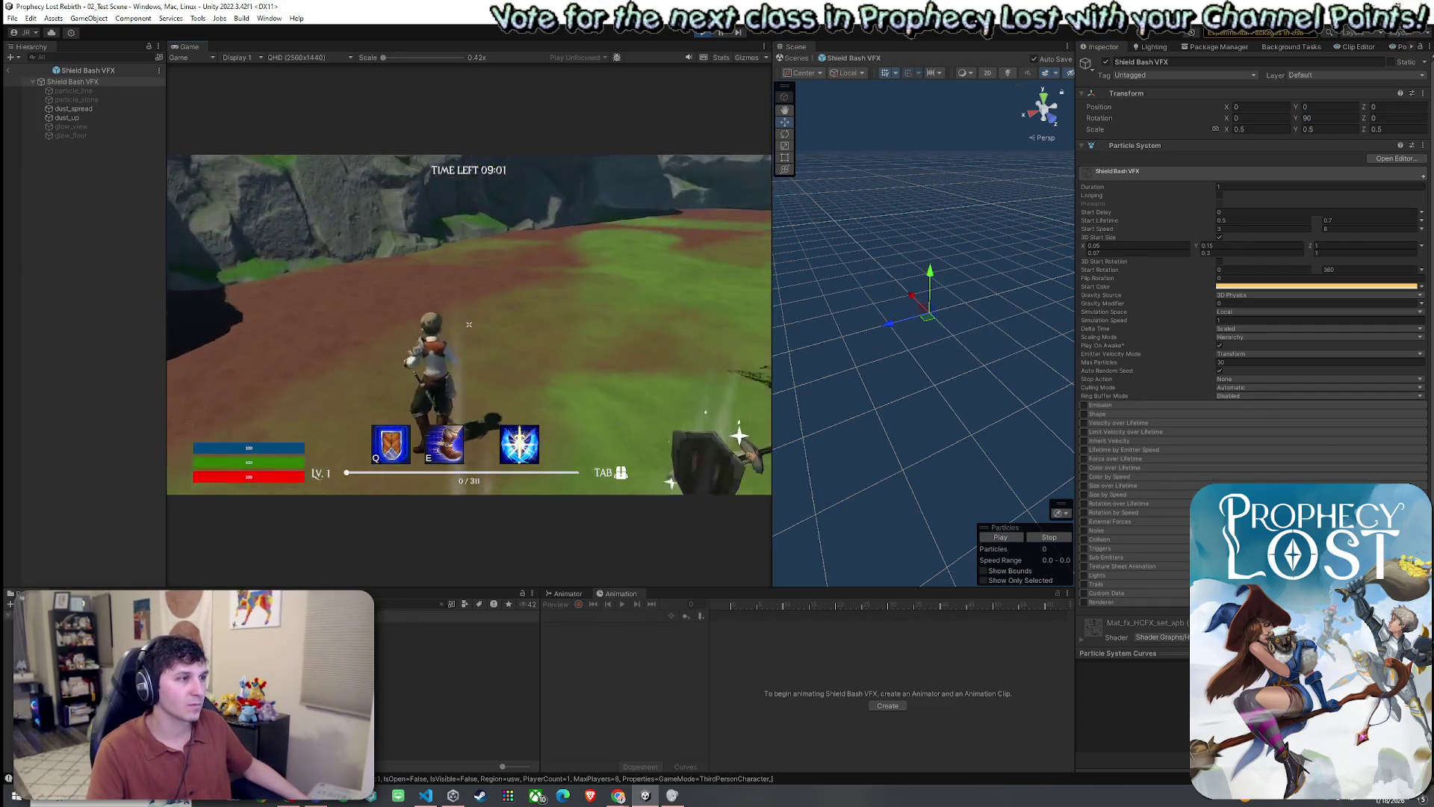
{"action": "key", "text": "q"}
{"action": "key", "text": "super"}
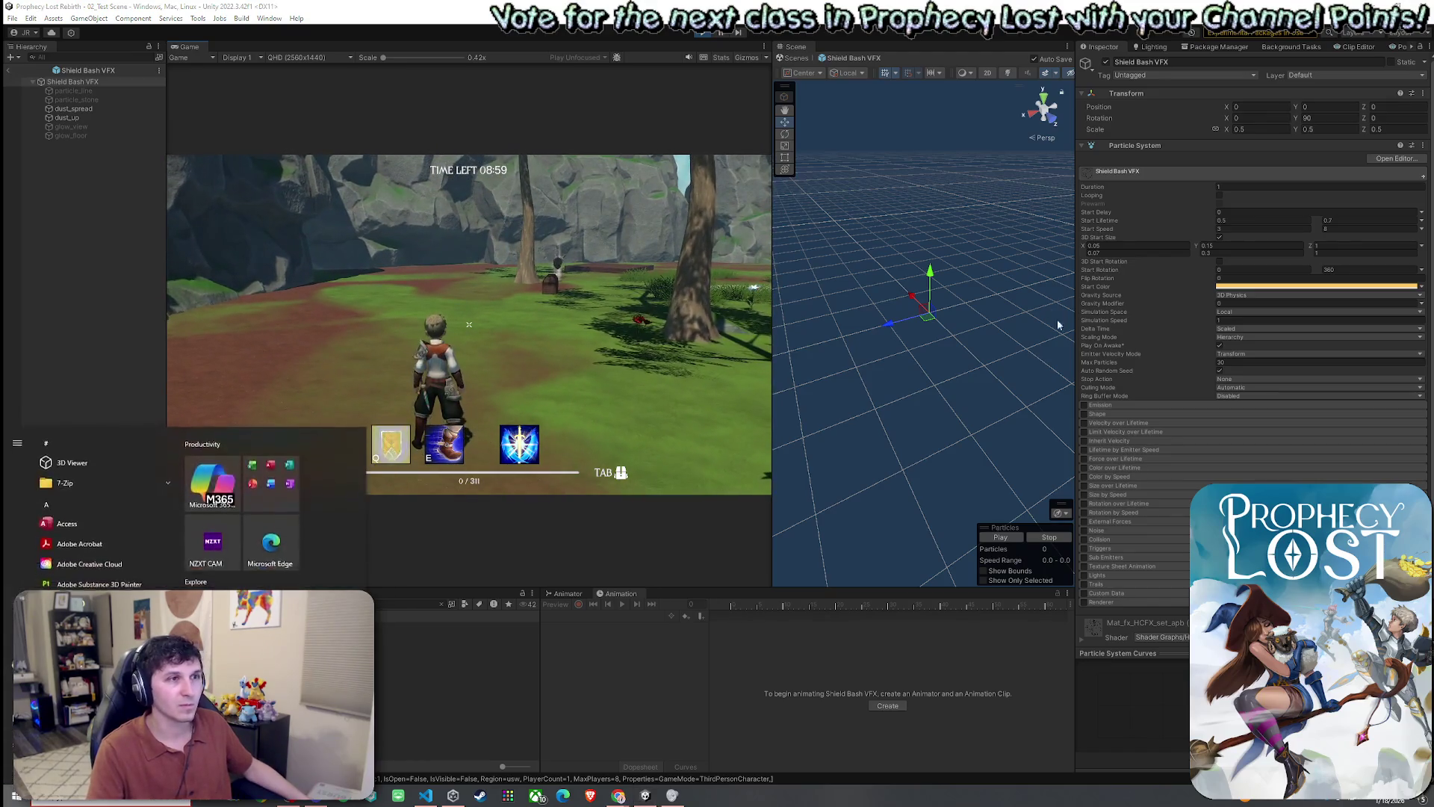
{"action": "left_click", "coordinate": [90, 109]}
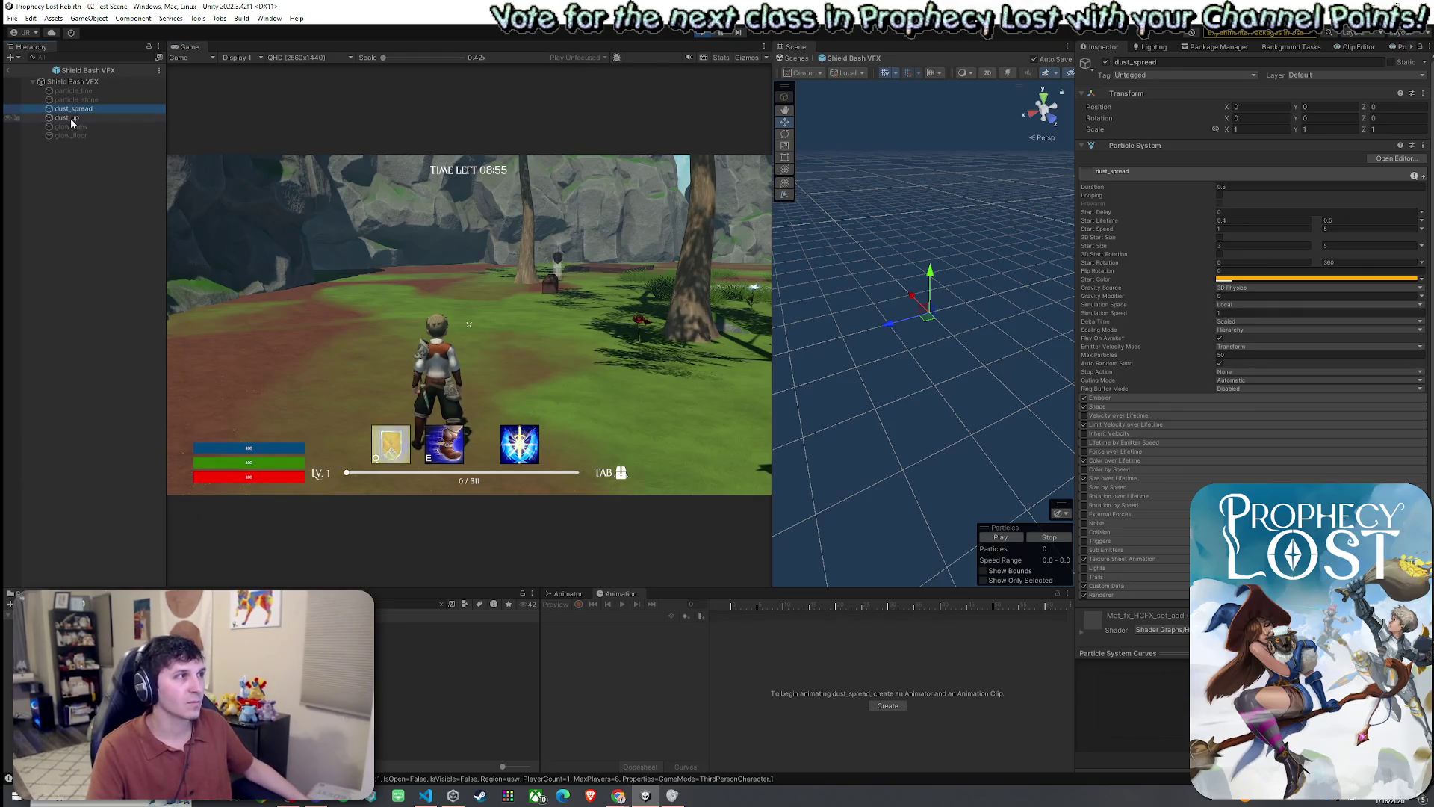
- Select the dust_up particle system alongside dust_spread in the Hierarchy
{"action": "left_click", "coordinate": [71, 118], "text": "ctrl"}
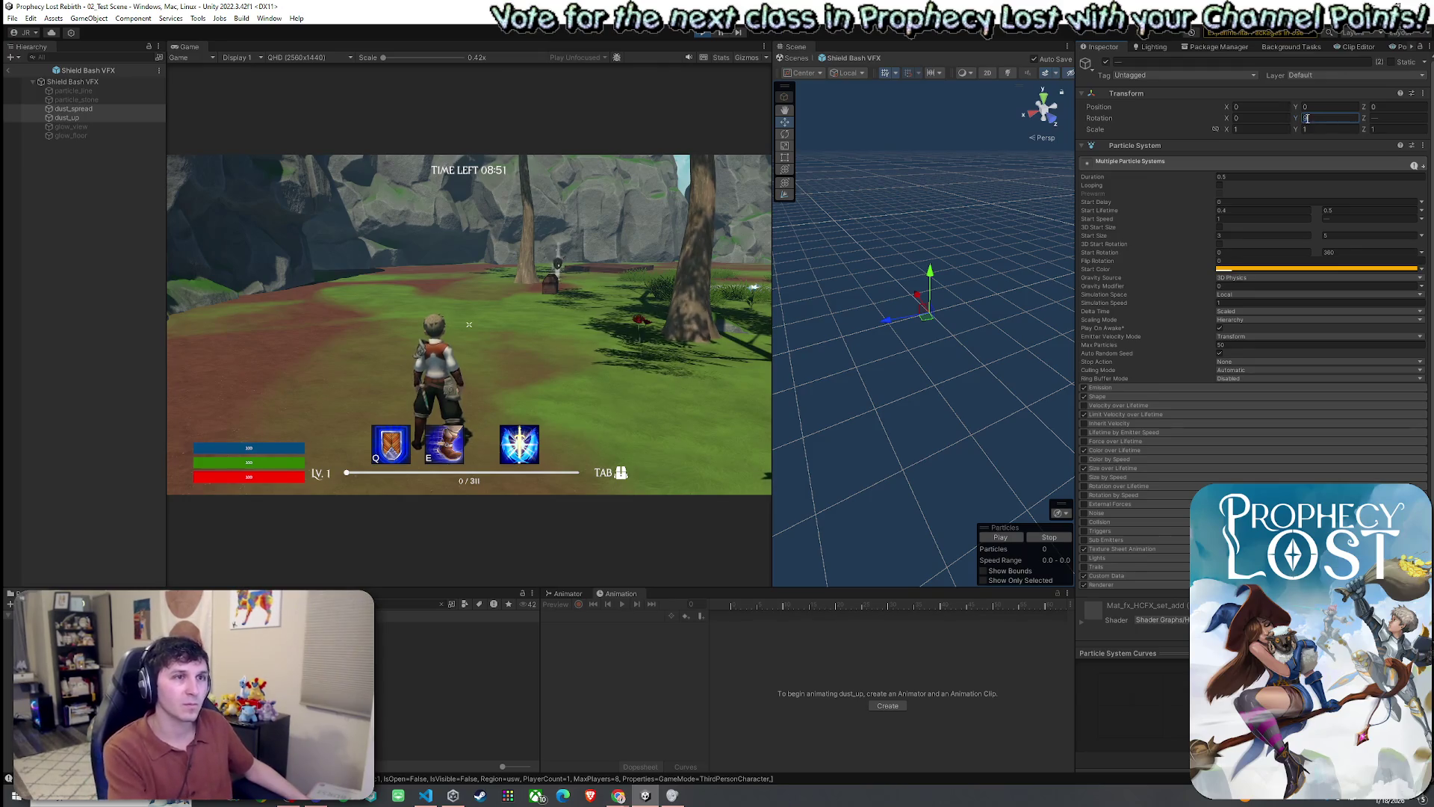
{"action": "left_click", "coordinate": [1327, 118]}
{"action": "type", "text": "90"}
{"action": "left_click", "coordinate": [91, 117]}
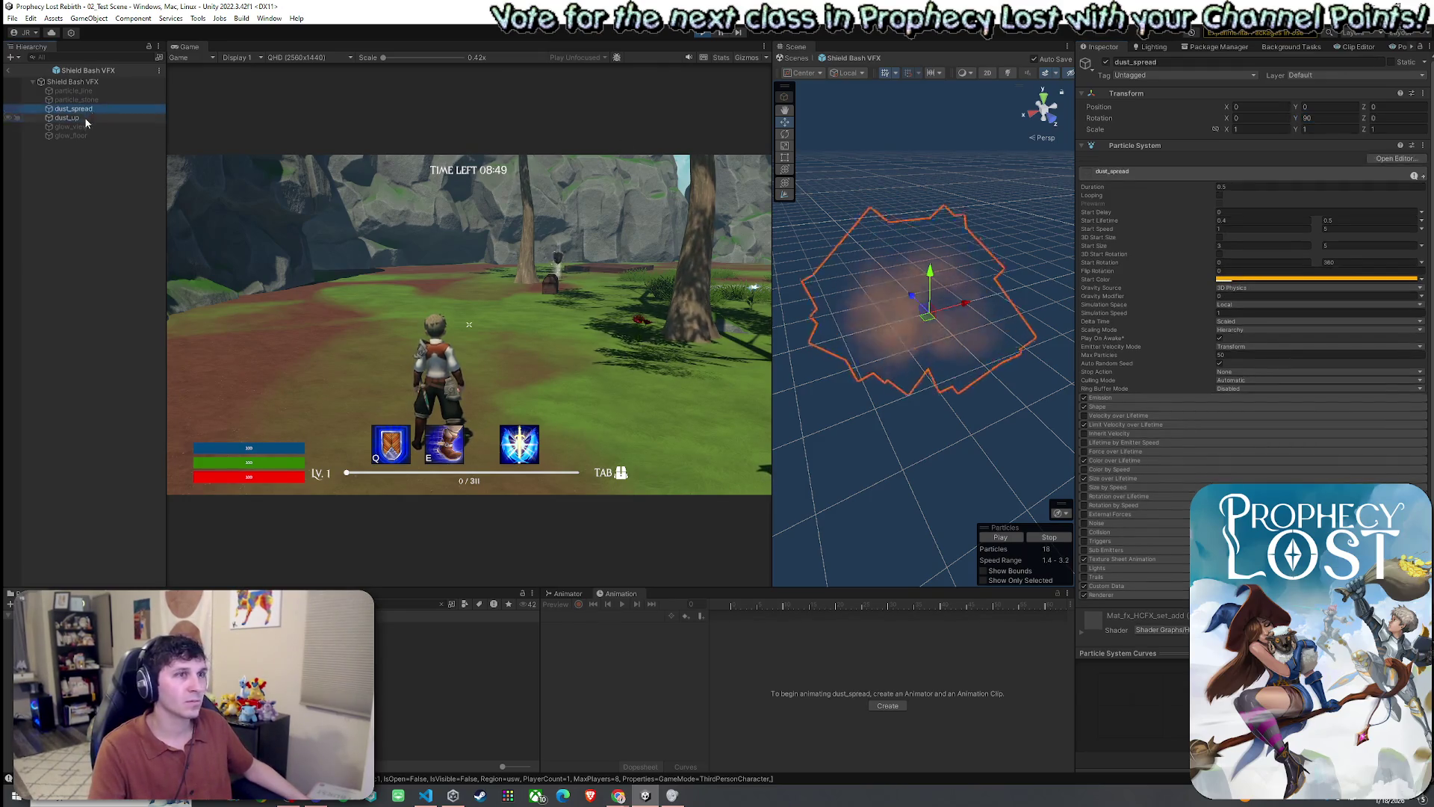
{"action": "left_click", "coordinate": [593, 406]}
- Test in game by casting the shield bash, dashing with E, and casting again
{"action": "key", "text": "q"}
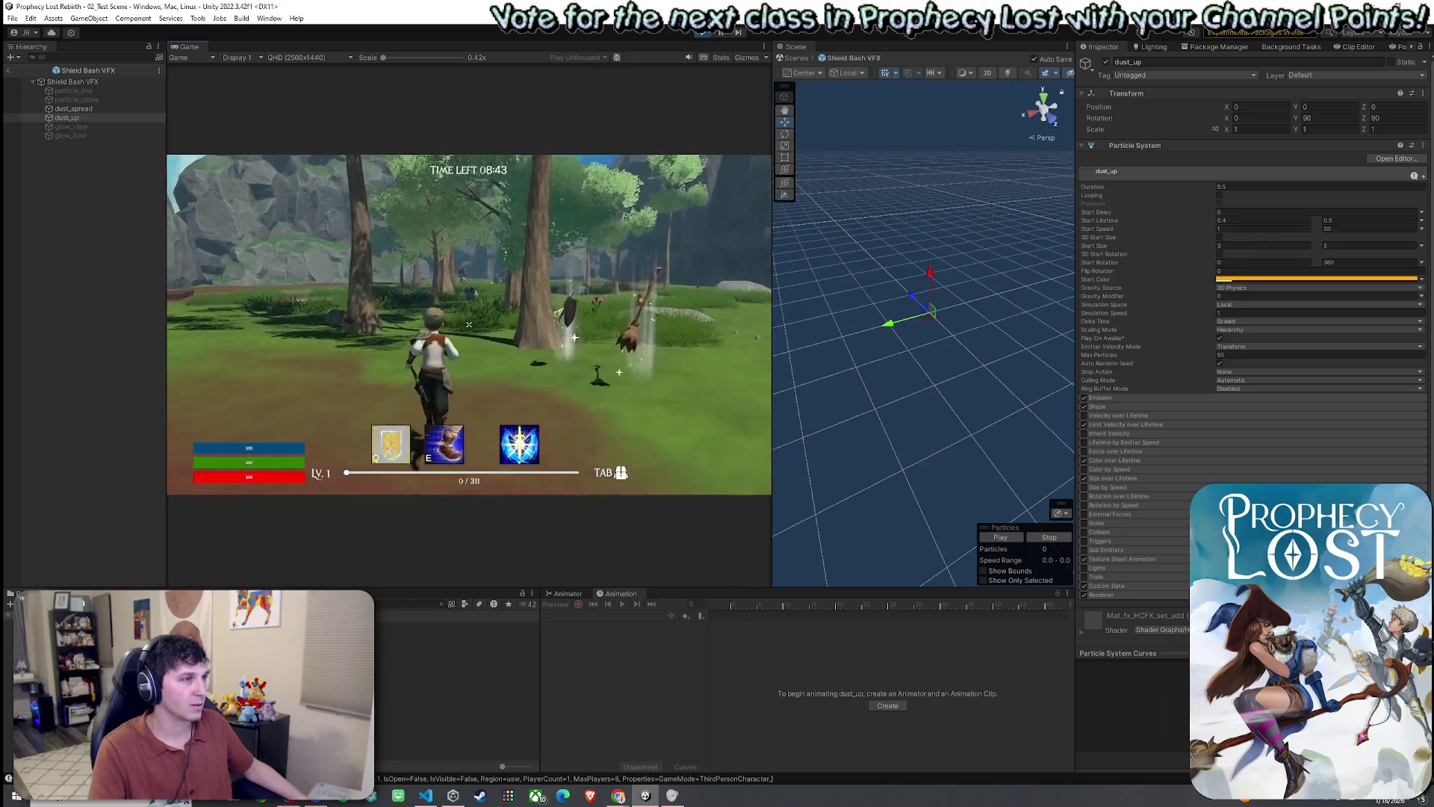
{"action": "key", "text": "e"}
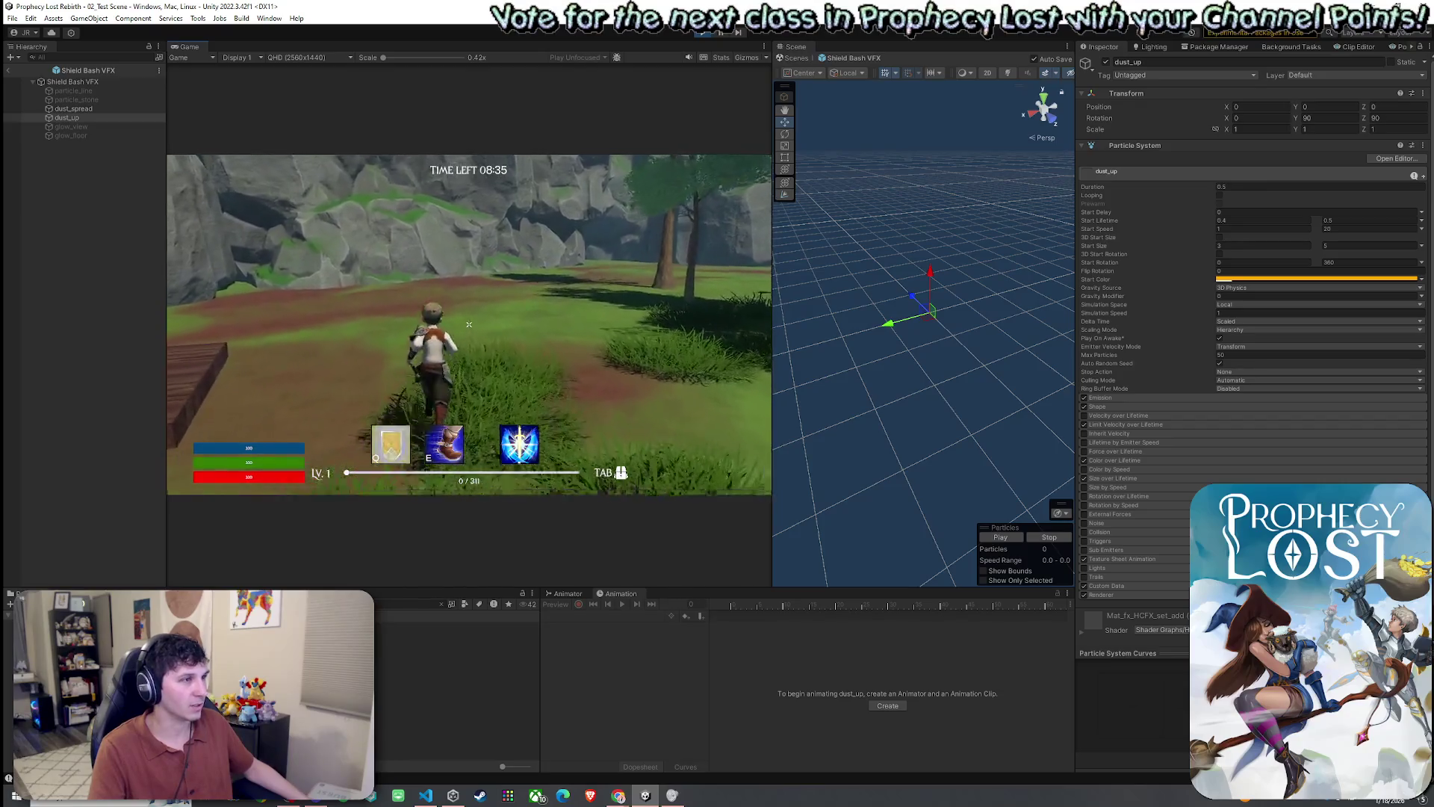
{"action": "key", "text": "q"}
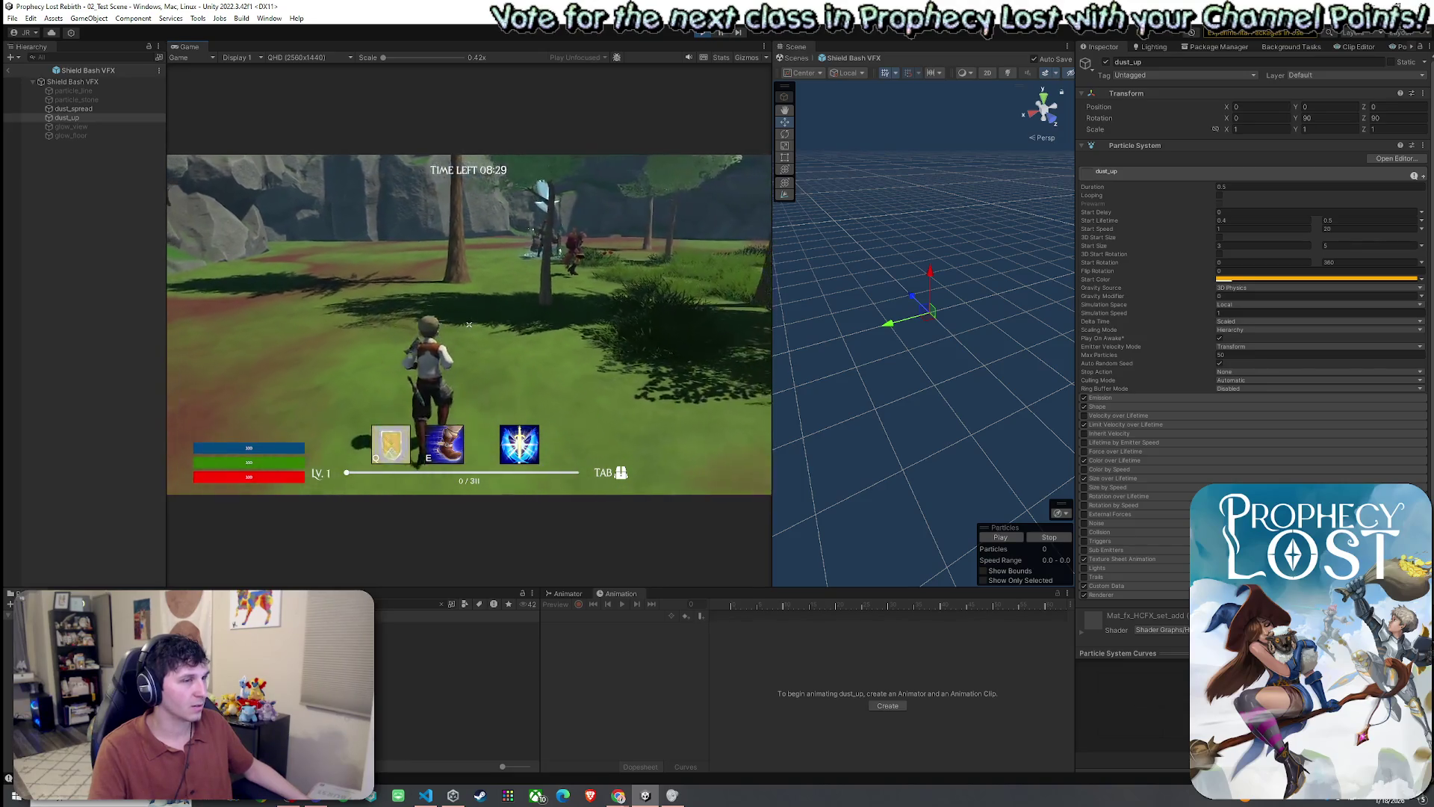
{"action": "key", "text": "Escape"}
{"action": "key", "text": "super"}
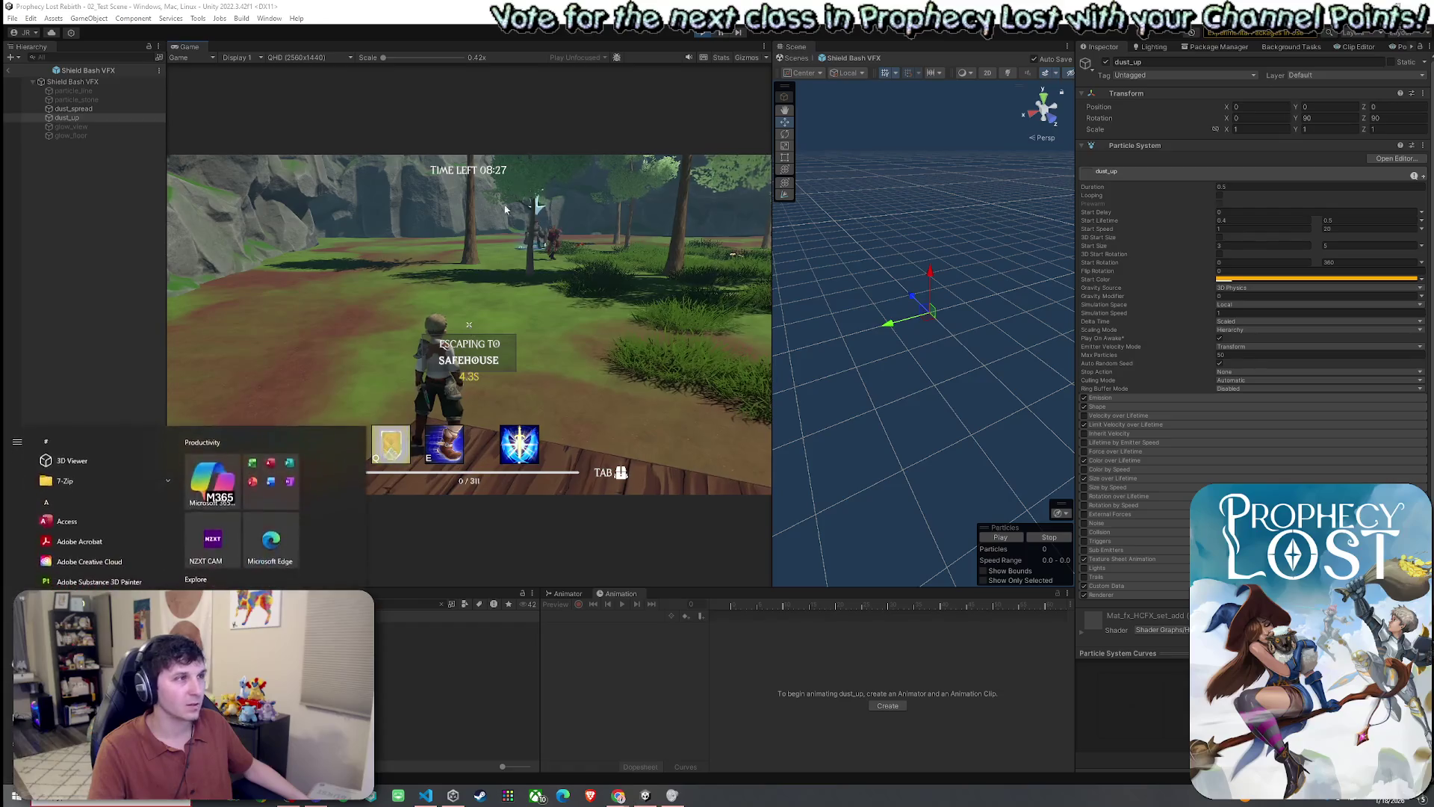
{"action": "left_click", "coordinate": [458, 713]}
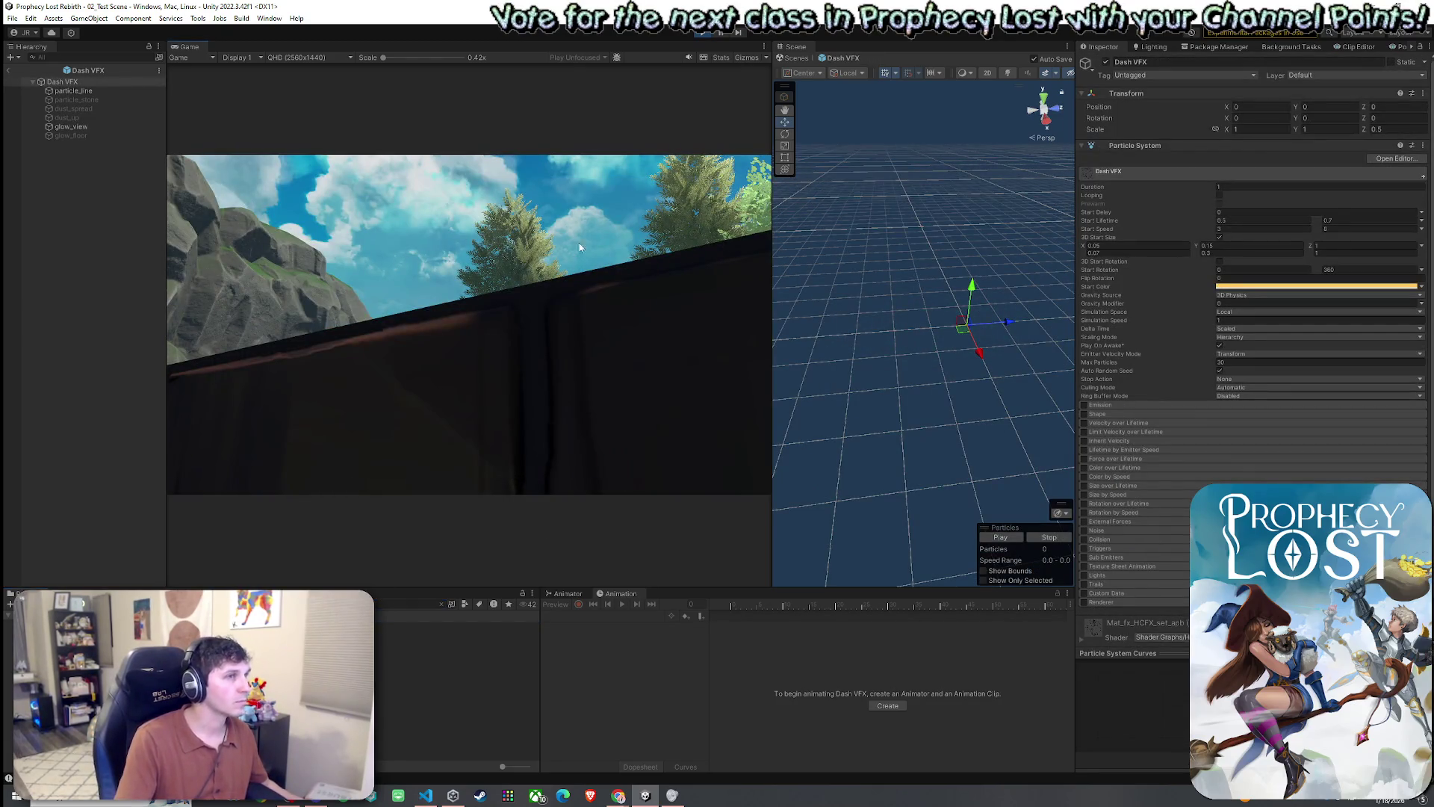
- Select both dust particle systems and start a match from the game's title screen
{"action": "left_click", "coordinate": [114, 118]}
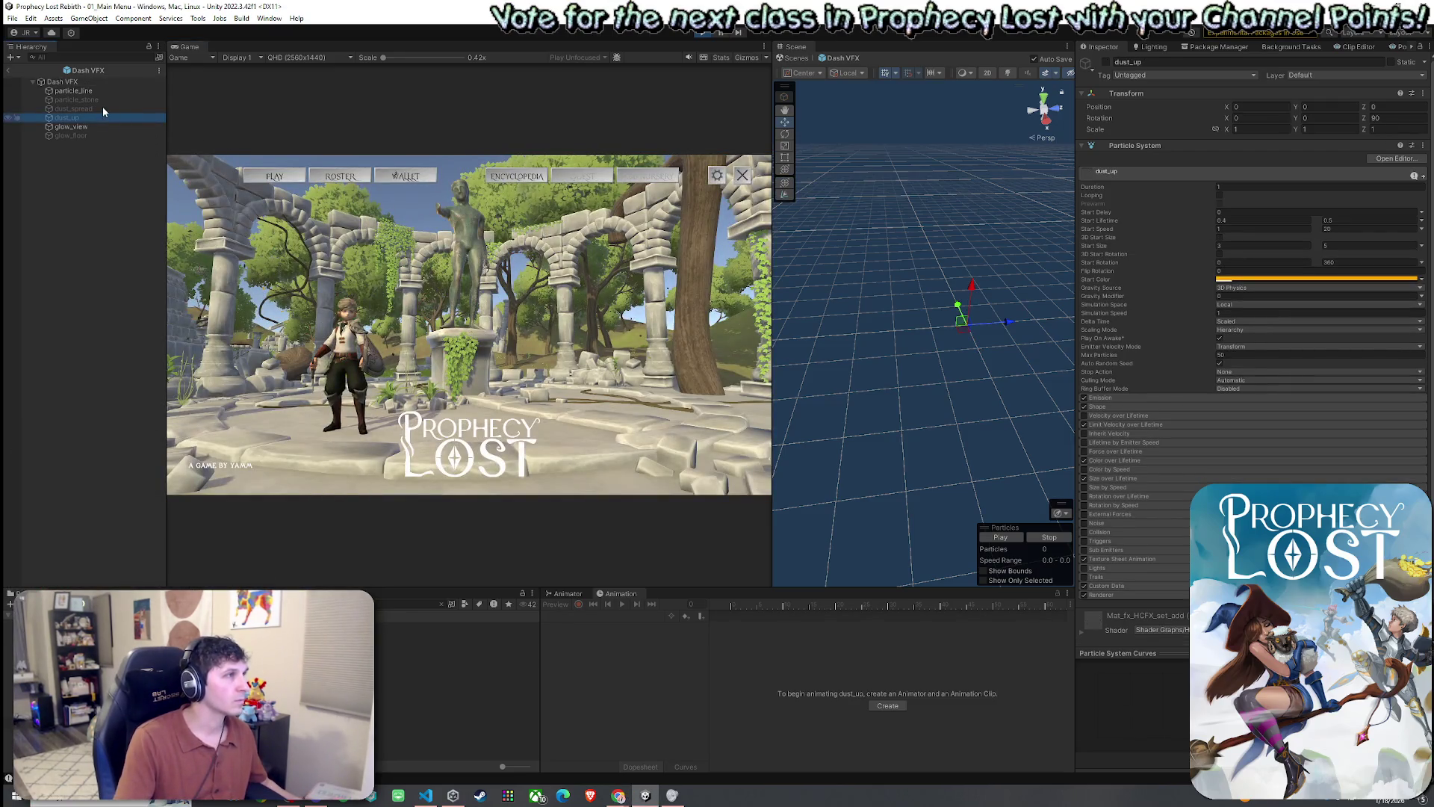
{"action": "left_click", "coordinate": [102, 109], "text": "shift"}
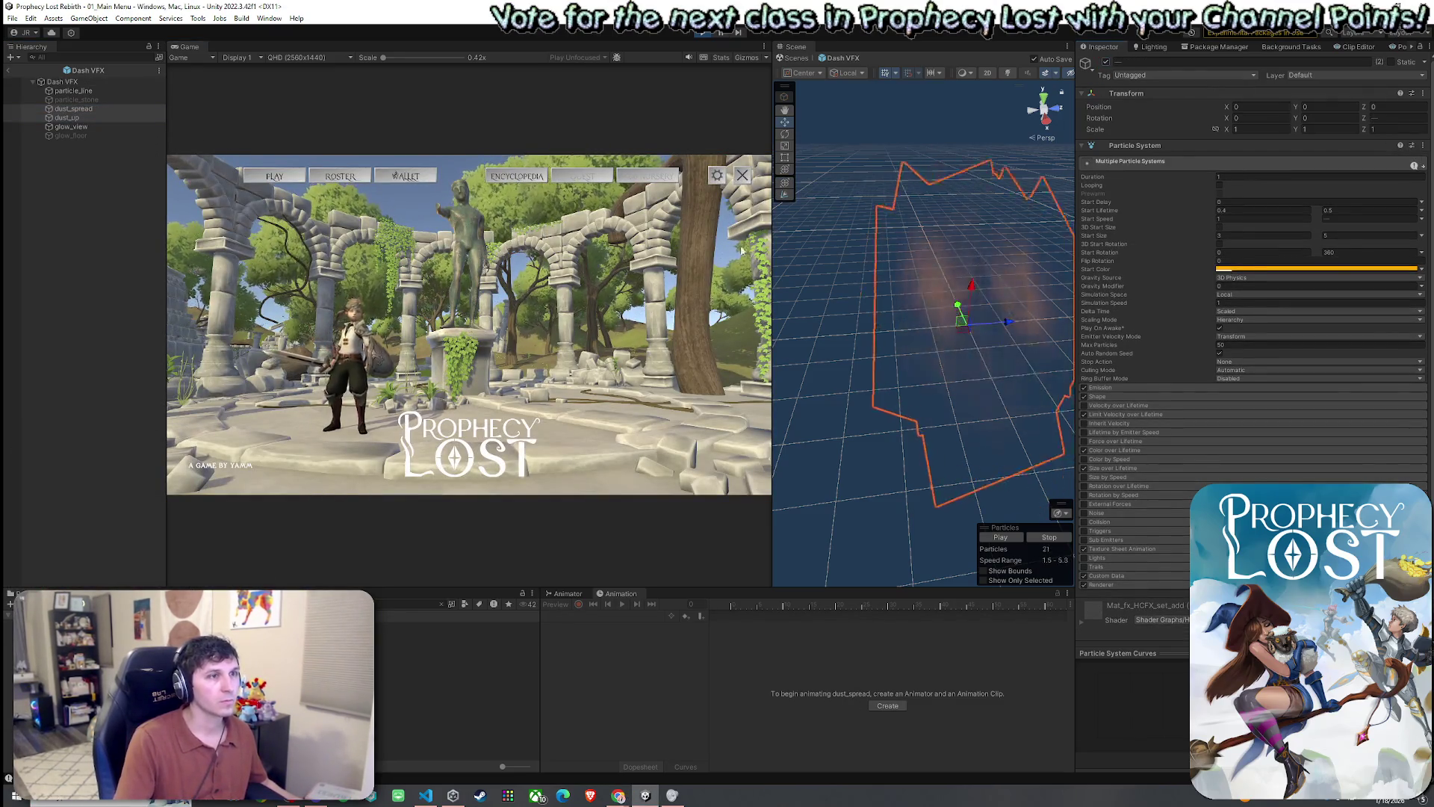
{"action": "left_click", "coordinate": [430, 246]}
{"action": "left_click", "coordinate": [274, 177]}
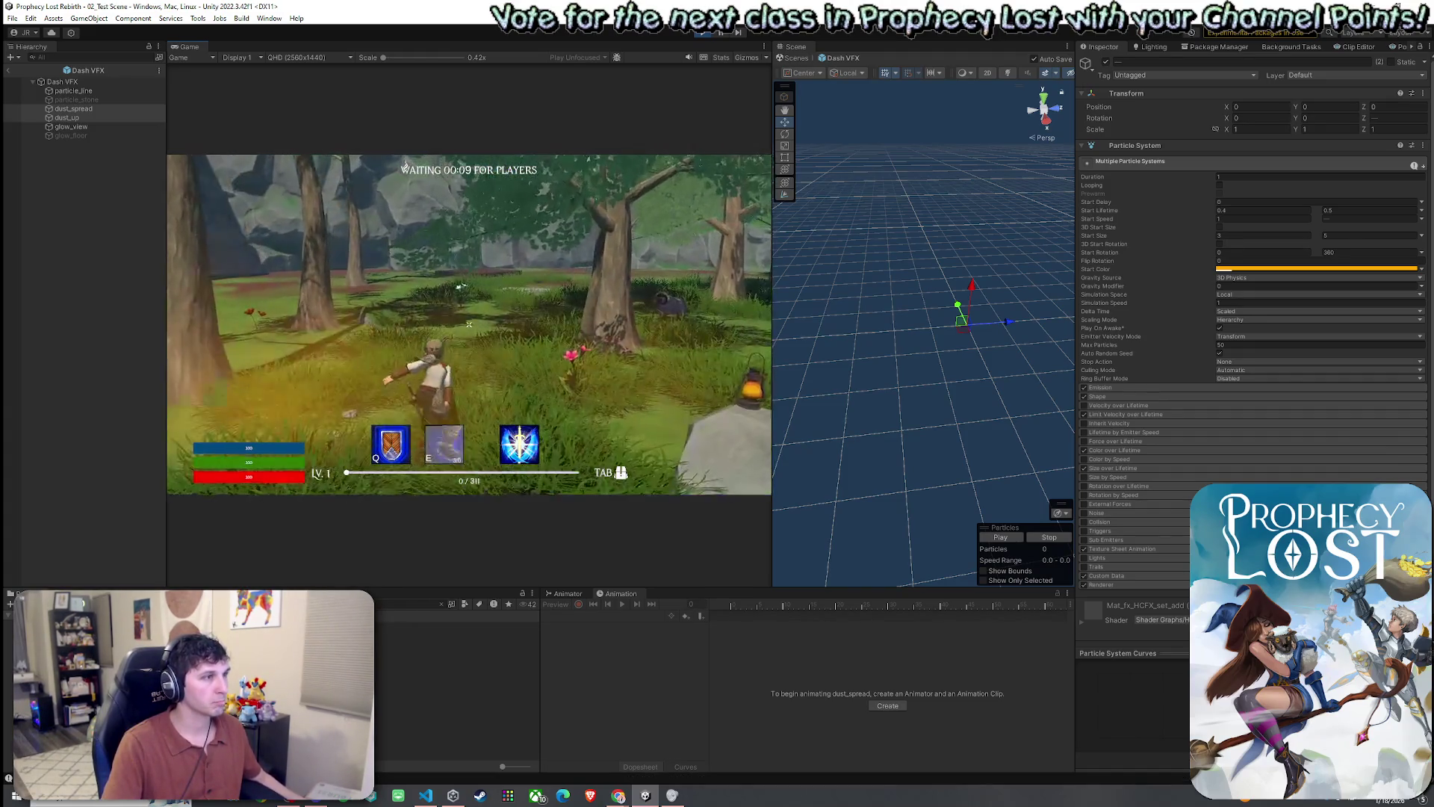
{"action": "key", "text": "super"}
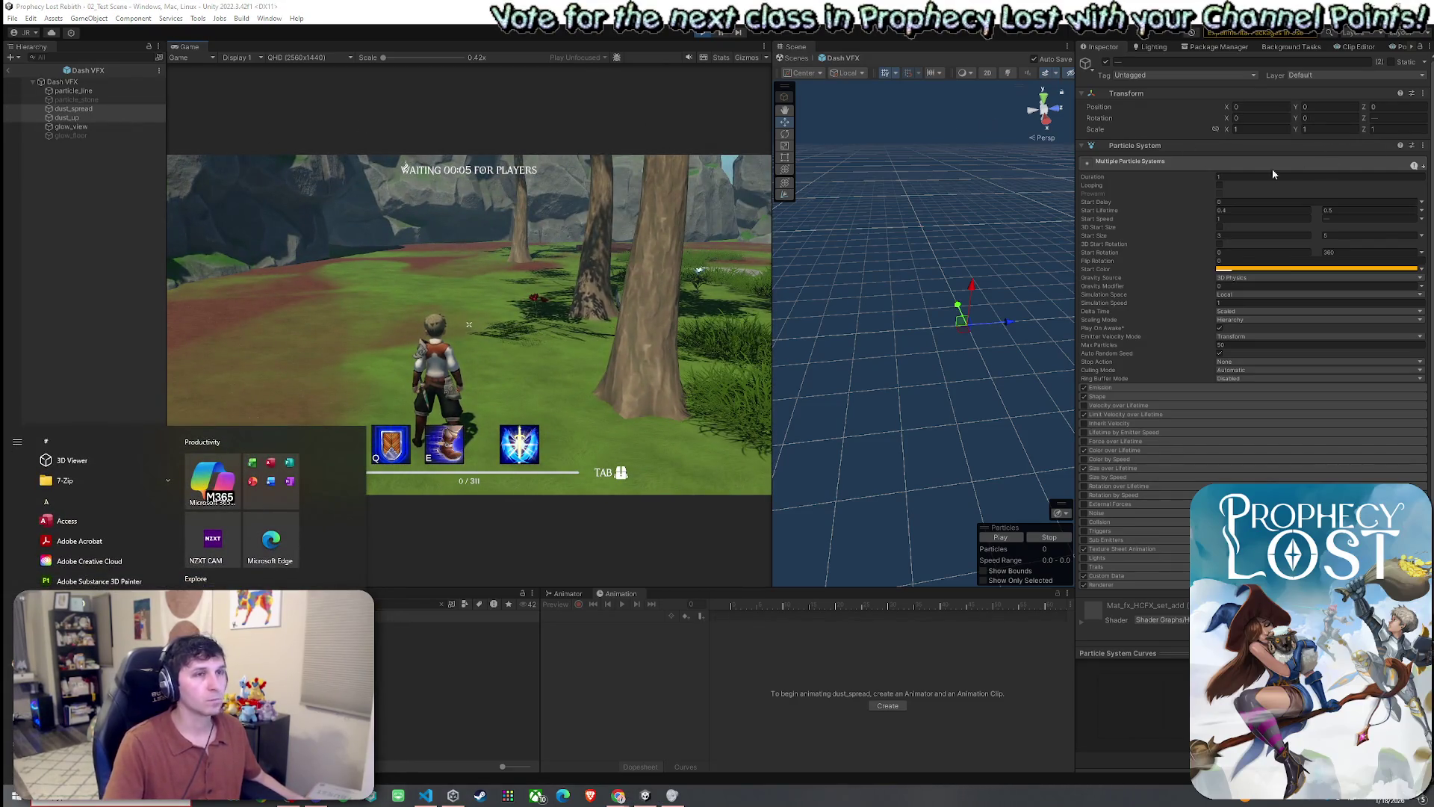
{"action": "left_click", "coordinate": [1255, 133]}
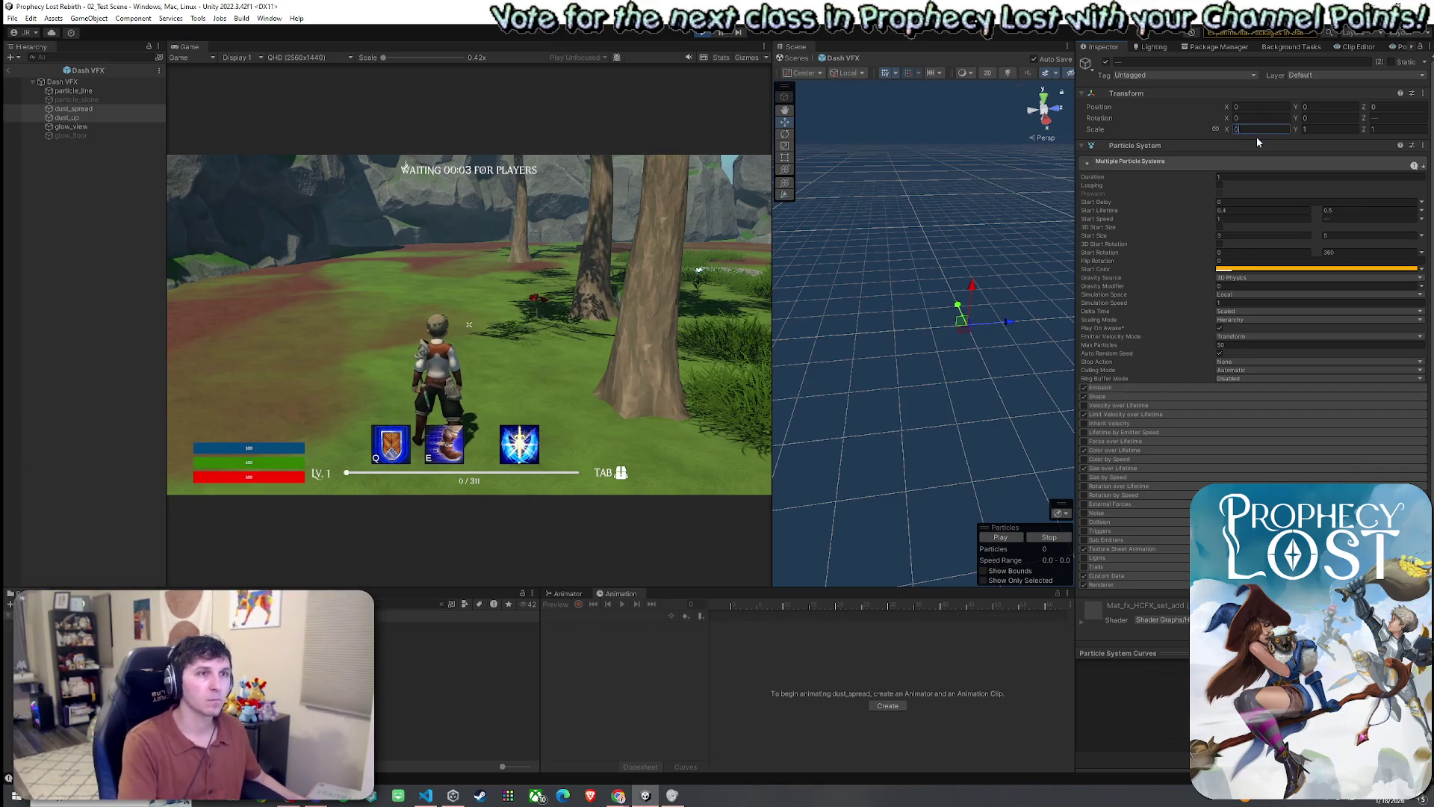
- Scale the selected dust particle systems to 0.5 and dash in game to preview
{"action": "type", "text": ".5"}
{"action": "left_click", "coordinate": [100, 109]}
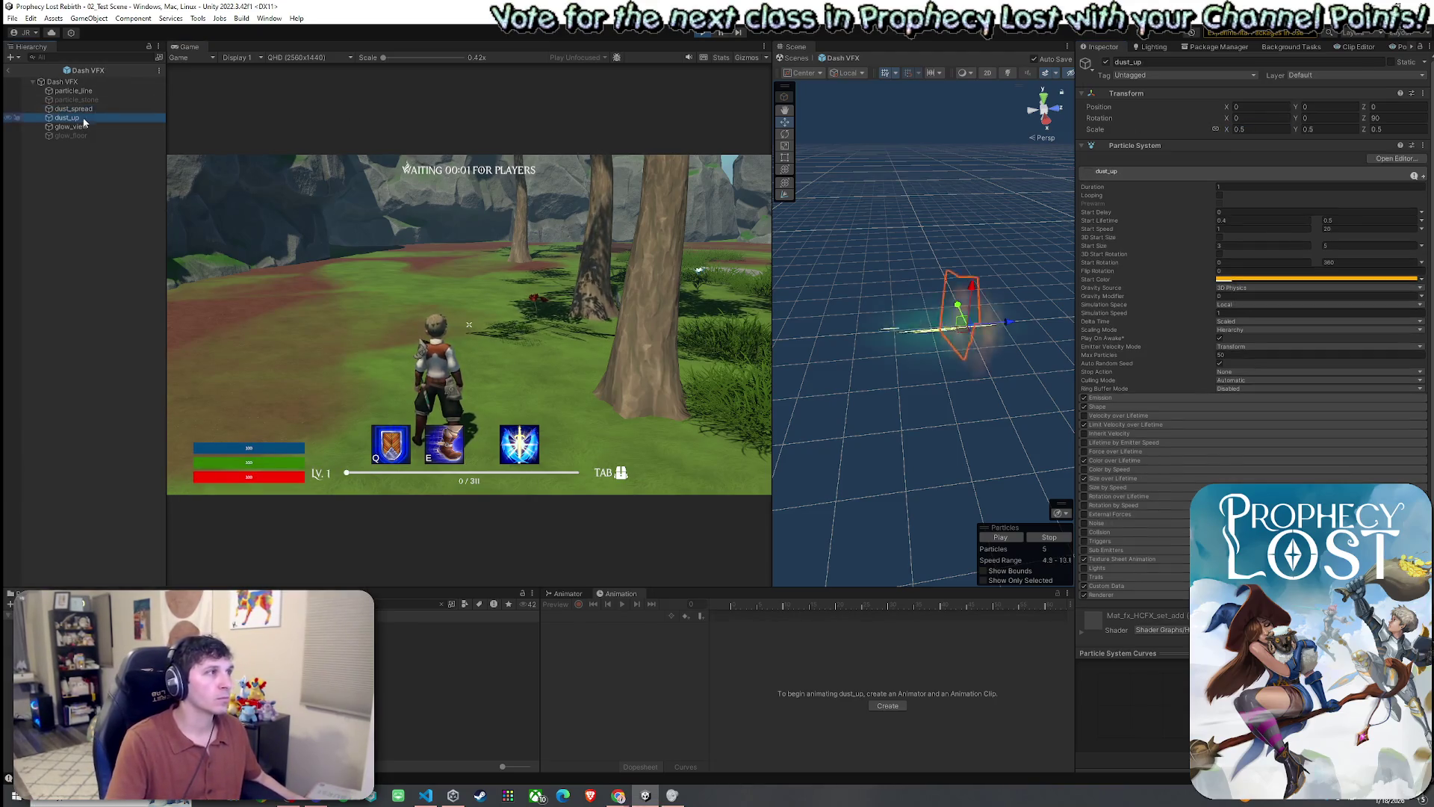
{"action": "key", "text": "e"}
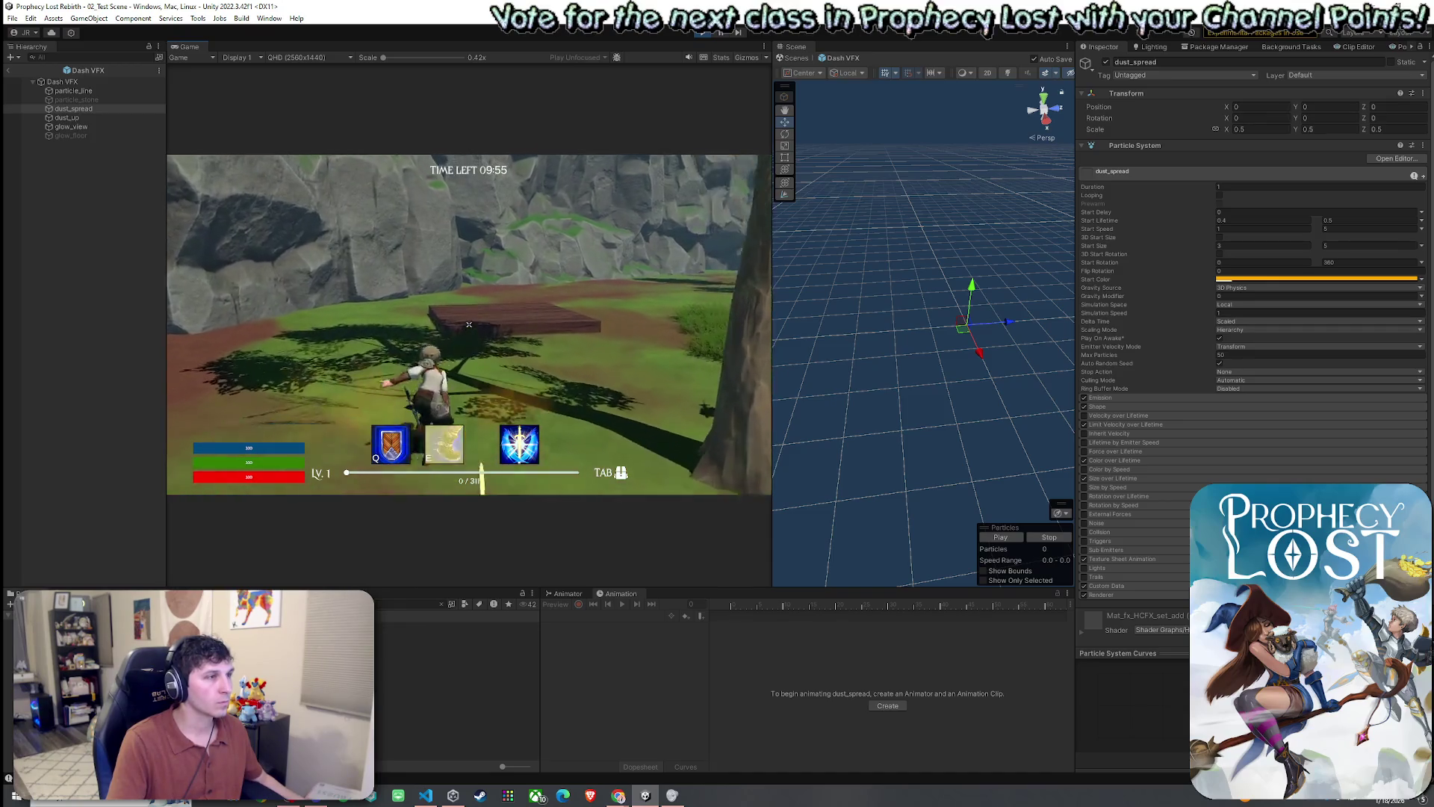
{"action": "key", "text": "e"}
{"action": "key", "text": "w"}
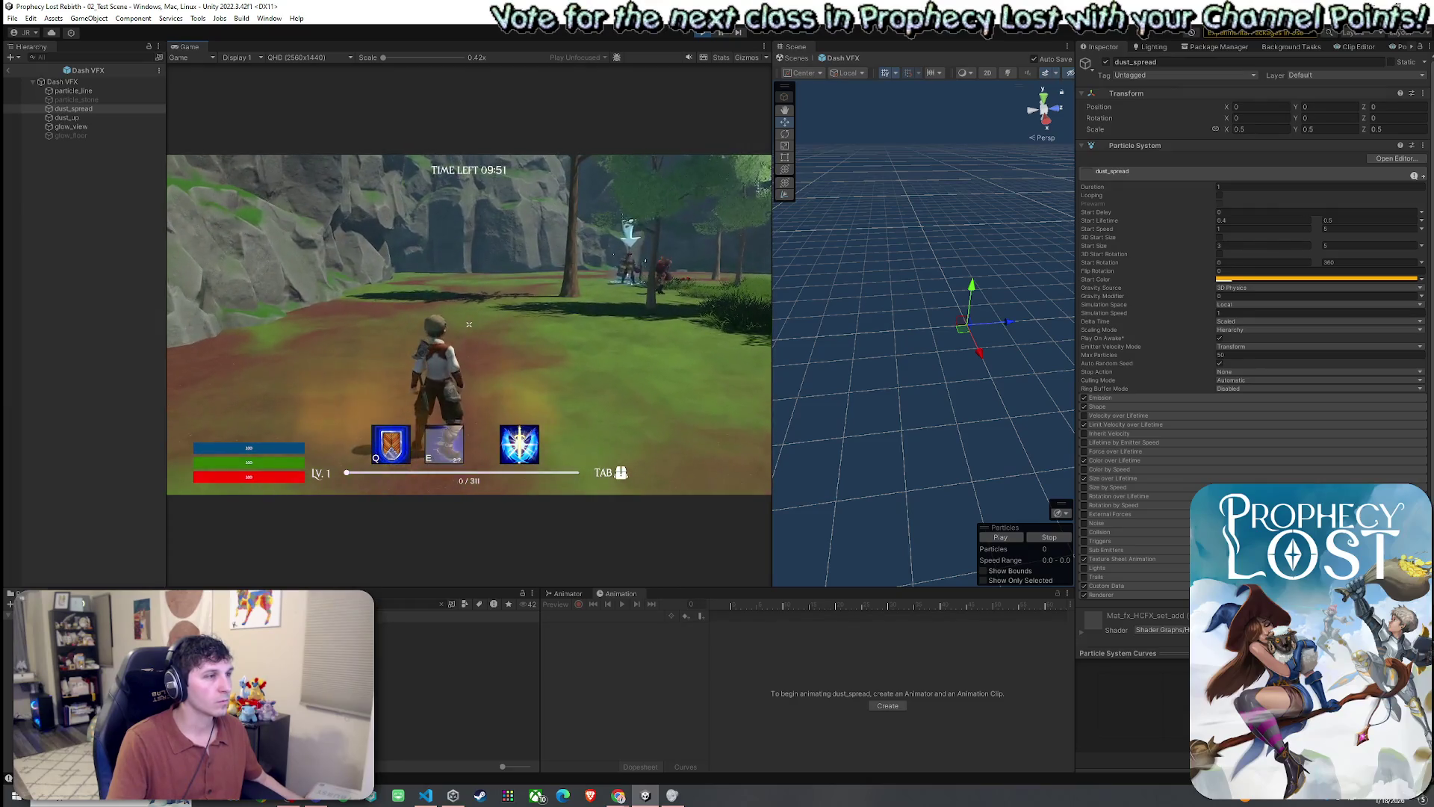
{"action": "key", "text": "e"}
{"action": "key", "text": "Escape"}
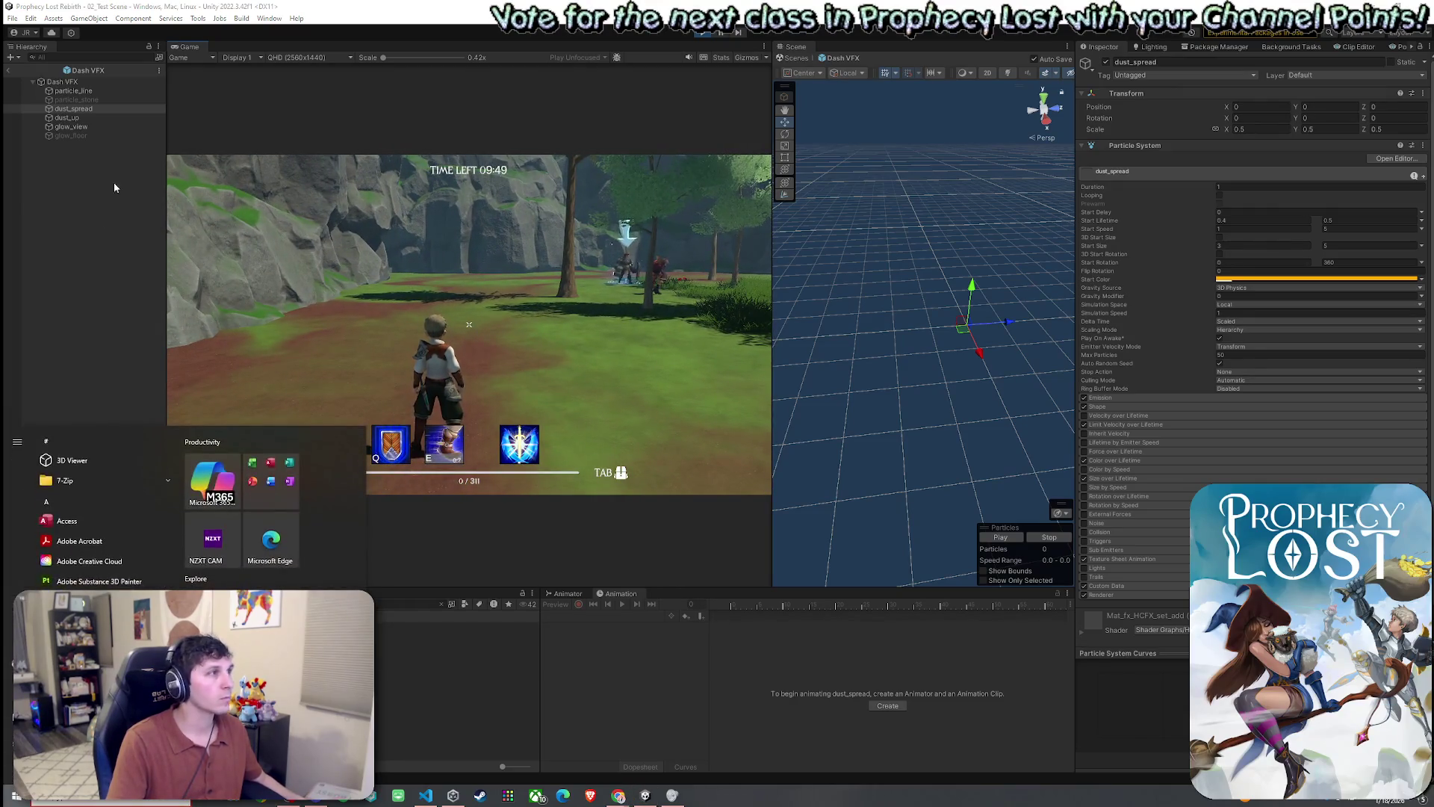
- Shorten dust_spread's duration to 0.6 and dash repeatedly to test the shorter effect
{"action": "left_click", "coordinate": [102, 118]}
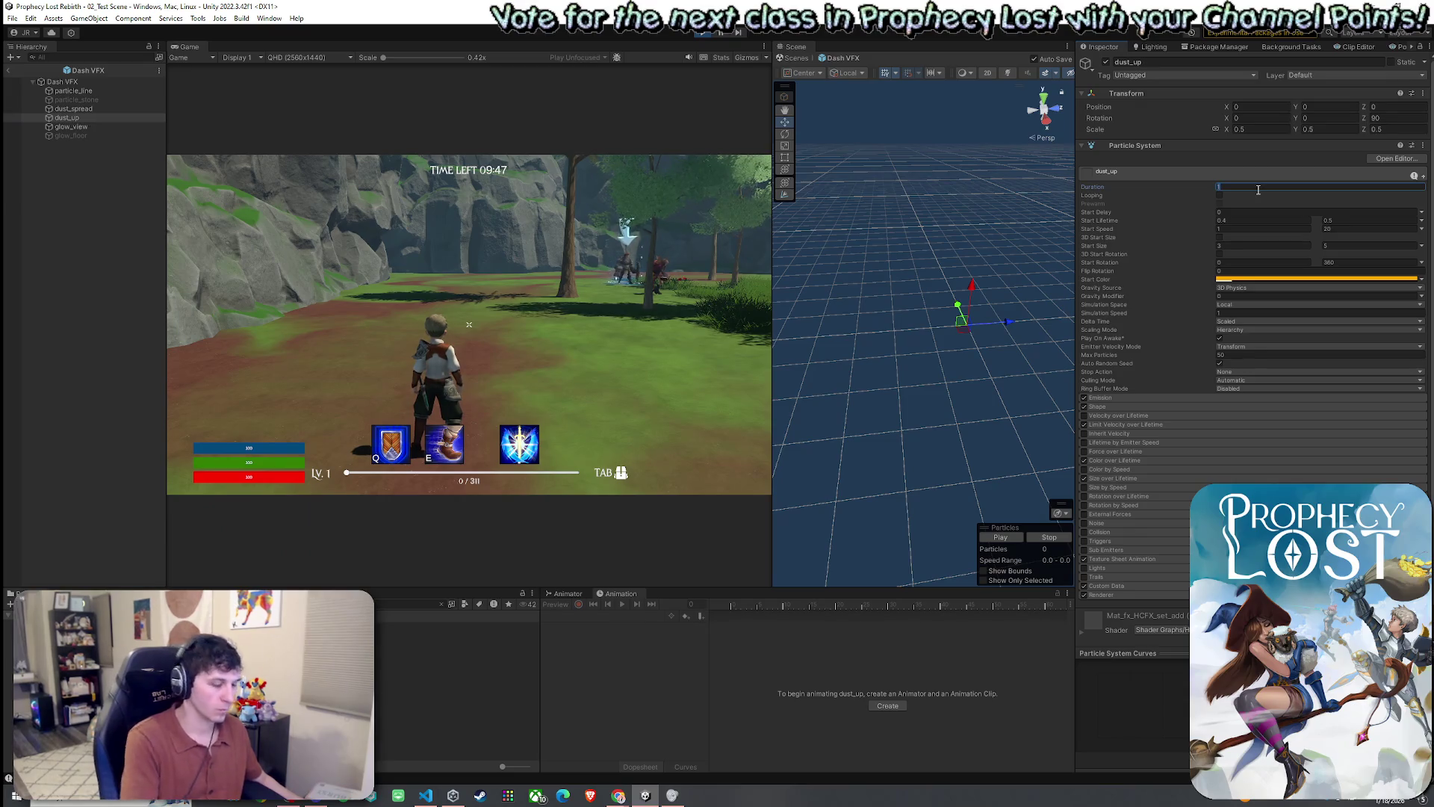
{"action": "left_click", "coordinate": [118, 109]}
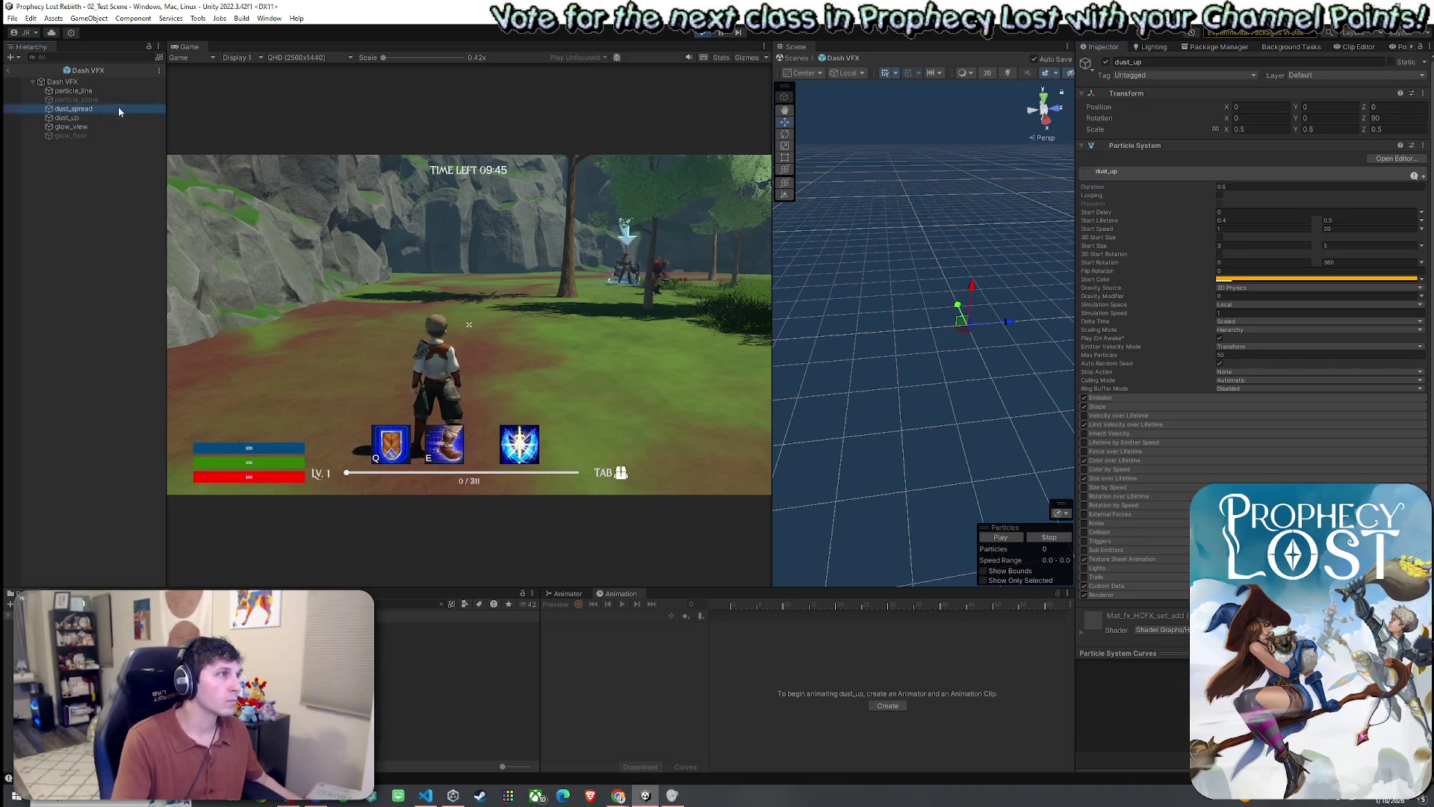
{"action": "left_click", "coordinate": [1242, 185]}
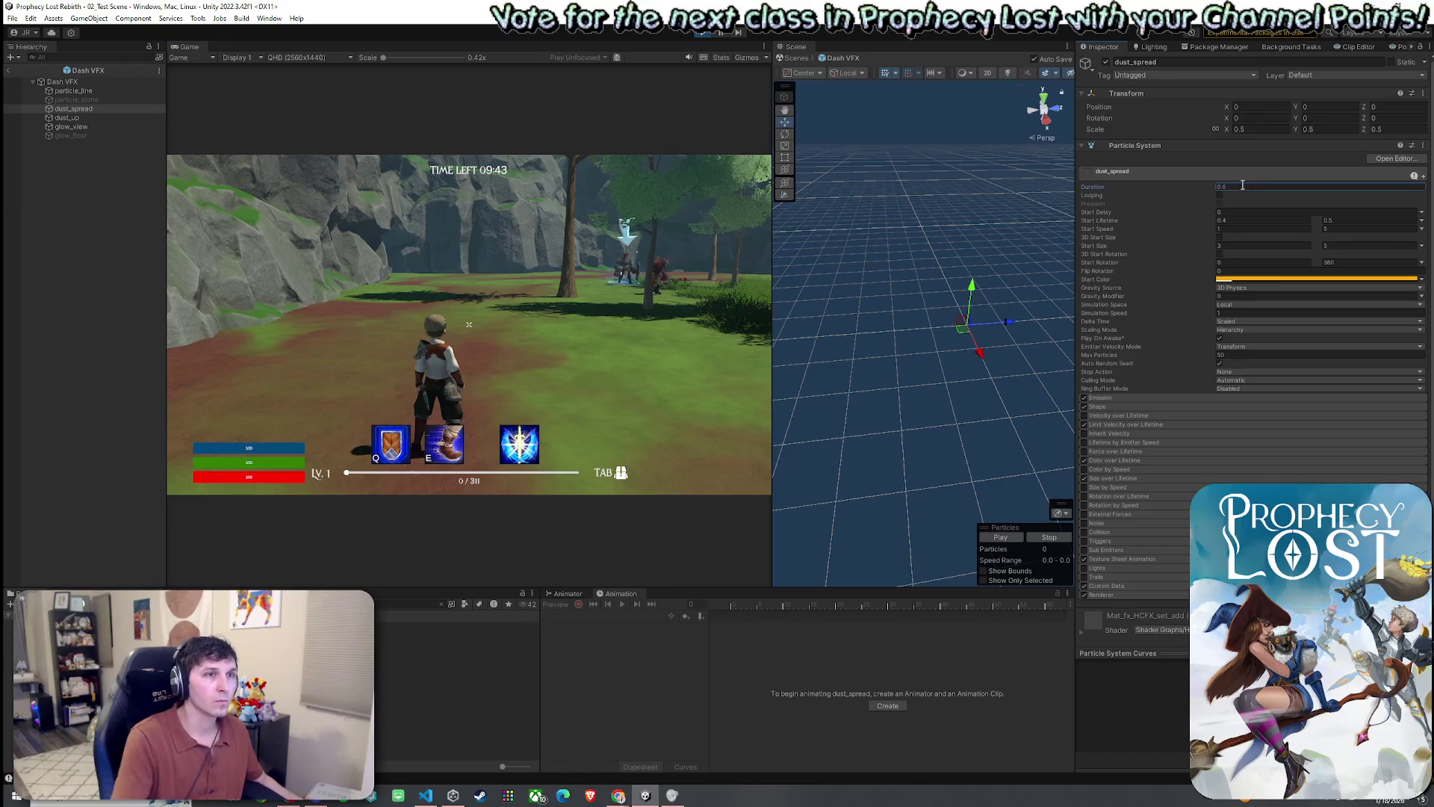
{"action": "key", "text": "Return"}
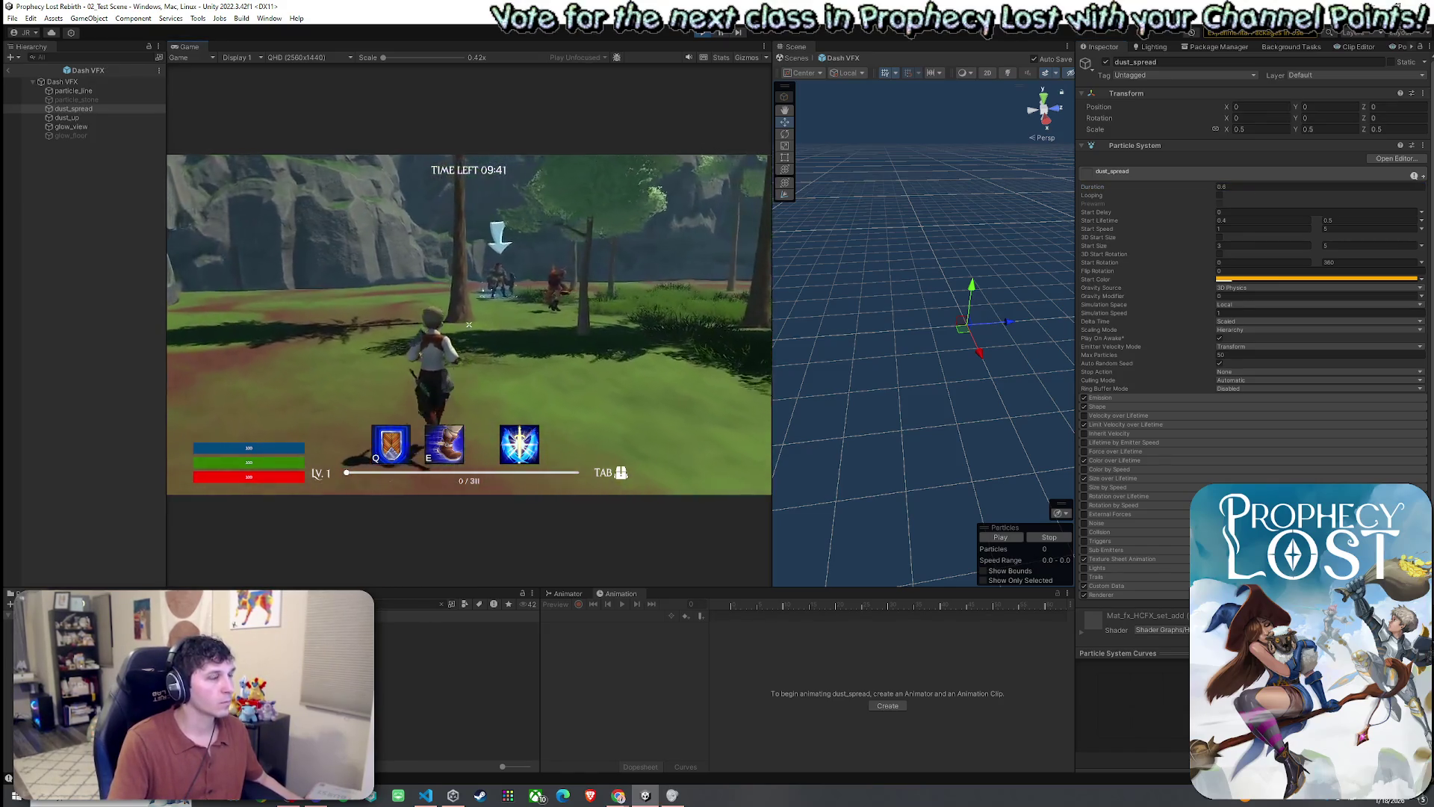
{"action": "key", "text": "e"}
{"action": "key", "text": "w"}
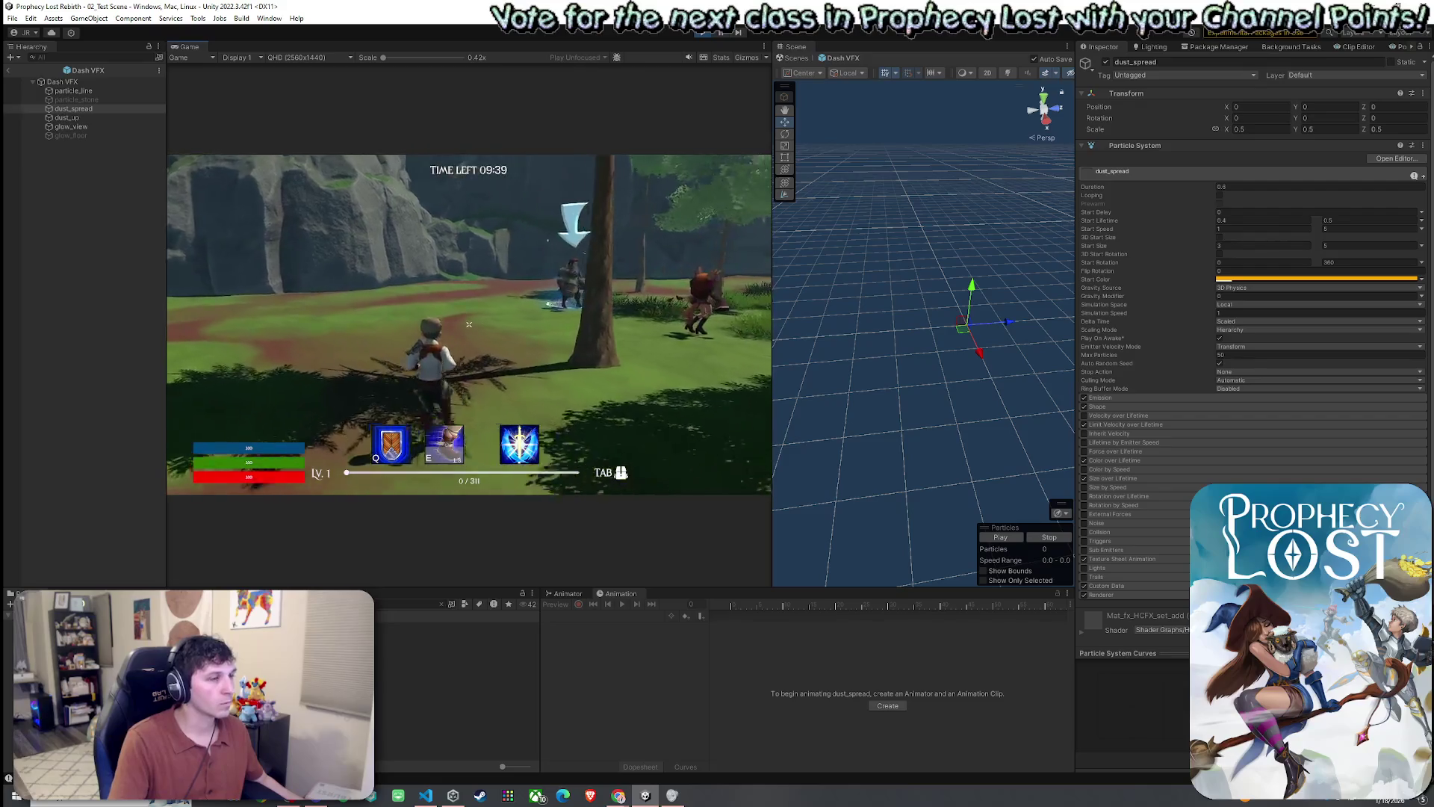
{"action": "key", "text": "e"}
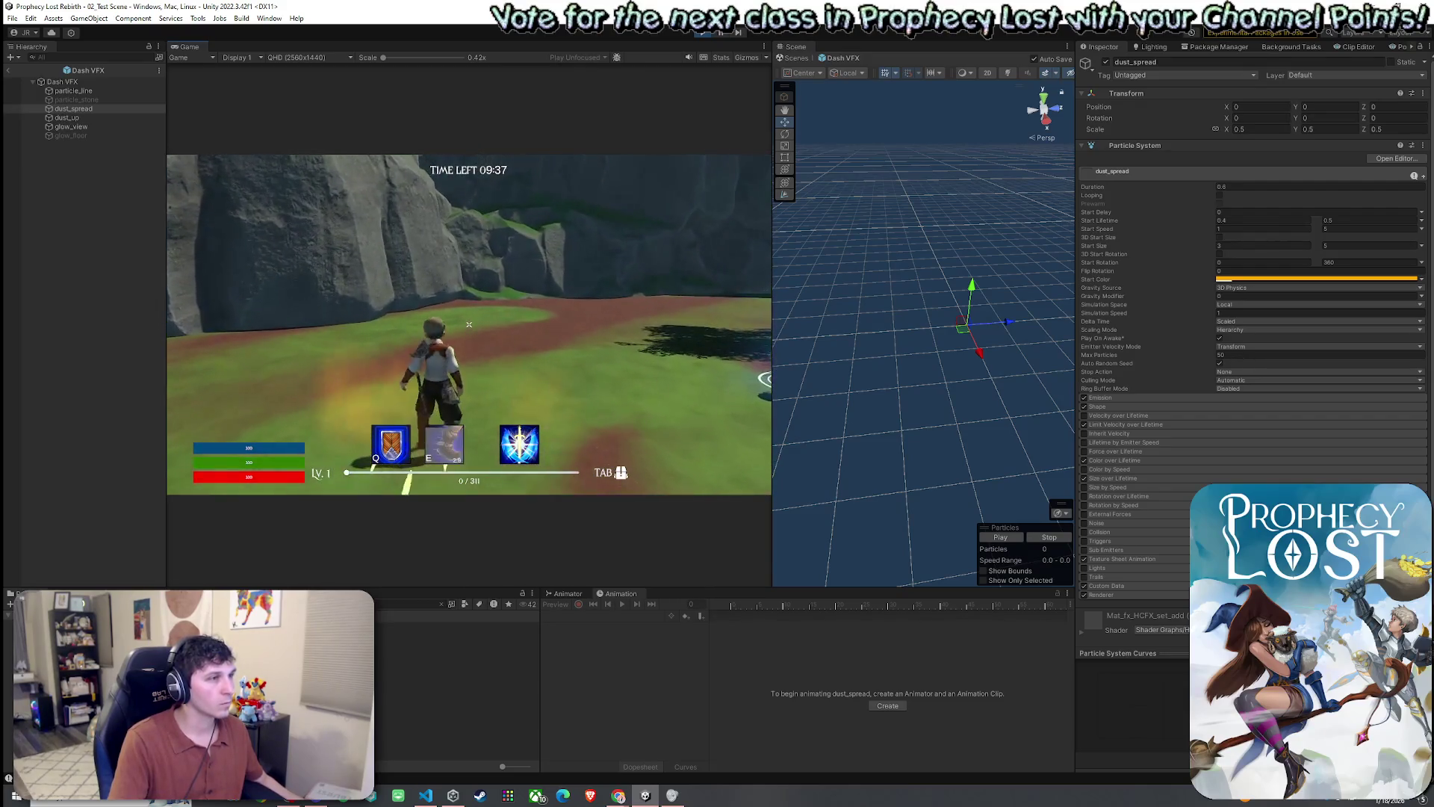
{"action": "key", "text": "w"}
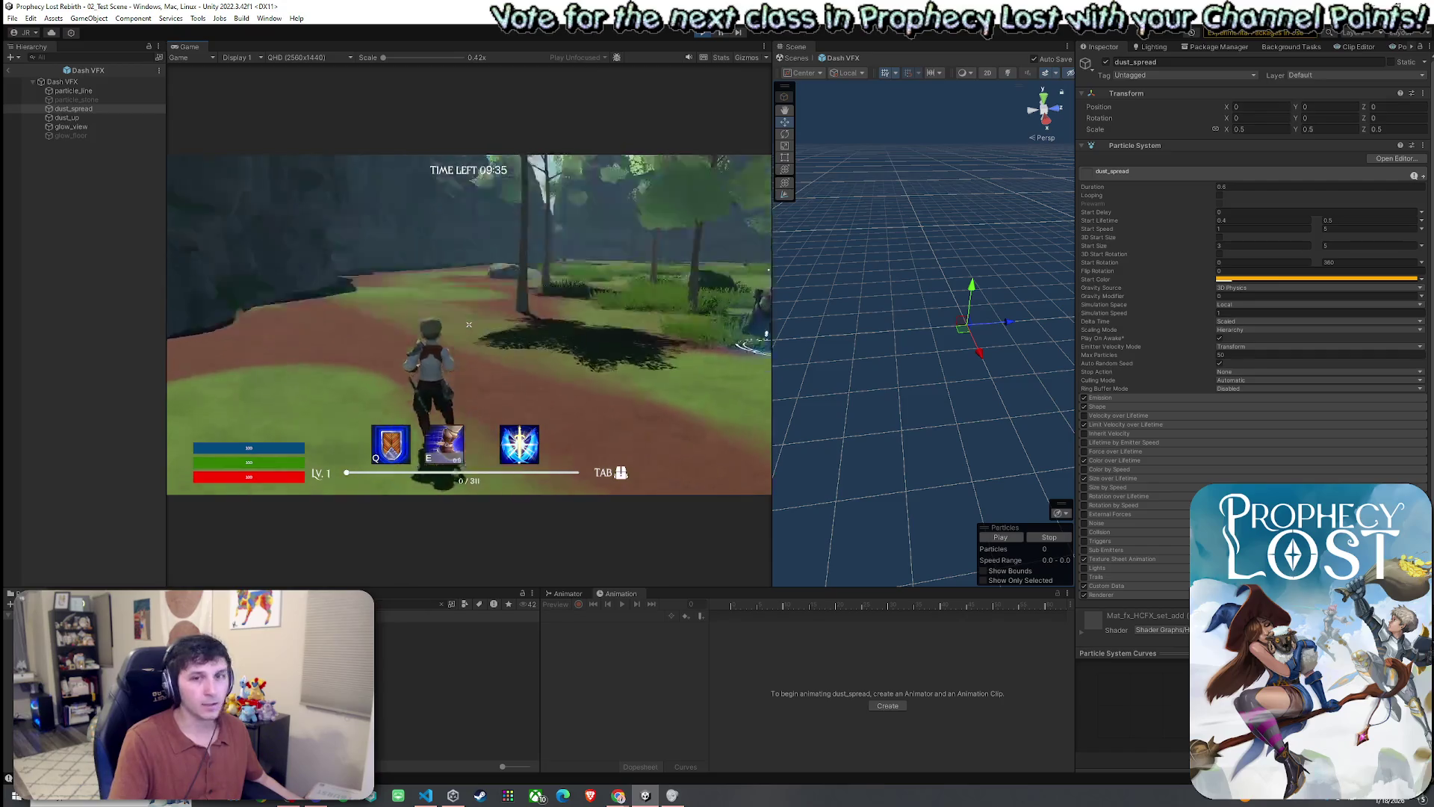
{"action": "key", "text": "e"}
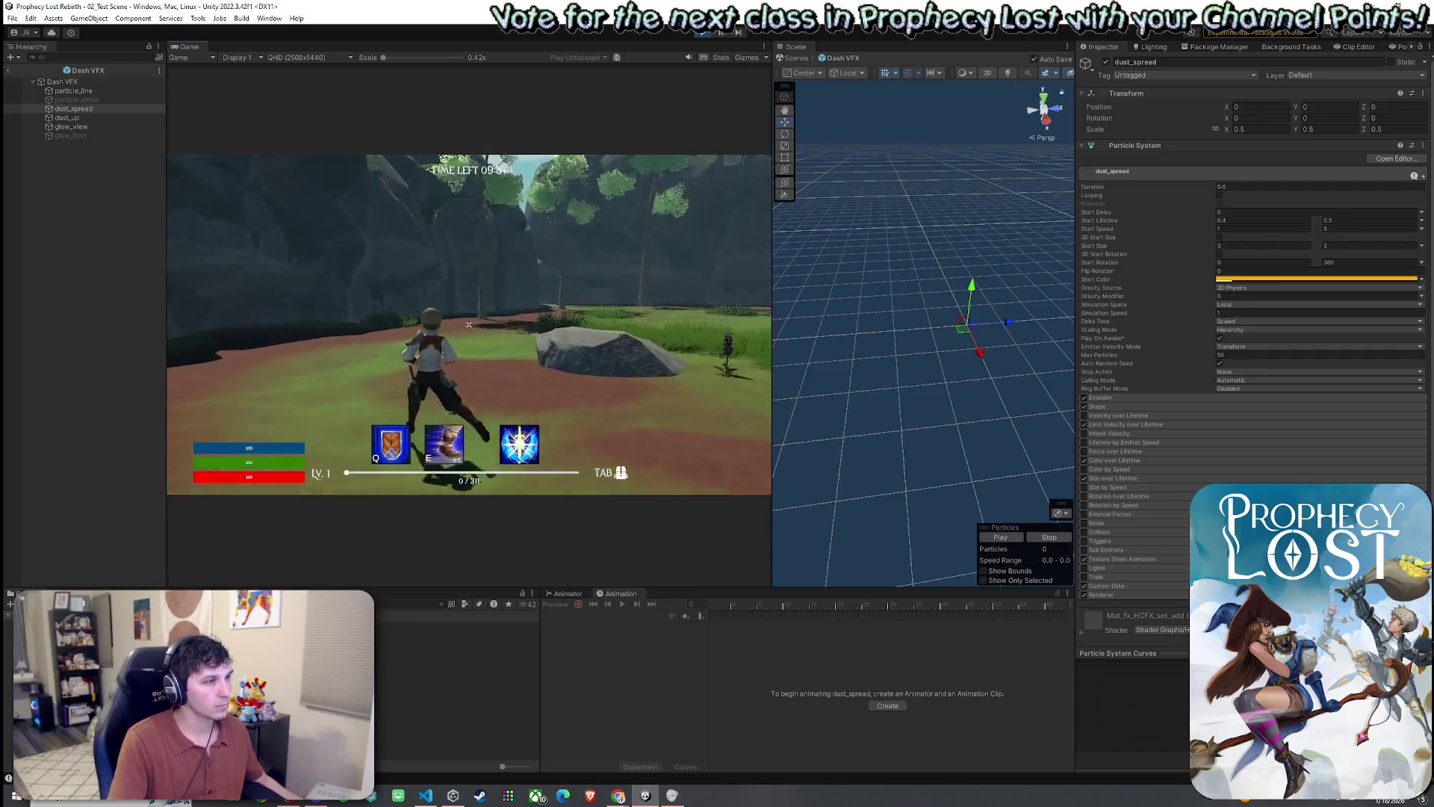
{"action": "key", "text": "e"}
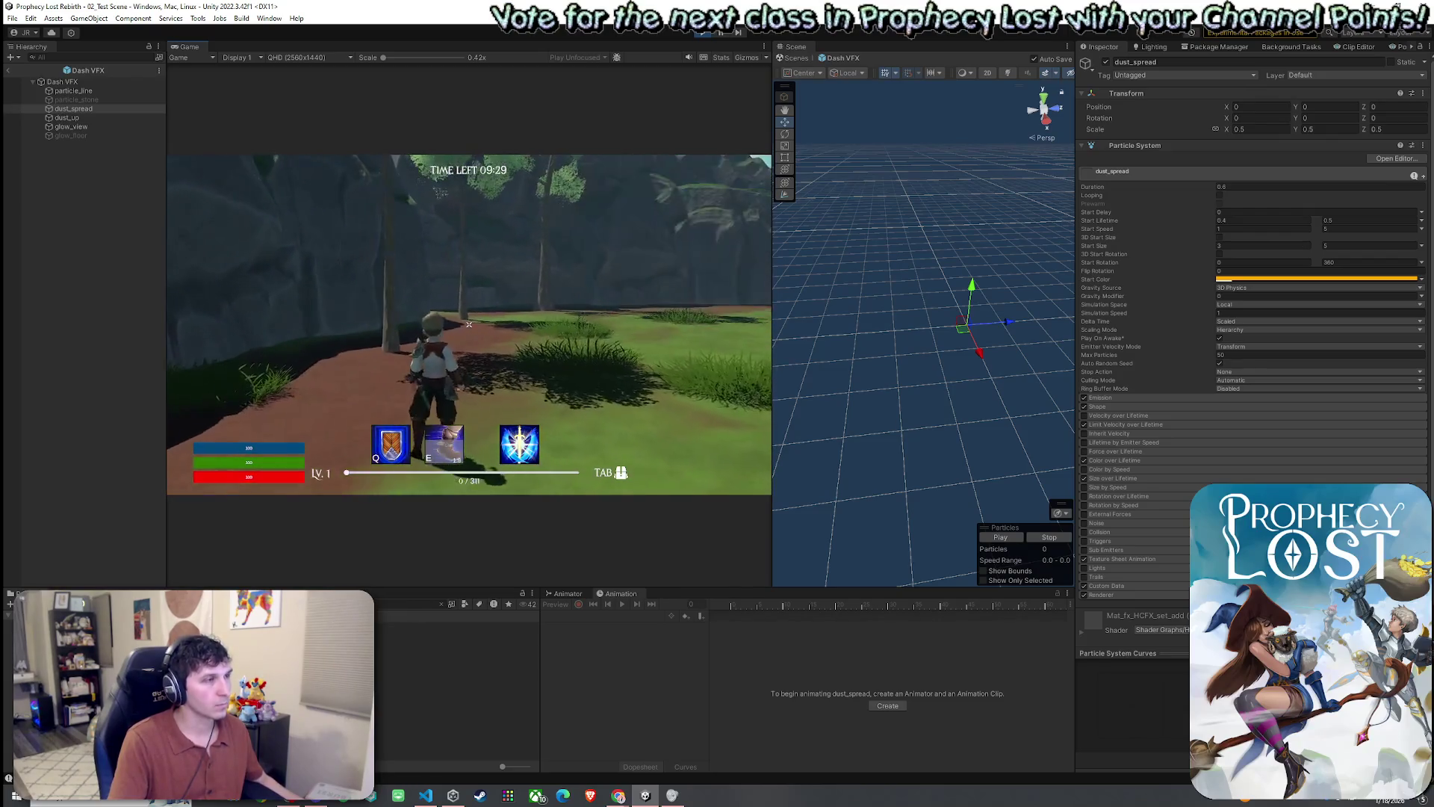
{"action": "key", "text": "super"}
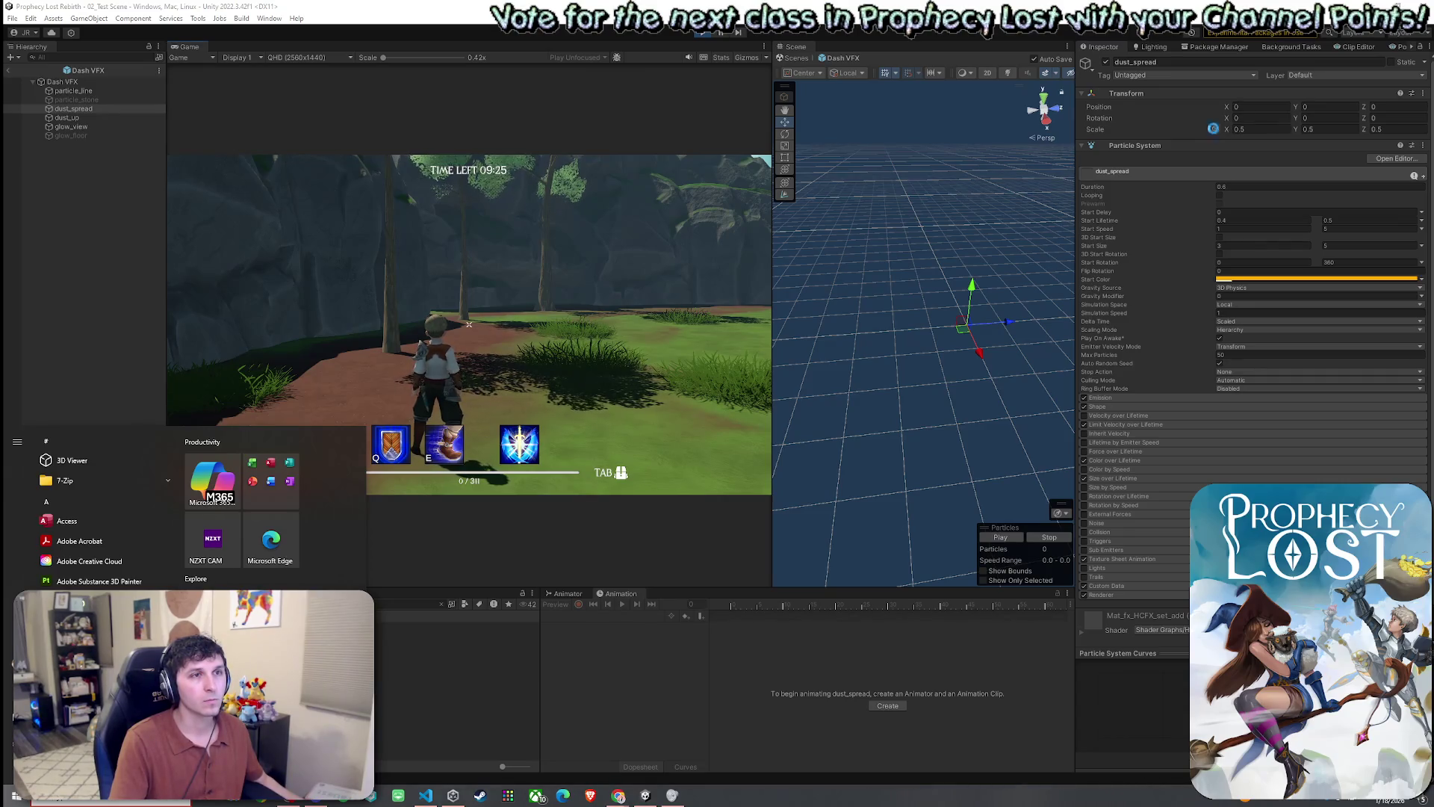
{"action": "key", "text": "super"}
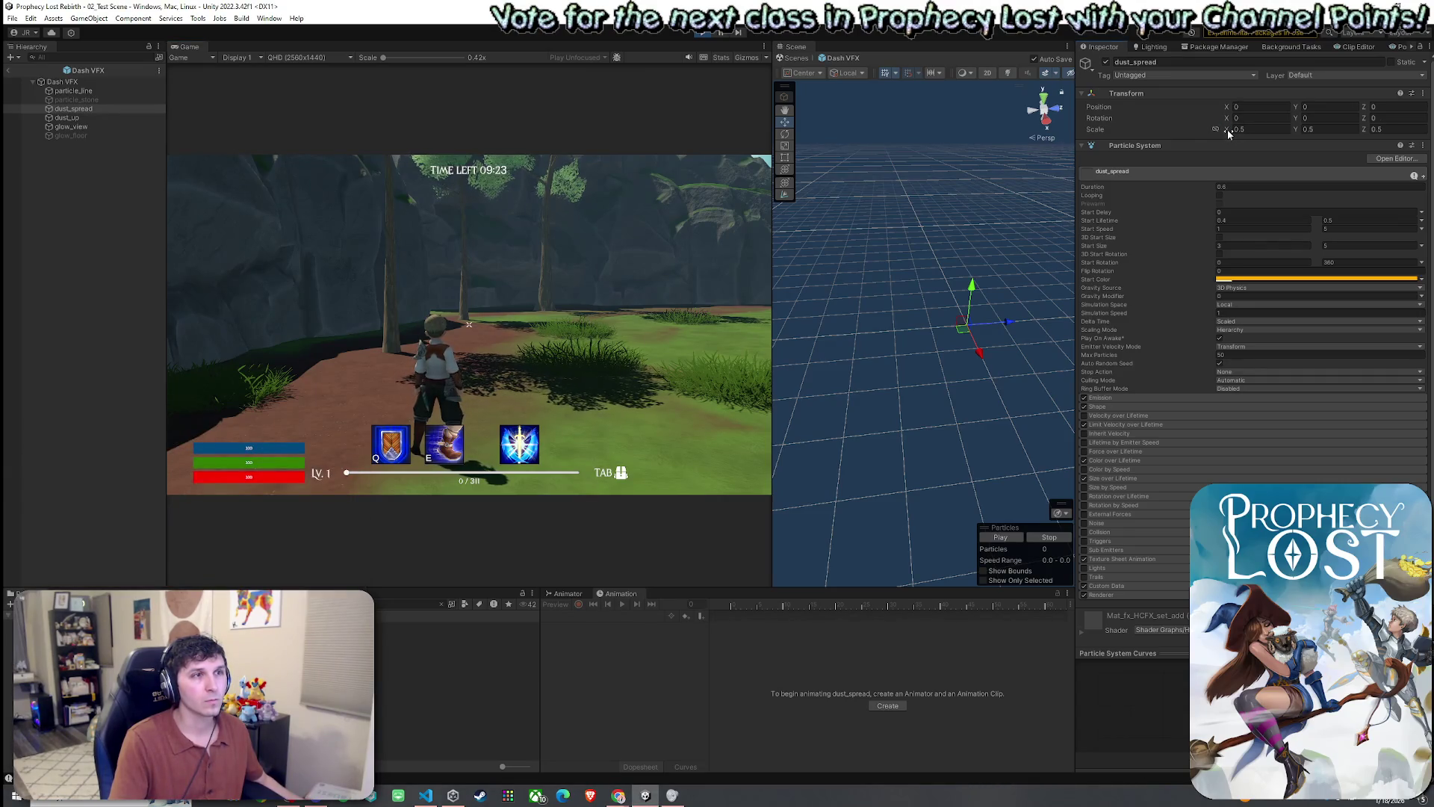
- Set dust_spread's Z scale to 0.16 and dash to test the flatter dust
{"action": "left_click", "coordinate": [1376, 130]}
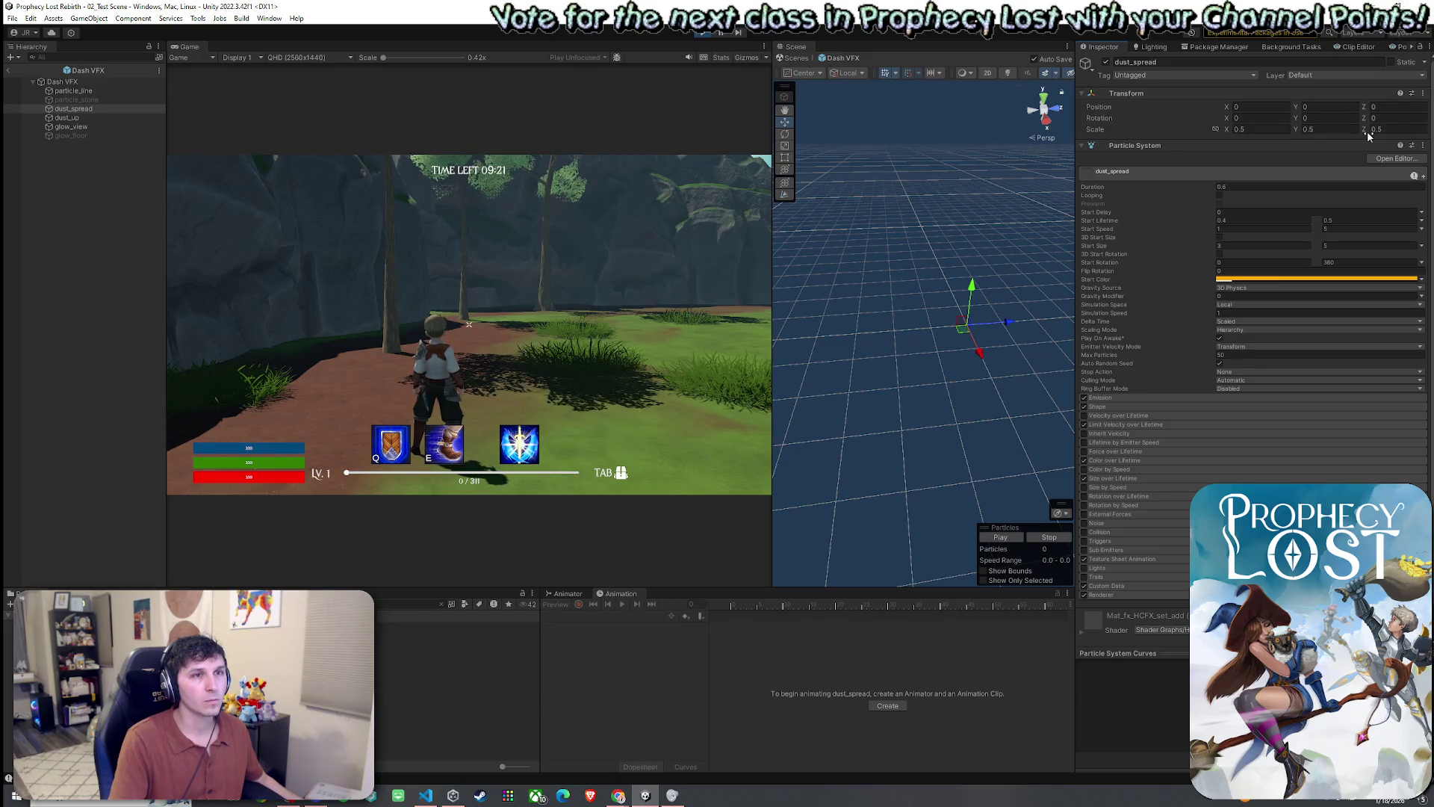
{"action": "type", "text": "0.16"}
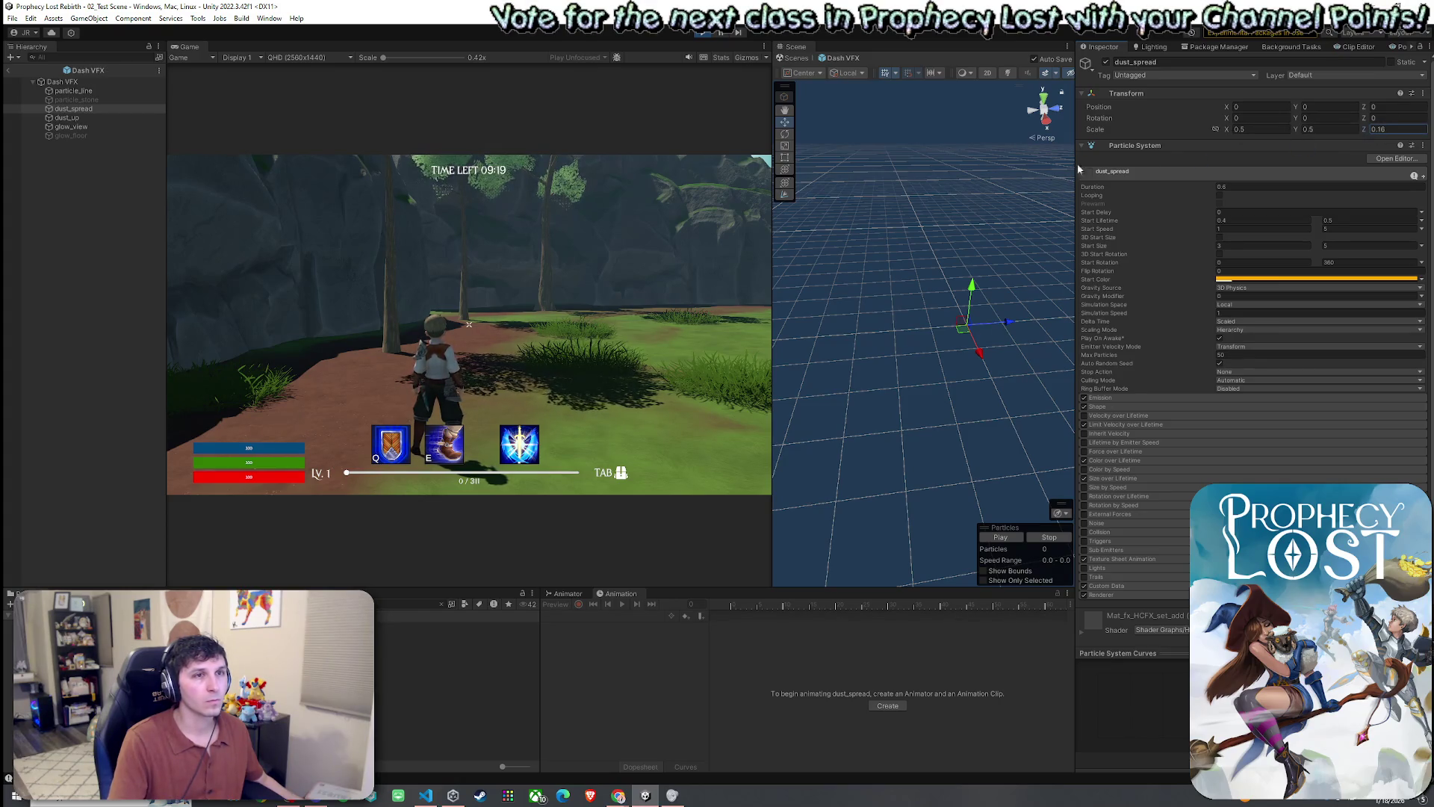
{"action": "left_click", "coordinate": [469, 324]}
{"action": "key", "text": "e"}
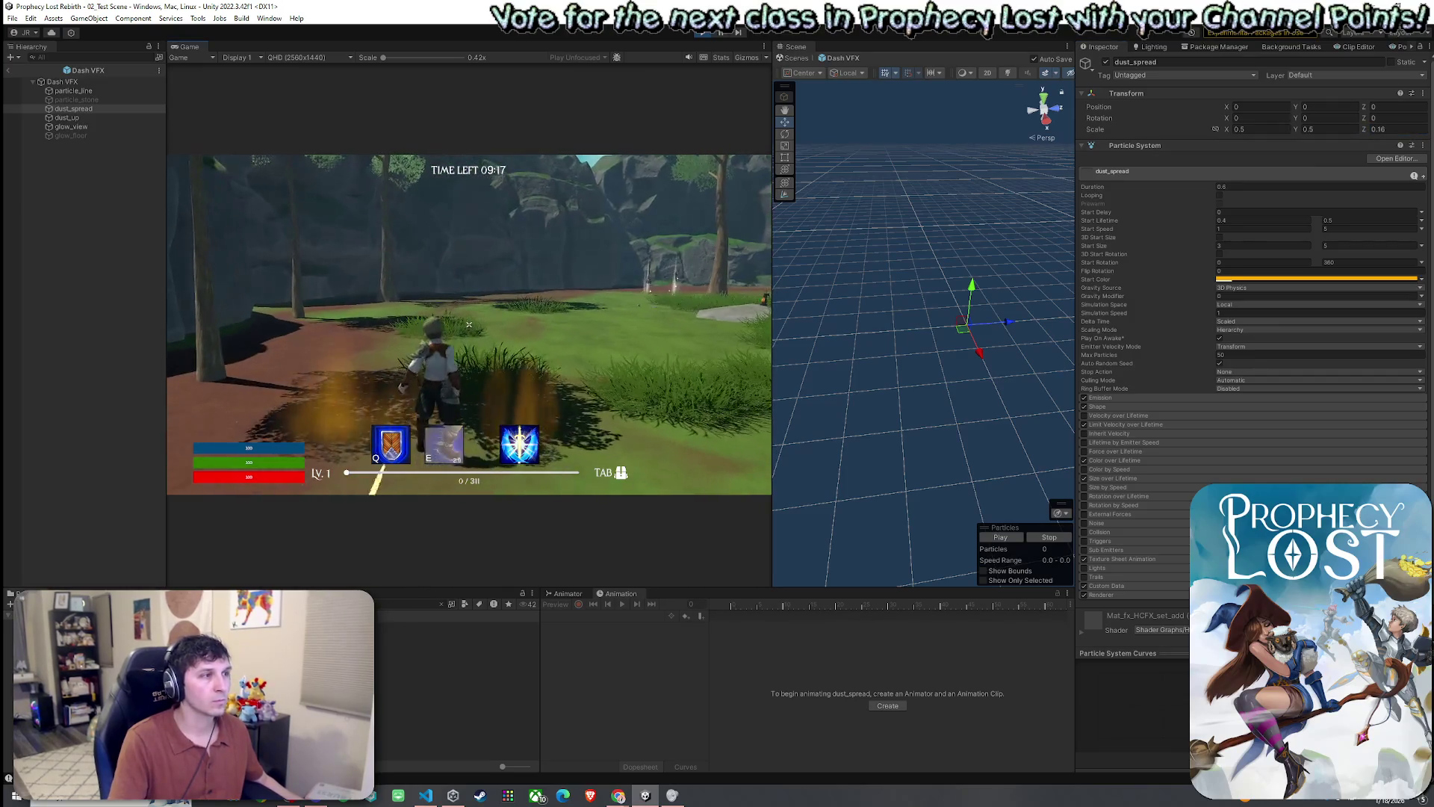
{"action": "left_click", "coordinate": [1392, 118]}
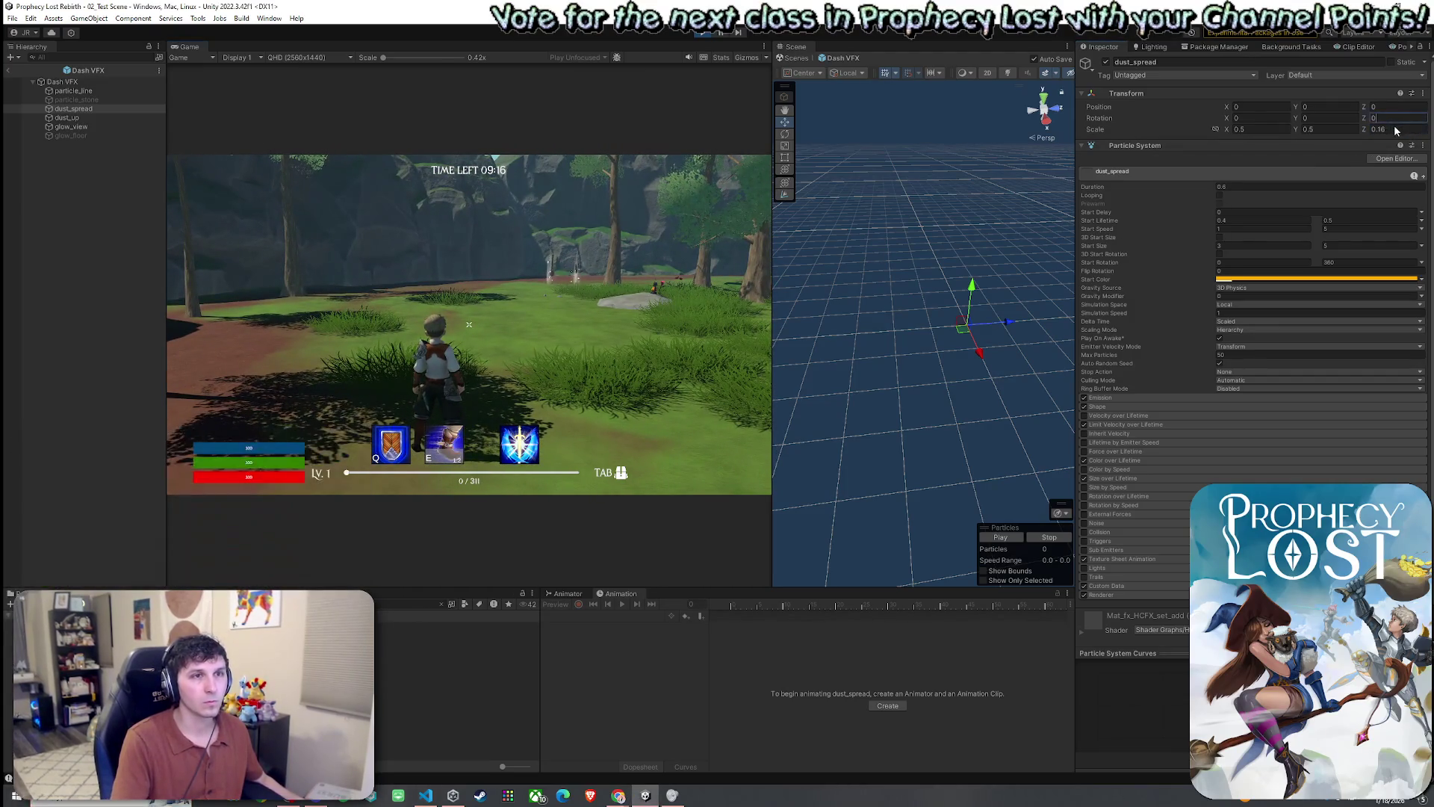
{"action": "left_click", "coordinate": [1395, 128]}
{"action": "type", "text": "0.25"}
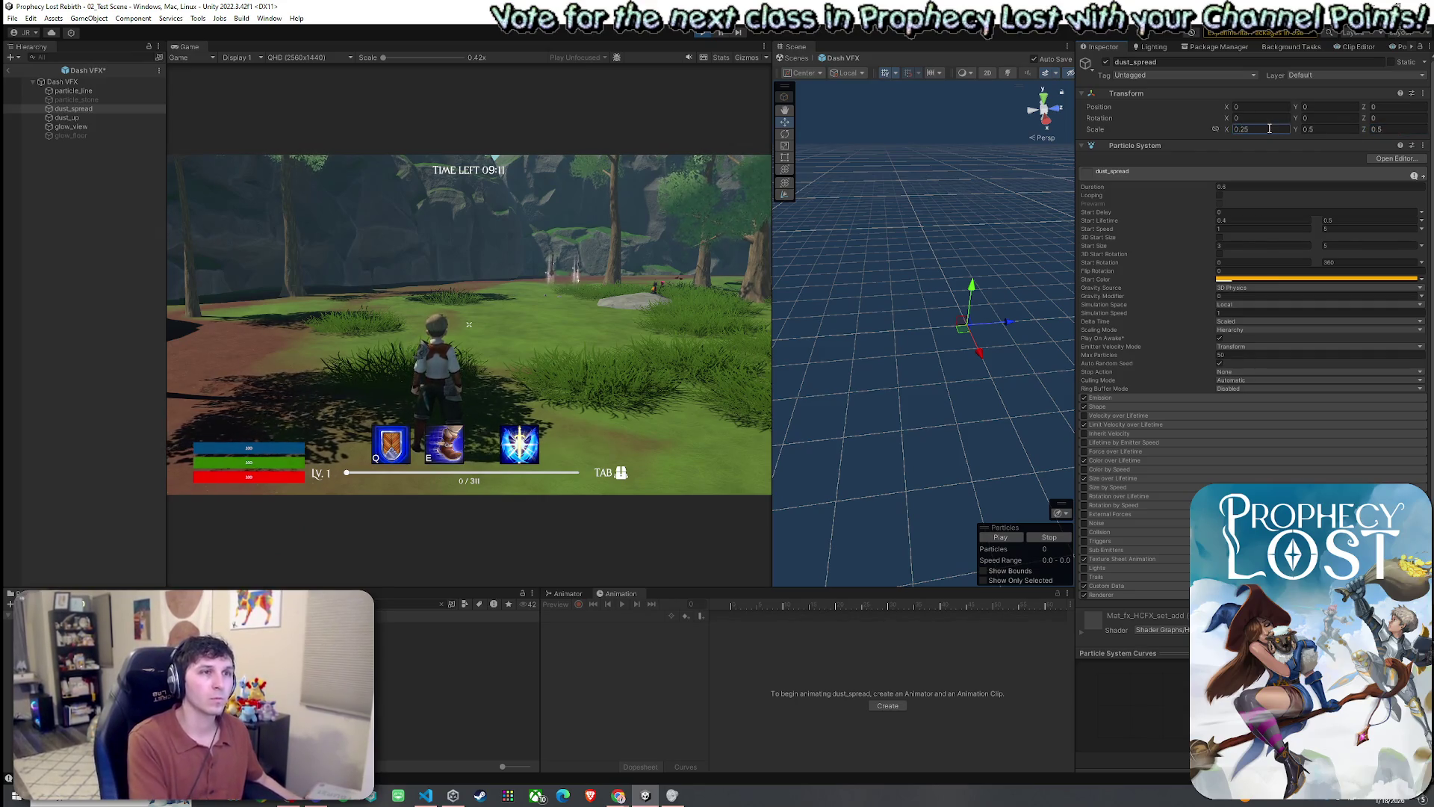
- Set the dust_up particle system's scale values to 0.5
{"action": "left_click", "coordinate": [108, 119]}
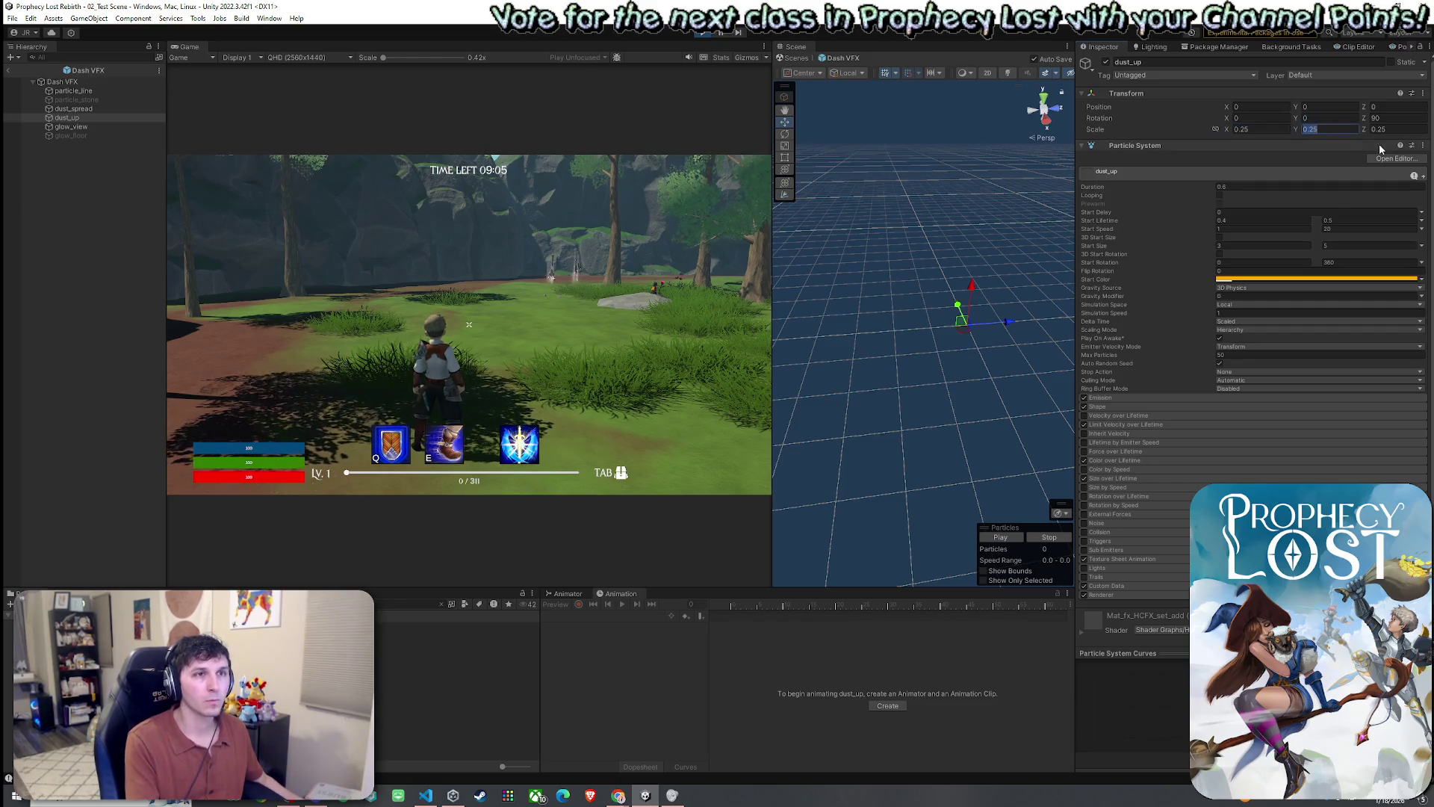
{"action": "type", "text": "0.5"}
{"action": "key", "text": "Tab"}
{"action": "type", "text": "0.5"}
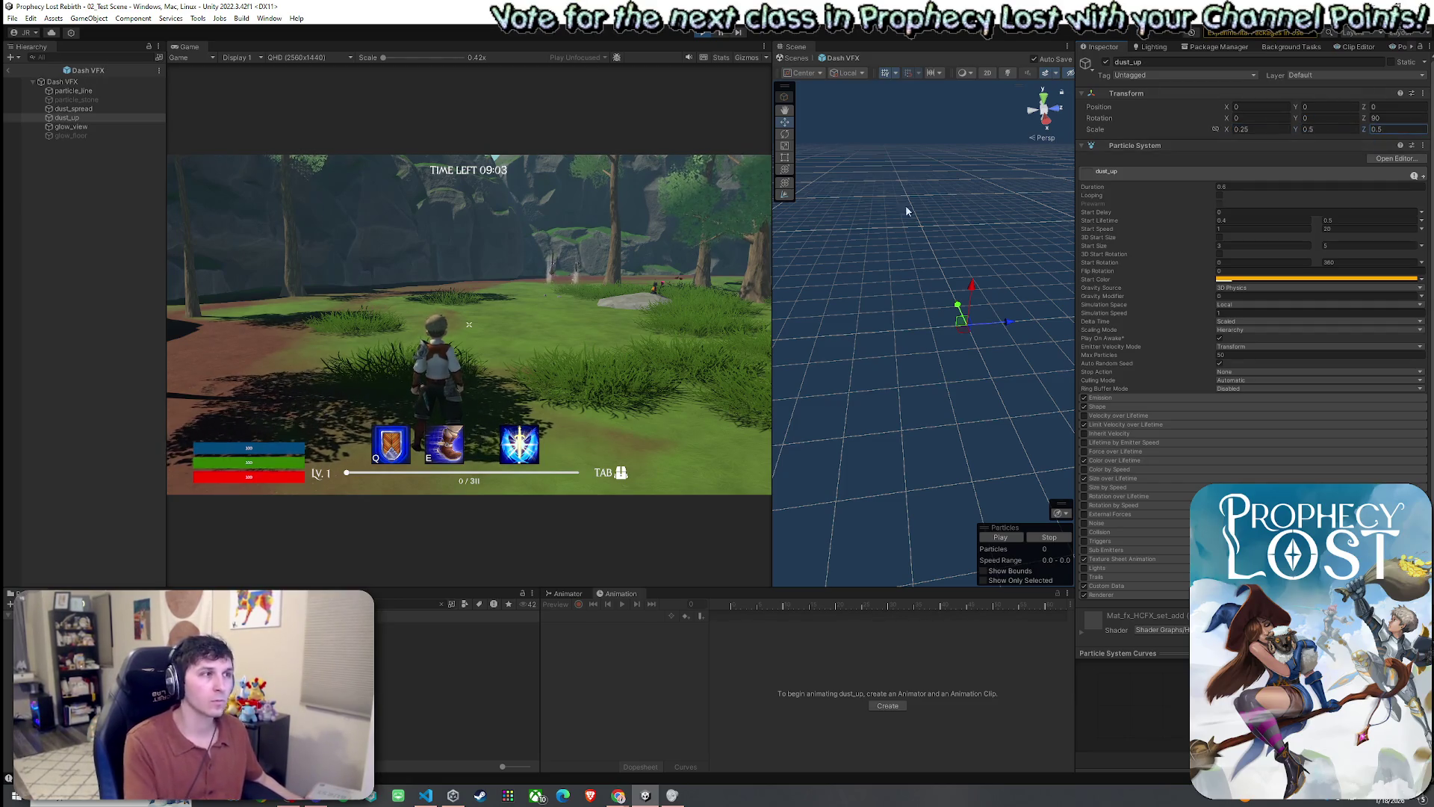
{"action": "left_click", "coordinate": [469, 325]}
- Dash repeatedly in game to test the resized dust_up, then select the root Dash VFX
{"action": "key", "text": "e"}
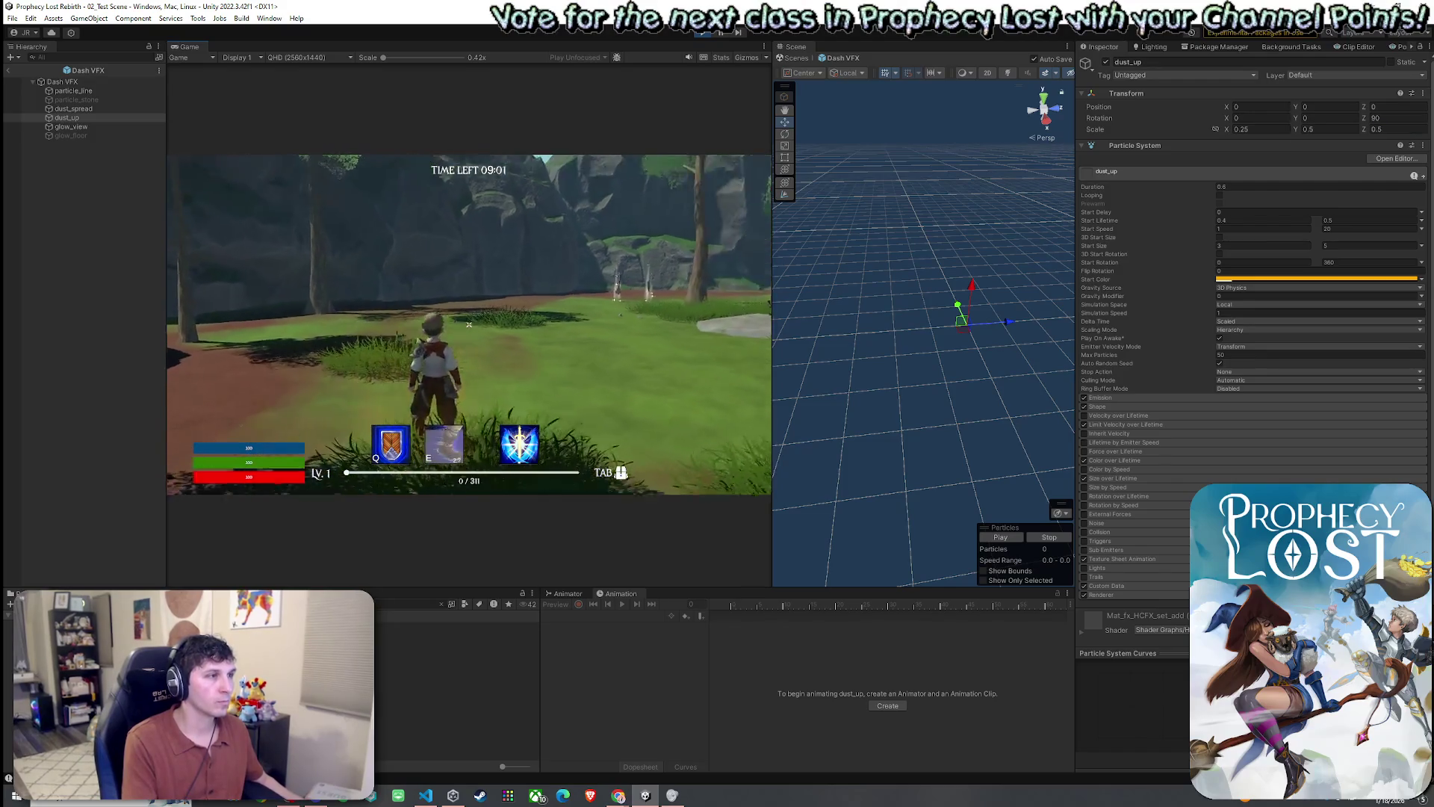
{"action": "key", "text": "w"}
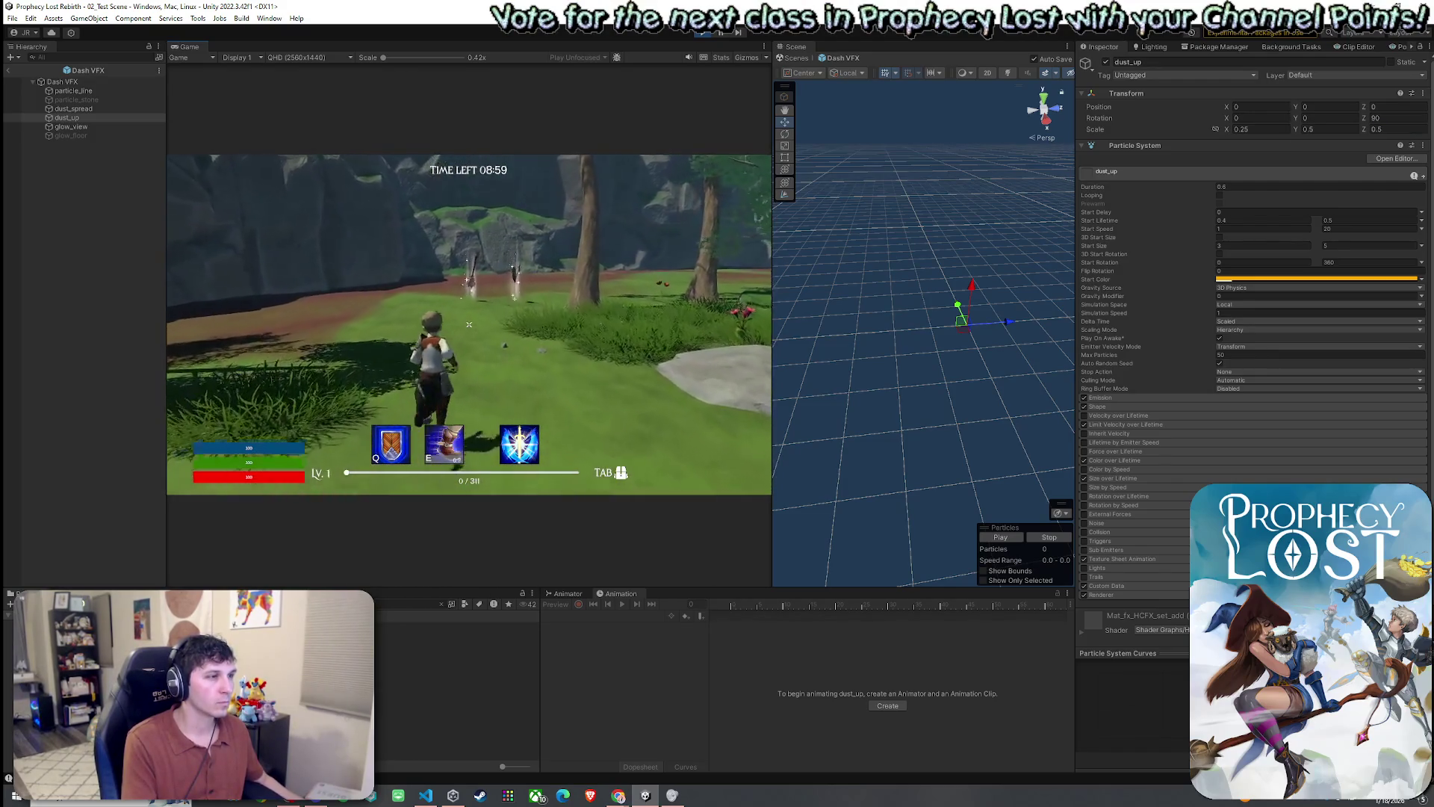
{"action": "key", "text": "e"}
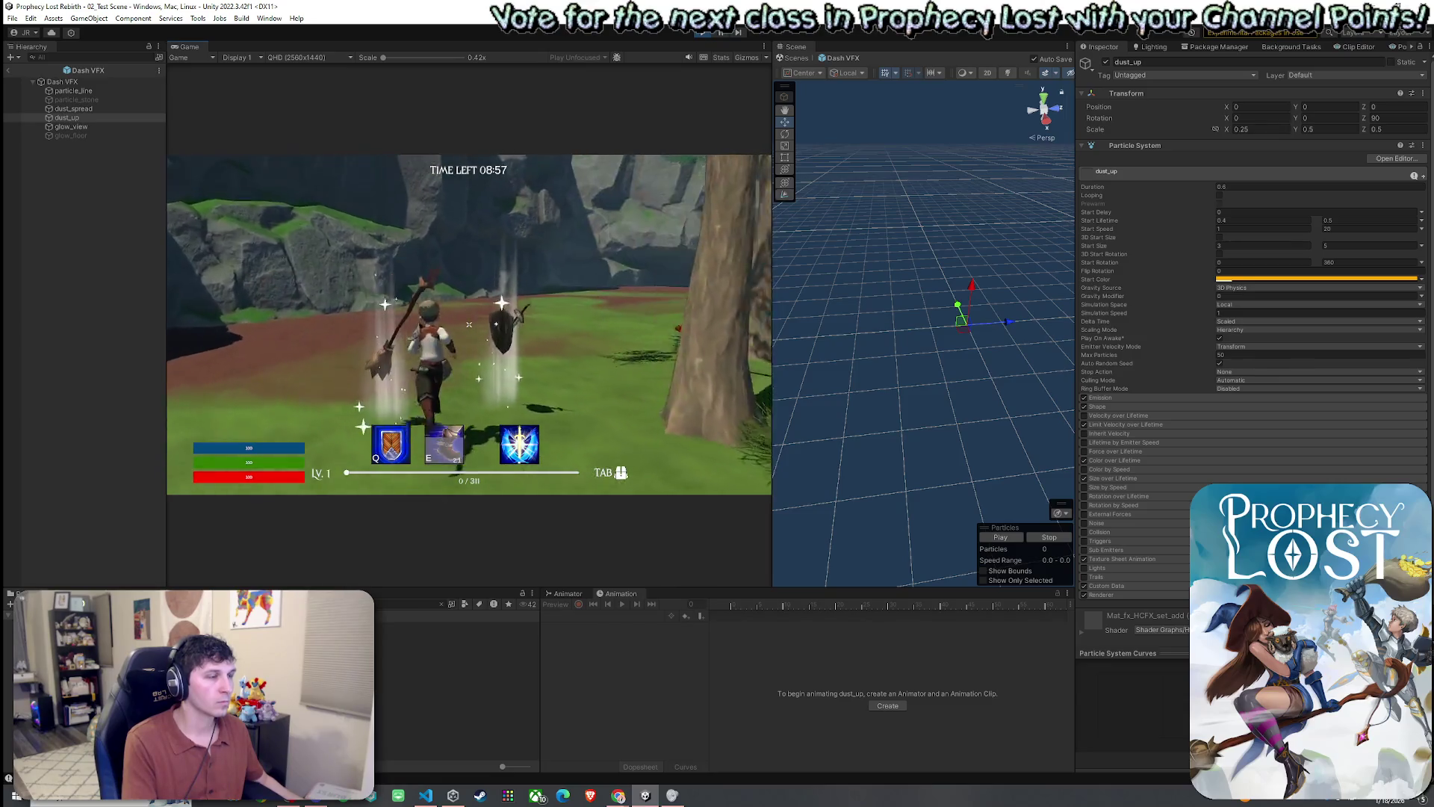
{"action": "key", "text": "w"}
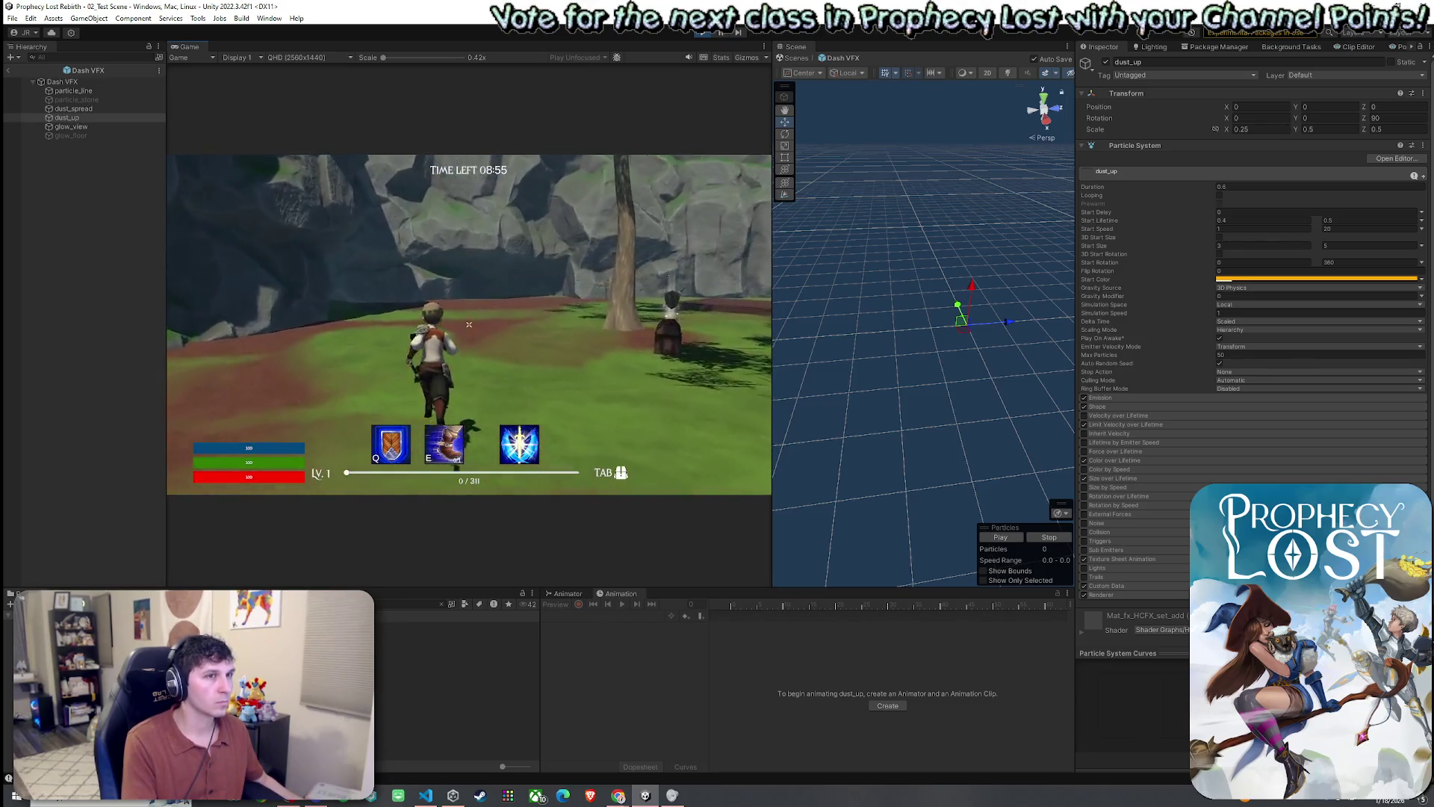
{"action": "key", "text": "e"}
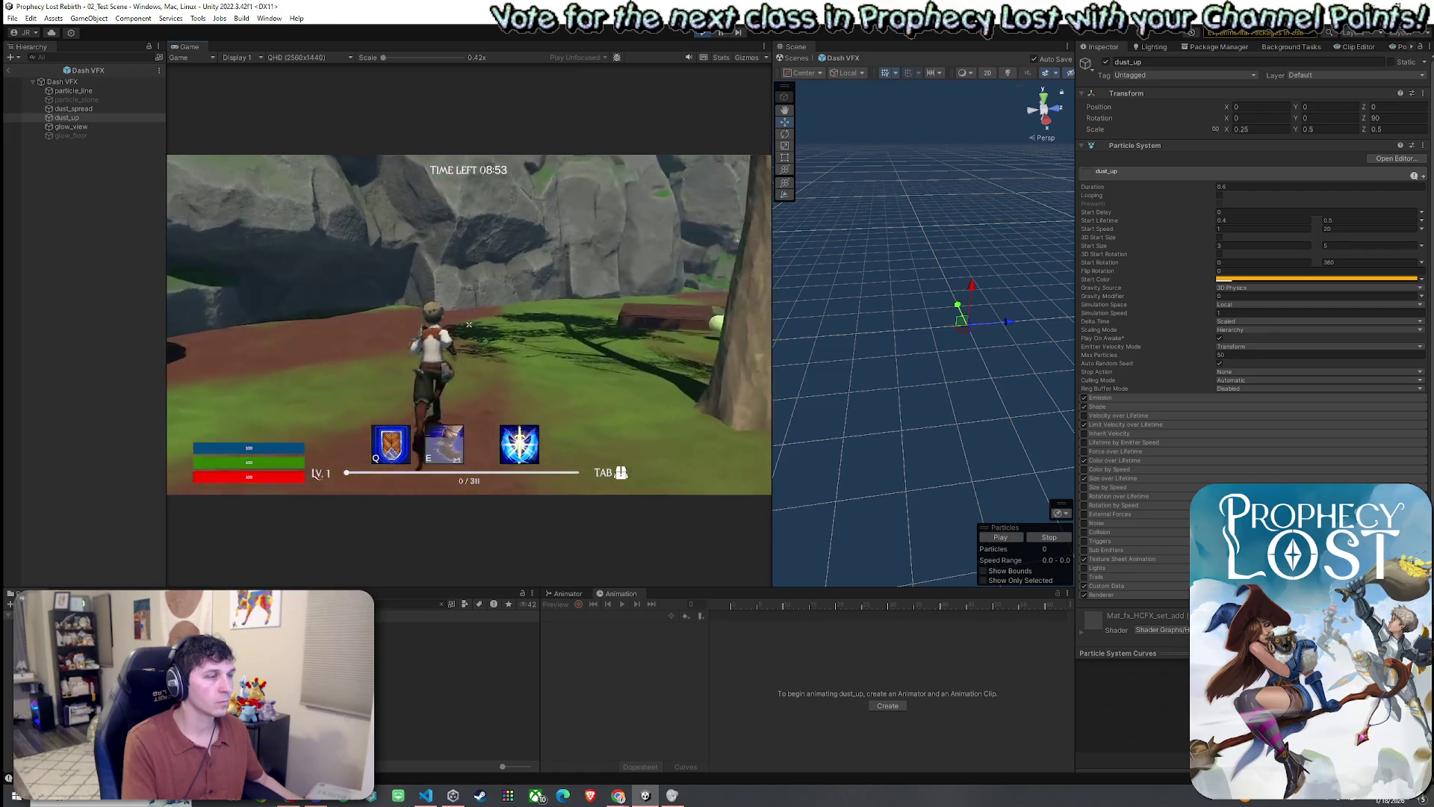
{"action": "key", "text": "w"}
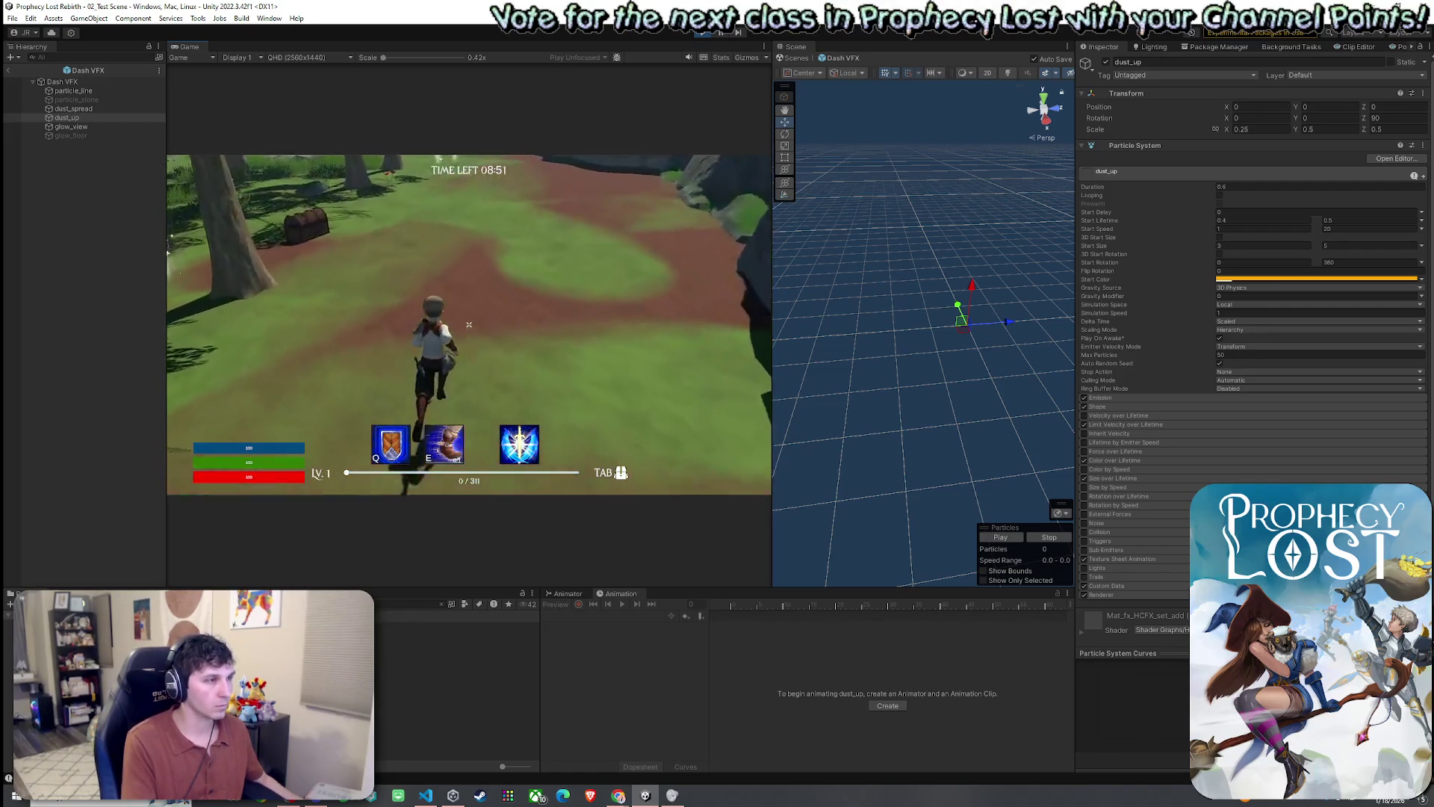
{"action": "key", "text": "e"}
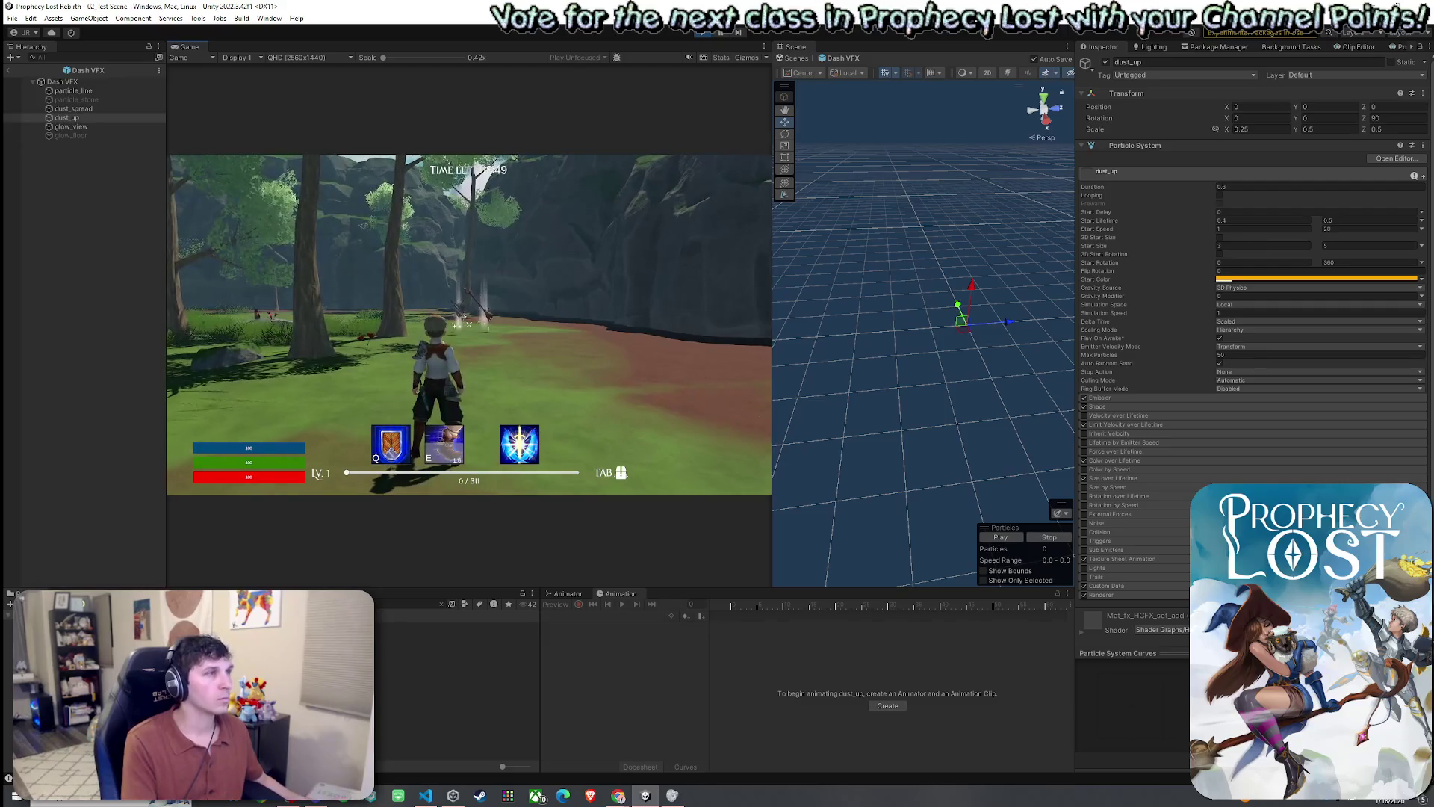
{"action": "key", "text": "super"}
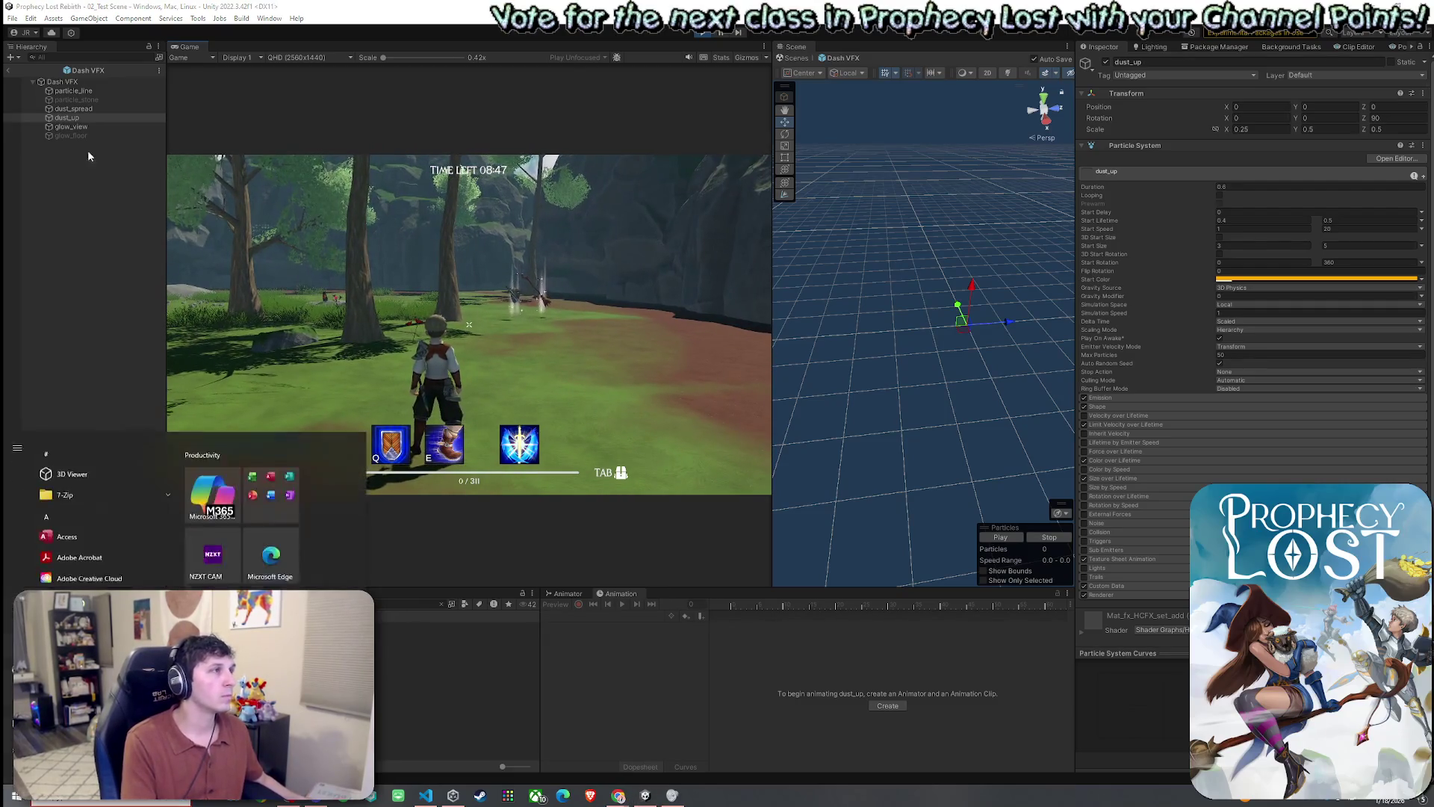
{"action": "left_click", "coordinate": [152, 309]}
{"action": "left_click", "coordinate": [62, 81]}
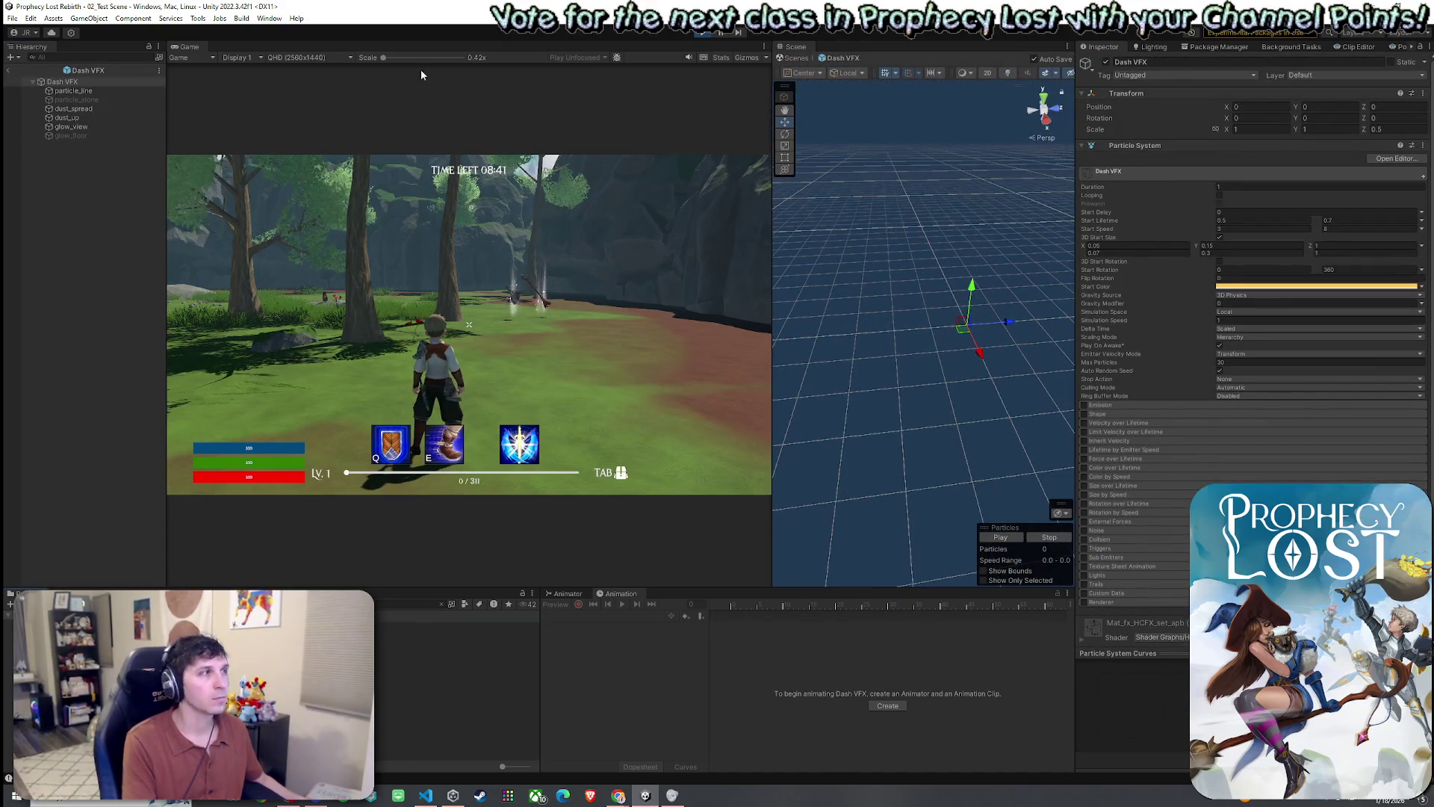
- Exit prefab mode, open the Shield Bash VFX prefab, and select dust_spread
{"action": "left_click", "coordinate": [7, 69]}
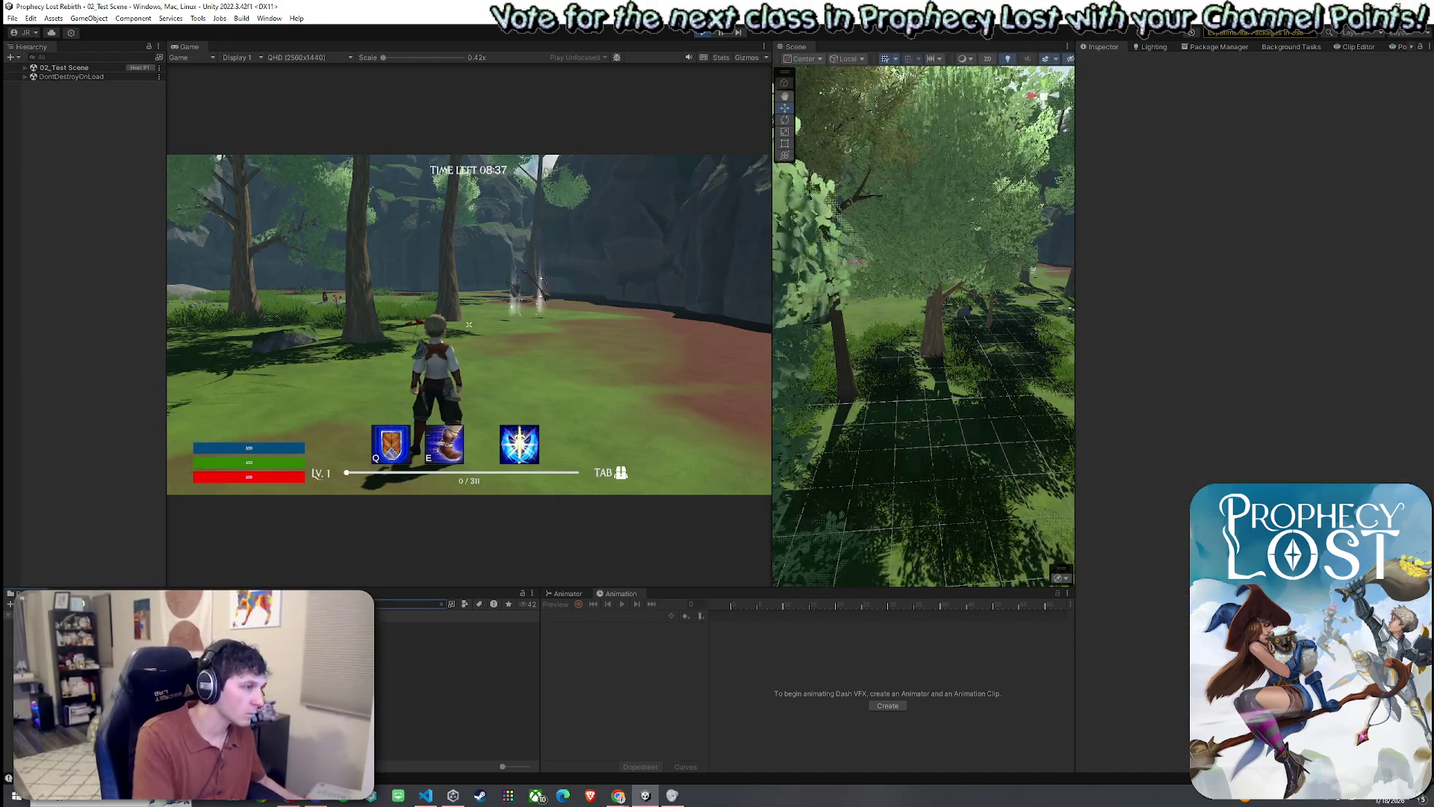
{"action": "double_click", "coordinate": [389, 628]}
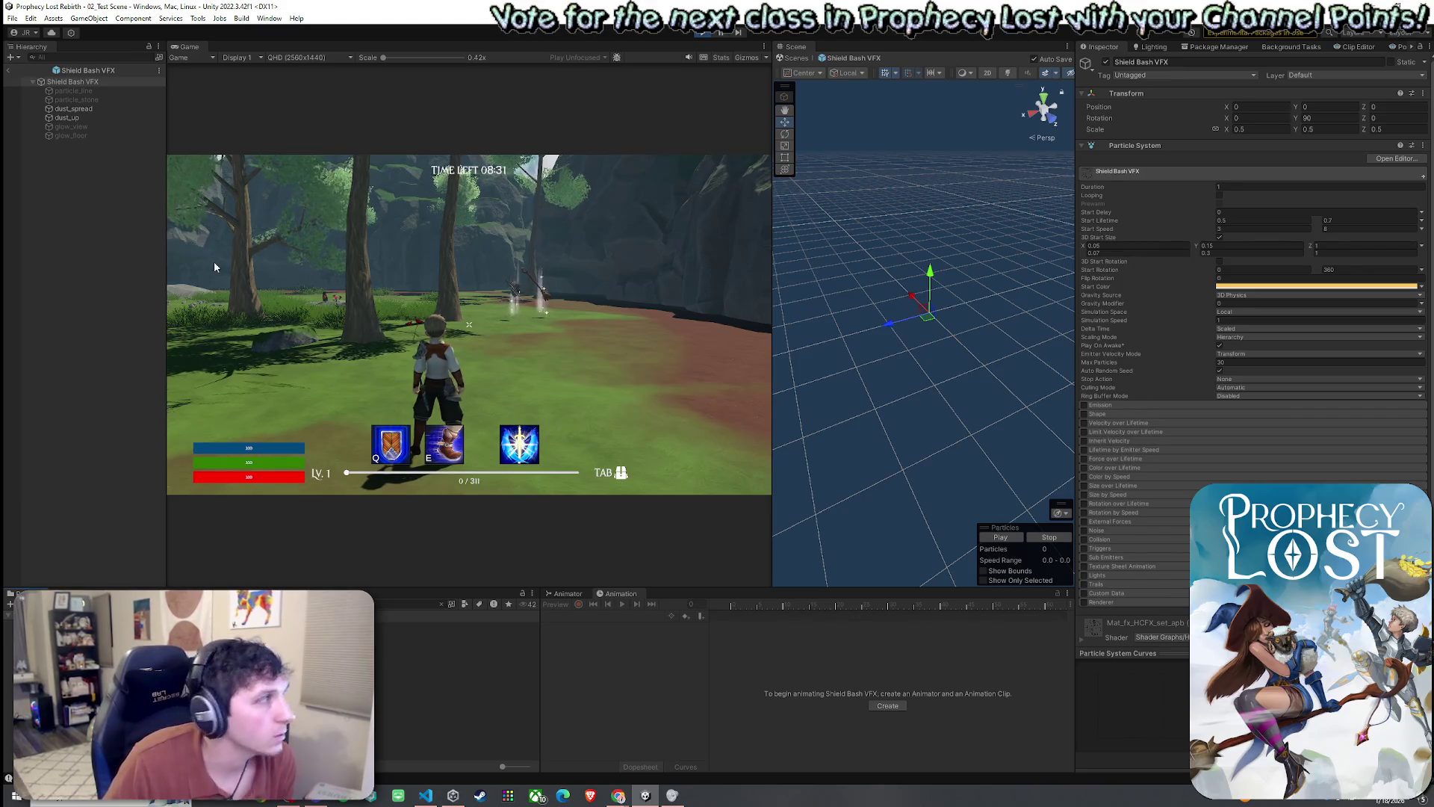
{"action": "left_click", "coordinate": [79, 109]}
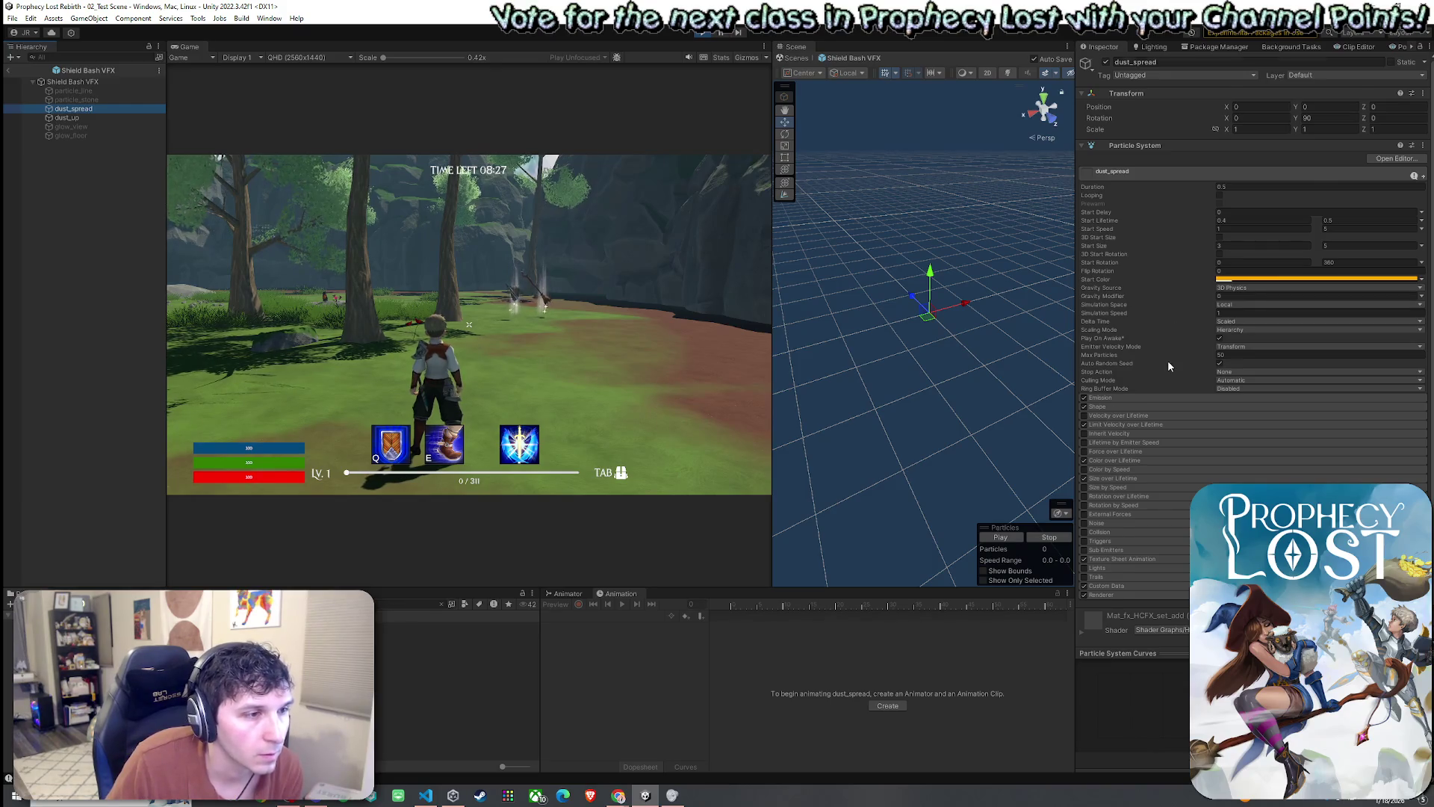
{"action": "scroll", "coordinate": [1158, 464], "scroll_direction": "down", "scroll_amount": 2}
- Expand dust_spread's lifetime modules and Shape, keeping the emitter shape as Cone
{"action": "left_click", "coordinate": [1124, 524]}
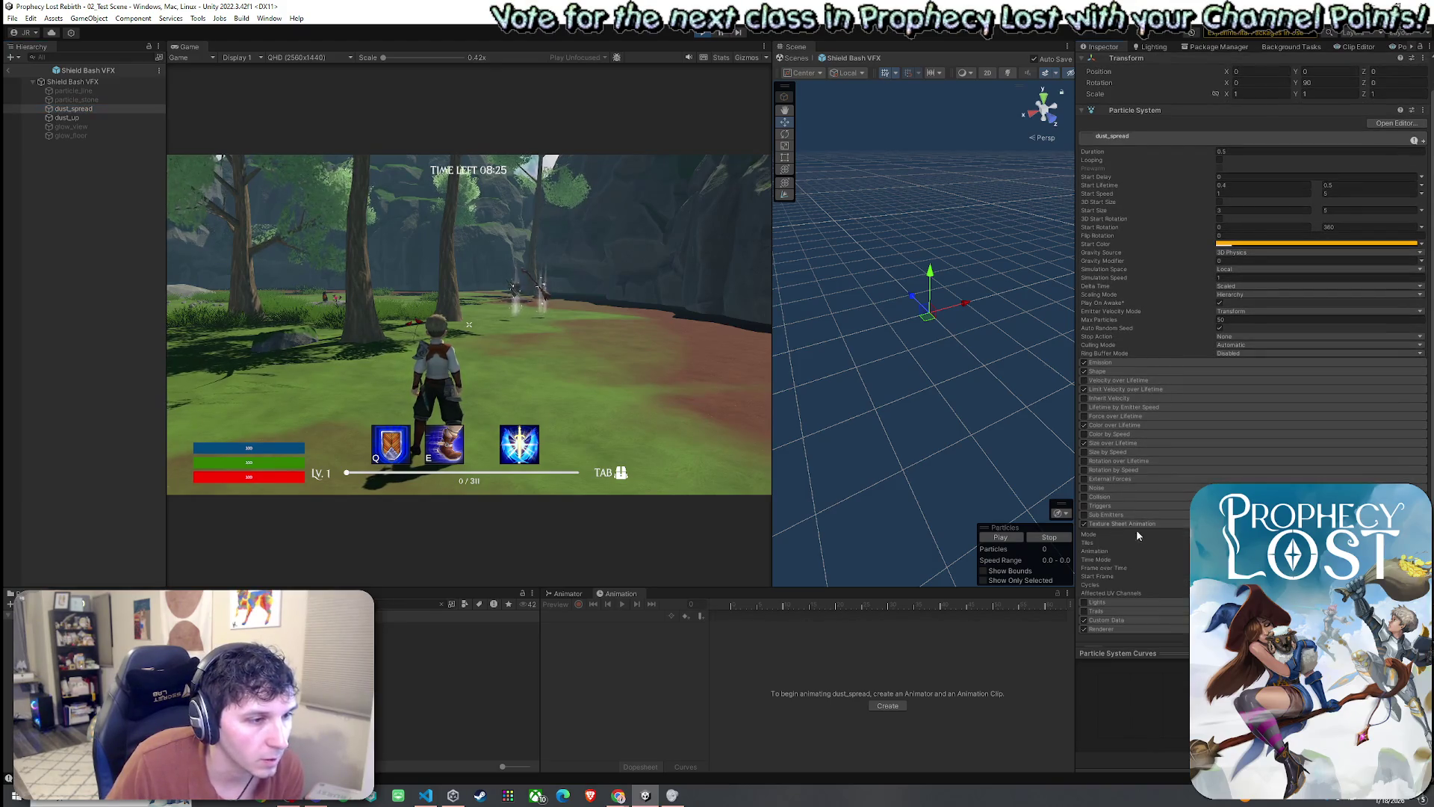
{"action": "left_click", "coordinate": [1111, 443]}
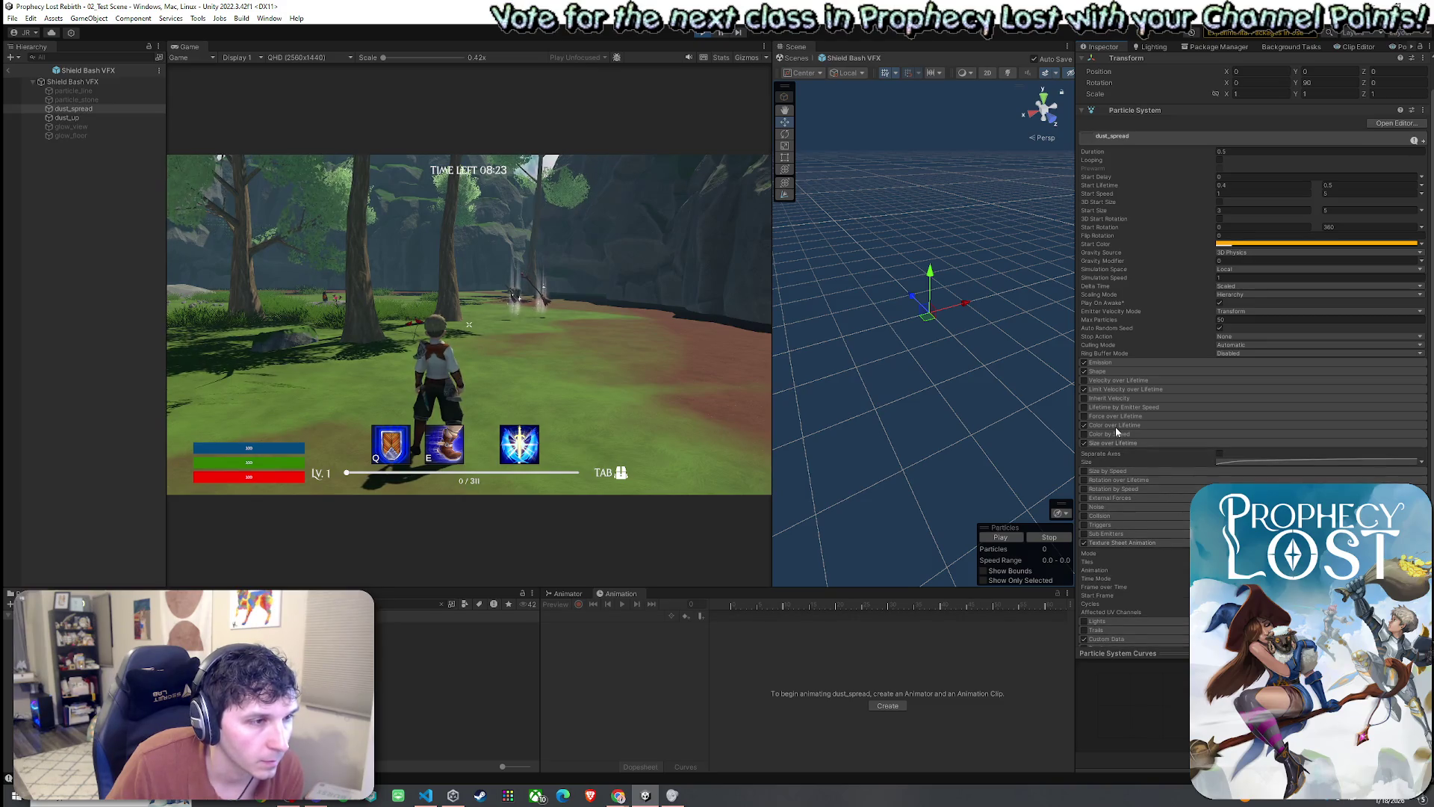
{"action": "left_click", "coordinate": [1115, 426]}
{"action": "left_click", "coordinate": [1117, 389]}
{"action": "left_click", "coordinate": [1118, 372]}
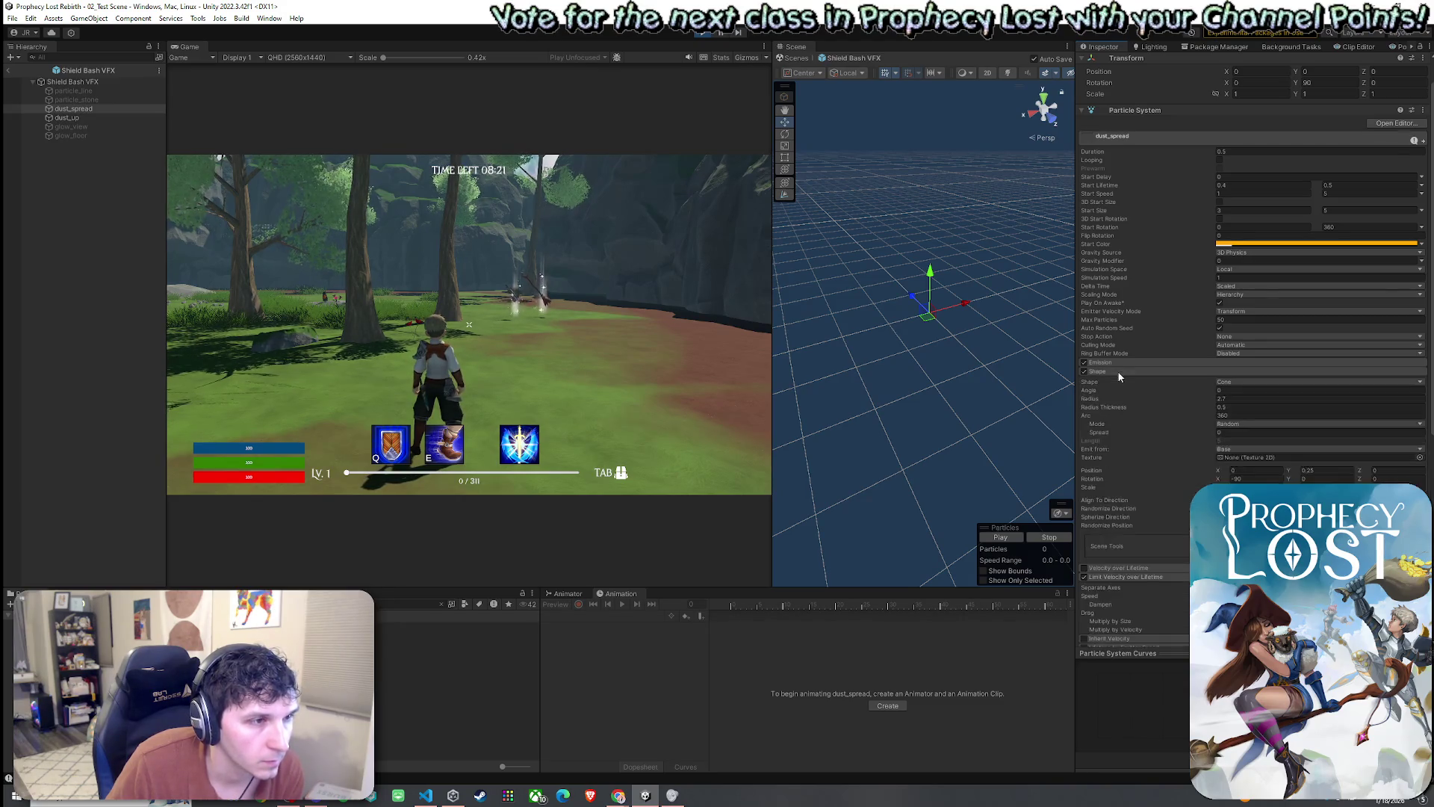
{"action": "left_click", "coordinate": [1226, 381]}
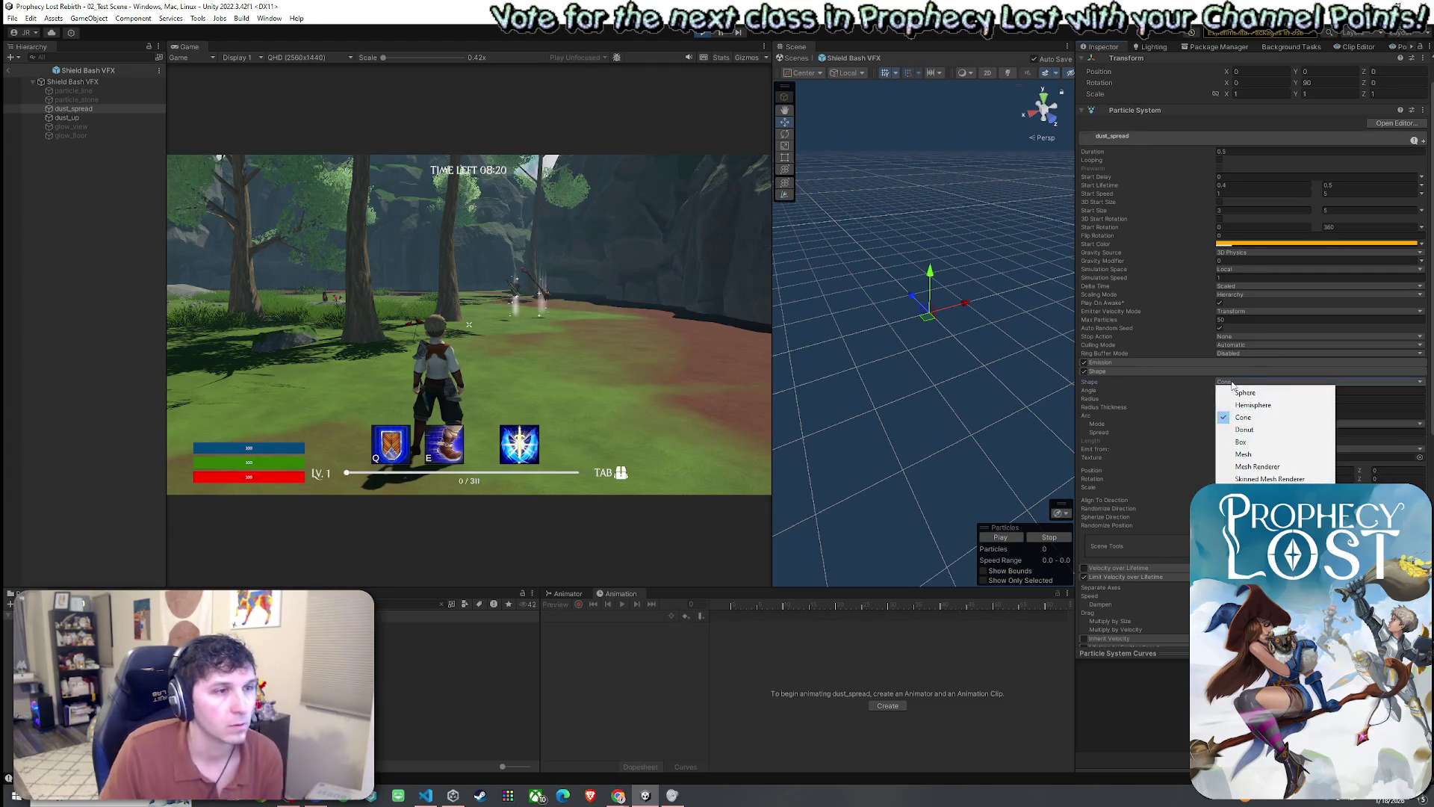
{"action": "left_click", "coordinate": [1120, 387]}
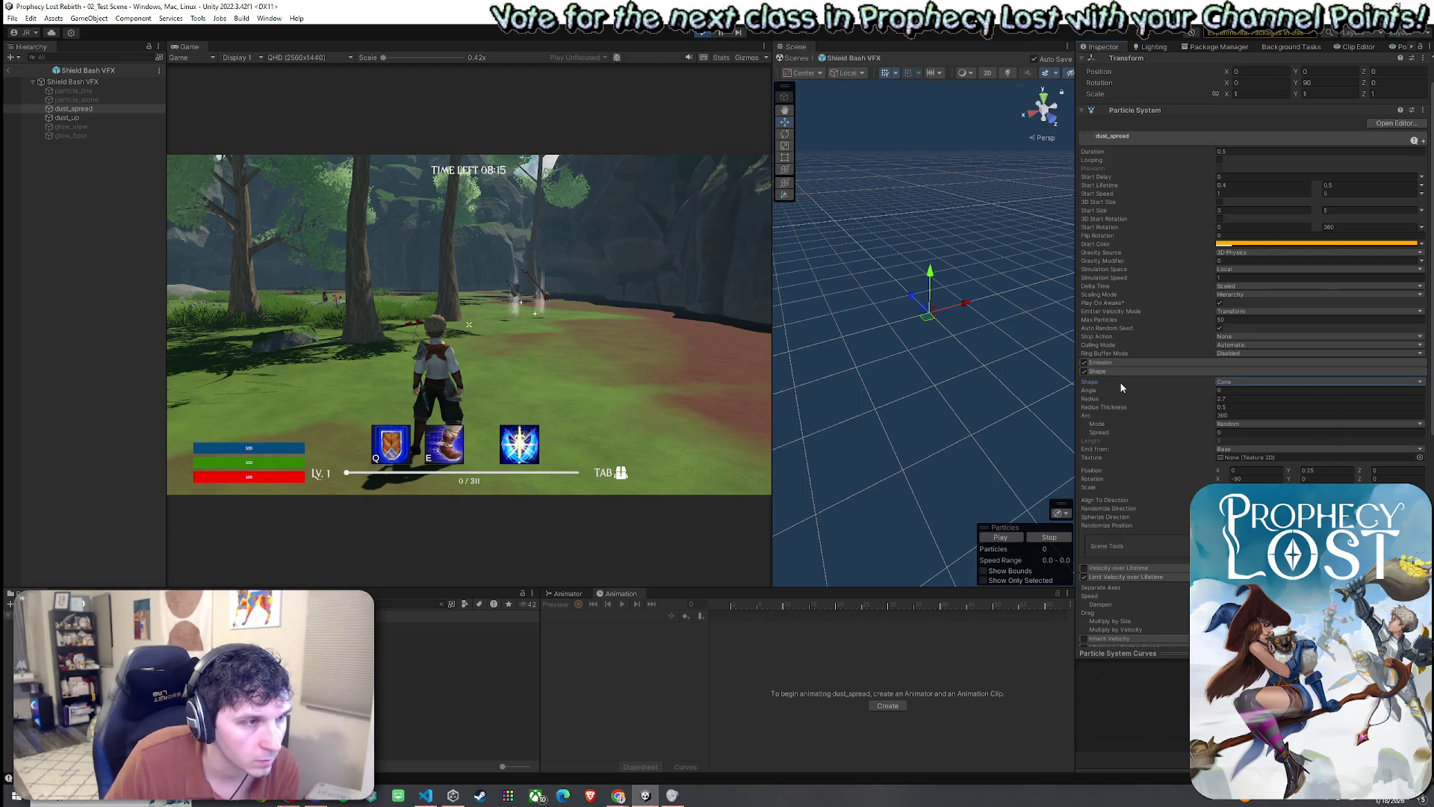
- Expand the Emission bursts and review the Align To Direction and Rotation shape settings
{"action": "left_click", "coordinate": [1104, 361]}
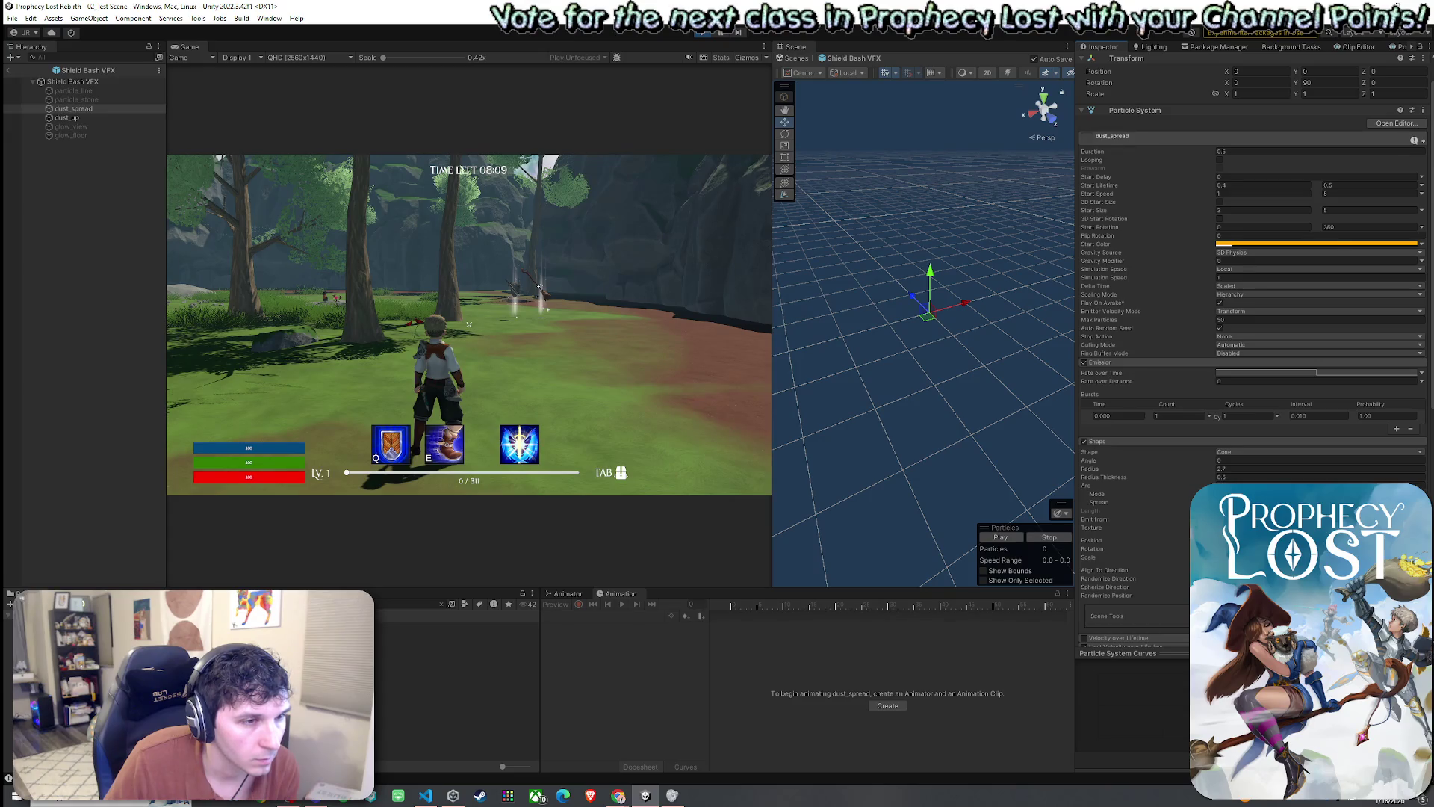
{"action": "left_click", "coordinate": [1121, 571]}
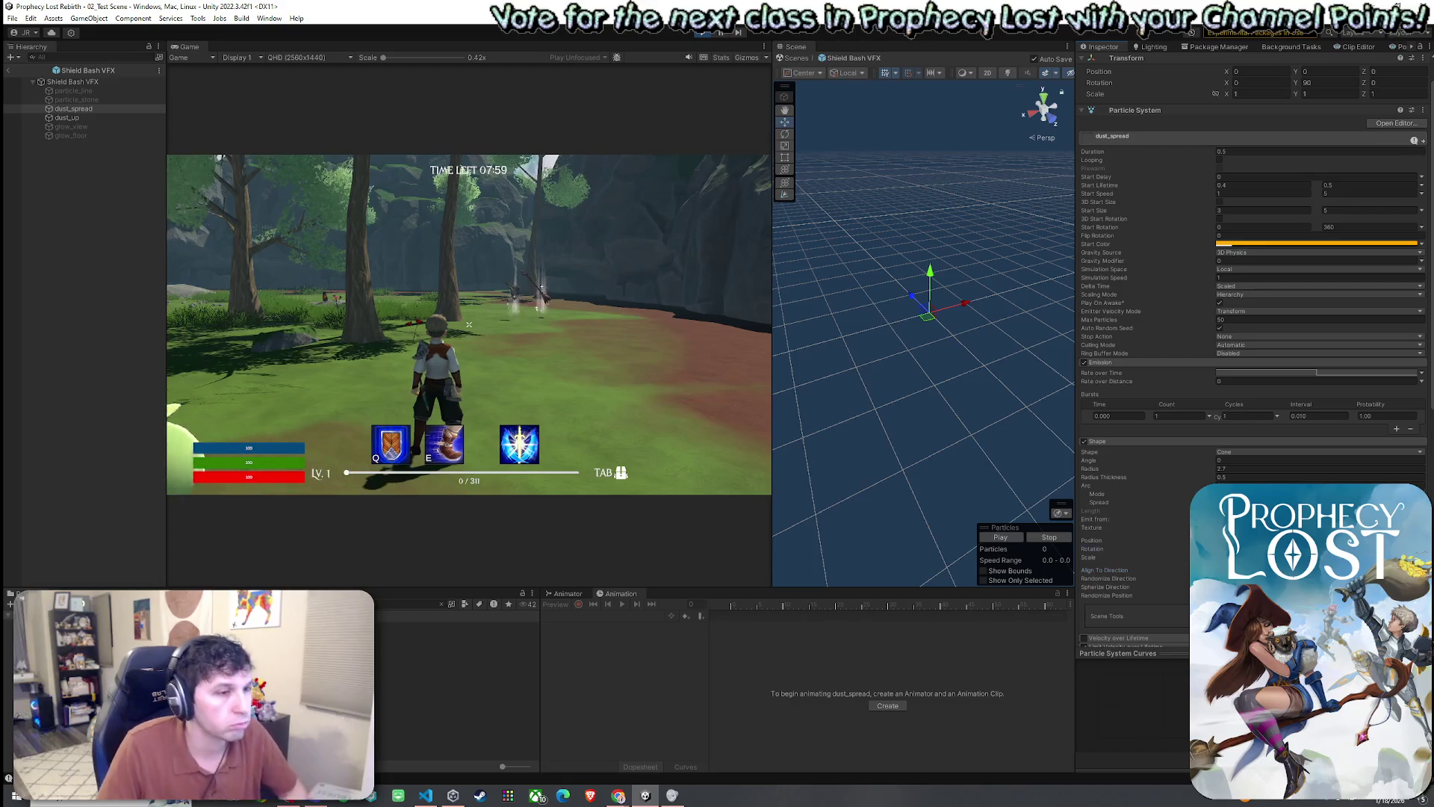
{"action": "left_click", "coordinate": [1092, 548]}
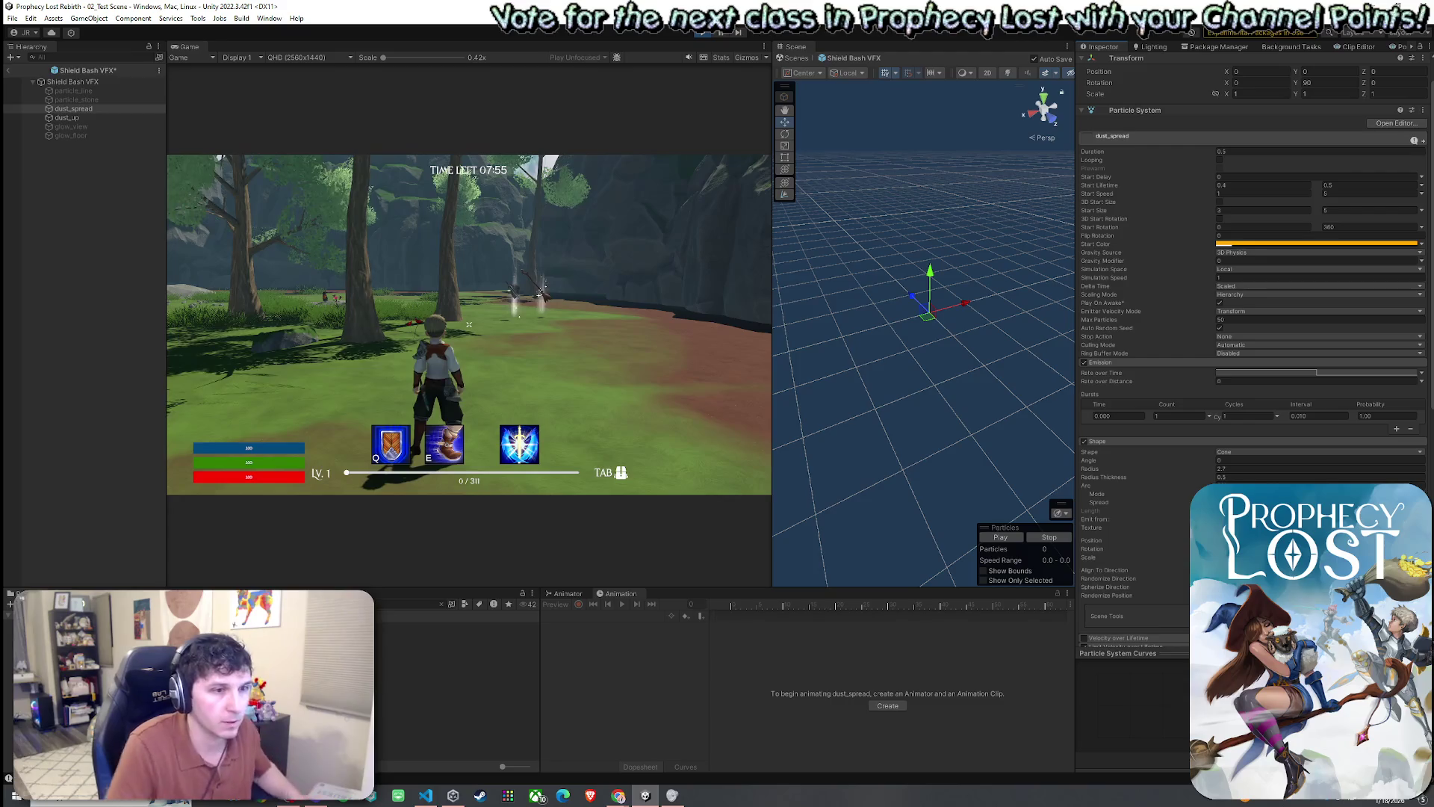
{"action": "left_click", "coordinate": [79, 118]}
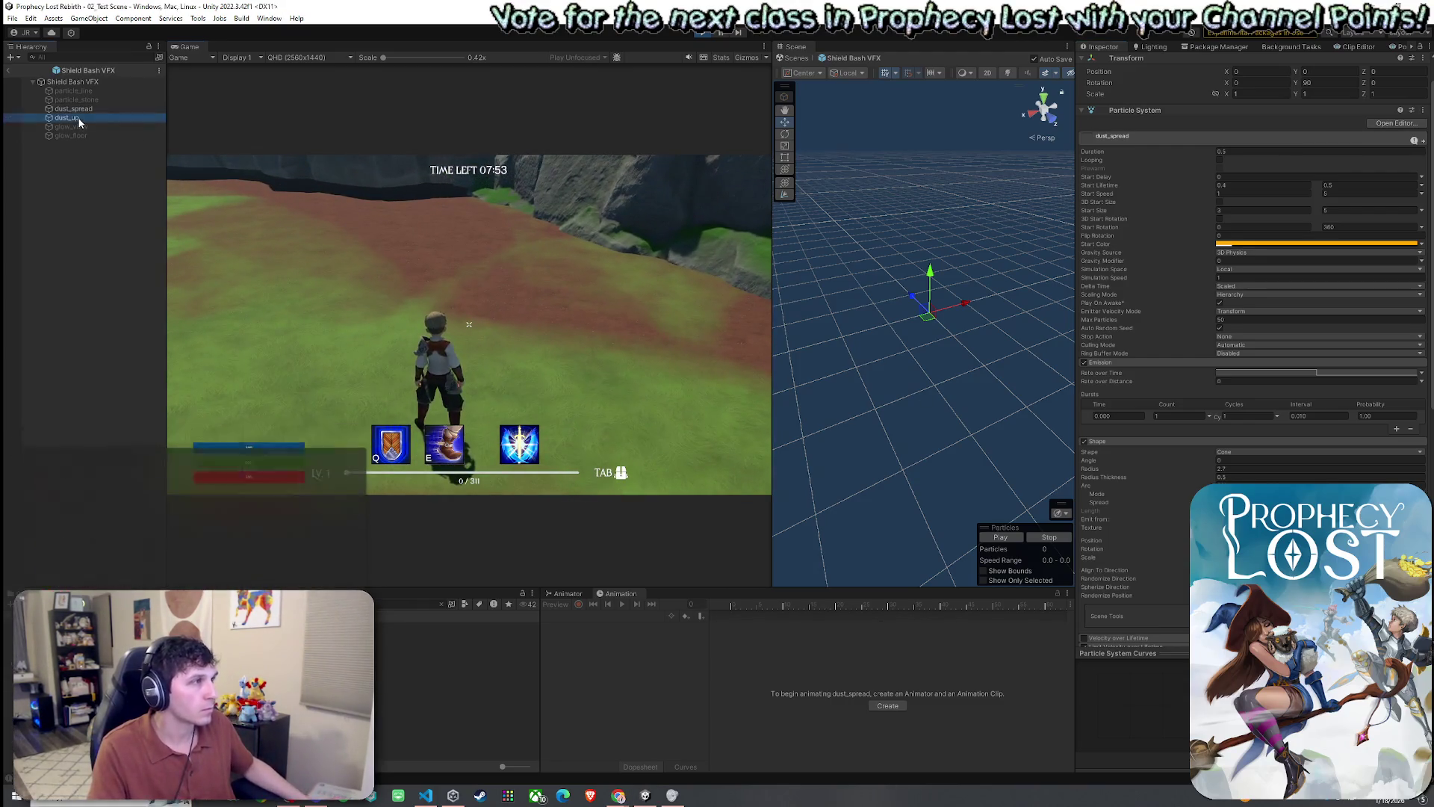
{"action": "left_click", "coordinate": [1128, 527]}
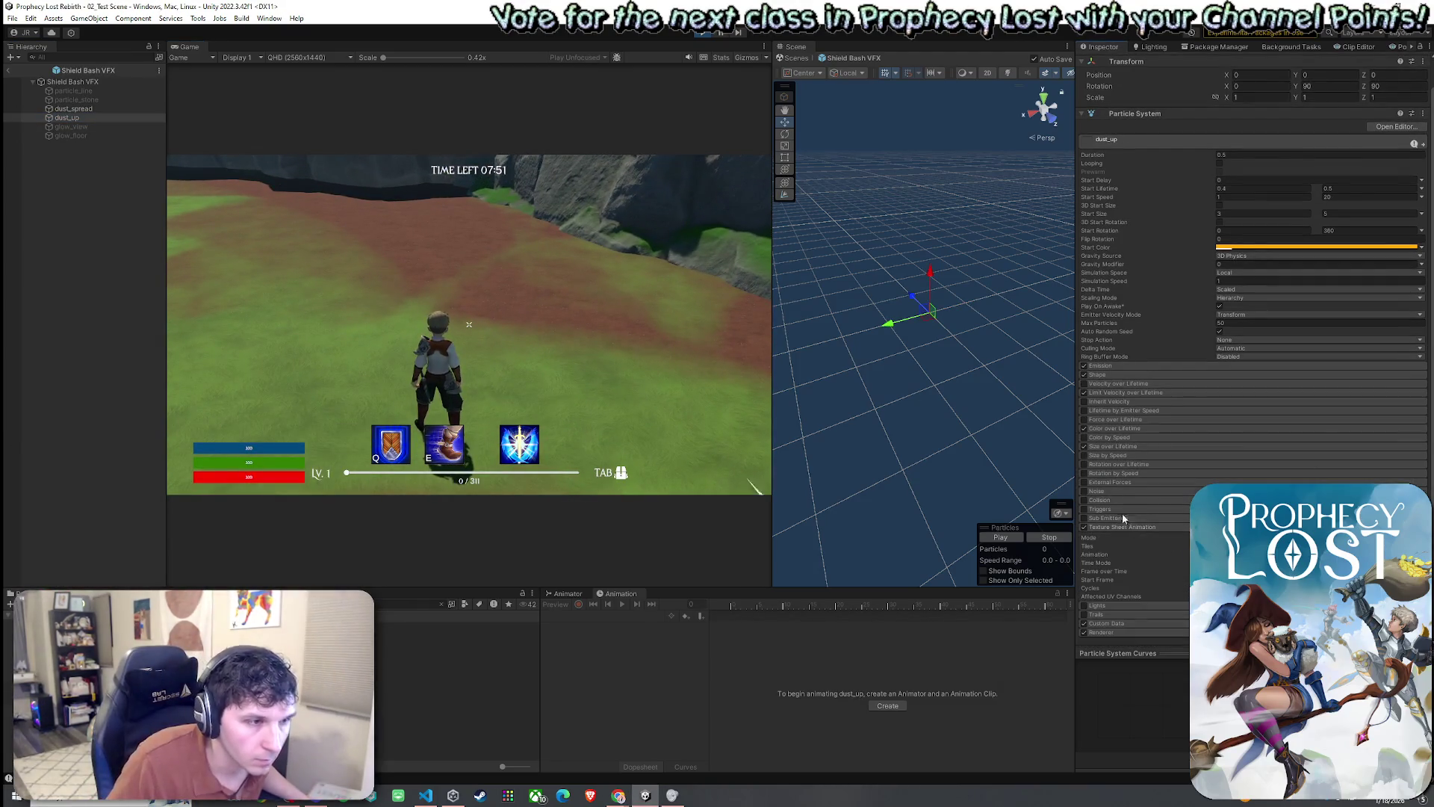
{"action": "left_click", "coordinate": [80, 110]}
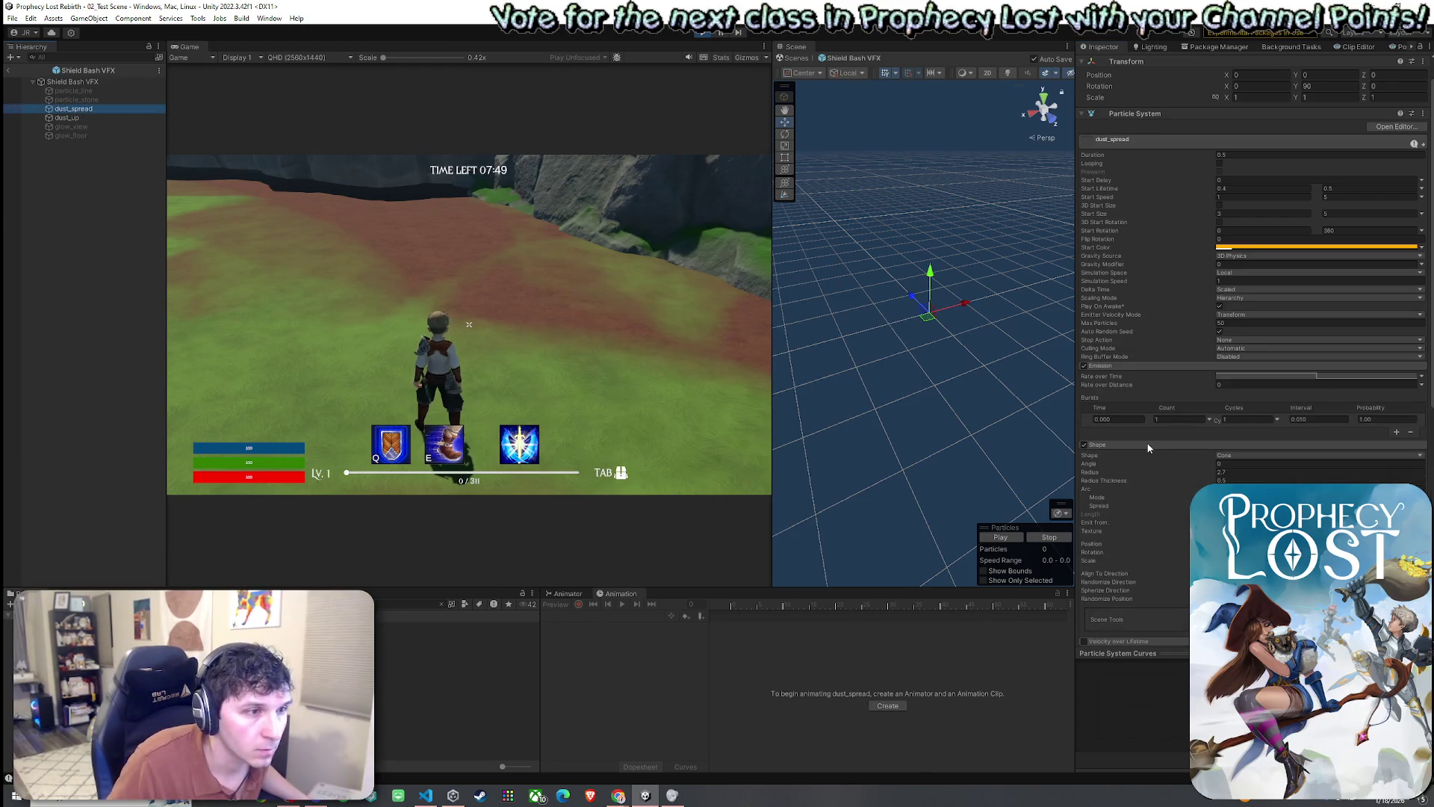
{"action": "left_click", "coordinate": [67, 117]}
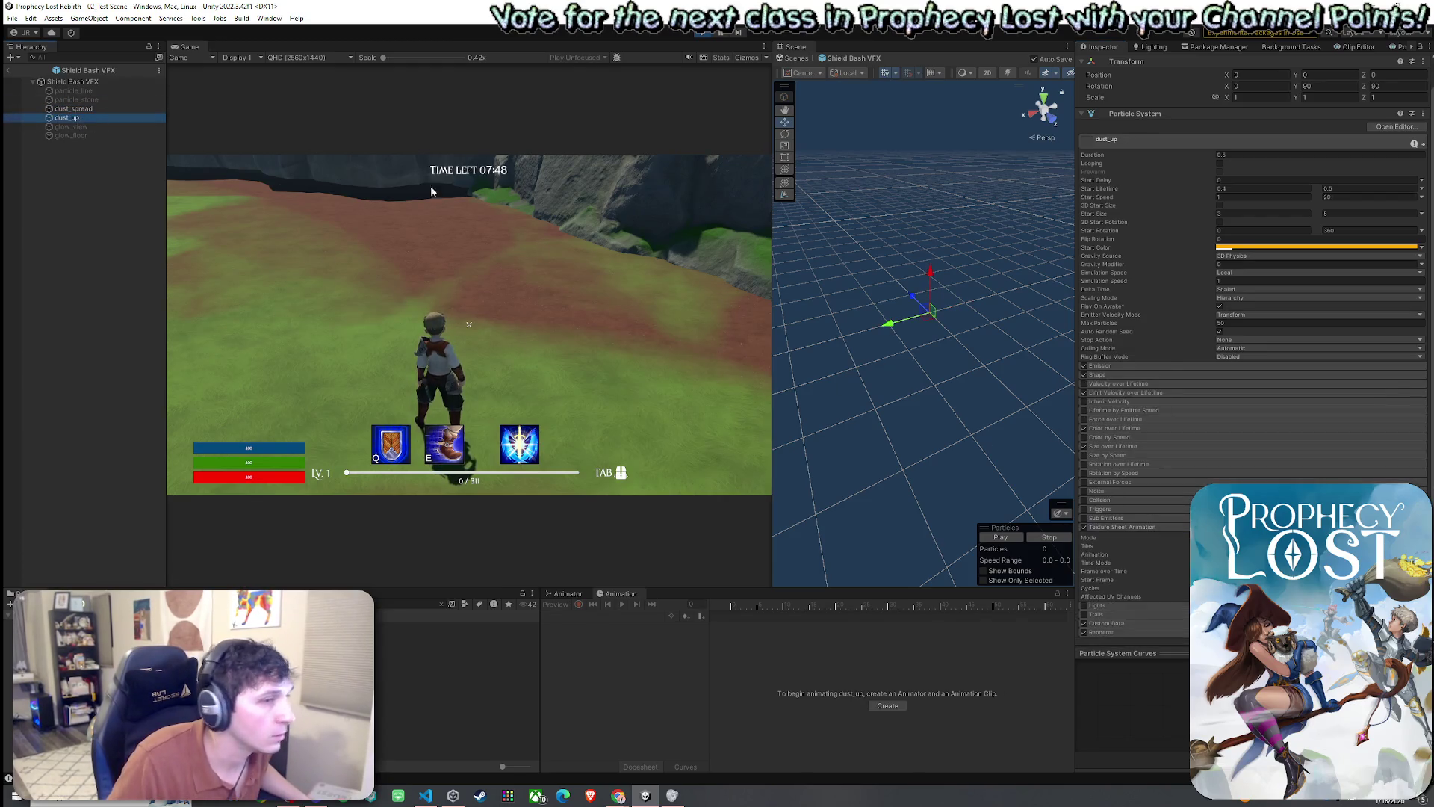
{"action": "left_click", "coordinate": [1110, 374]}
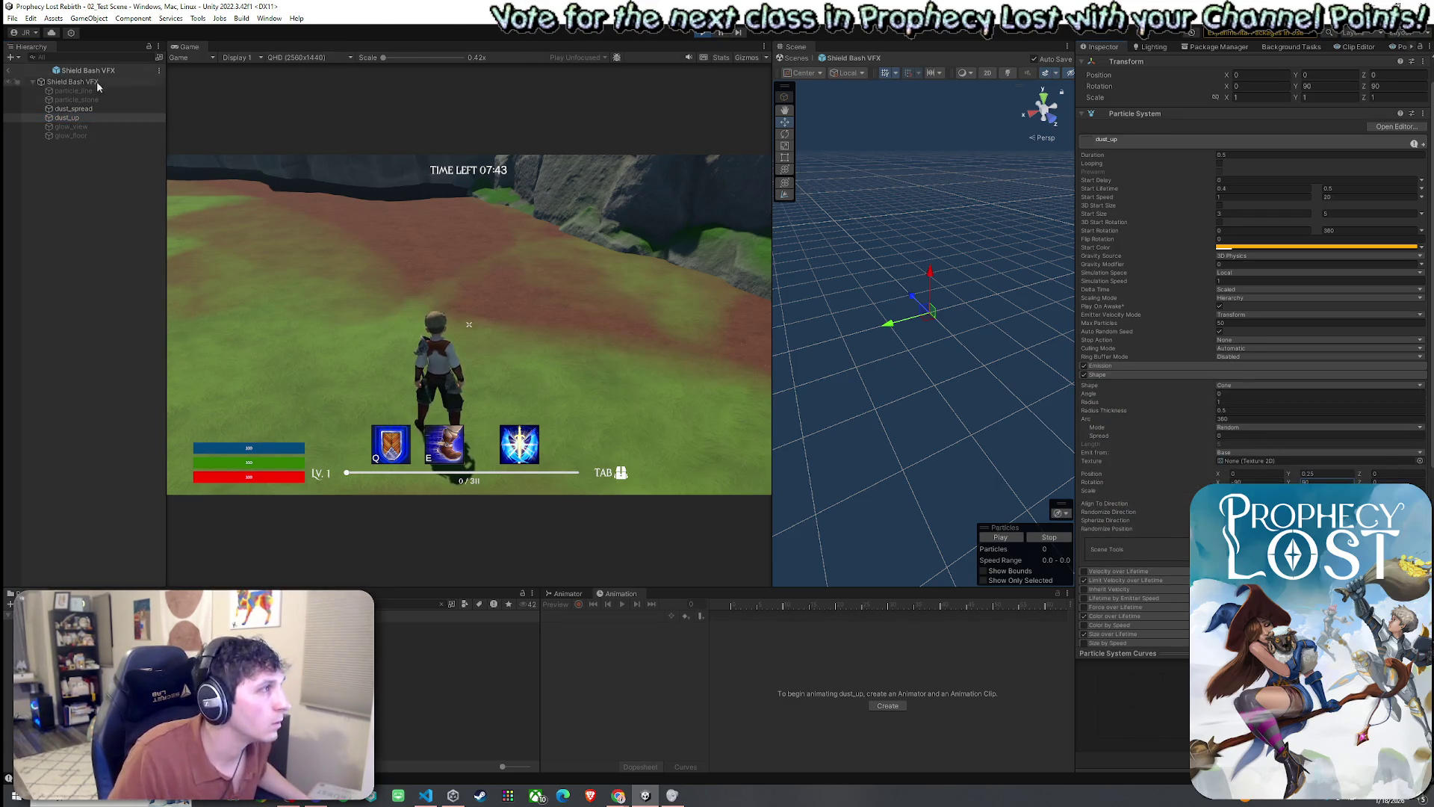
{"action": "left_click", "coordinate": [73, 109]}
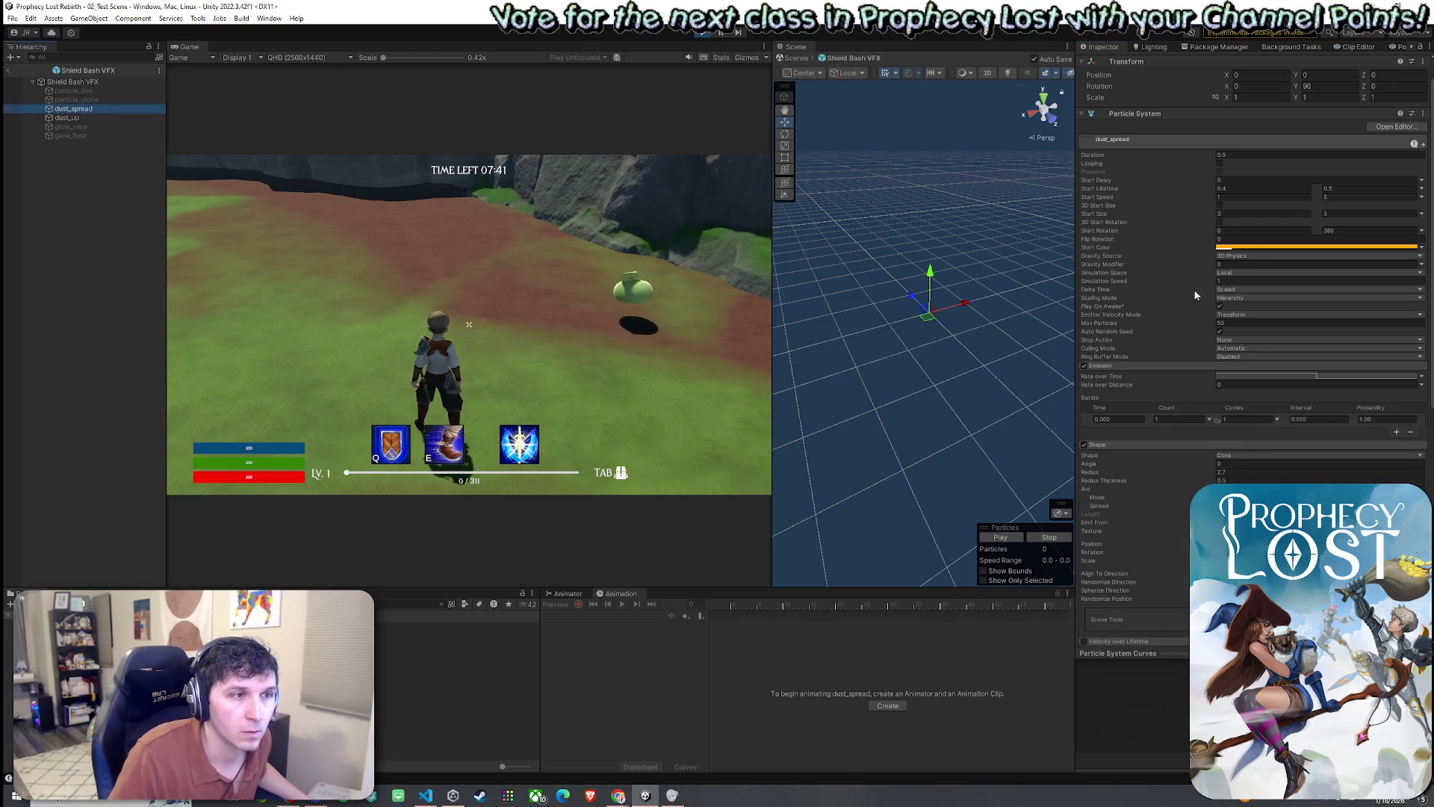
{"action": "scroll", "coordinate": [1113, 224], "scroll_direction": "up", "scroll_amount": 1}
{"action": "left_click", "coordinate": [1108, 175]}
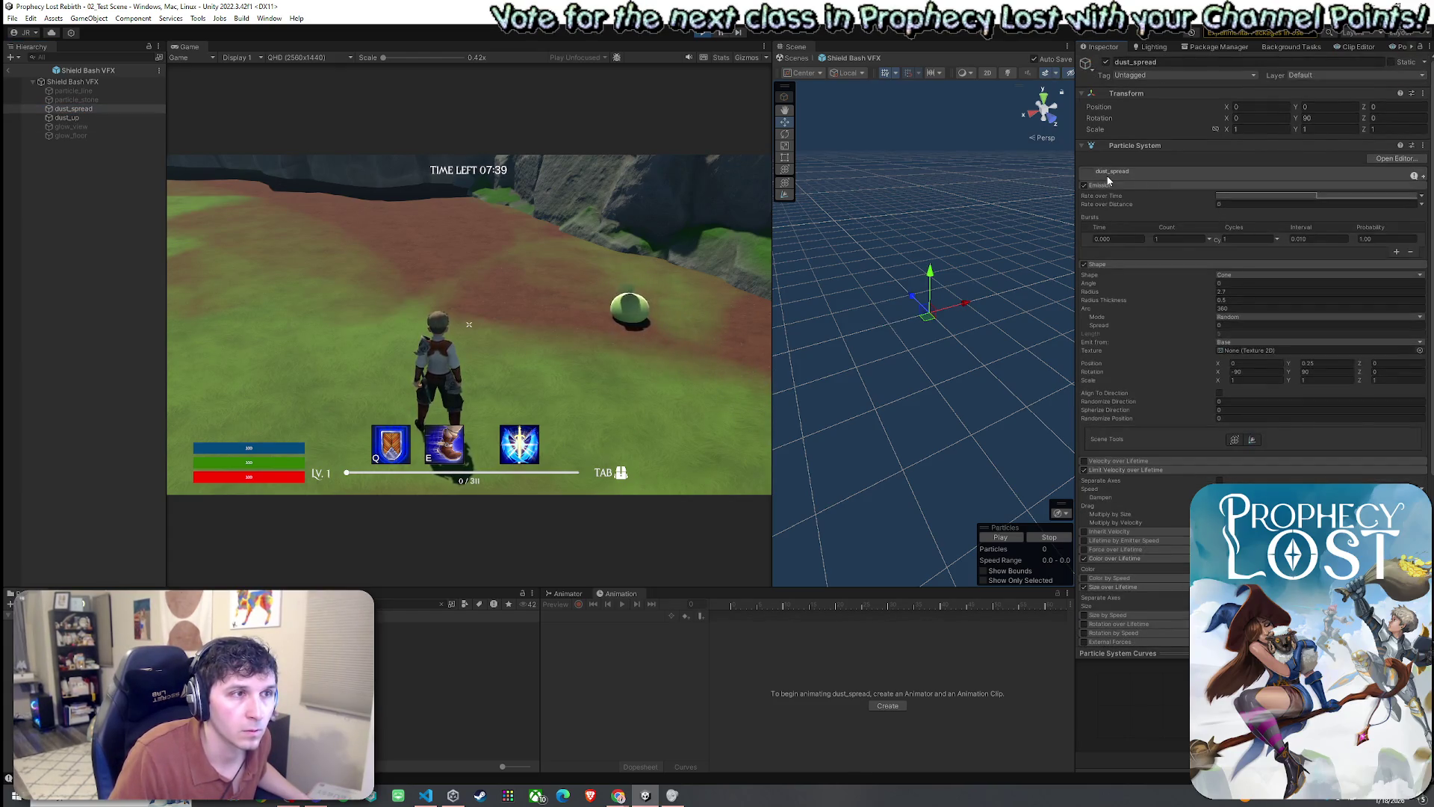
{"action": "left_click", "coordinate": [1109, 175]}
{"action": "left_click", "coordinate": [1105, 399]}
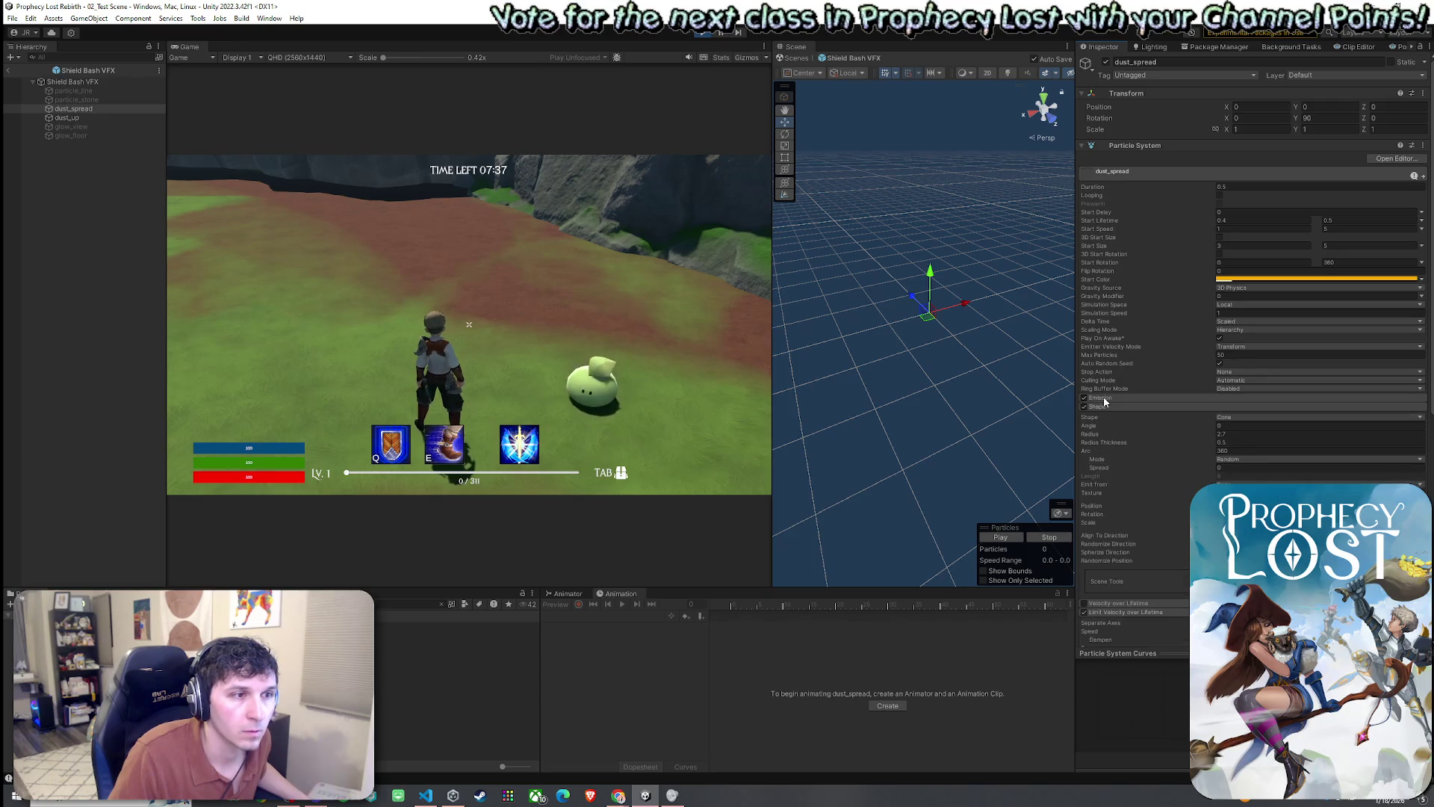
{"action": "left_click", "coordinate": [73, 117]}
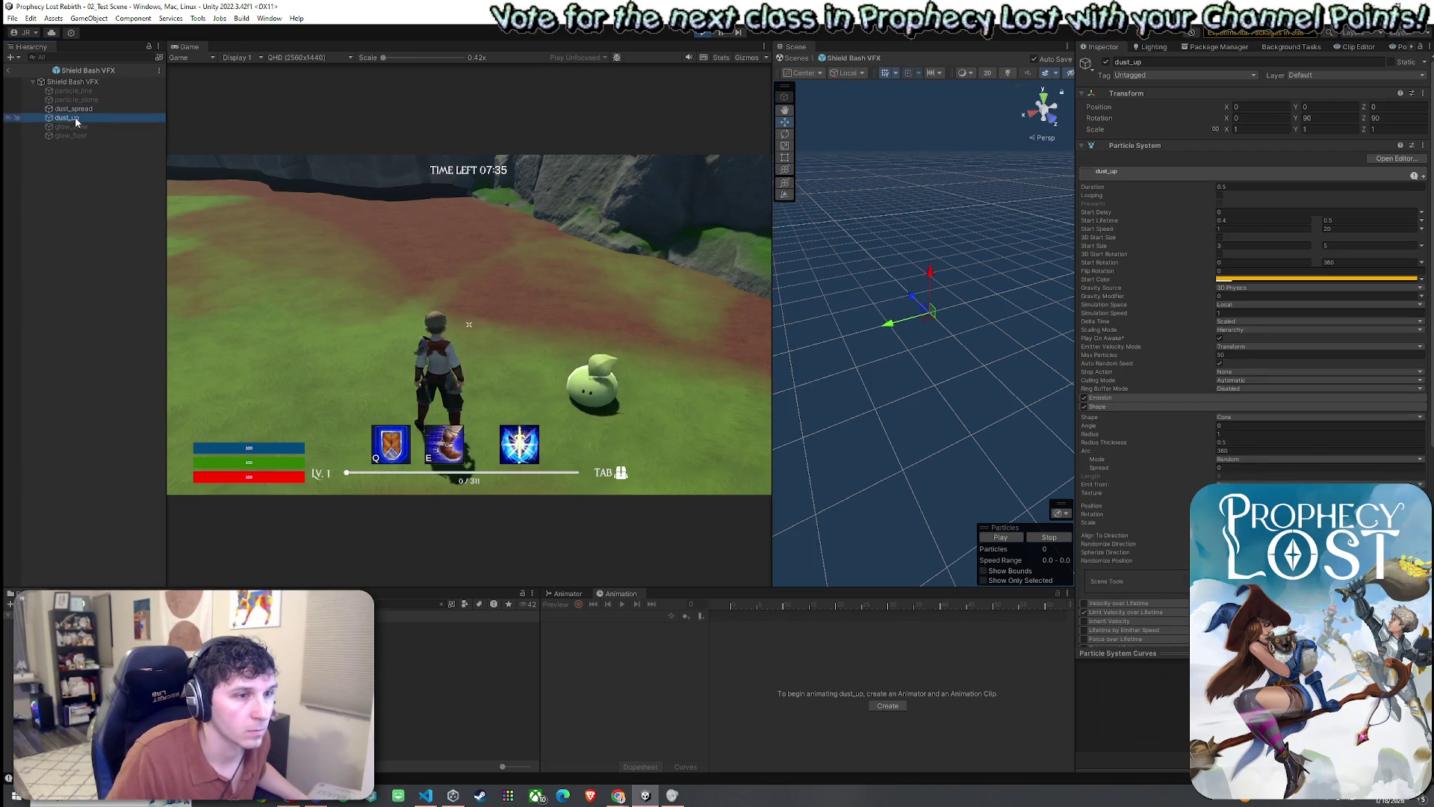
{"action": "left_click", "coordinate": [82, 109]}
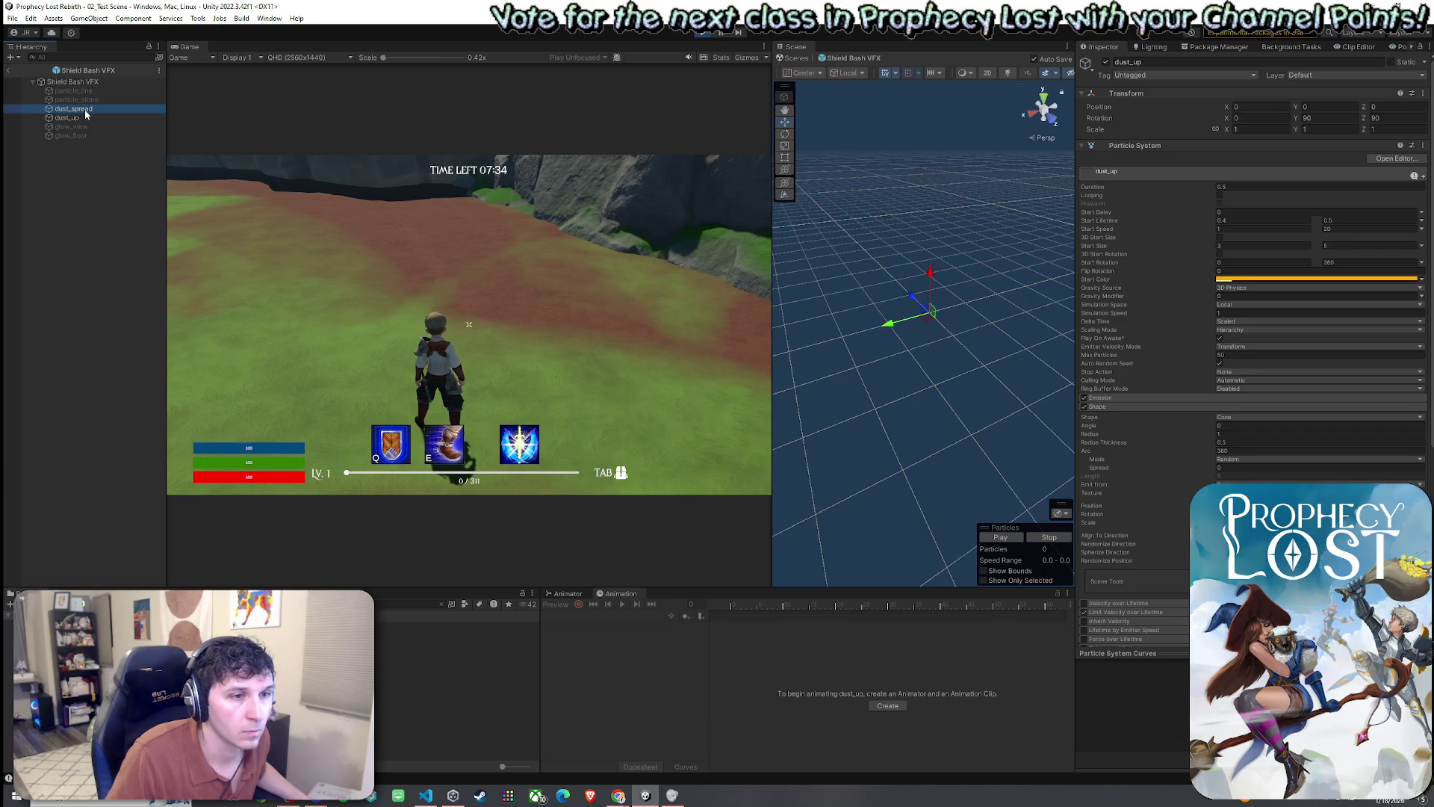
{"action": "left_click", "coordinate": [168, 162]}
- Run forward and fire the Q shield ability in the running game to test it
{"action": "key", "text": "q"}
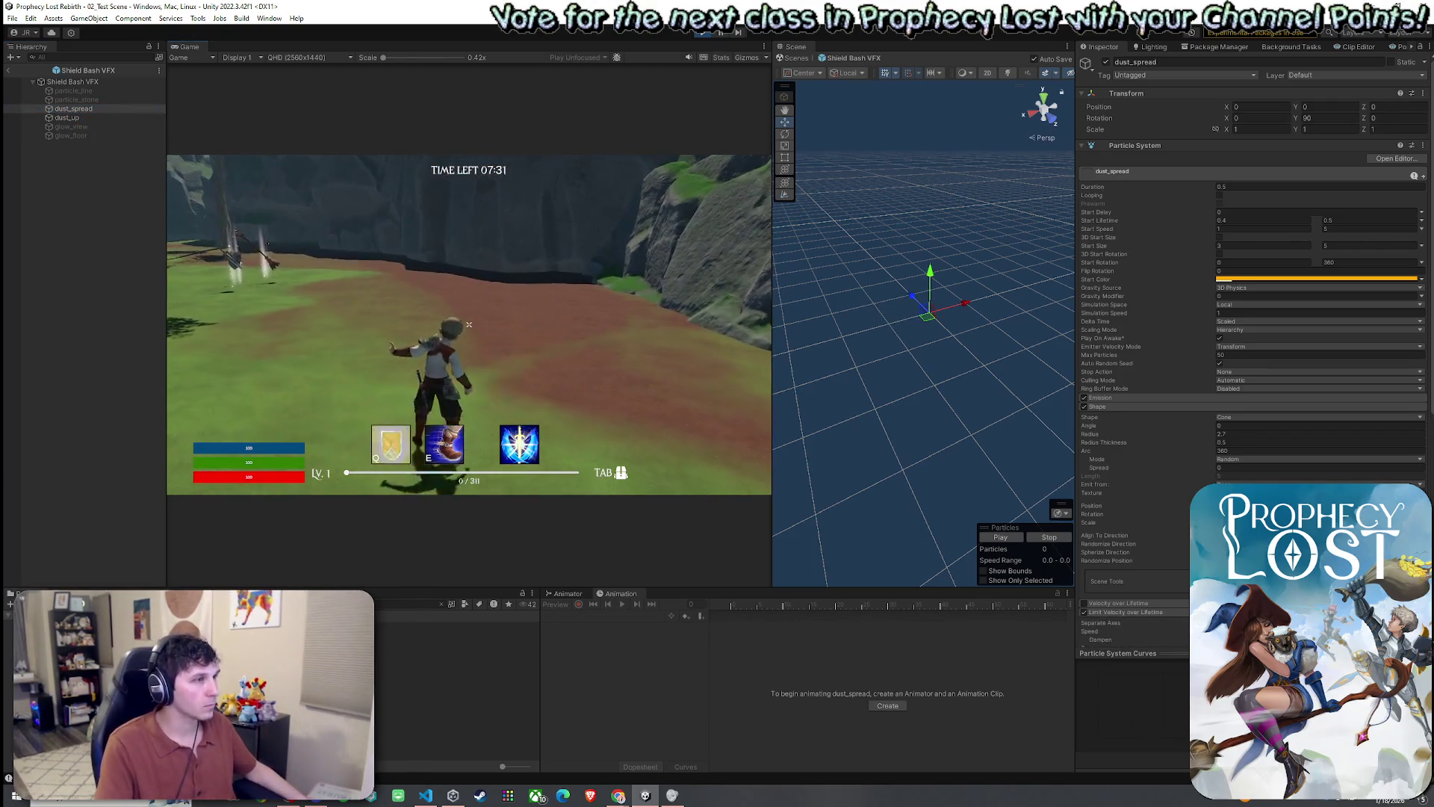
{"action": "key", "text": "w"}
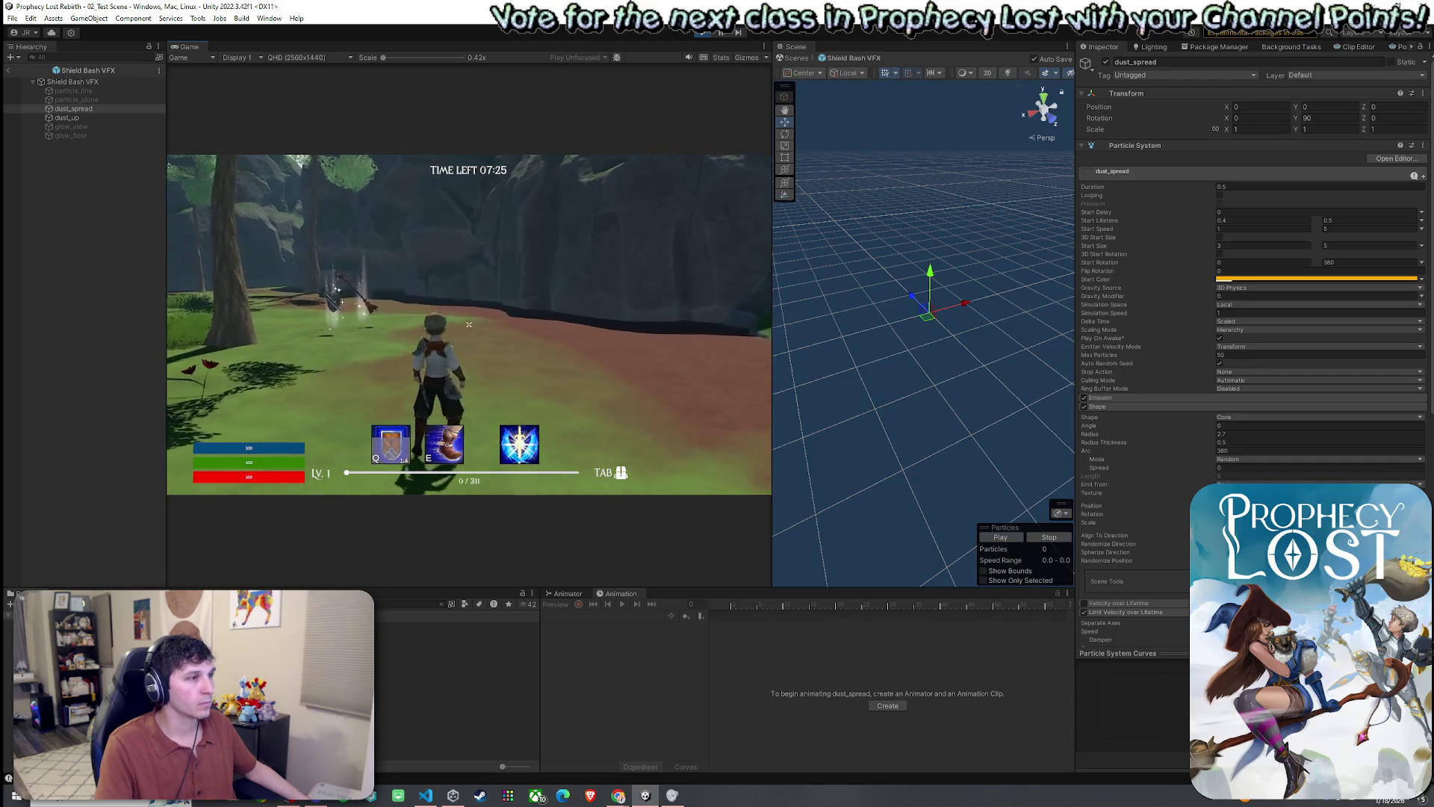
{"action": "left_click", "coordinate": [469, 325]}
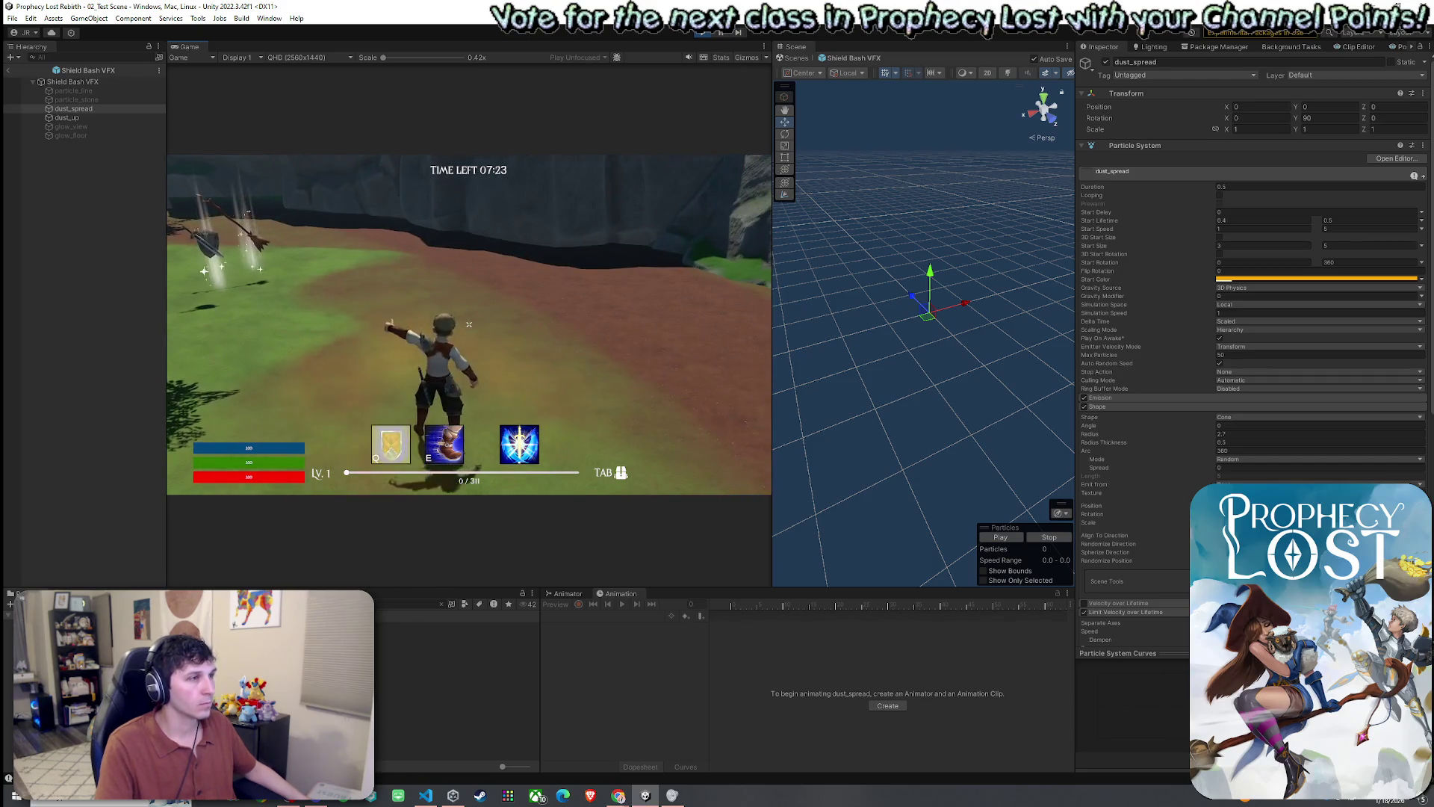
{"action": "key", "text": "super"}
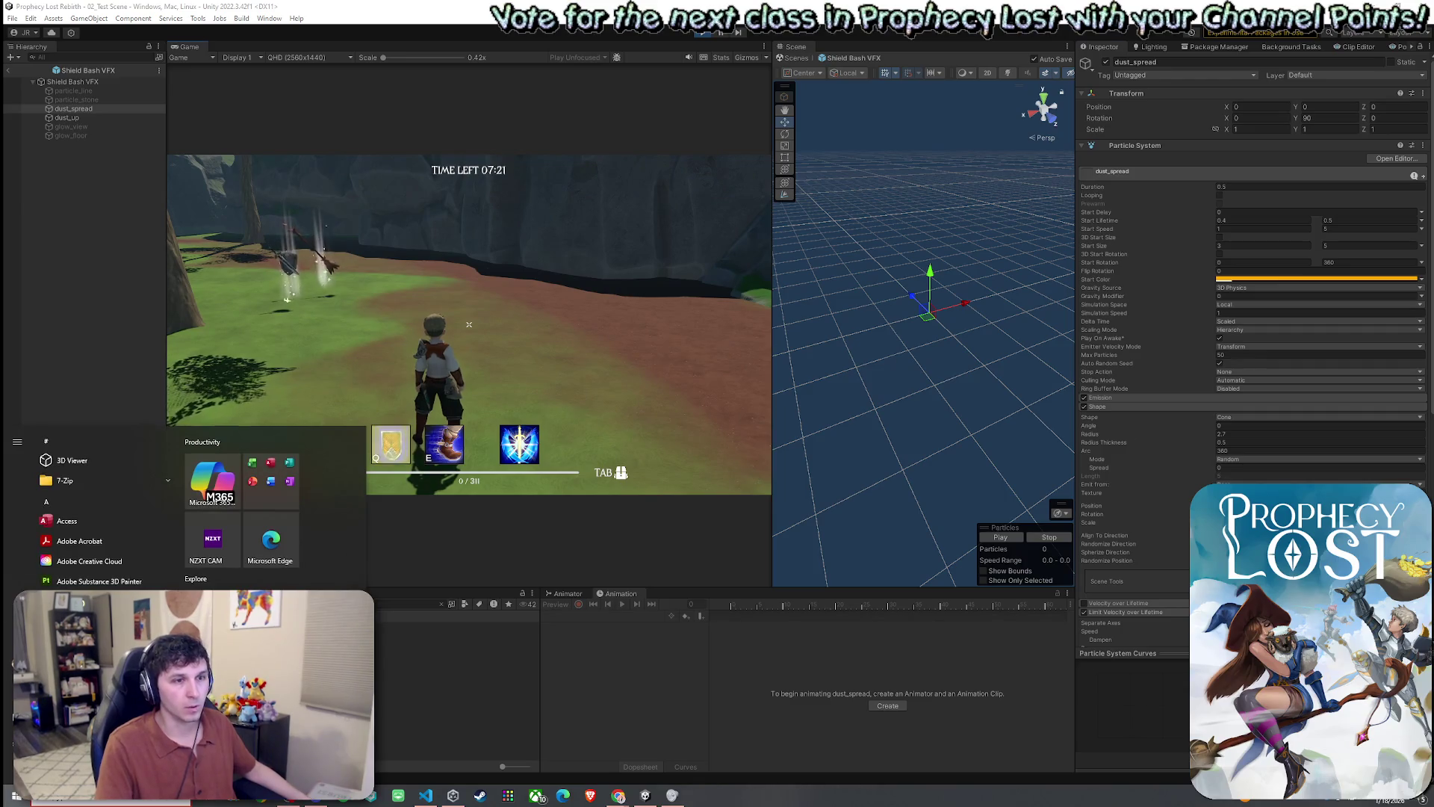
{"action": "key", "text": "super"}
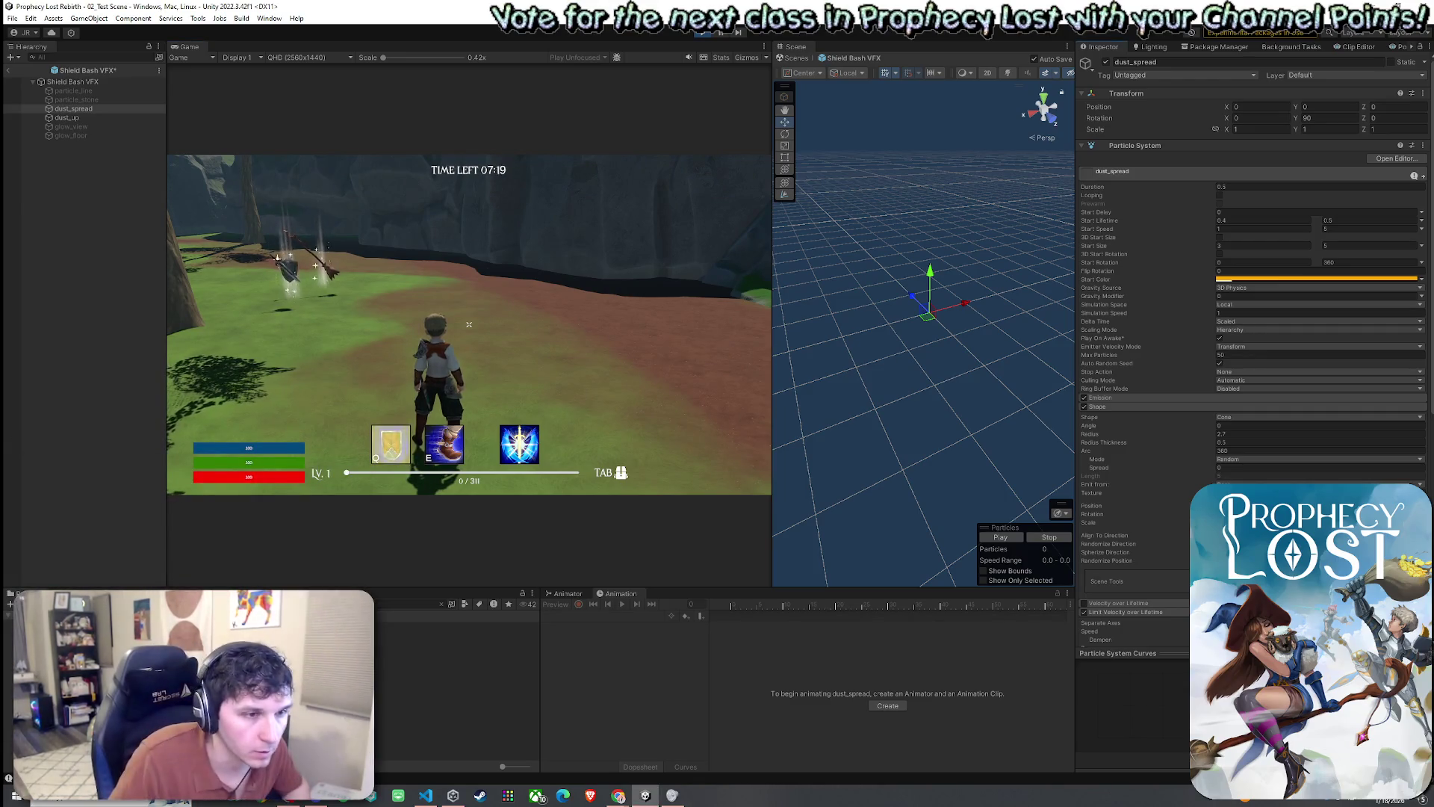
{"action": "key", "text": "q"}
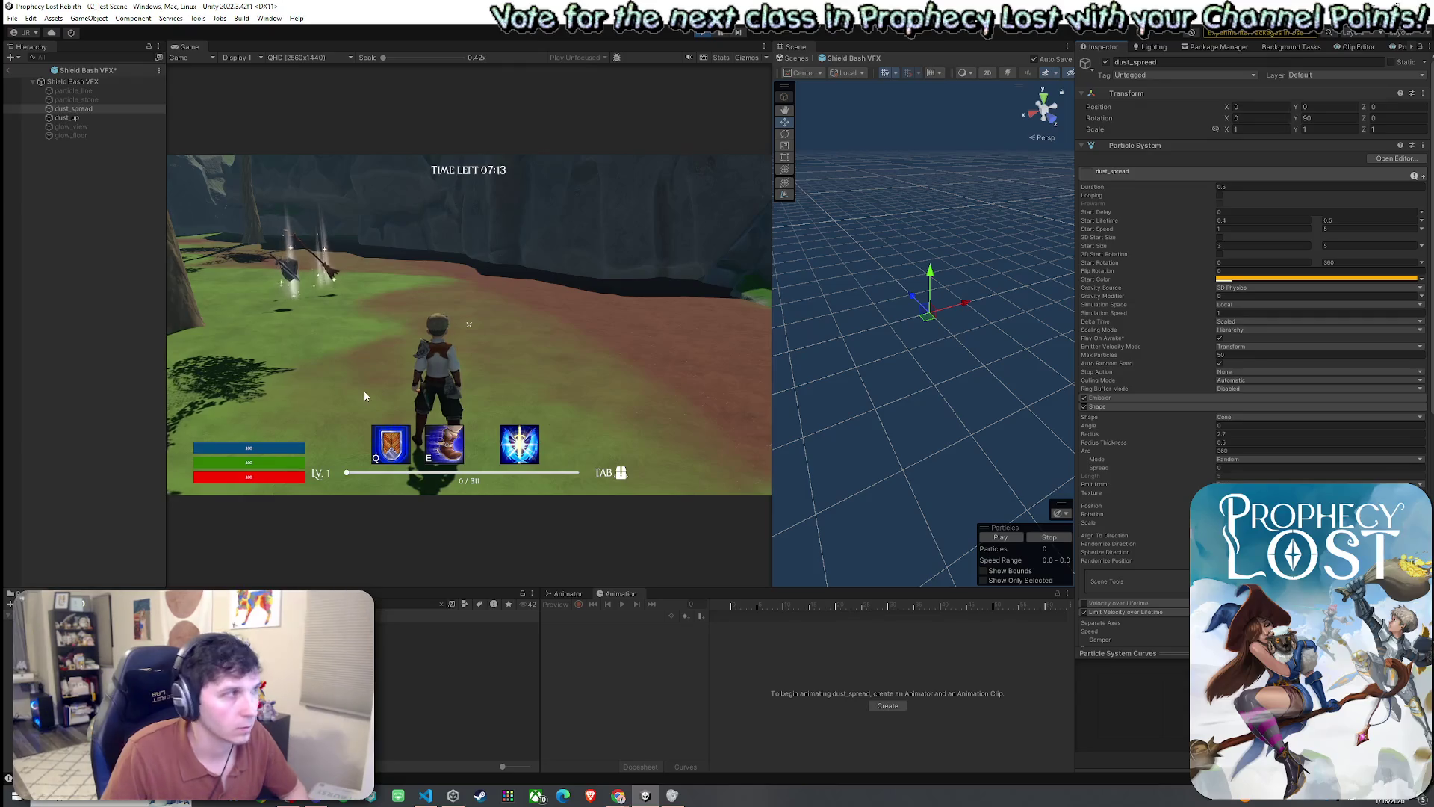
- Fire the shield ability again while inspecting the dust_up and dust_spread particle settings
{"action": "left_click", "coordinate": [74, 117]}
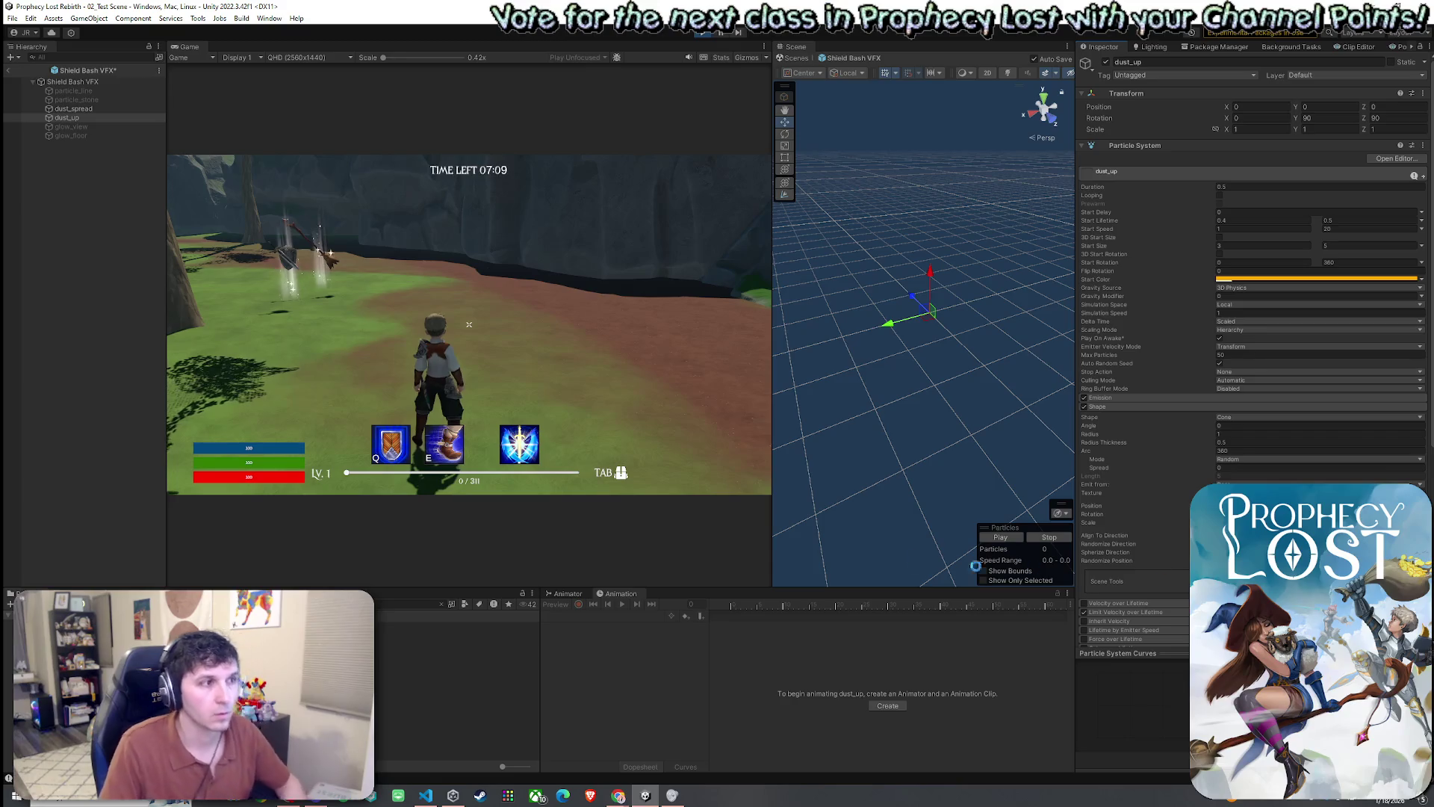
{"action": "mouse_move", "coordinate": [469, 325]}
{"action": "key", "text": "q"}
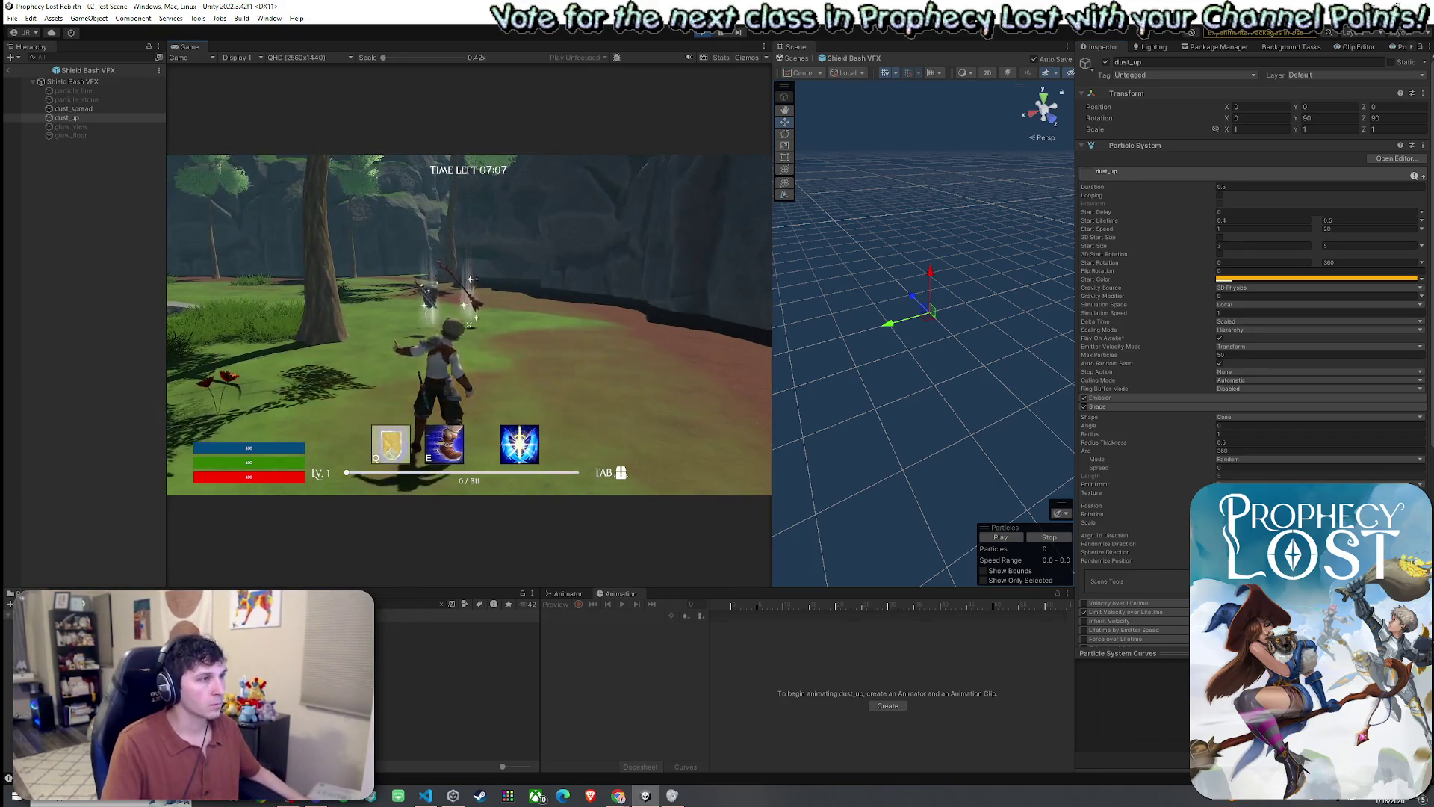
{"action": "key", "text": "w"}
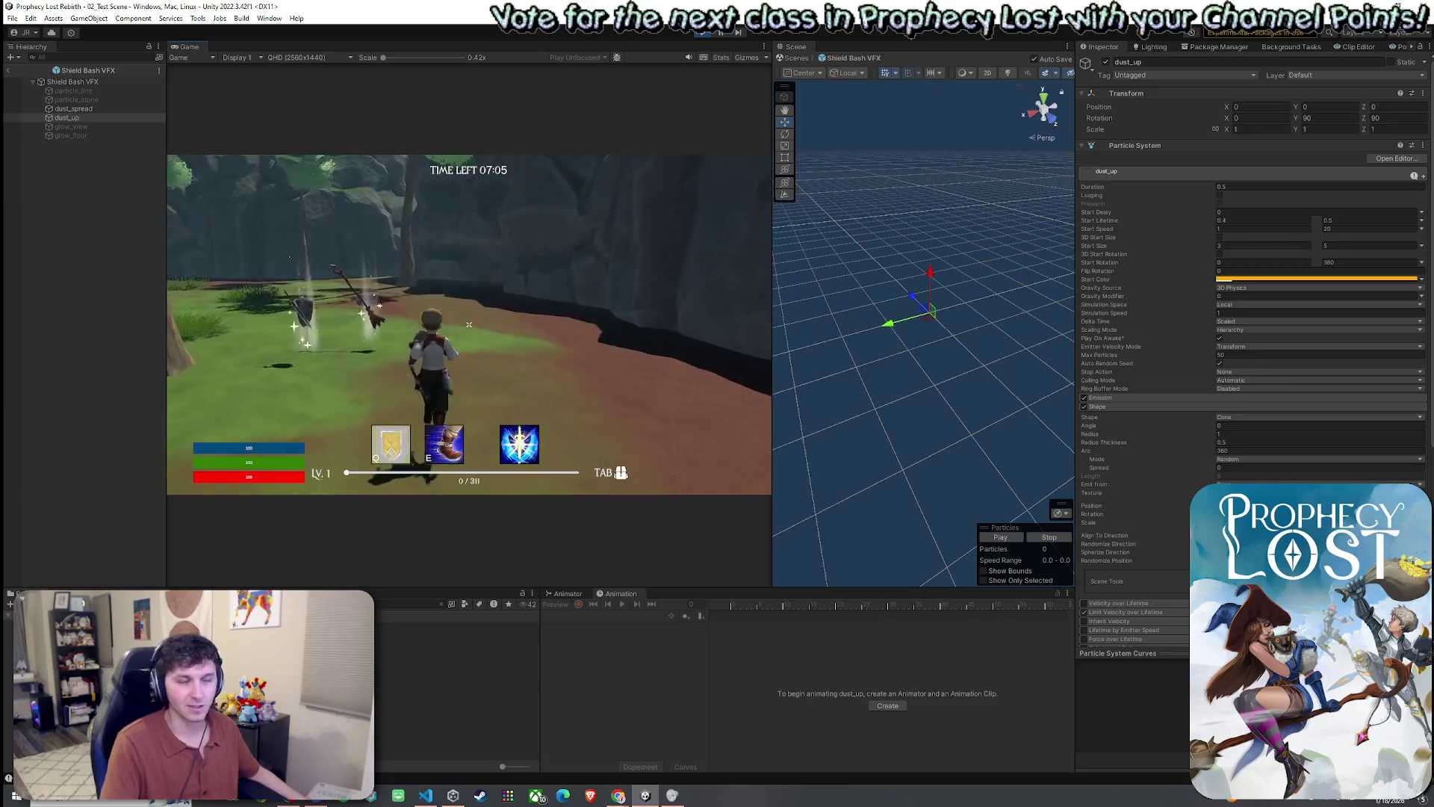
{"action": "key", "text": "super"}
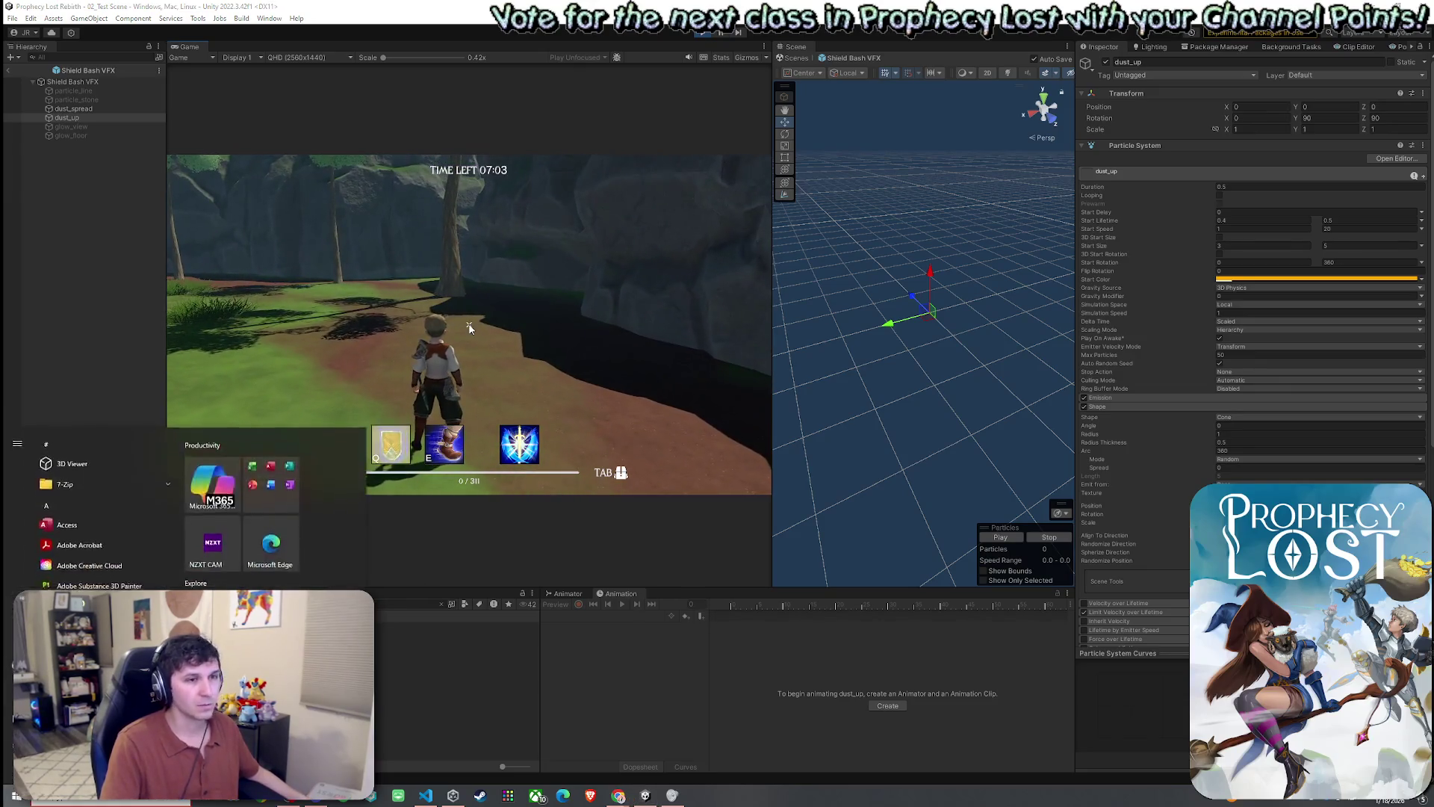
{"action": "key", "text": "Escape"}
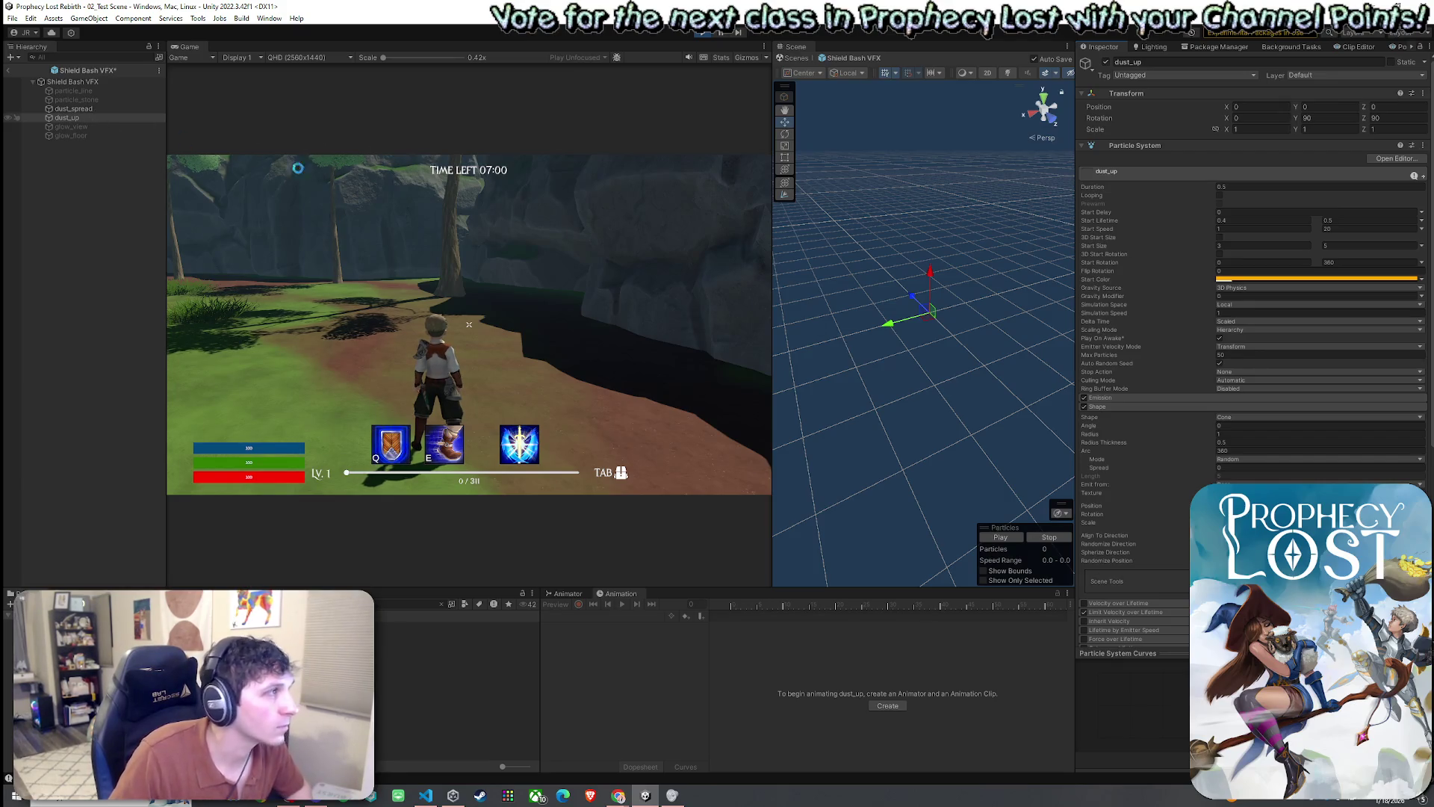
{"action": "left_click", "coordinate": [74, 108]}
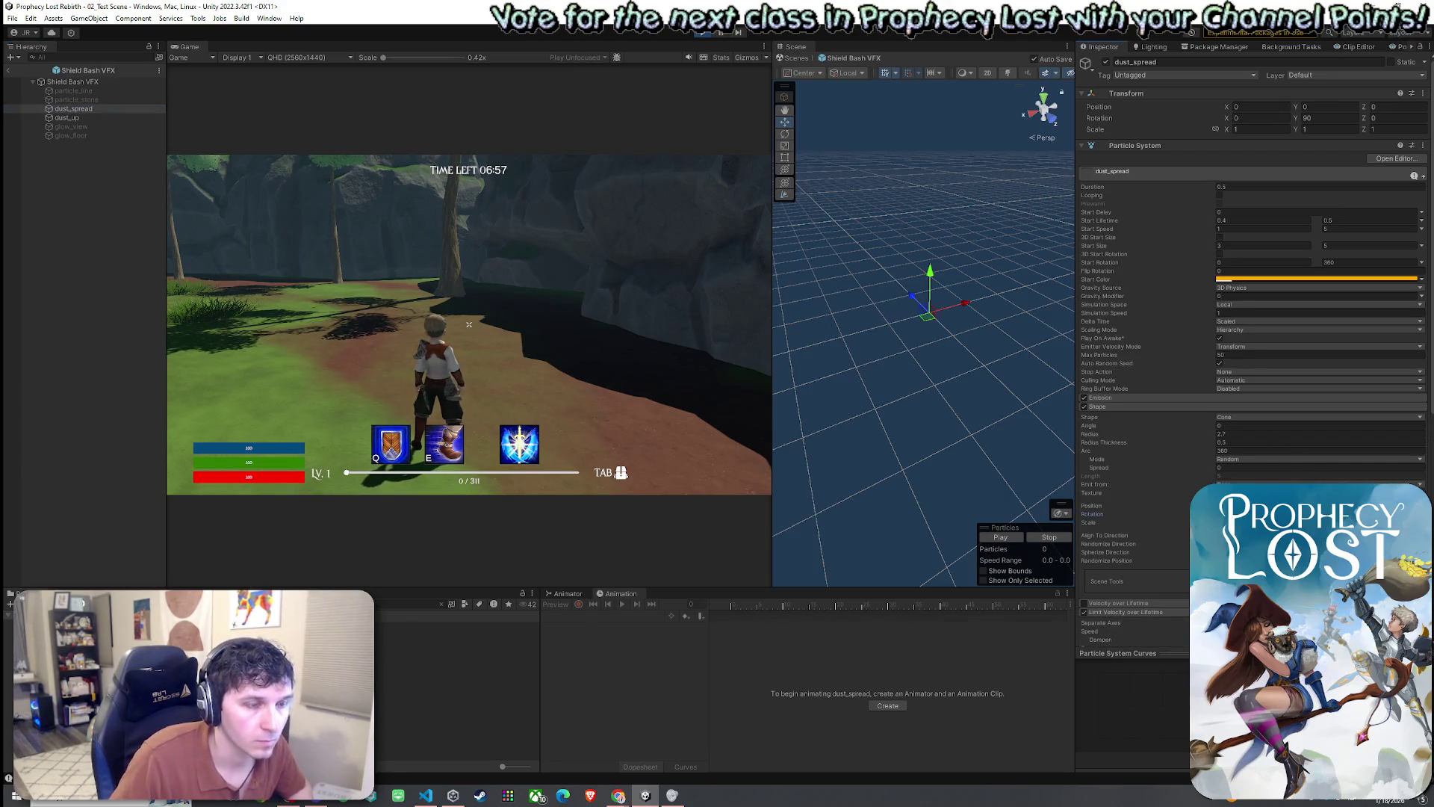
{"action": "left_click", "coordinate": [123, 118]}
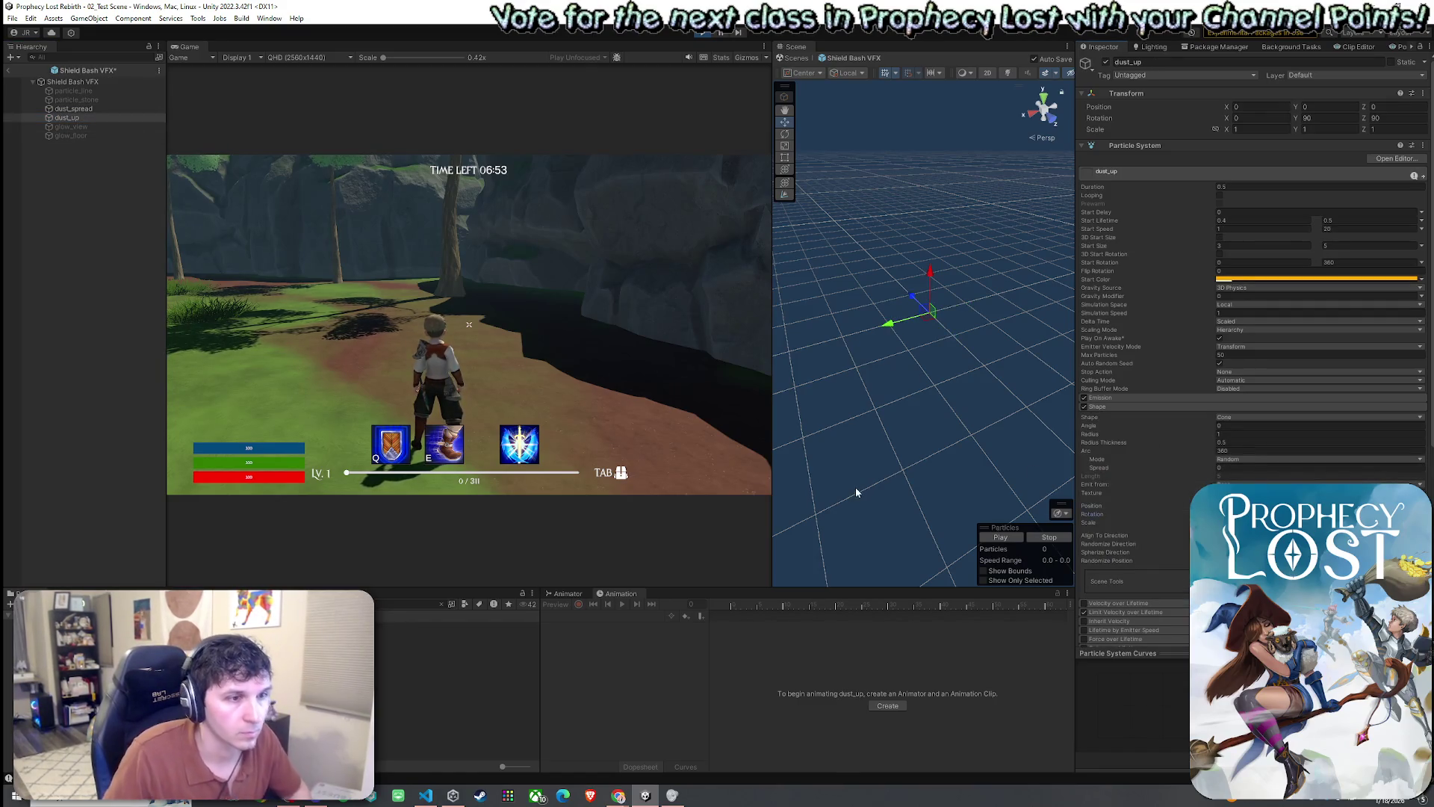
- Compare the dust layers, then show the root Shield Bash VFX Shape module and fire Q
{"action": "key", "text": "q"}
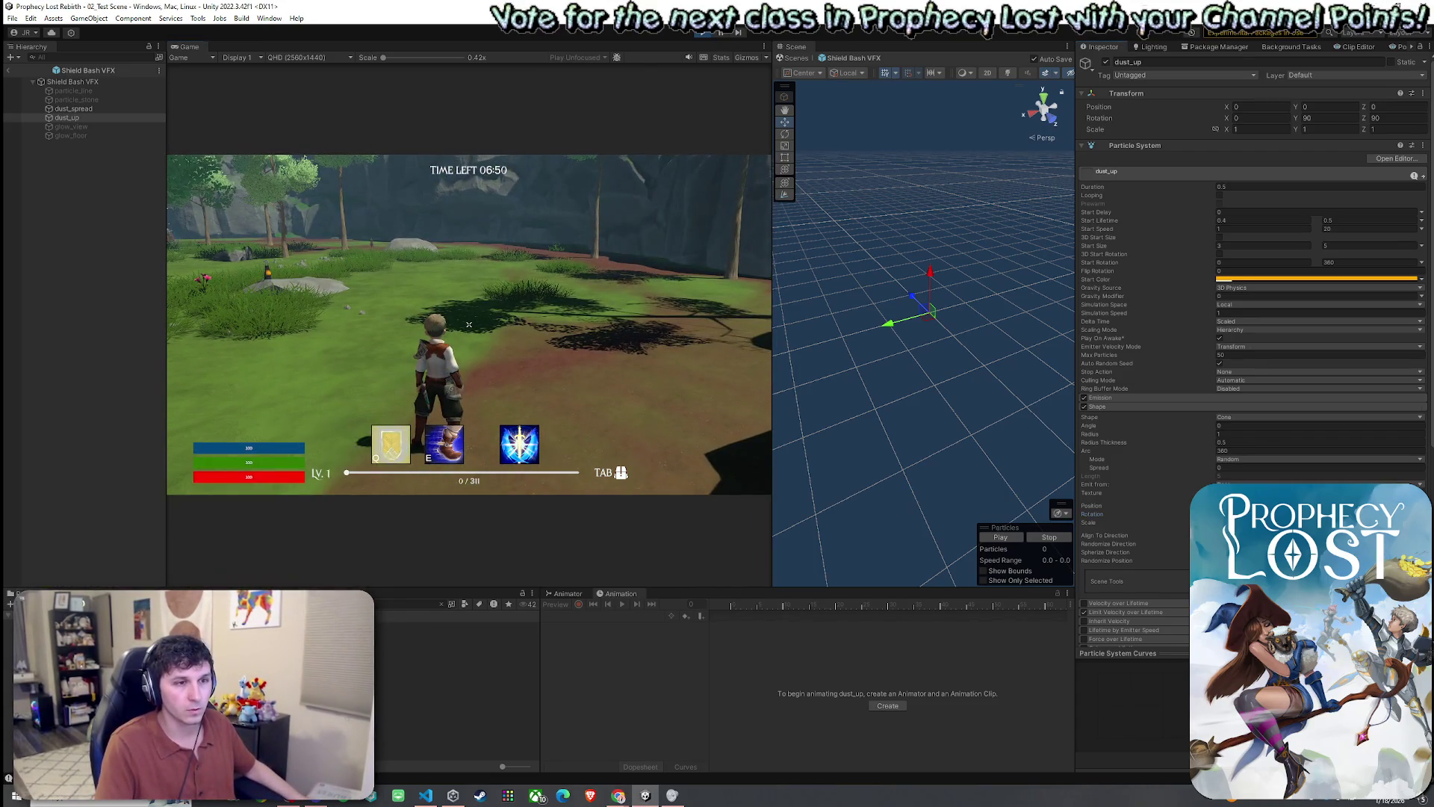
{"action": "left_click", "coordinate": [137, 108]}
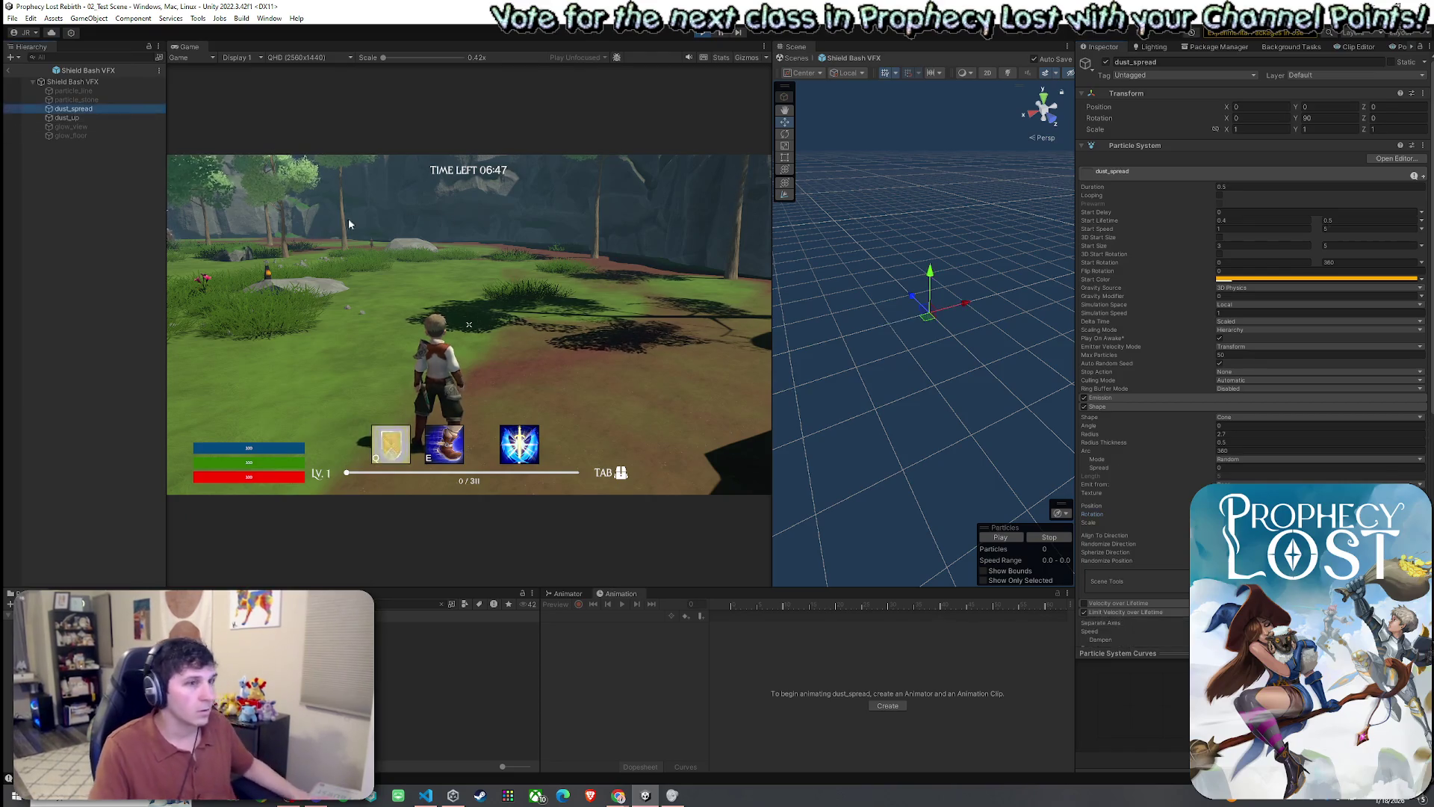
{"action": "key", "text": "Down"}
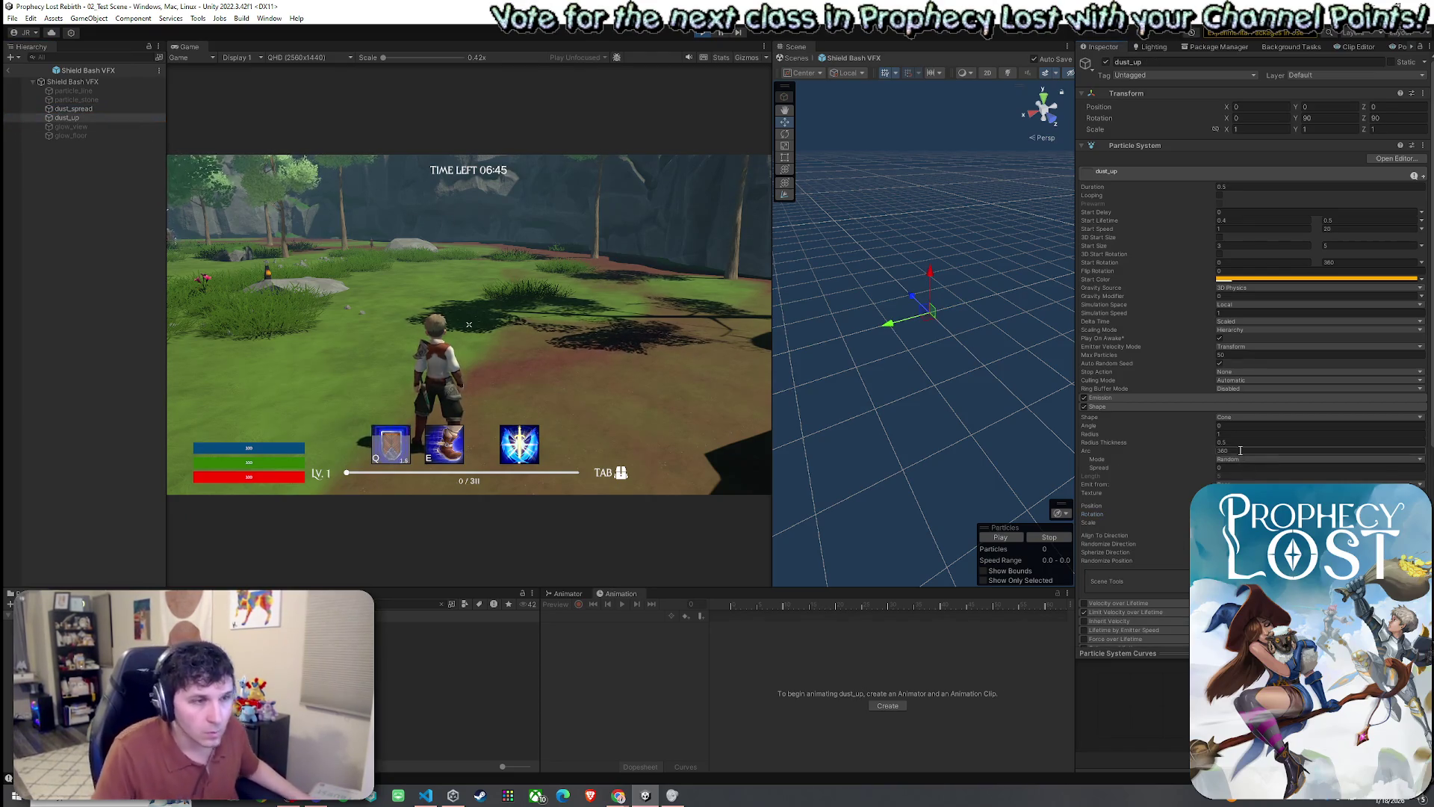
{"action": "left_click", "coordinate": [73, 81]}
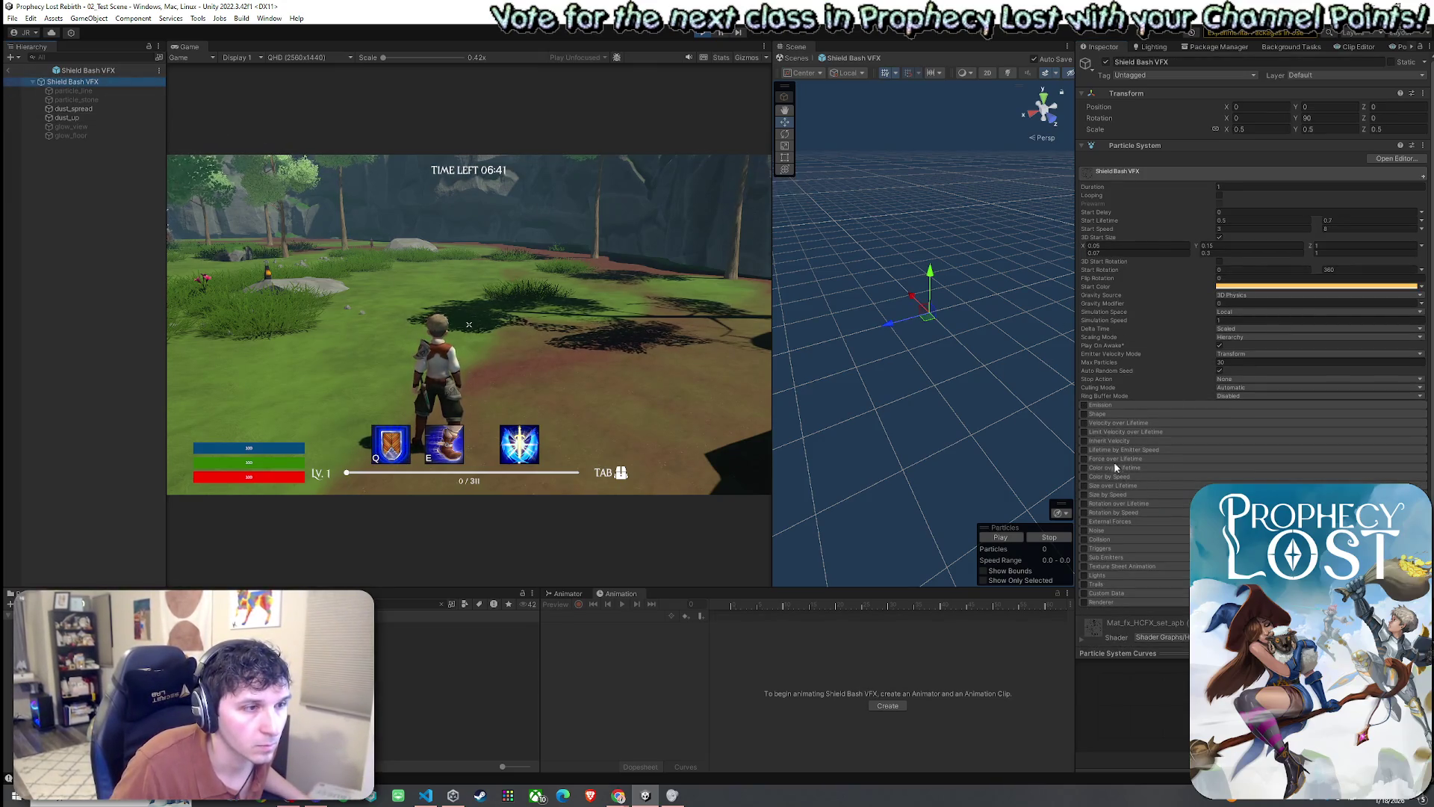
{"action": "left_click", "coordinate": [1121, 414]}
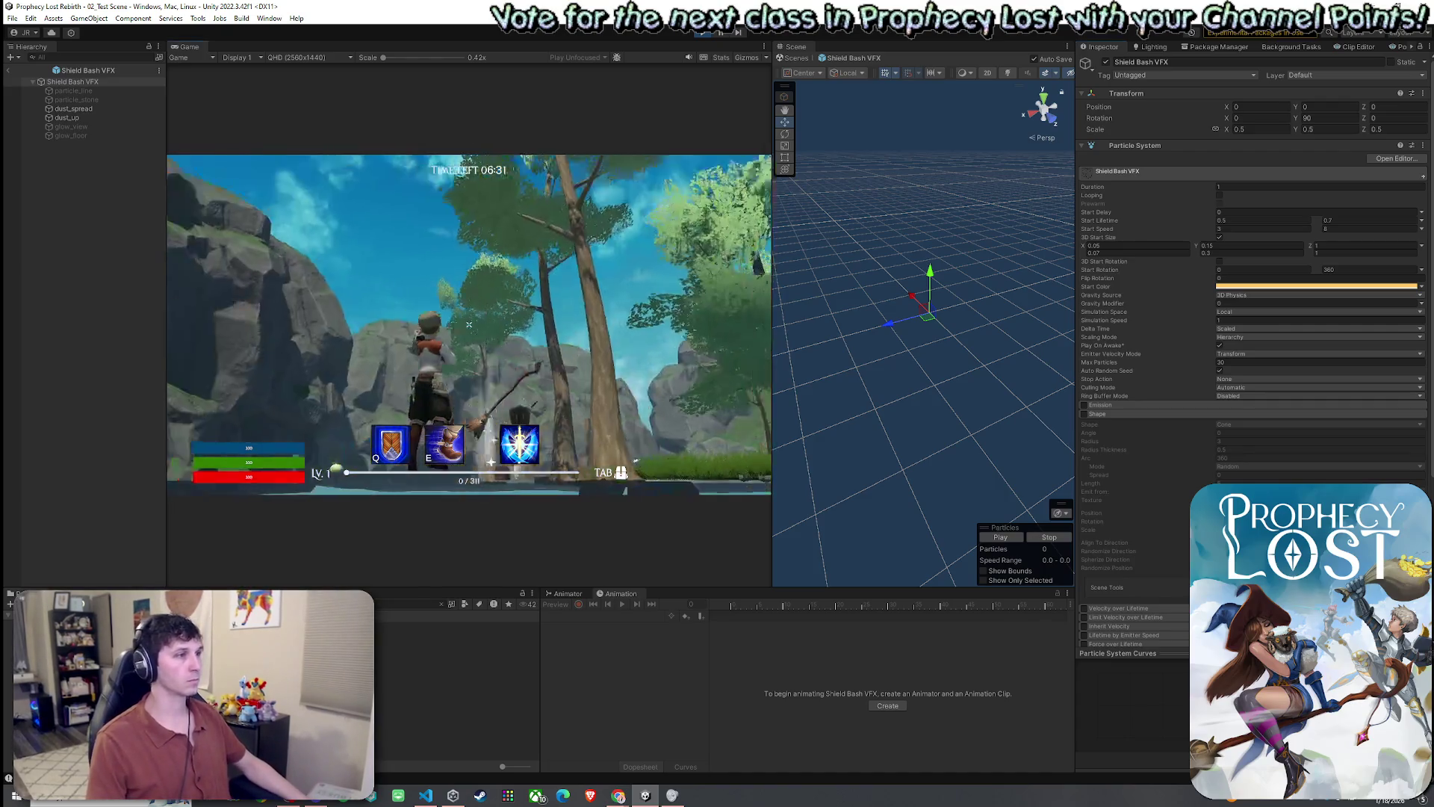
{"action": "key", "text": "q"}
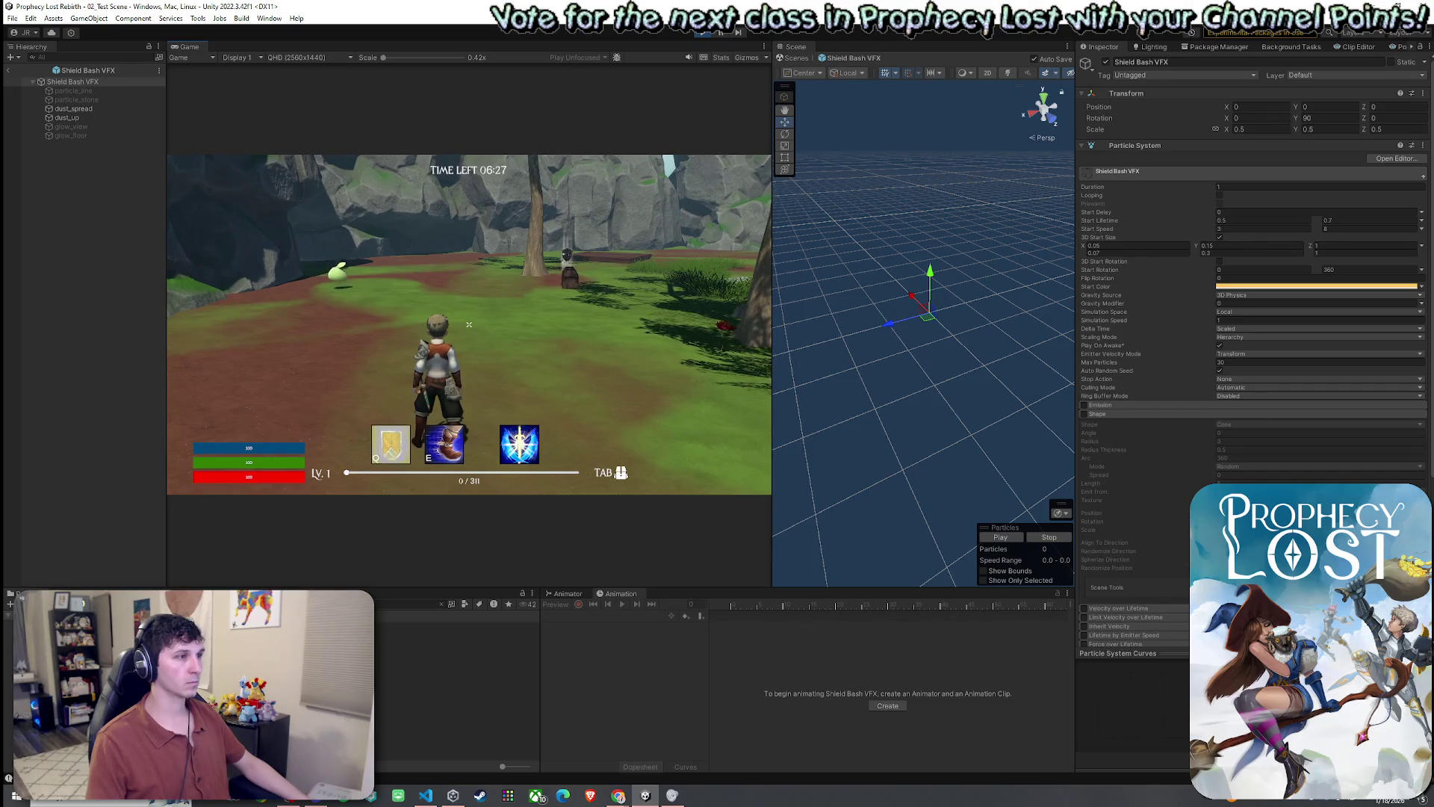
- Stop play mode, dock the Scene view beside Game, exit prefab editing, and save the scene
{"action": "key", "text": "ctrl+p"}
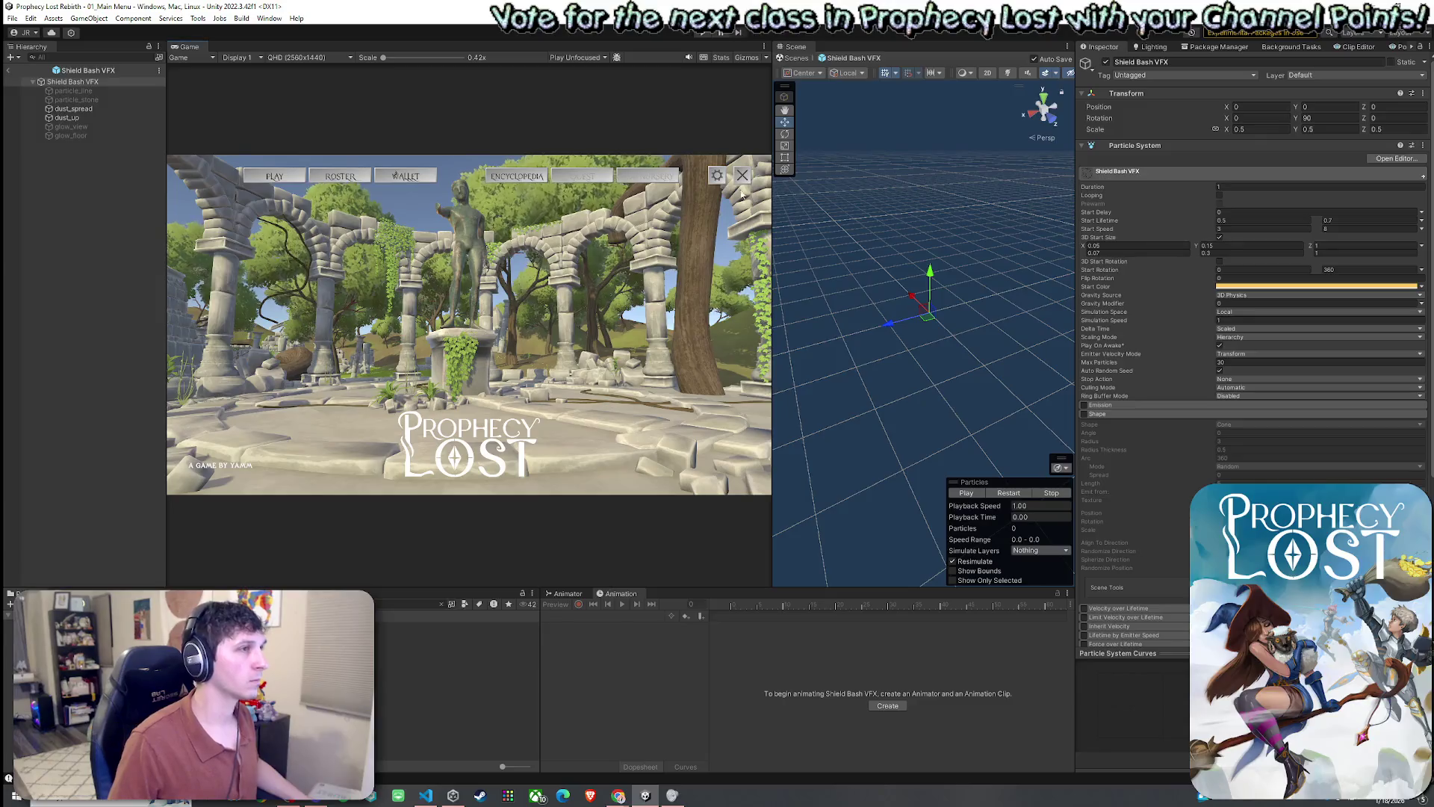
{"action": "left_click_drag", "start_coordinate": [796, 47], "coordinate": [438, 155]}
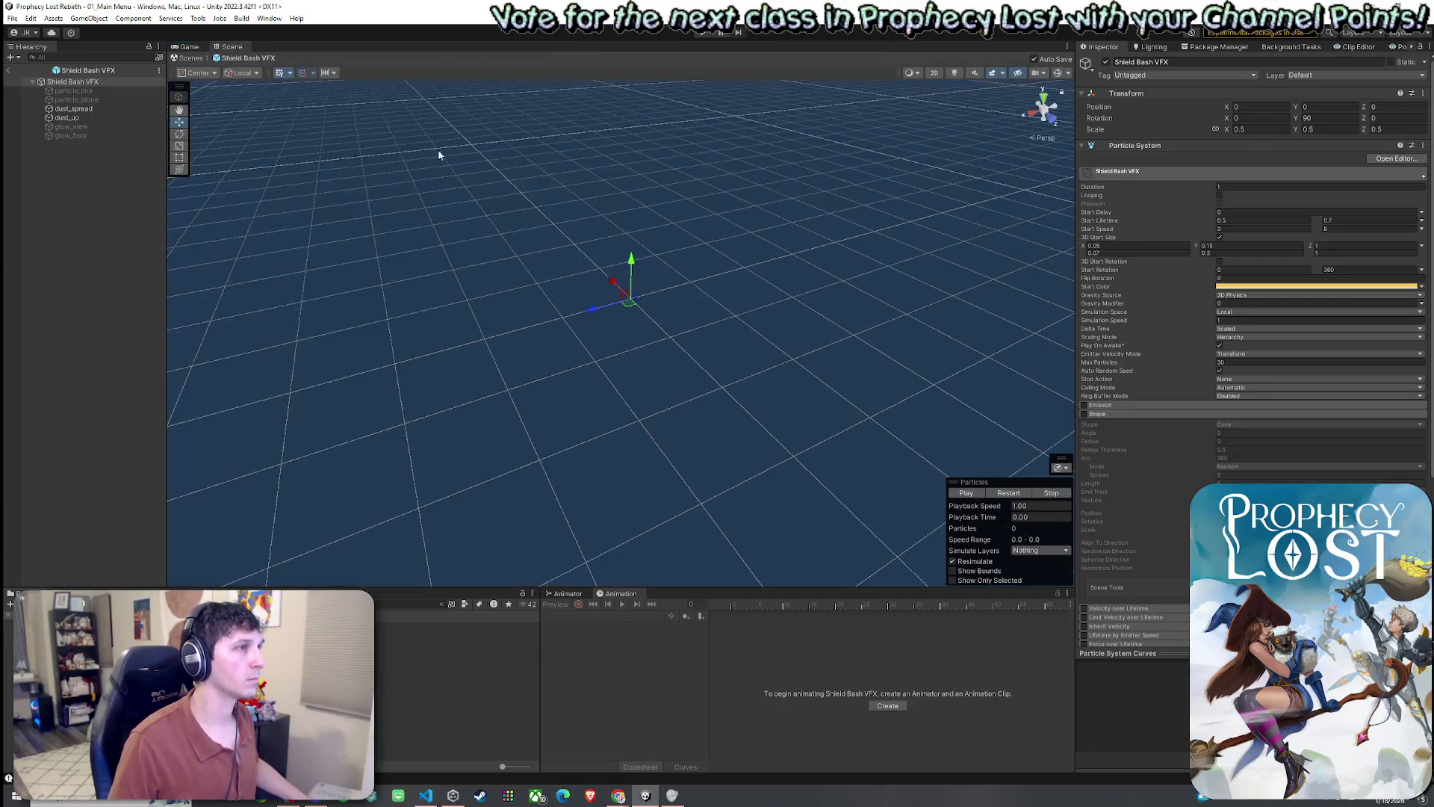
{"action": "left_click", "coordinate": [9, 70]}
{"action": "left_click", "coordinate": [12, 18]}
{"action": "left_click", "coordinate": [45, 83]}
{"action": "left_click", "coordinate": [585, 41]}
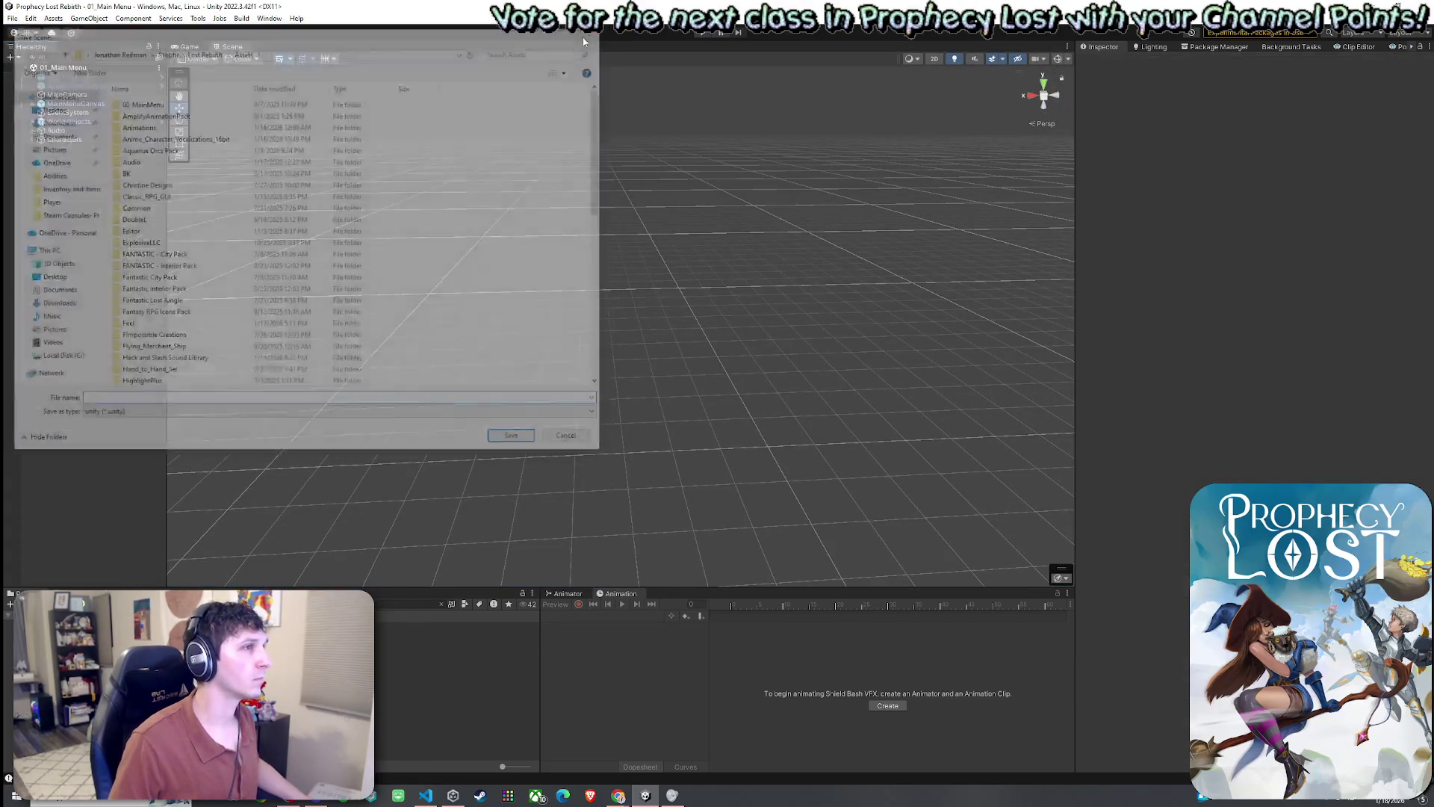
{"action": "left_click", "coordinate": [12, 18]}
{"action": "left_click", "coordinate": [37, 70]}
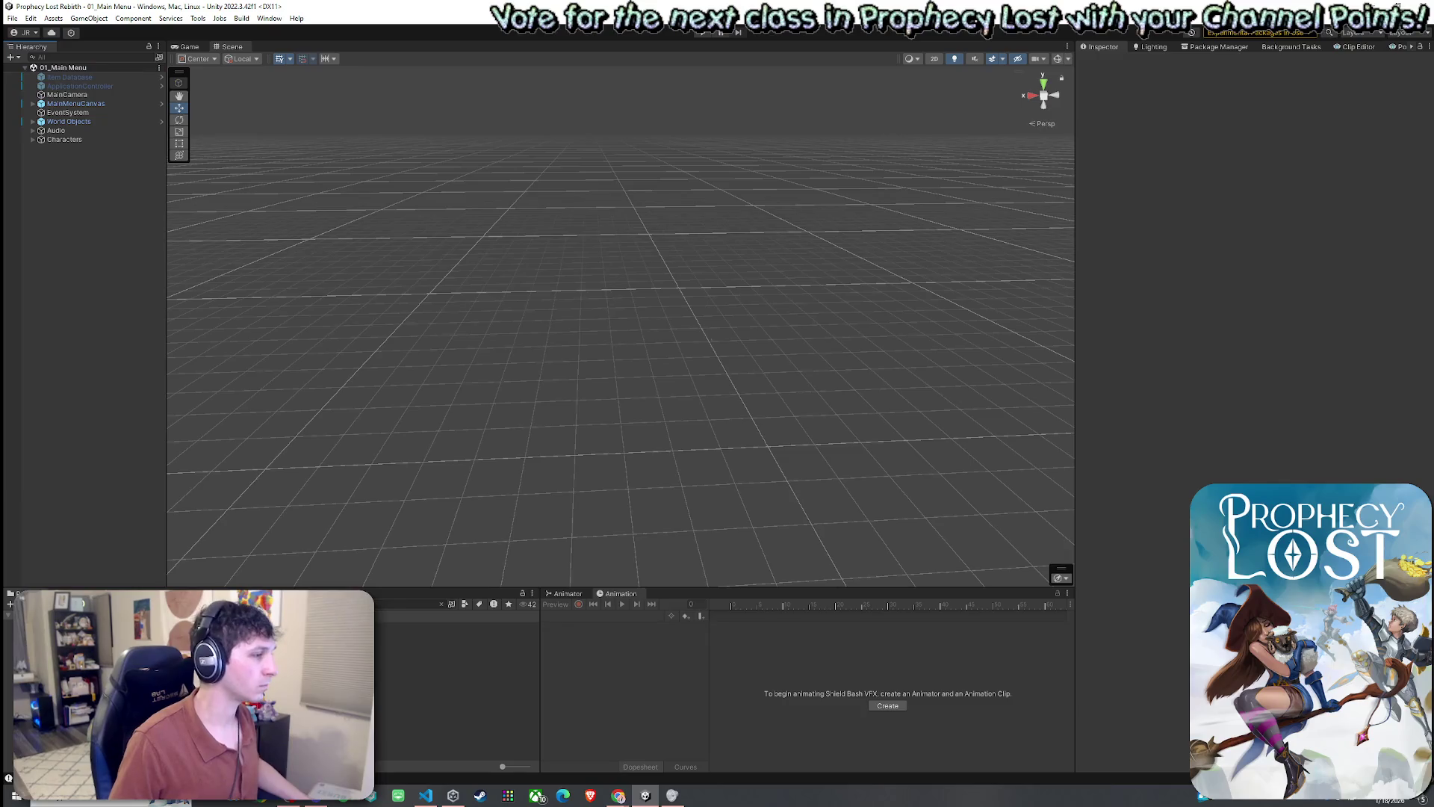
- View the Shield Bash VFX and Dust Puff Up VFX prefabs, then save the main menu scene
{"action": "left_click", "coordinate": [455, 625]}
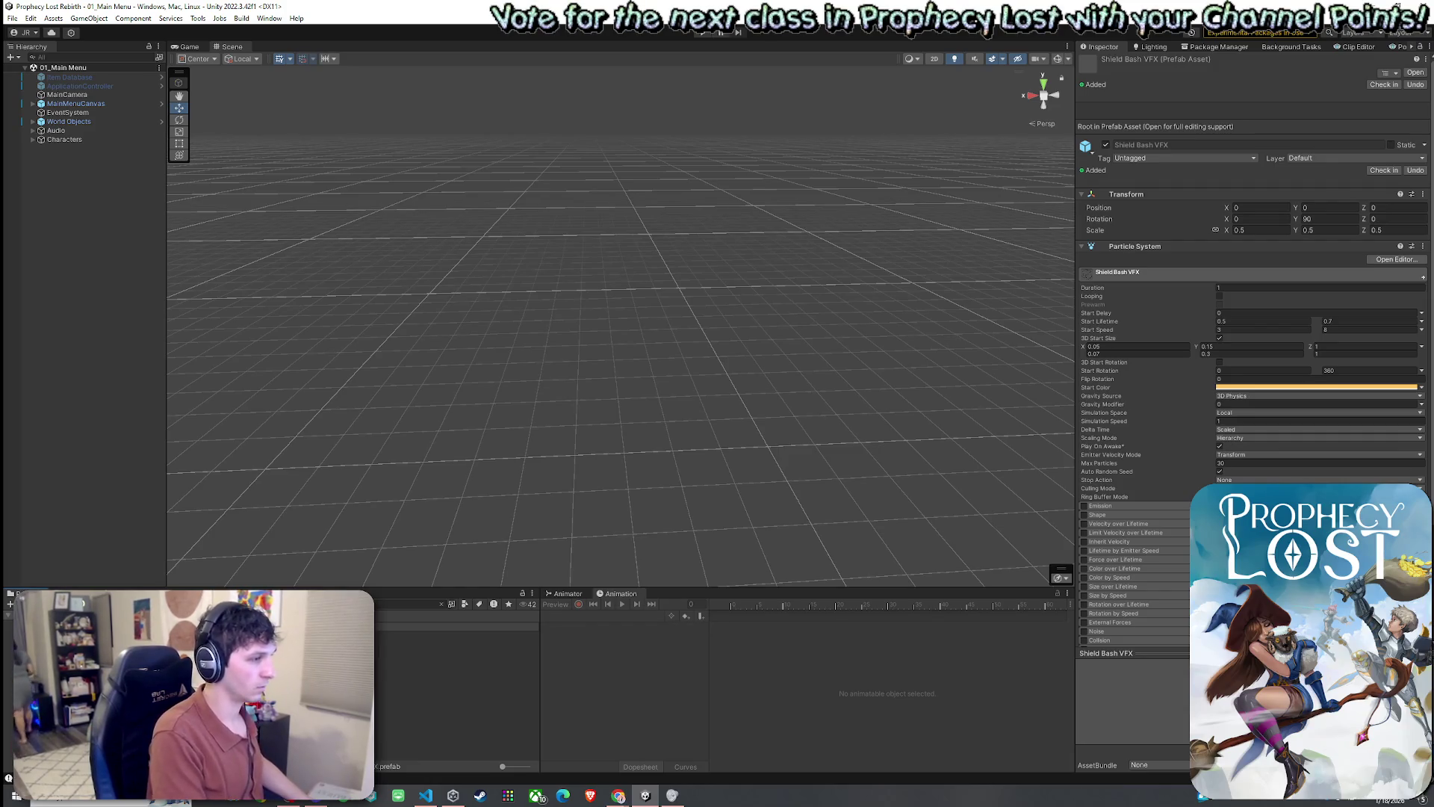
{"action": "left_click", "coordinate": [456, 617]}
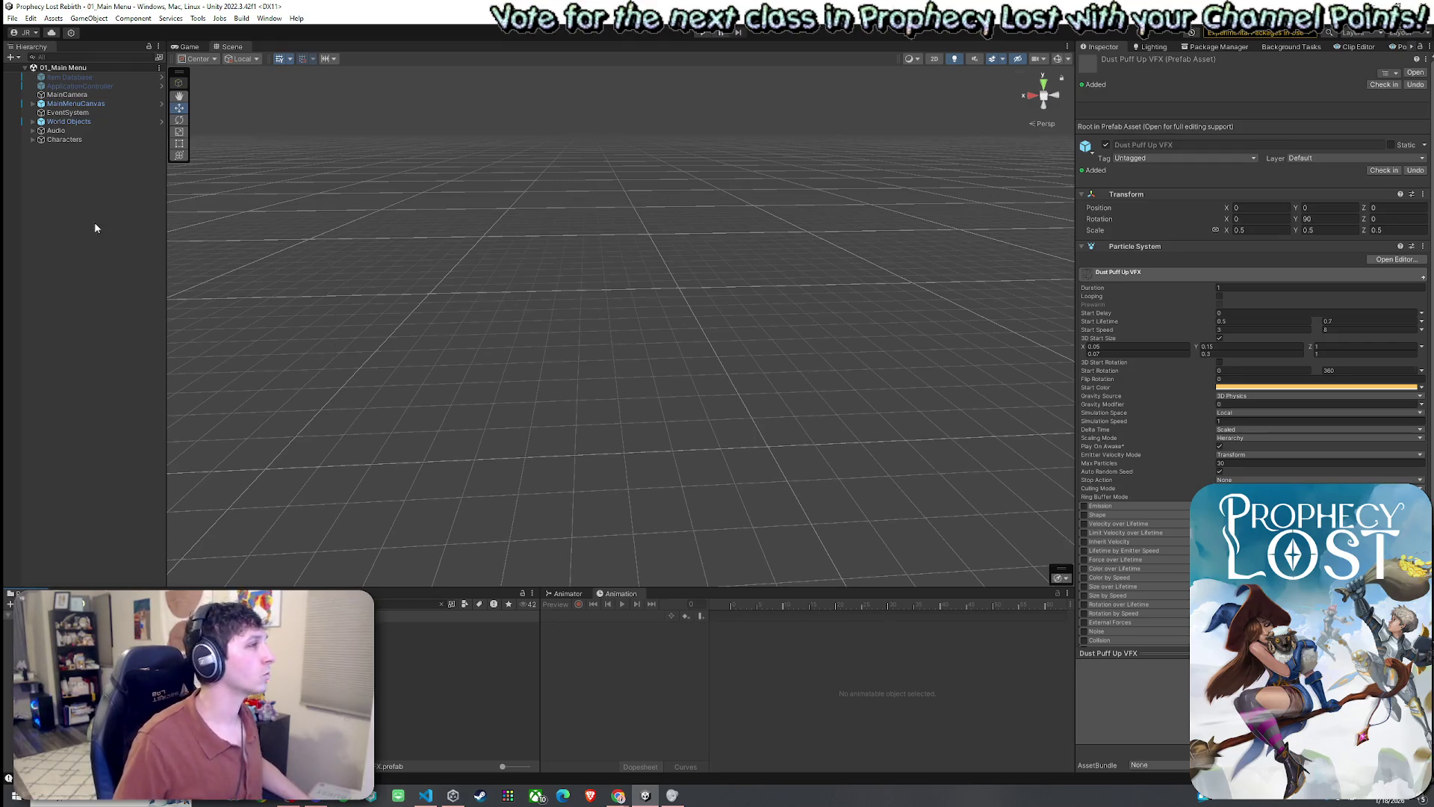
{"action": "left_click", "coordinate": [196, 46]}
{"action": "left_click", "coordinate": [12, 18]}
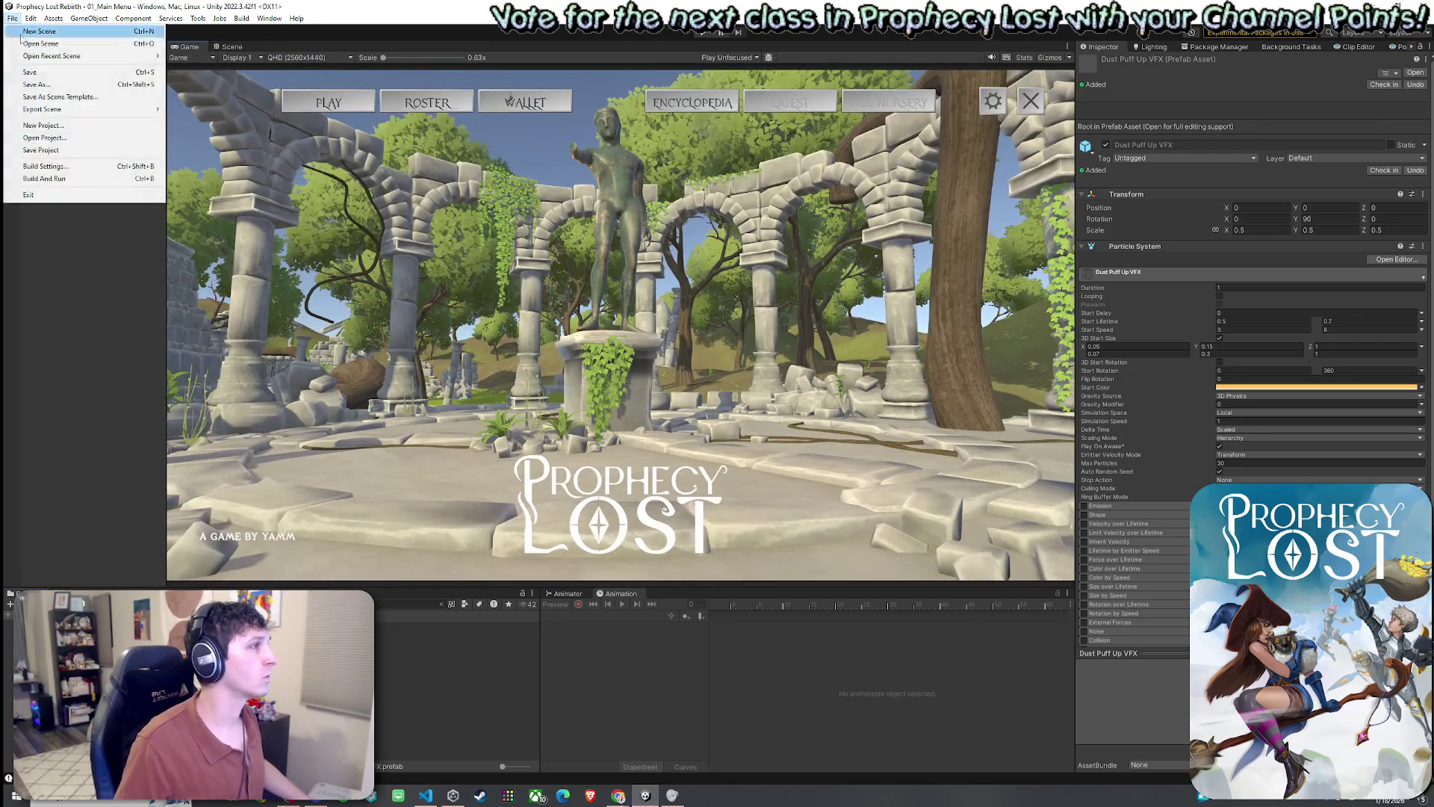
{"action": "left_click", "coordinate": [30, 74]}
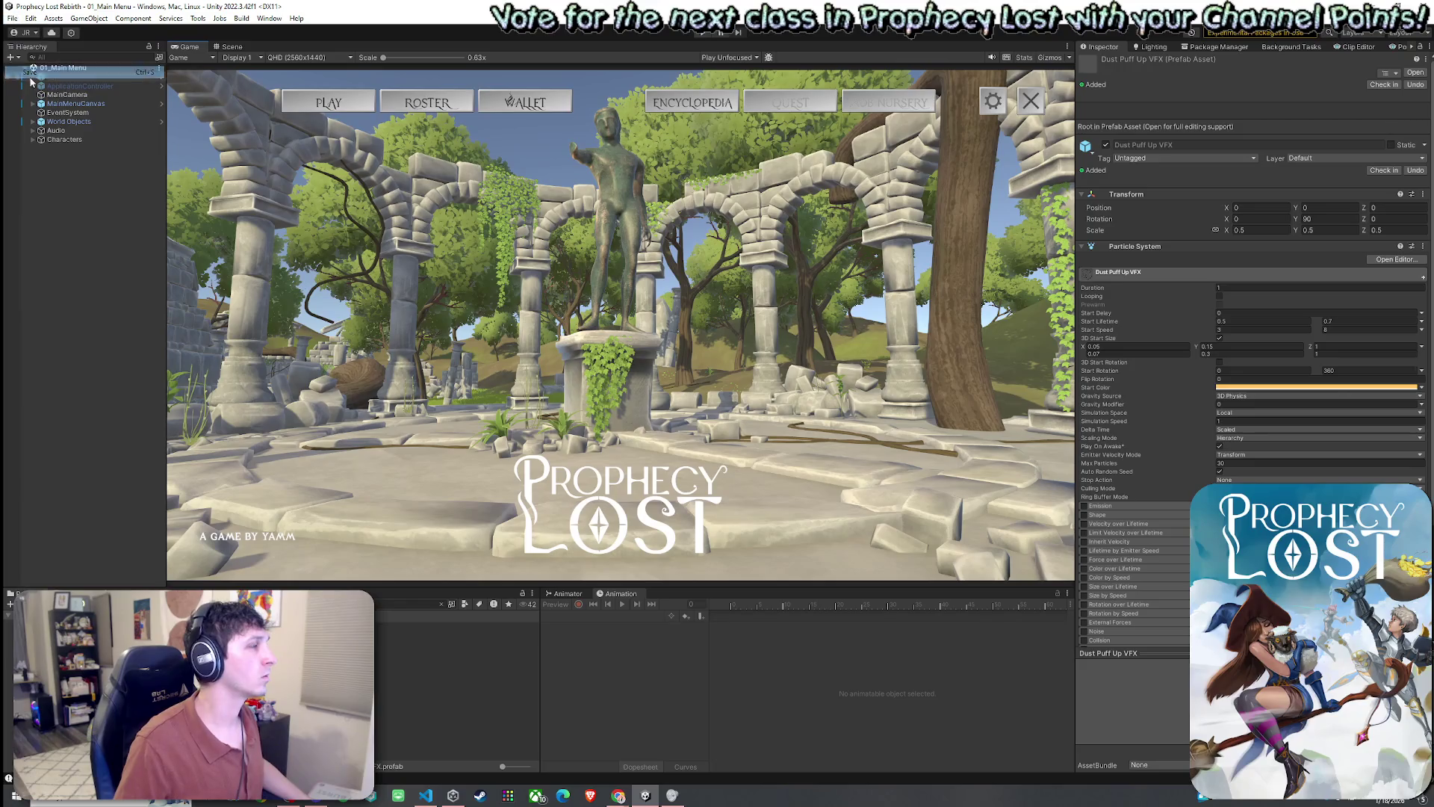
- Browse the HCFX_Addiction_01_Air, 01_Floor and 02_Air prefabs in the Project panel
{"action": "left_click", "coordinate": [441, 603]}
{"action": "left_click", "coordinate": [454, 644]}
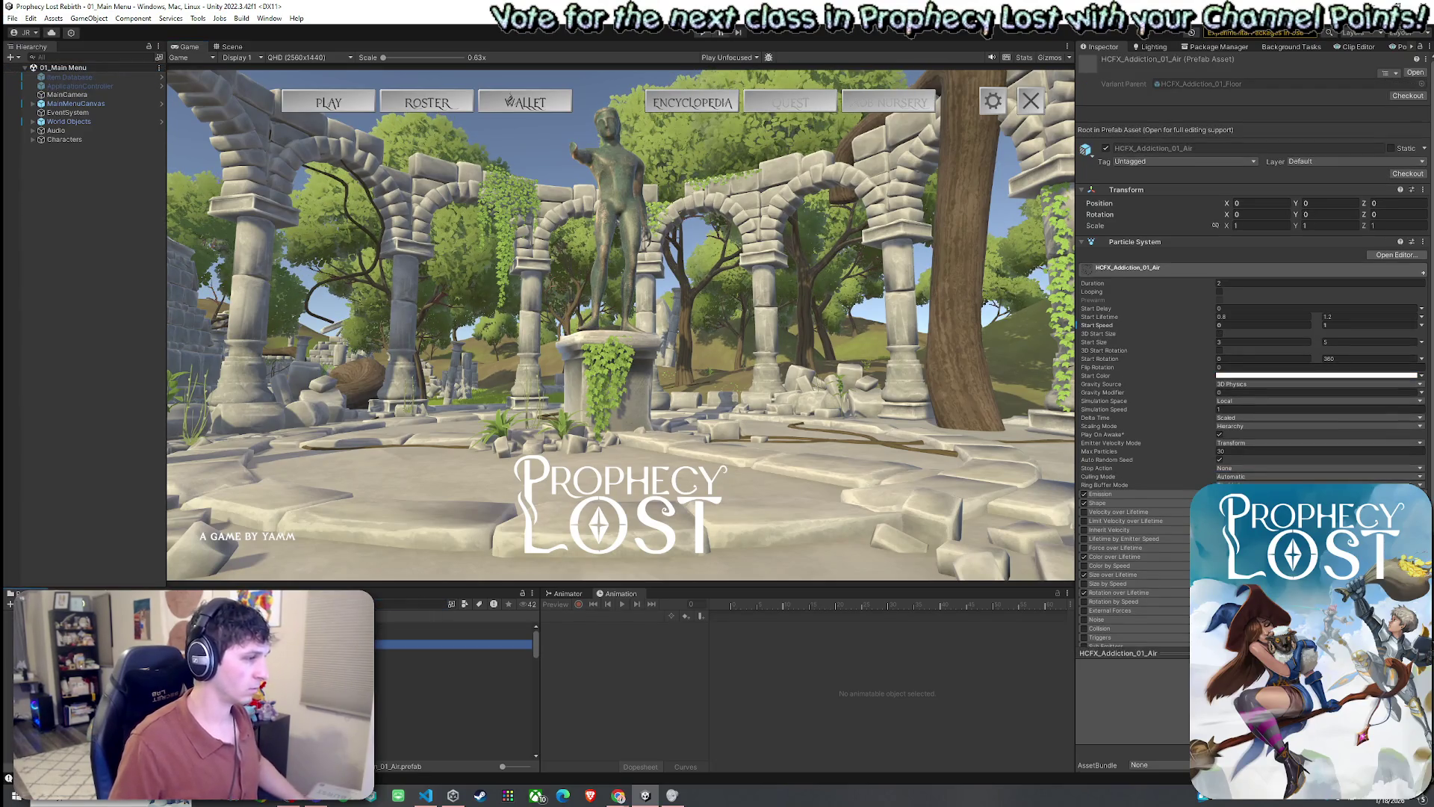
{"action": "key", "text": "Down"}
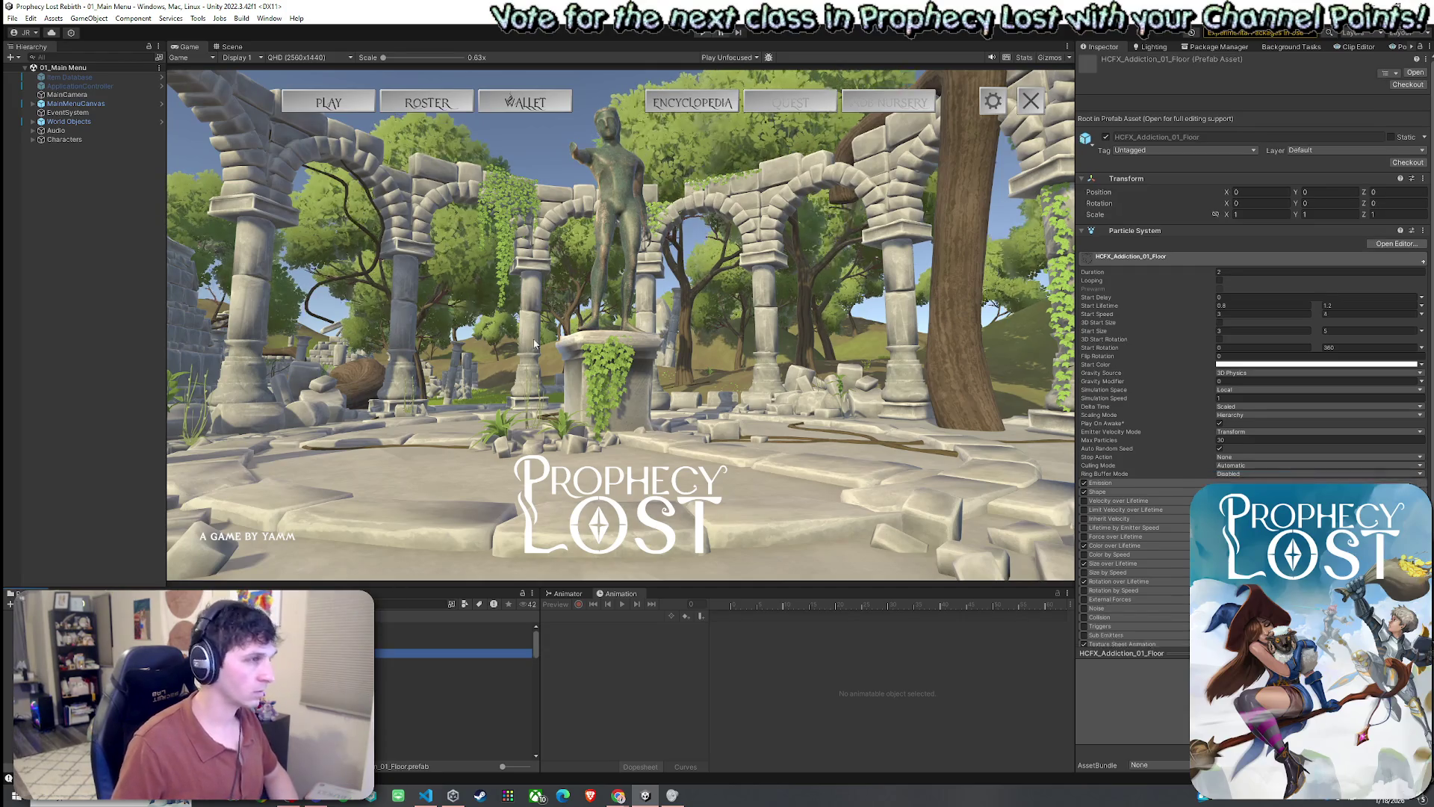
{"action": "left_click", "coordinate": [231, 48]}
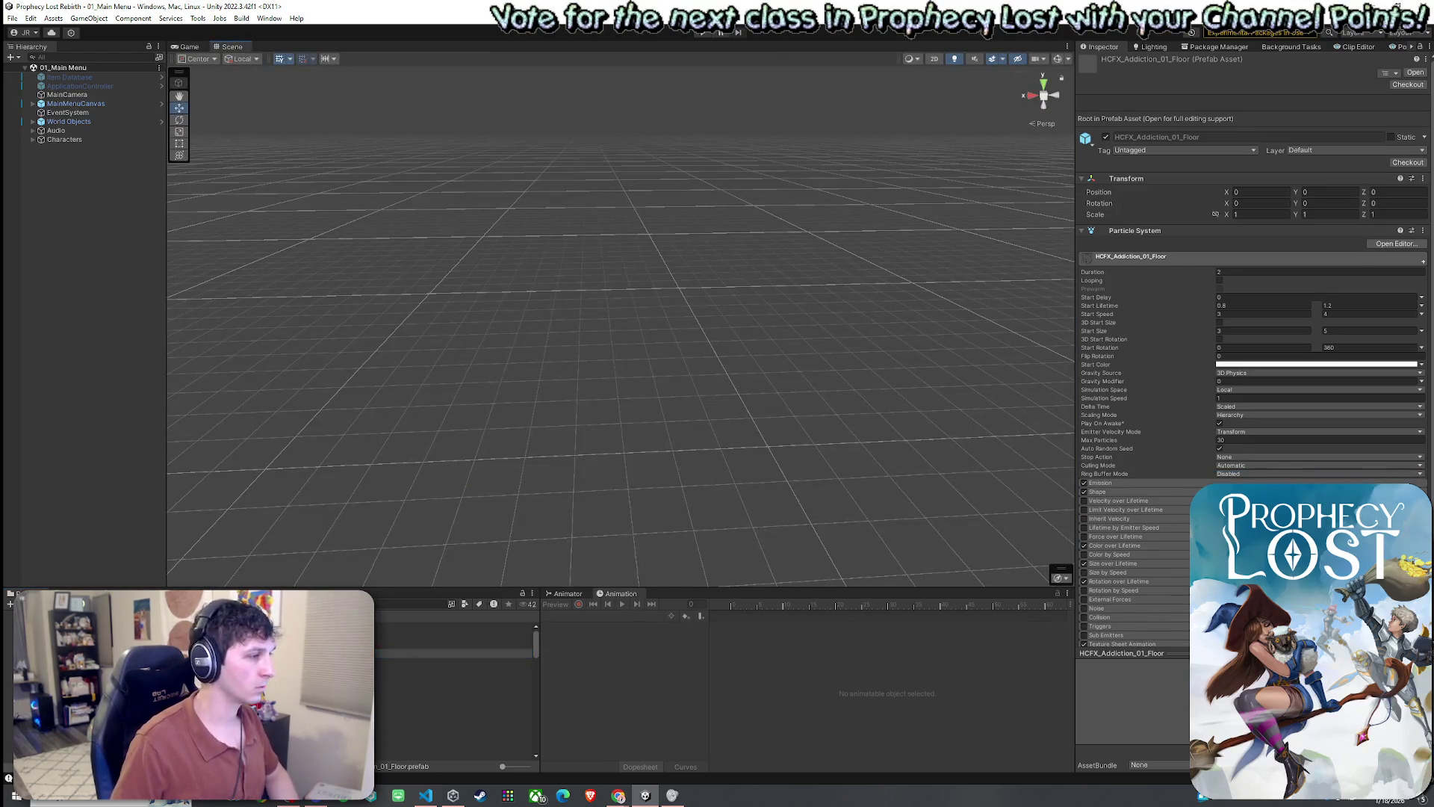
{"action": "left_click", "coordinate": [451, 660]}
{"action": "mouse_move", "coordinate": [745, 492]}
{"action": "left_mouse_down"}
{"action": "mouse_move", "coordinate": [800, 481]}
{"action": "mouse_move", "coordinate": [830, 503]}
{"action": "left_mouse_up"}
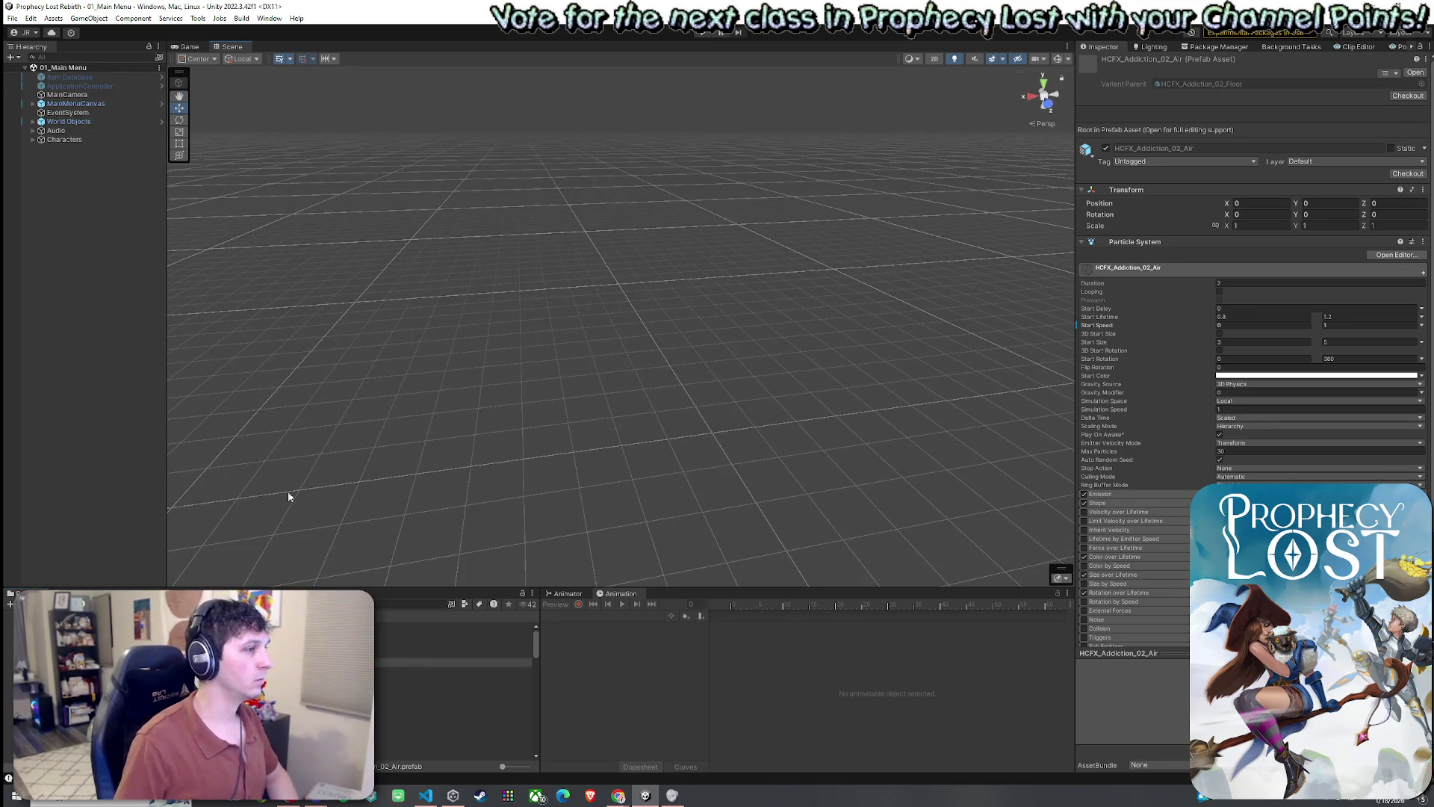
- Preview the HCFX_Addiction_02_Air, Gathering_Energy and Gathering_Marble effect prefabs
{"action": "double_click", "coordinate": [451, 662]}
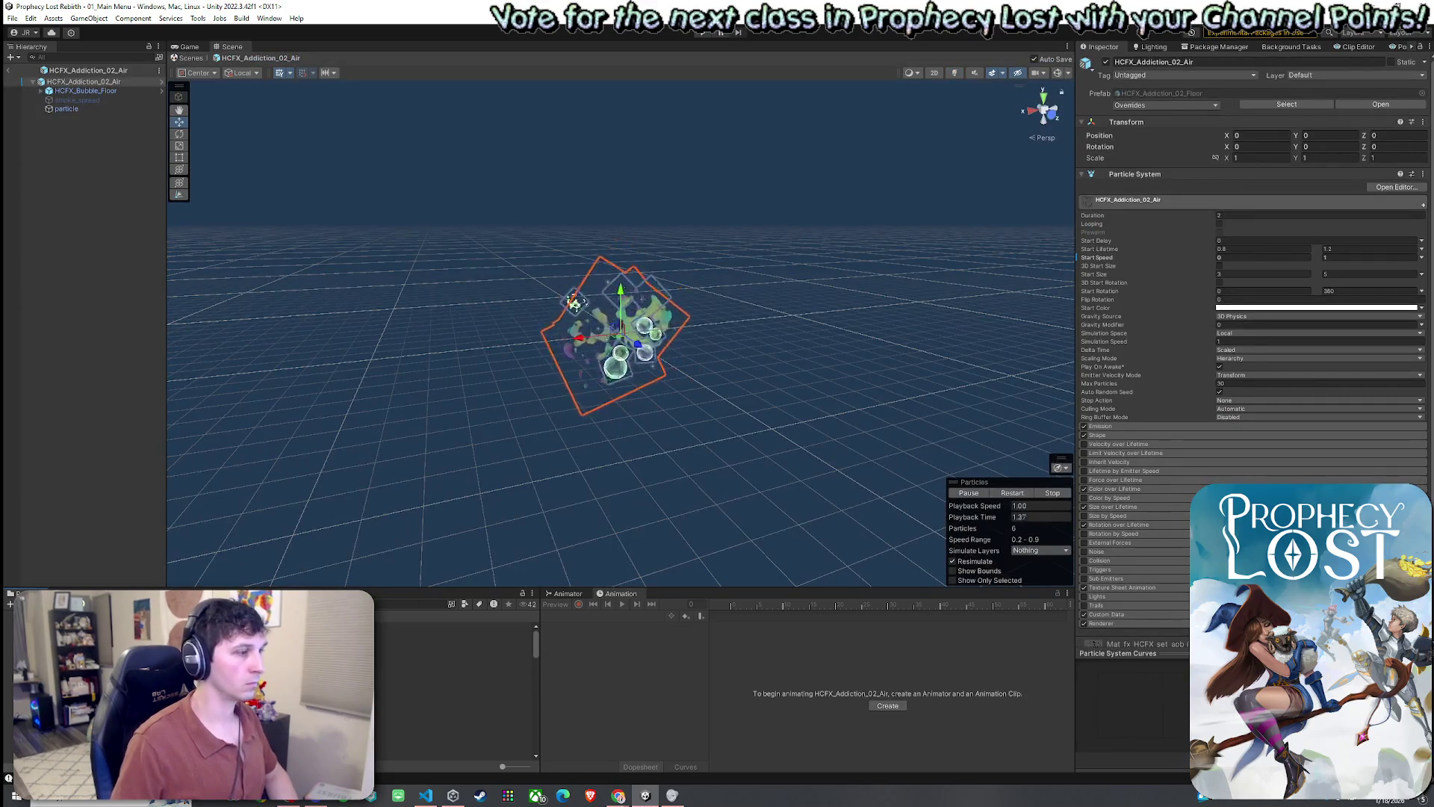
{"action": "scroll", "coordinate": [450, 661], "scroll_direction": "down", "scroll_amount": 3}
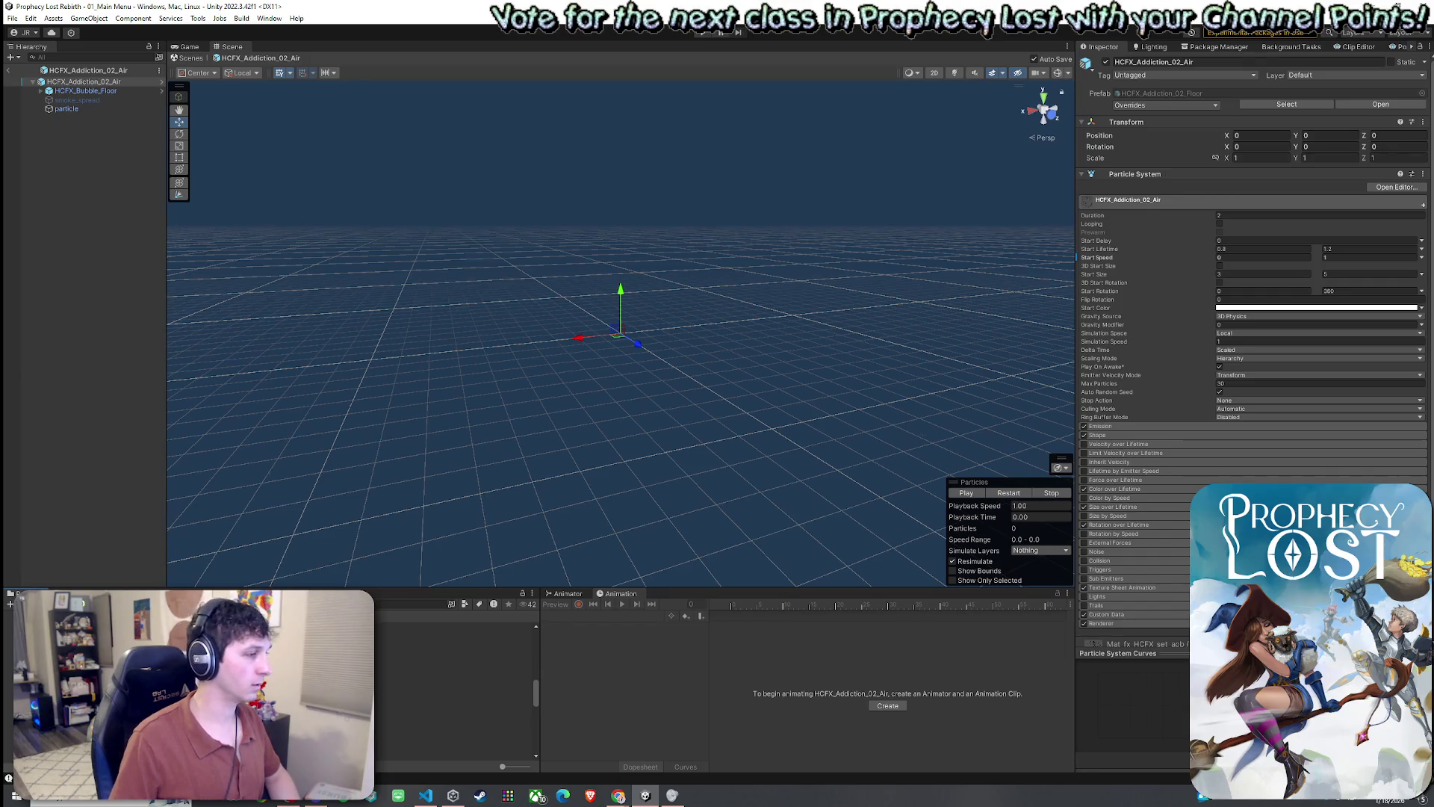
{"action": "left_click", "coordinate": [454, 662]}
{"action": "left_click", "coordinate": [453, 671]}
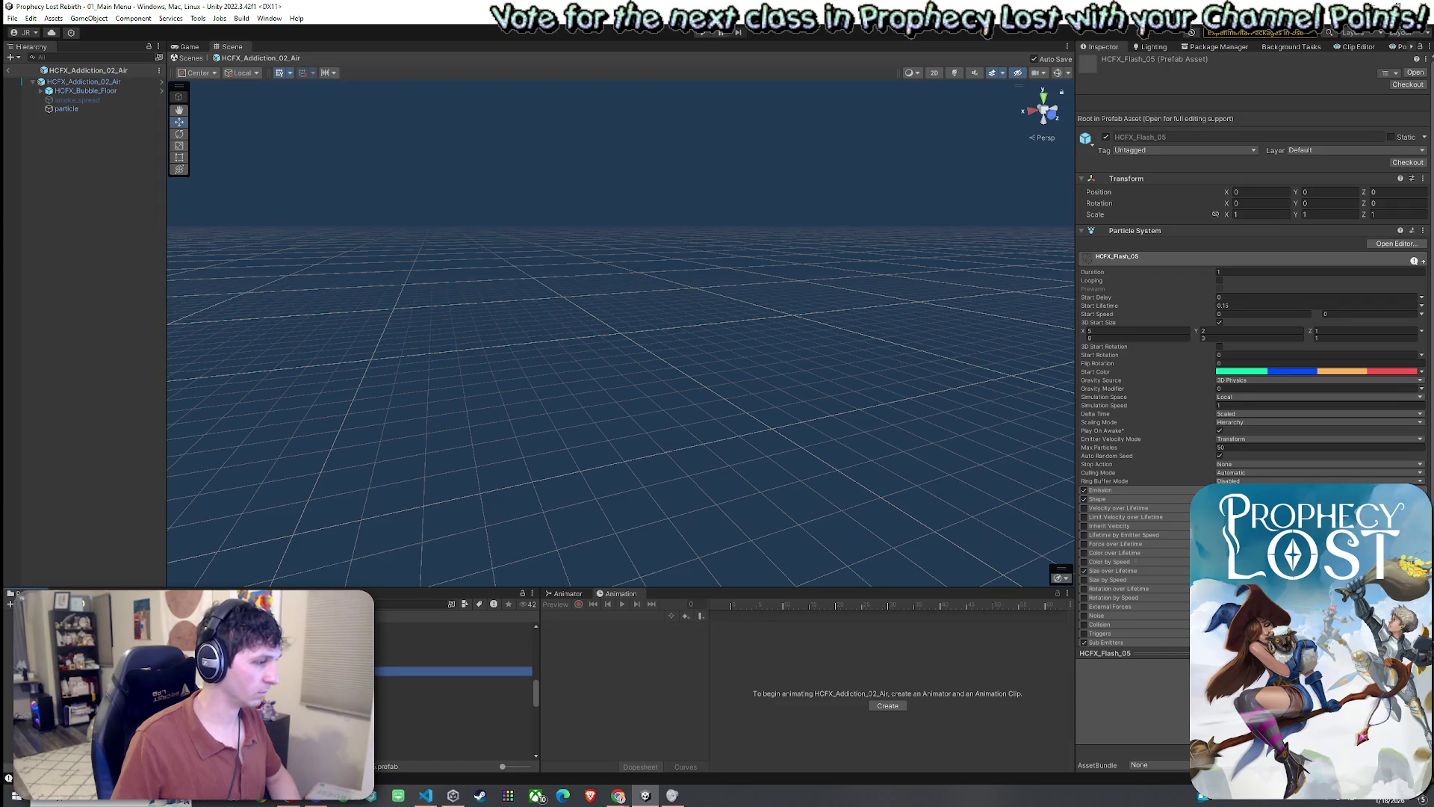
{"action": "double_click", "coordinate": [453, 671]}
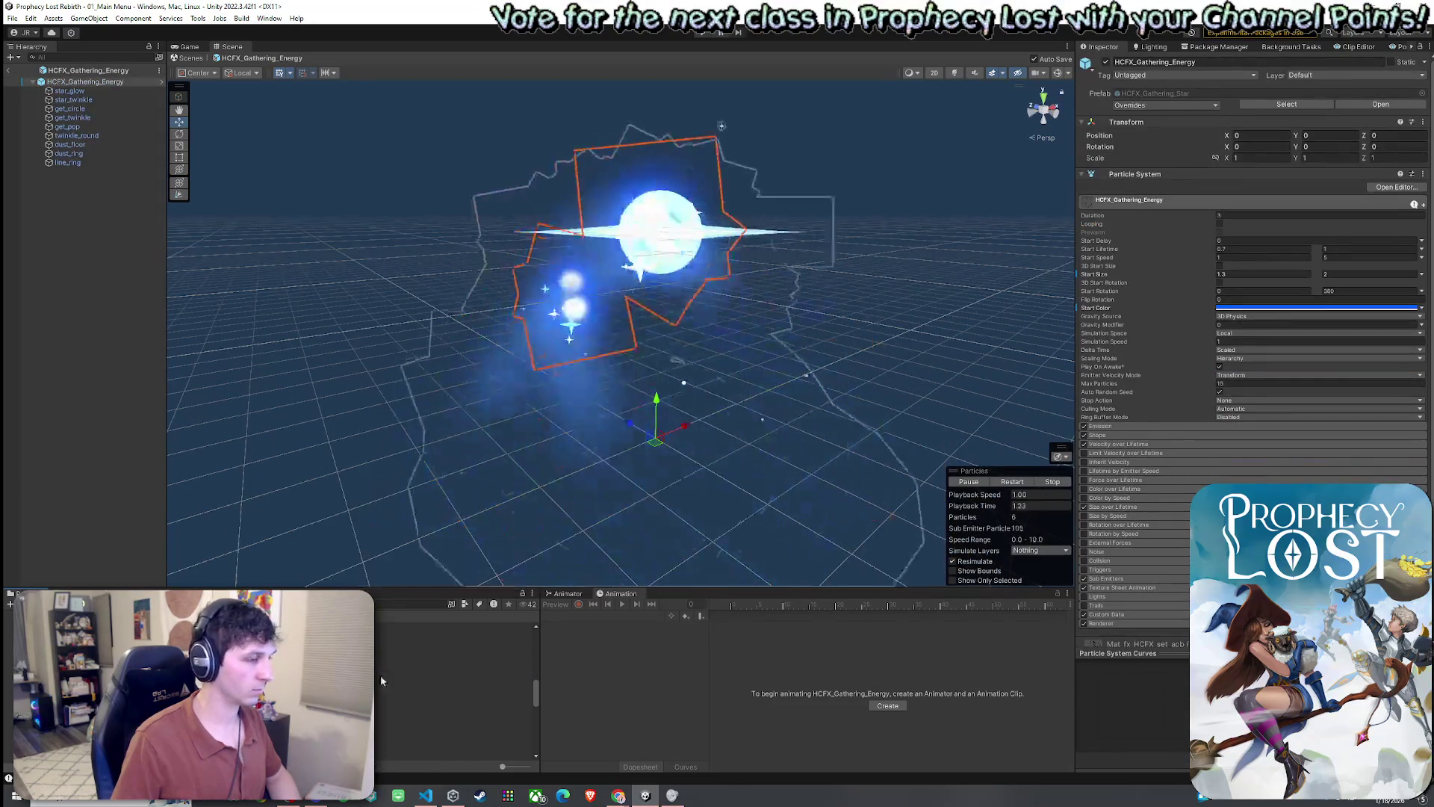
{"action": "double_click", "coordinate": [453, 680]}
{"action": "double_click", "coordinate": [454, 689]}
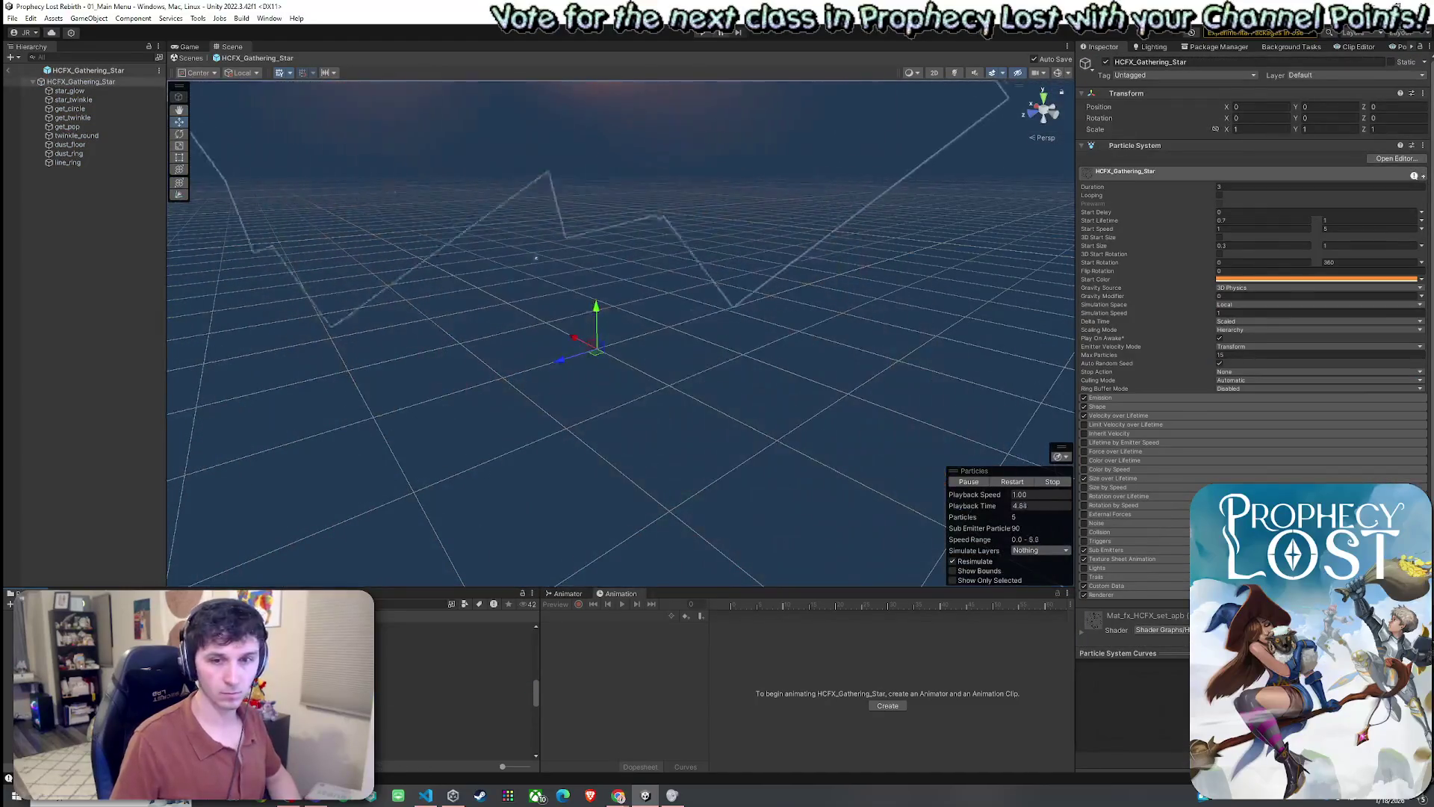
- Play HCFX_Gathering_Star, stop and reset it, then inspect its prefab asset
{"action": "left_click", "coordinate": [454, 698]}
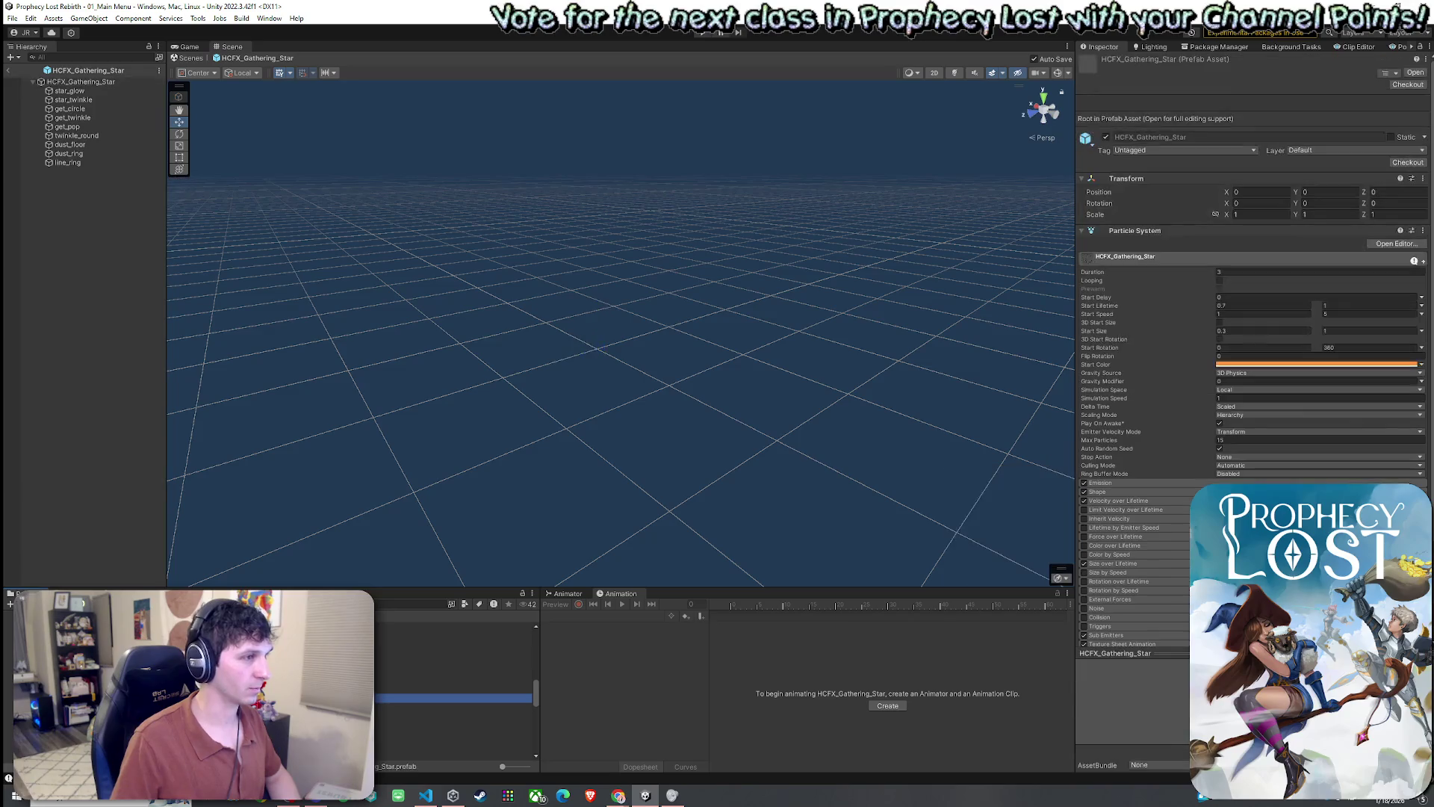
{"action": "left_click", "coordinate": [80, 81]}
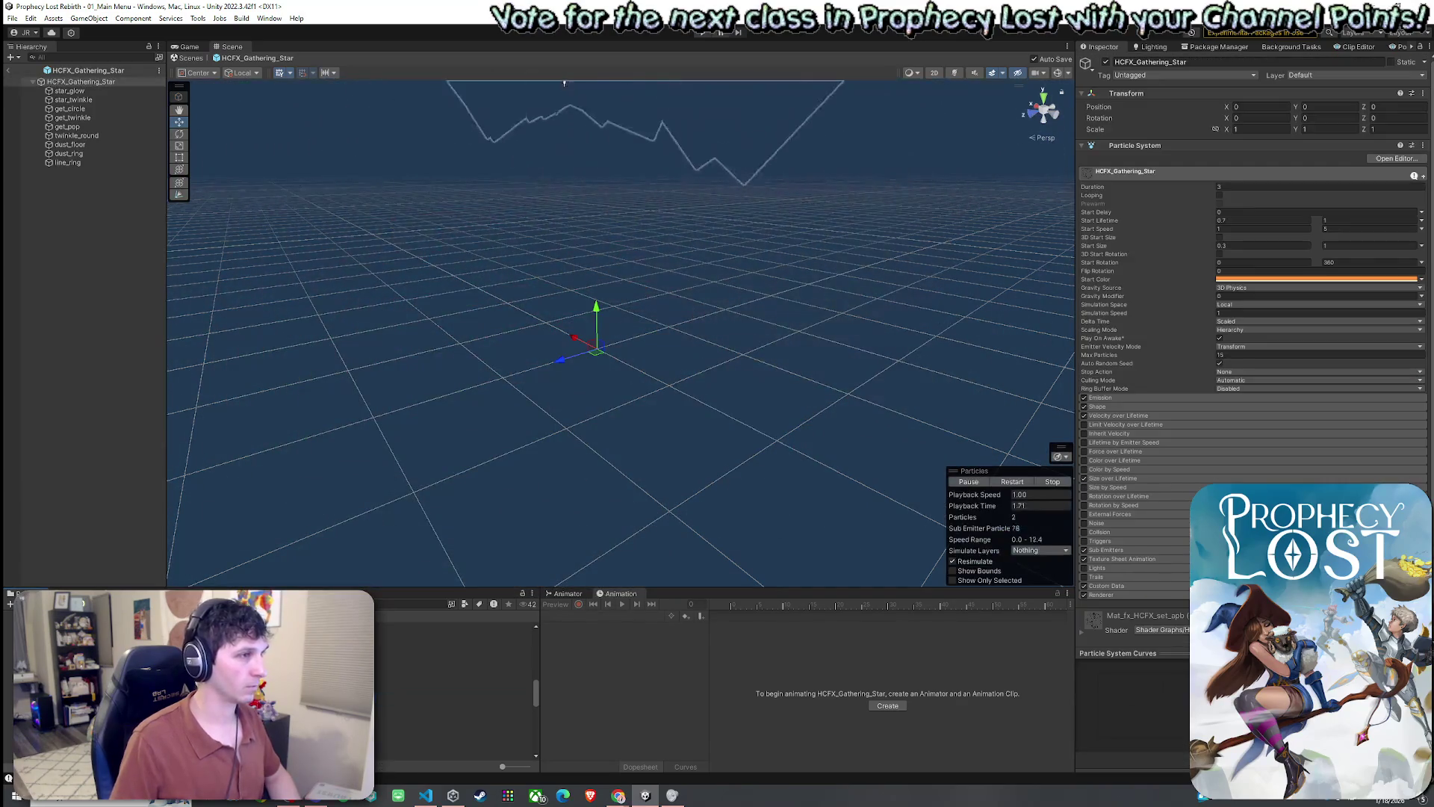
{"action": "left_click", "coordinate": [454, 698]}
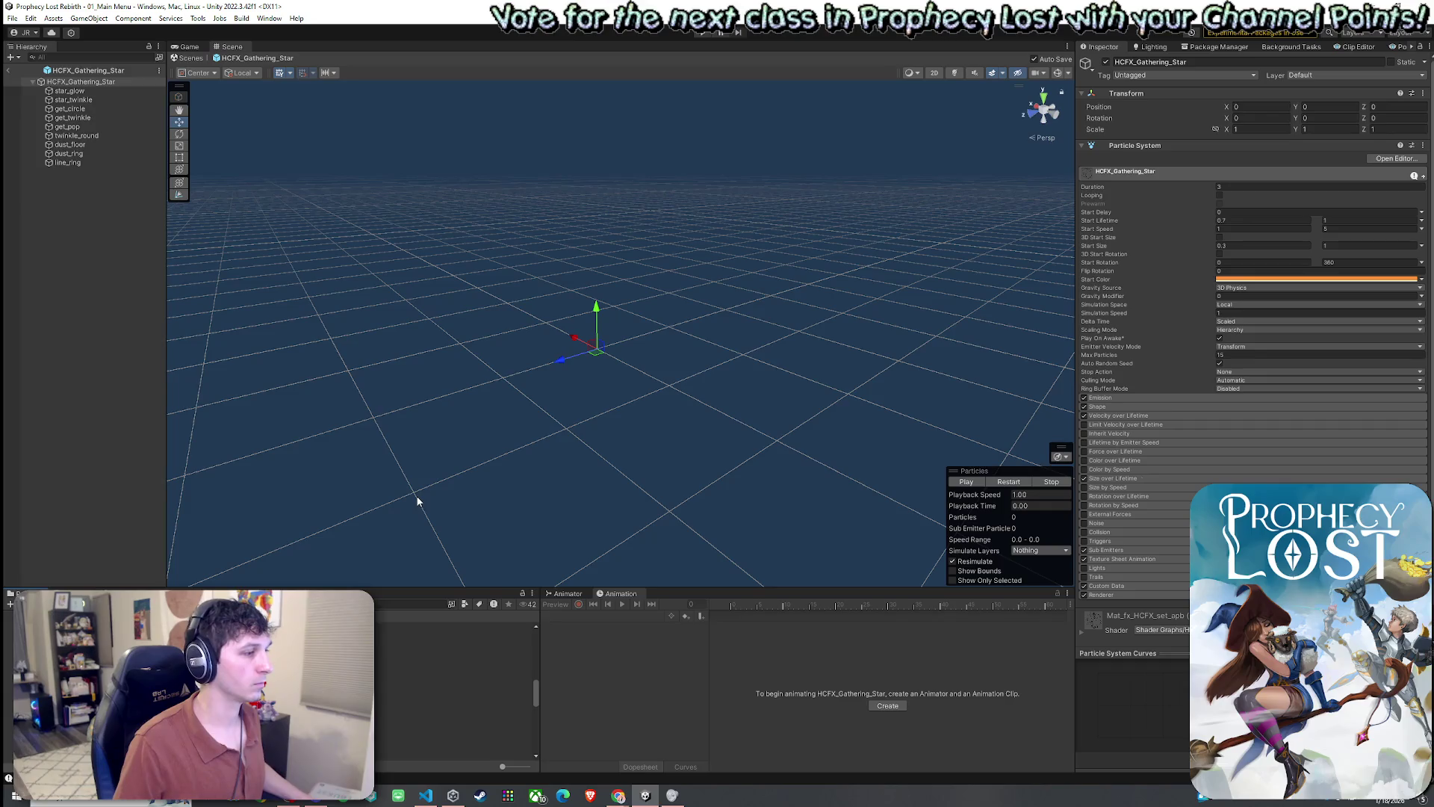
{"action": "left_click", "coordinate": [453, 698]}
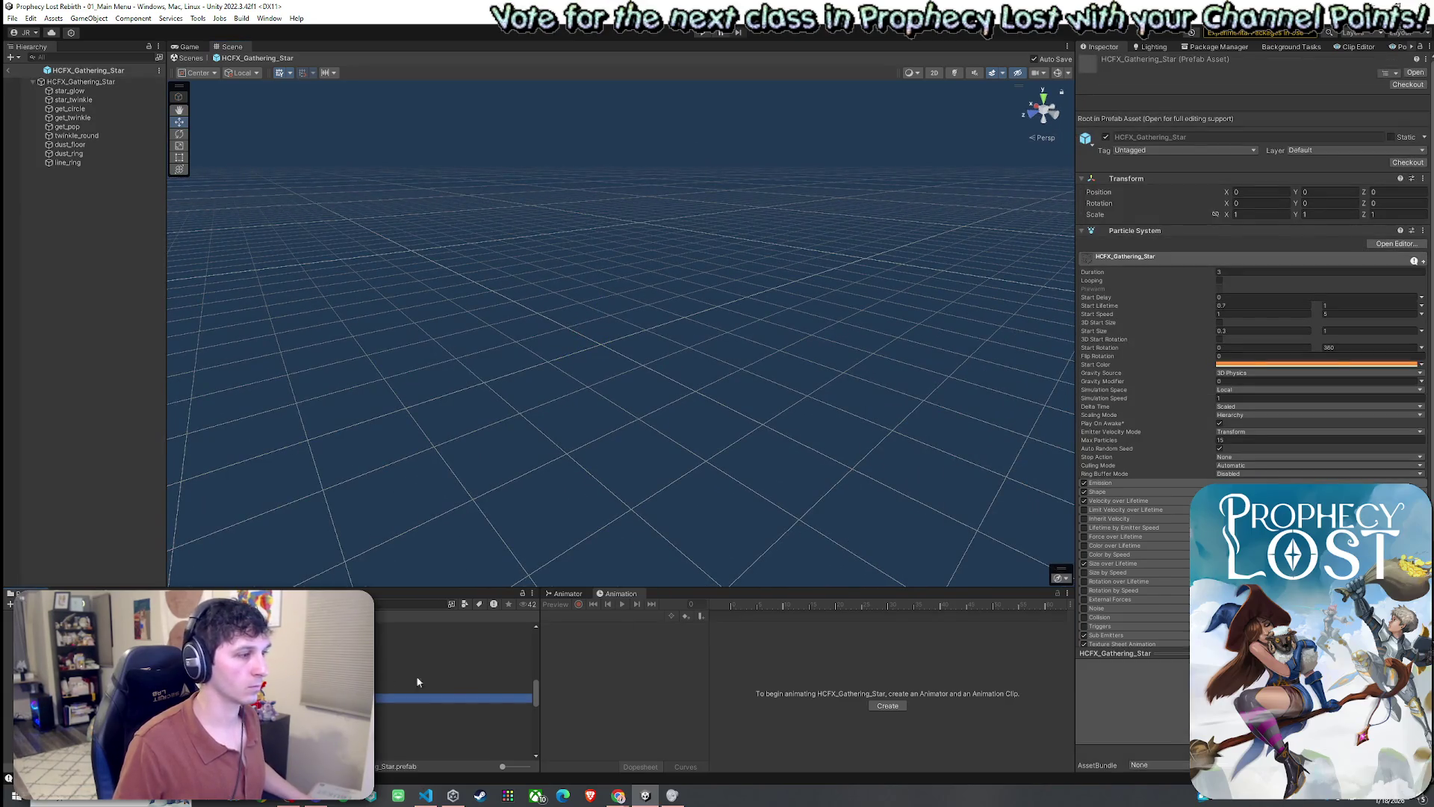
- Replay Gathering Star, then open HCFX_Meteor_01_Area and view the whole meteor effect
{"action": "left_click", "coordinate": [77, 82]}
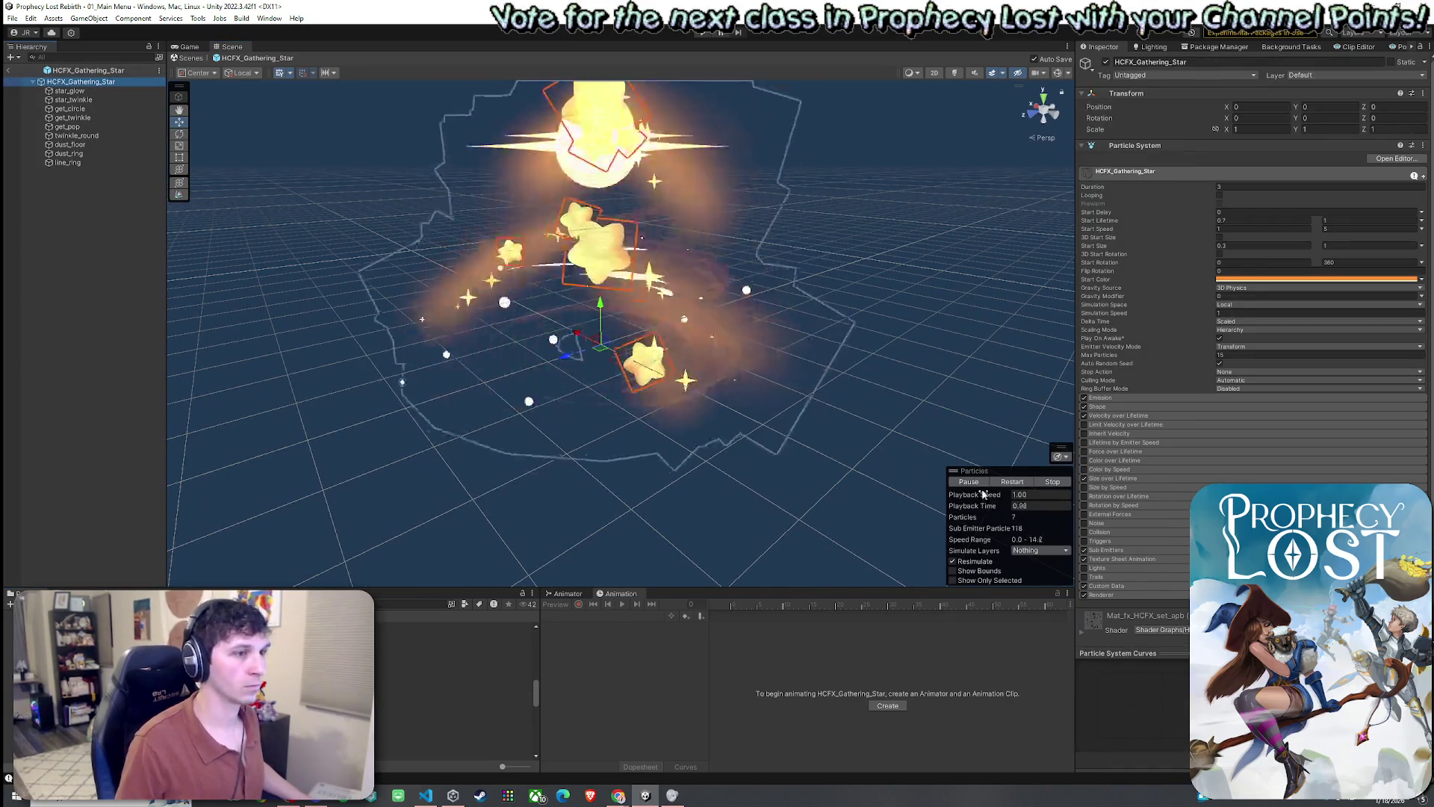
{"action": "left_click", "coordinate": [453, 706]}
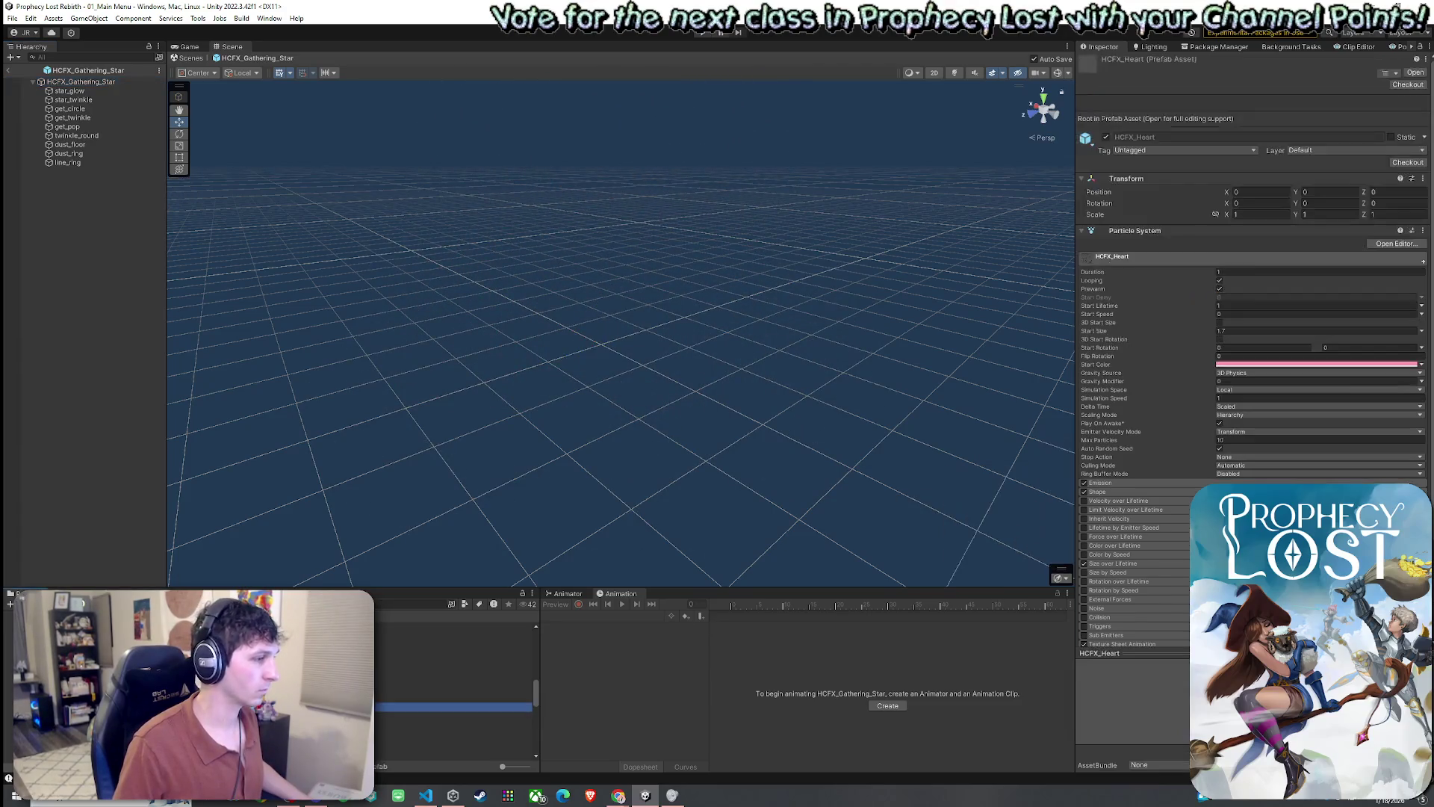
{"action": "key", "text": "Down"}
{"action": "scroll", "coordinate": [453, 688], "scroll_direction": "down", "scroll_amount": 4}
{"action": "key", "text": "Down"}
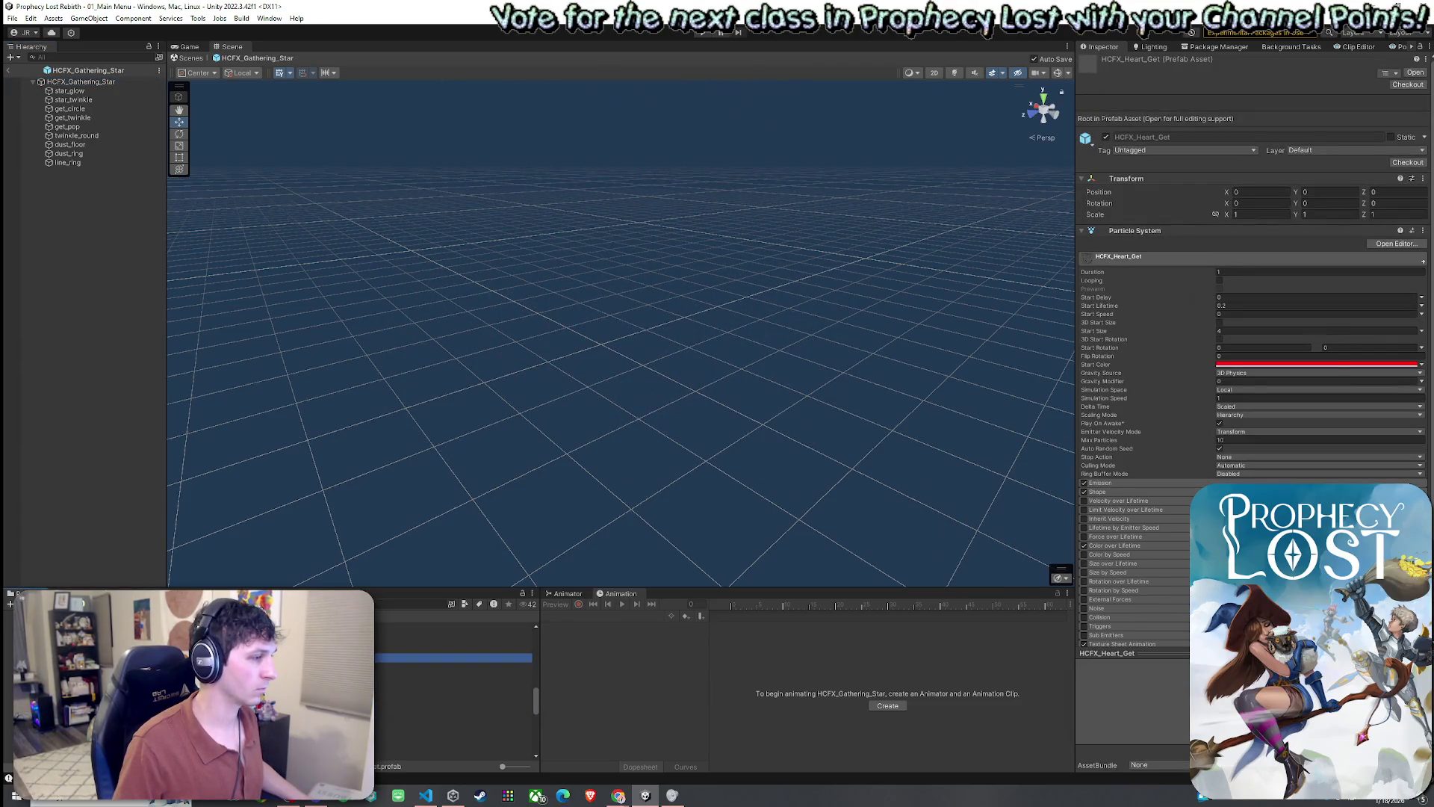
{"action": "key", "text": "Down"}
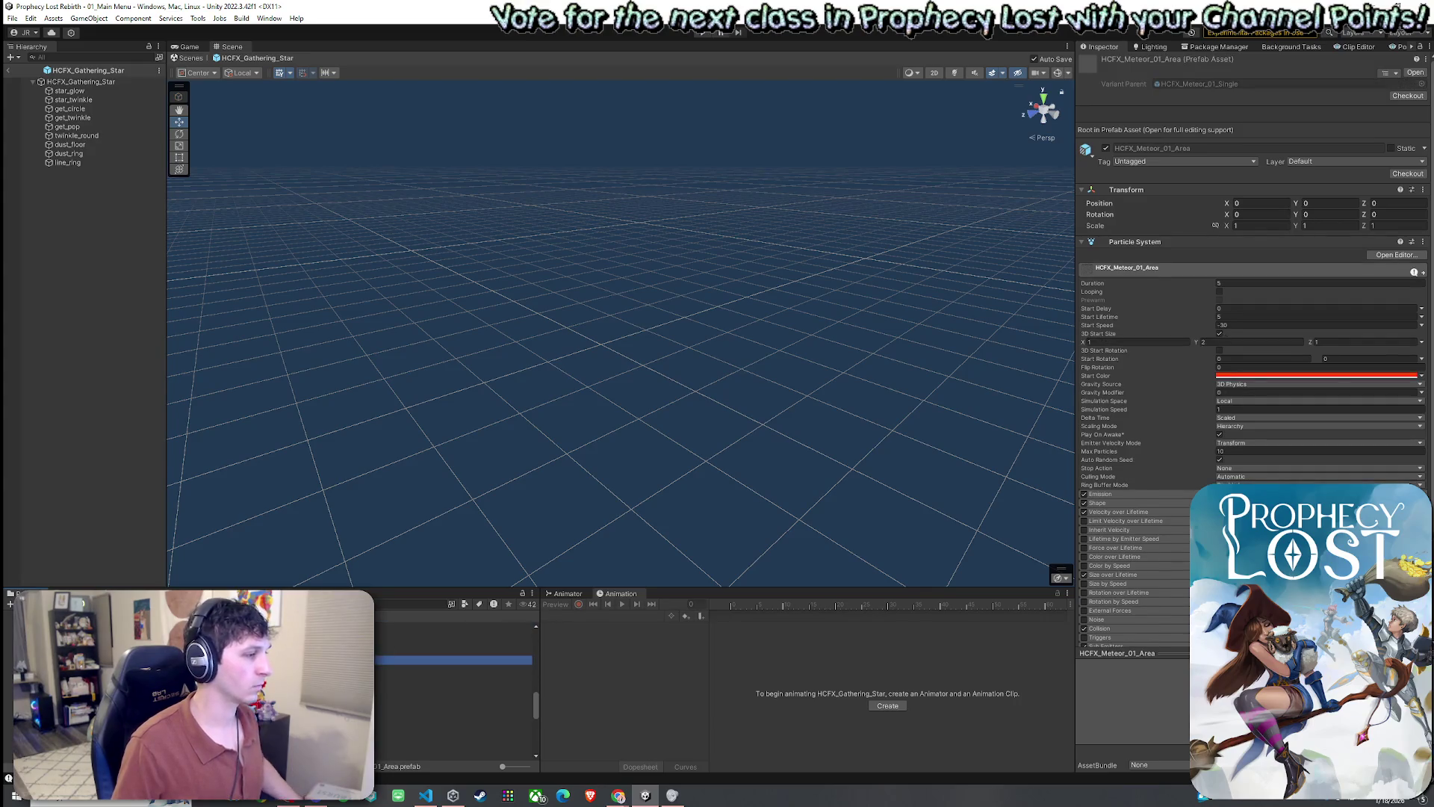
{"action": "key", "text": "Return"}
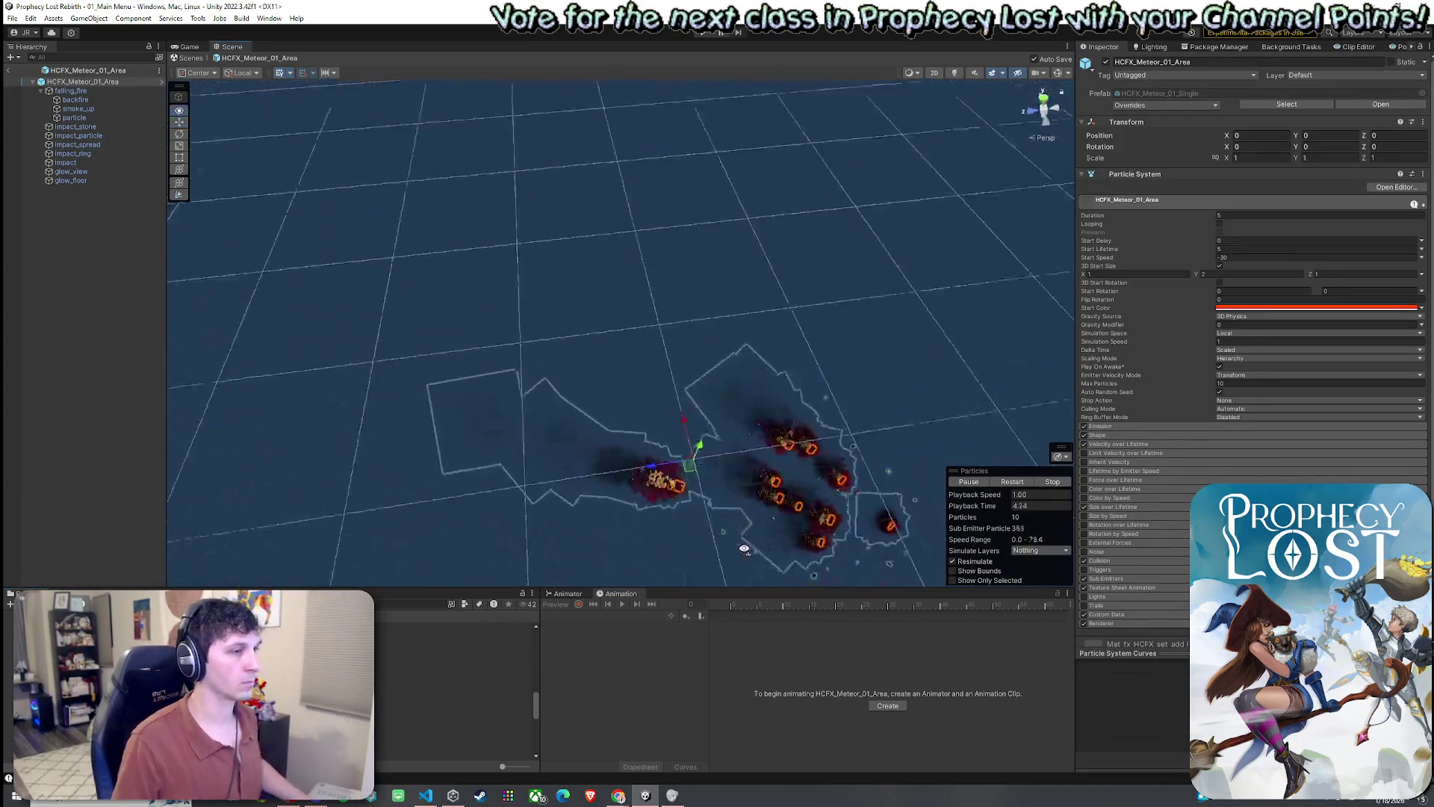
{"action": "mouse_move", "coordinate": [744, 549]}
{"action": "left_mouse_down"}
{"action": "mouse_move", "coordinate": [888, 571]}
{"action": "mouse_move", "coordinate": [575, 477]}
{"action": "left_mouse_up"}
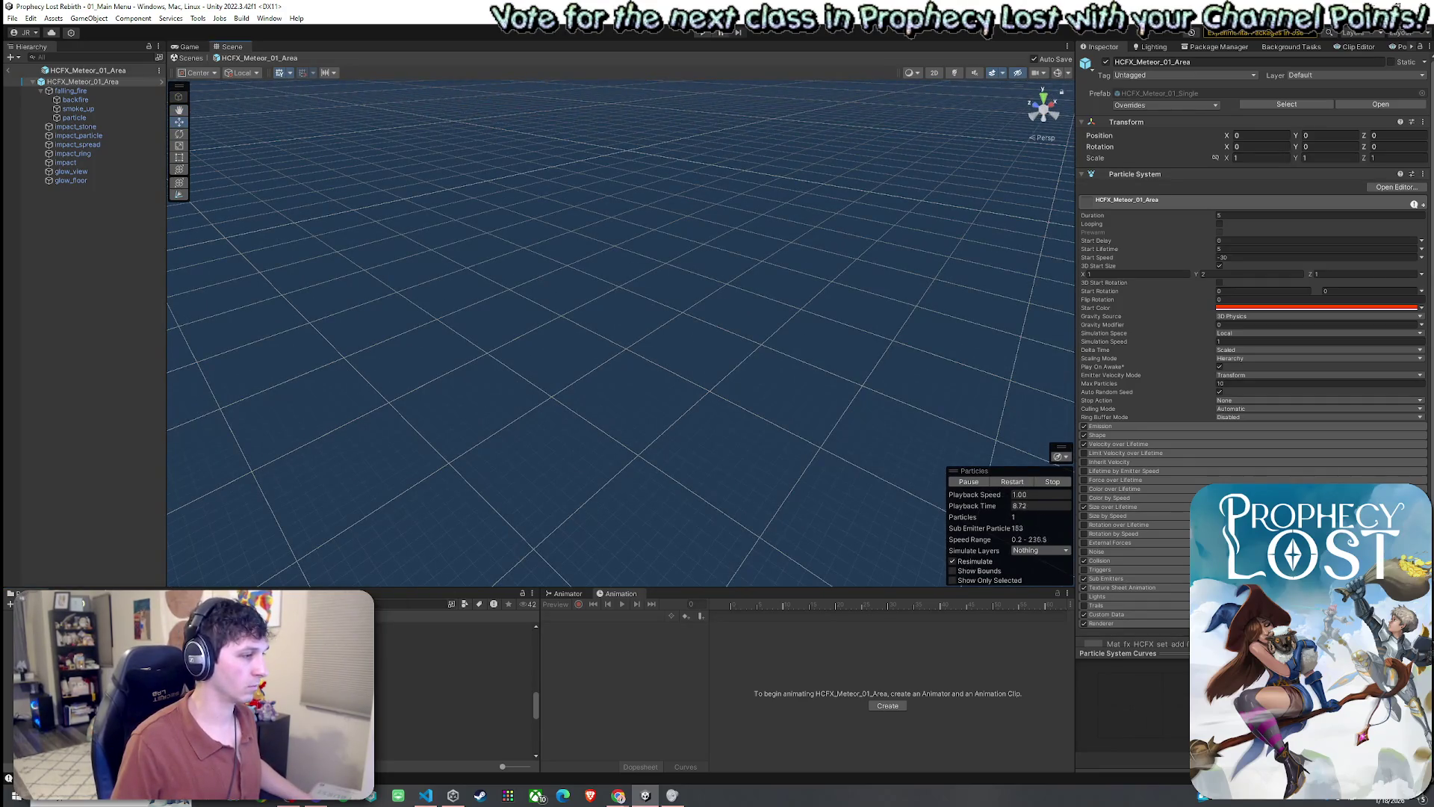
- Preview the HCFX_Meteor_01_Single, Meteor_02_Area and Rain_01 to Rain_03 effects
{"action": "left_click", "coordinate": [453, 668]}
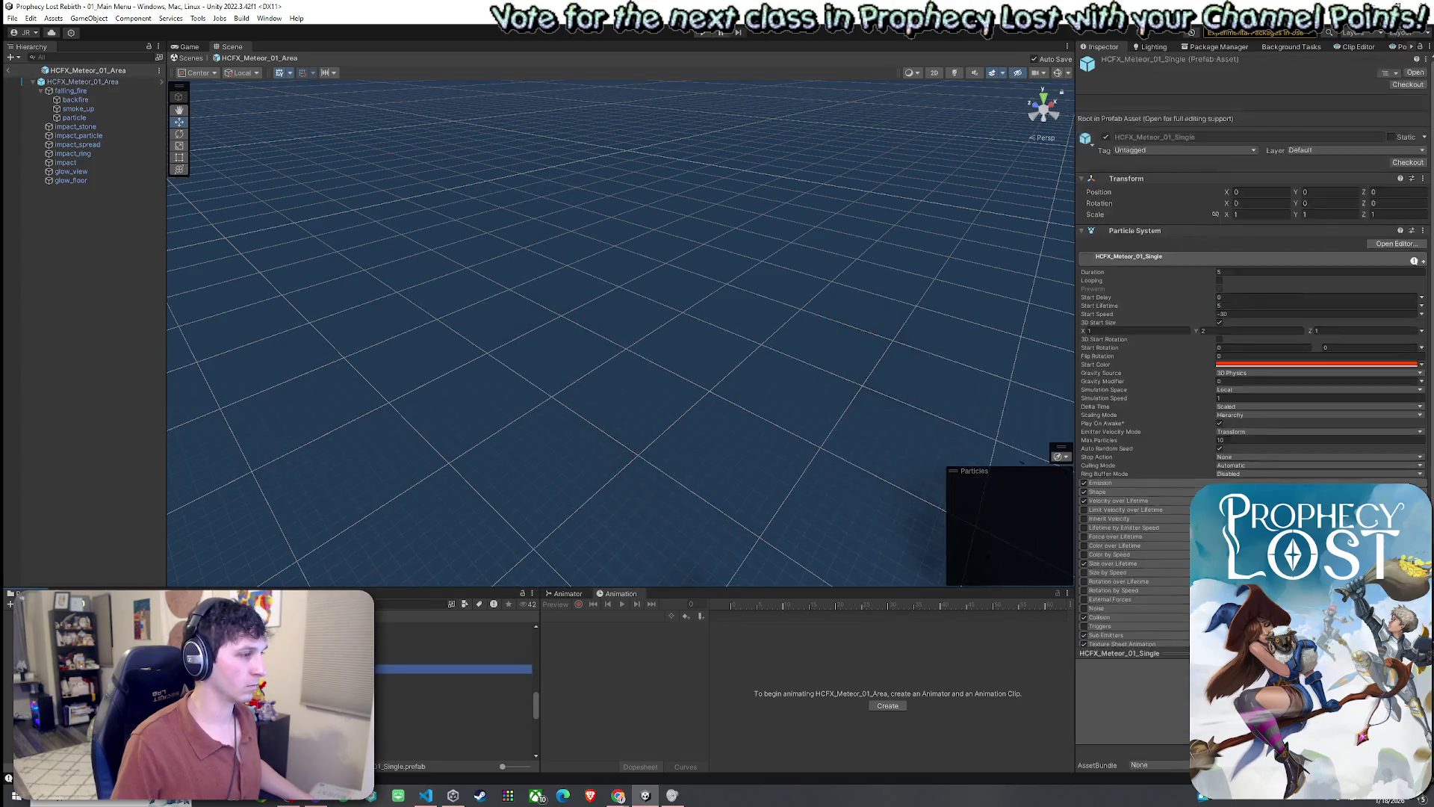
{"action": "double_click", "coordinate": [454, 668]}
{"action": "double_click", "coordinate": [454, 680]}
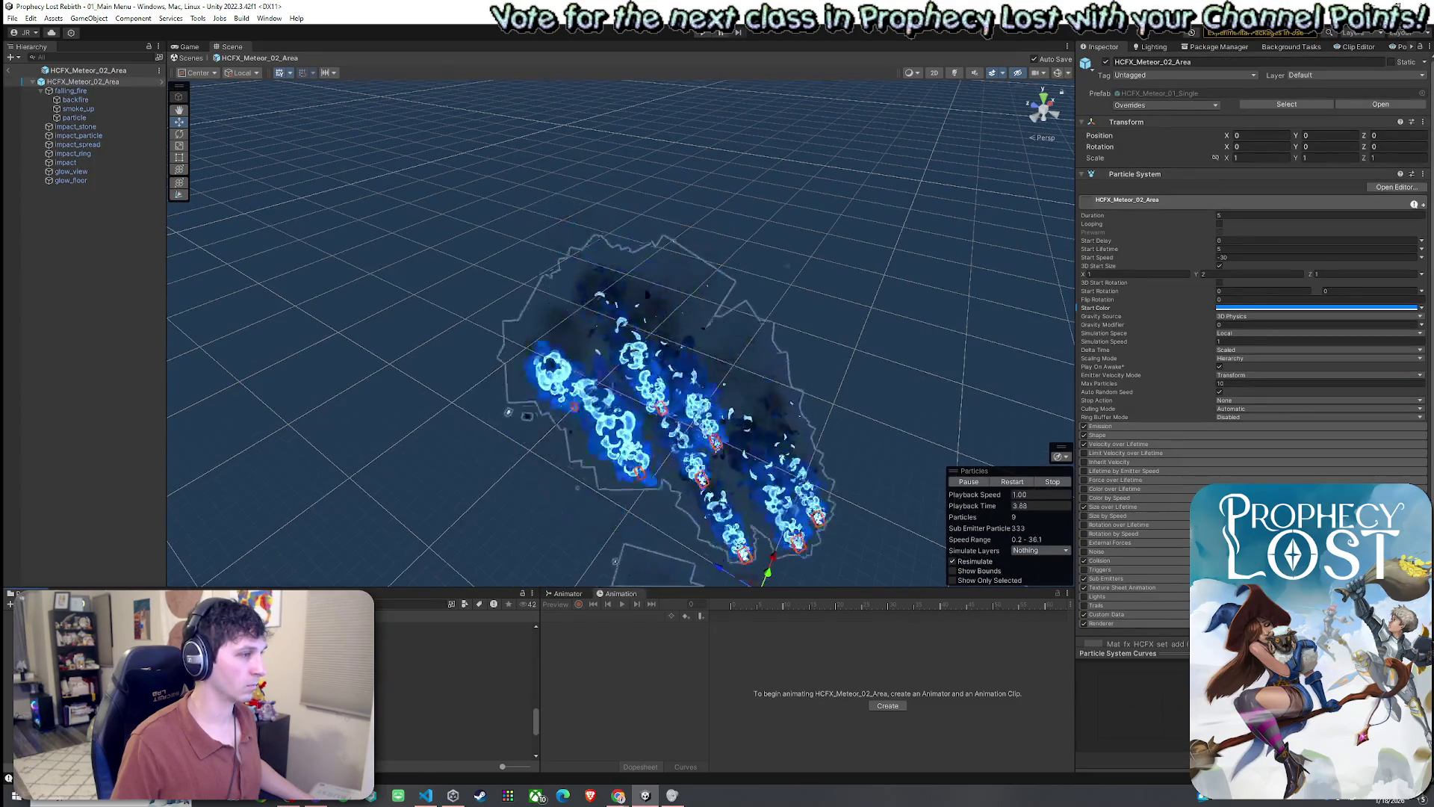
{"action": "double_click", "coordinate": [453, 658]}
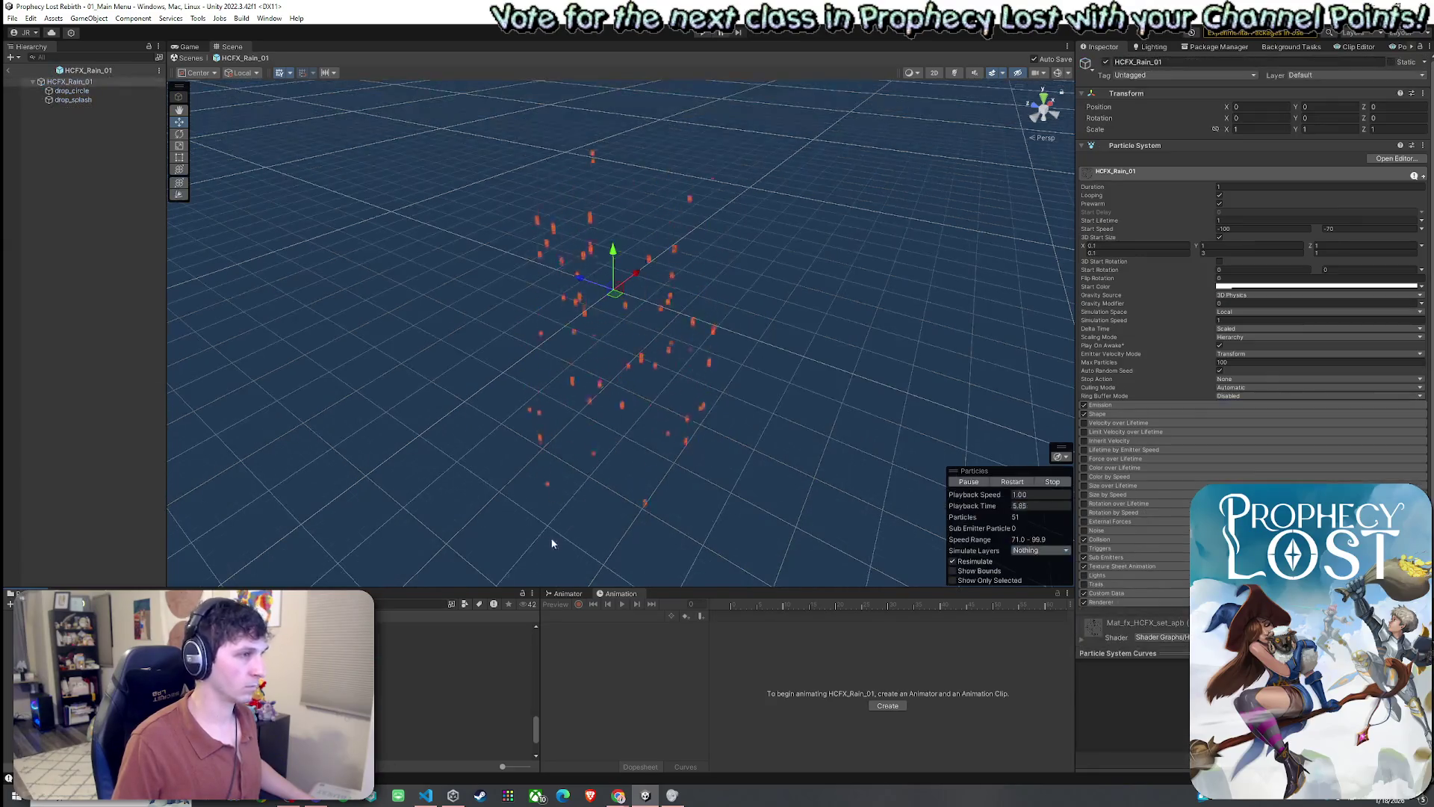
{"action": "double_click", "coordinate": [453, 665]}
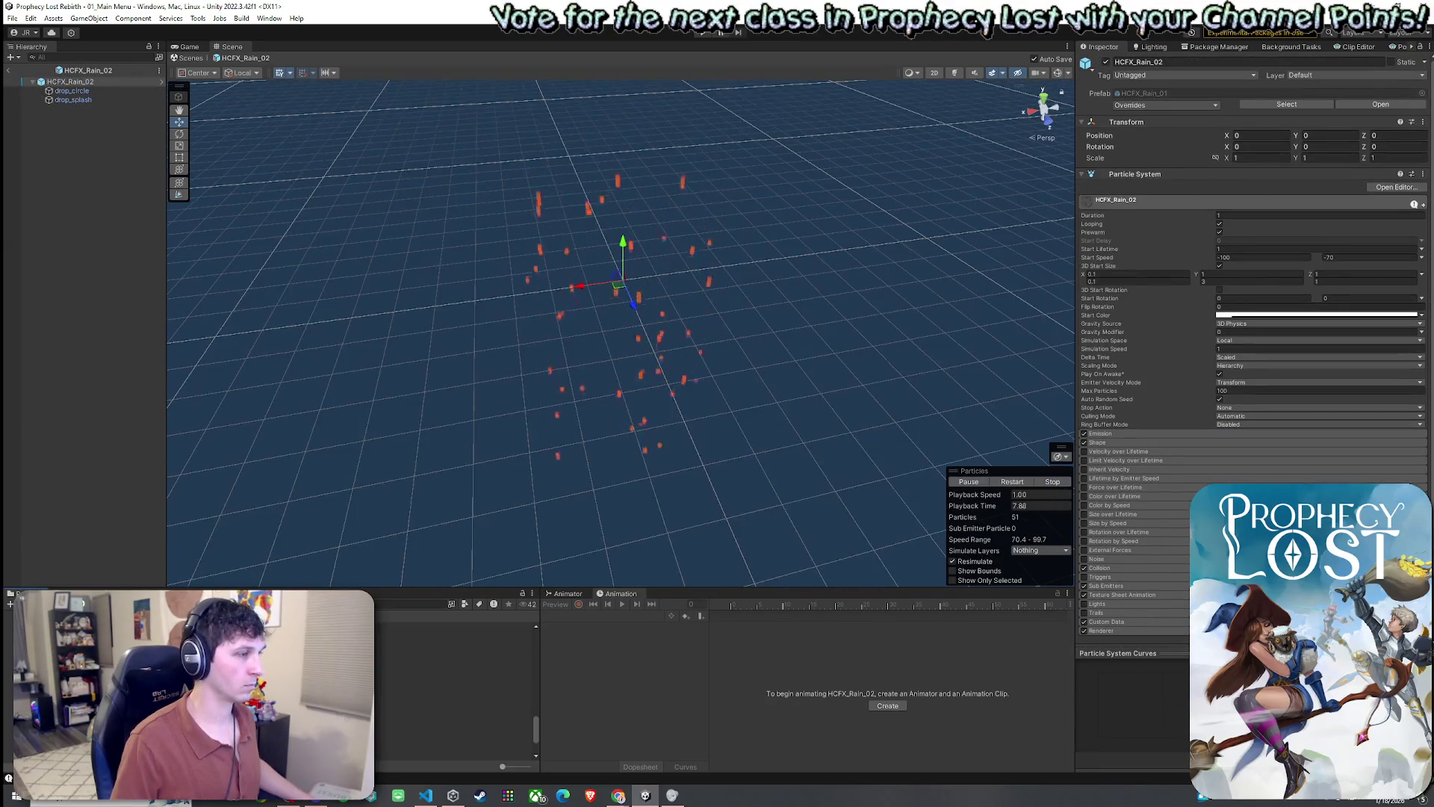
{"action": "double_click", "coordinate": [454, 673]}
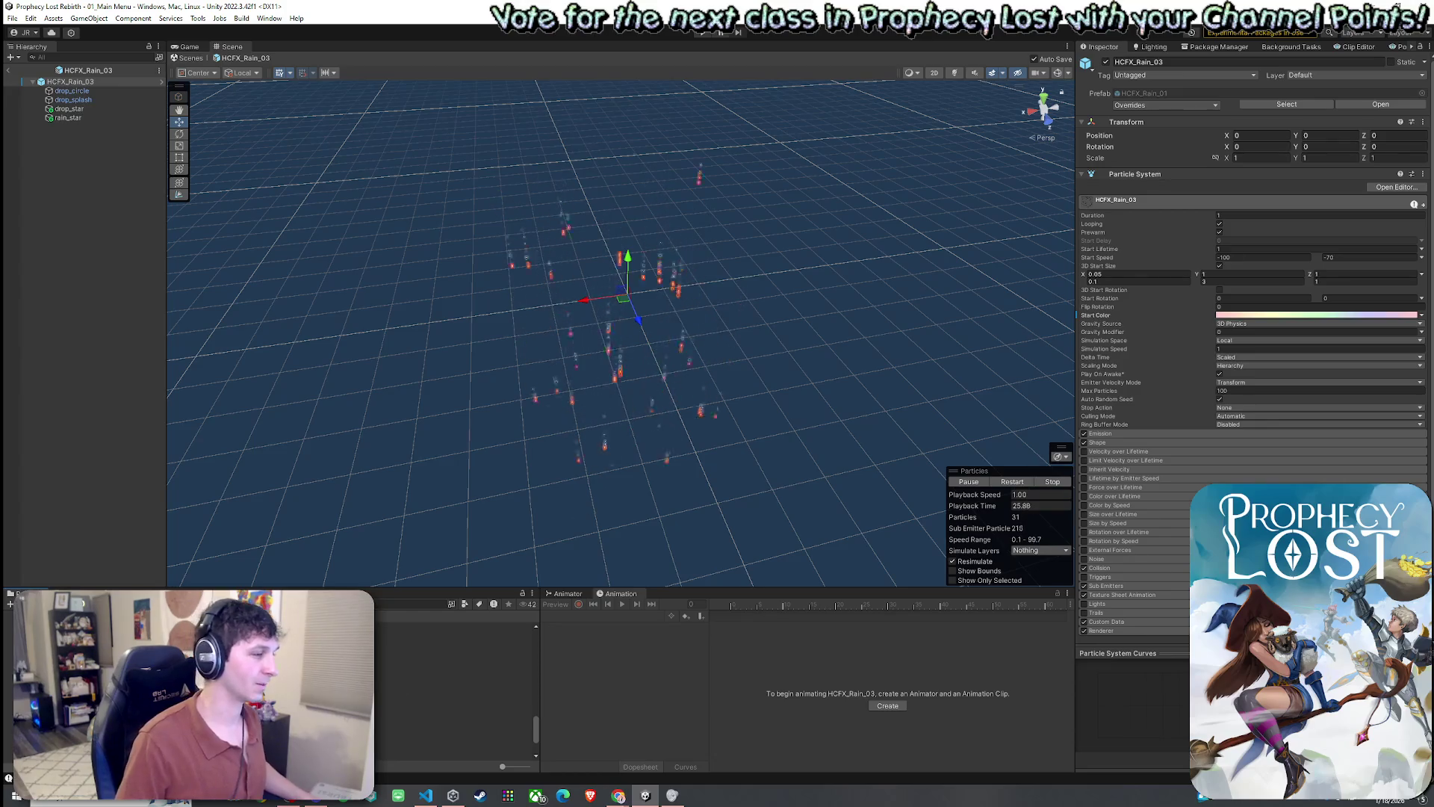
- Step through the HCFX_Smoke effects and Buff_Down to HCFX_Charging_01_Step1
{"action": "left_click", "coordinate": [448, 686]}
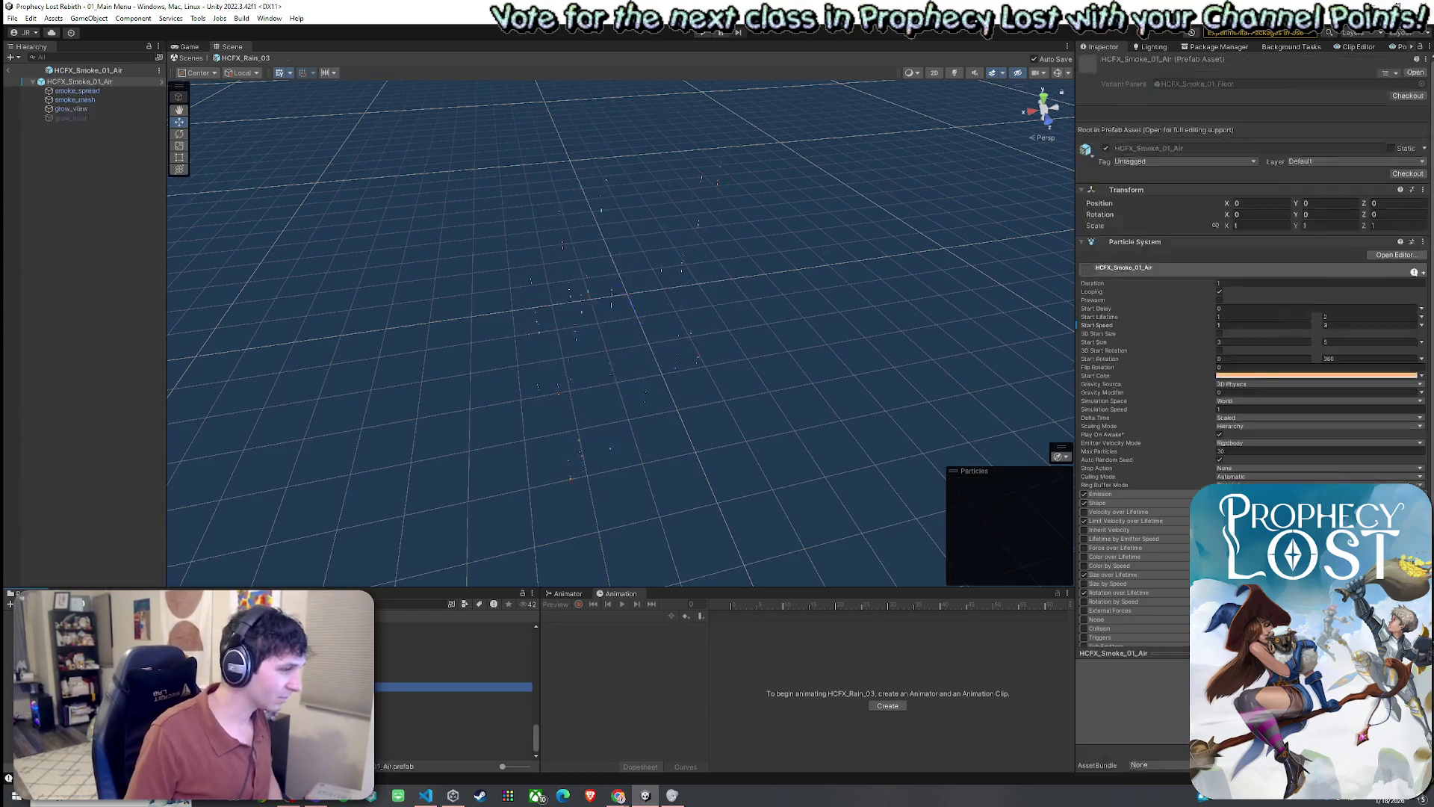
{"action": "key", "text": "Down"}
{"action": "key", "text": "Down"}
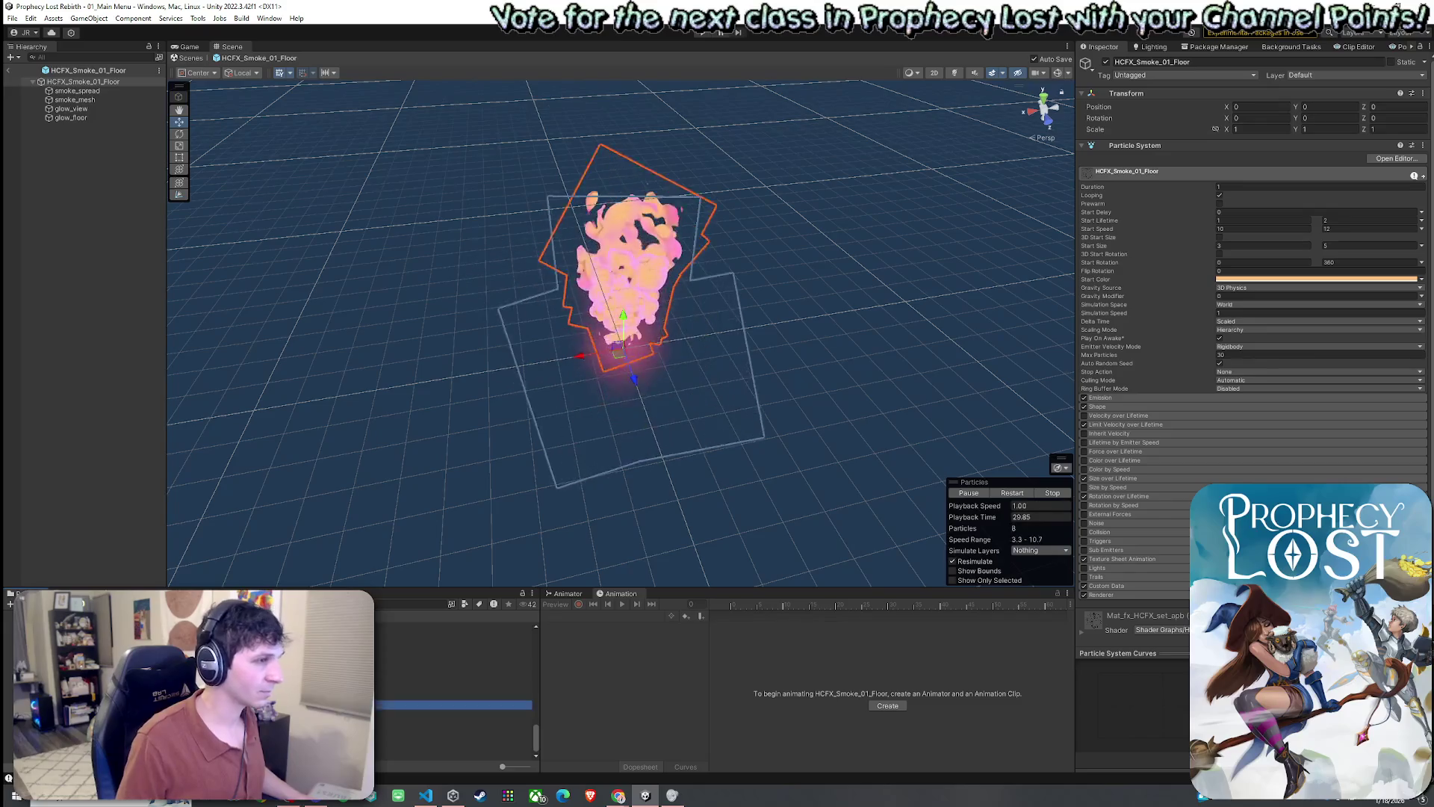
{"action": "key", "text": "Down"}
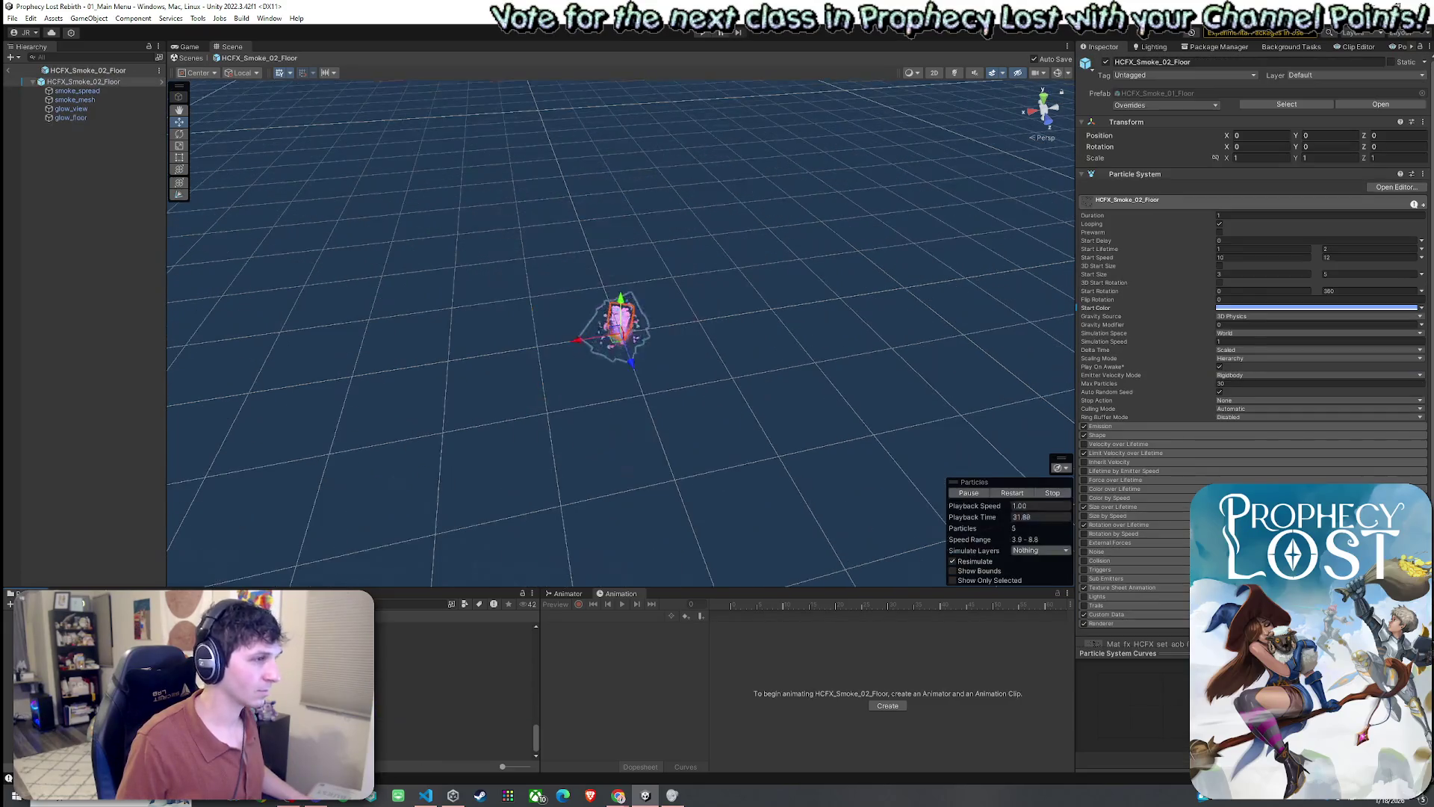
{"action": "key", "text": "Down"}
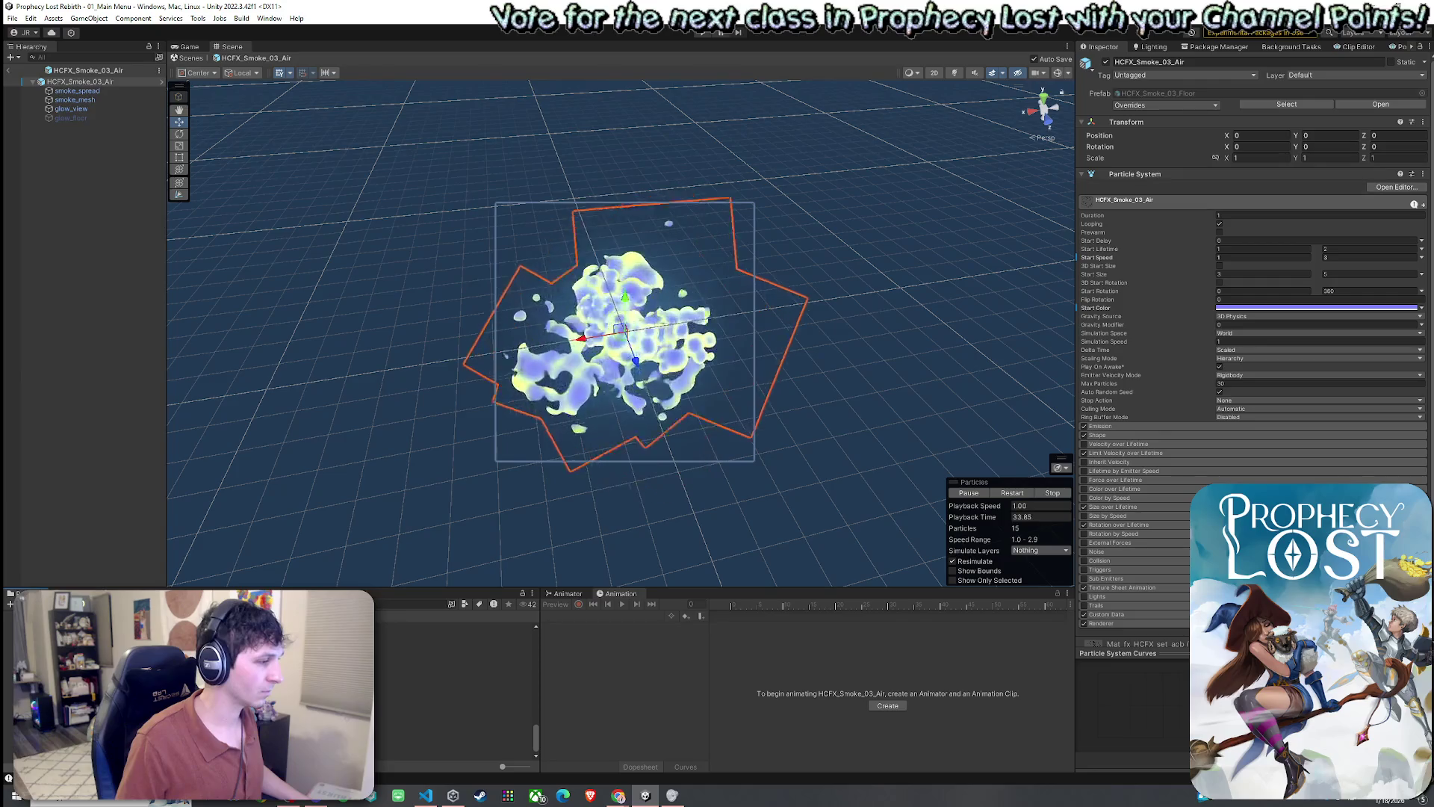
{"action": "key", "text": "Down"}
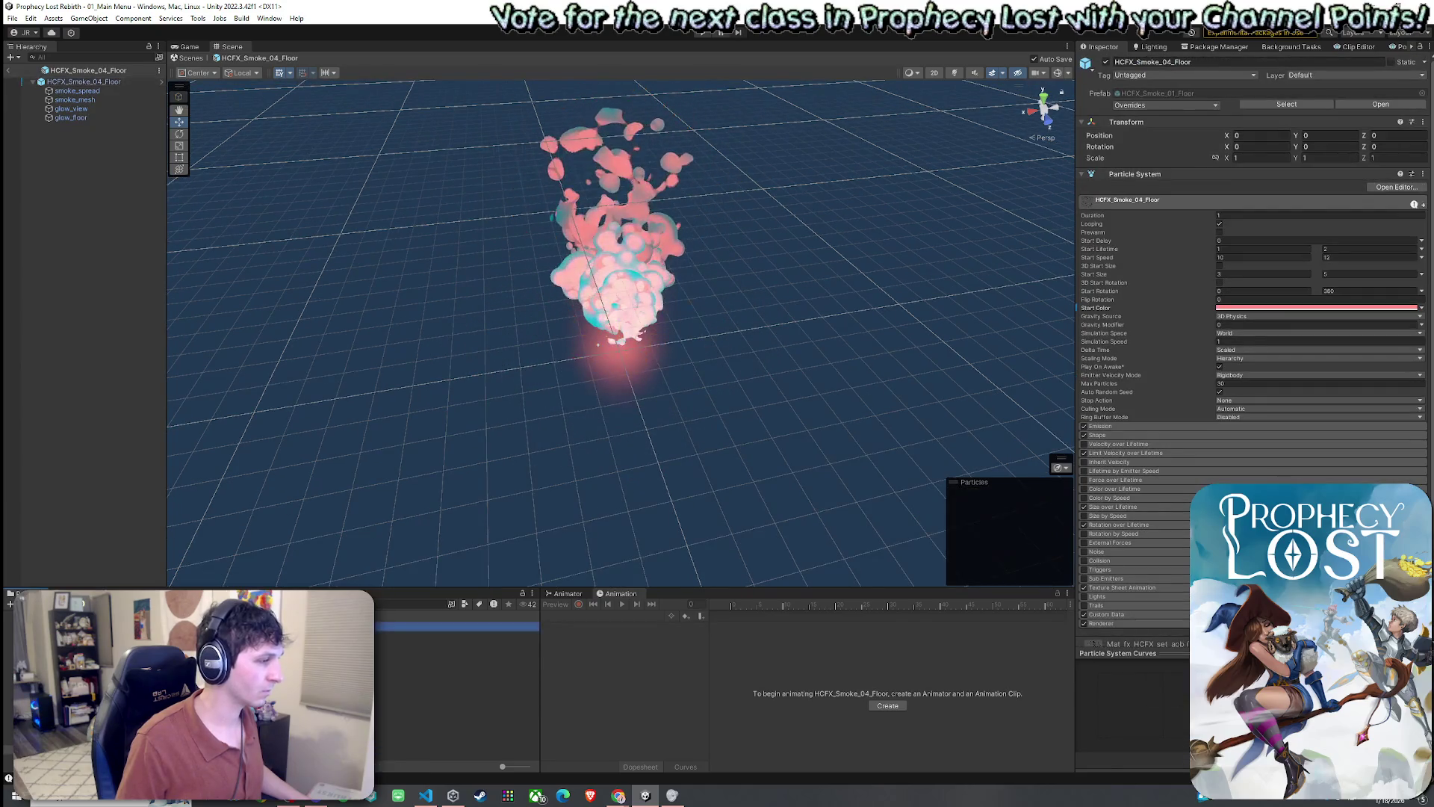
{"action": "key", "text": "Down"}
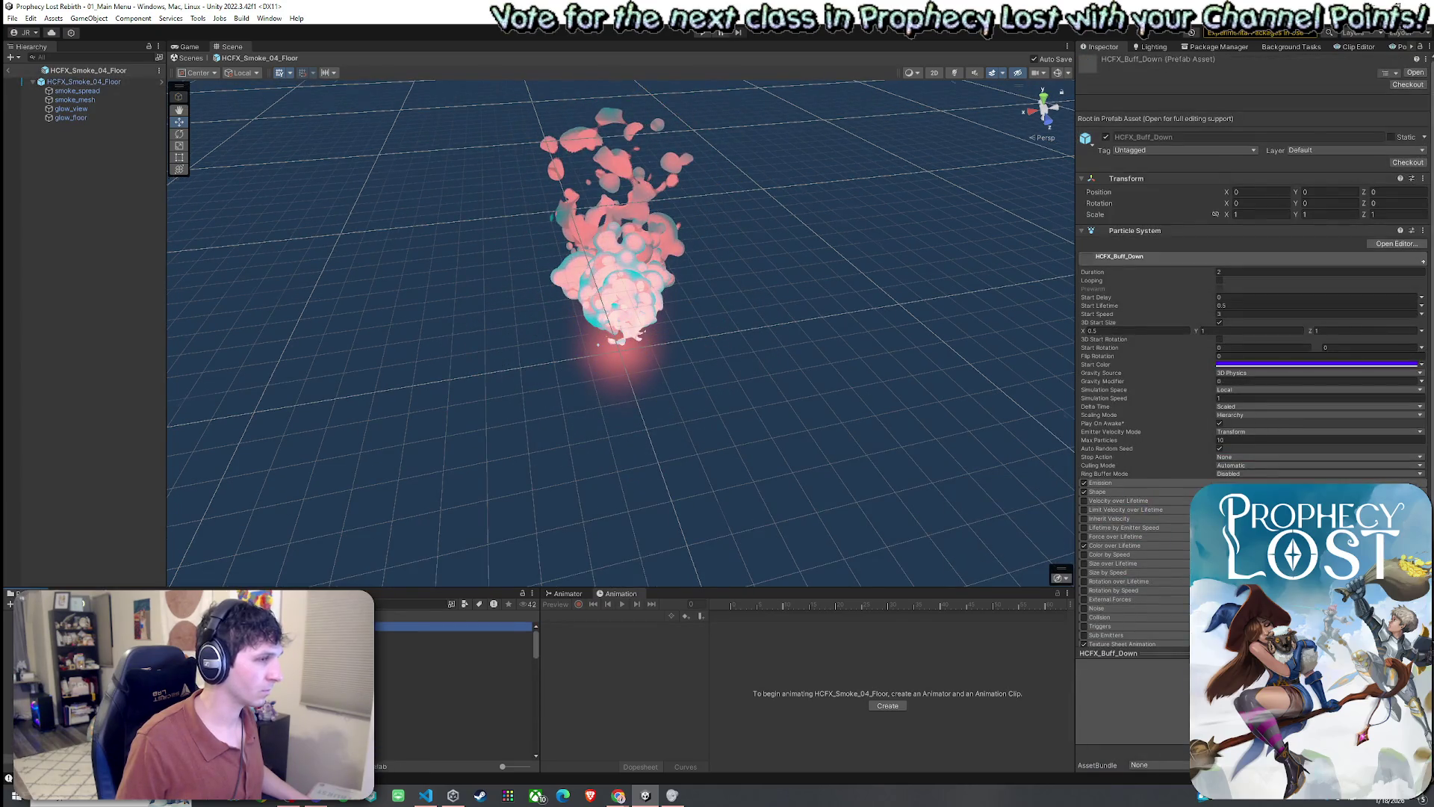
{"action": "key", "text": "Down"}
{"action": "key", "text": "Down"}
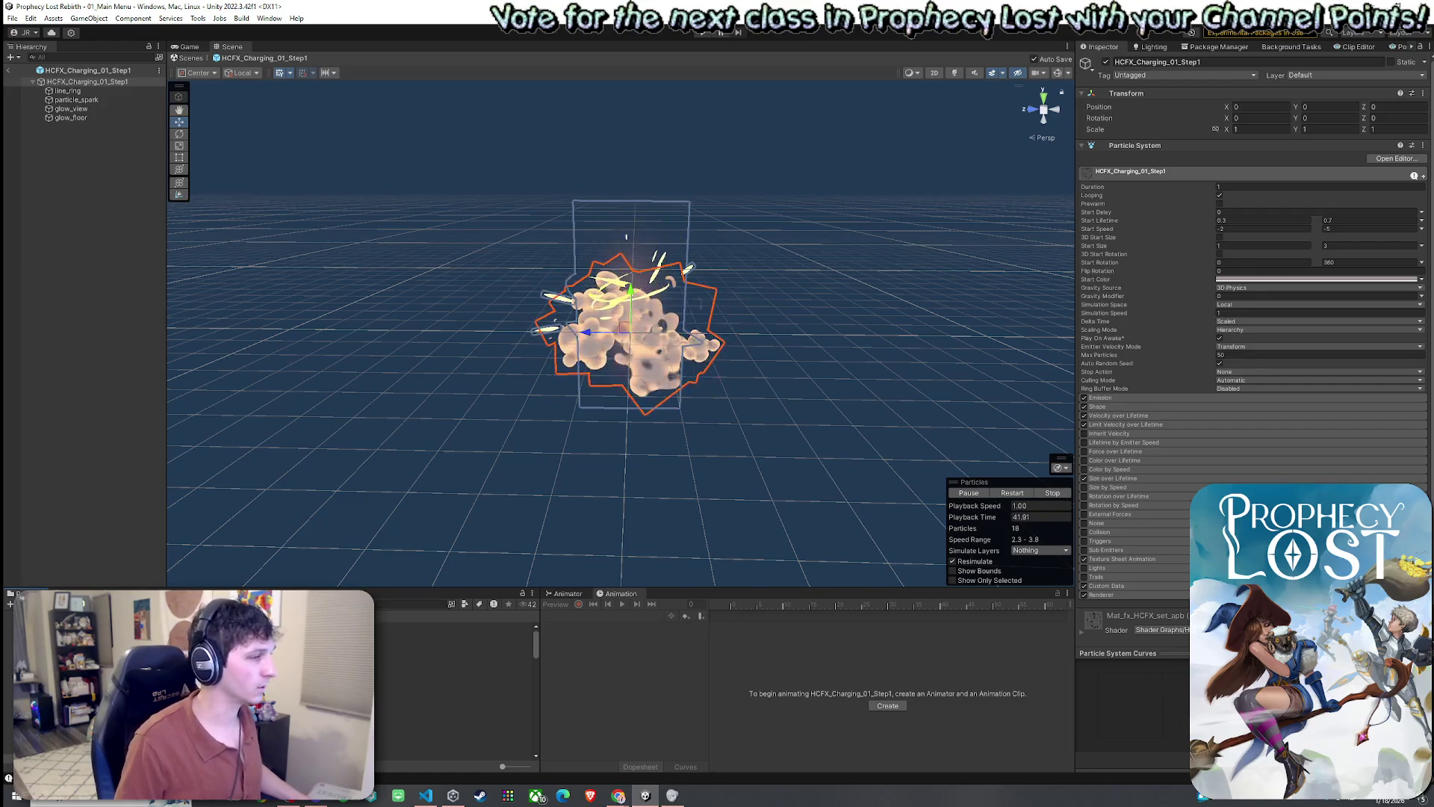
- Rotate HCFX_Charging_01_Step1_End to 90° on Z and replay the burst from several angles
{"action": "key", "text": "Down"}
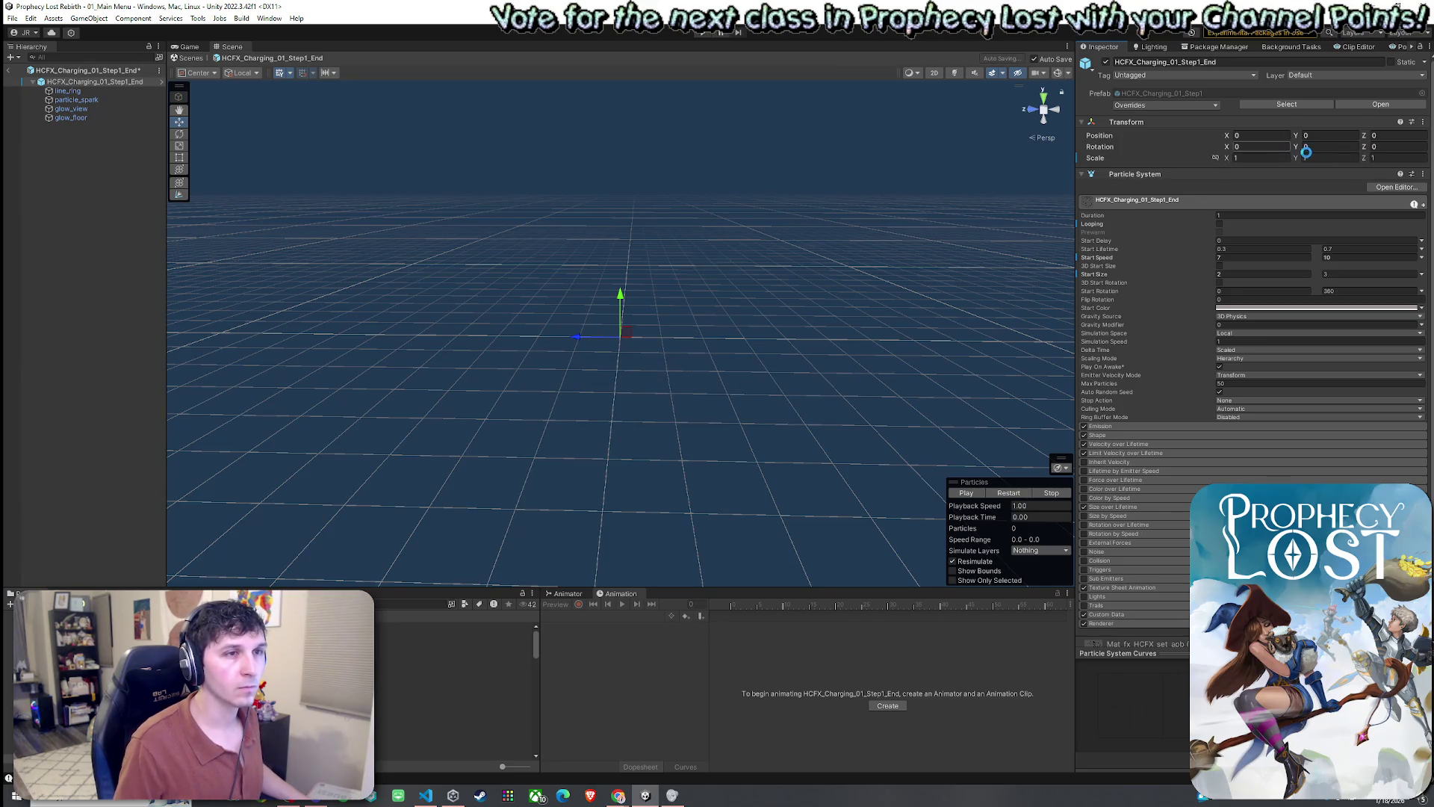
{"action": "left_click_drag", "start_coordinate": [1365, 150], "coordinate": [1371, 149]}
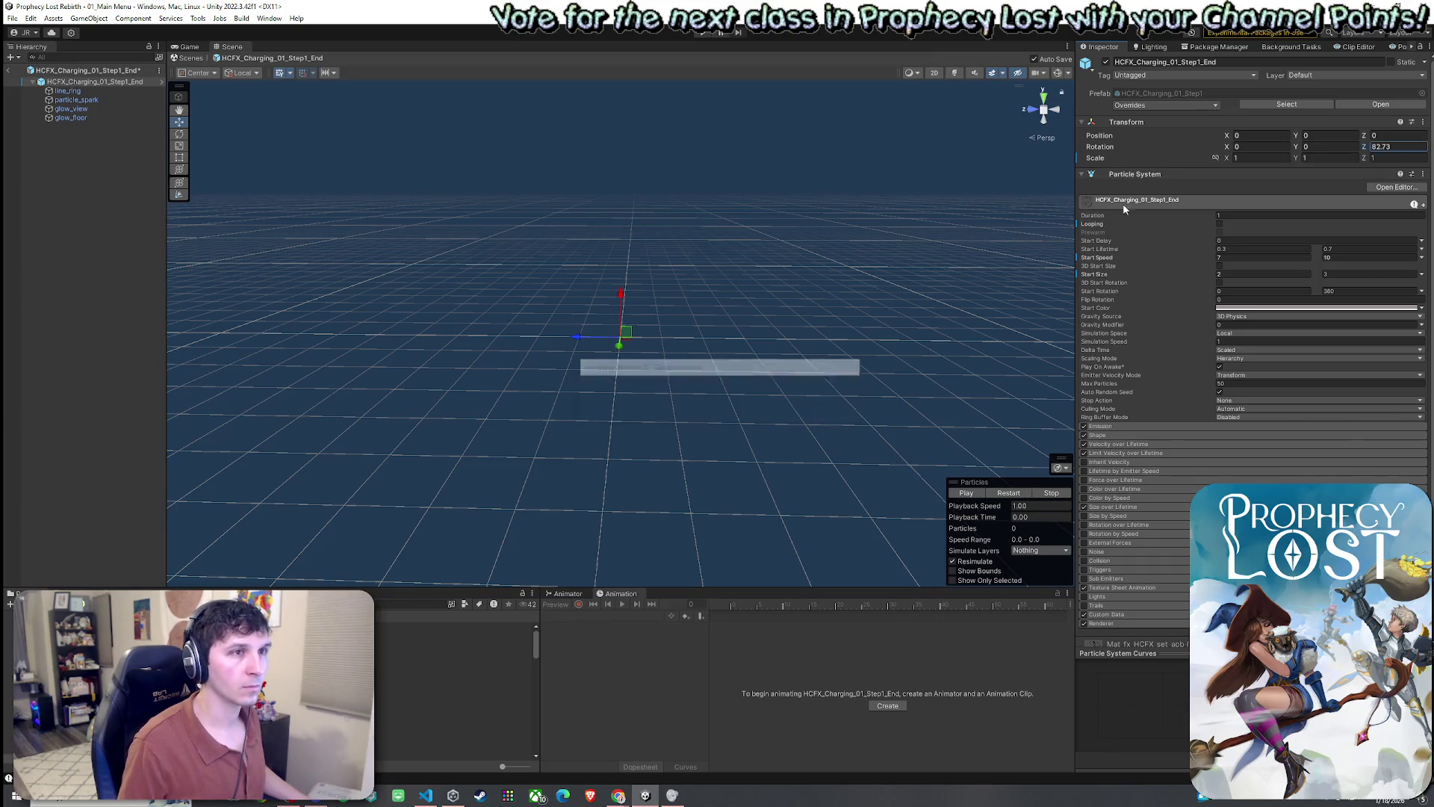
{"action": "left_click", "coordinate": [960, 495]}
{"action": "type", "text": "90"}
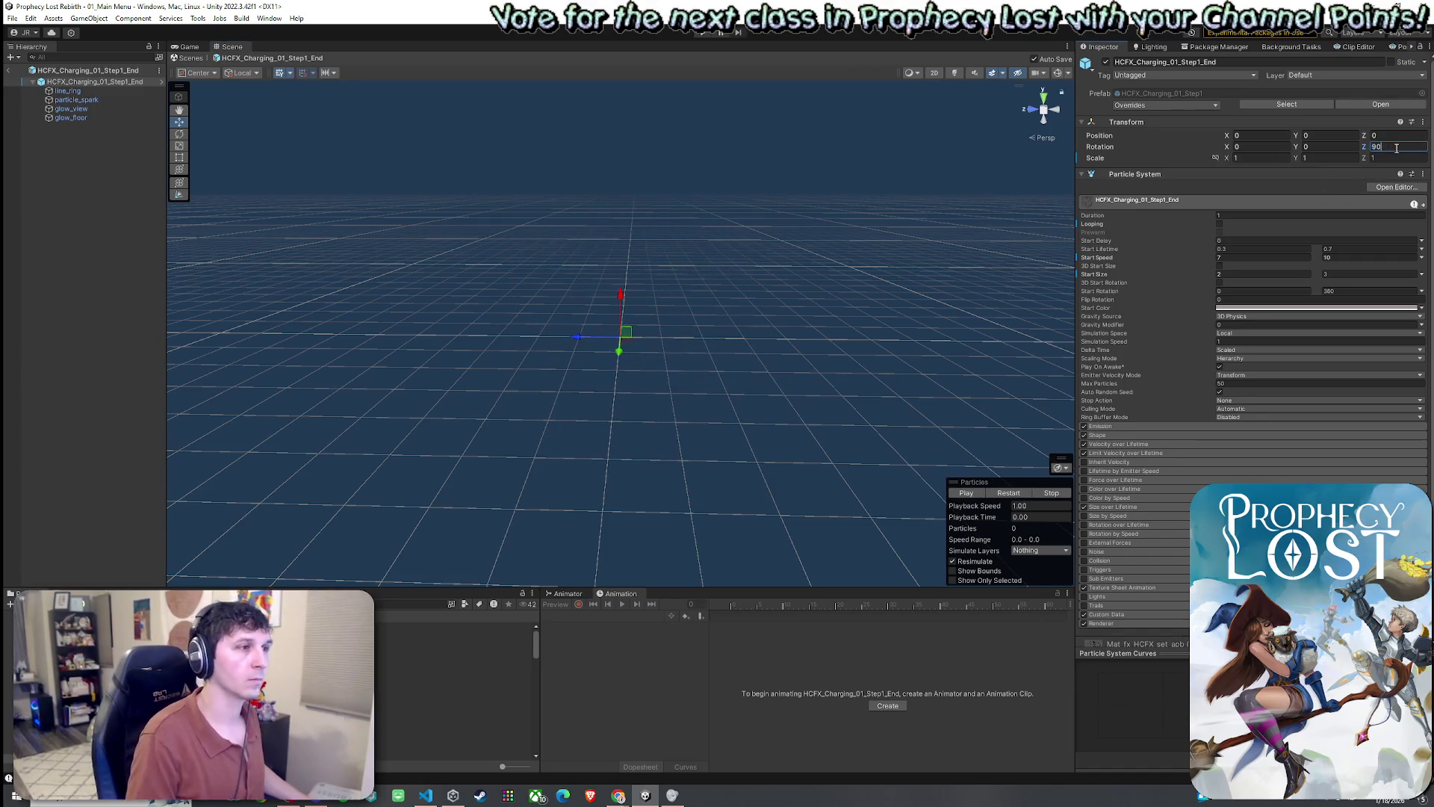
{"action": "left_click", "coordinate": [966, 493]}
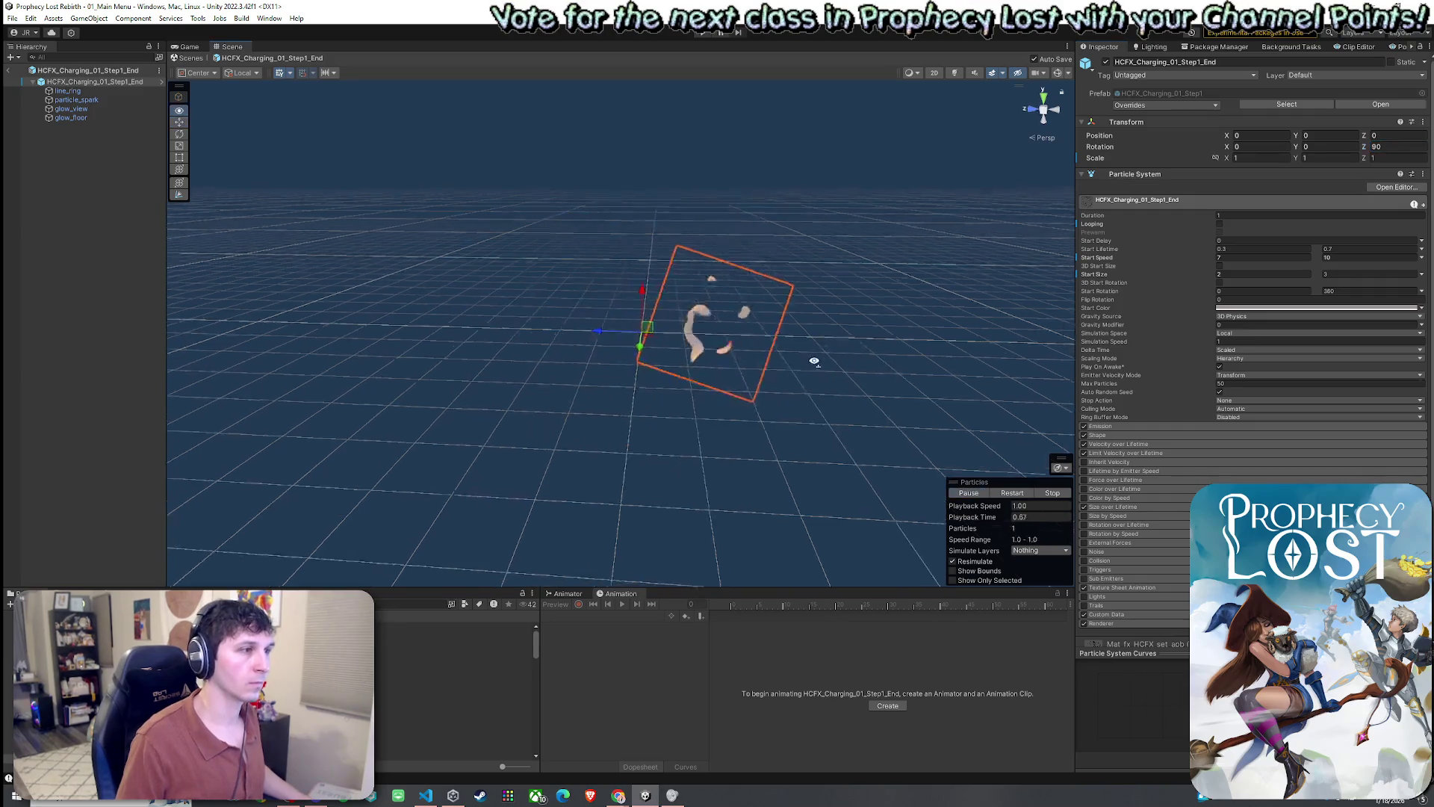
{"action": "left_click_drag", "start_coordinate": [813, 362], "coordinate": [661, 402]}
{"action": "left_click", "coordinate": [962, 494]}
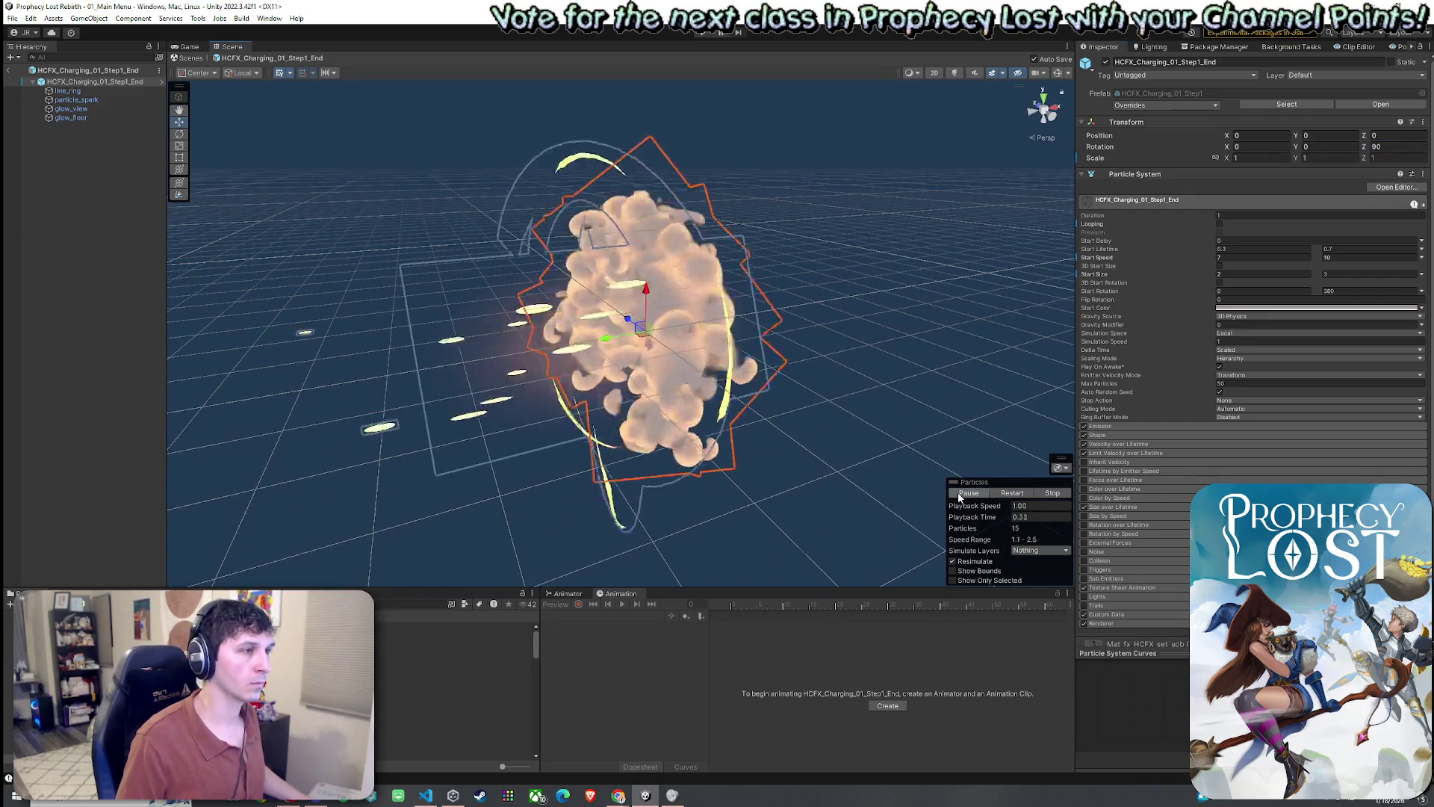
{"action": "left_click", "coordinate": [961, 494]}
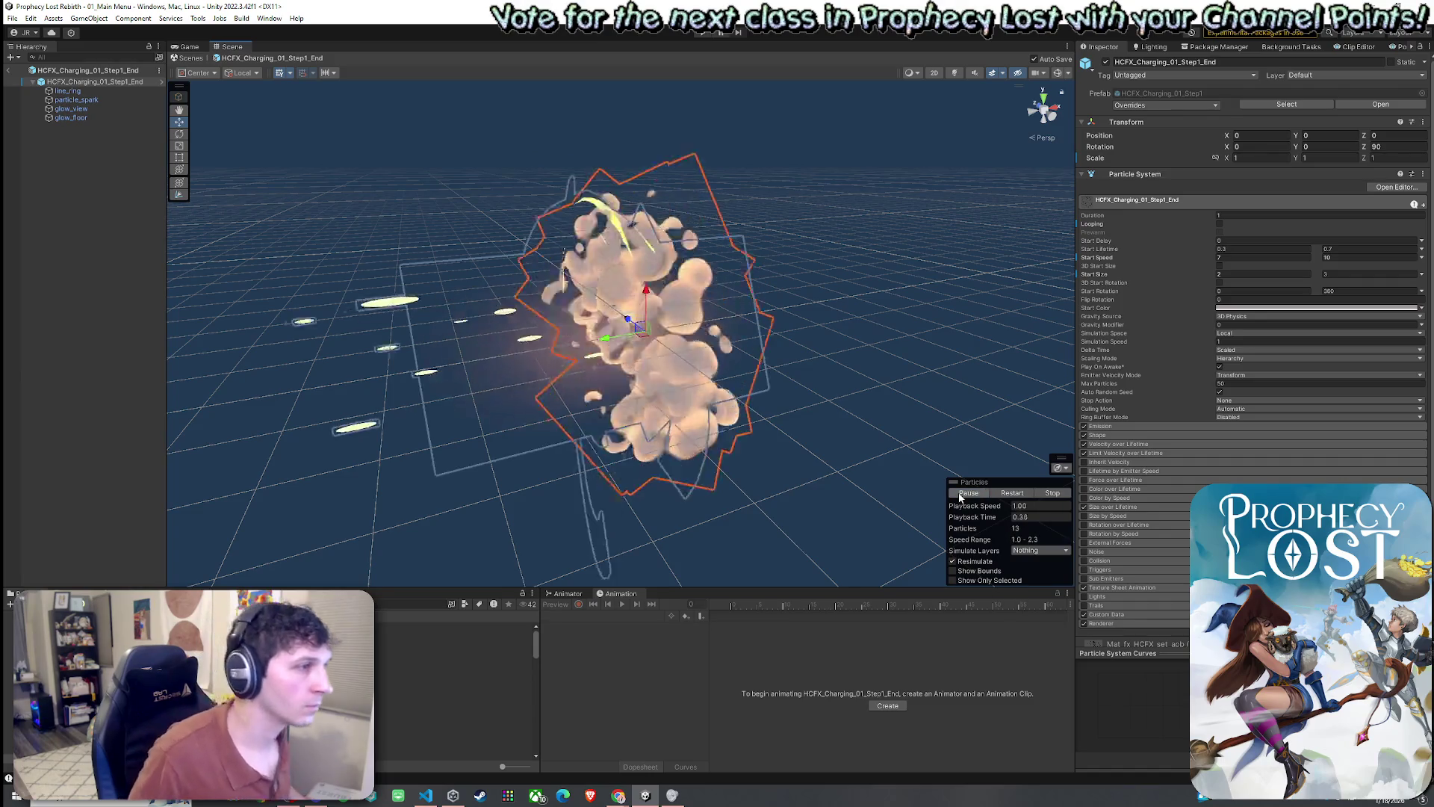
{"action": "left_click", "coordinate": [968, 493]}
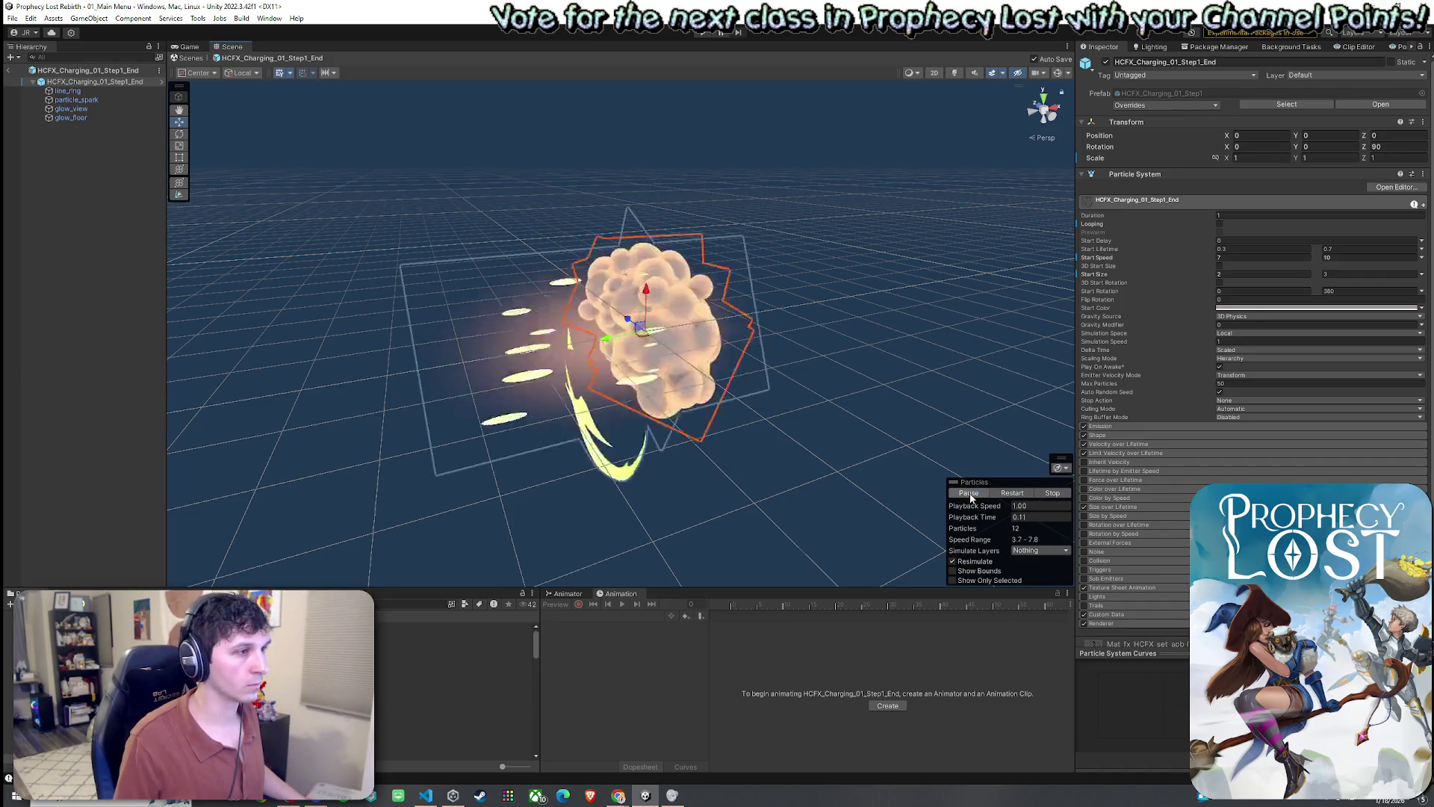
{"action": "left_click", "coordinate": [1215, 158]}
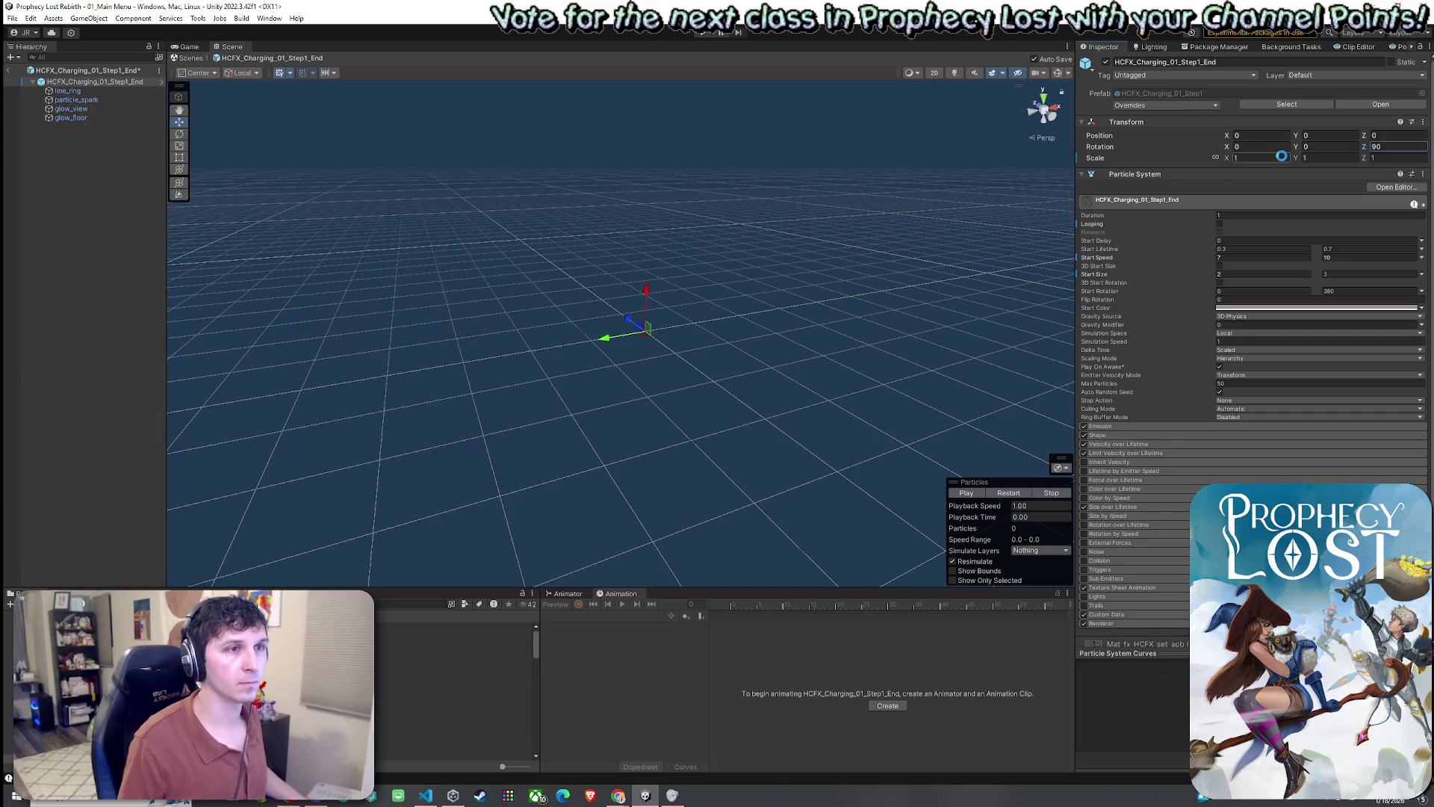
{"action": "left_click", "coordinate": [1284, 157]}
{"action": "type", "text": "0.65"}
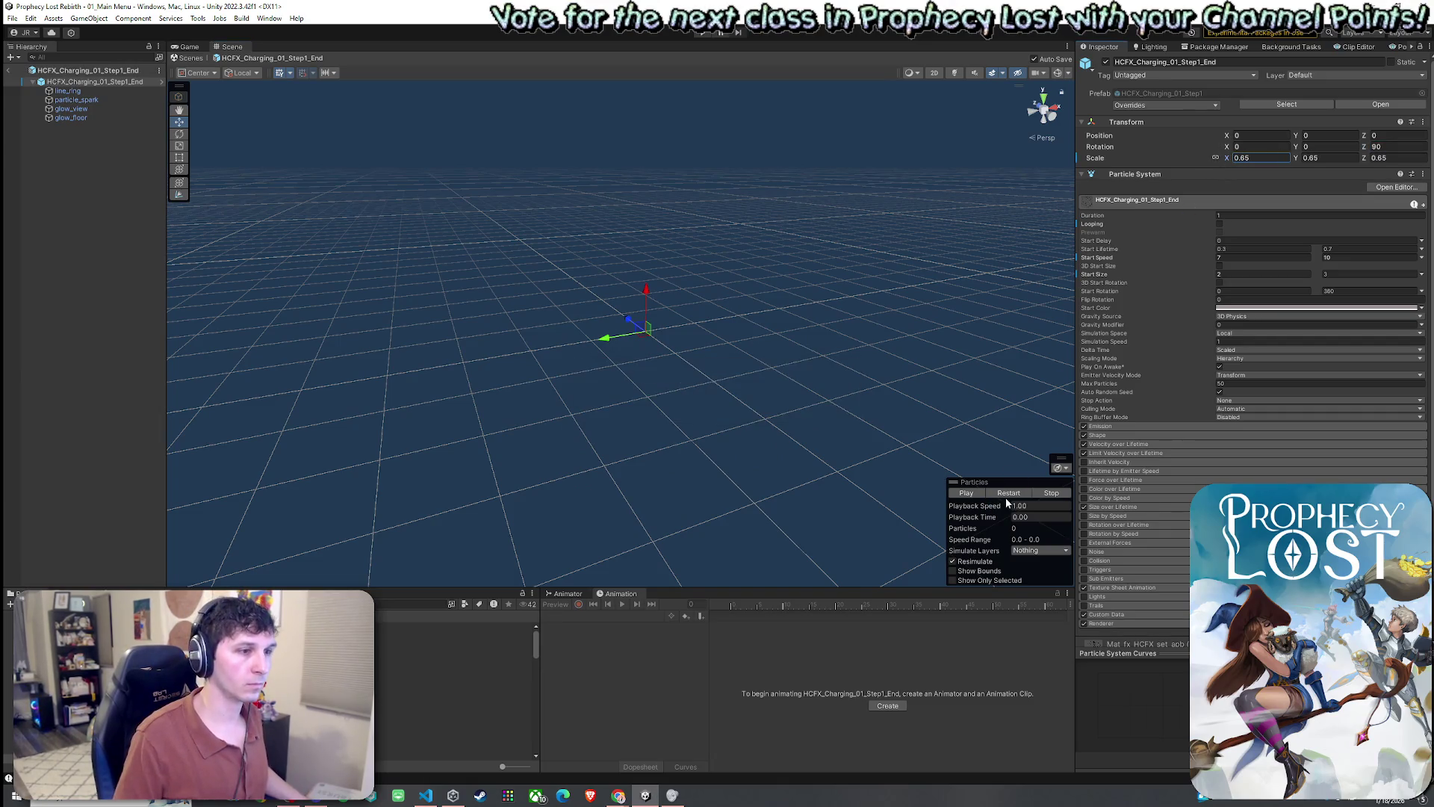
{"action": "left_click", "coordinate": [1011, 493]}
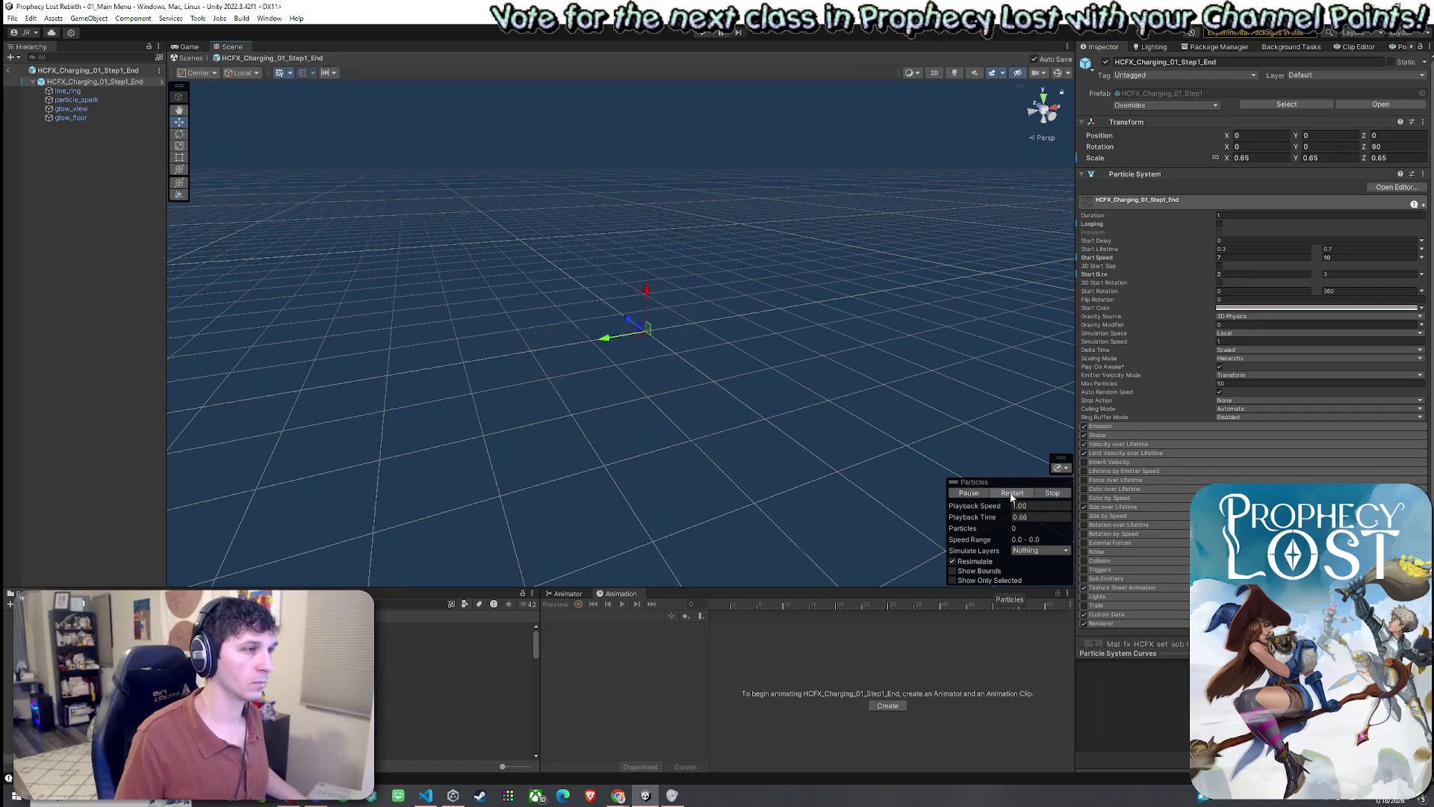
{"action": "left_click", "coordinate": [1011, 494]}
{"action": "left_click", "coordinate": [1010, 494]}
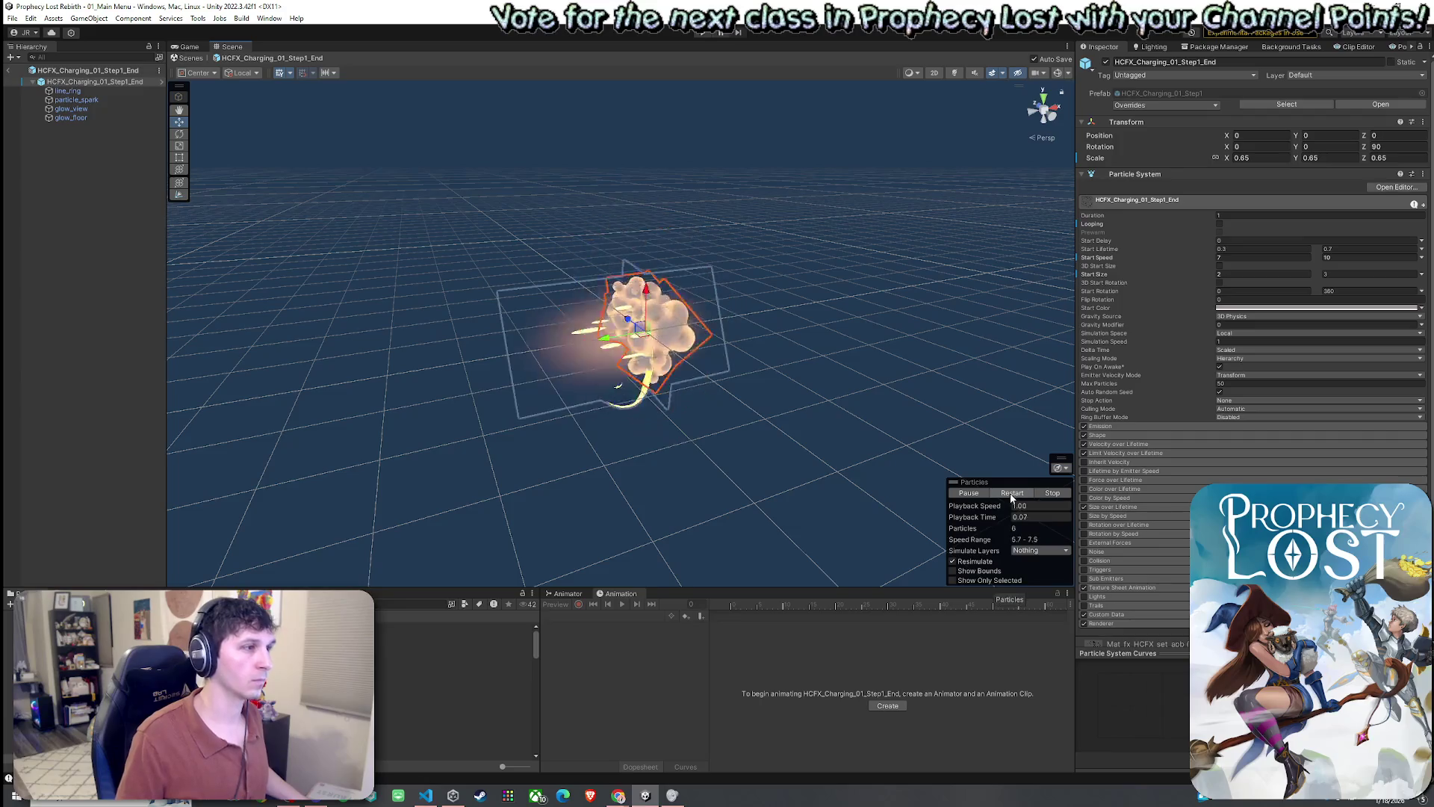
{"action": "left_click", "coordinate": [1011, 494]}
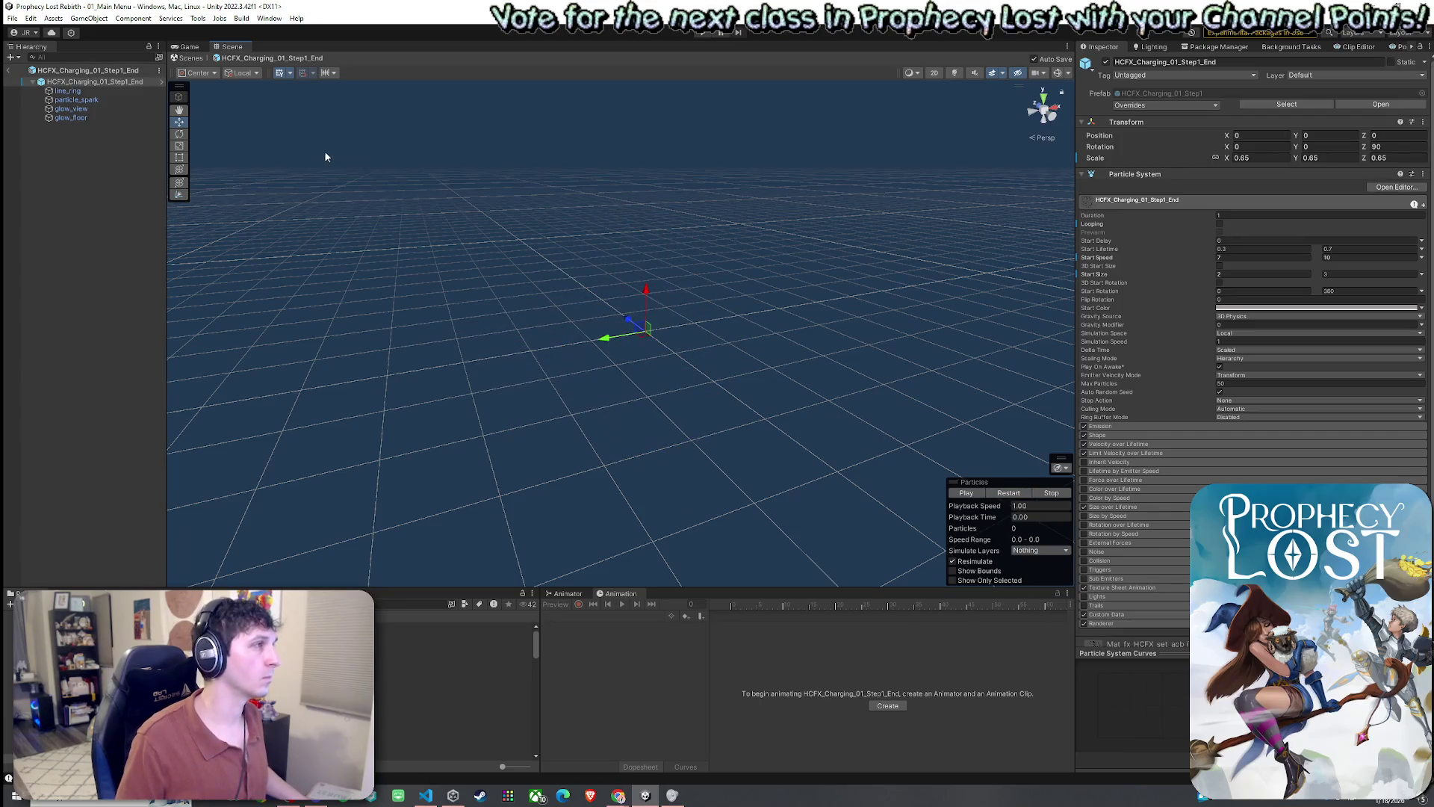
{"action": "left_click", "coordinate": [1010, 494]}
{"action": "key", "text": "e"}
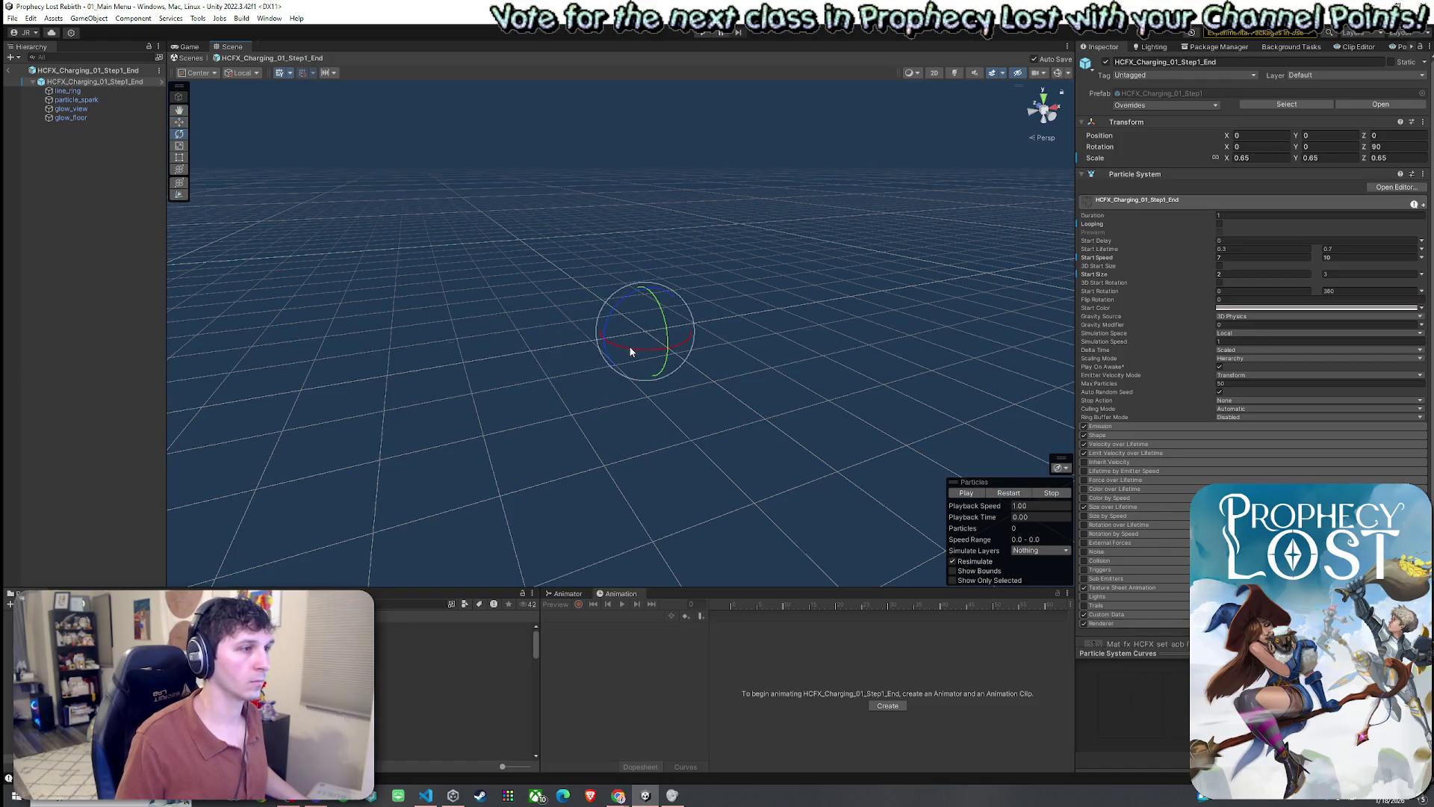
{"action": "left_click_drag", "start_coordinate": [631, 351], "coordinate": [774, 362]}
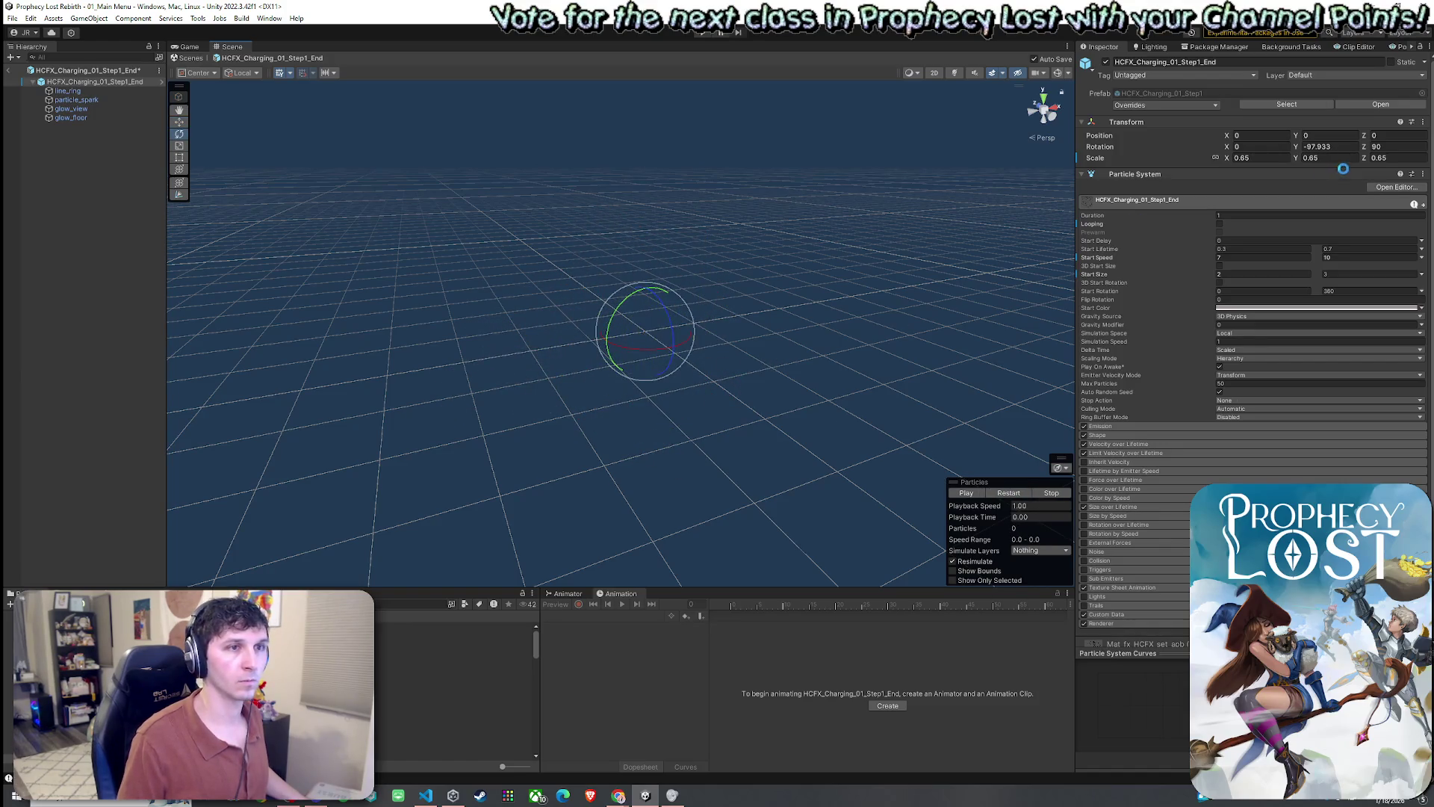
{"action": "left_click", "coordinate": [1340, 146]}
{"action": "type", "text": "-0"}
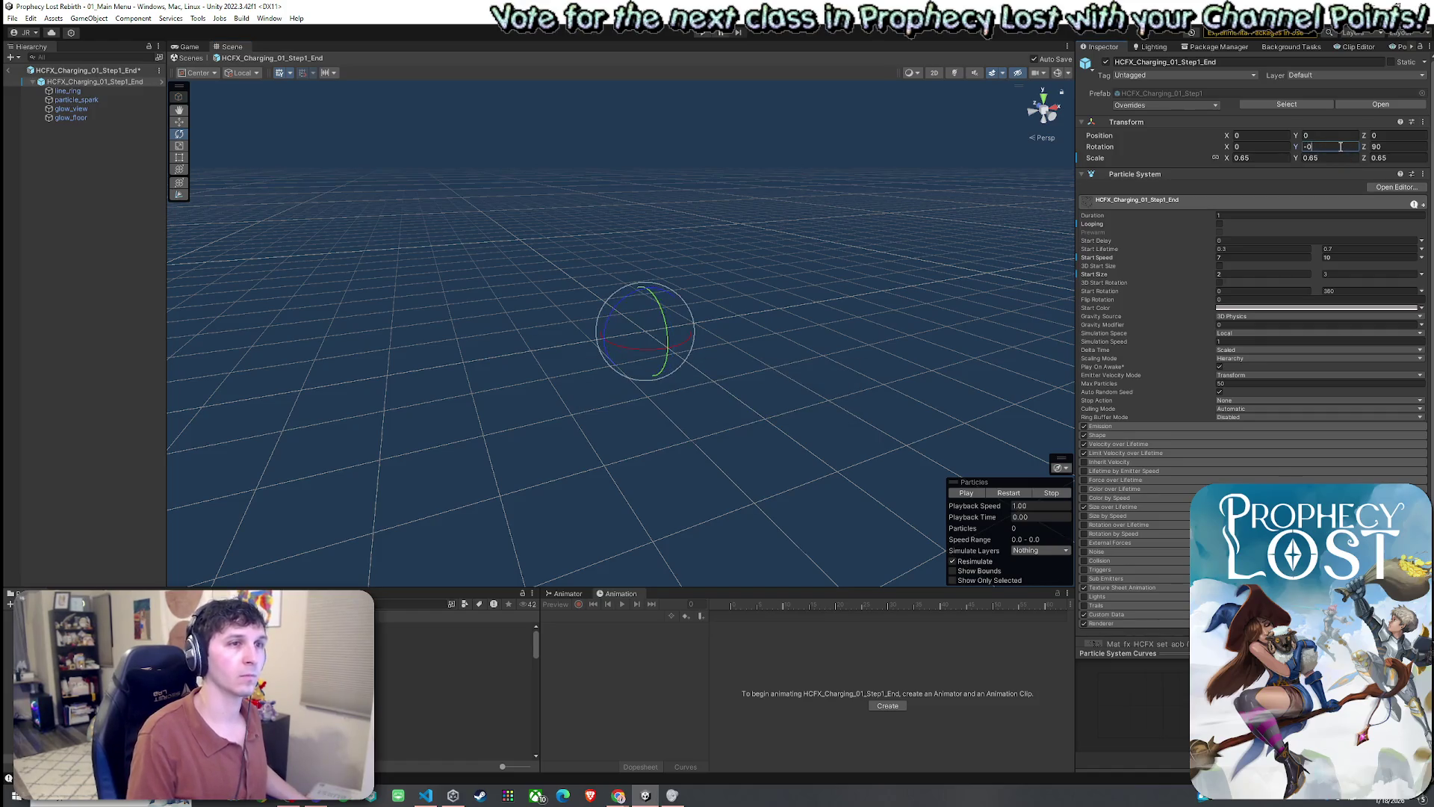
{"action": "type", "text": "0"}
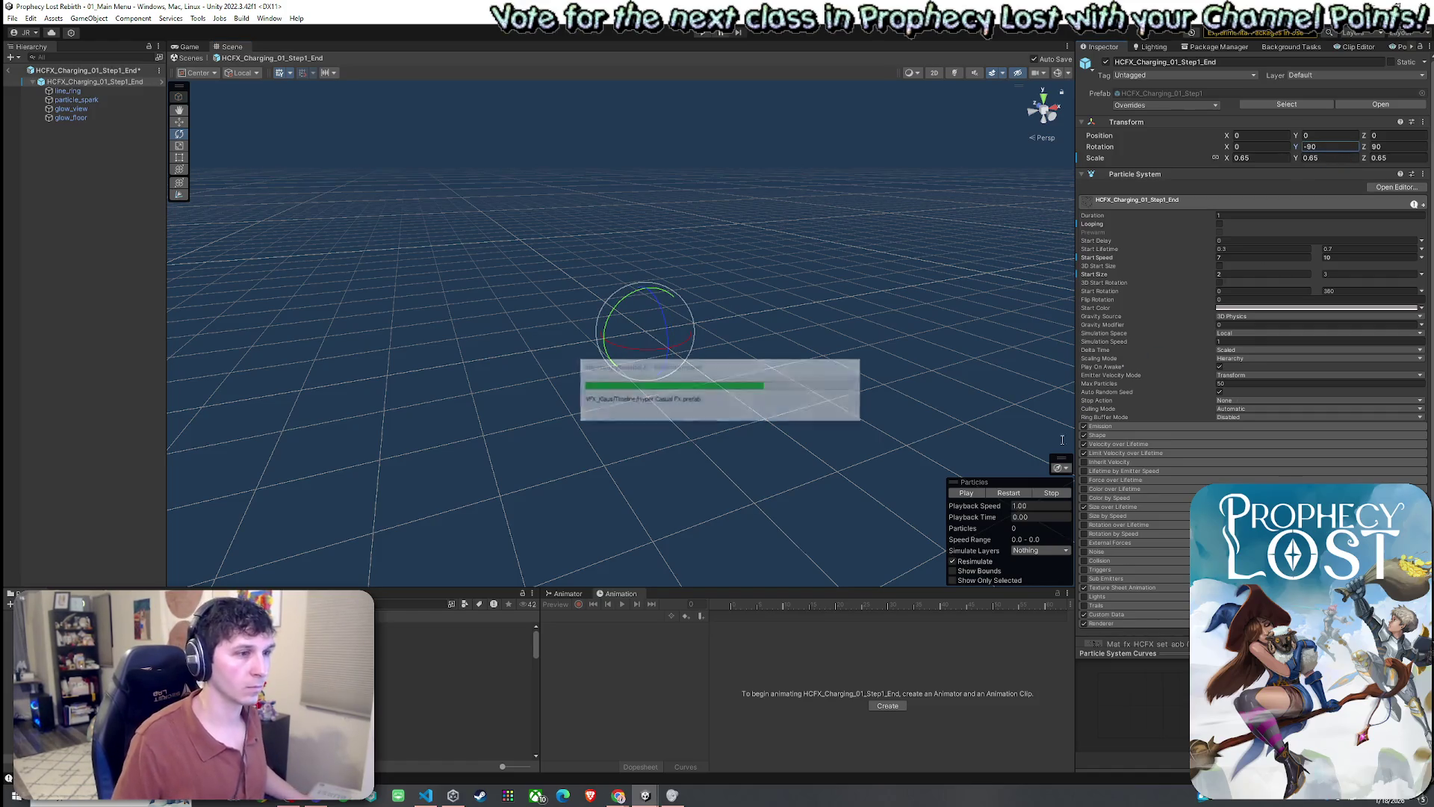
{"action": "left_click", "coordinate": [998, 493]}
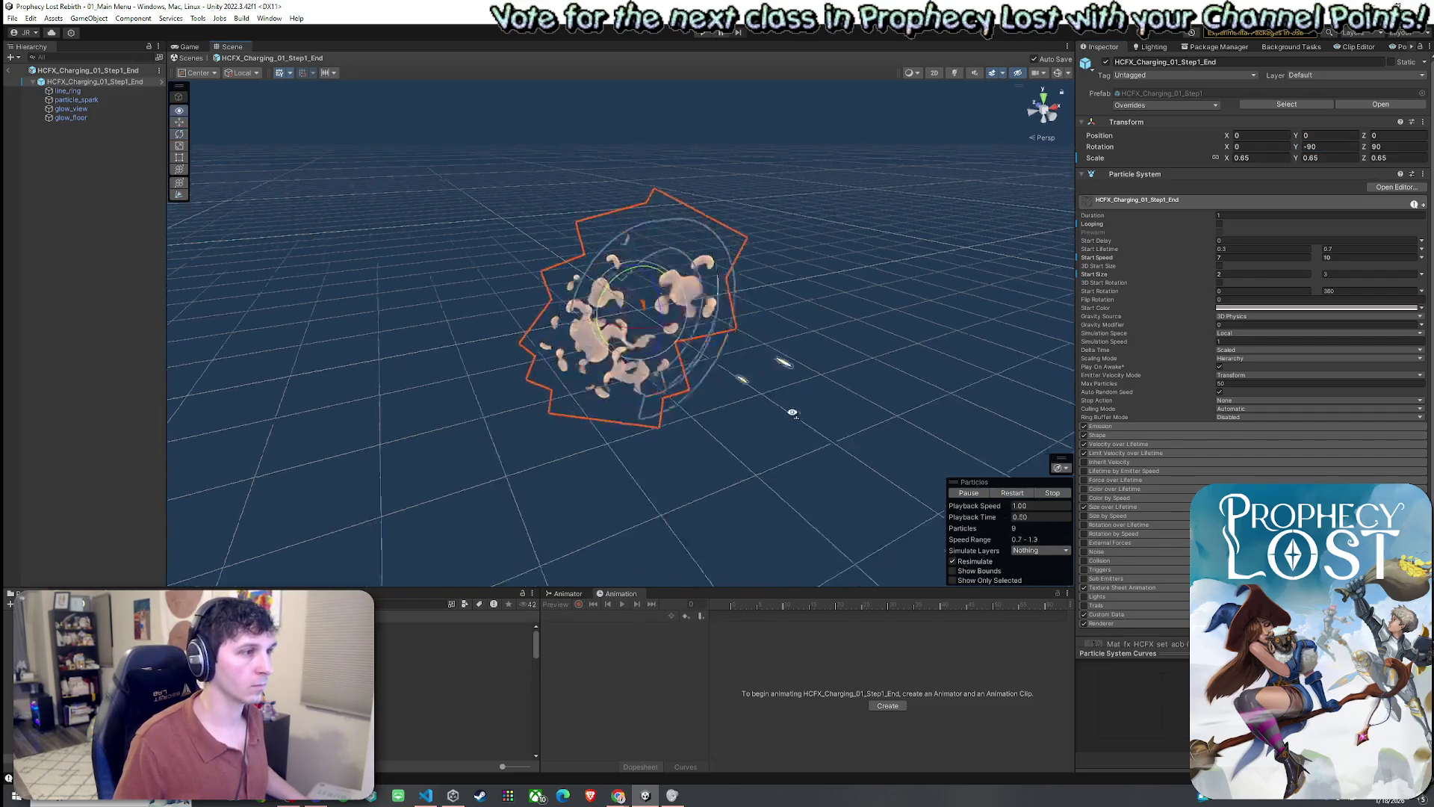
{"action": "mouse_move", "coordinate": [964, 456]}
{"action": "left_mouse_down"}
{"action": "mouse_move", "coordinate": [924, 414]}
{"action": "mouse_move", "coordinate": [960, 375]}
{"action": "left_mouse_up"}
{"action": "key", "text": "w"}
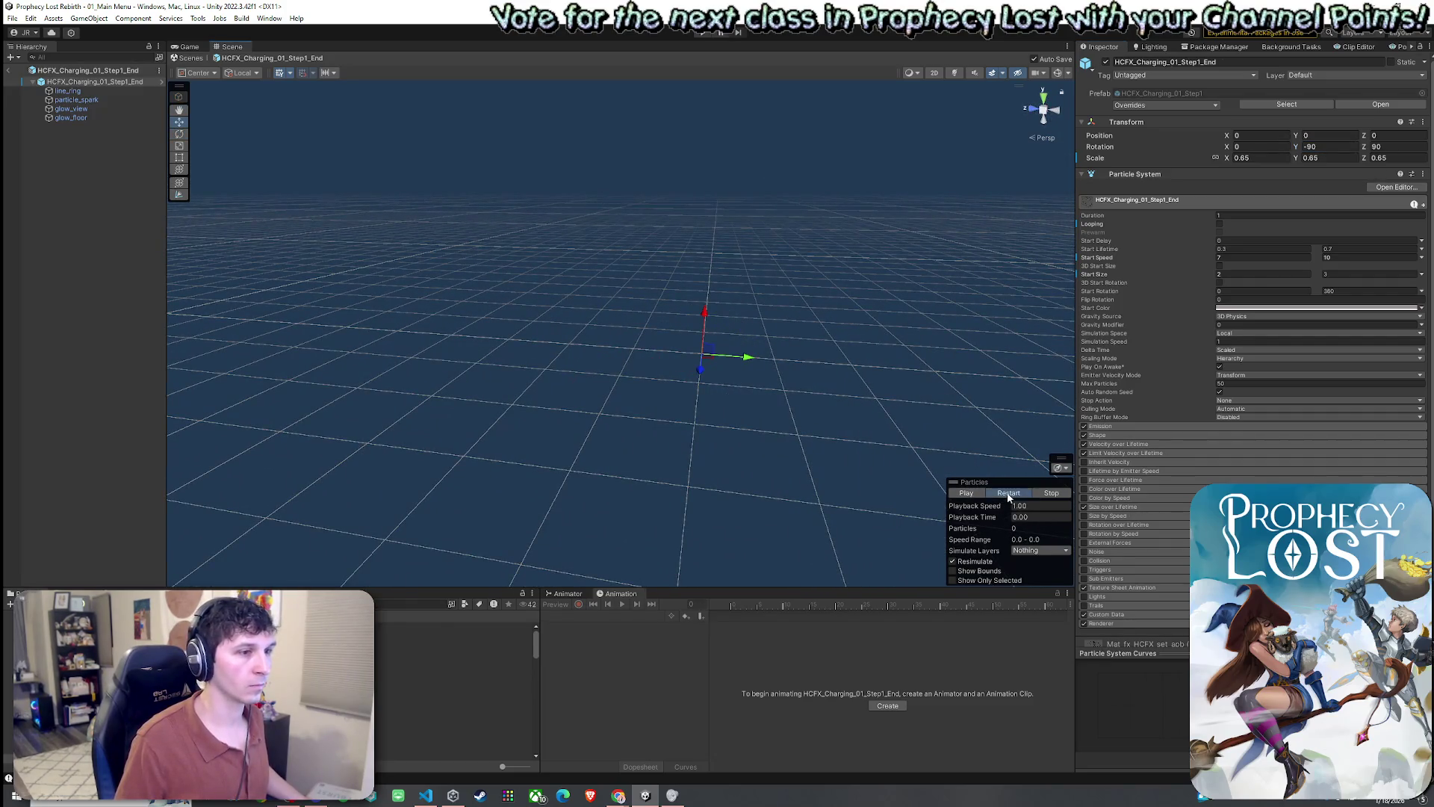
{"action": "left_click", "coordinate": [1009, 494]}
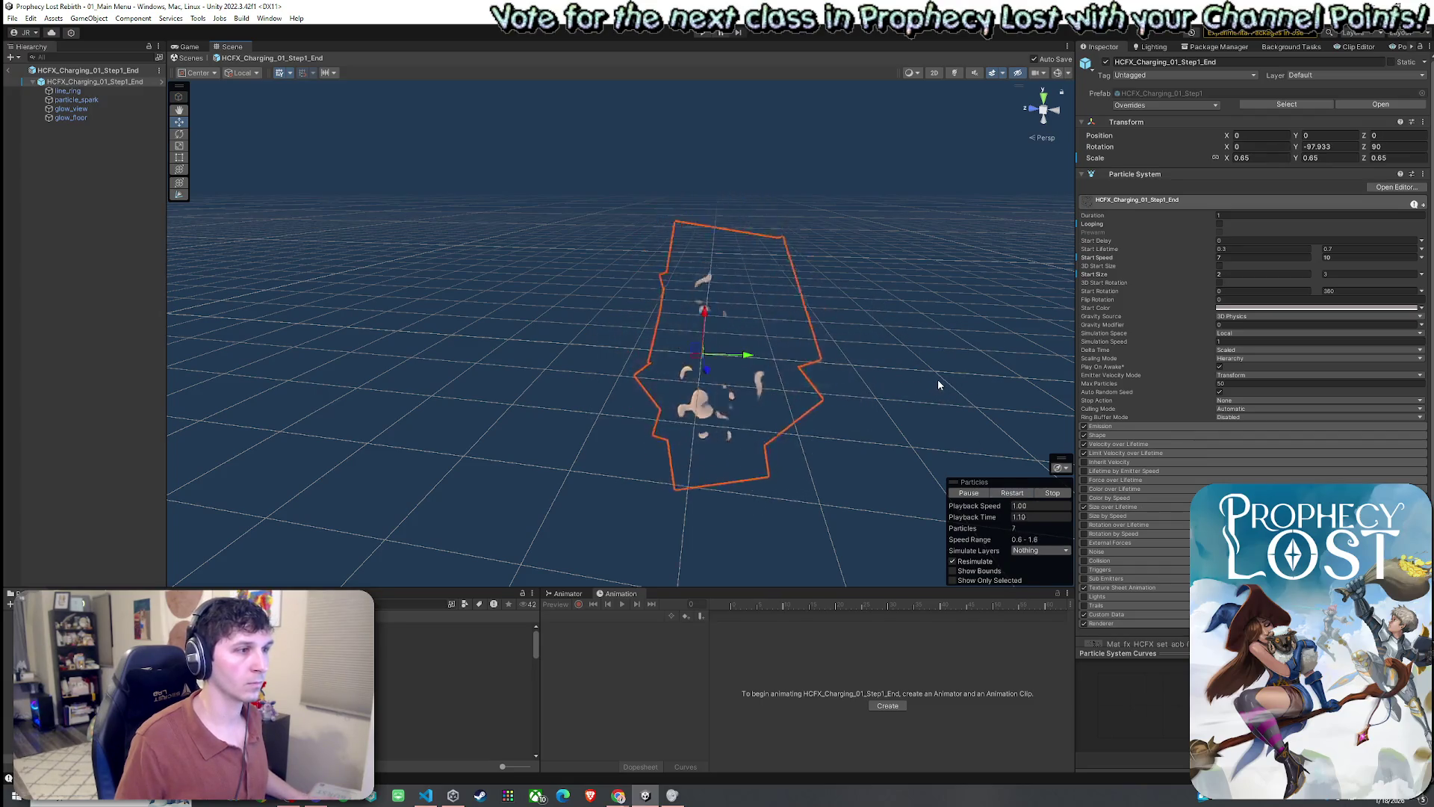
{"action": "left_click_drag", "start_coordinate": [969, 271], "coordinate": [902, 286]}
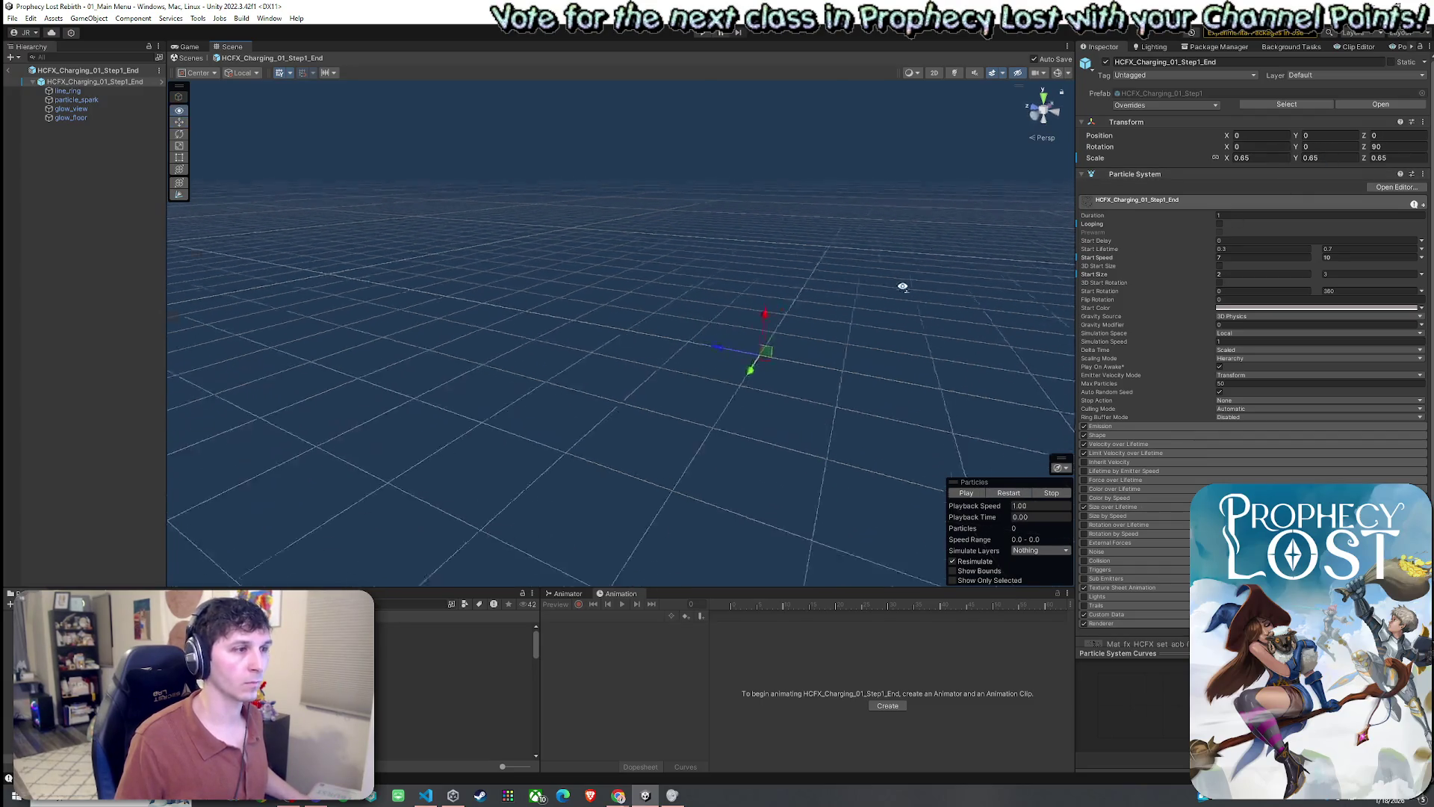
{"action": "left_click", "coordinate": [1012, 494]}
{"action": "left_click", "coordinate": [1012, 494]}
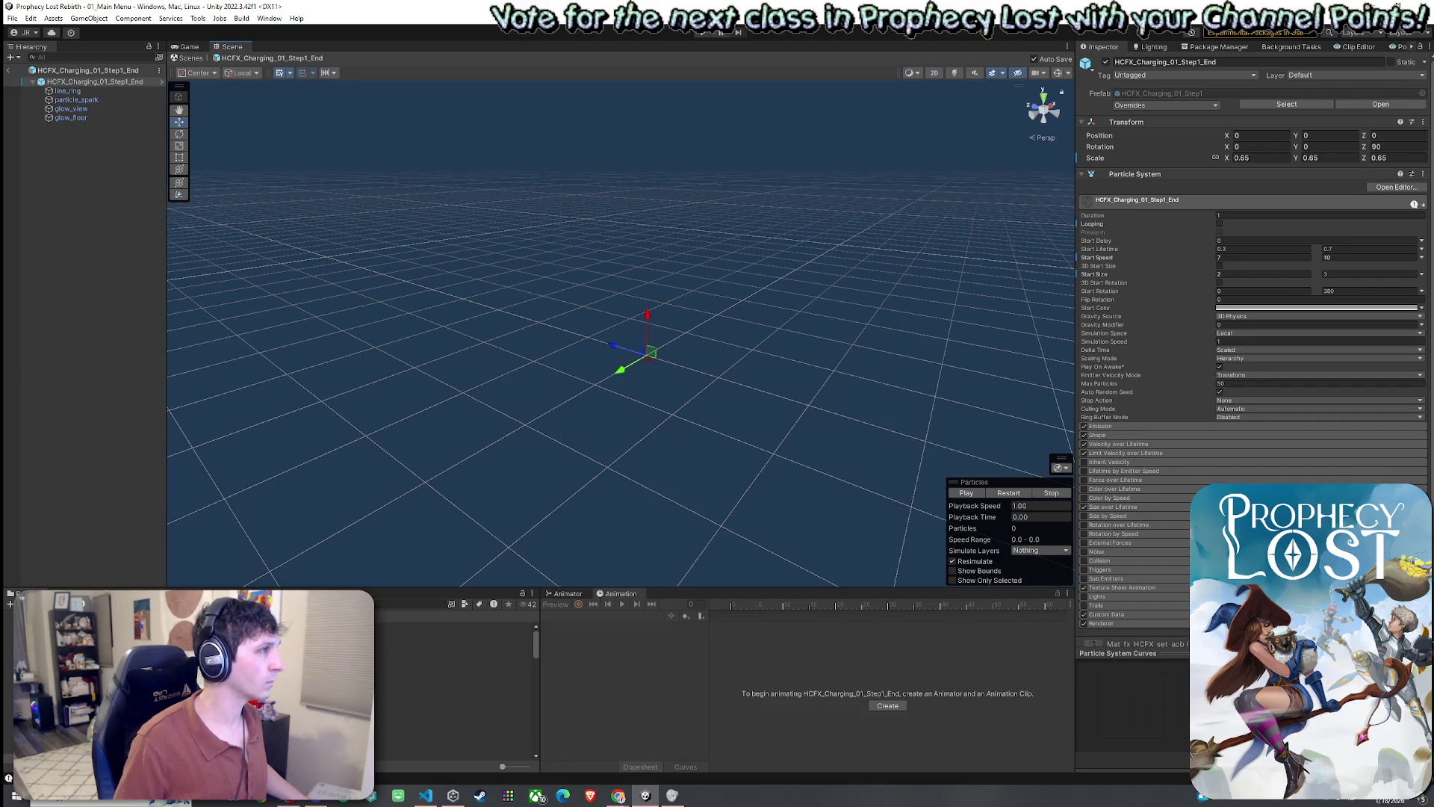
- Save the charging effect root as a new prefab and reset the original's rotation
{"action": "left_click_drag", "start_coordinate": [93, 82], "coordinate": [448, 663]}
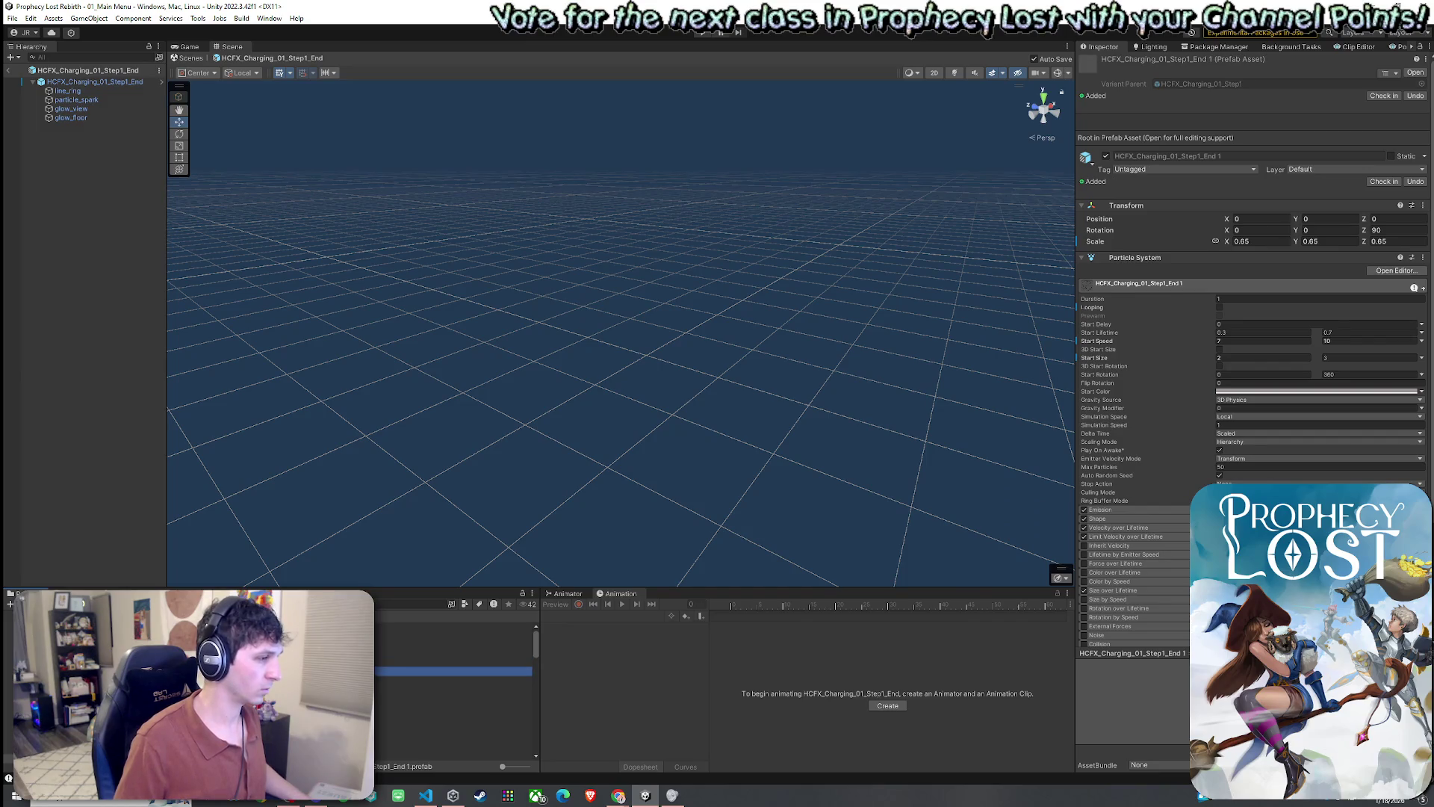
{"action": "left_click", "coordinate": [102, 423]}
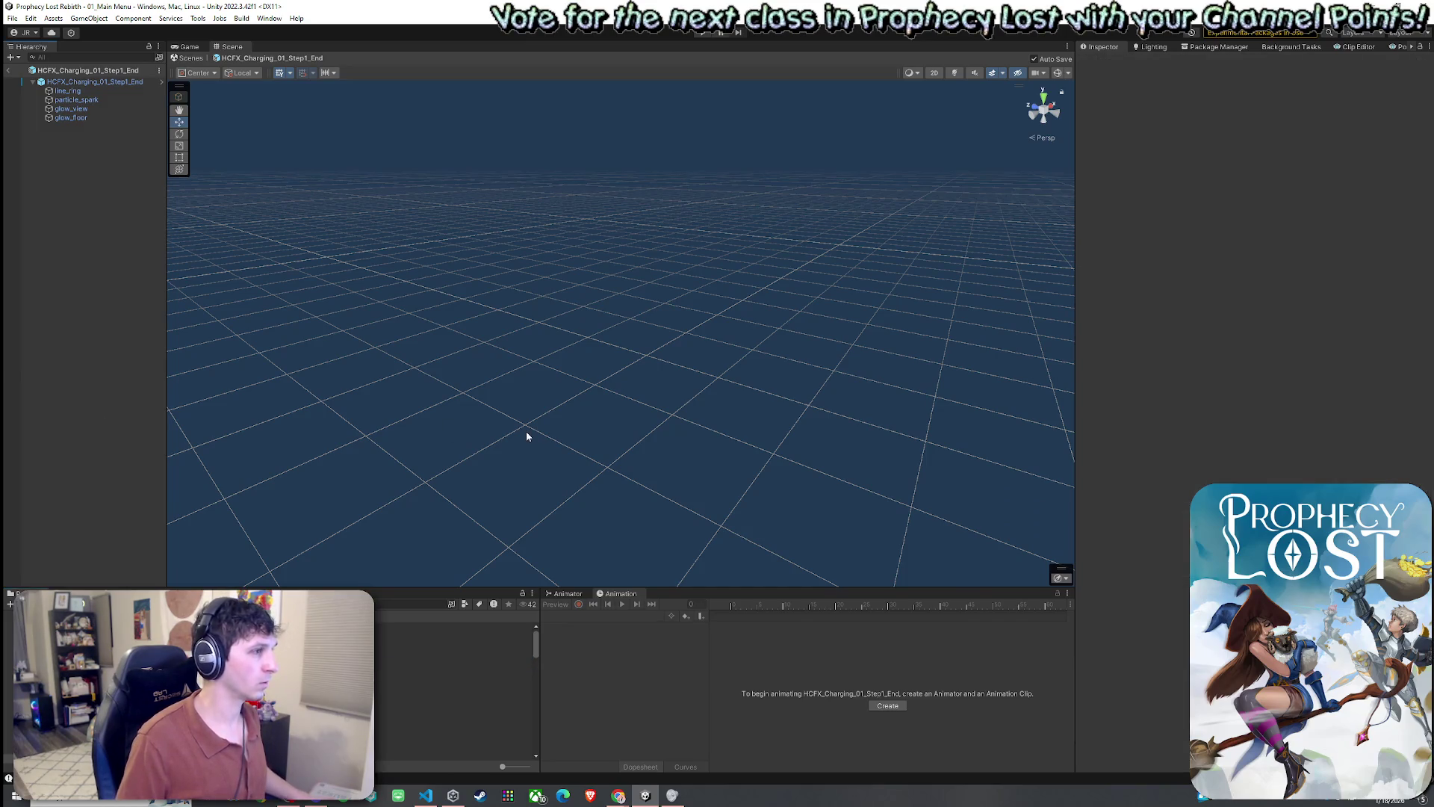
{"action": "left_click", "coordinate": [93, 82]}
{"action": "left_click", "coordinate": [449, 671]}
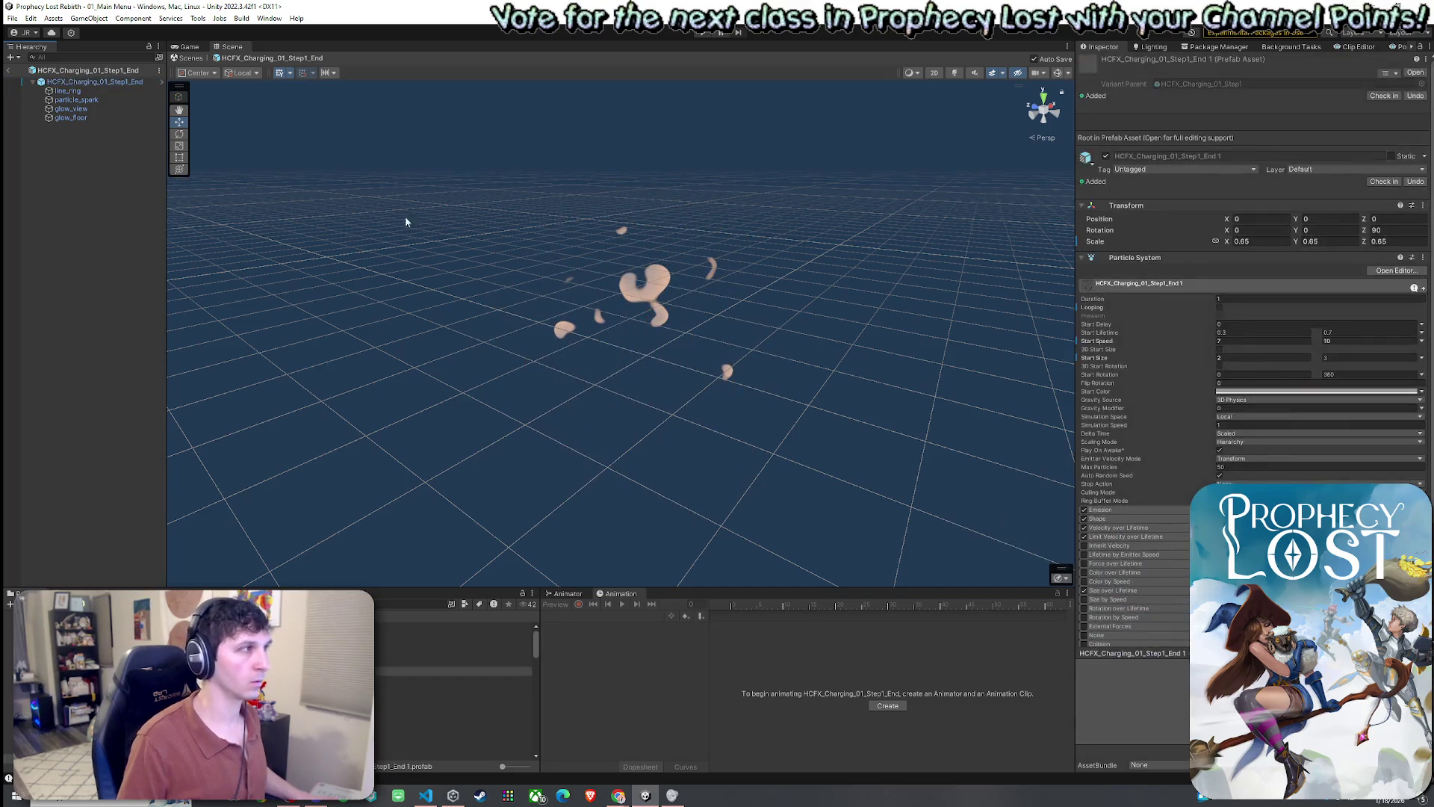
{"action": "left_click", "coordinate": [531, 215]}
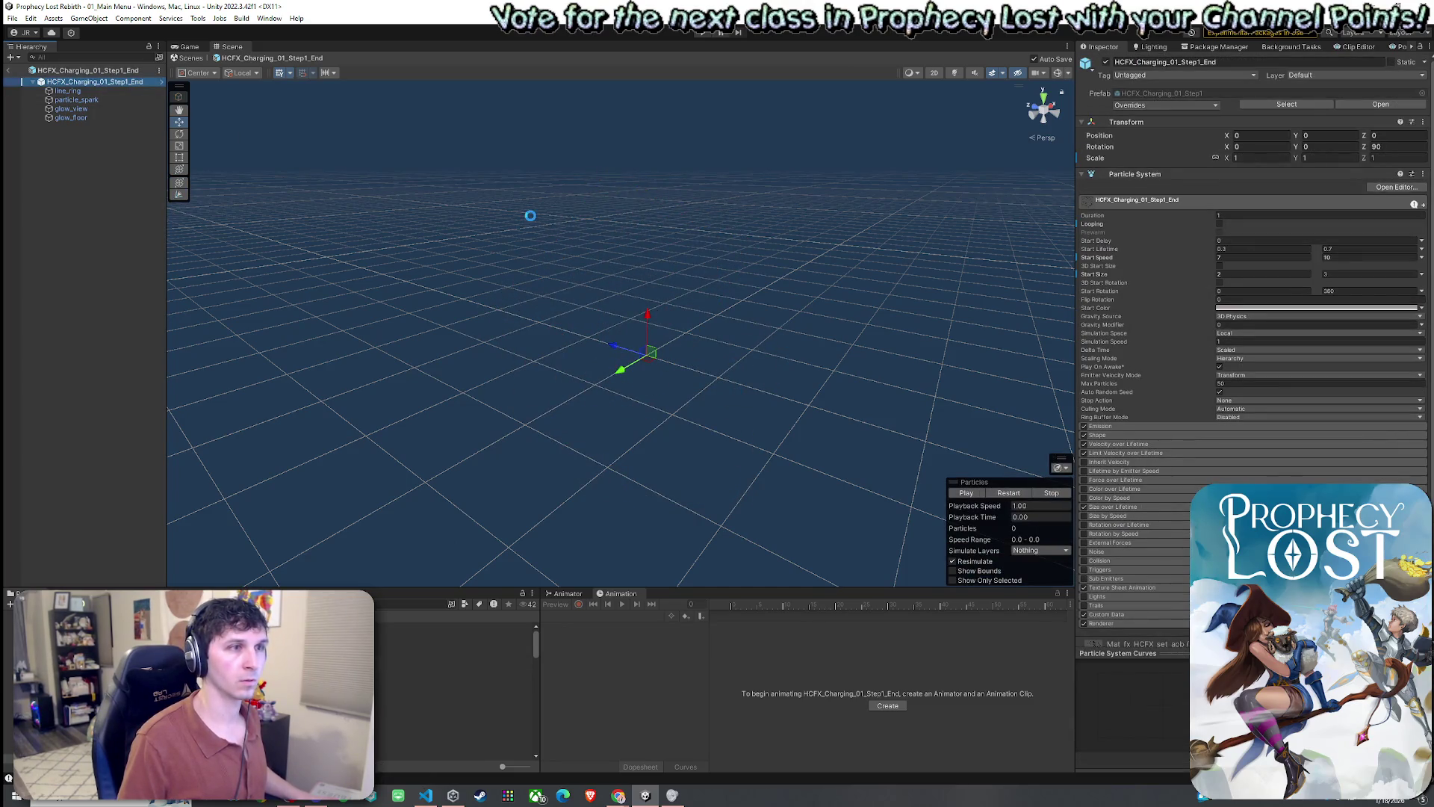
{"action": "key", "text": "ctrl+z"}
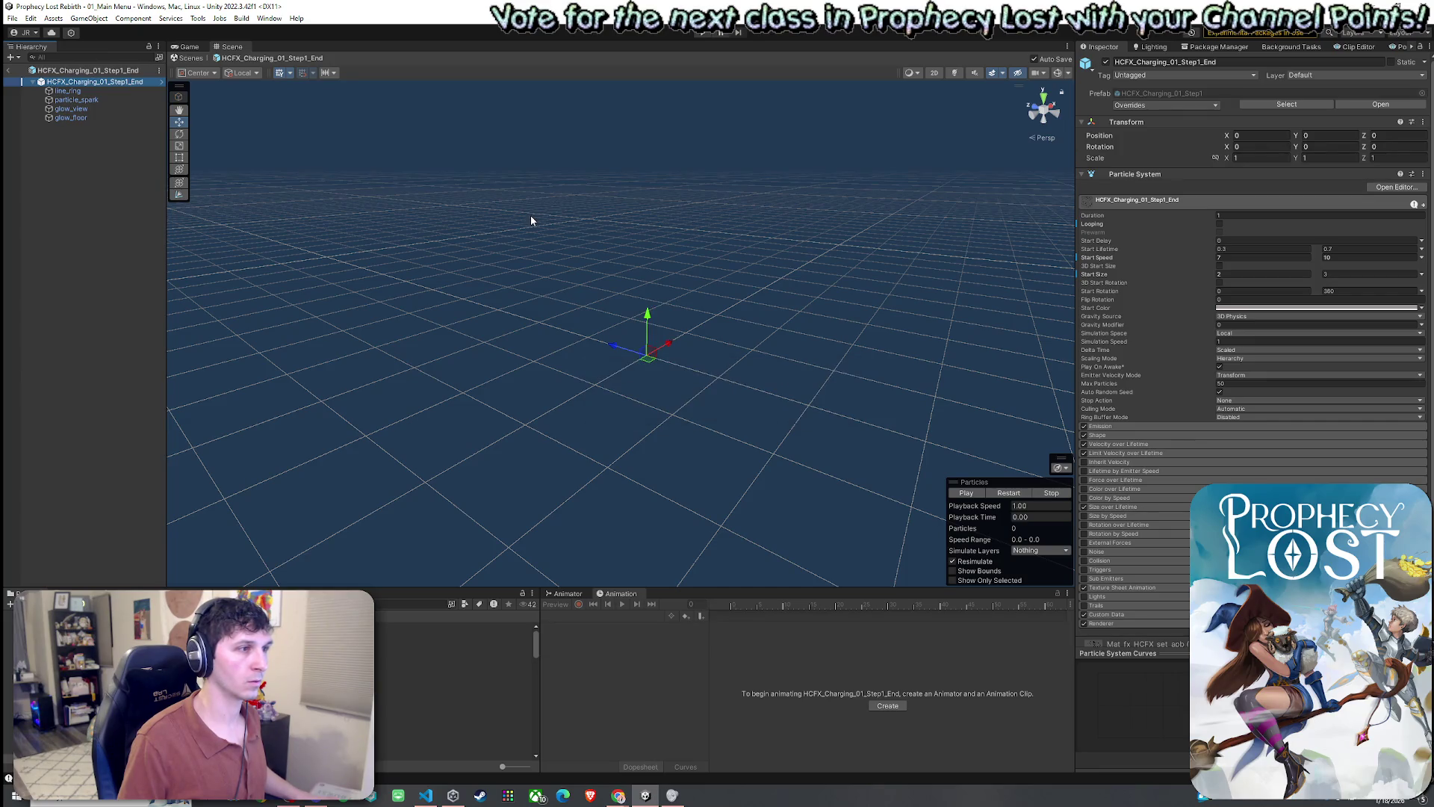
{"action": "left_click", "coordinate": [135, 82]}
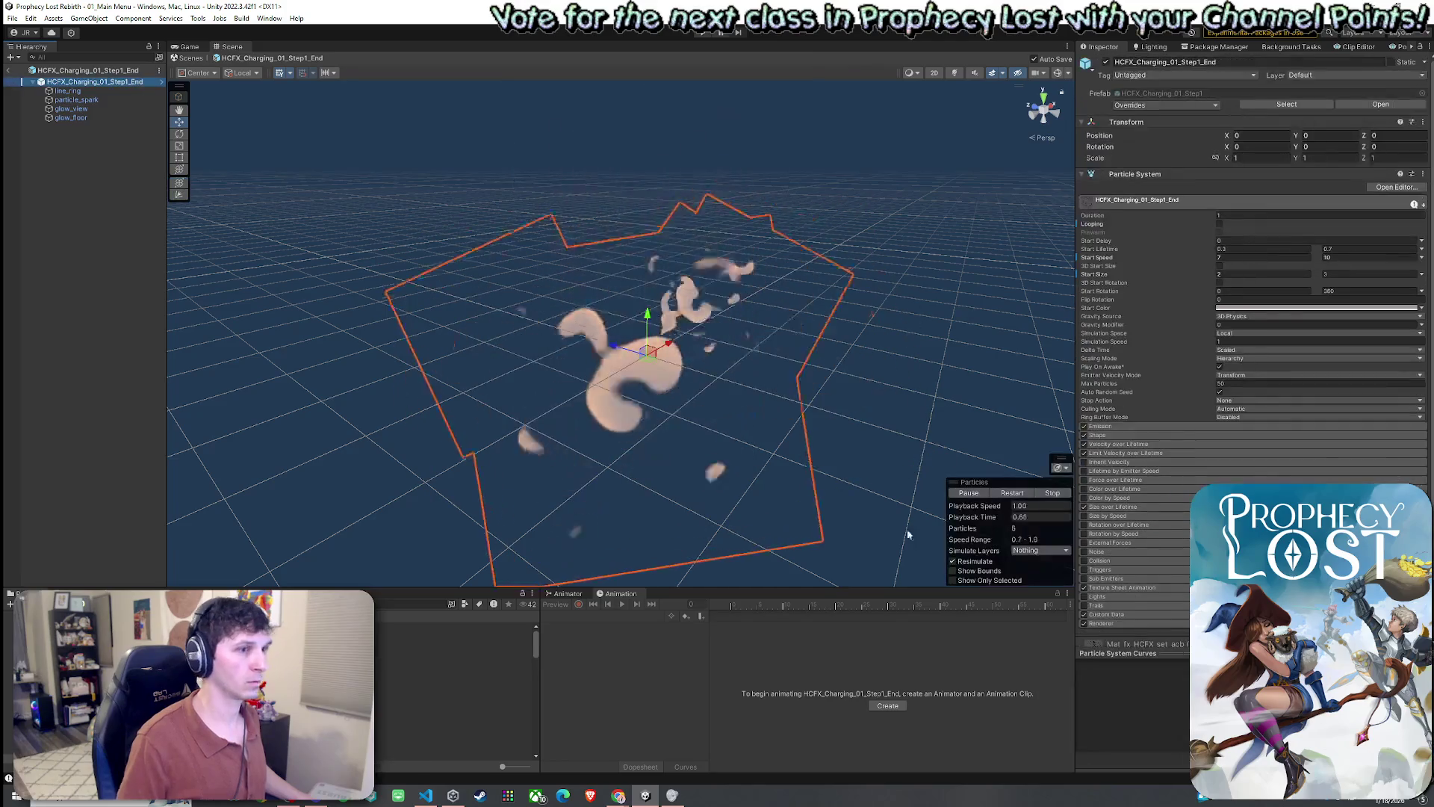
{"action": "left_click_drag", "start_coordinate": [767, 438], "coordinate": [747, 441]}
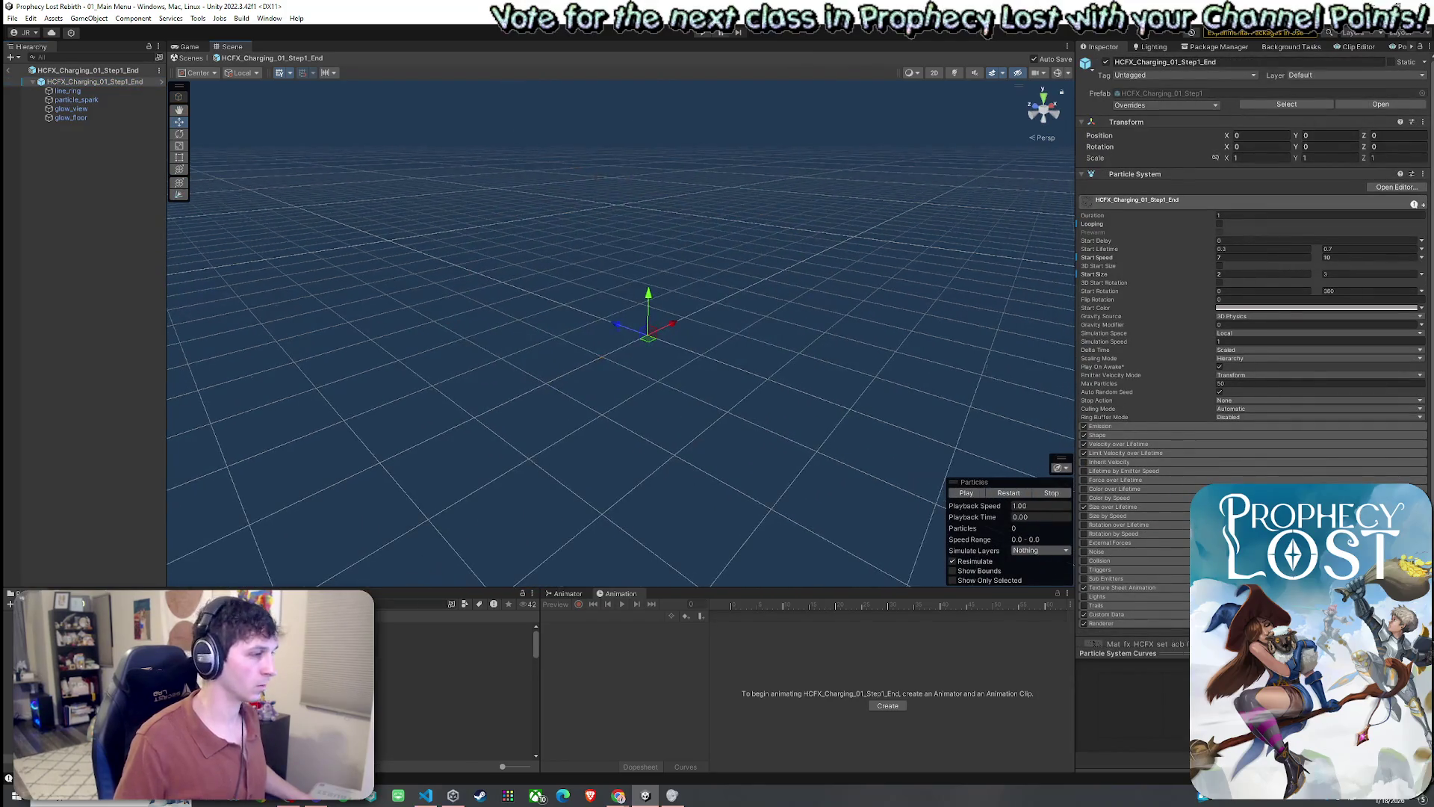
- Open the new variant, replay its effect, and rename it Shield Bash VFX
{"action": "double_click", "coordinate": [419, 671]}
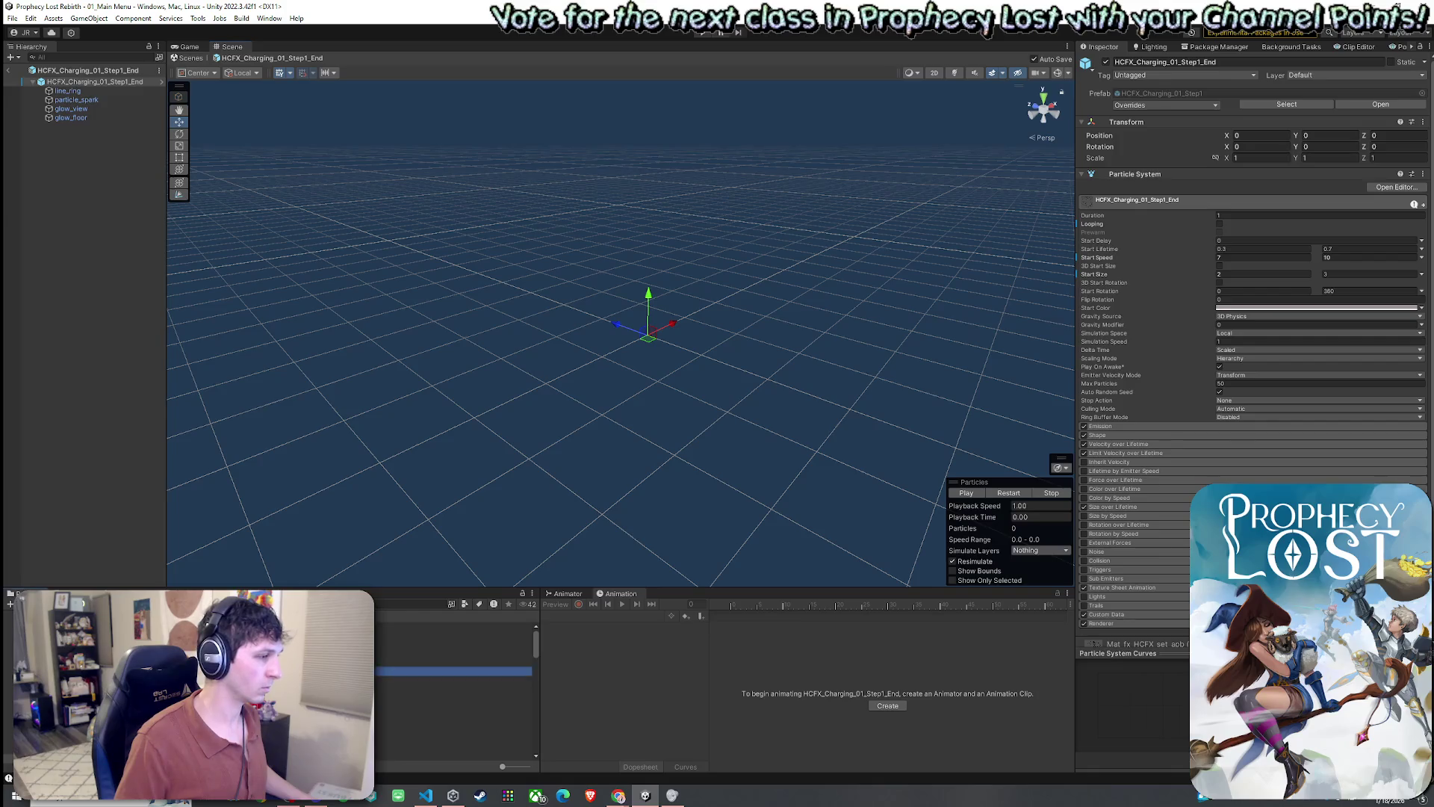
{"action": "left_click", "coordinate": [1014, 497]}
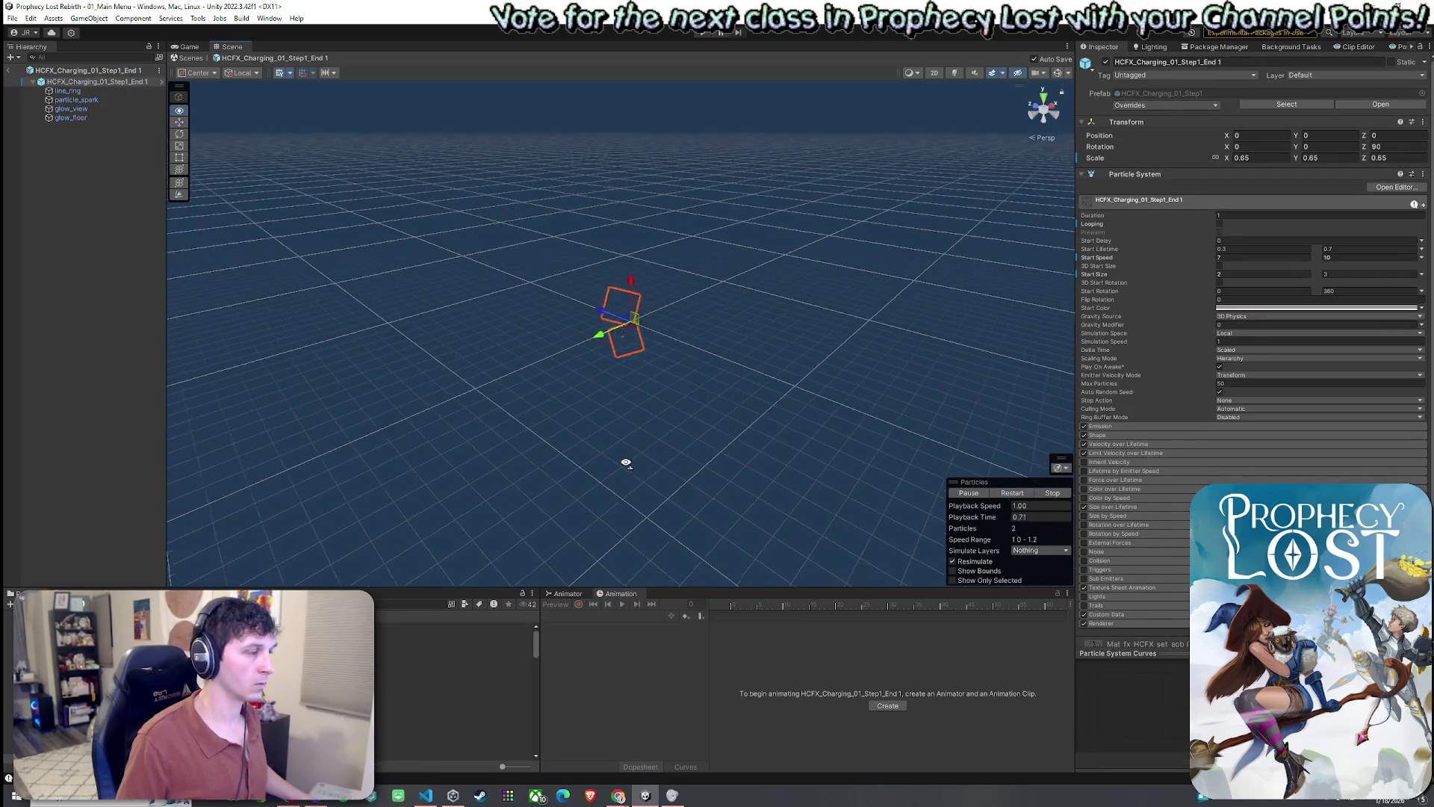
{"action": "left_click", "coordinate": [418, 670]}
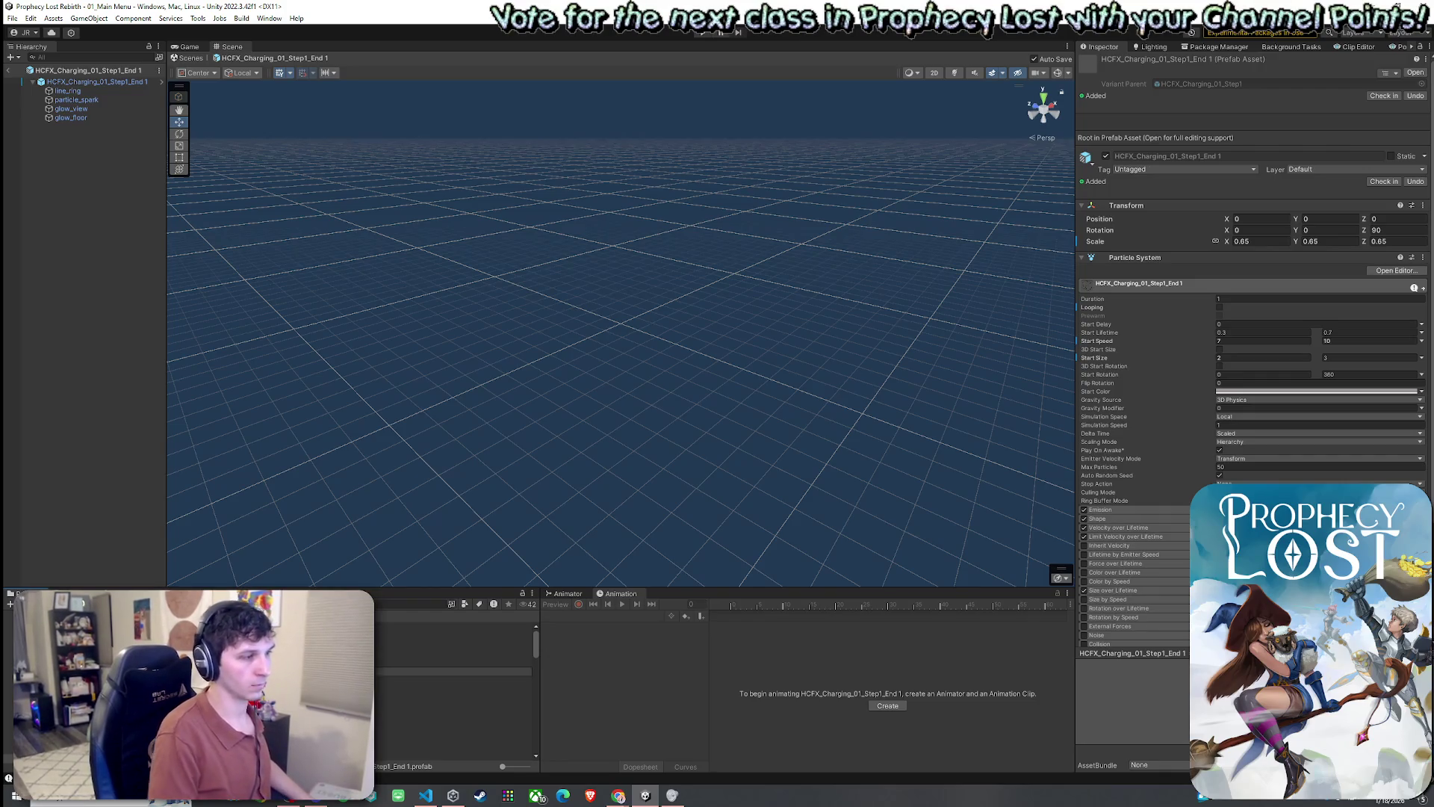
{"action": "key", "text": "Return"}
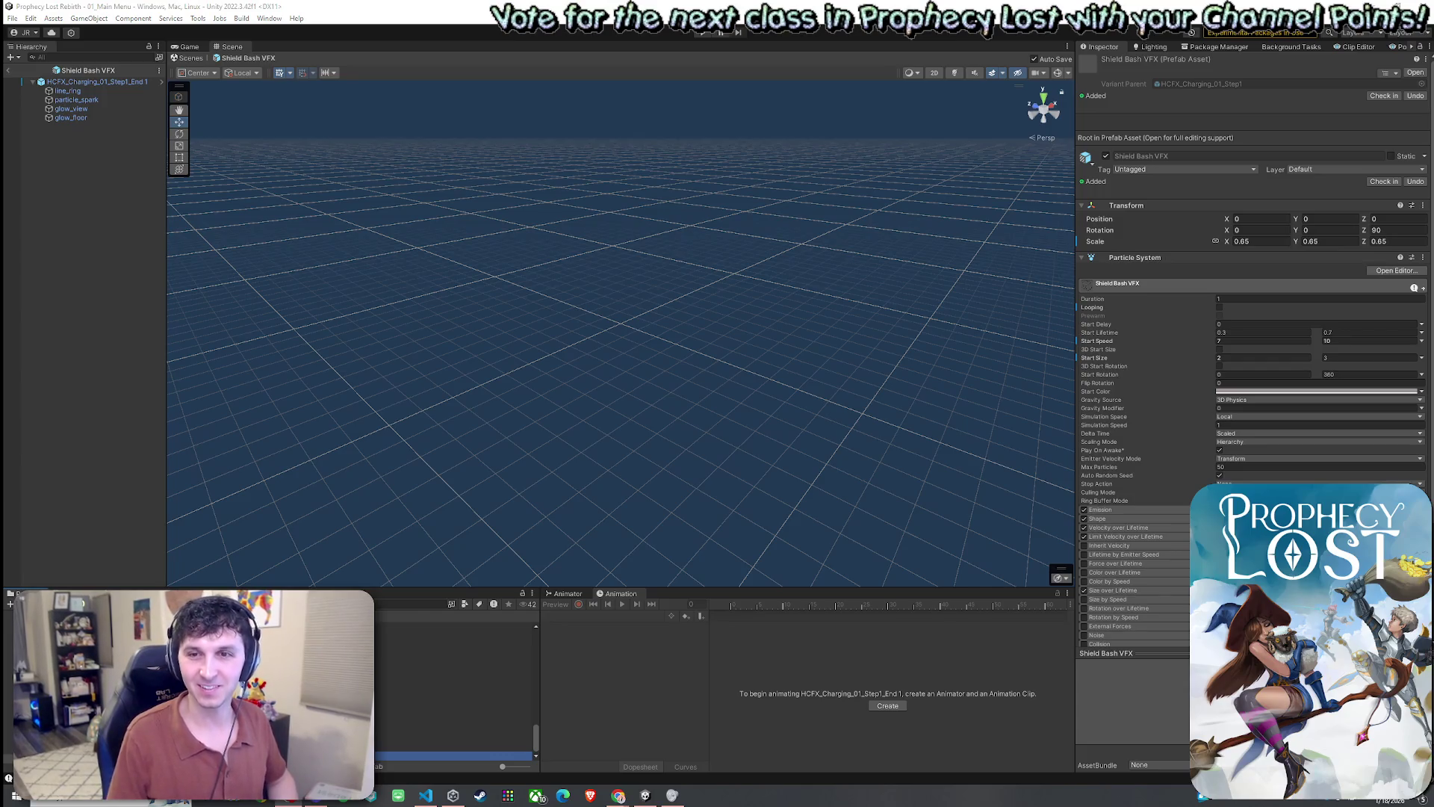
- Save the work from the File menu, then close the reopened menu
{"action": "left_click", "coordinate": [12, 18]}
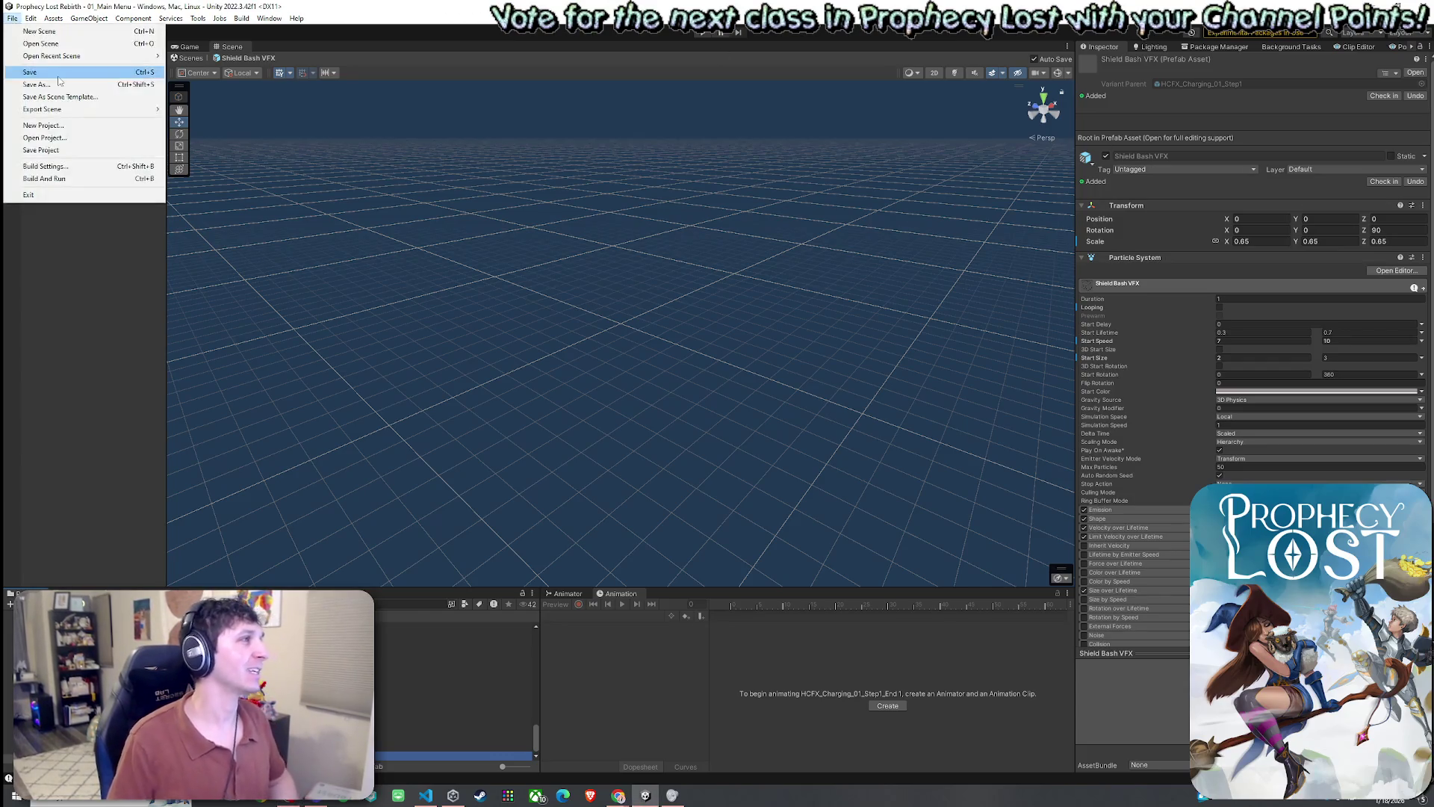
{"action": "left_click", "coordinate": [239, 6]}
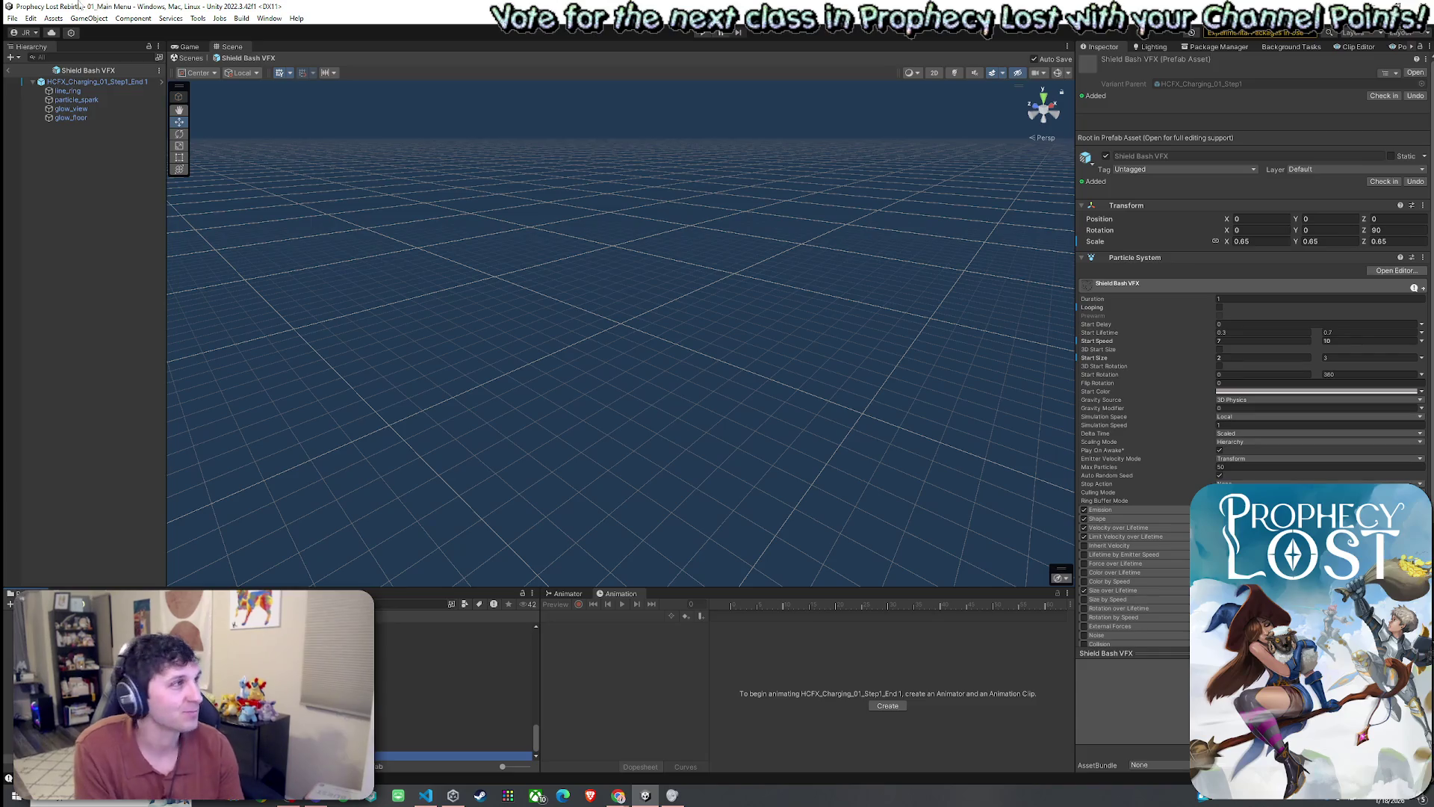
{"action": "left_click", "coordinate": [12, 18]}
{"action": "key", "text": "Escape"}
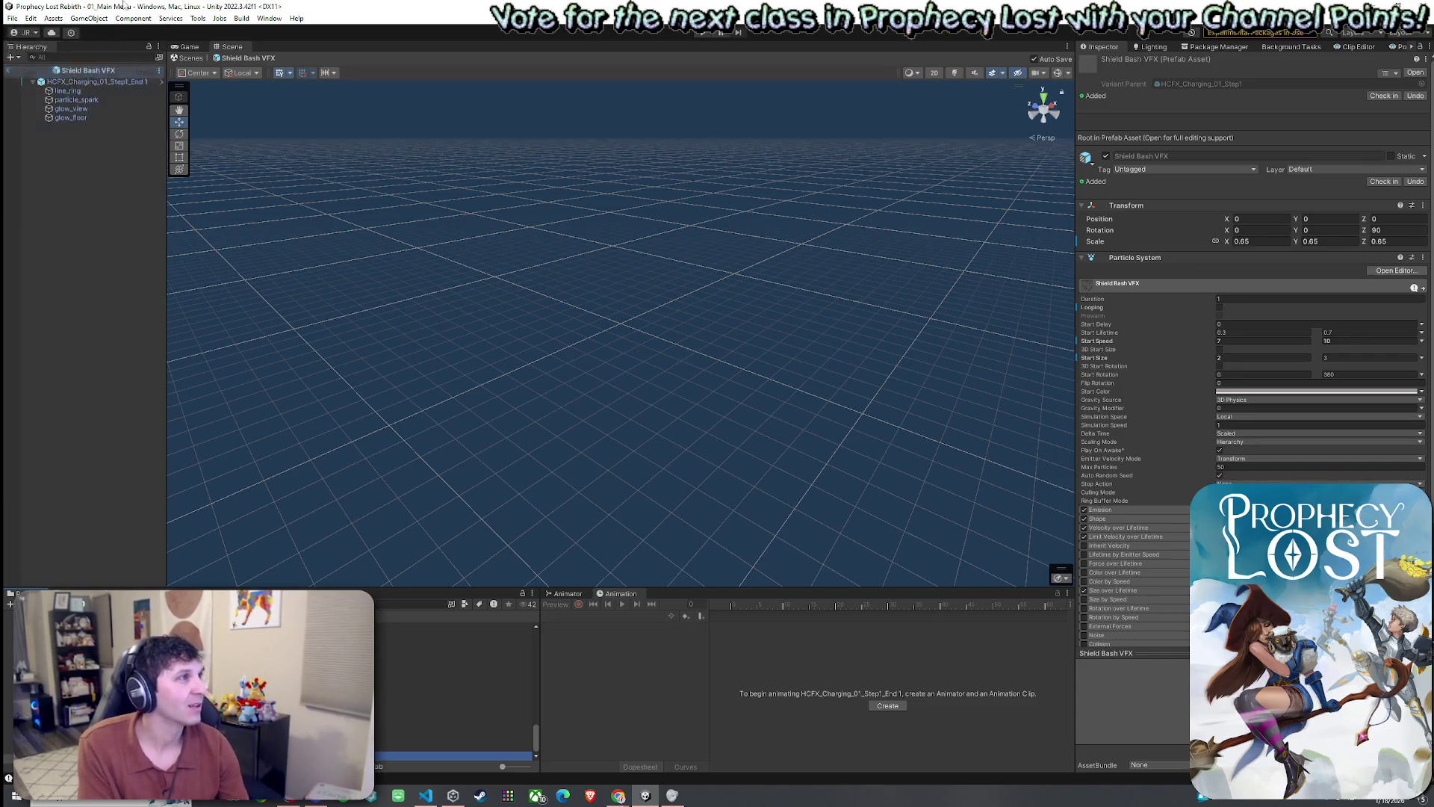
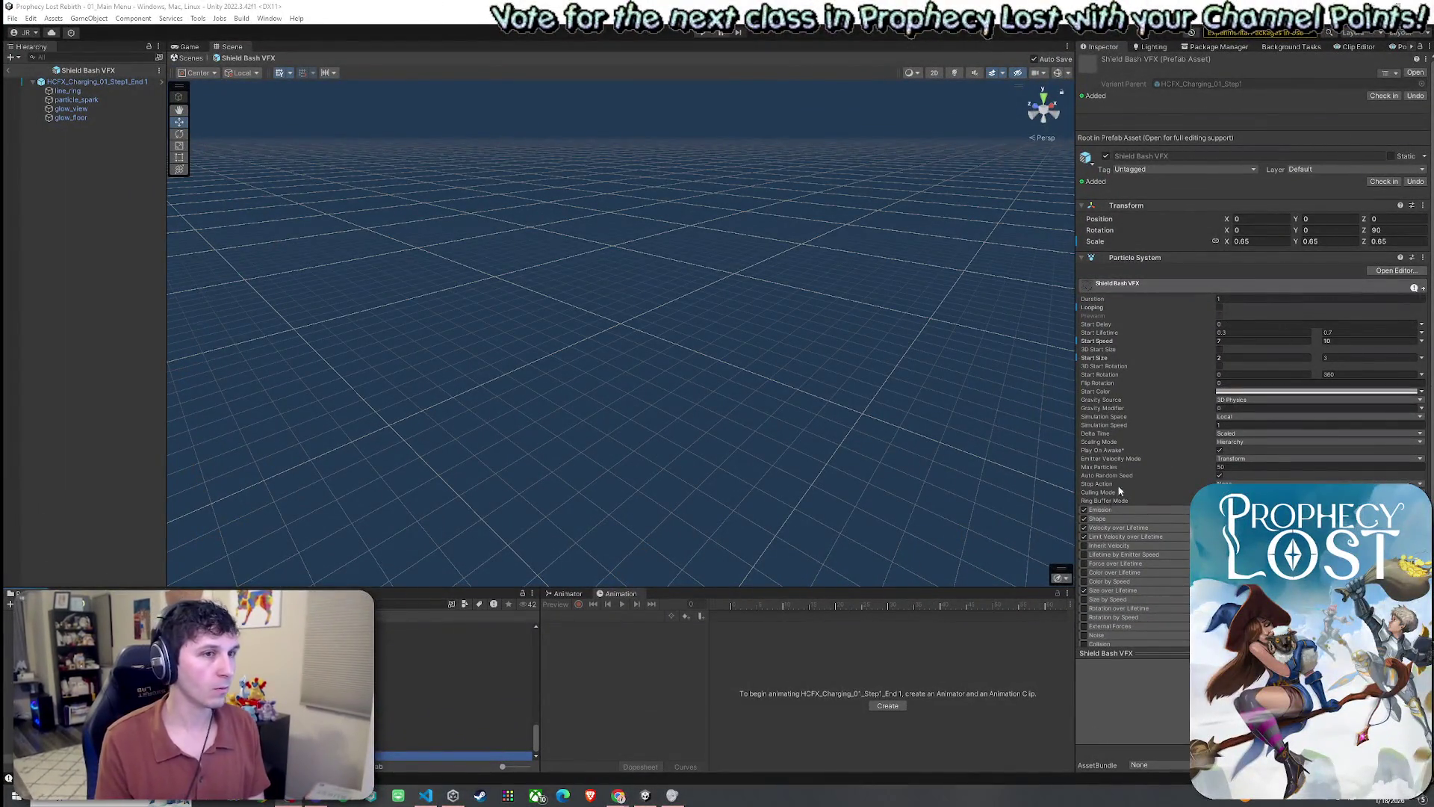
- Preview the HCFX_Charging_01_Step1_End 1 charging particles, then exit the Shield Bash VFX prefab
{"action": "left_click", "coordinate": [90, 81]}
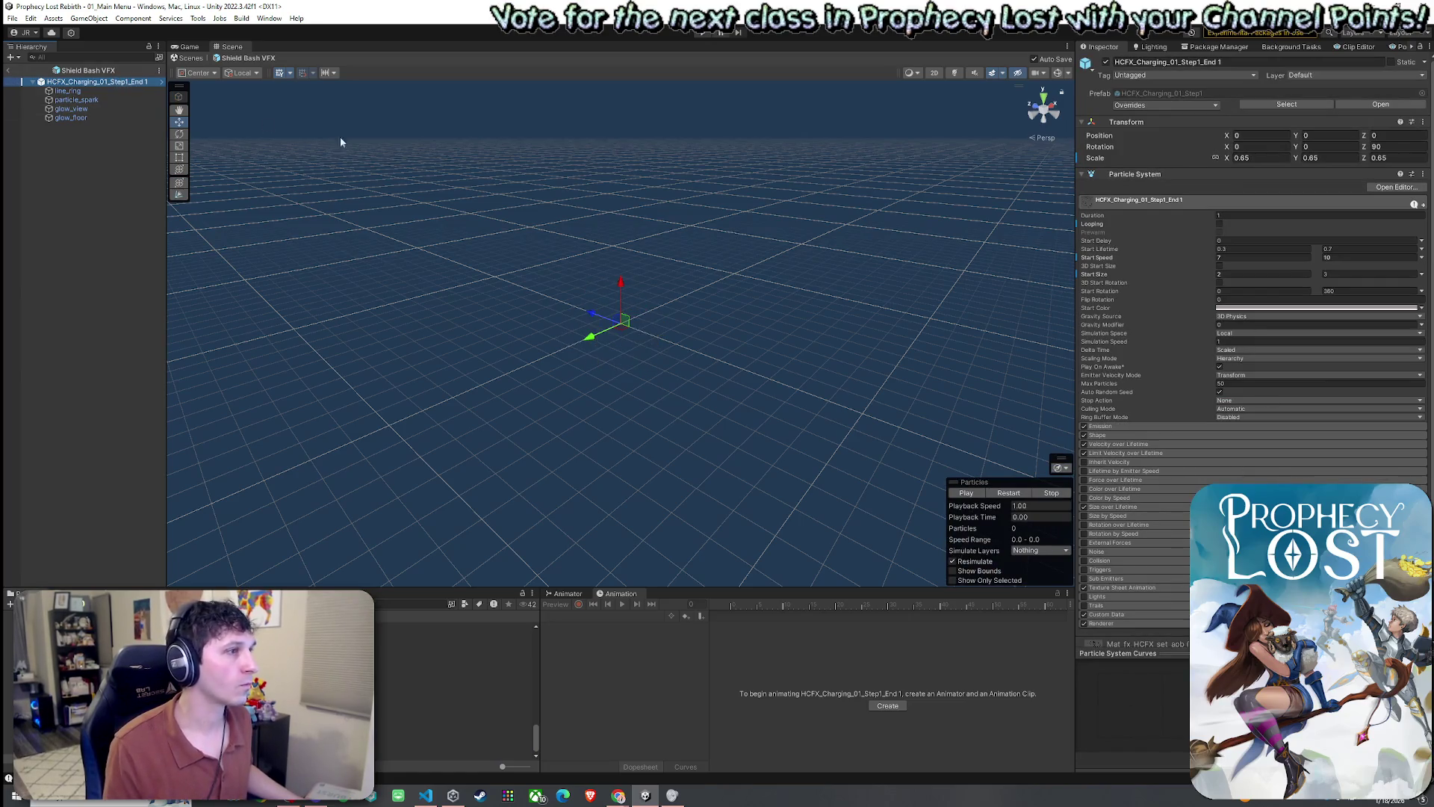
{"action": "mouse_move", "coordinate": [681, 313]}
{"action": "left_mouse_down"}
{"action": "mouse_move", "coordinate": [686, 294]}
{"action": "mouse_move", "coordinate": [798, 361]}
{"action": "left_mouse_up"}
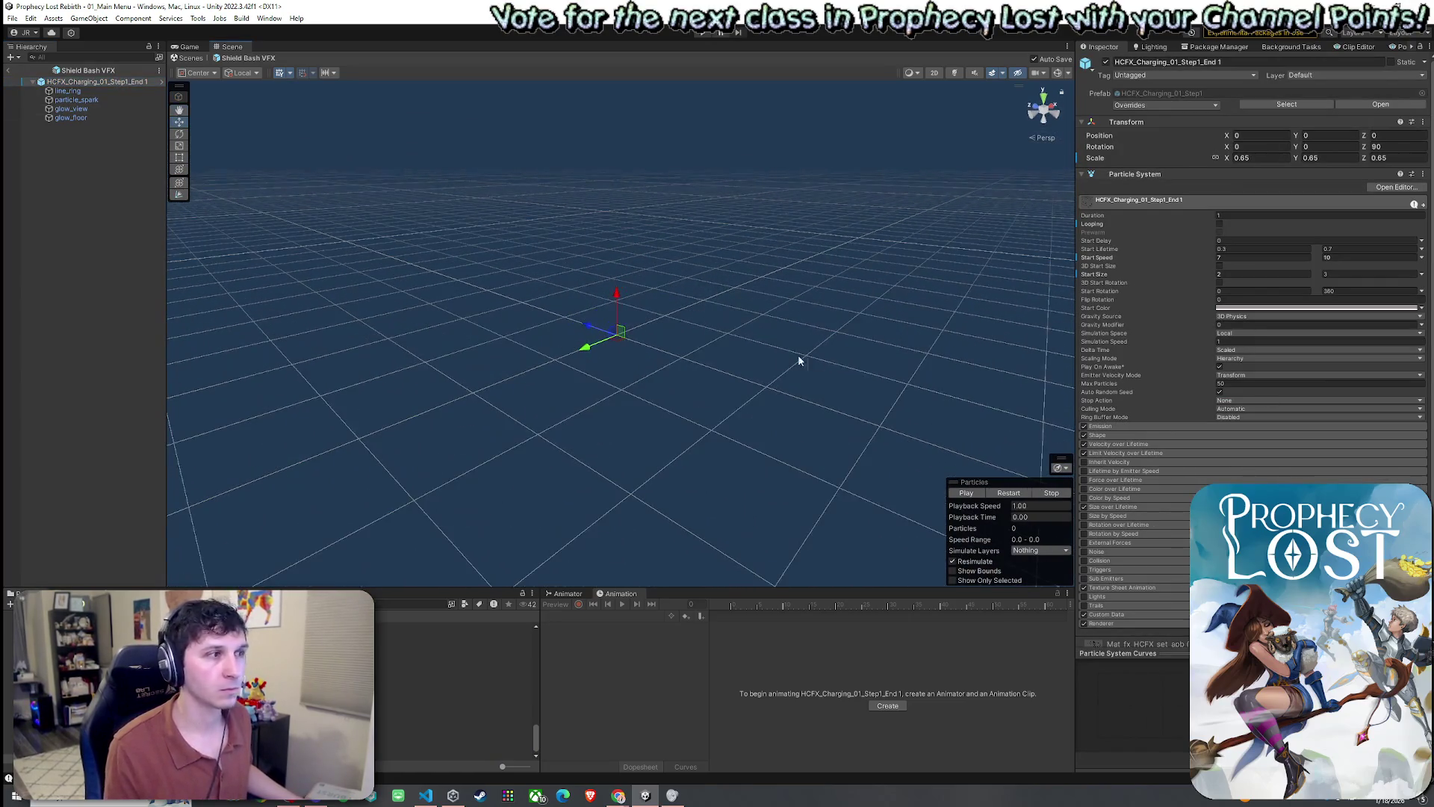
{"action": "key", "text": "f"}
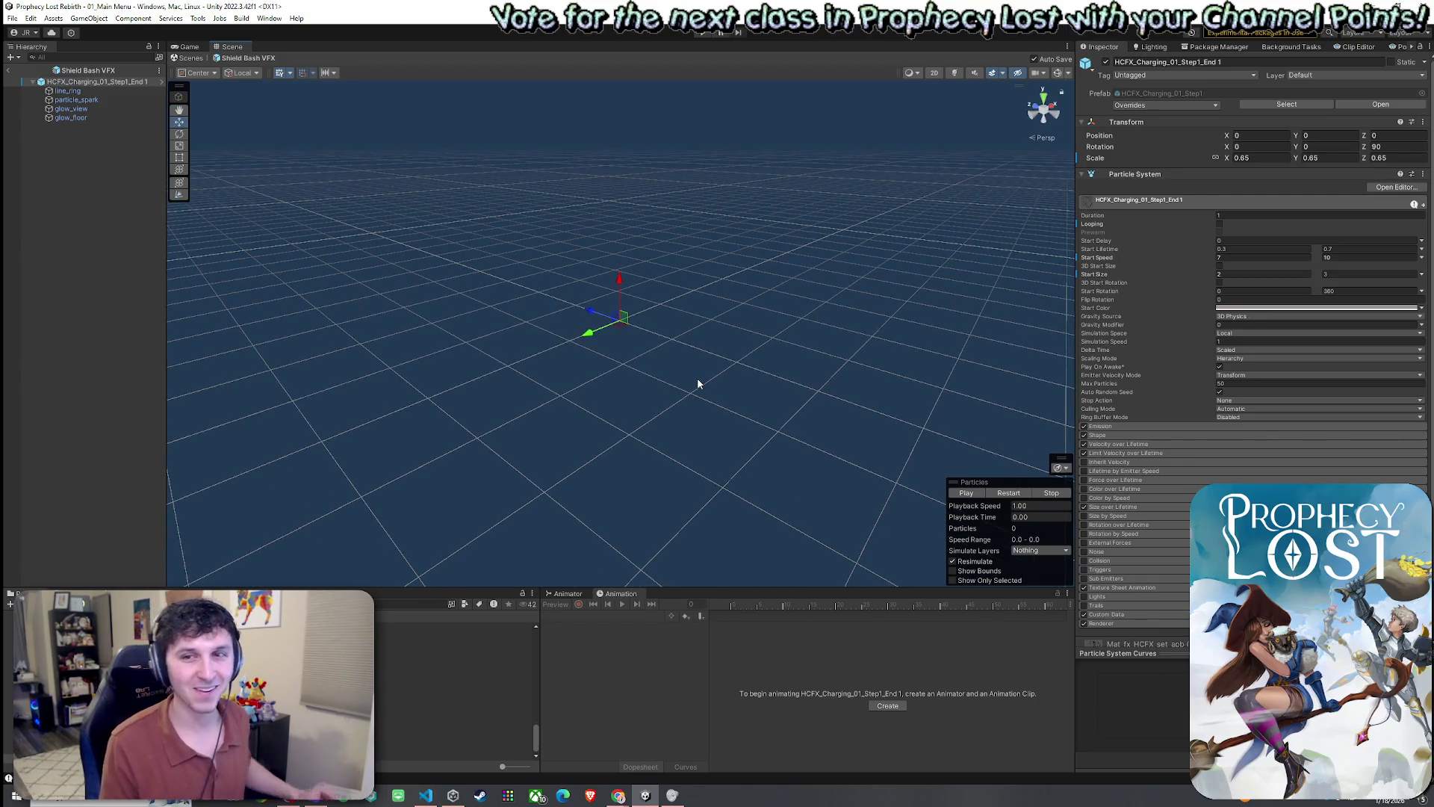
{"action": "scroll", "coordinate": [664, 367], "scroll_direction": "down", "scroll_amount": 2}
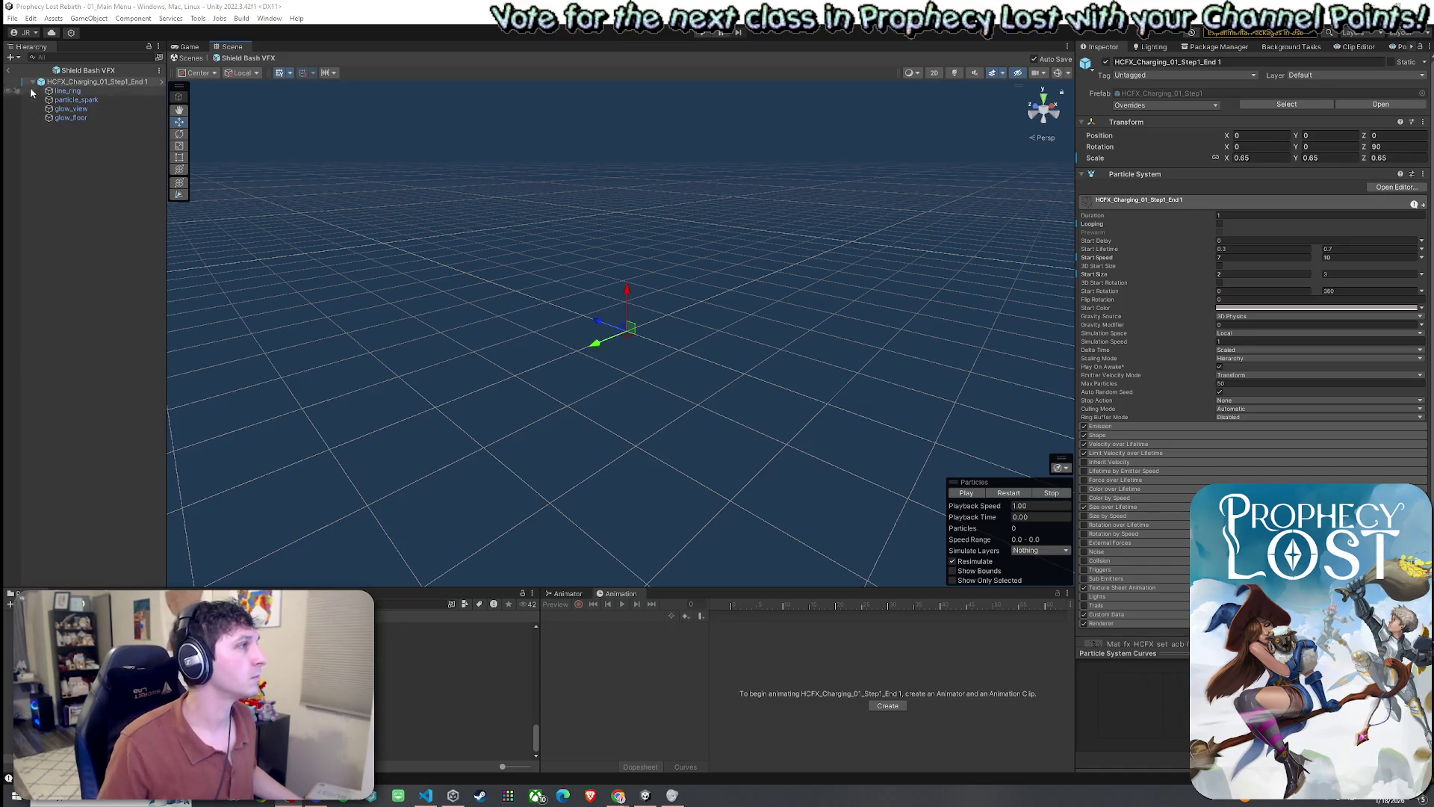
{"action": "left_click", "coordinate": [8, 70]}
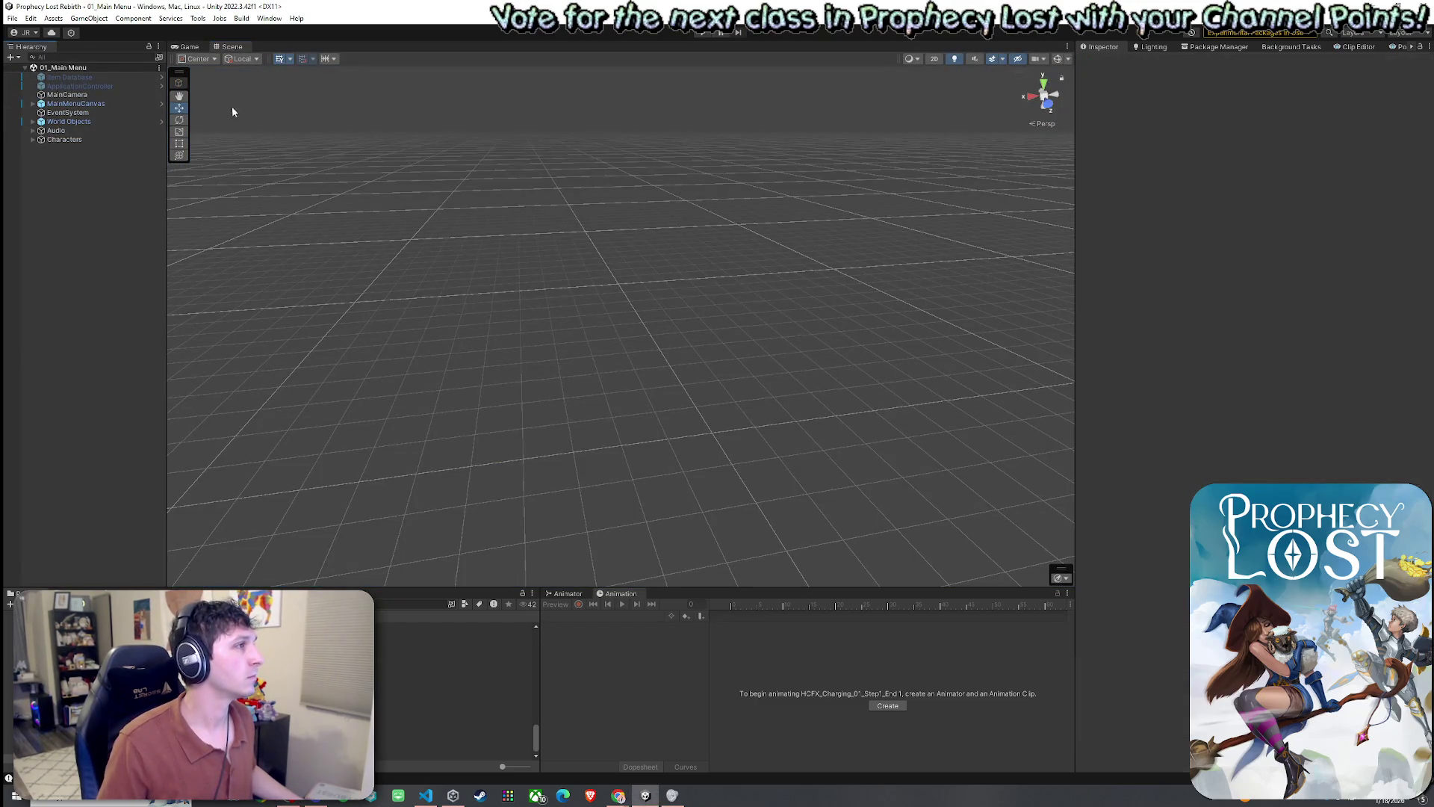
- Show the 01_Main Menu title screen in the Game view and search project assets for 'animation'
{"action": "left_click", "coordinate": [187, 47]}
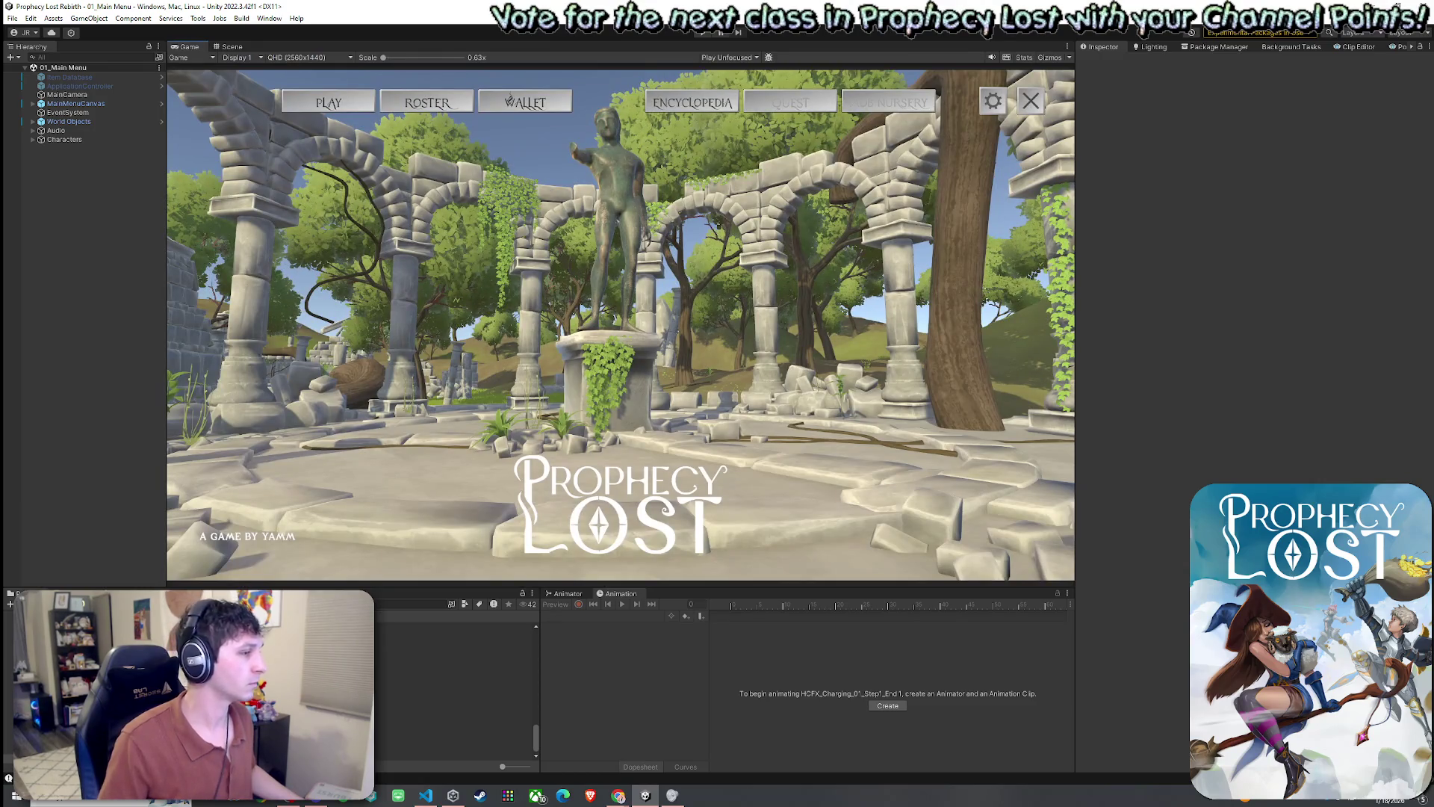
{"action": "left_click", "coordinate": [411, 603]}
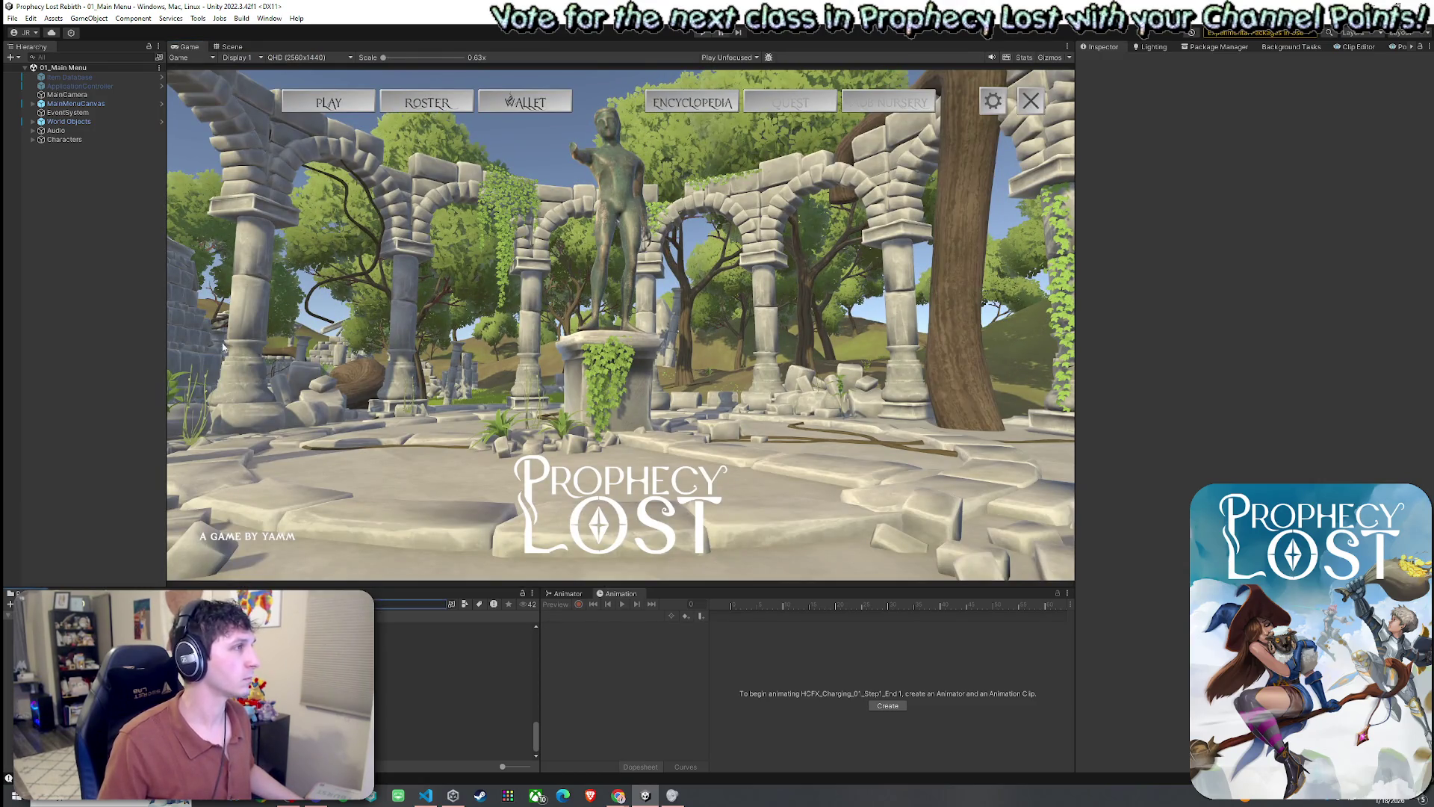
{"action": "type", "text": "animation"}
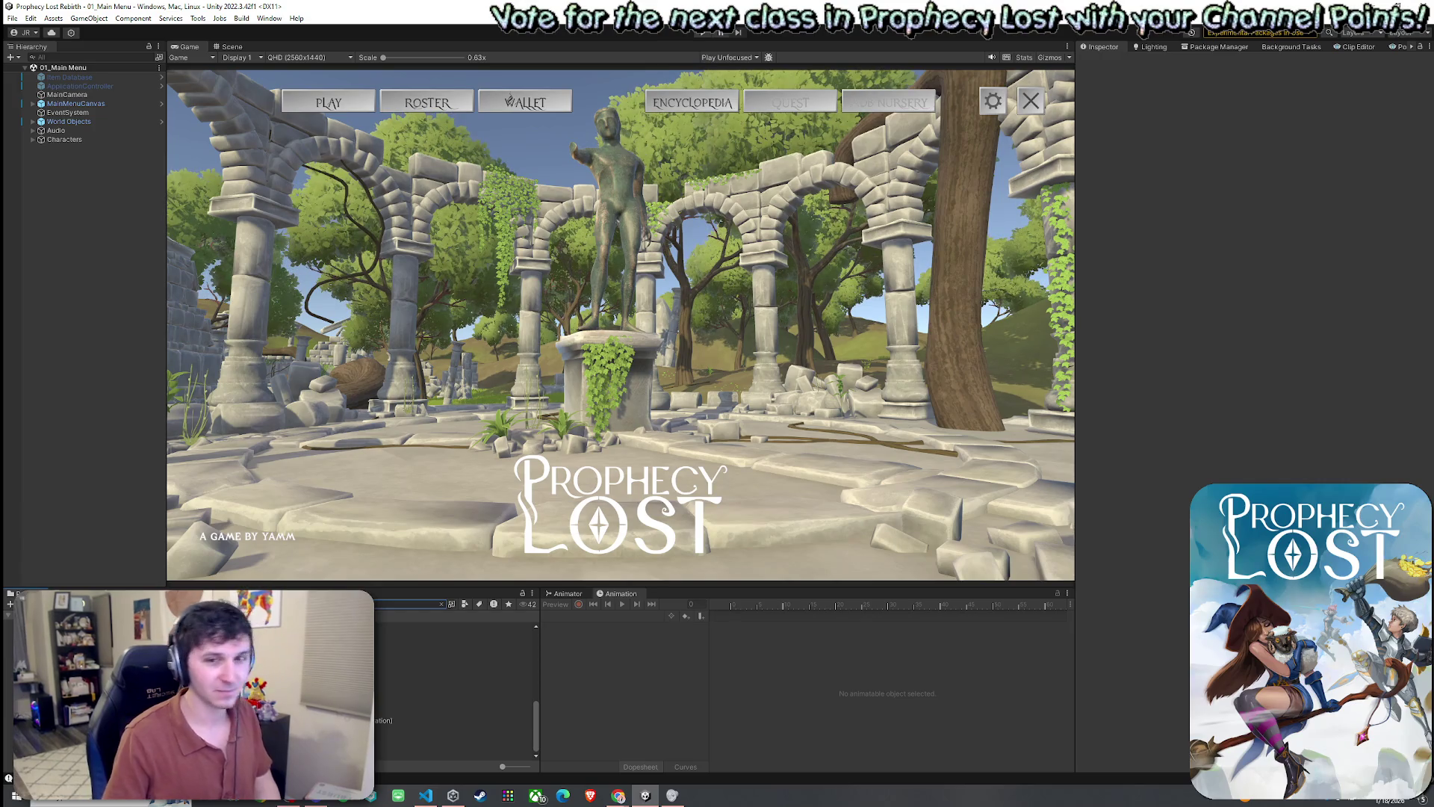
- In the Player prefab, assign Shield Bash VFX as Stalwart Defense's Ability Vfx Prefab
{"action": "scroll", "coordinate": [455, 688], "scroll_direction": "up", "scroll_amount": 3}
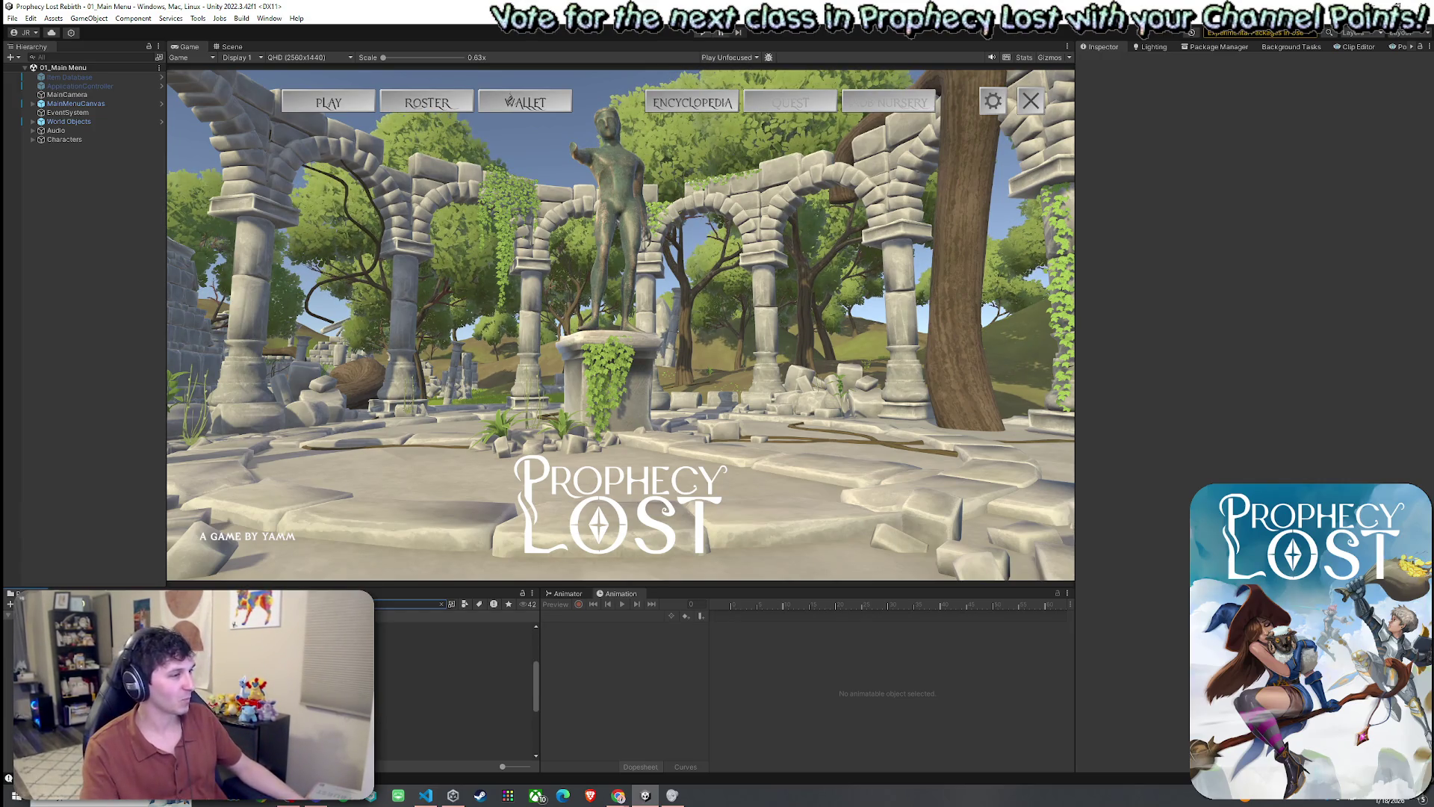
{"action": "double_click", "coordinate": [418, 693]}
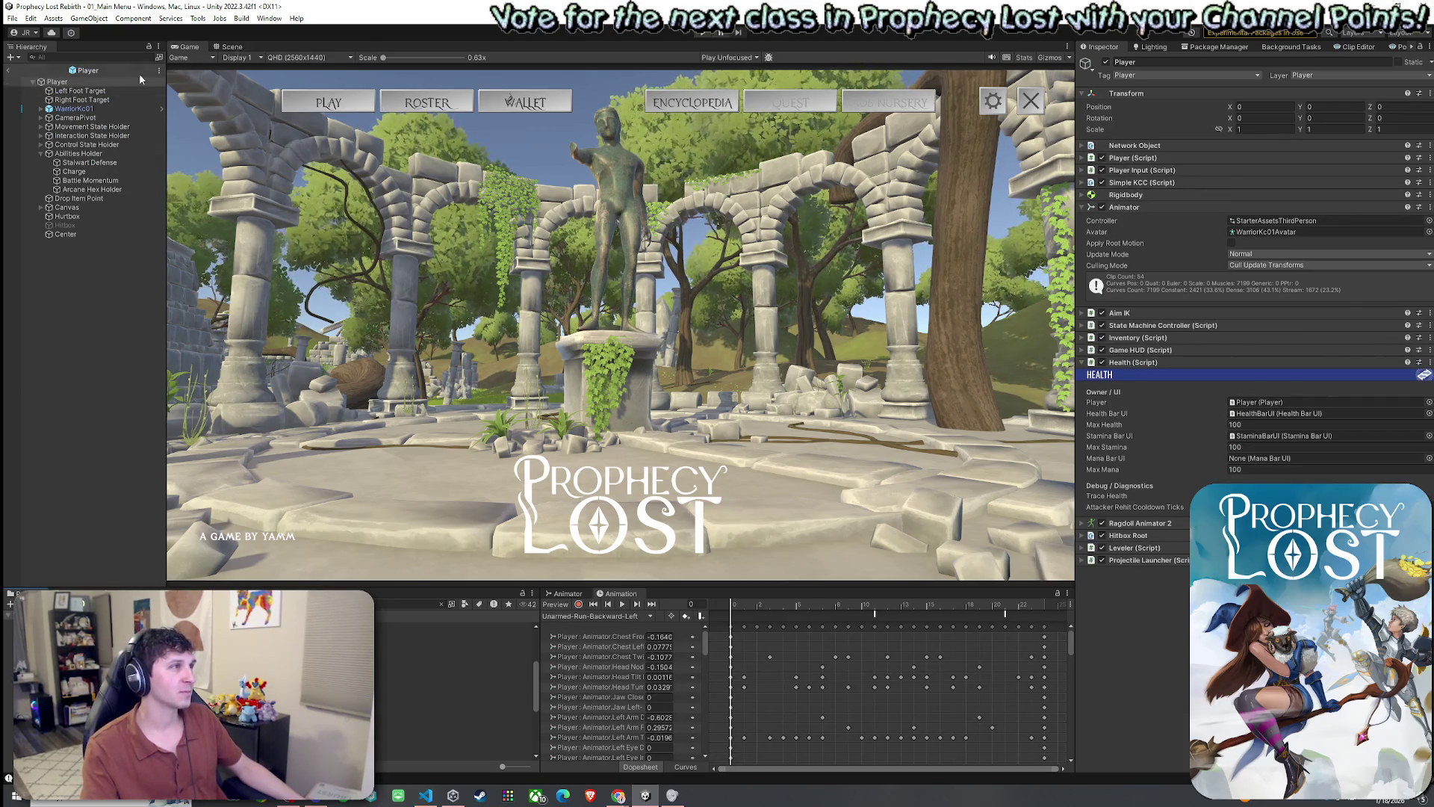
{"action": "left_click", "coordinate": [86, 162]}
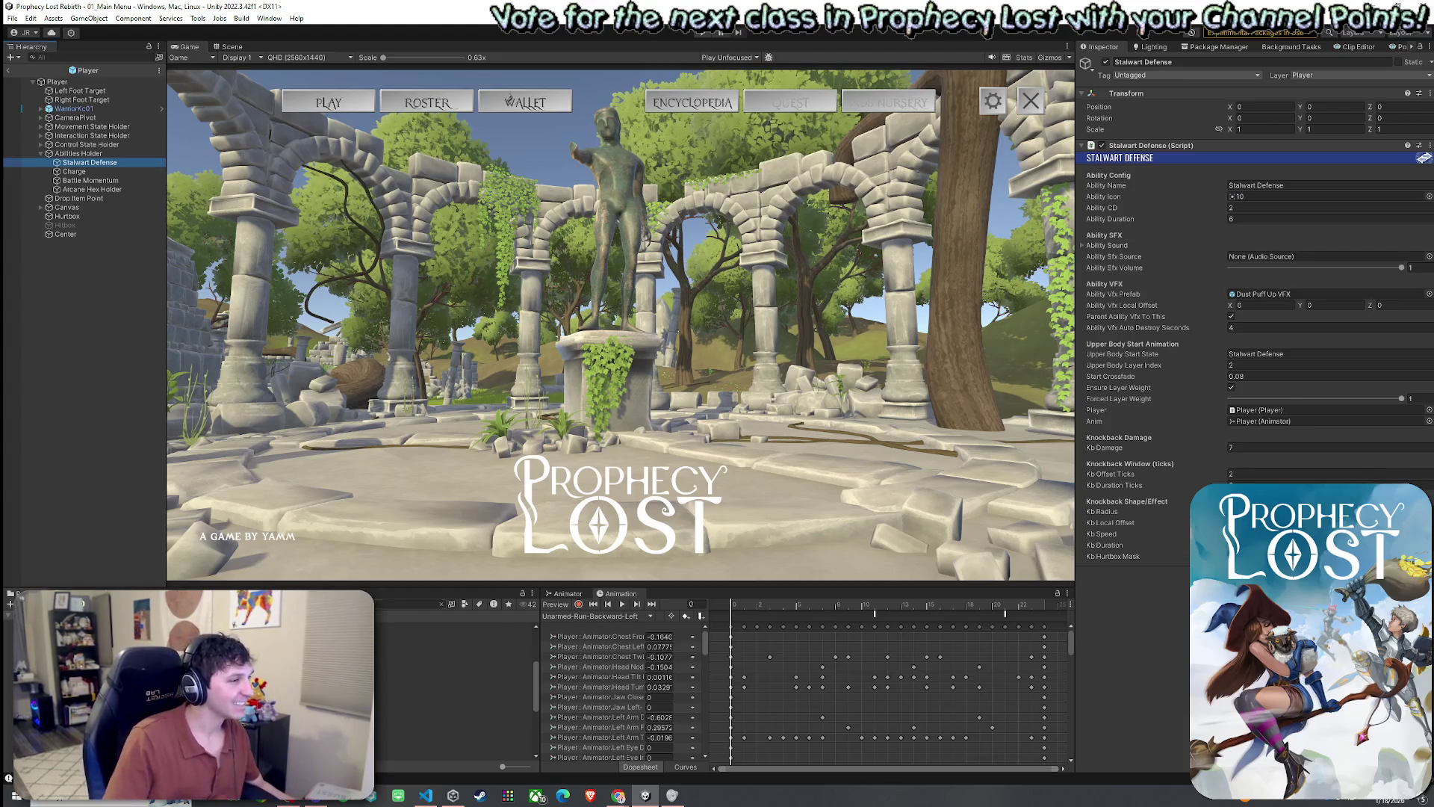
{"action": "left_click", "coordinate": [408, 604]}
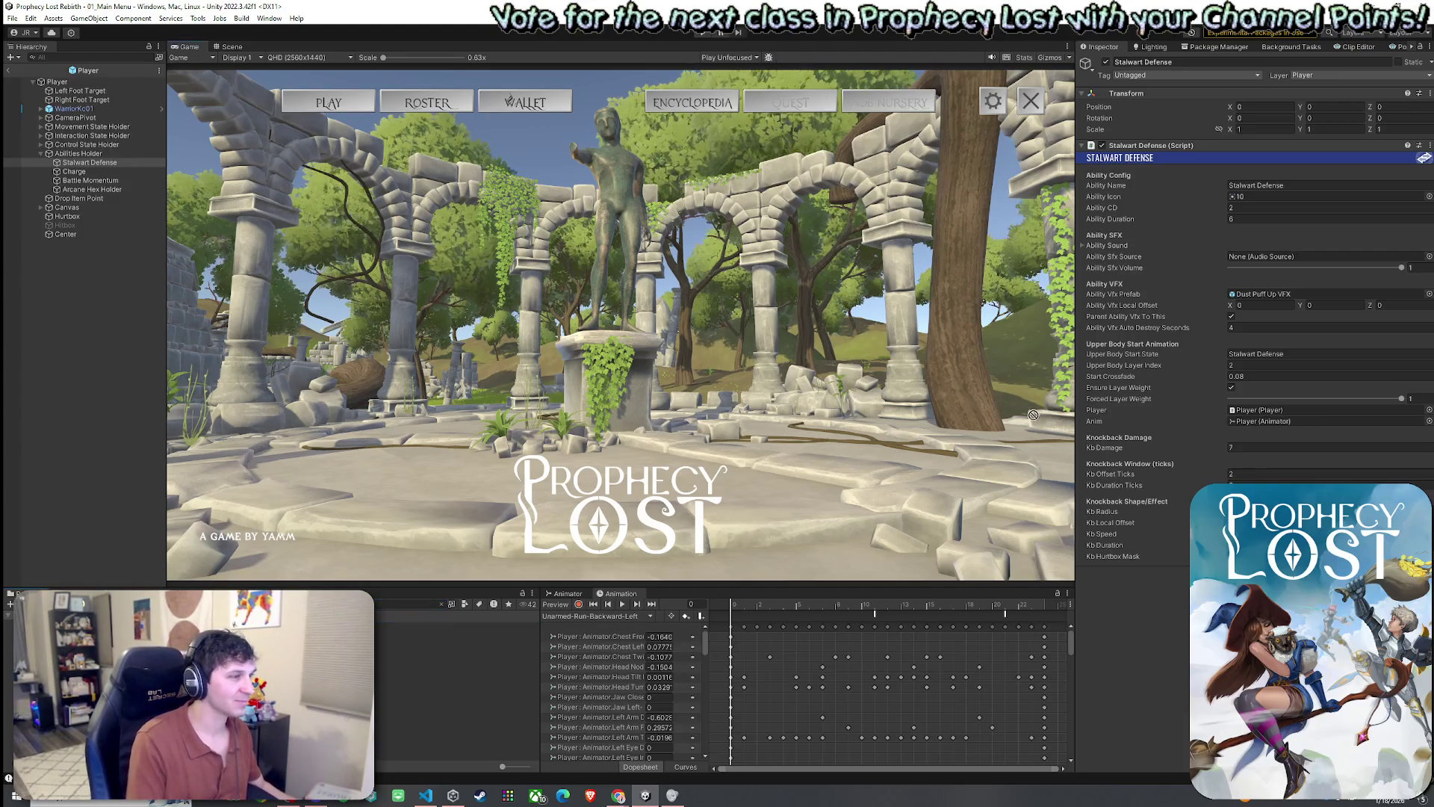
{"action": "left_click_drag", "start_coordinate": [1327, 351], "coordinate": [1264, 296]}
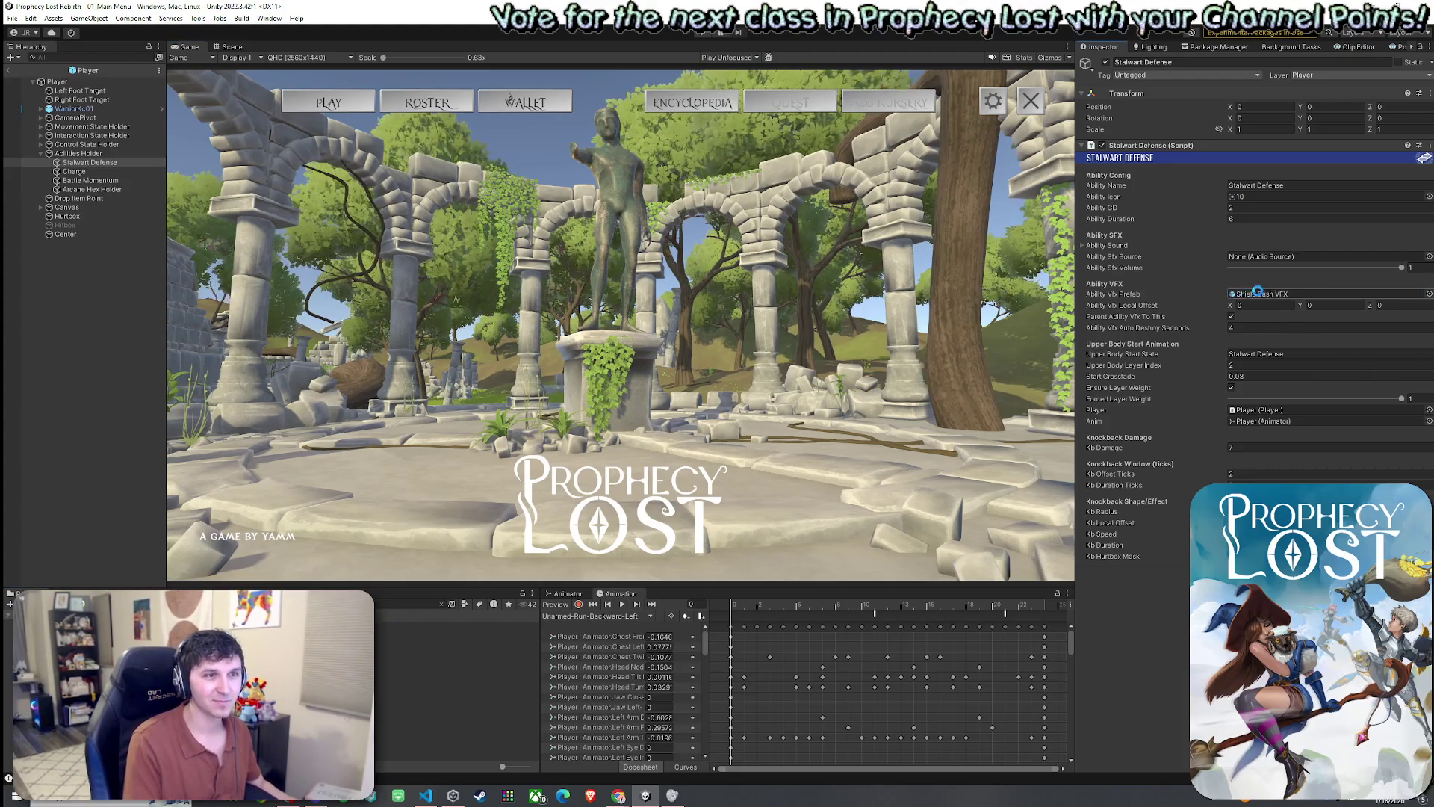
- Exit the Player prefab back to the 01_Main Menu scene and use the File menu
{"action": "left_click", "coordinate": [7, 70]}
{"action": "left_click", "coordinate": [12, 18]}
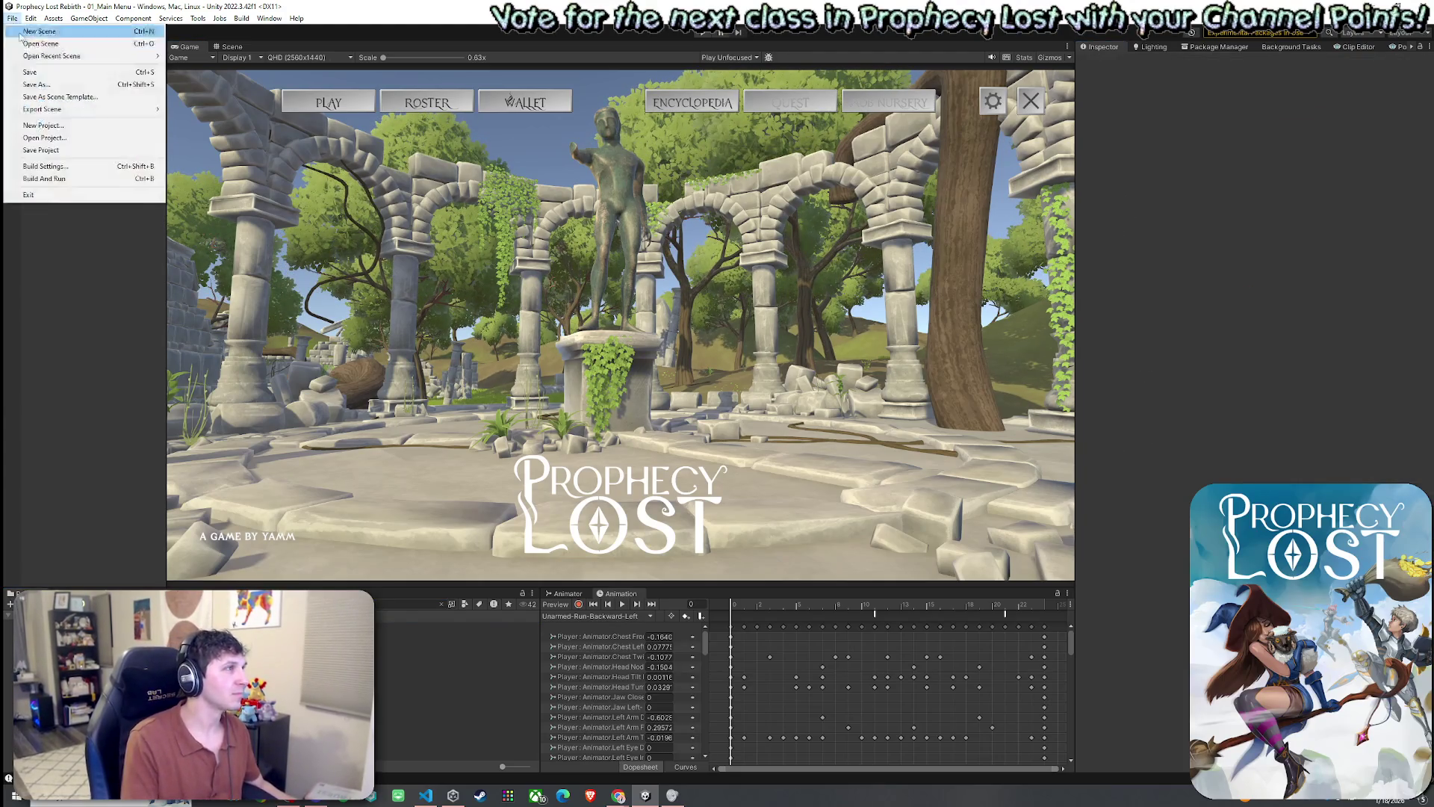
{"action": "left_click", "coordinate": [30, 75]}
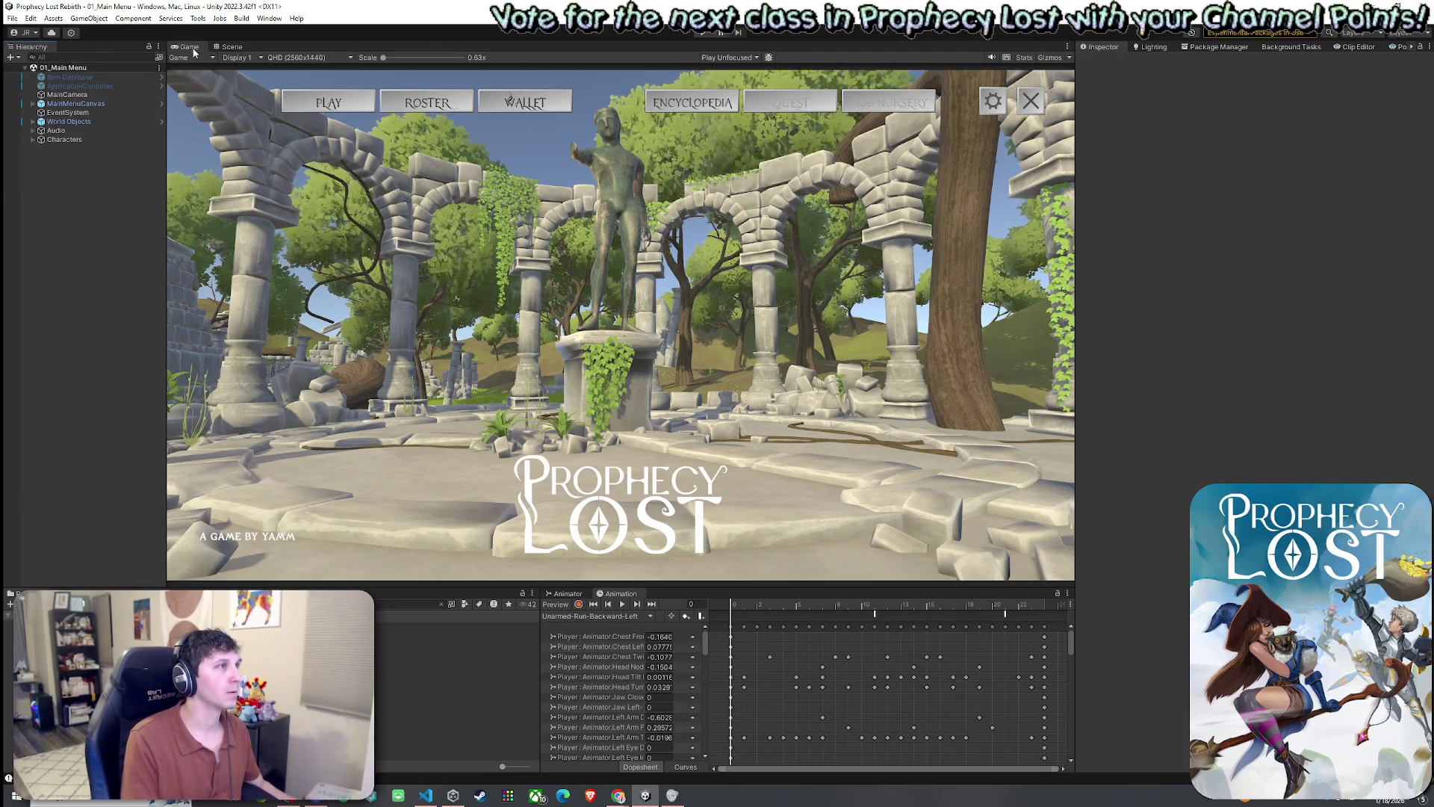
- Enter play mode and start a match via PLAY, Old Start Button and START GAME
{"action": "key", "text": "ctrl+p"}
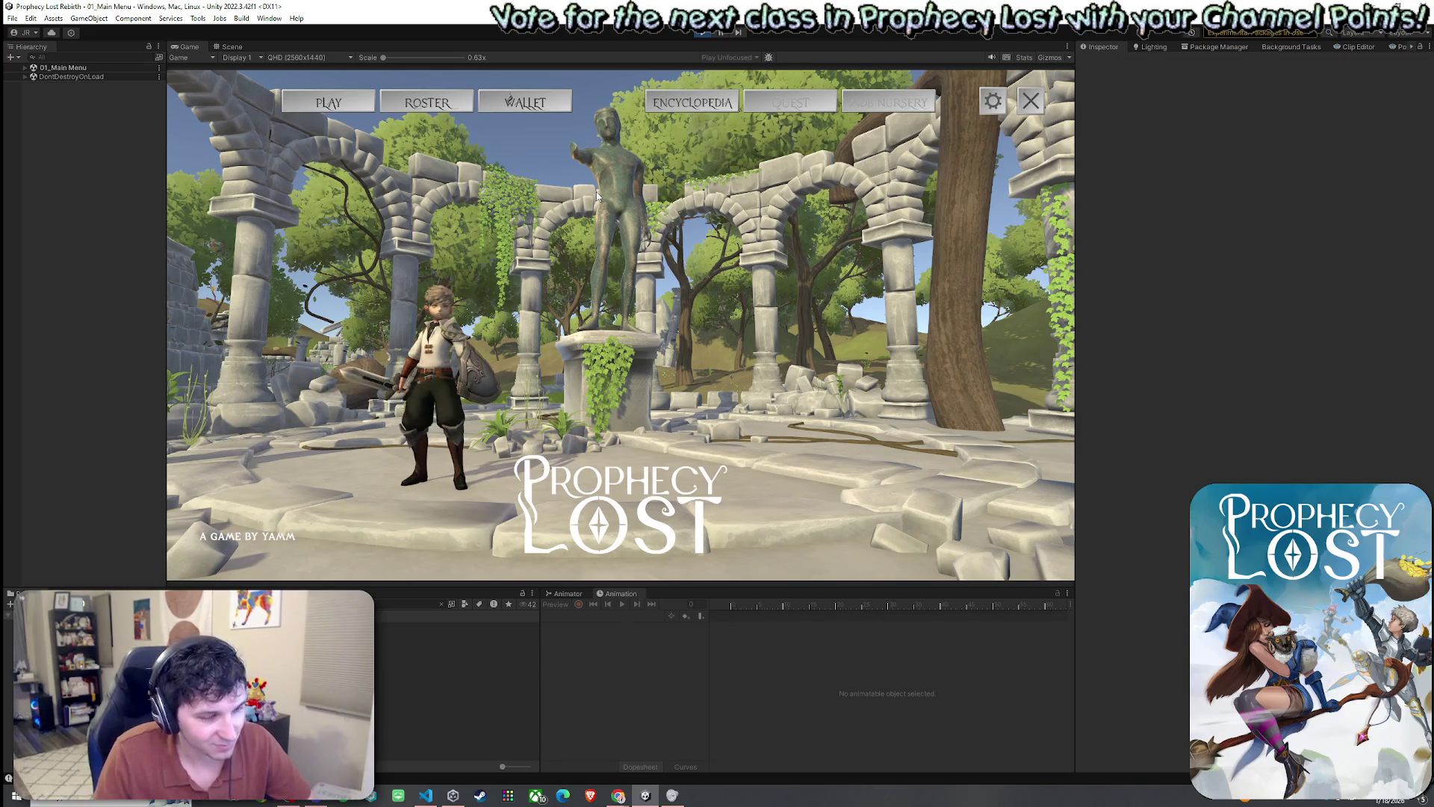
{"action": "left_click", "coordinate": [353, 113]}
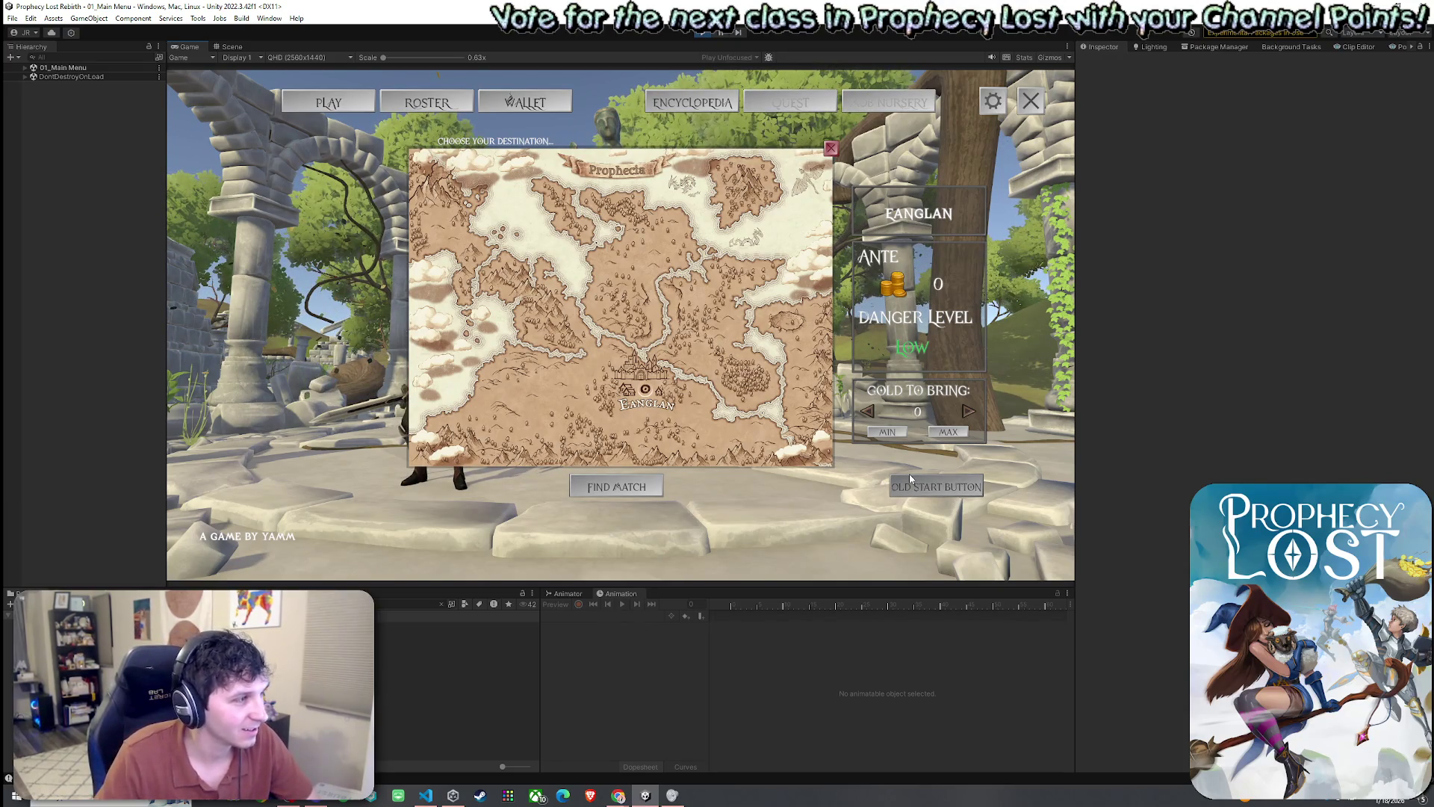
{"action": "left_click", "coordinate": [910, 477]}
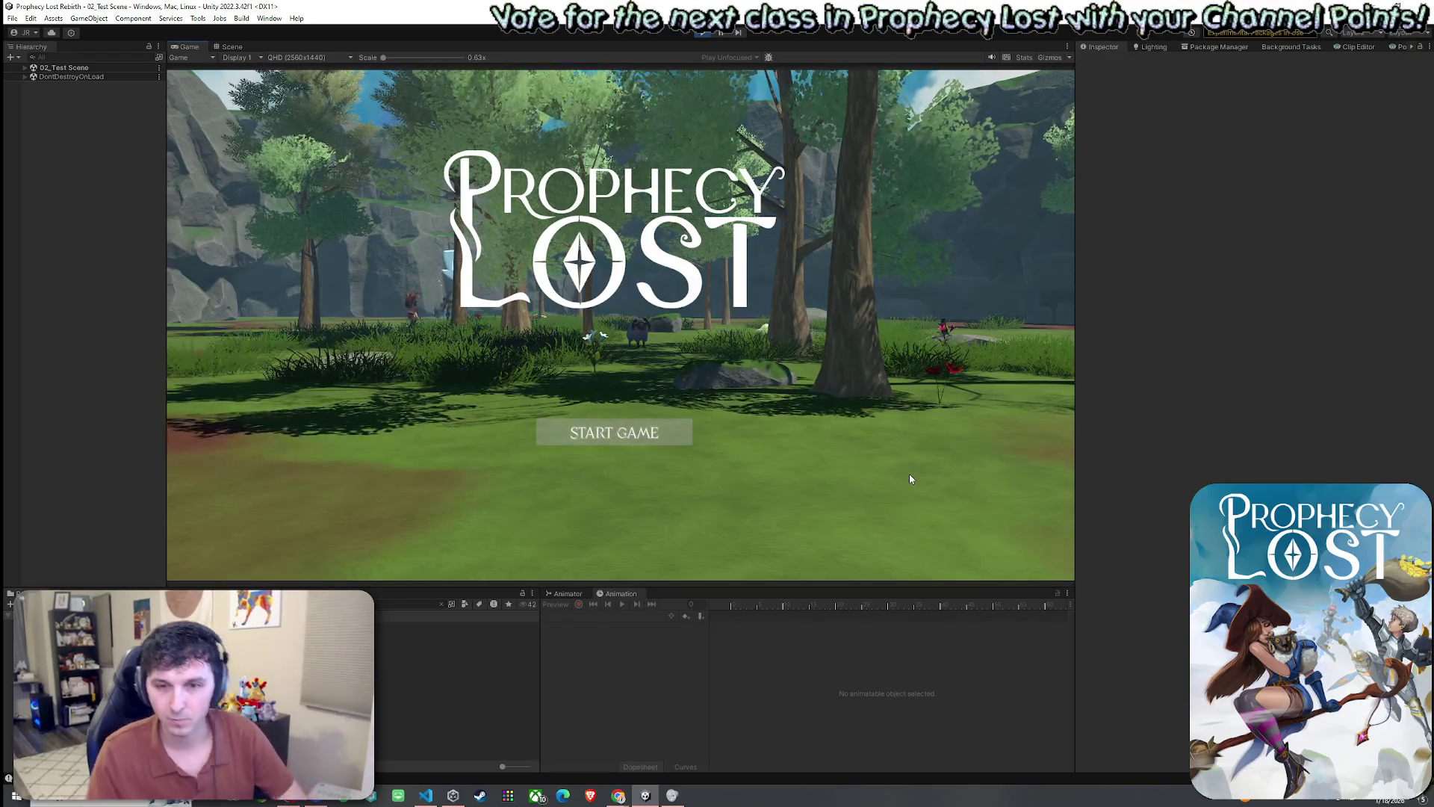
{"action": "left_click", "coordinate": [652, 436]}
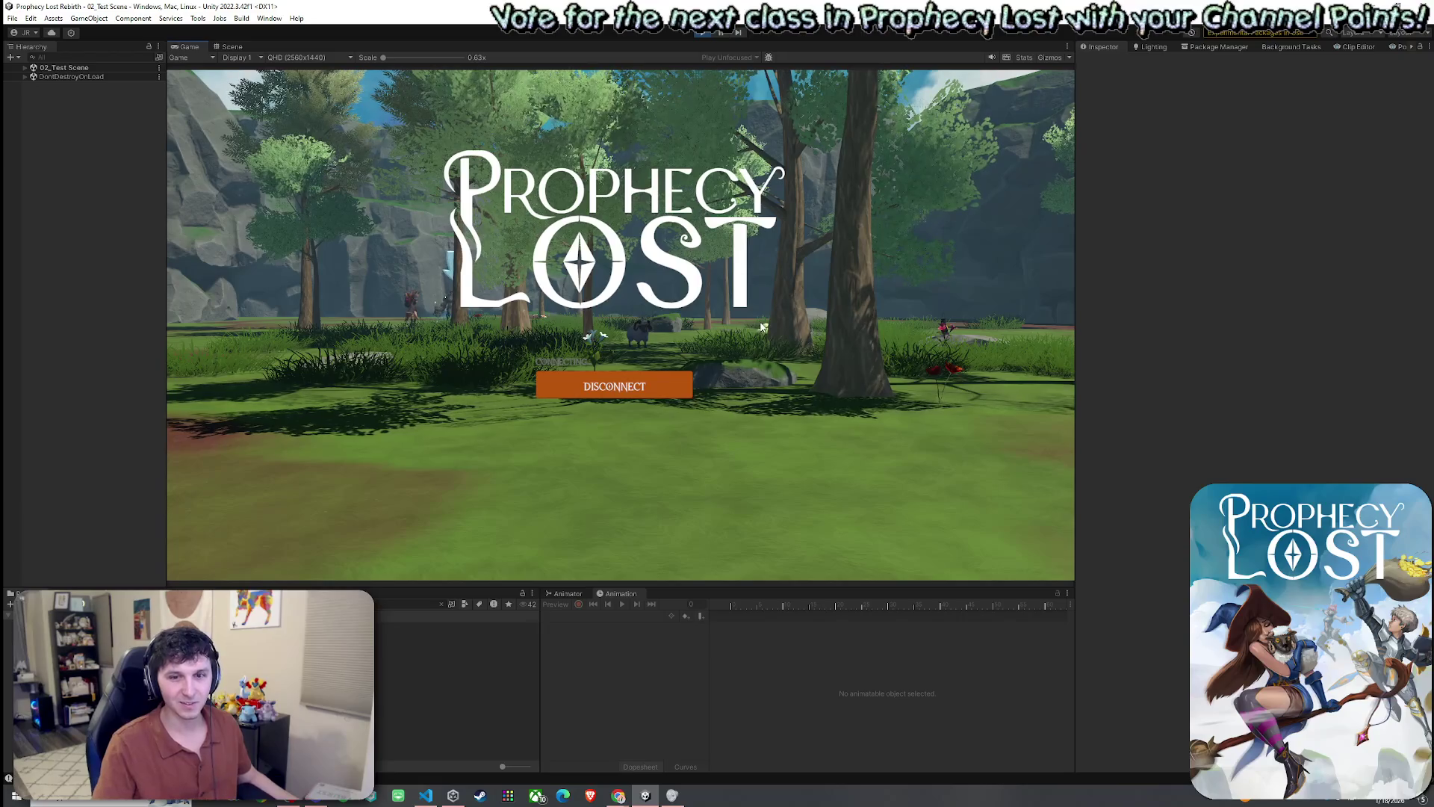
- Move forward and fire the shield ability with Q, expanding the 02_Test Scene hierarchy
{"action": "key", "text": "w"}
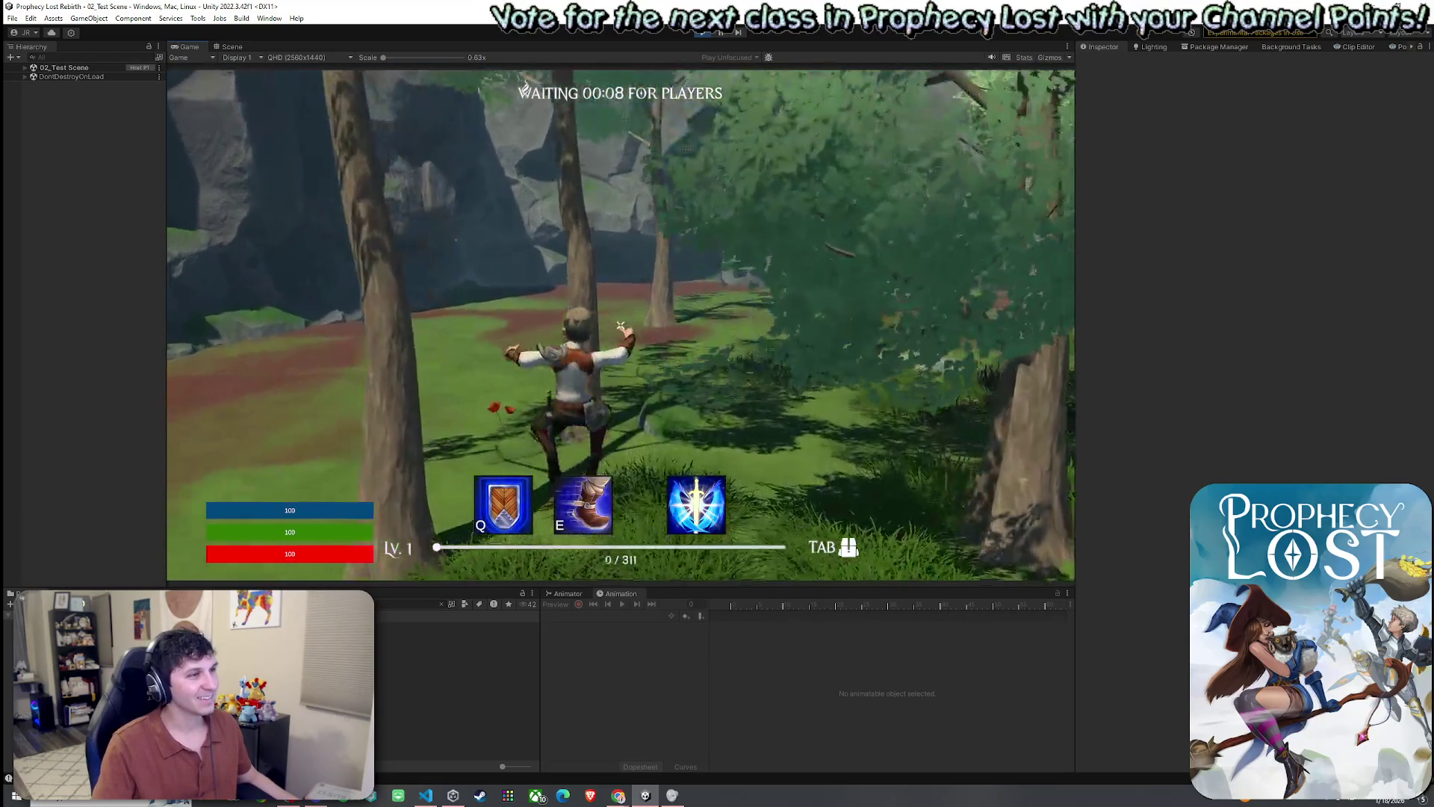
{"action": "key", "text": "q"}
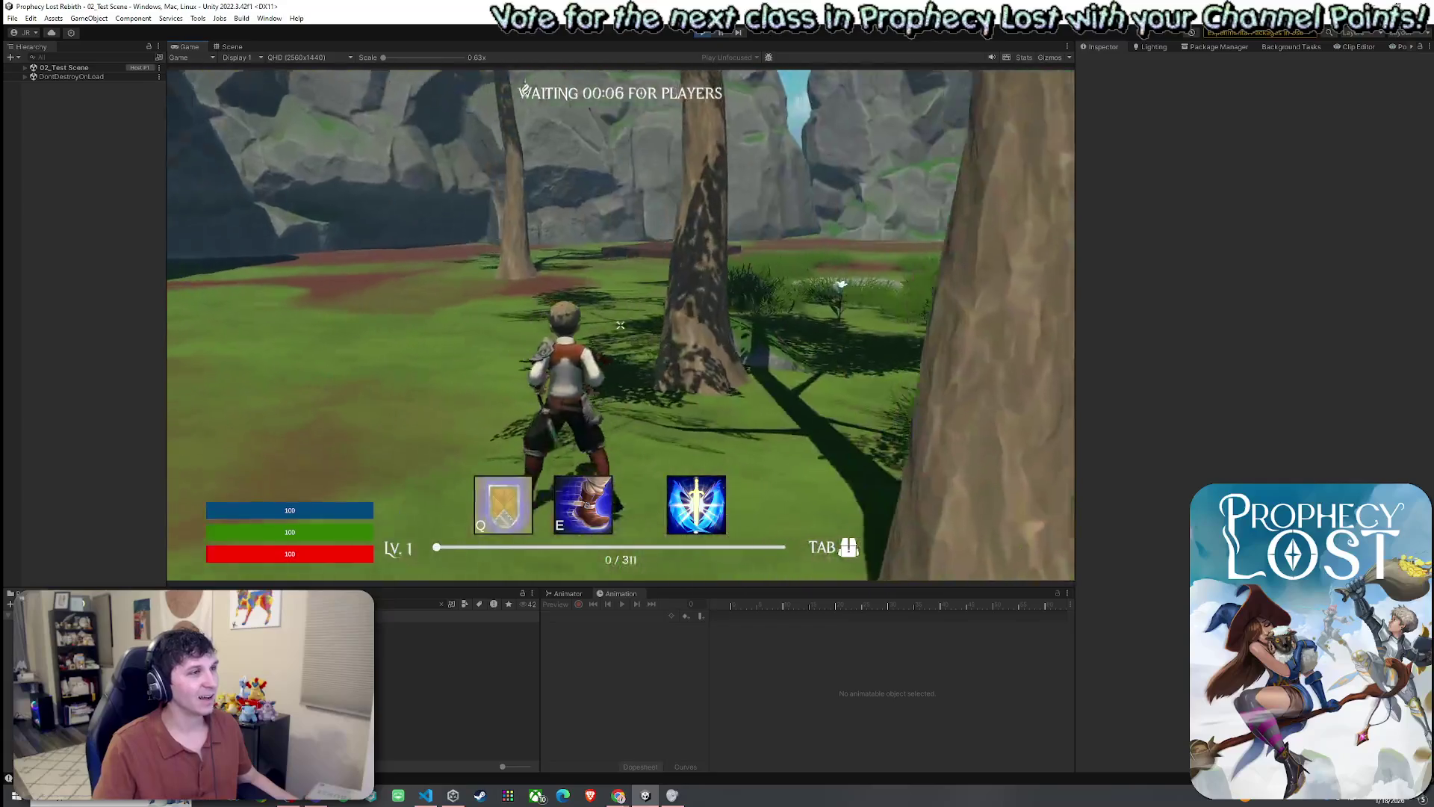
{"action": "key", "text": "super"}
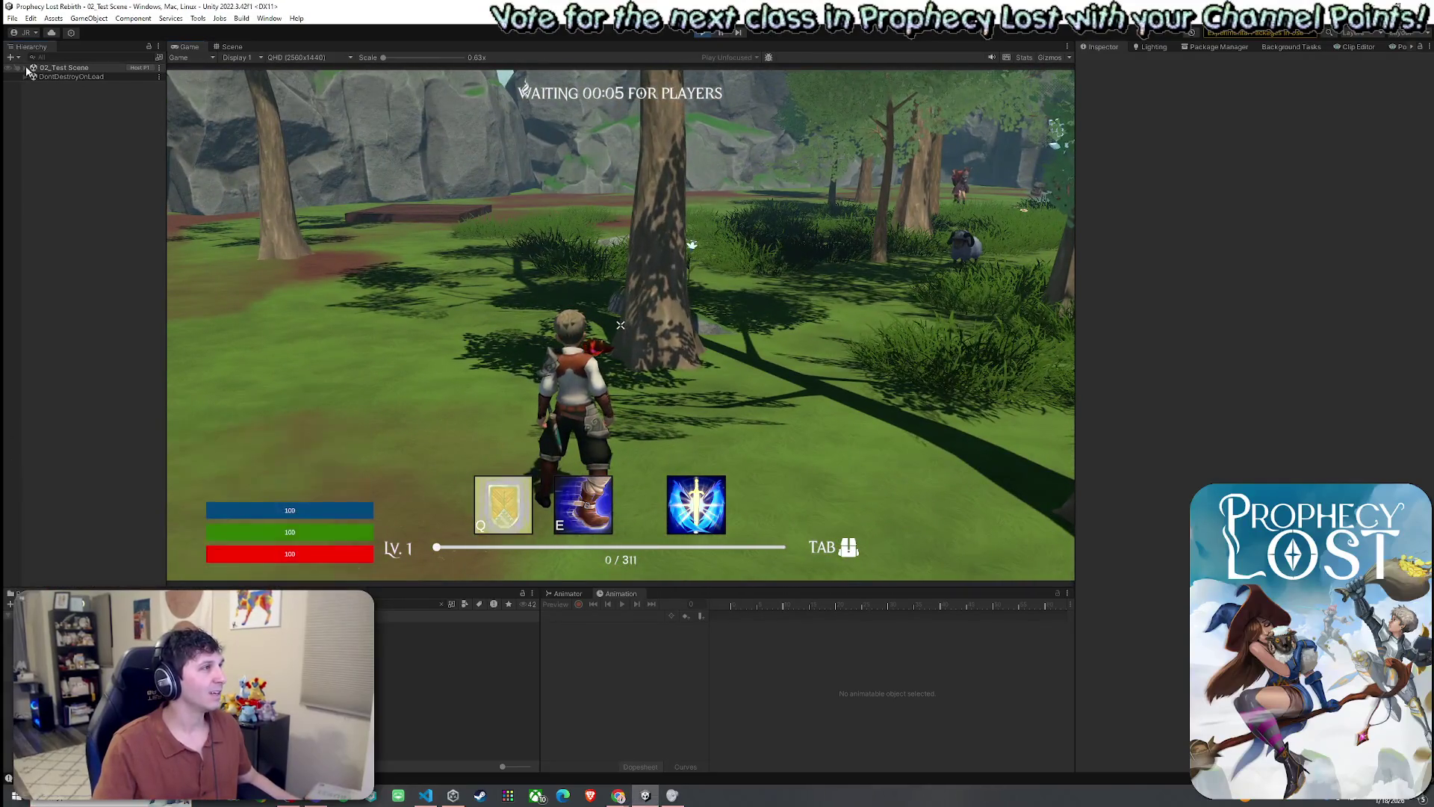
{"action": "left_click", "coordinate": [24, 67]}
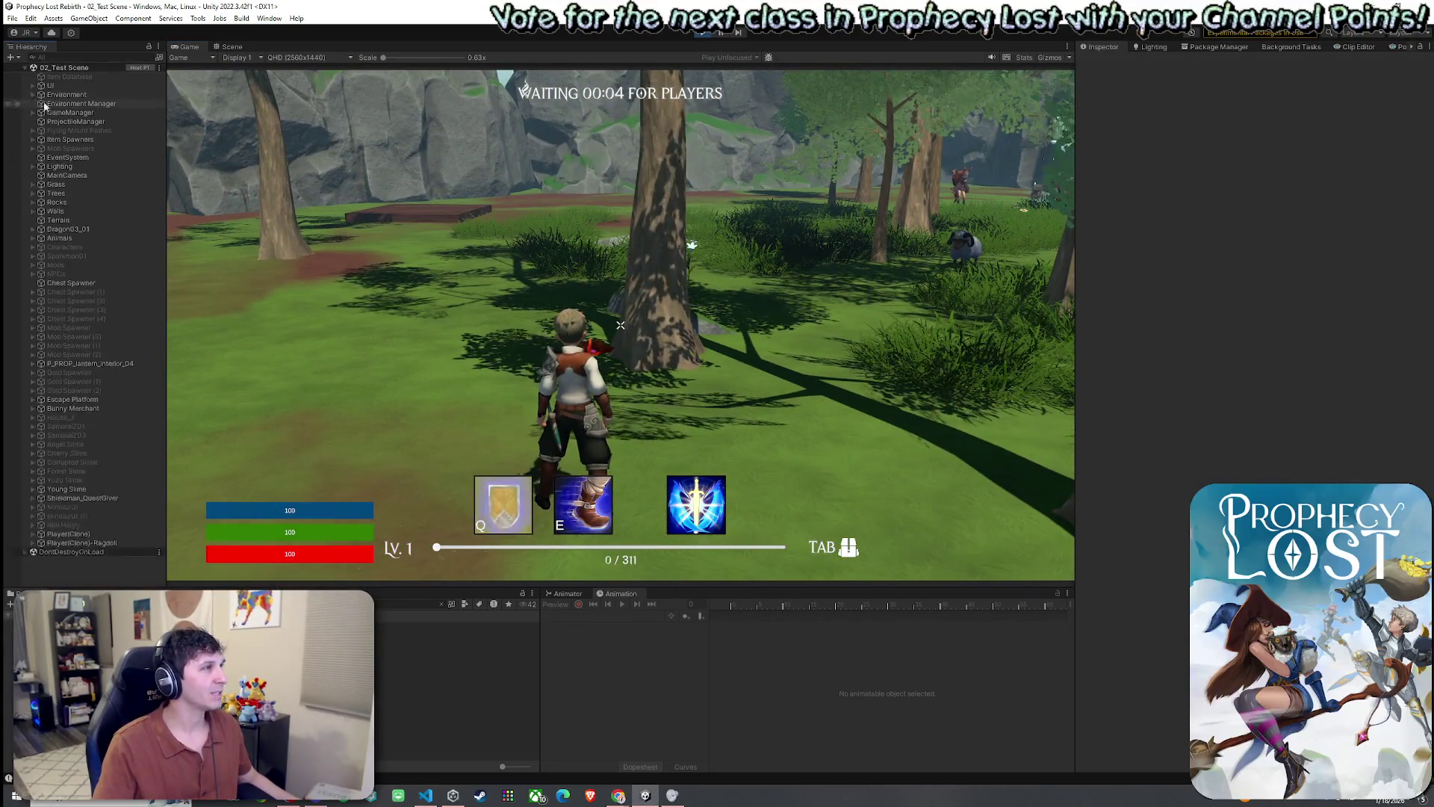
{"action": "left_click", "coordinate": [483, 437]}
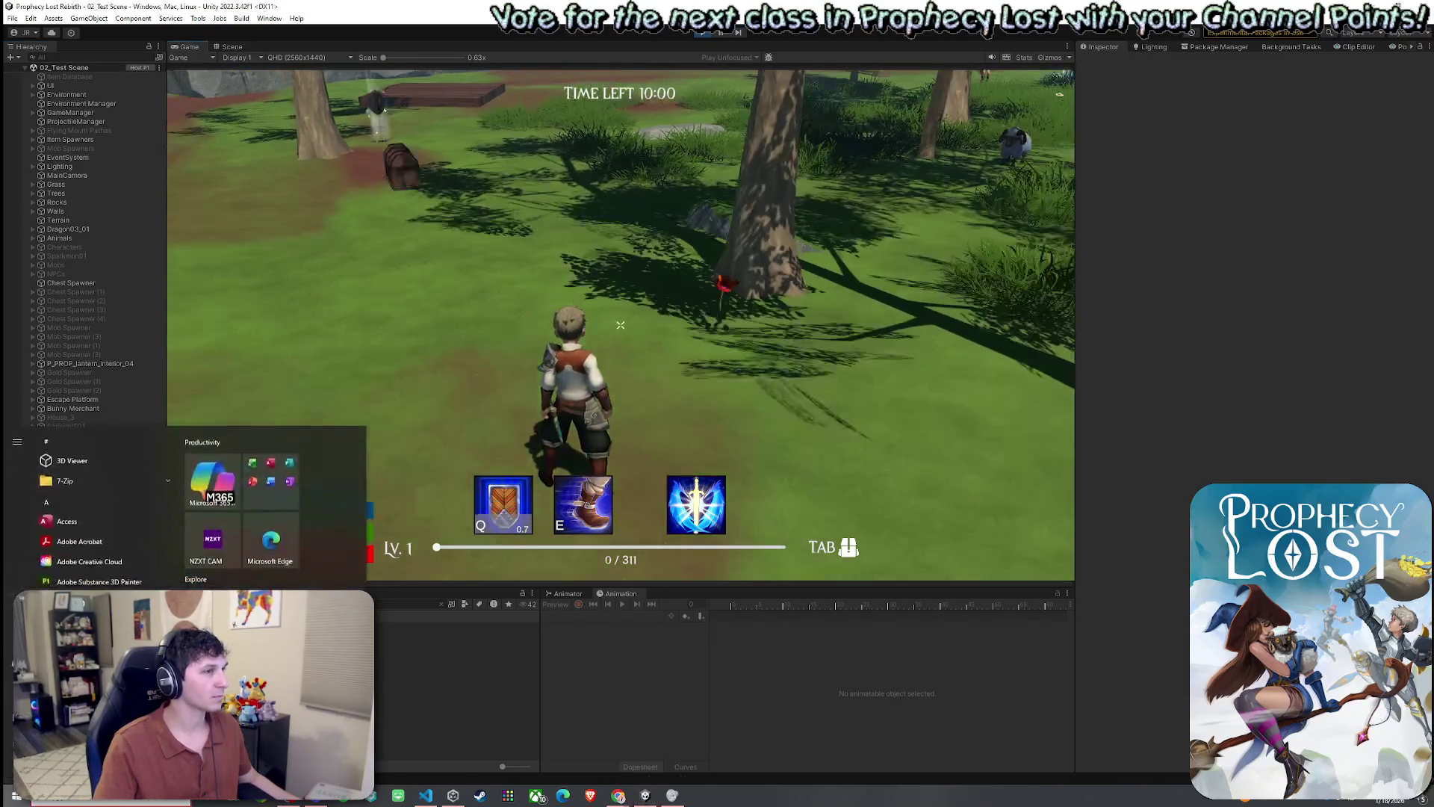
- Run forward in the match, pick up nearby gear and check the inventory
{"action": "key", "text": "w"}
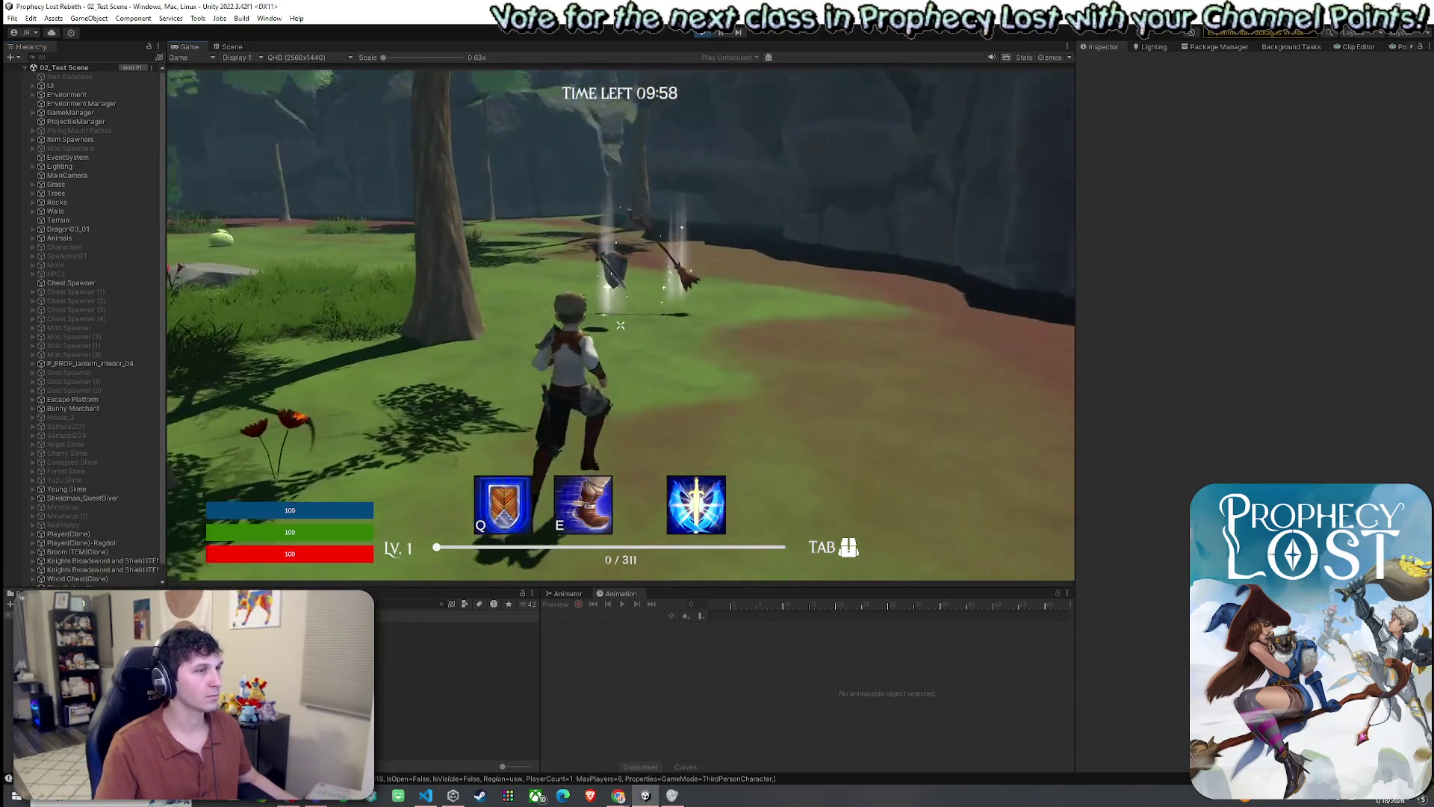
{"action": "key", "text": "Tab"}
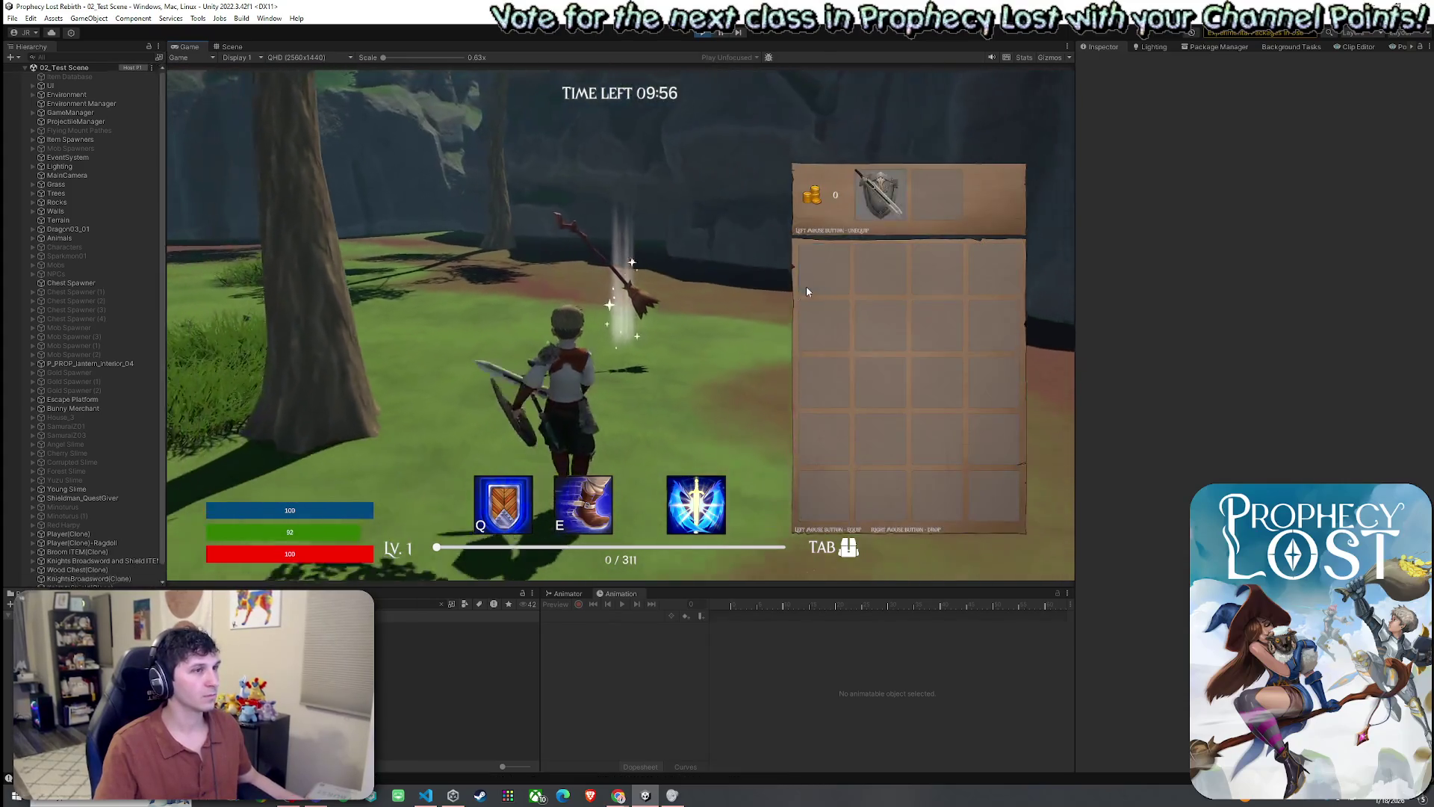
{"action": "key", "text": "Tab"}
- Select Stalwart Defense under Player(Clone) and open its Shield Bash VFX prefab
{"action": "left_click", "coordinate": [71, 354]}
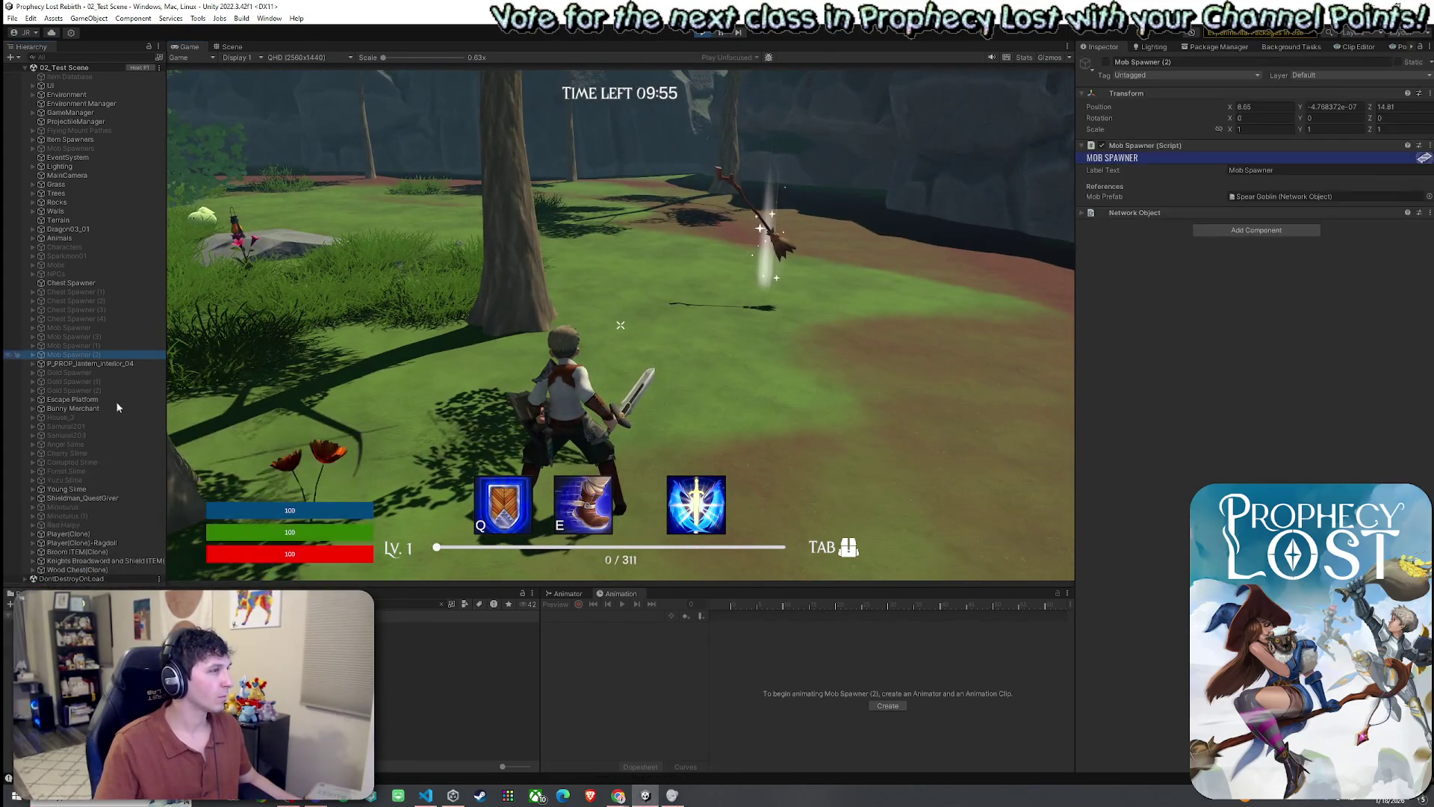
{"action": "left_click", "coordinate": [32, 533]}
{"action": "scroll", "coordinate": [45, 530], "scroll_direction": "down", "scroll_amount": 3}
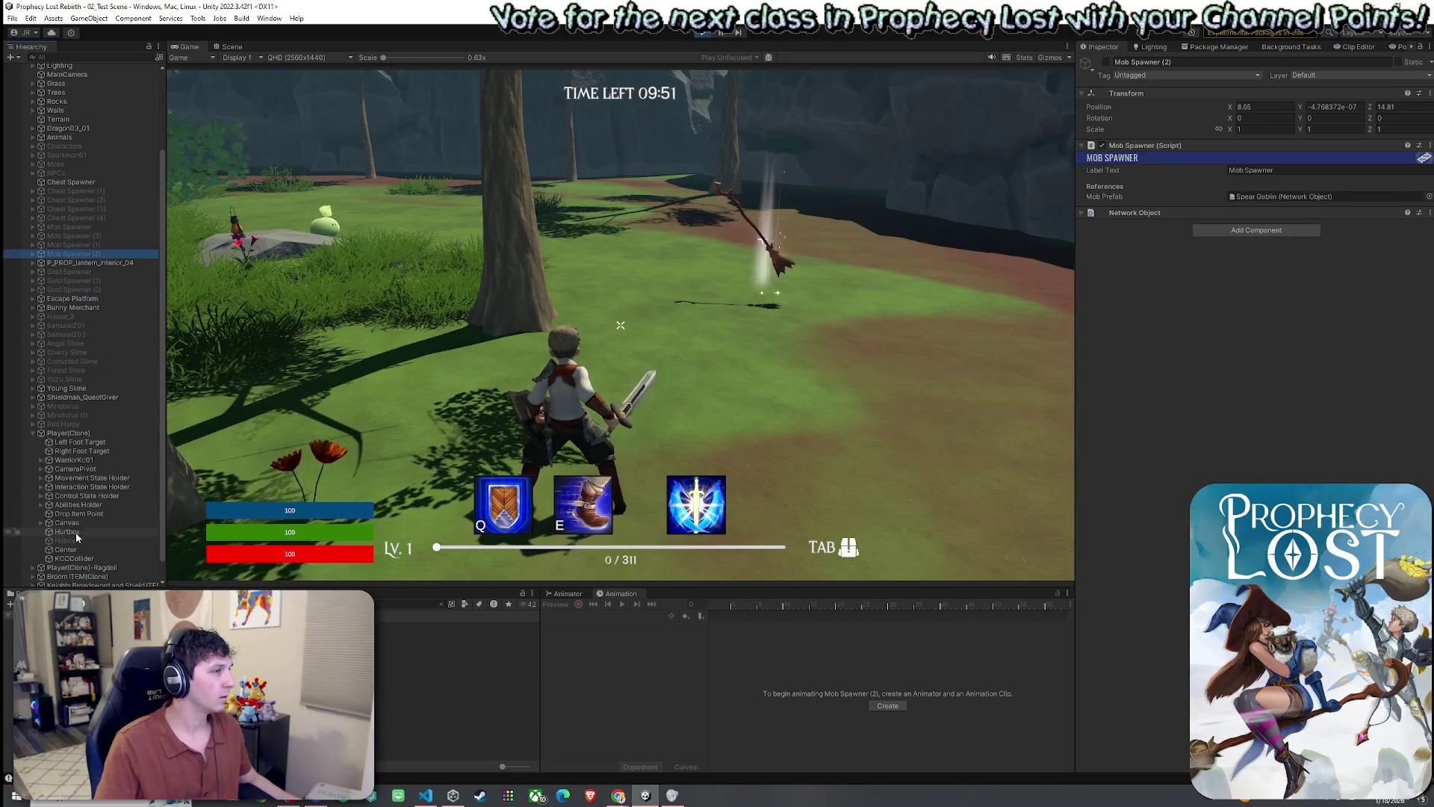
{"action": "left_click", "coordinate": [40, 505]}
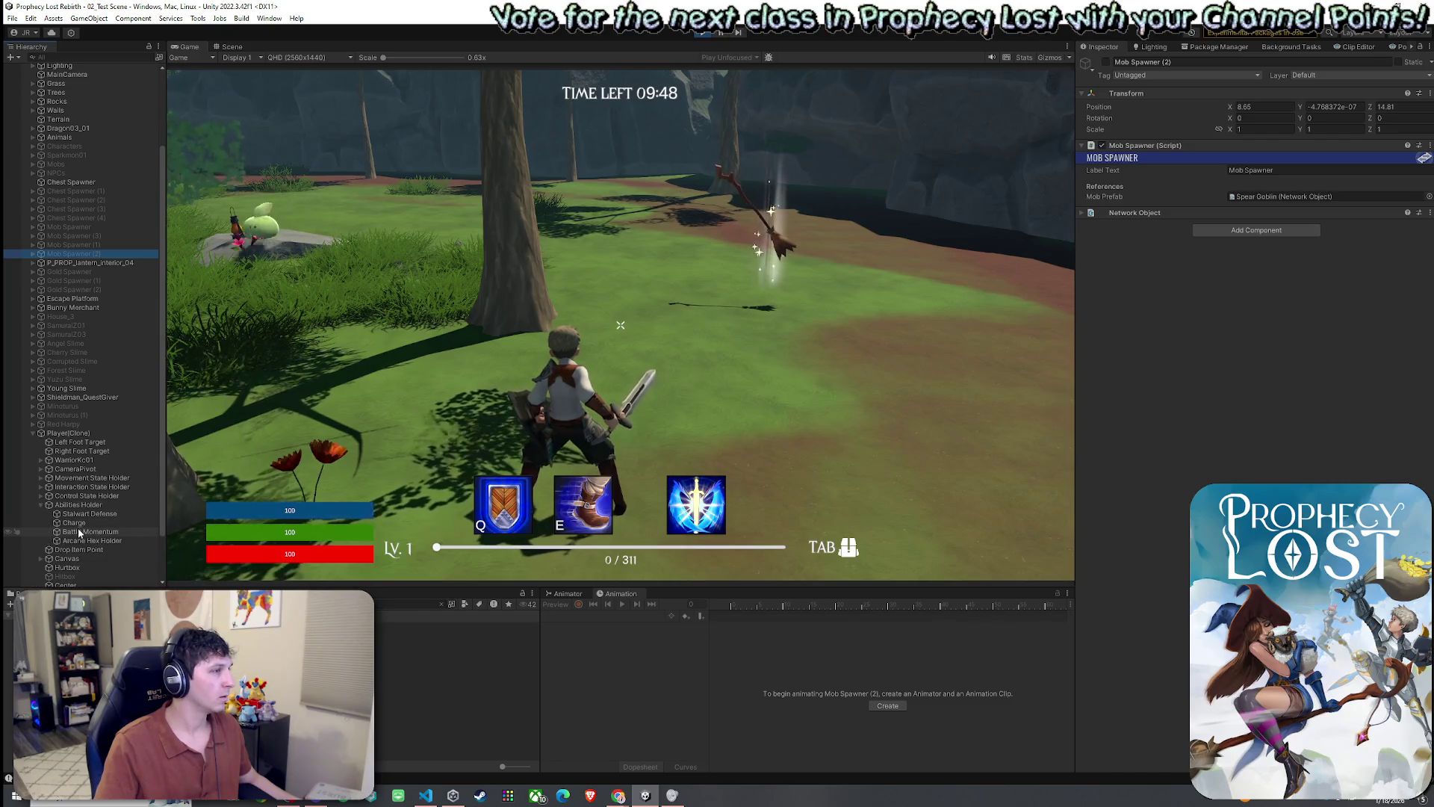
{"action": "left_click", "coordinate": [78, 514]}
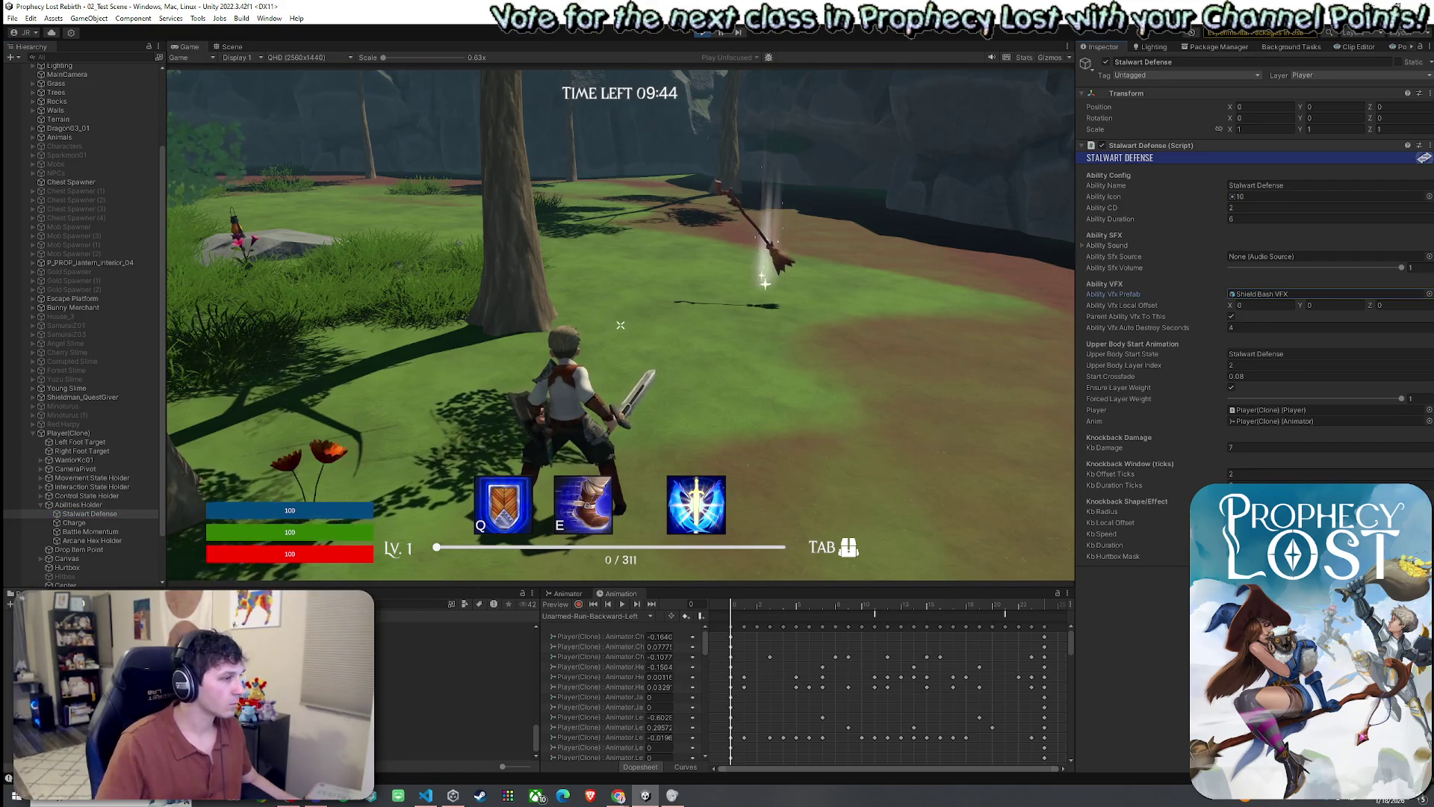
{"action": "left_click", "coordinate": [418, 756]}
{"action": "double_click", "coordinate": [418, 756]}
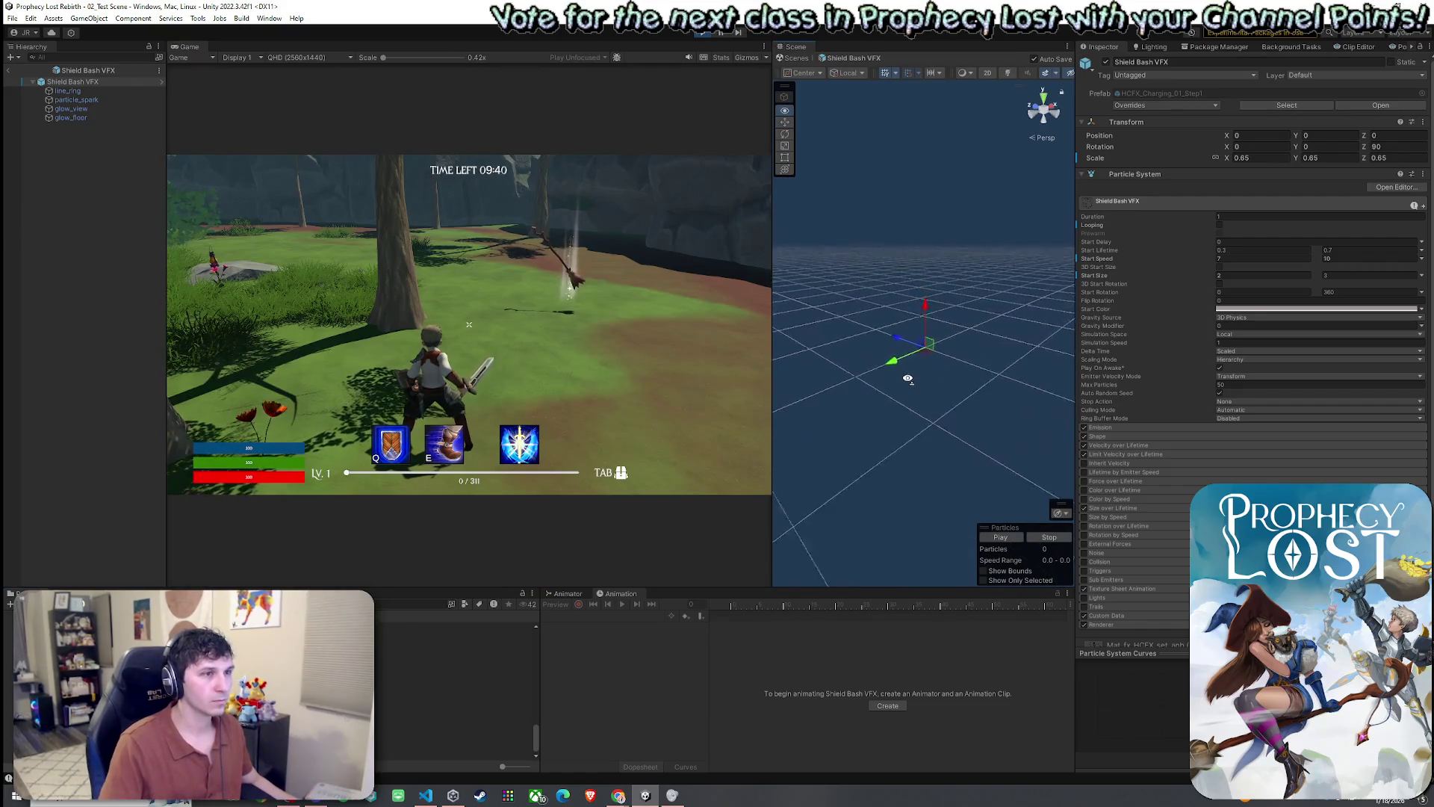
- Preview the Shield Bash VFX burst with the root and all child particle systems selected
{"action": "left_click", "coordinate": [1000, 538]}
{"action": "left_click", "coordinate": [1000, 538]}
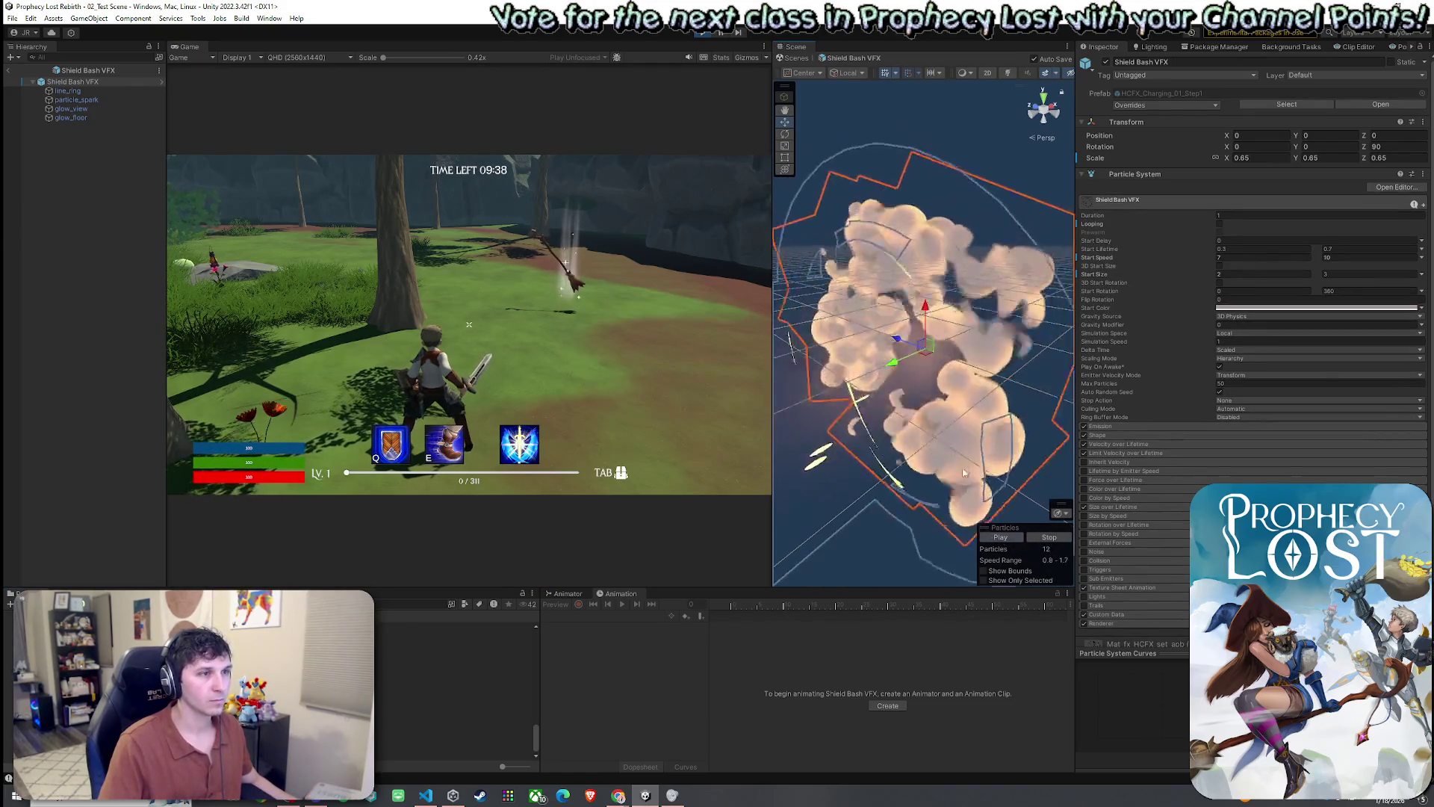
{"action": "left_click_drag", "start_coordinate": [939, 447], "coordinate": [940, 452]}
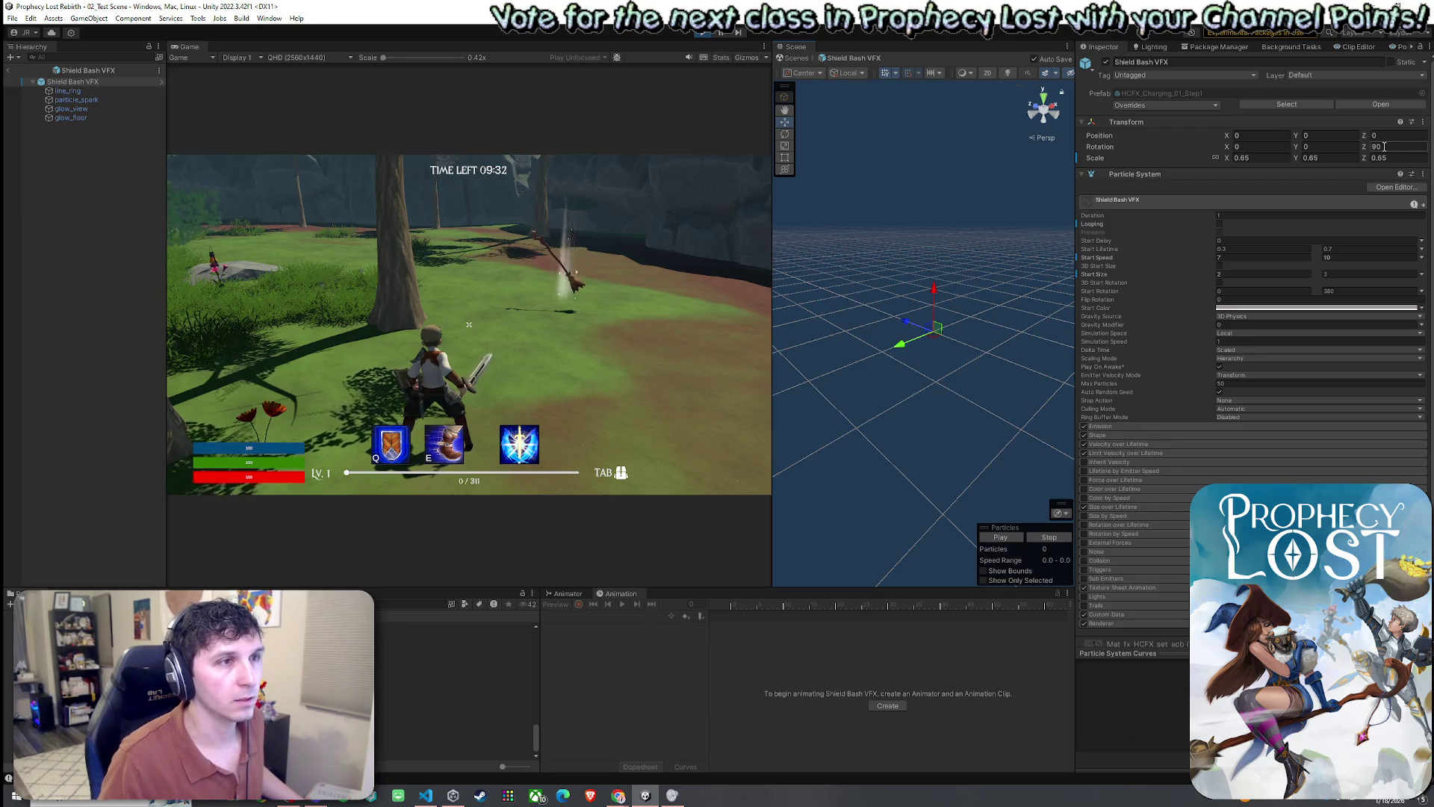
{"action": "left_click", "coordinate": [86, 117], "text": "shift"}
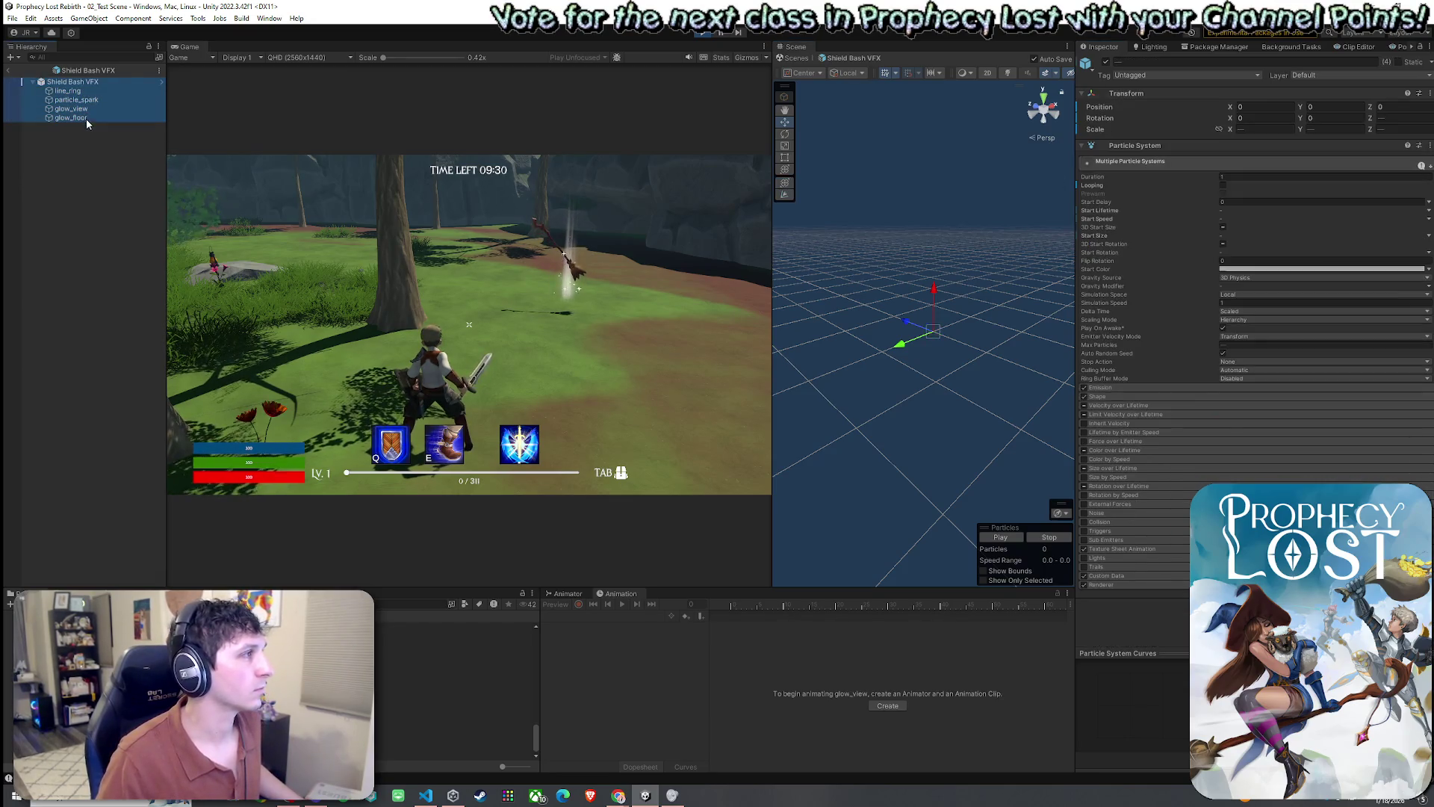
{"action": "left_click", "coordinate": [103, 83]}
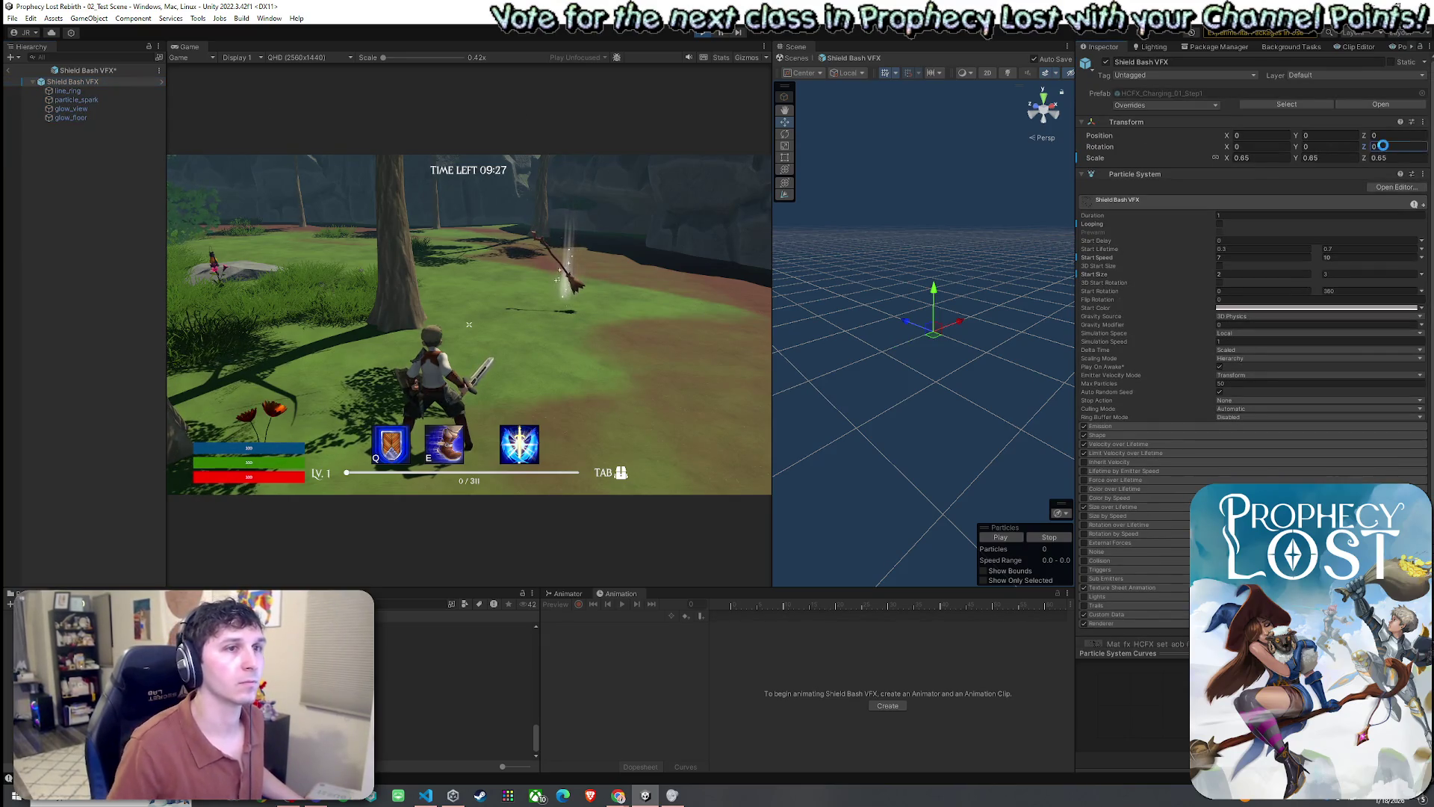
{"action": "left_click", "coordinate": [66, 118], "text": "shift"}
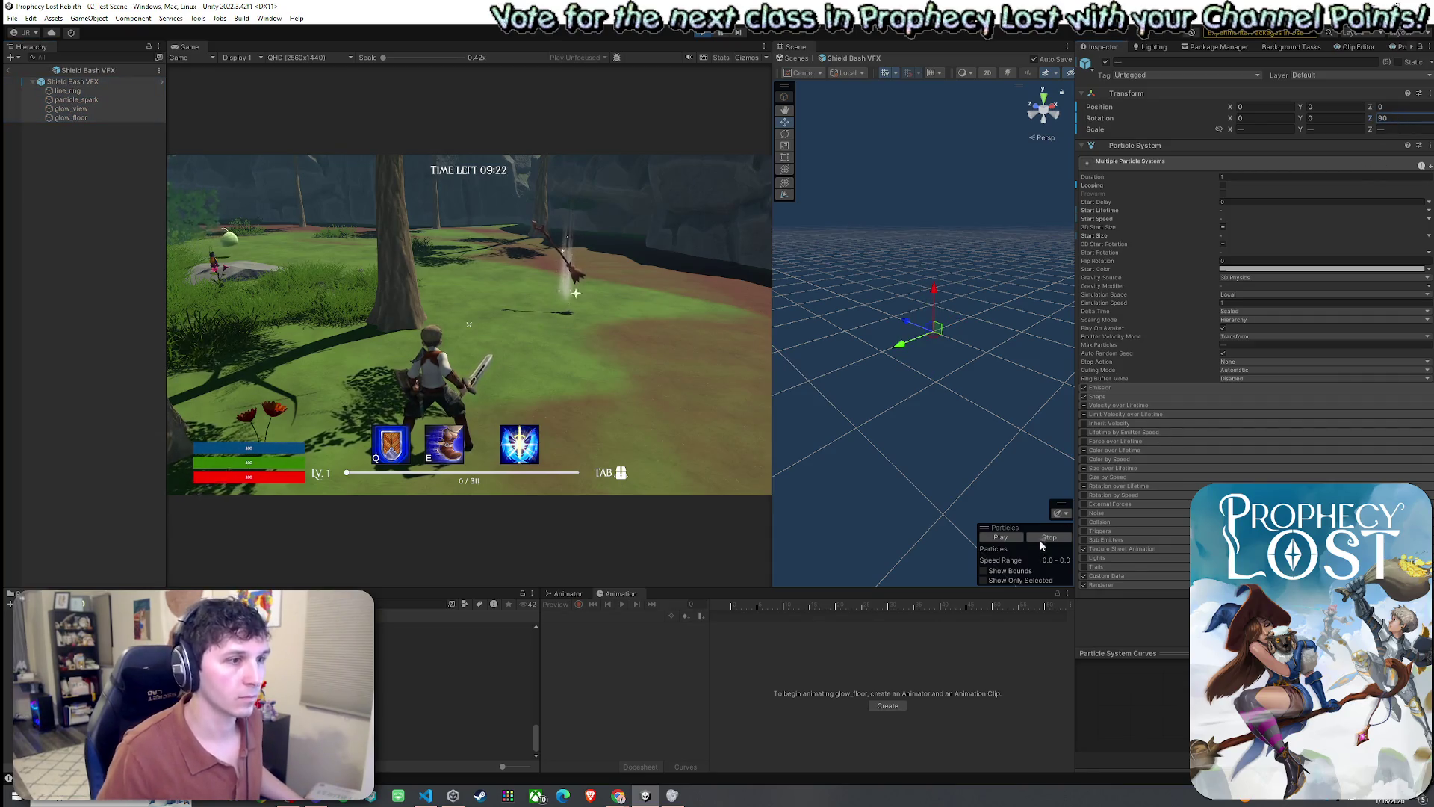
{"action": "left_click", "coordinate": [1000, 538]}
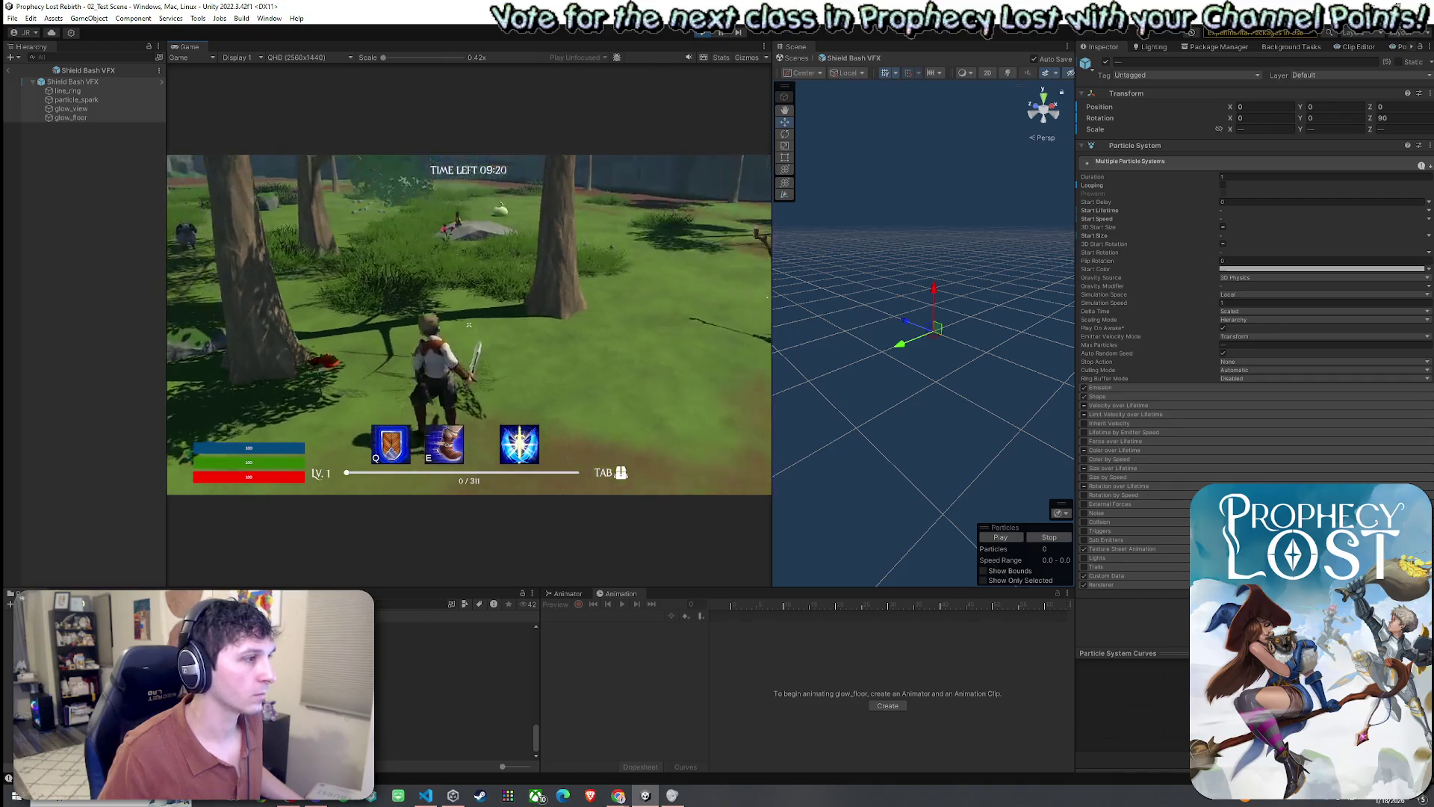
- Run forward and fire the shield bash in the game to view the effect
{"action": "key", "text": "q"}
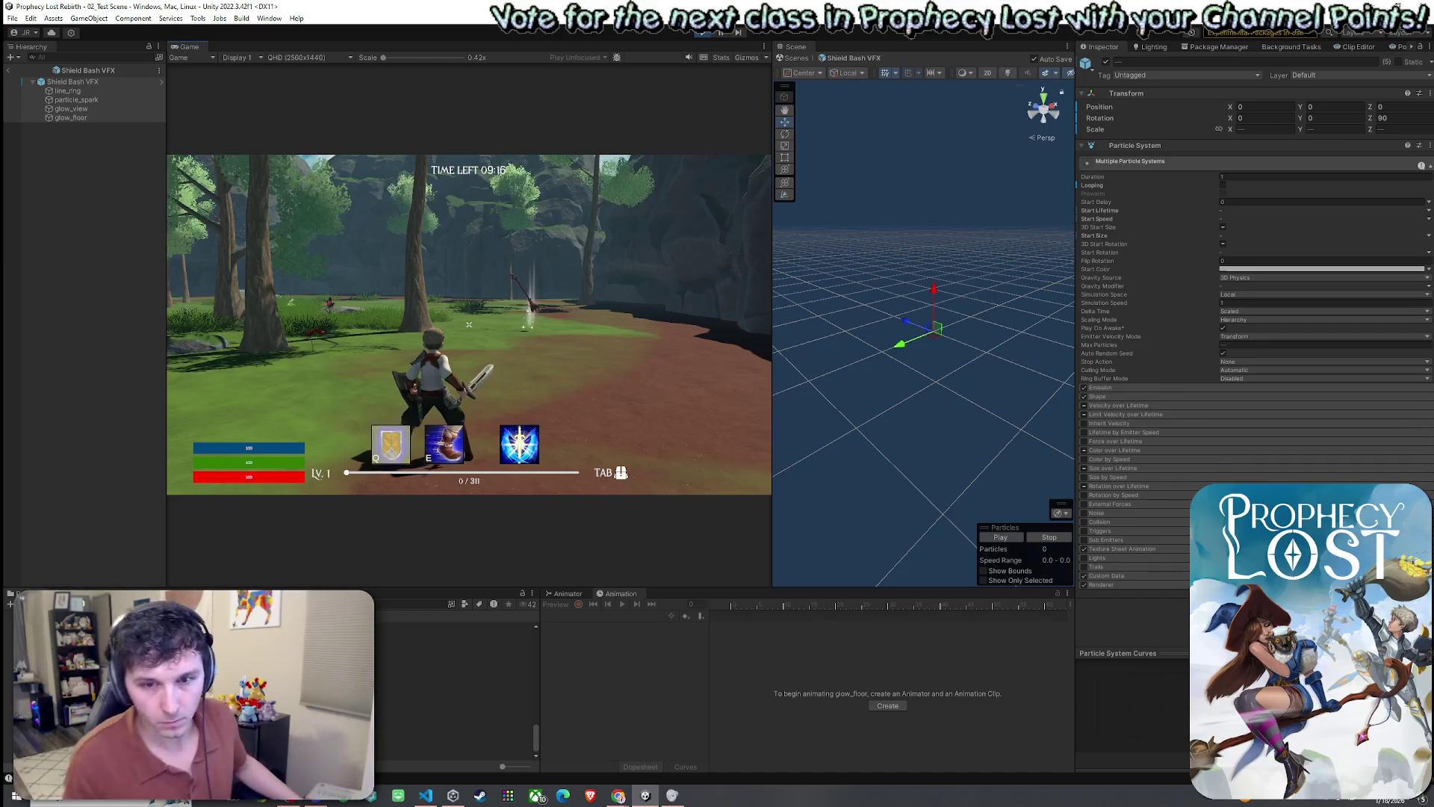
{"action": "key", "text": "w"}
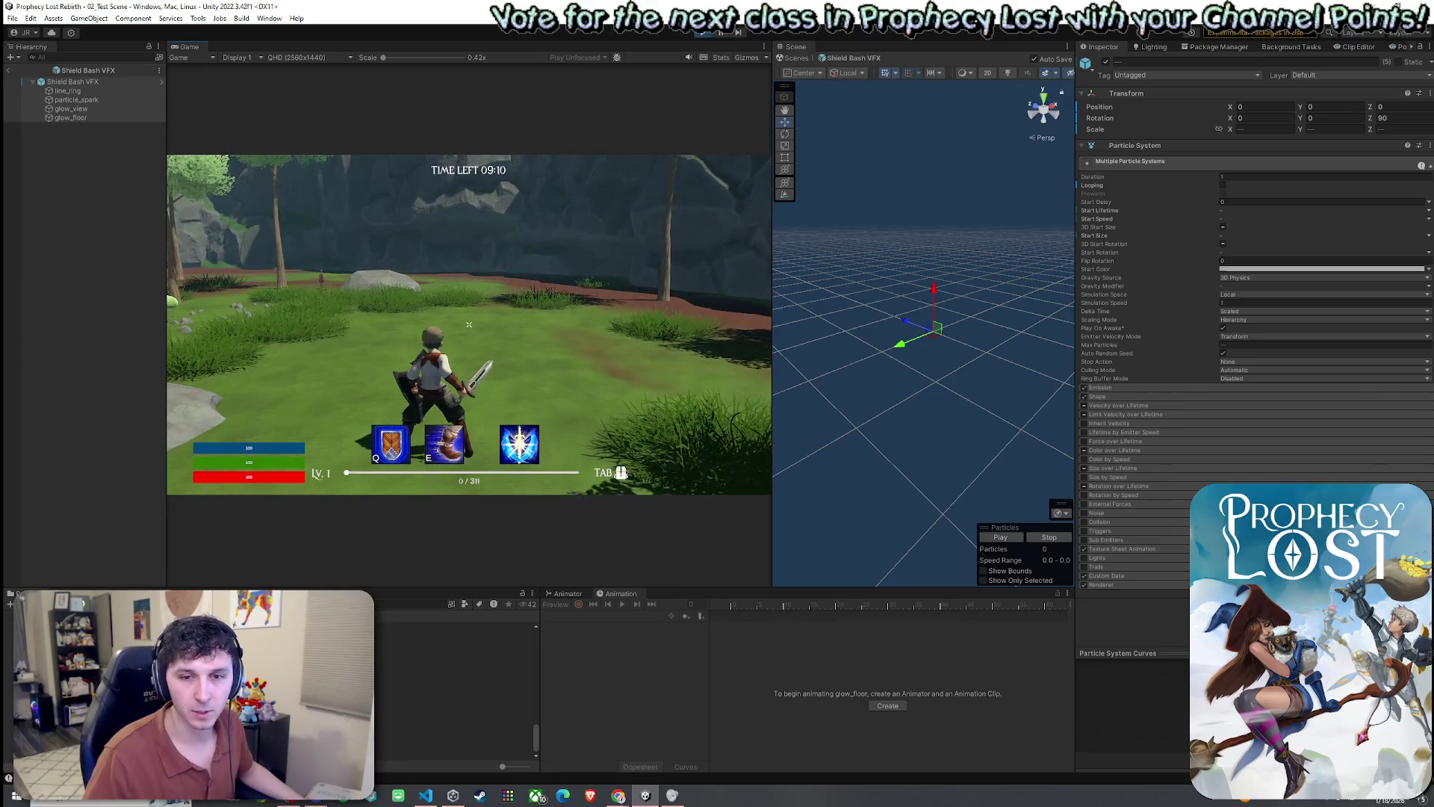
{"action": "key", "text": "q"}
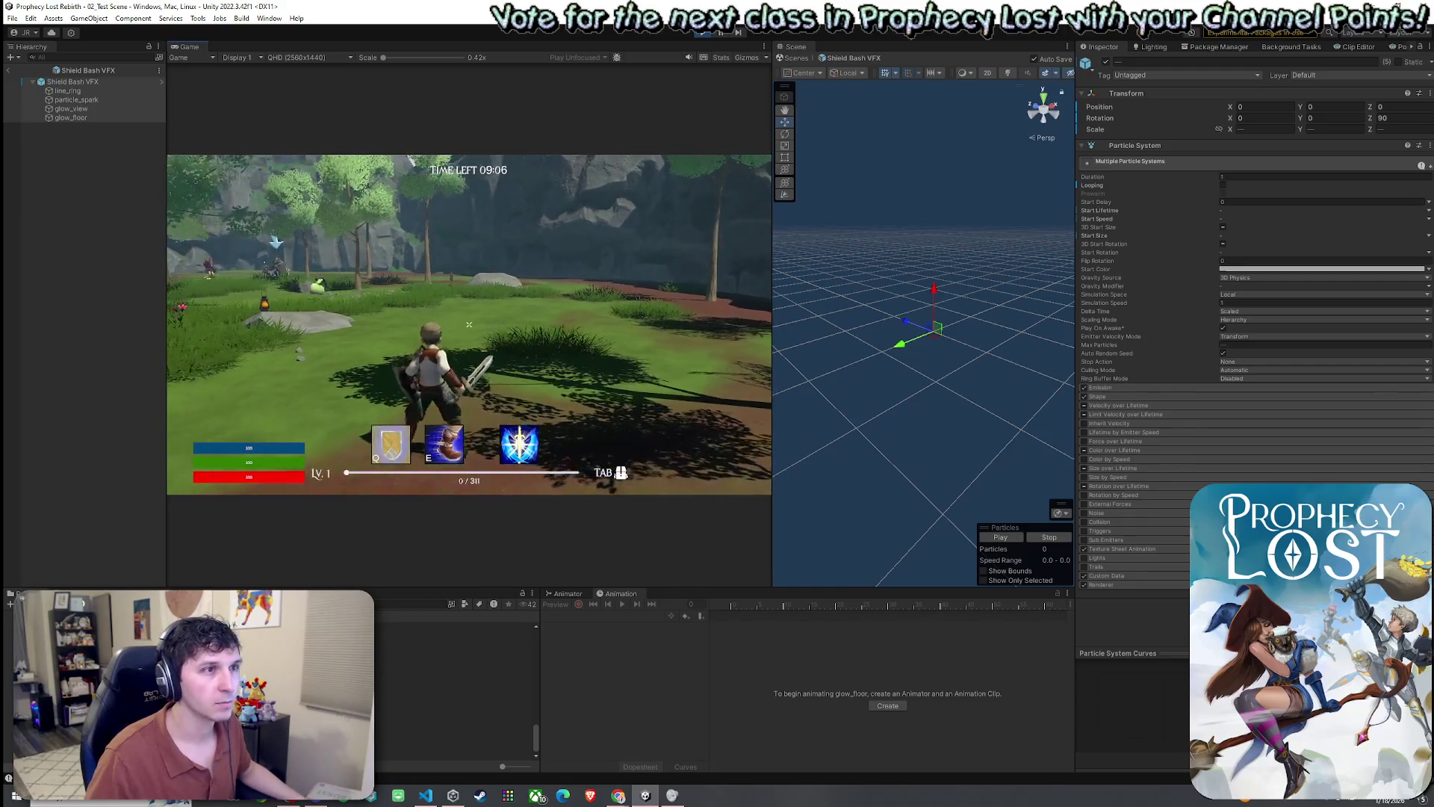
{"action": "key", "text": "super"}
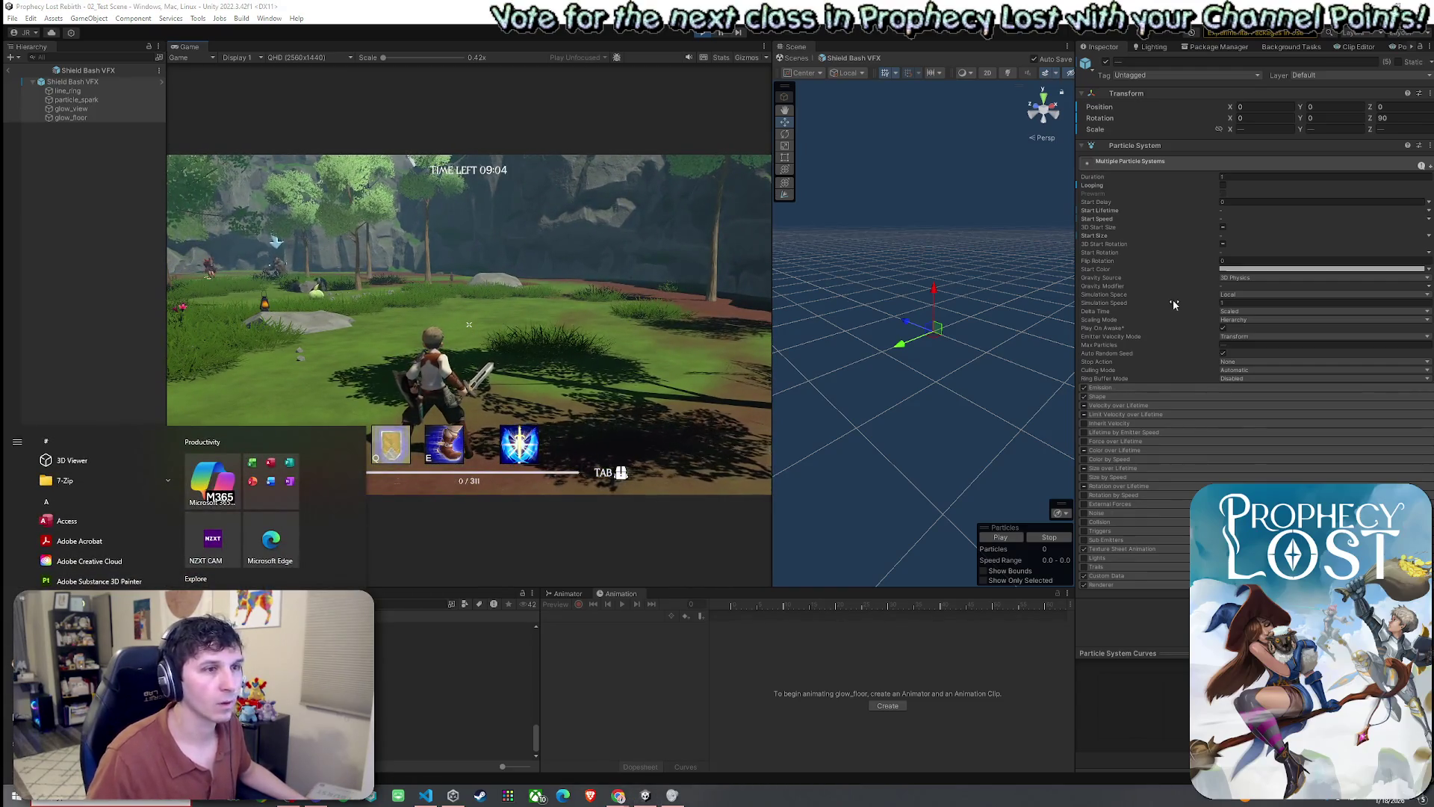
- Set Rotation Z of all five particle systems to -90
{"action": "left_click", "coordinate": [94, 89]}
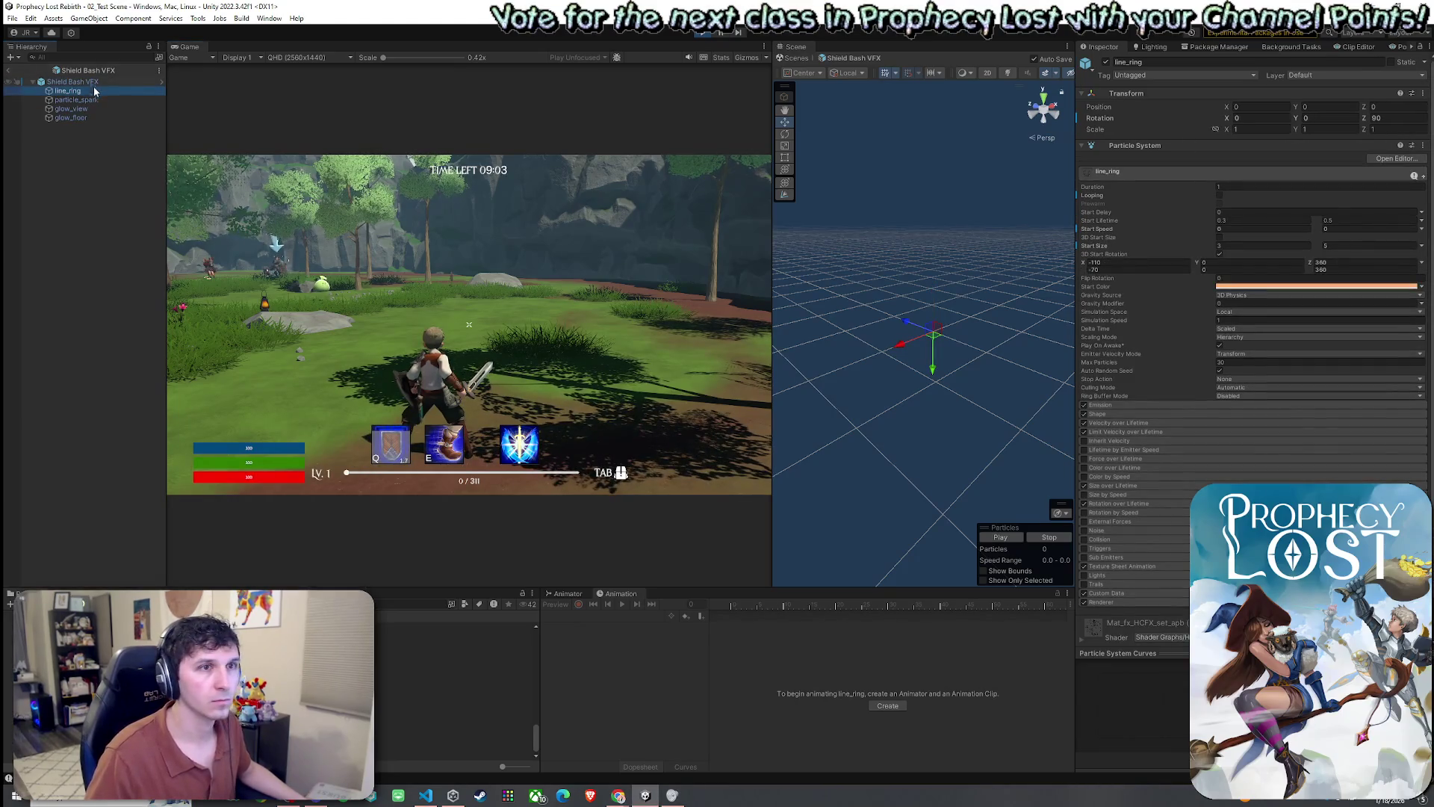
{"action": "left_click", "coordinate": [92, 117], "text": "shift"}
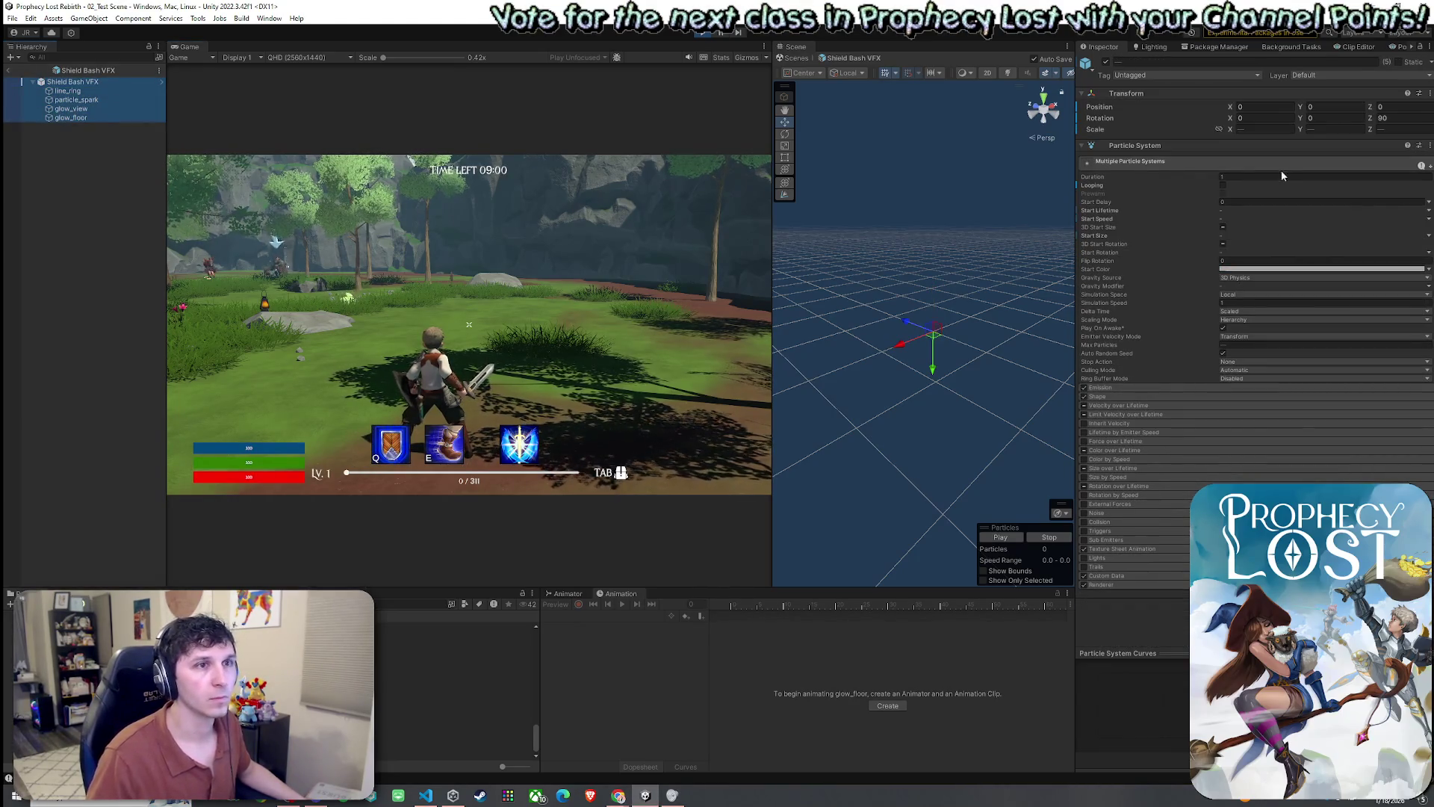
{"action": "left_click", "coordinate": [1412, 119]}
{"action": "type", "text": "-90"}
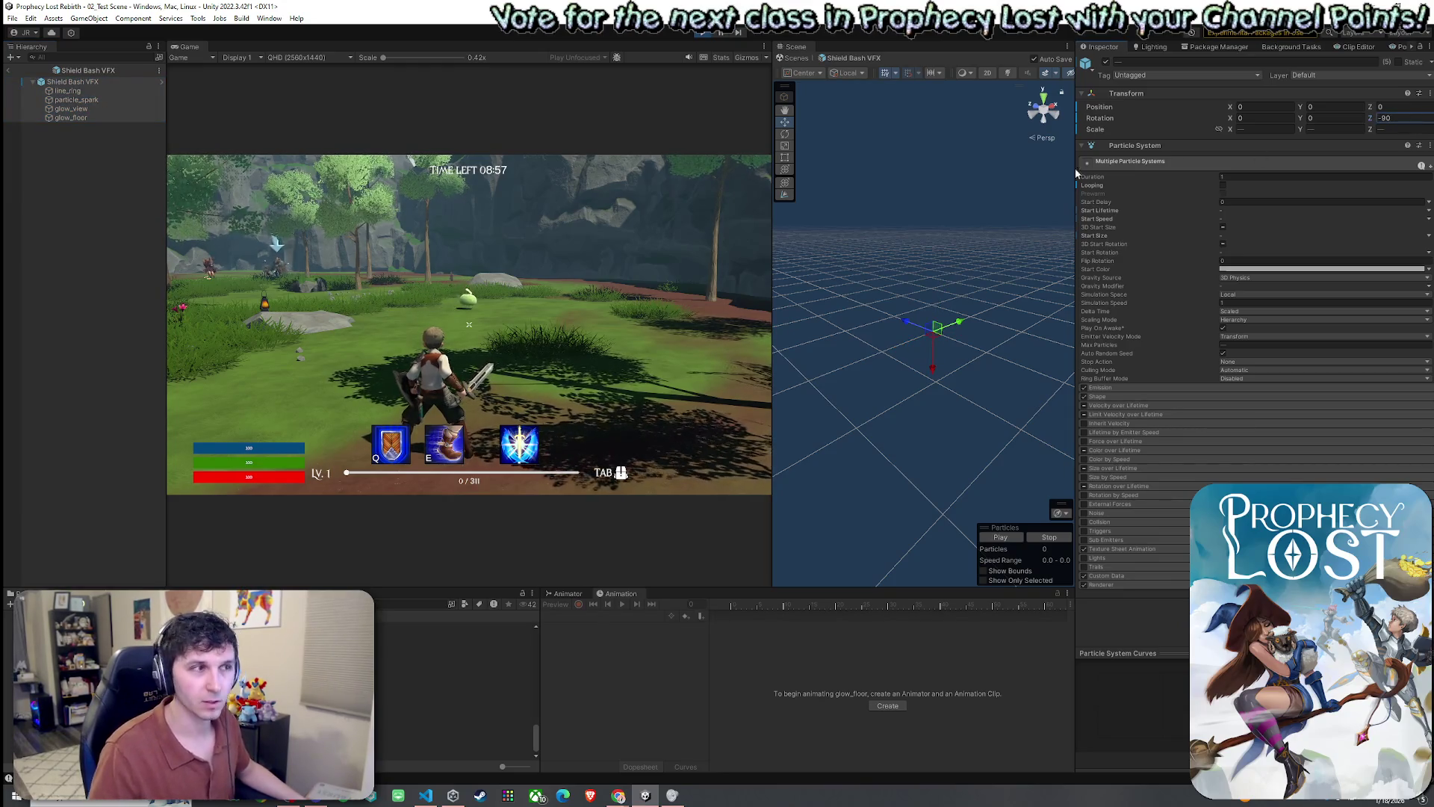
{"action": "key", "text": "Return"}
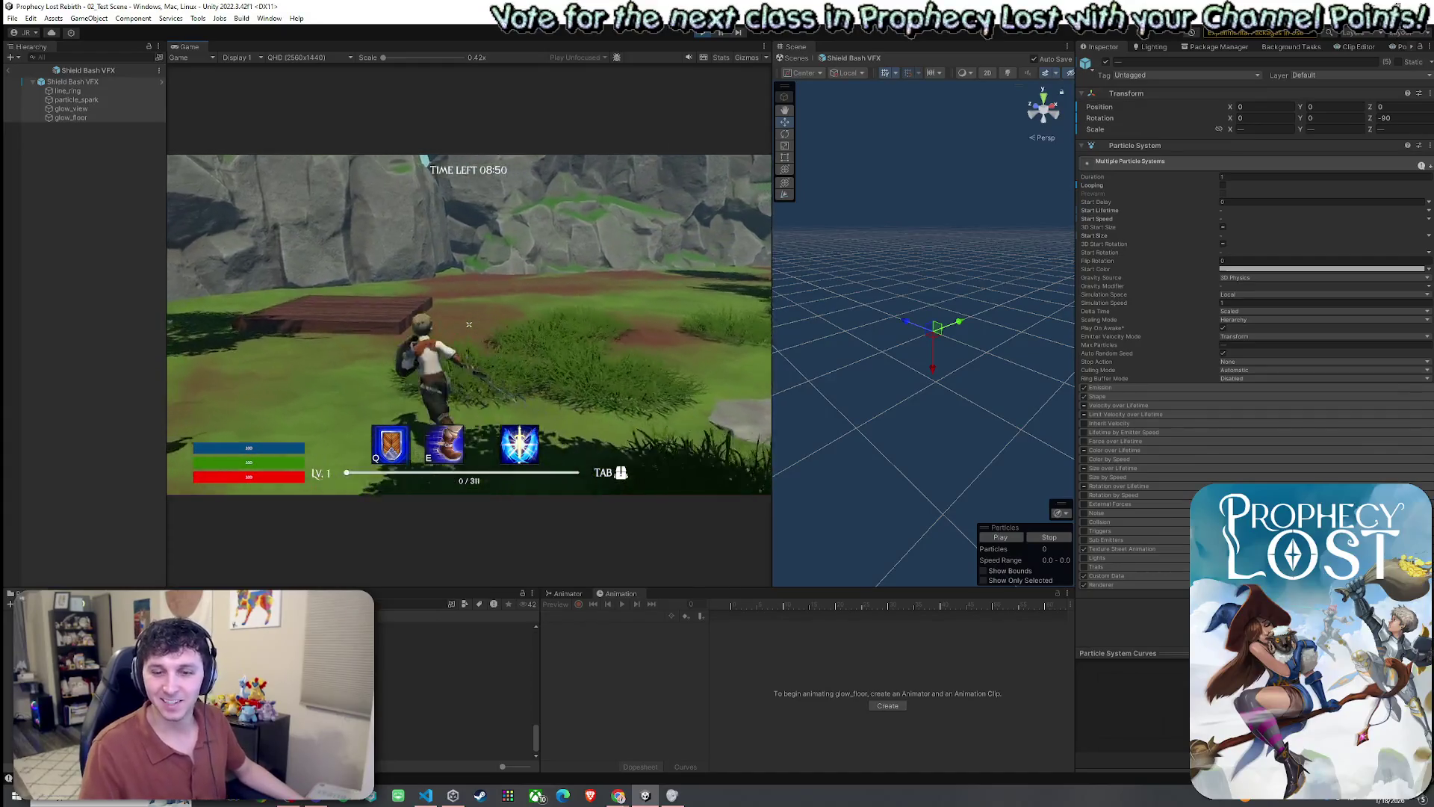
{"action": "key", "text": "super"}
{"action": "left_click", "coordinate": [199, 419]}
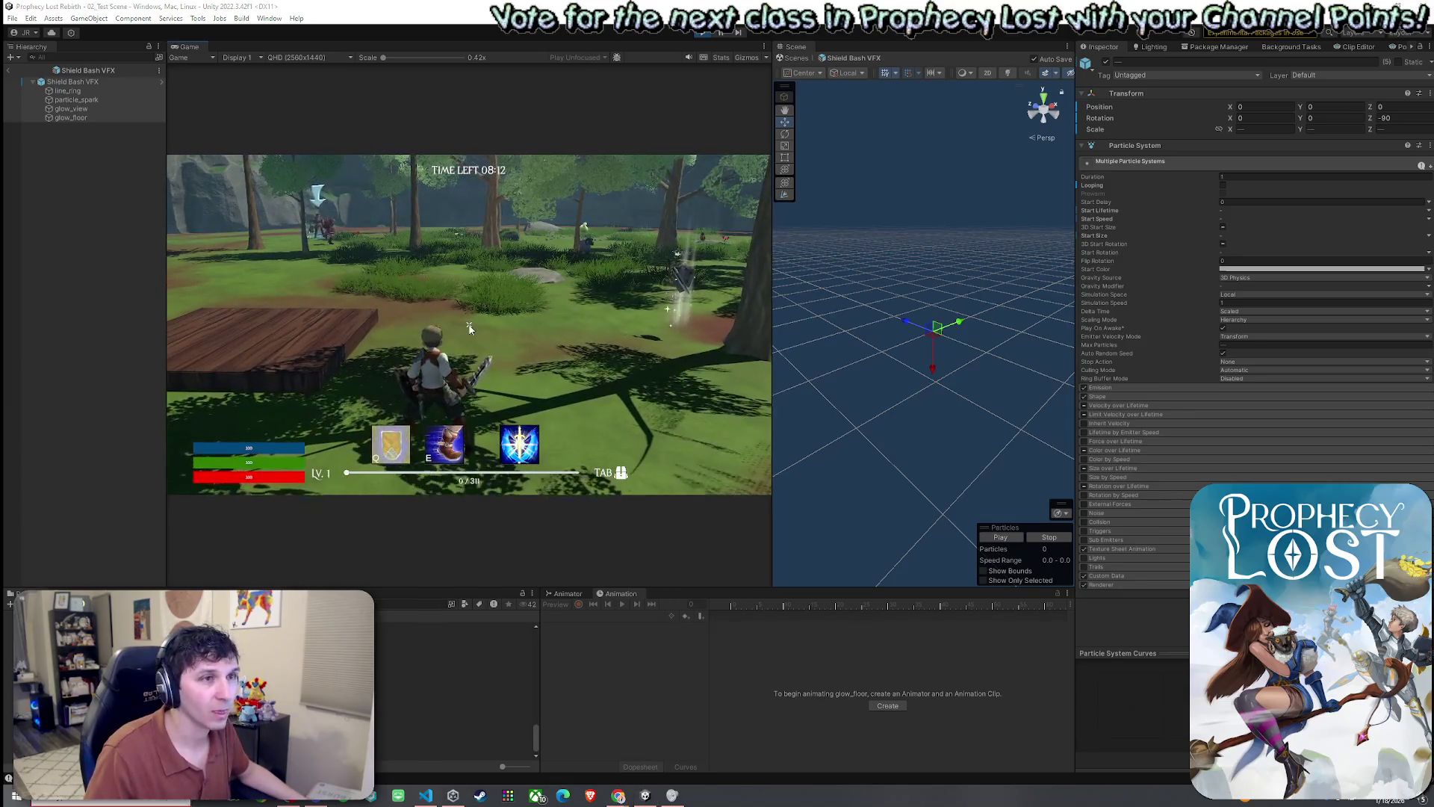
- Test the bash in game again and change the particle systems' Rotation Z to -180
{"action": "key", "text": "super"}
{"action": "key", "text": "super"}
{"action": "key", "text": "super"}
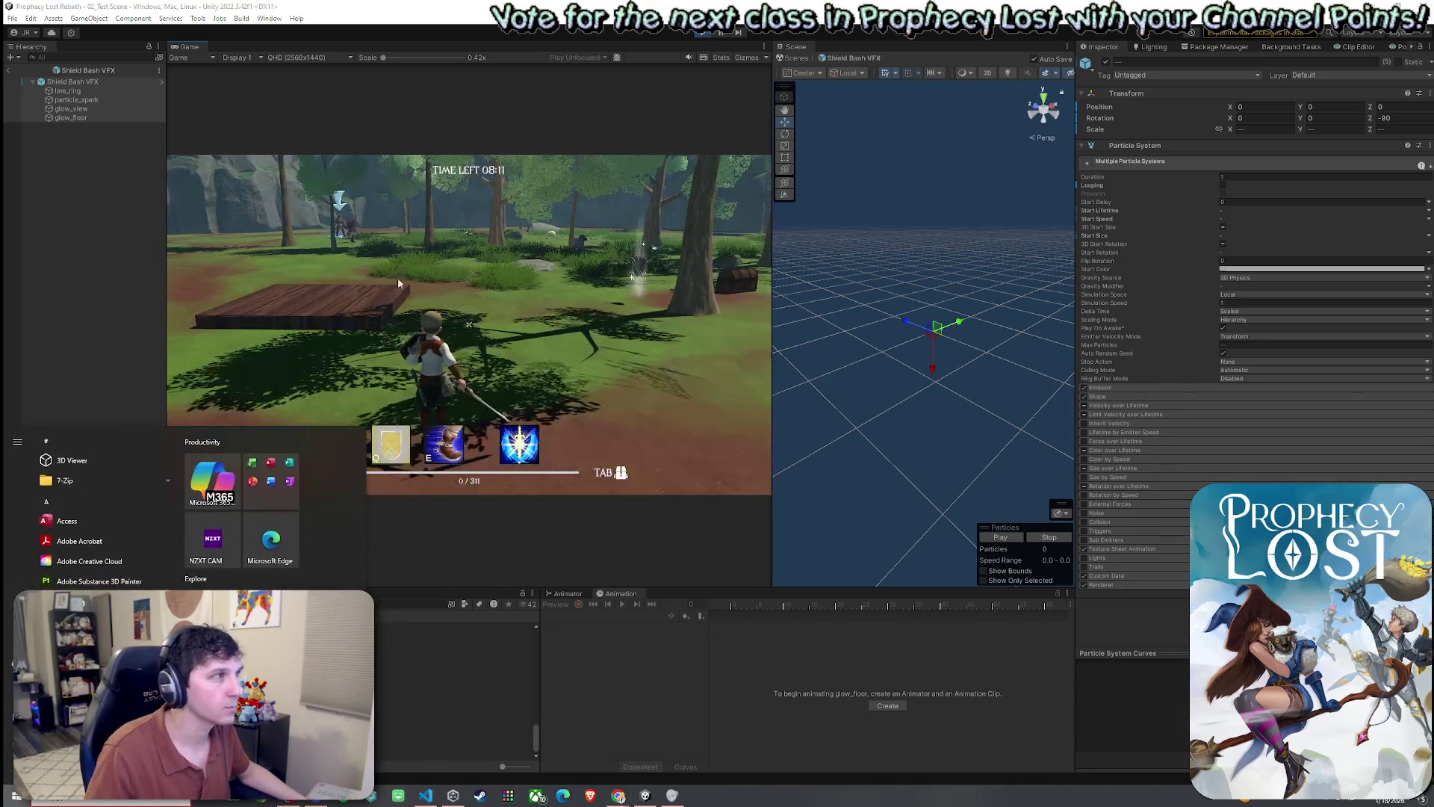
{"action": "key", "text": "super"}
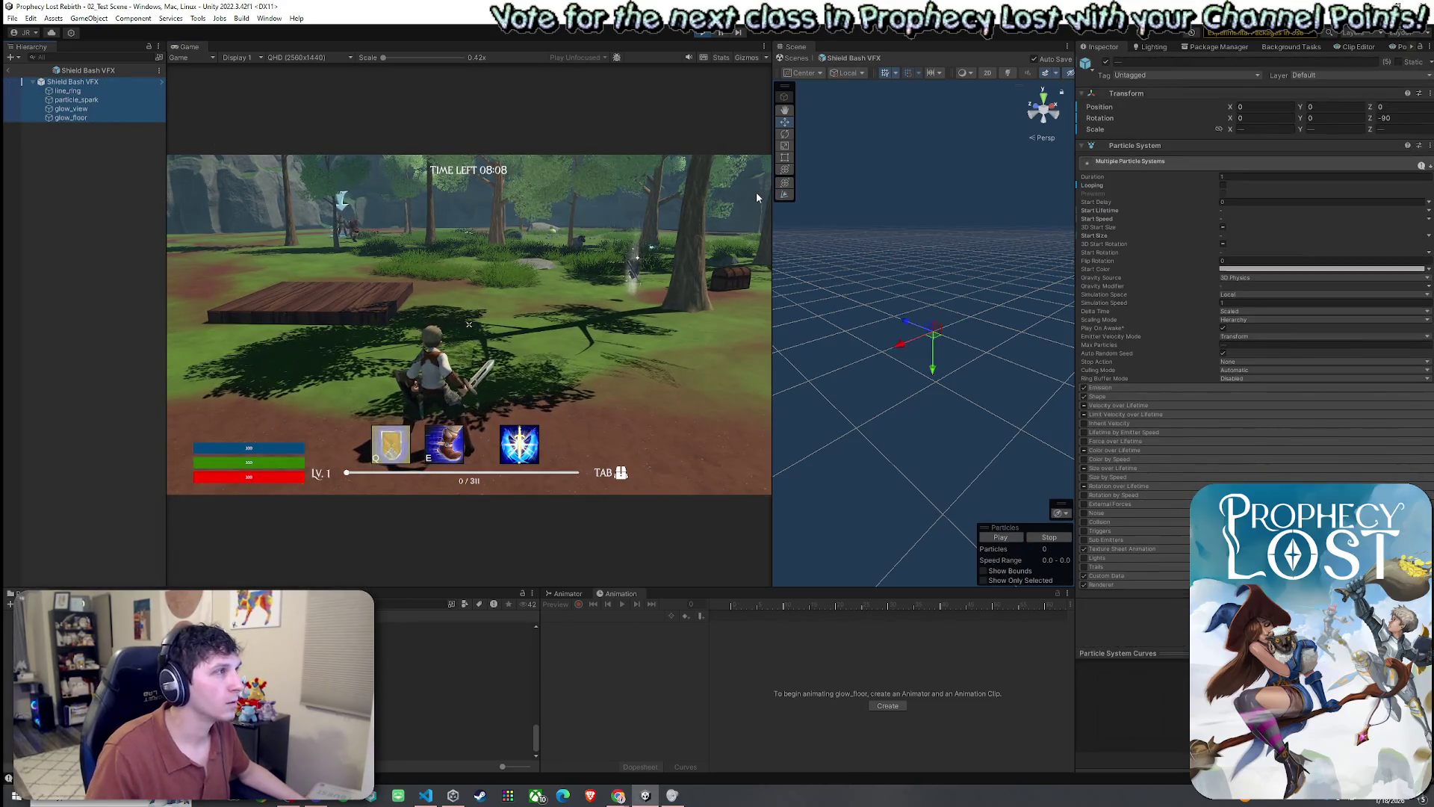
{"action": "left_click", "coordinate": [1406, 120]}
{"action": "type", "text": "-180"}
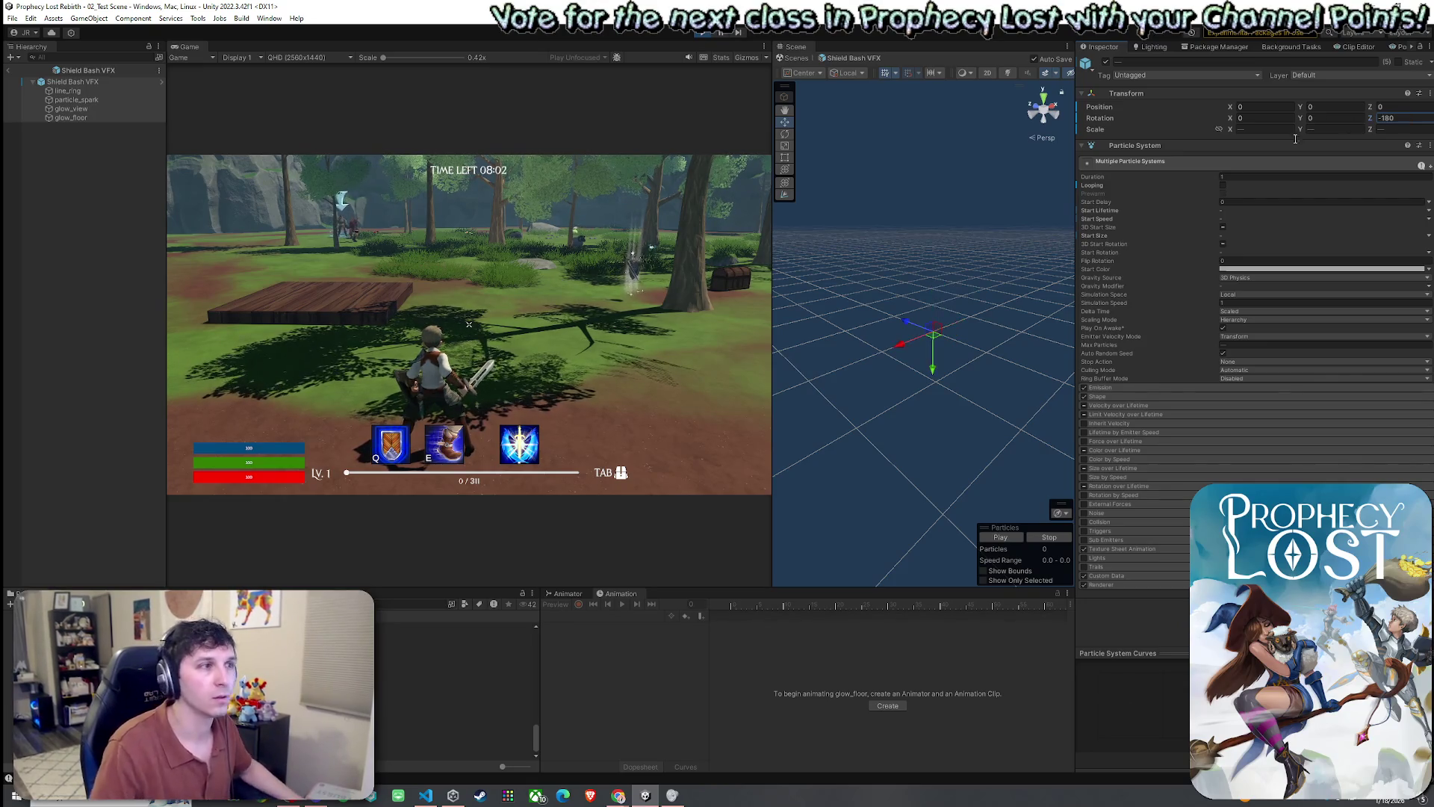
{"action": "key", "text": "q"}
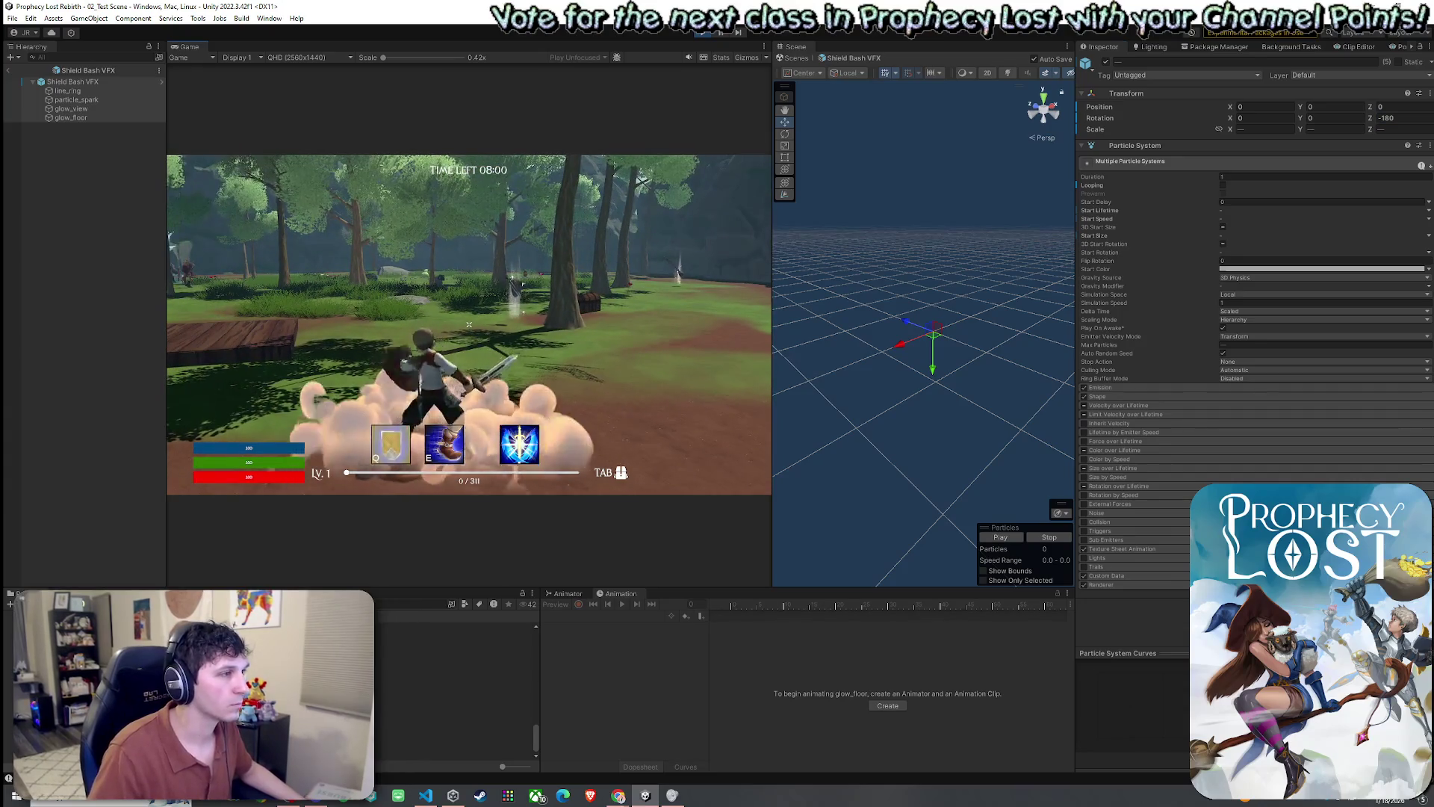
{"action": "left_click", "coordinate": [469, 325]}
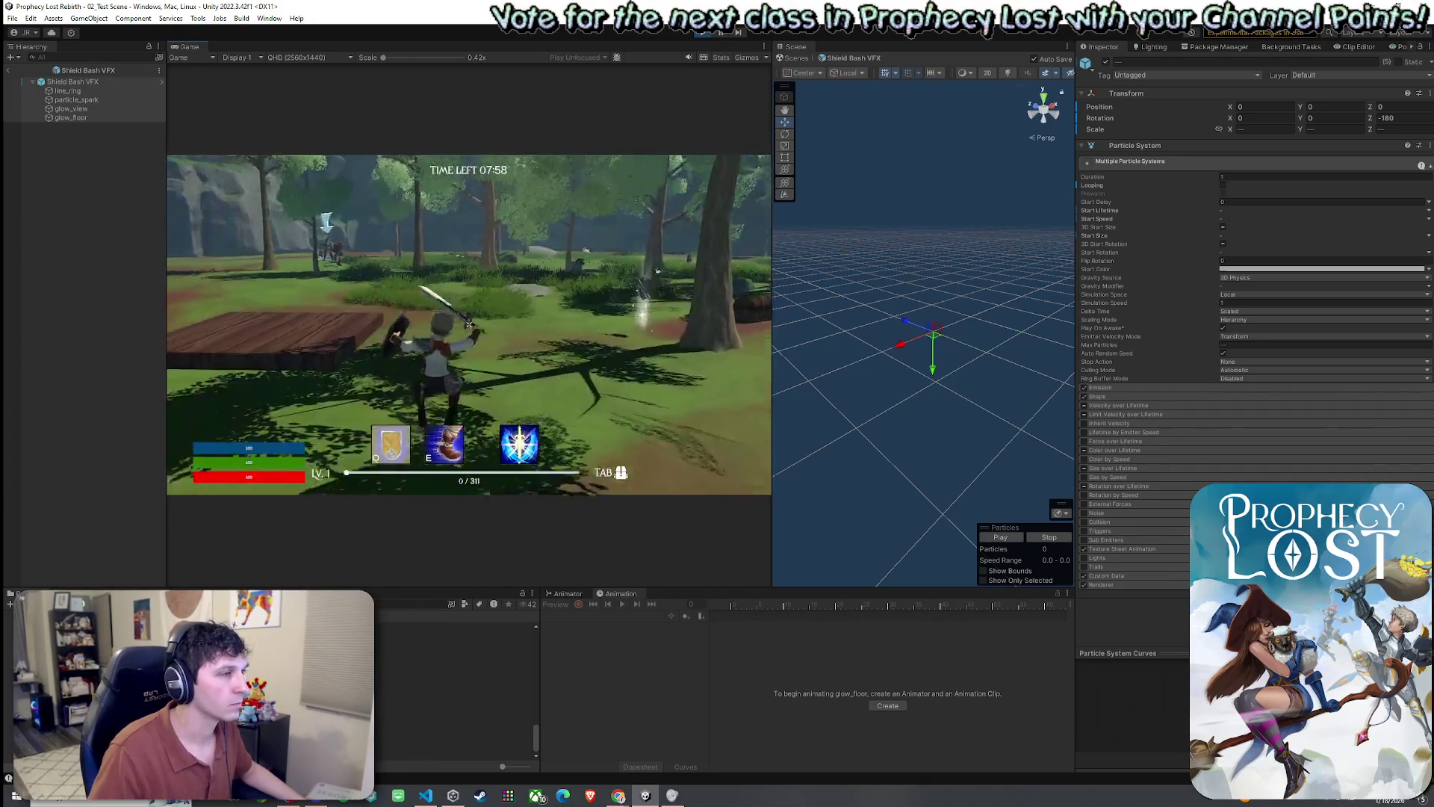
{"action": "key", "text": "w"}
{"action": "key", "text": "b"}
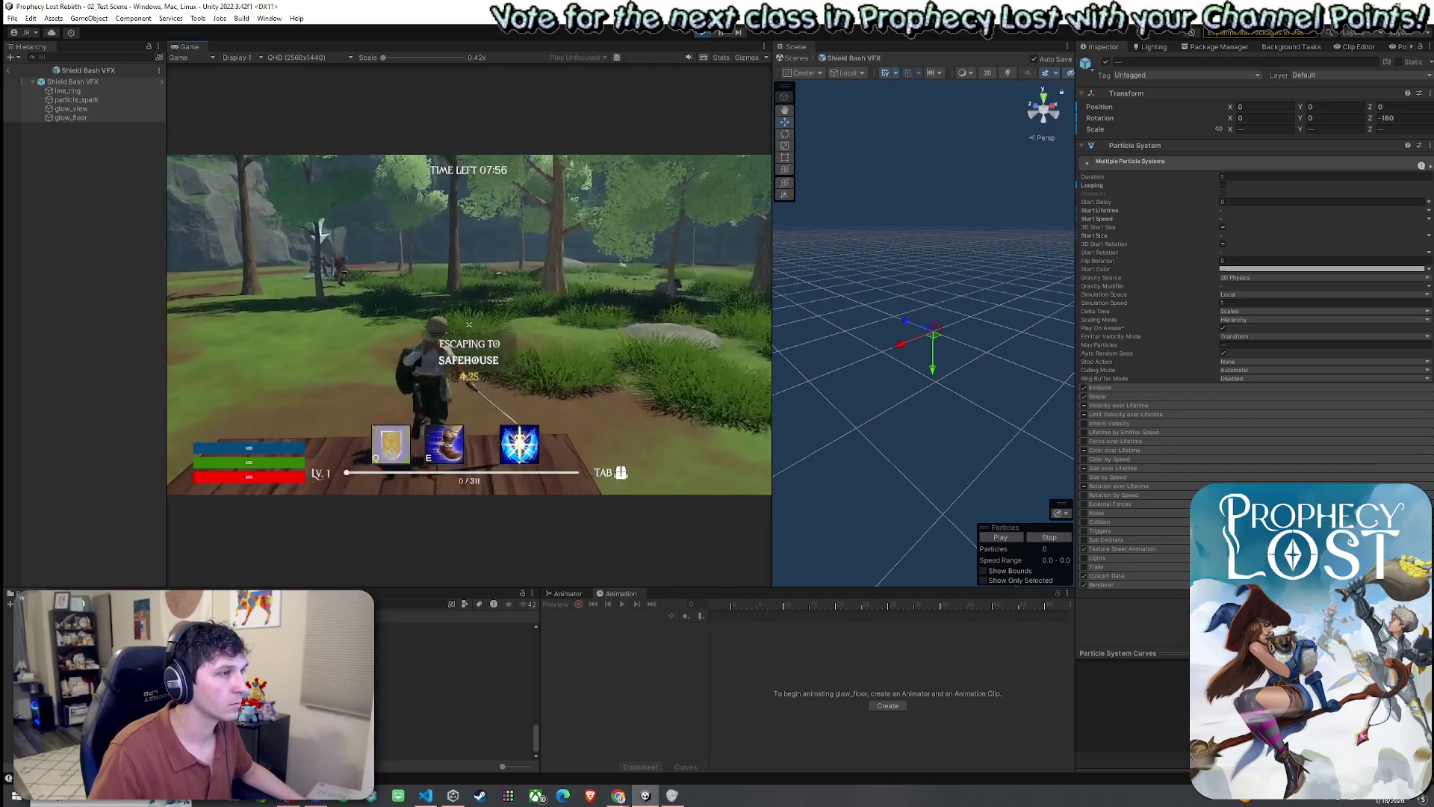
{"action": "key", "text": "w"}
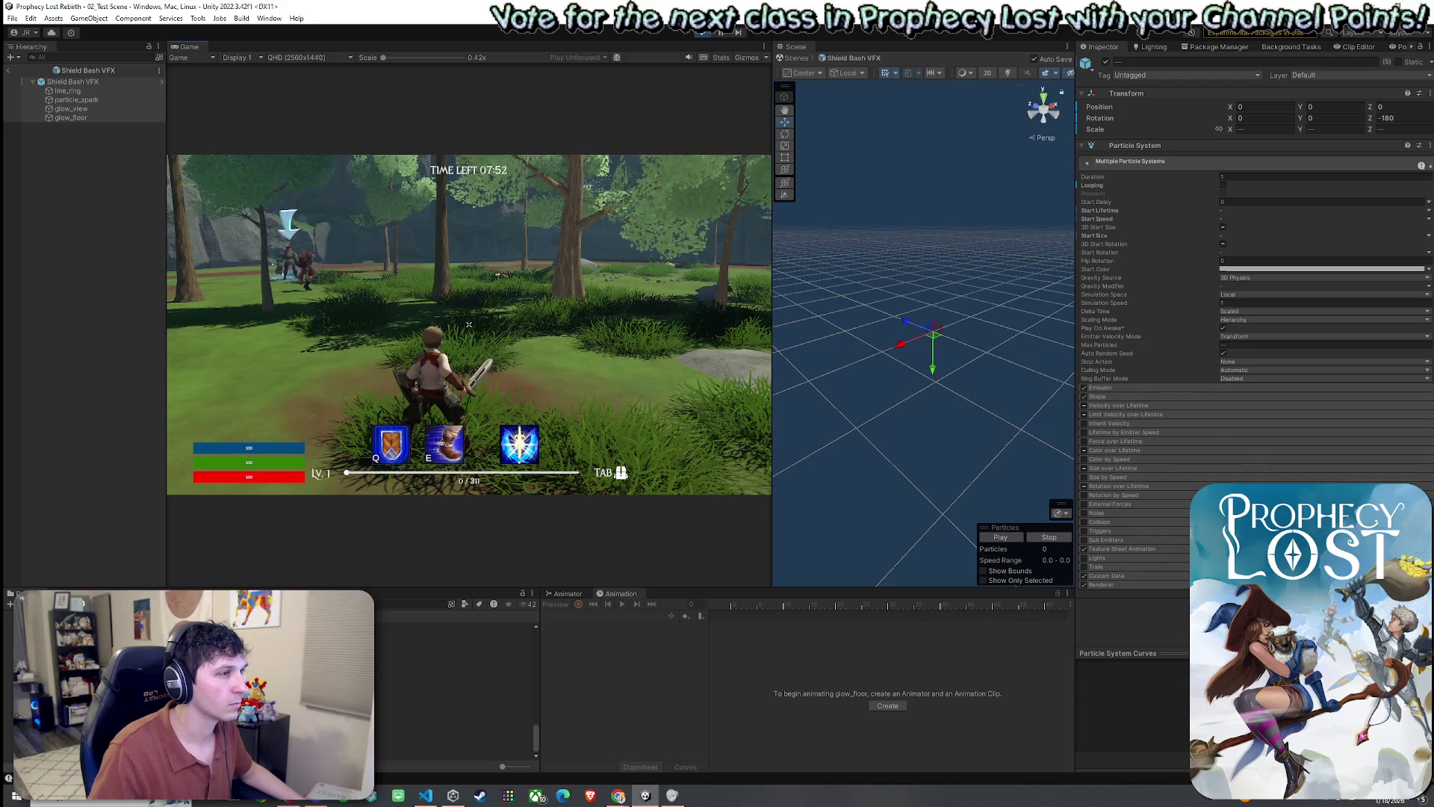
{"action": "left_click", "coordinate": [1402, 118]}
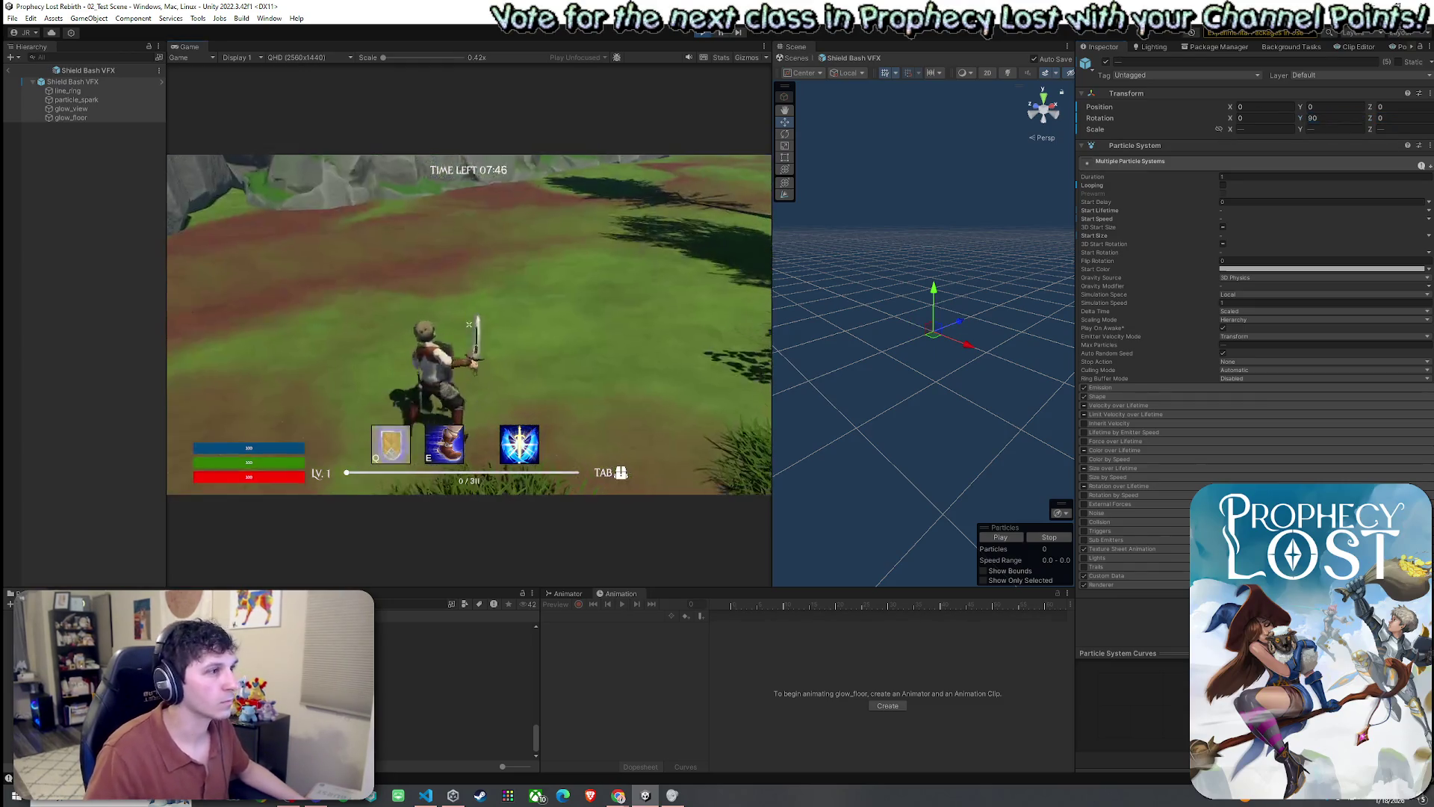
- Set the effect's Rotation Y back to 0 and X to 90, then fire the shield bash to test
{"action": "key", "text": "q"}
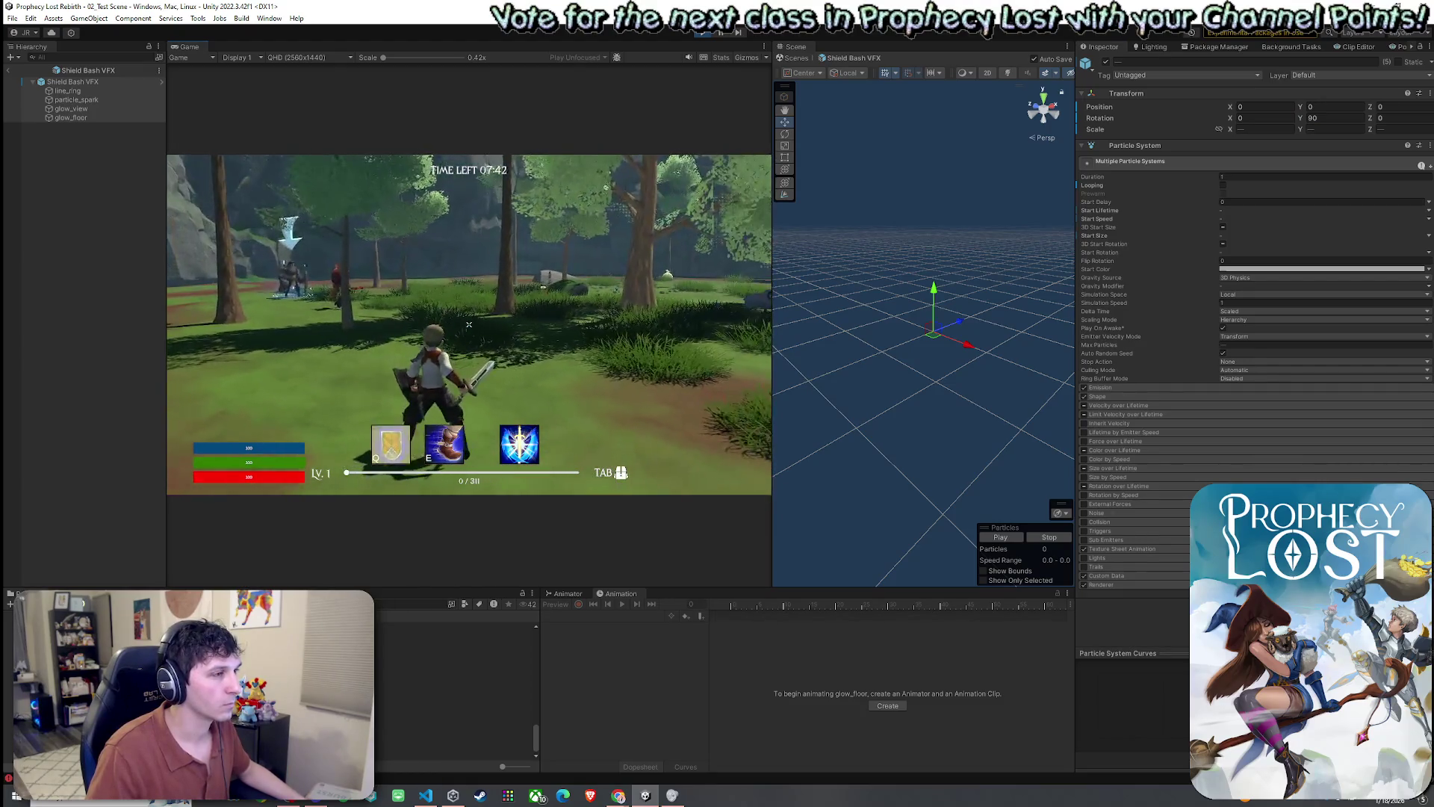
{"action": "key", "text": "super"}
{"action": "left_click", "coordinate": [1327, 118]}
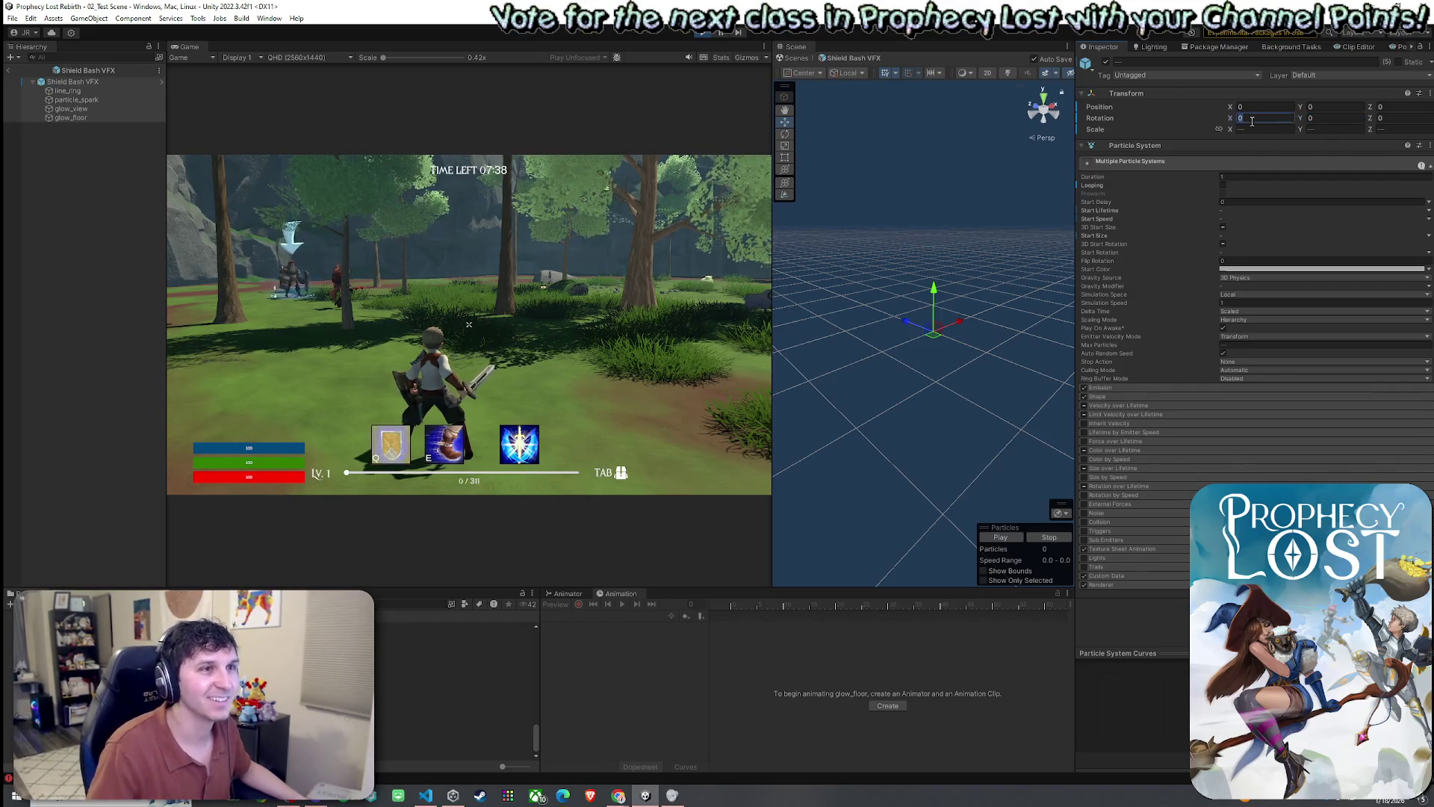
{"action": "type", "text": "90"}
{"action": "left_click", "coordinate": [589, 287]}
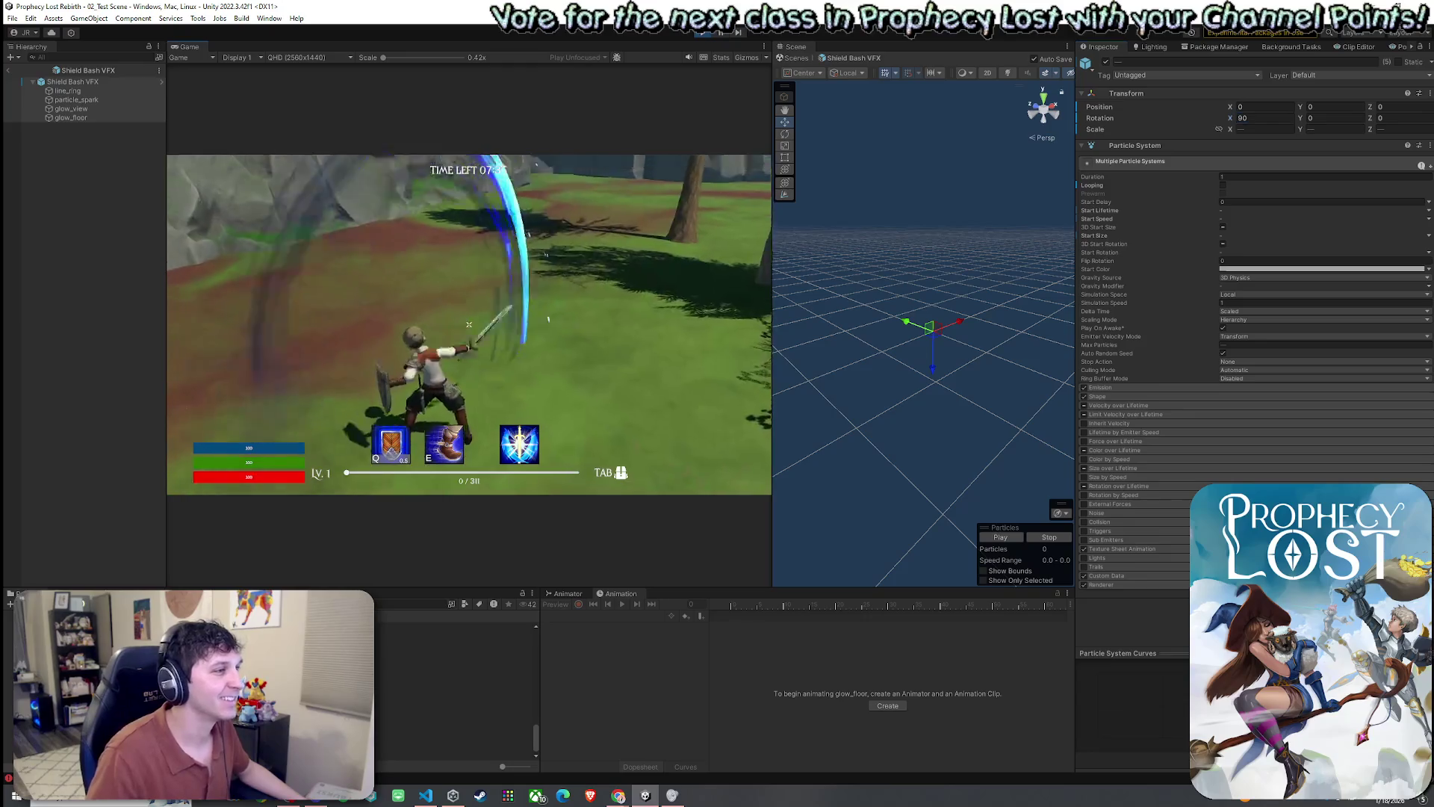
{"action": "key", "text": "q"}
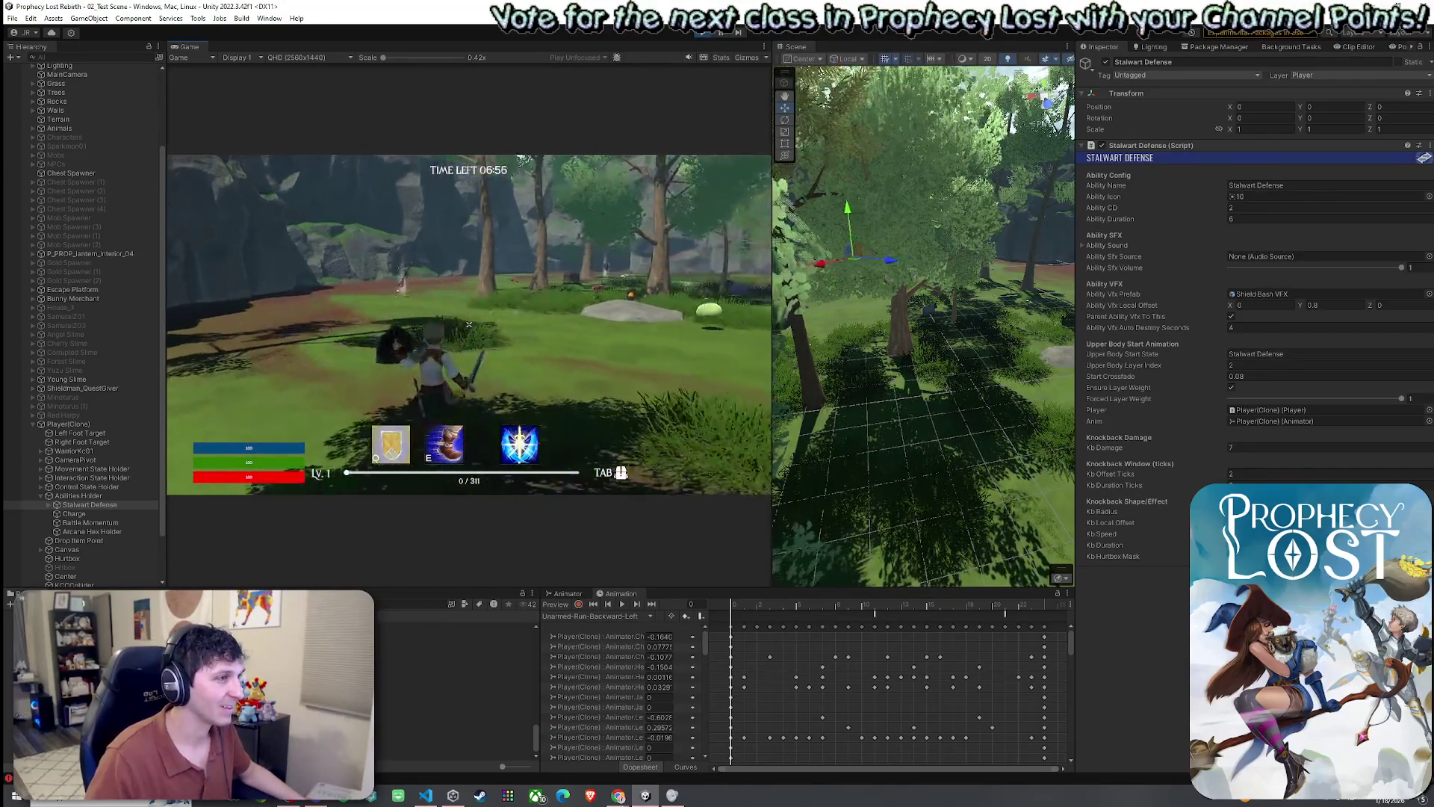
- Set Stalwart Defense's VFX local offset Z to 0.5, testing the shield bash in game
{"action": "key", "text": "super"}
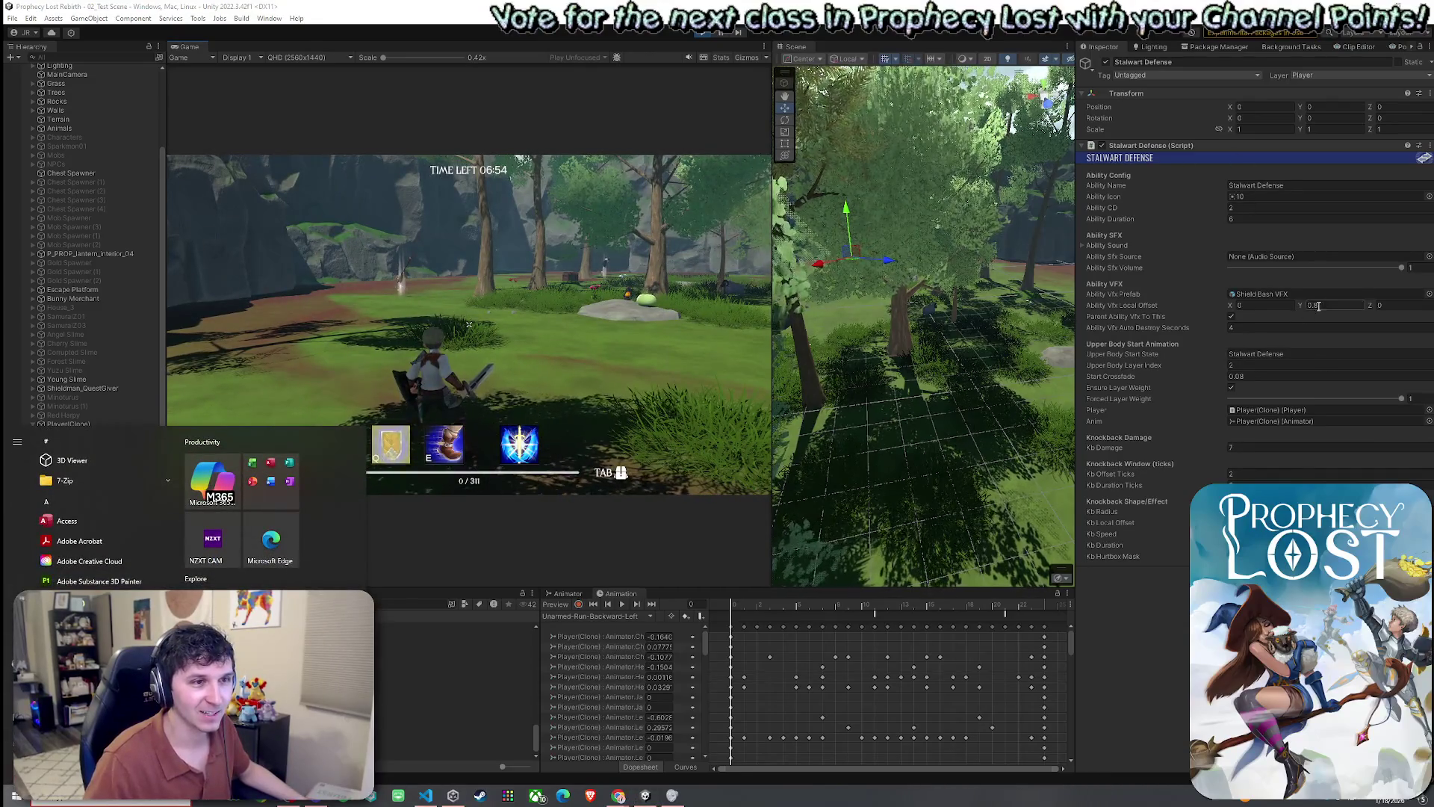
{"action": "key", "text": "Escape"}
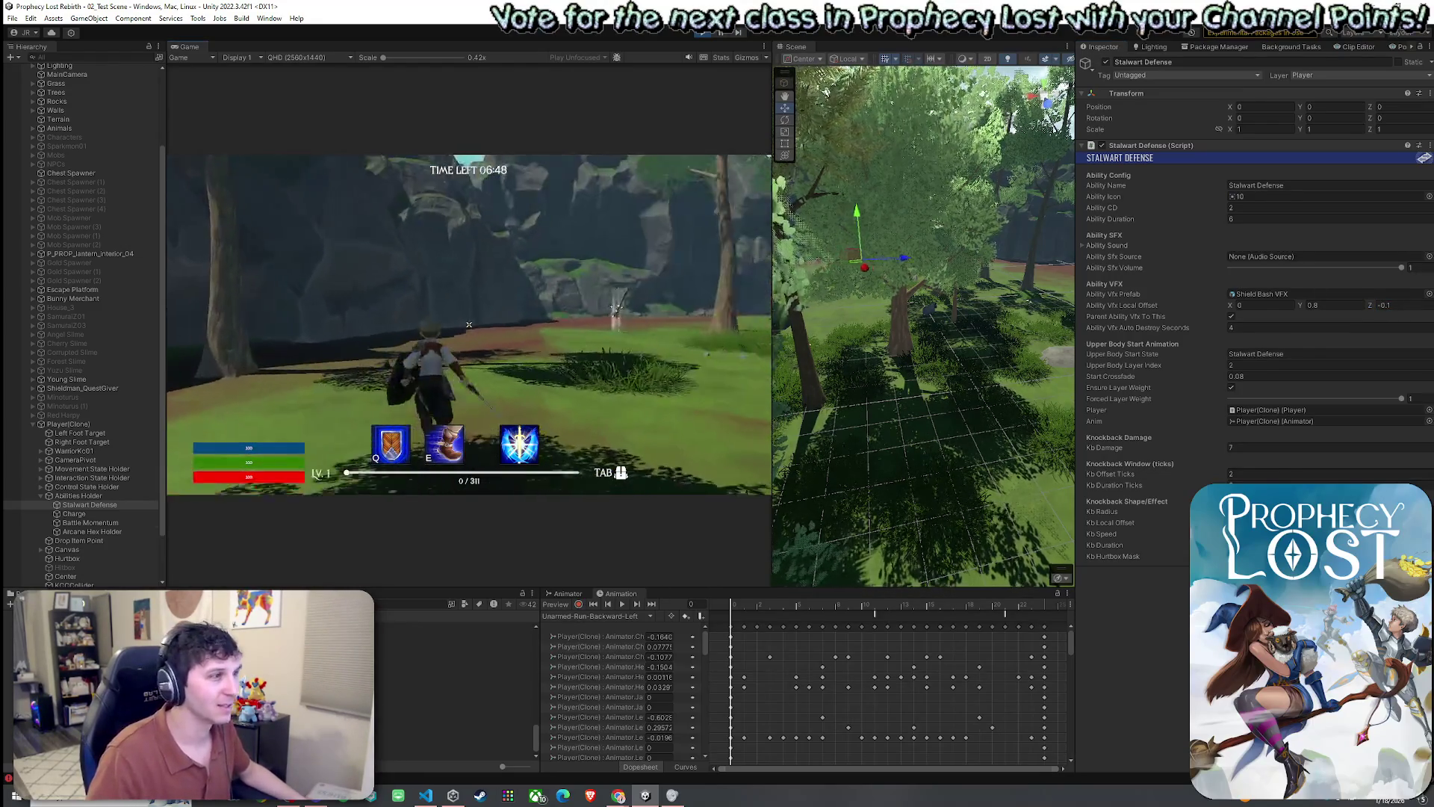
{"action": "key", "text": "q"}
{"action": "key", "text": "super"}
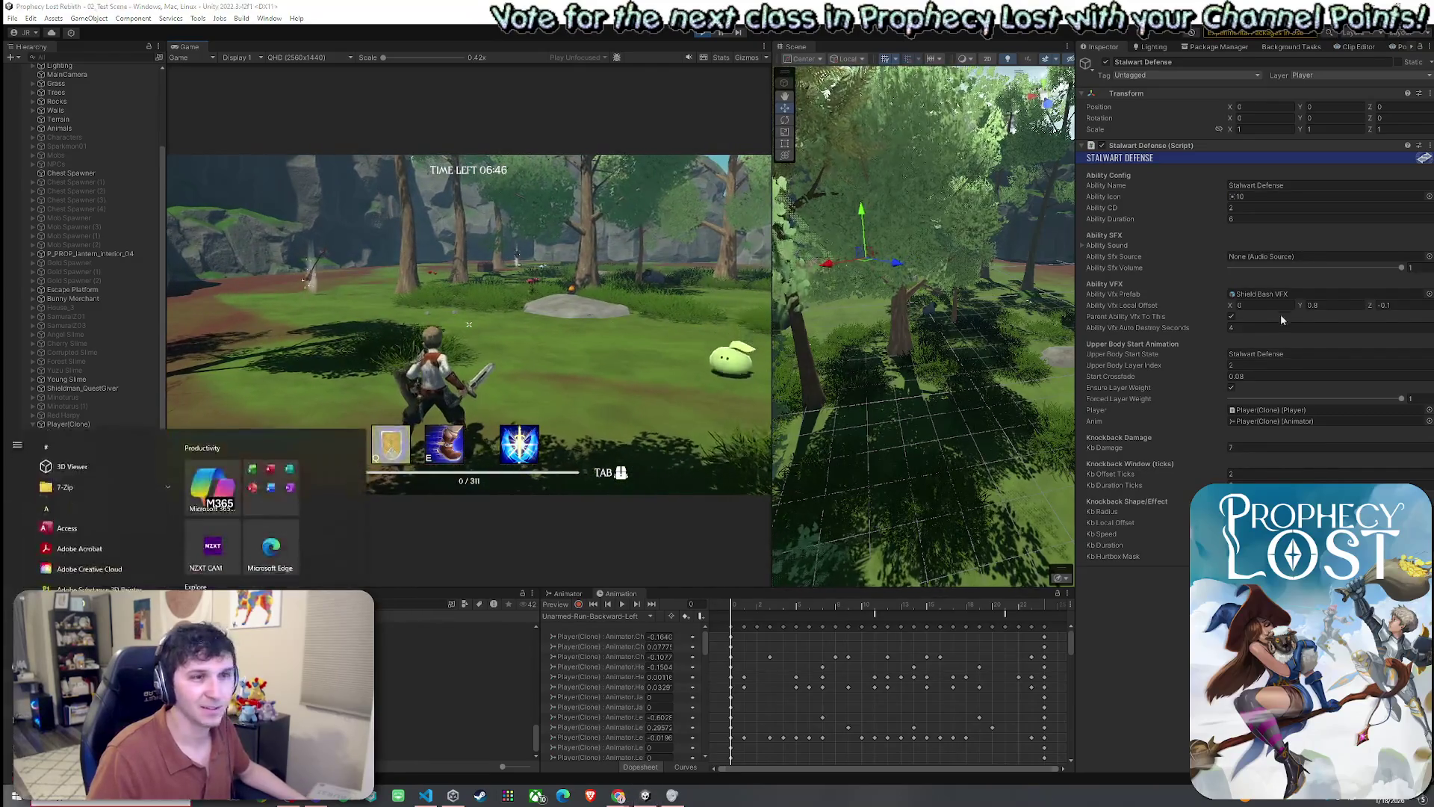
{"action": "left_click", "coordinate": [1414, 306]}
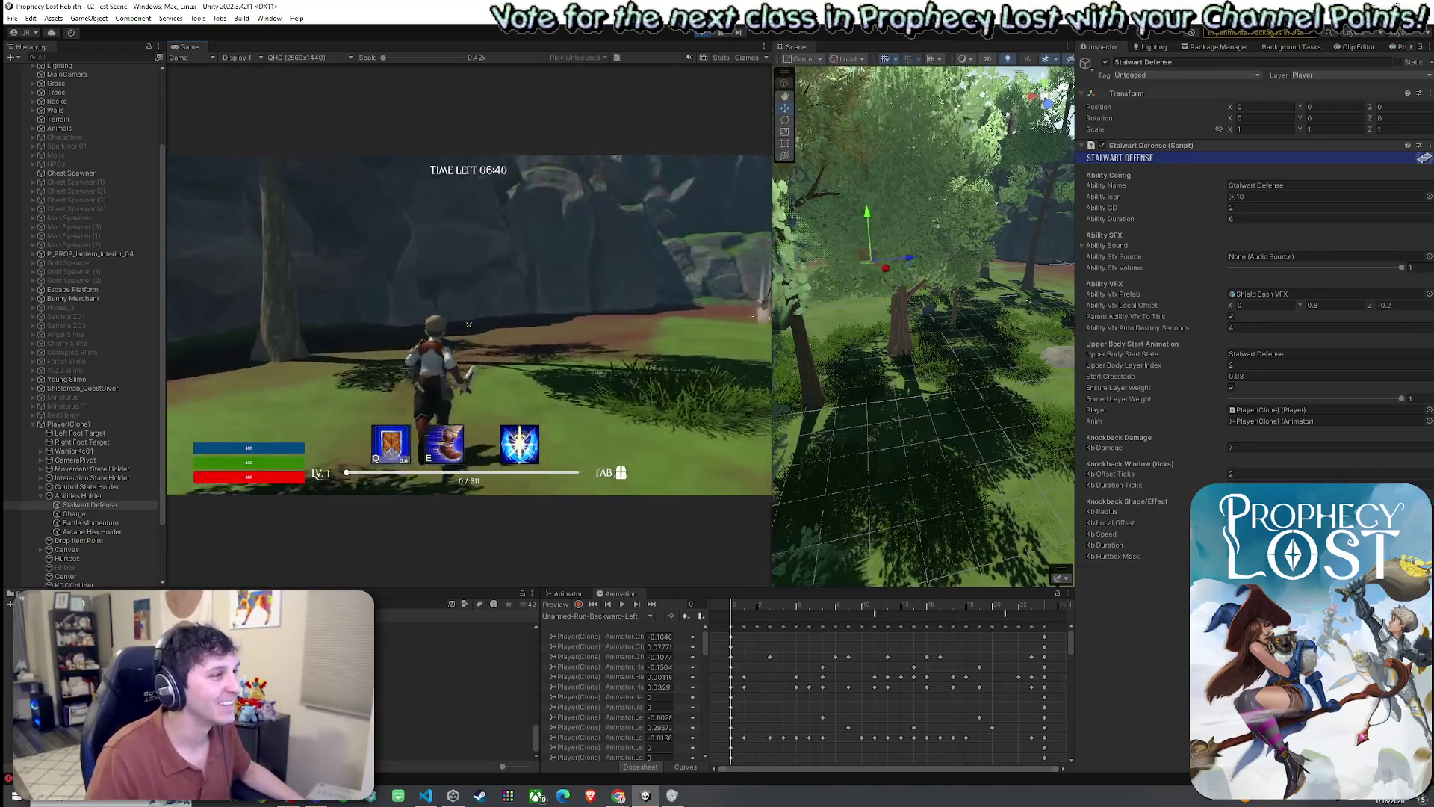
{"action": "key", "text": "q"}
{"action": "key", "text": "super"}
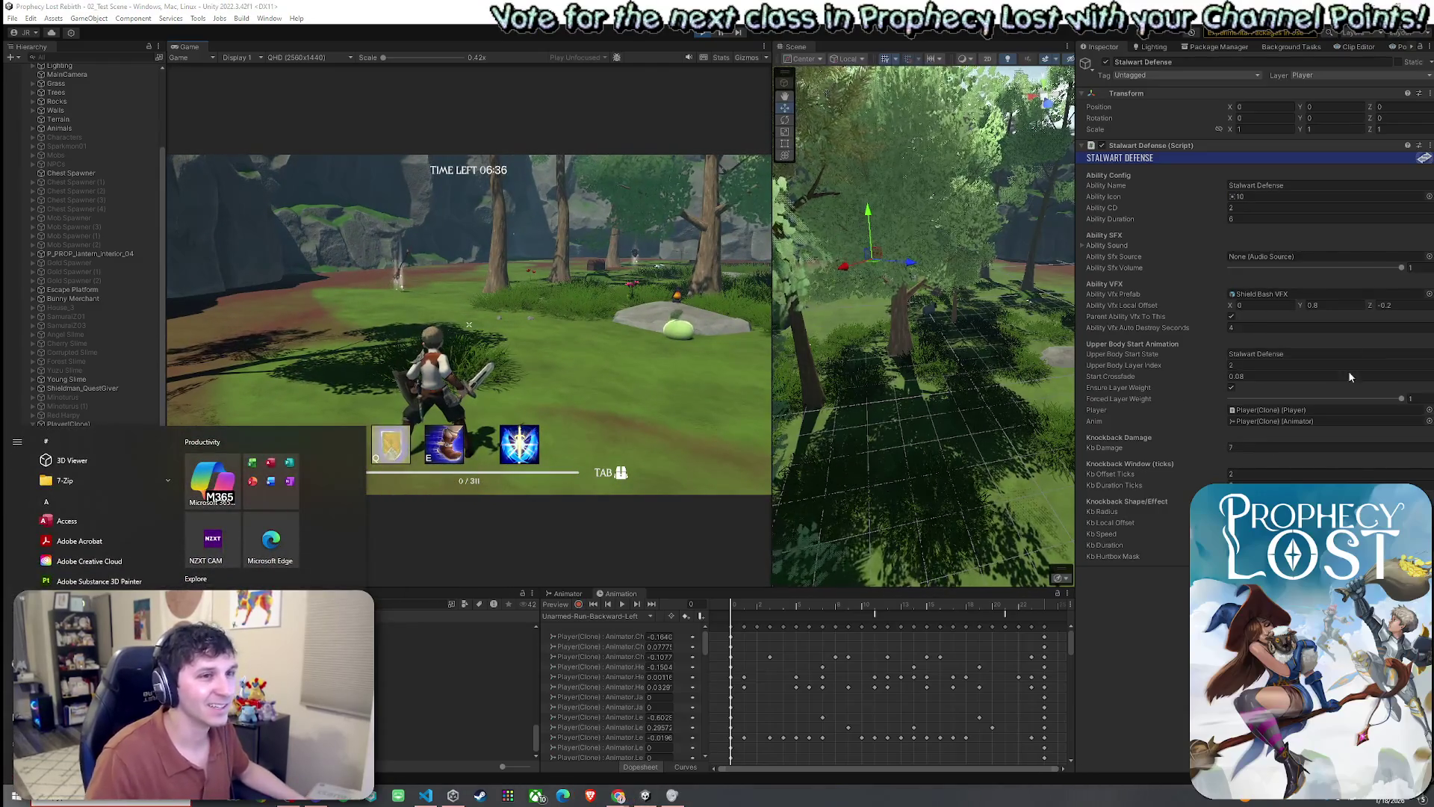
{"action": "left_click", "coordinate": [767, 273]}
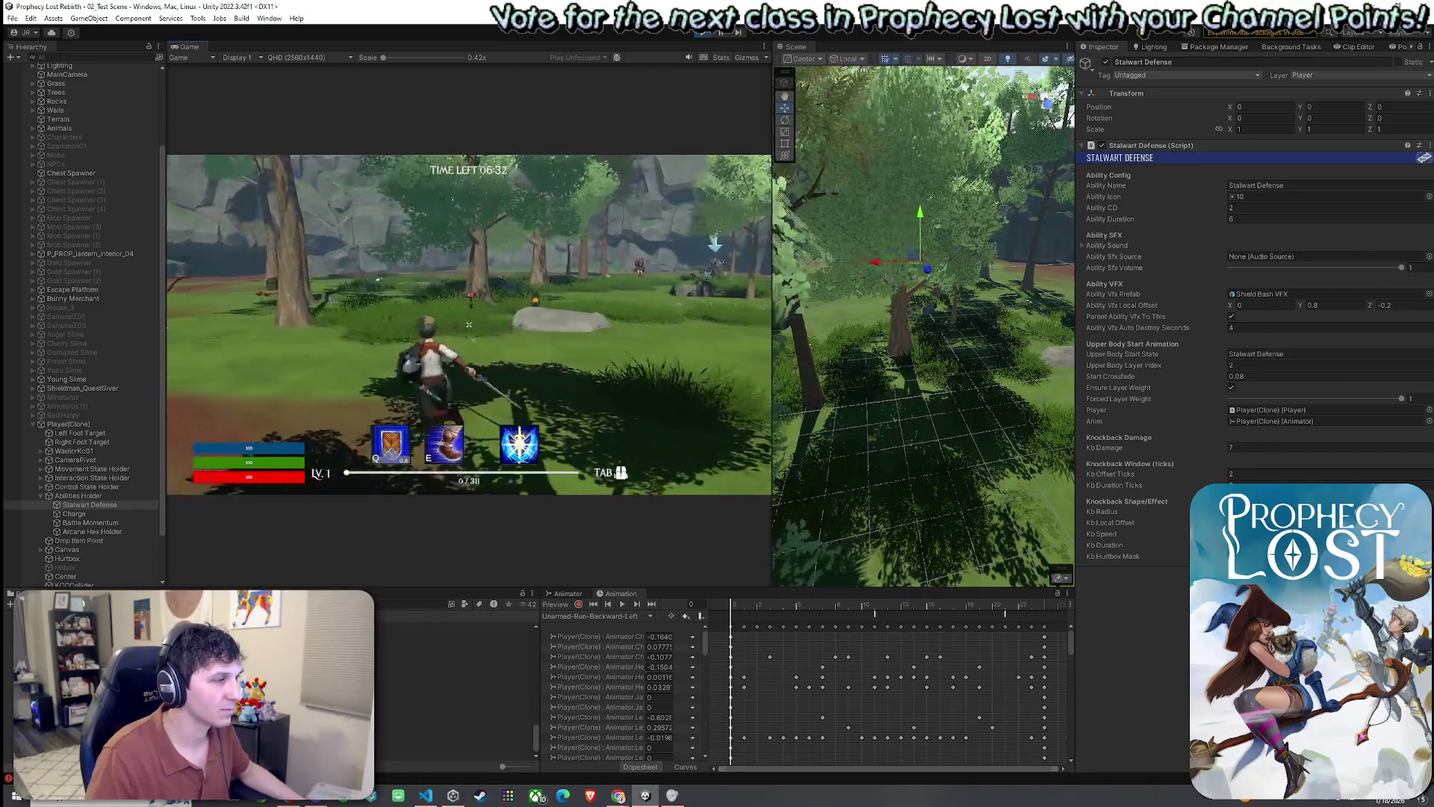
{"action": "key", "text": "q"}
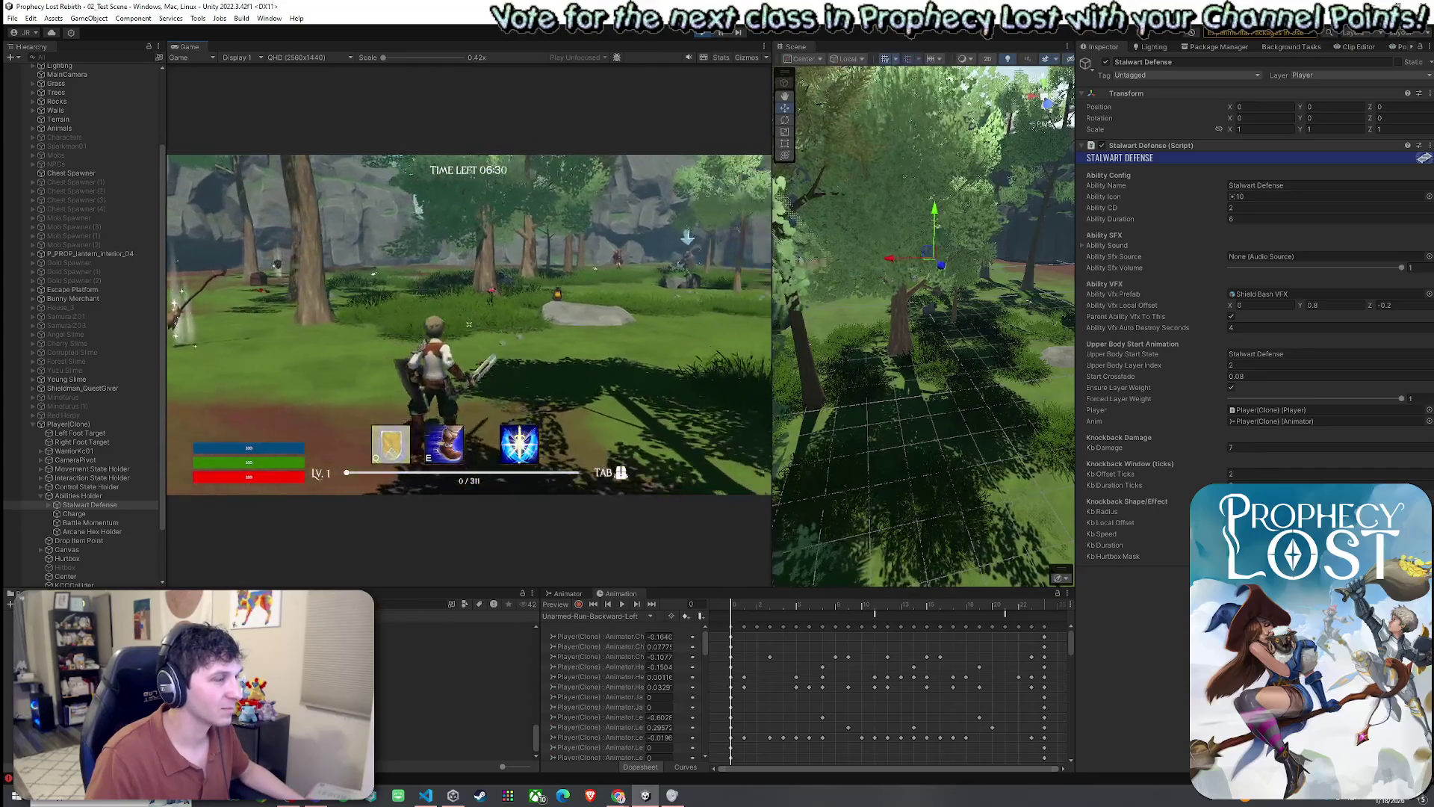
- Adjust the VFX offset X to -0.2 with Y 0.8, firing shield bashes to check placement
{"action": "key", "text": "super"}
{"action": "left_click", "coordinate": [1265, 304]}
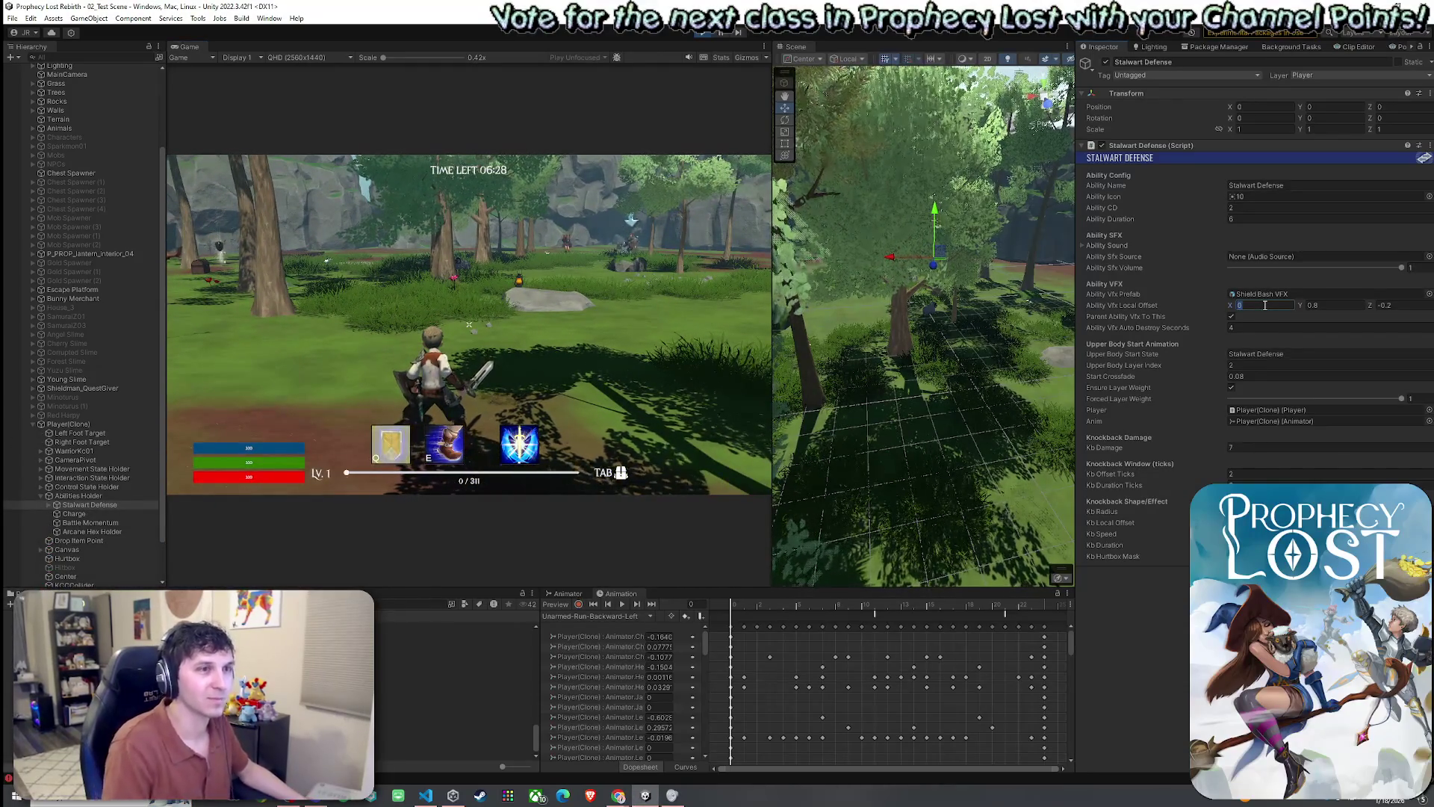
{"action": "type", "text": "0.5"}
{"action": "key", "text": "Return"}
{"action": "key", "text": "w"}
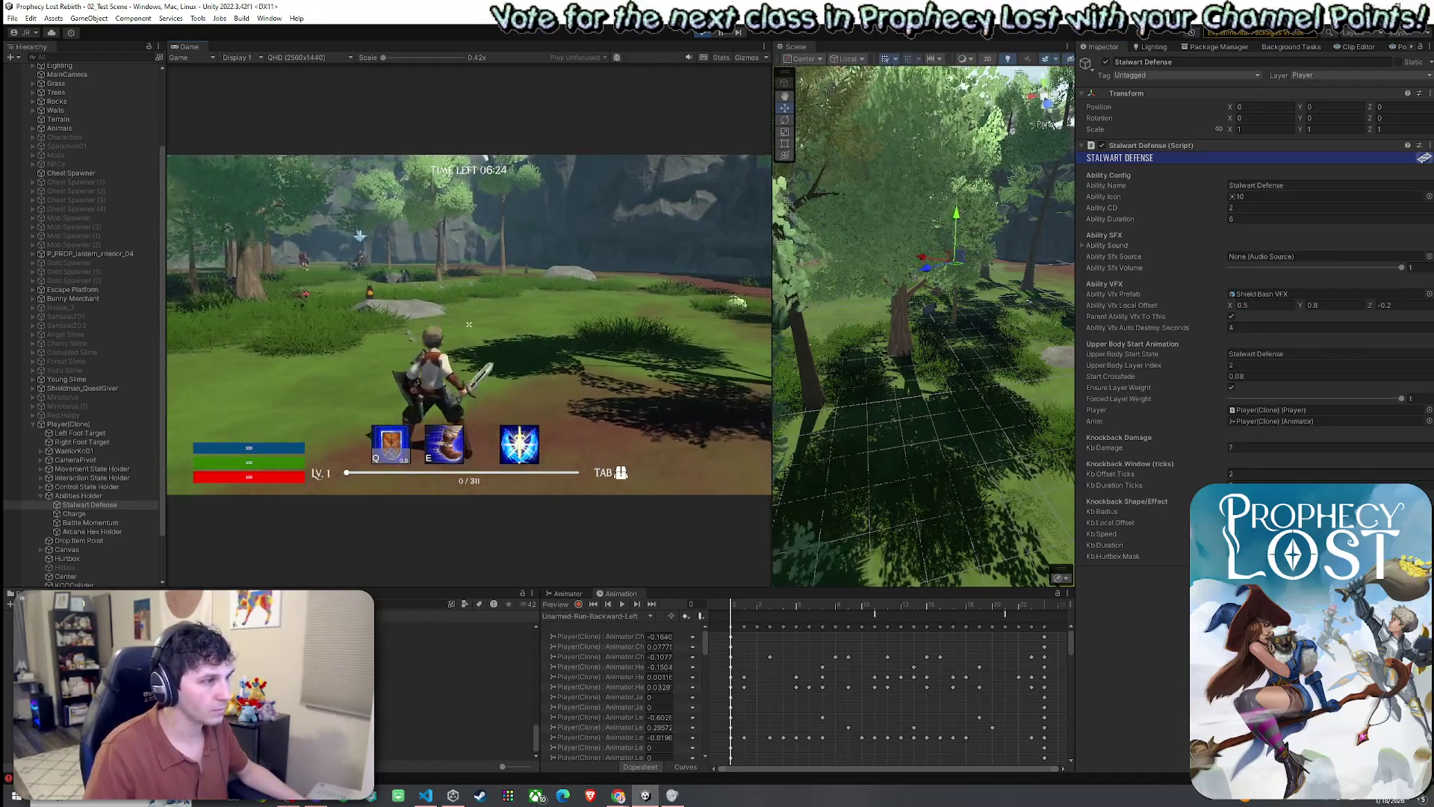
{"action": "key", "text": "q"}
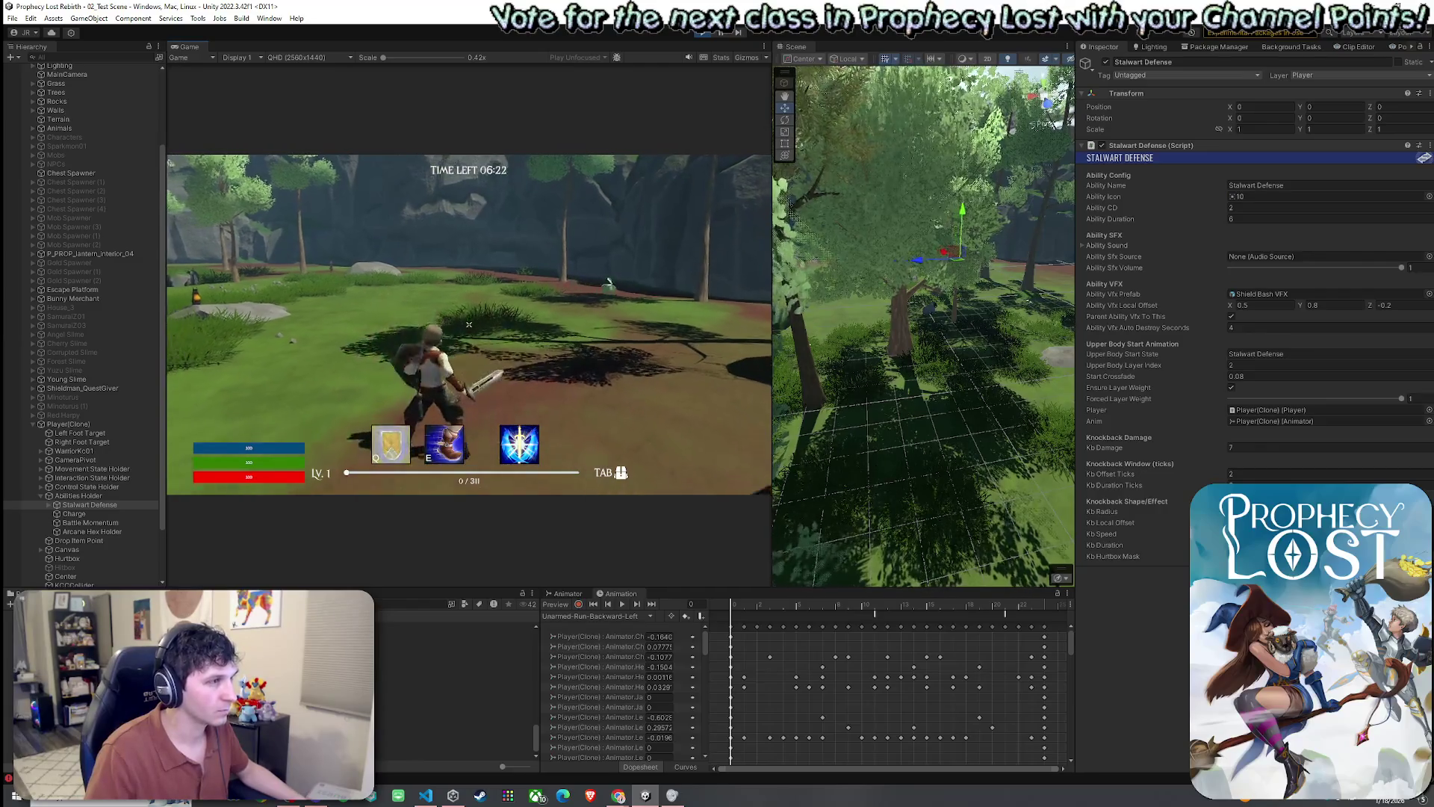
{"action": "left_click", "coordinate": [1252, 304]}
{"action": "type", "text": "0.5"}
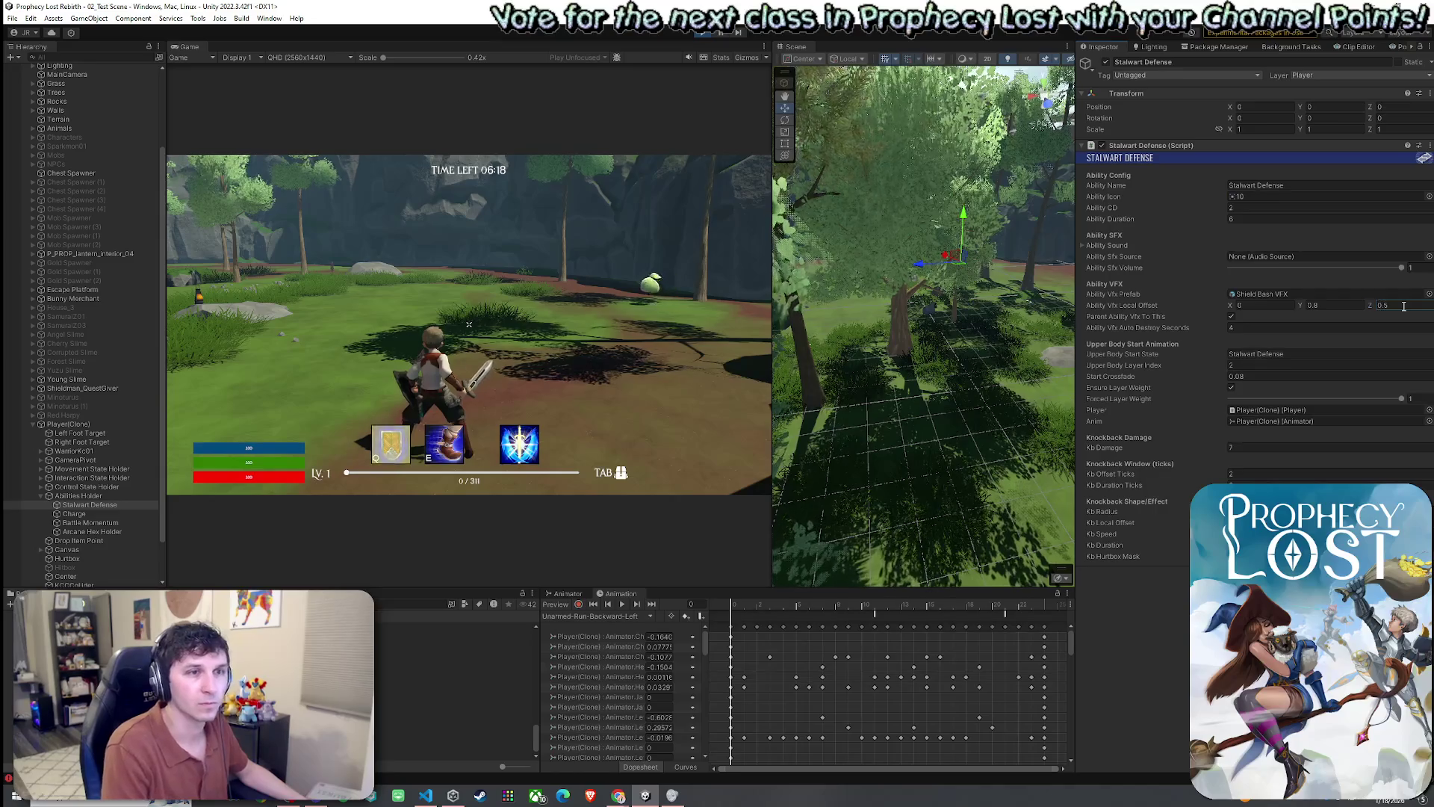
{"action": "left_click", "coordinate": [1263, 304]}
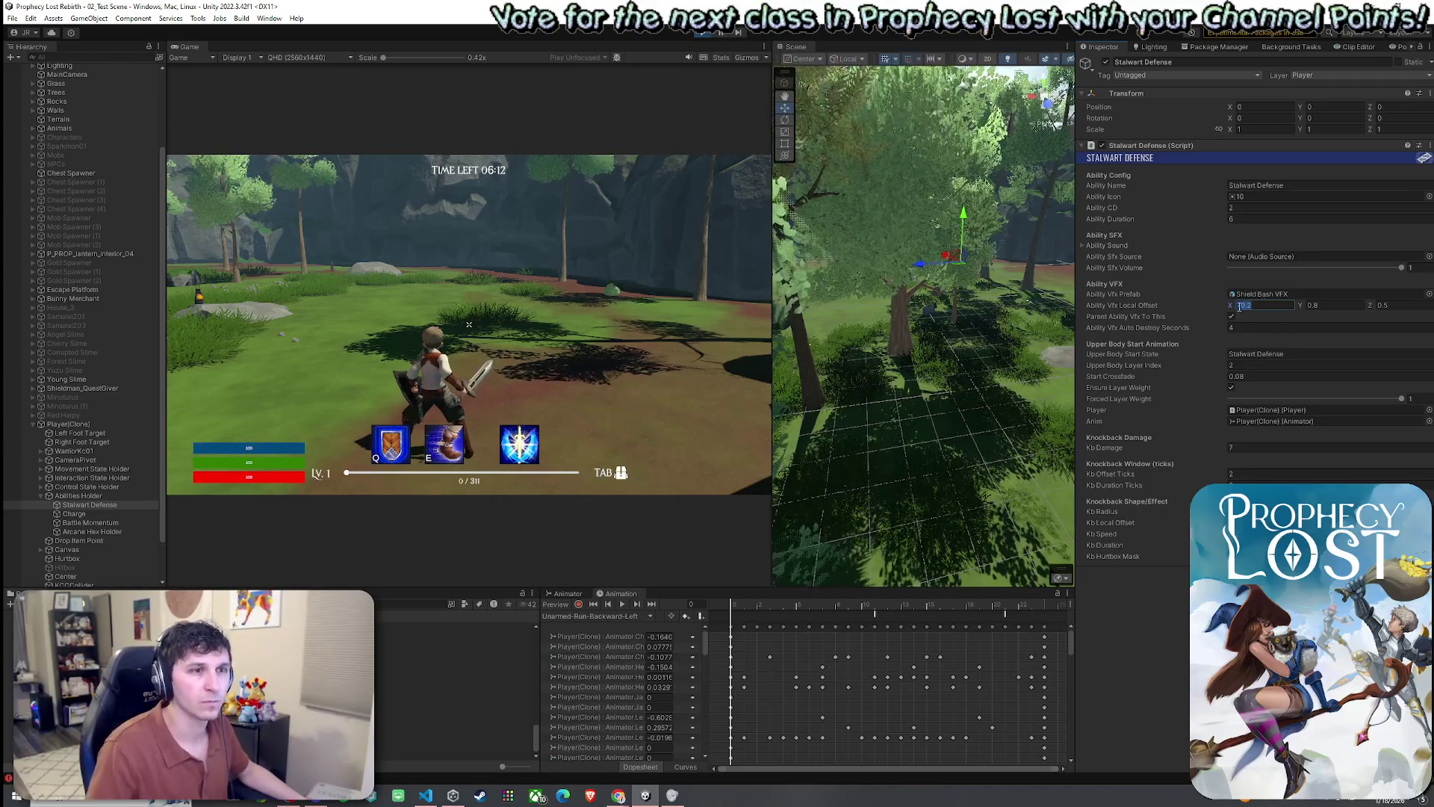
{"action": "left_click", "coordinate": [469, 324]}
{"action": "key", "text": "q"}
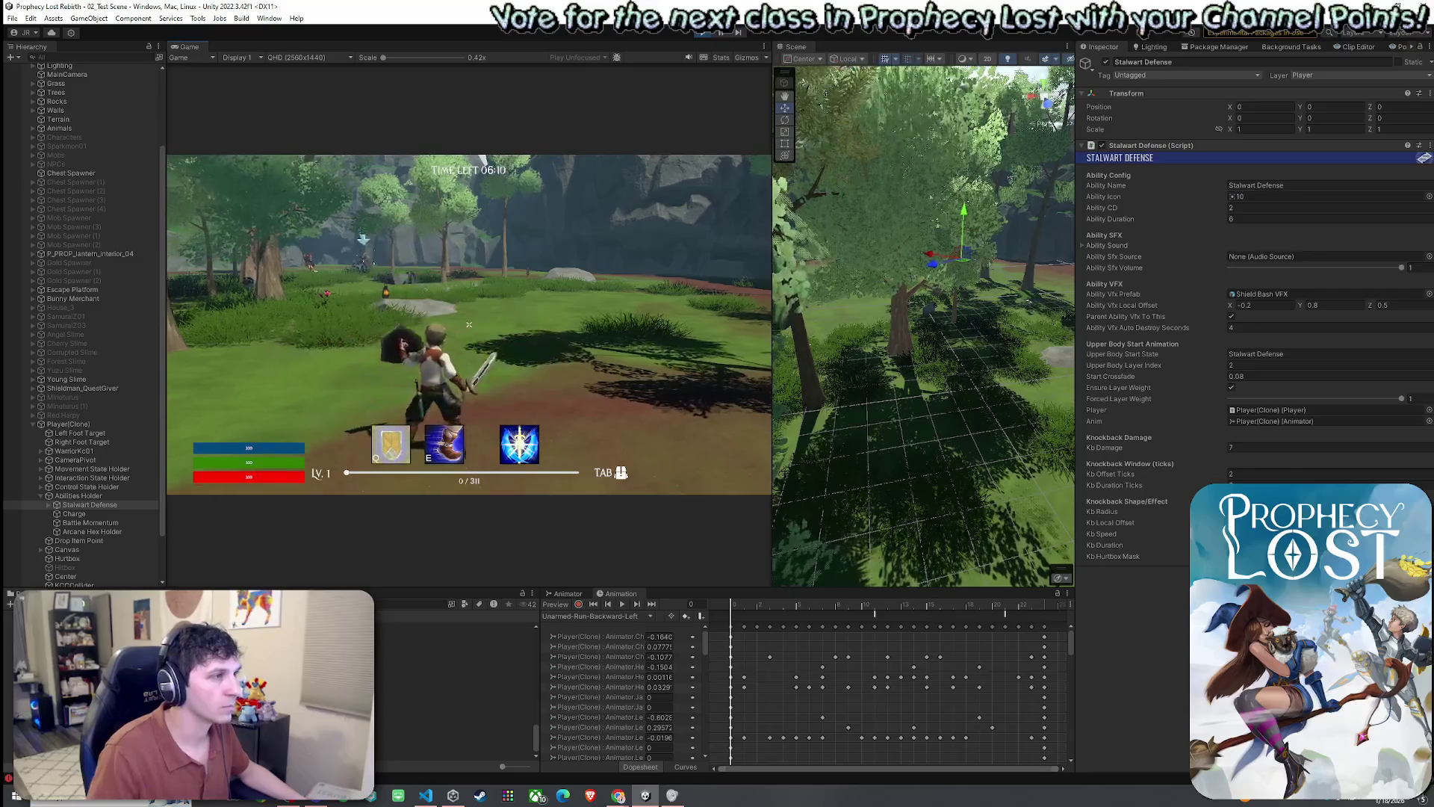
{"action": "key", "text": "w"}
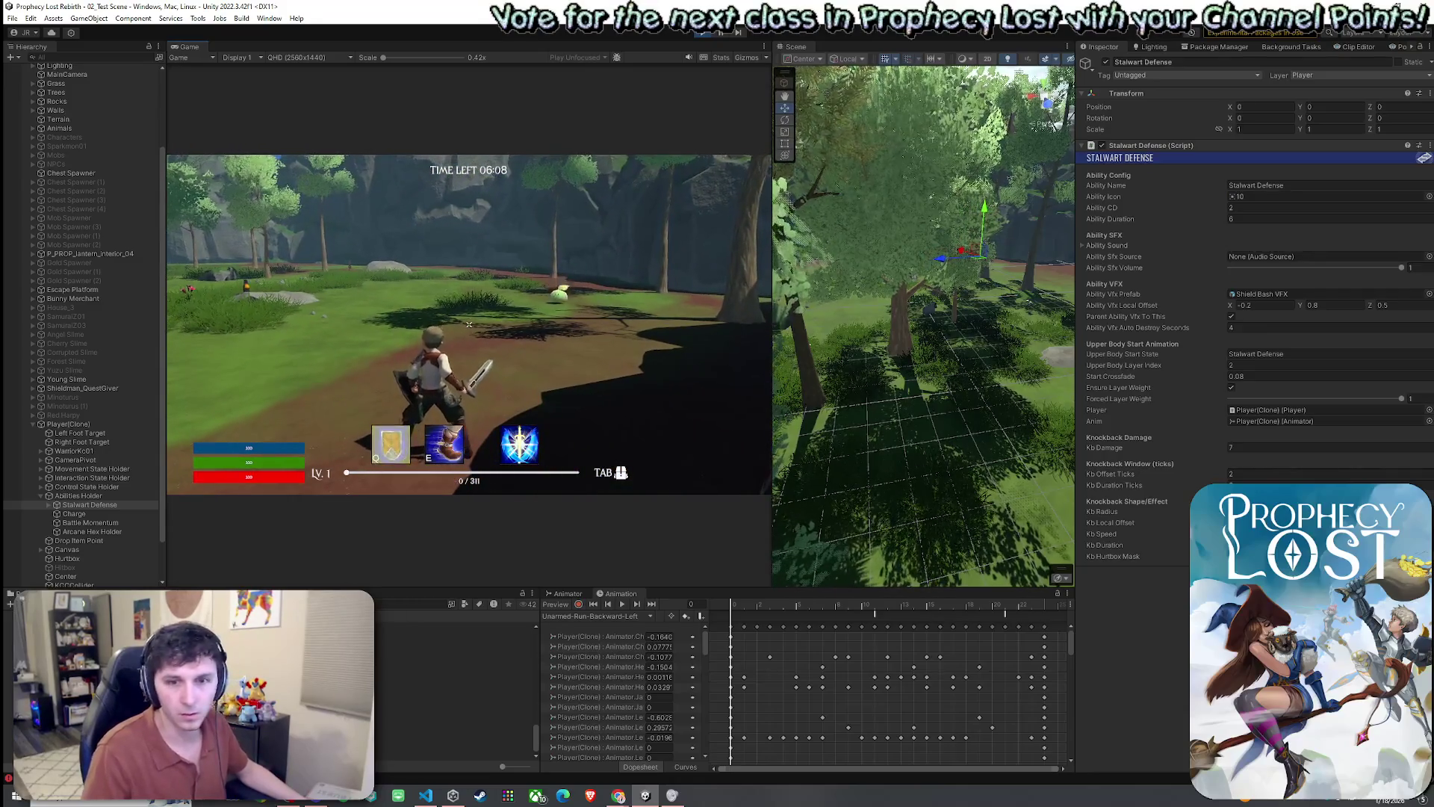
{"action": "key", "text": "w"}
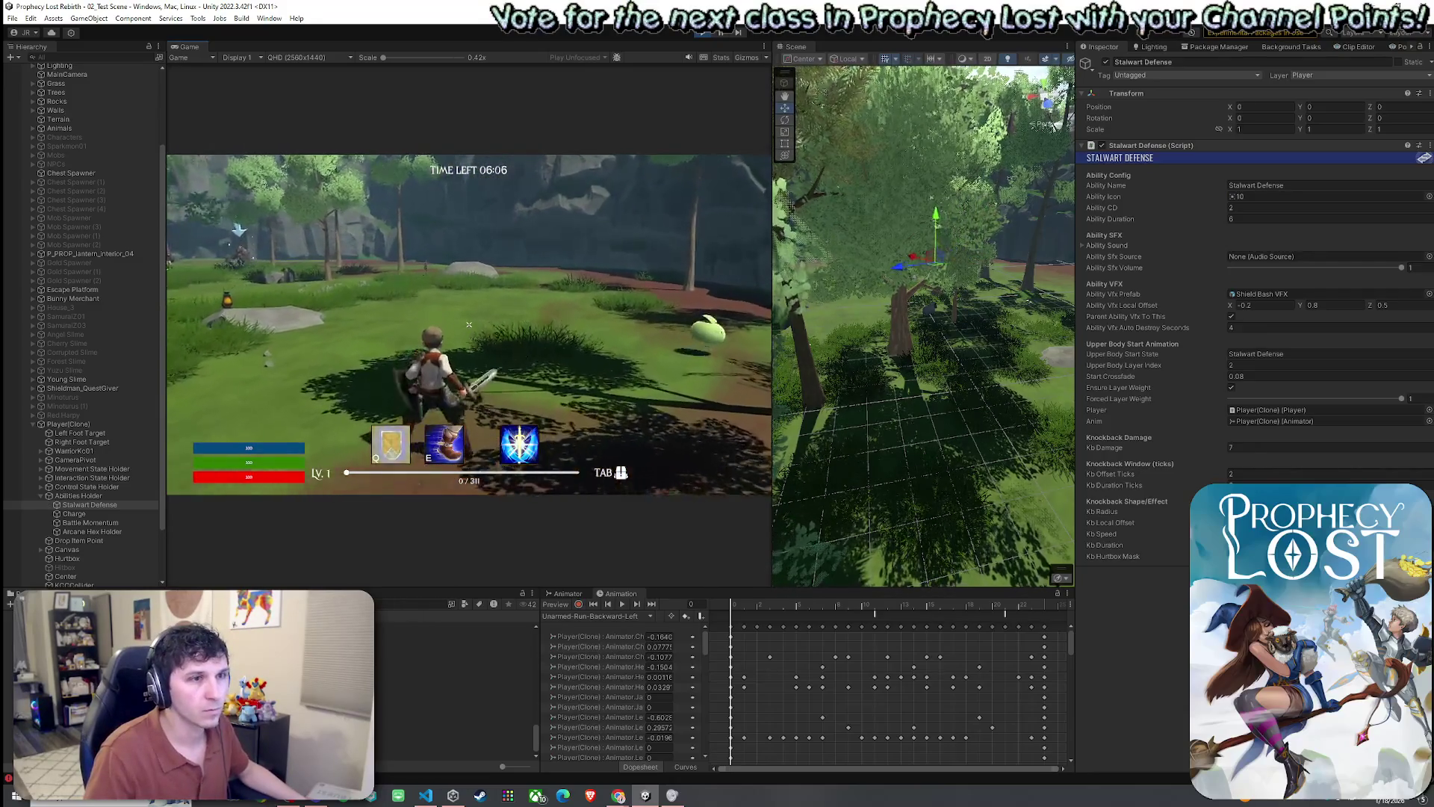
- Copy the Stalwart Defense component values and open the Shield Bash VFX prefab
{"action": "left_click", "coordinate": [1429, 145]}
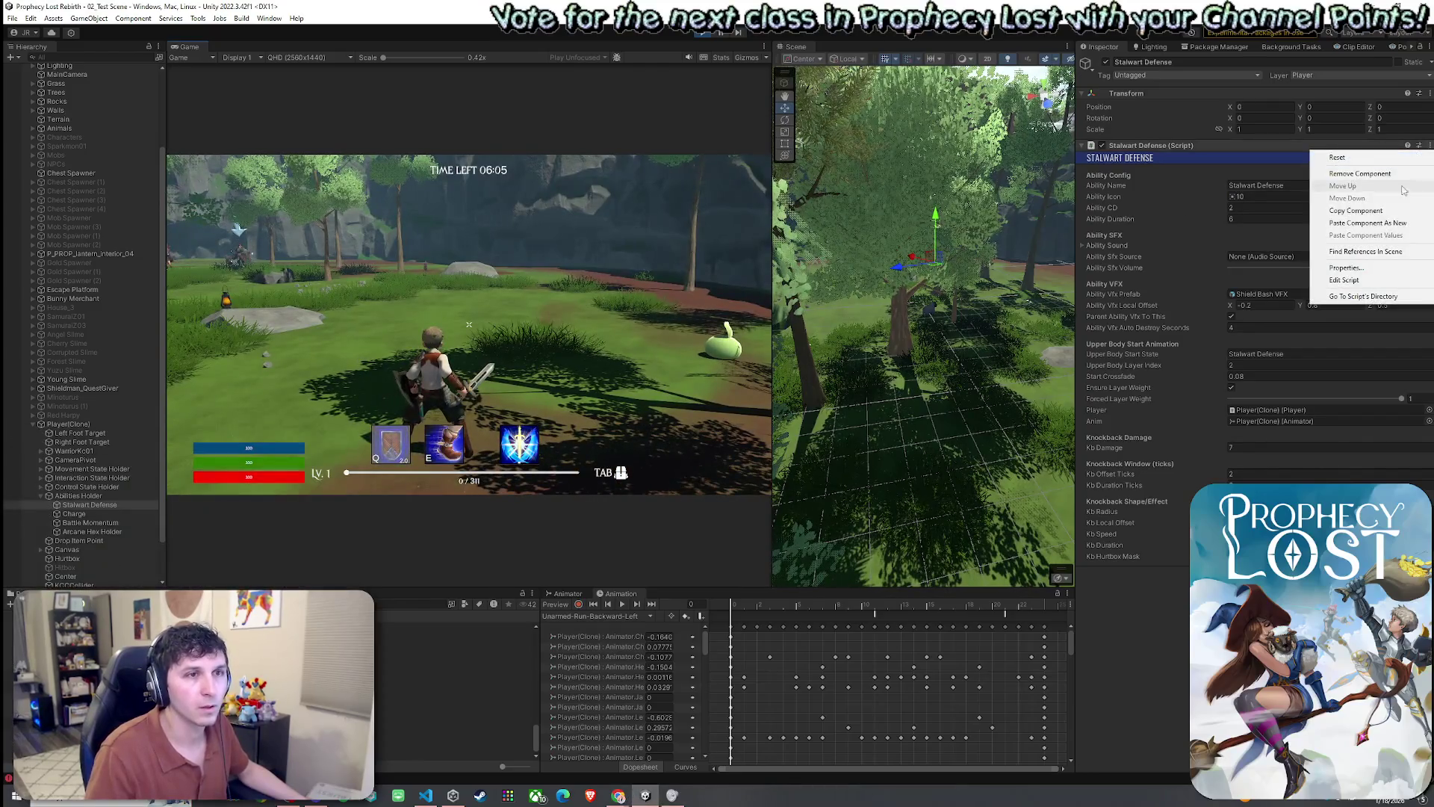
{"action": "left_click", "coordinate": [1364, 212]}
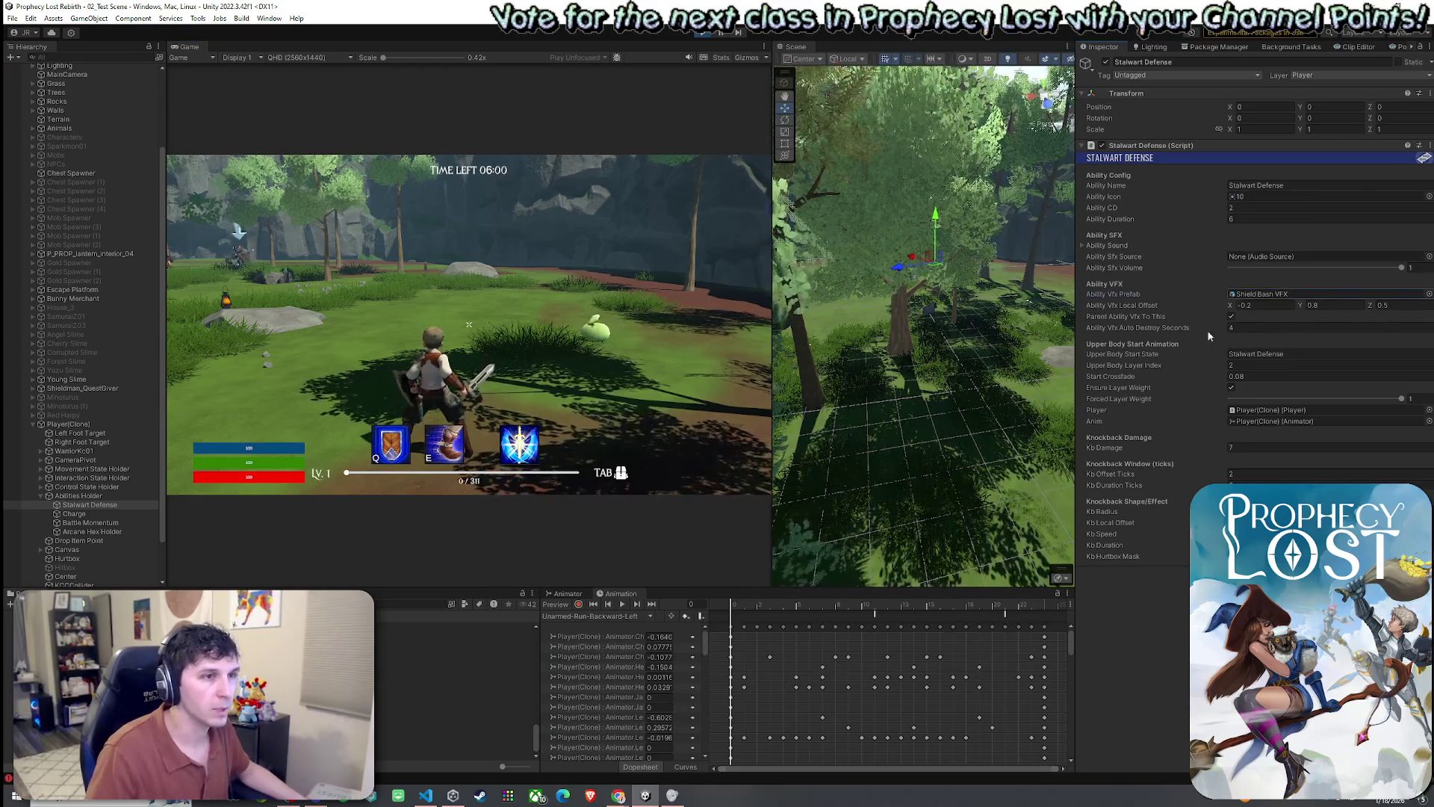
{"action": "double_click", "coordinate": [1262, 293]}
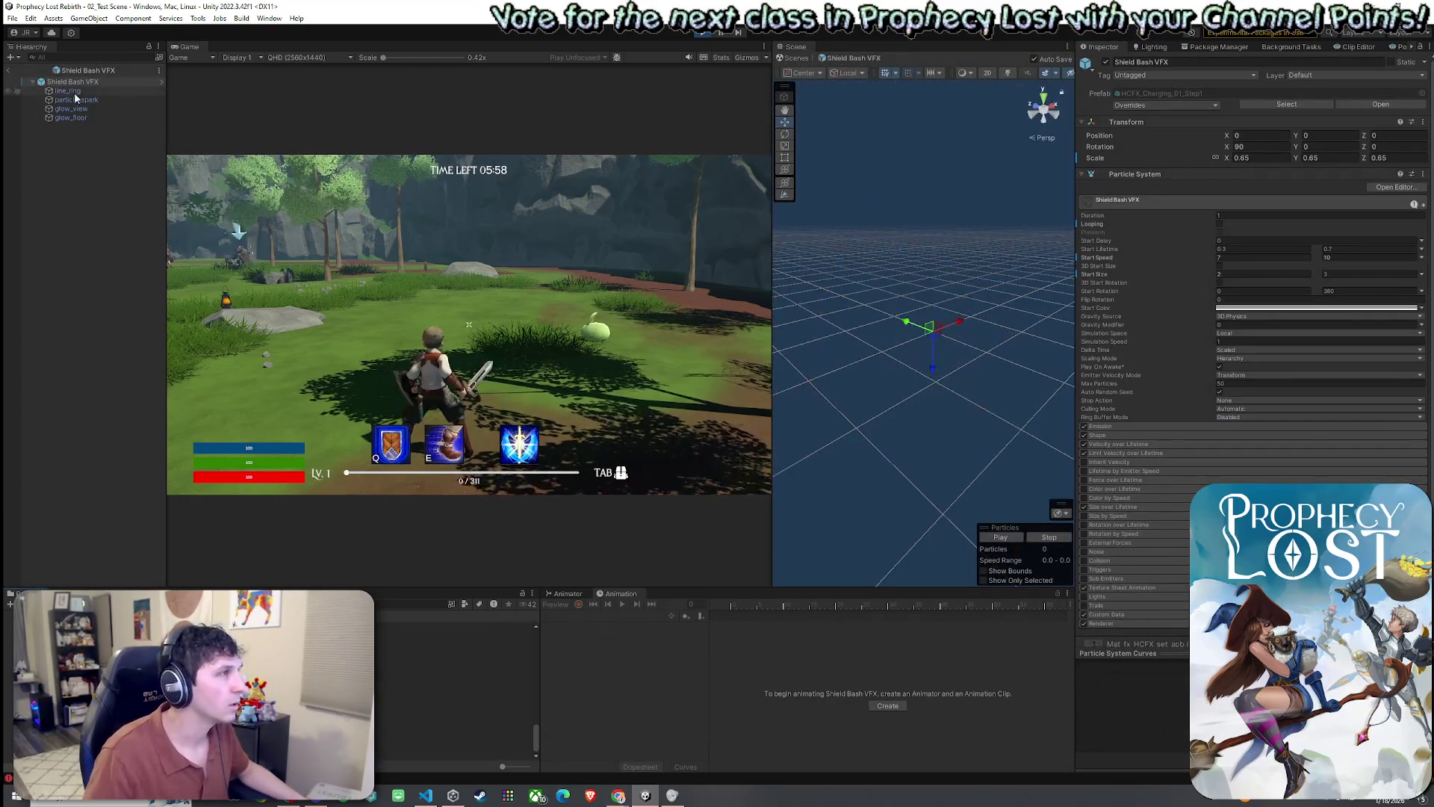
- Set the X rotation of all five particle systems to 180 and test in game
{"action": "left_click", "coordinate": [76, 118], "text": "shift"}
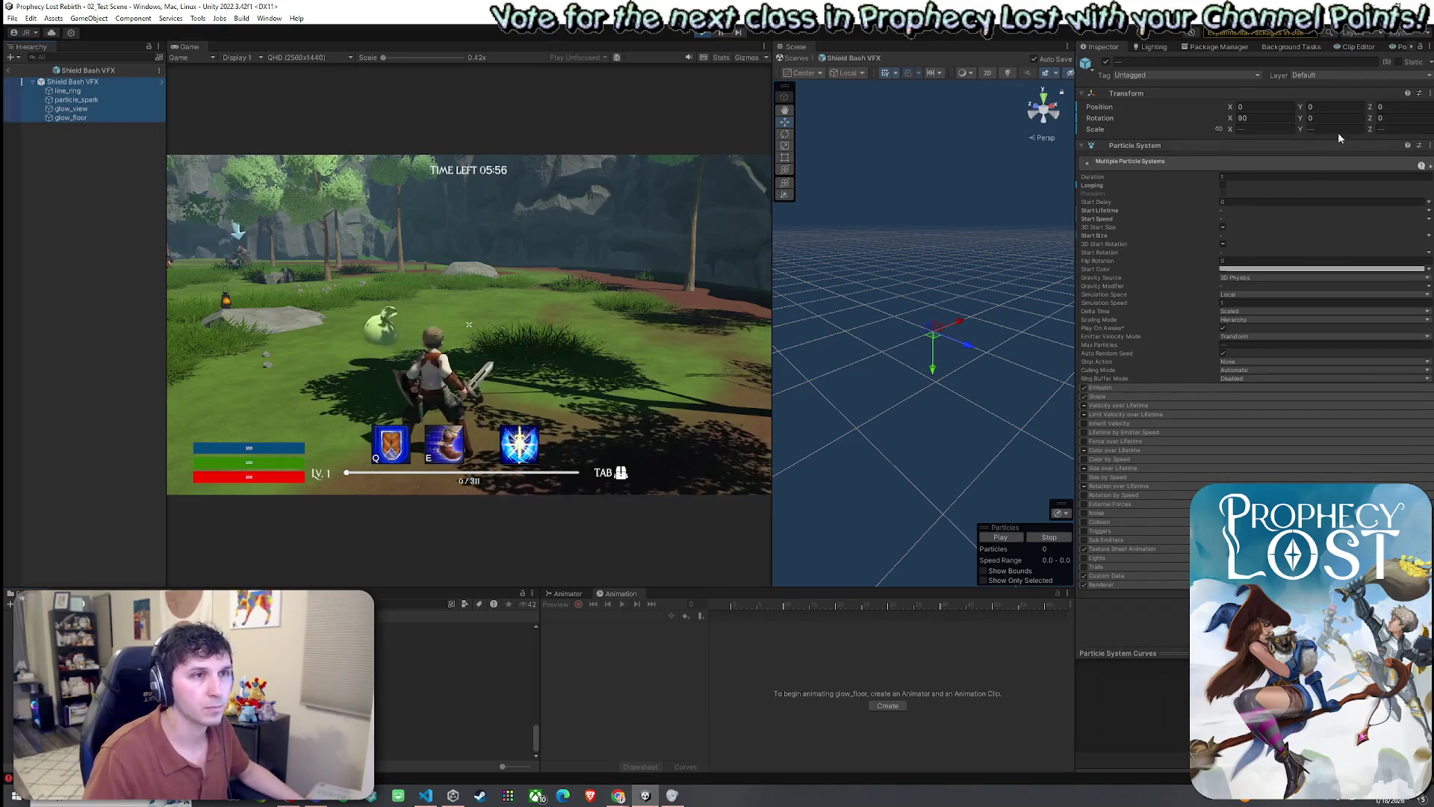
{"action": "left_click", "coordinate": [1269, 120]}
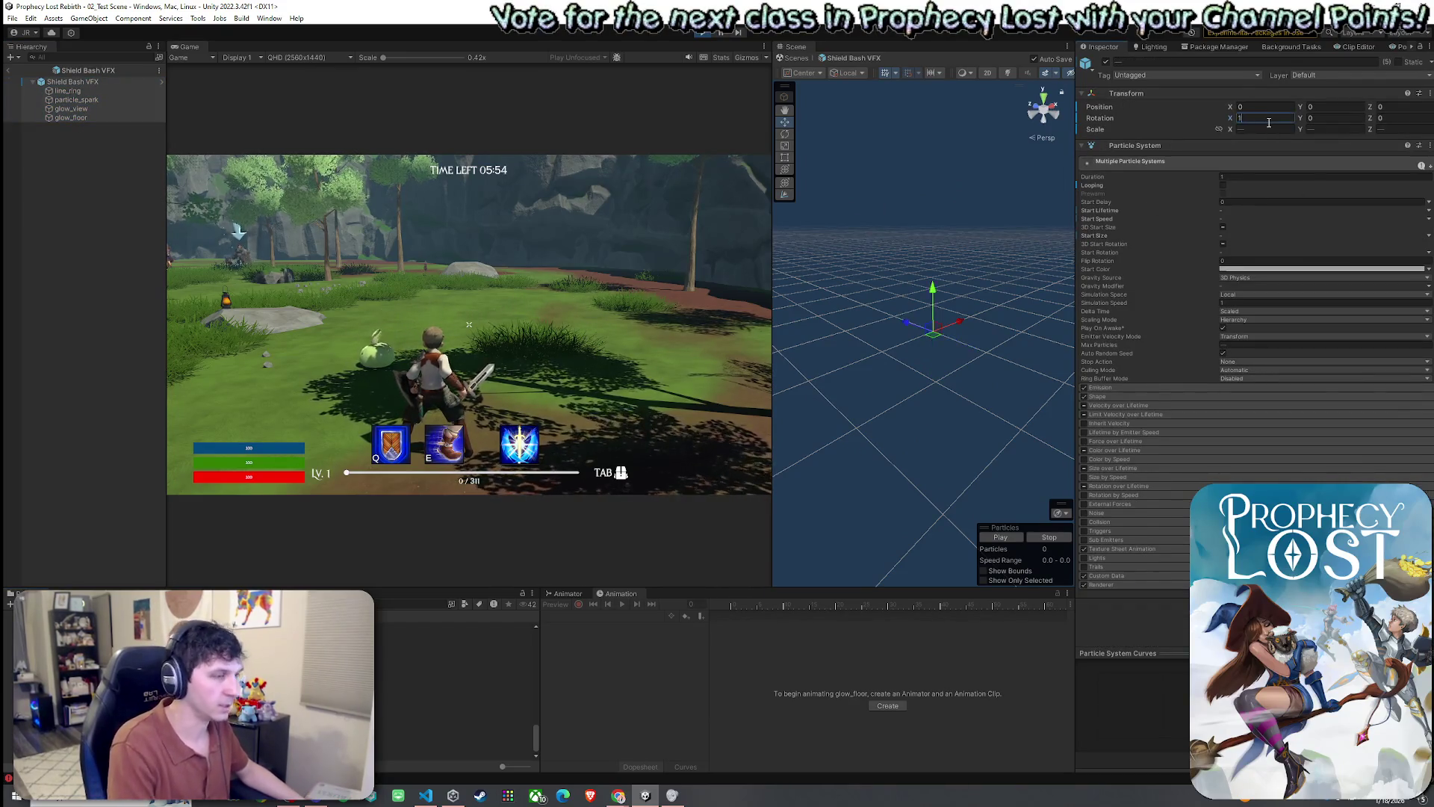
{"action": "type", "text": "180"}
{"action": "key", "text": "Return"}
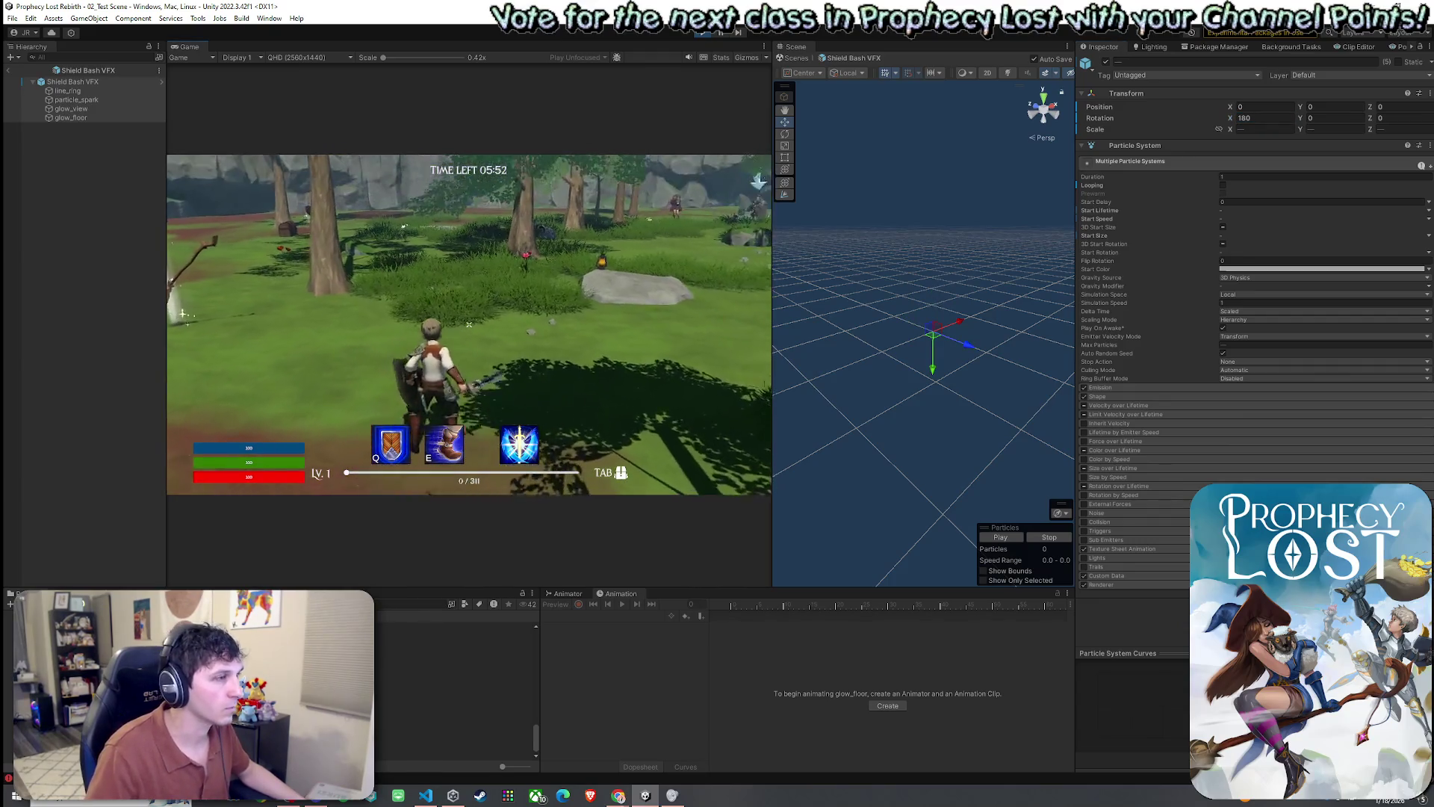
{"action": "key", "text": "q"}
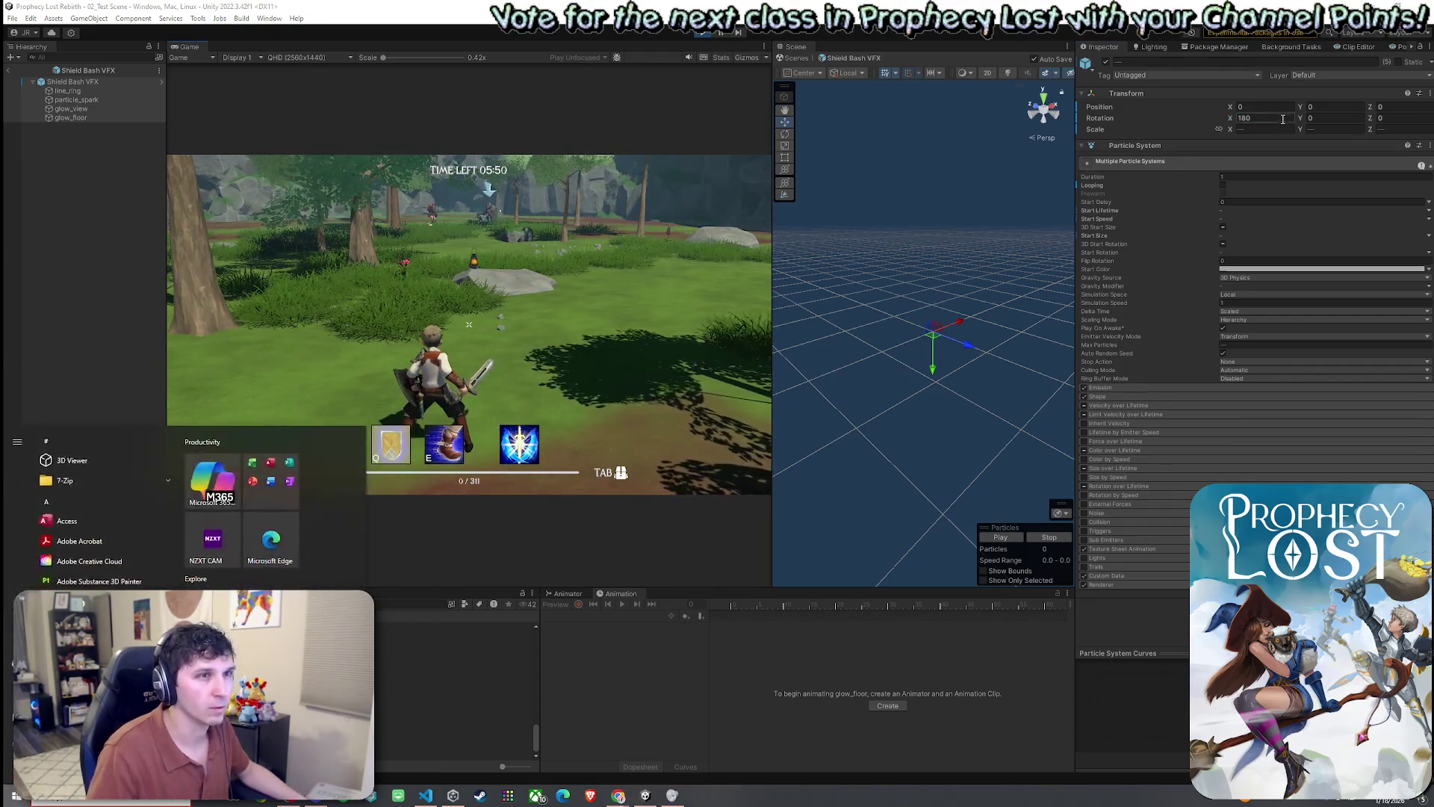
- Change the particle rotation to X 90 and Y 90, then fire the shield bash again
{"action": "left_click", "coordinate": [1268, 118]}
{"action": "type", "text": "90"}
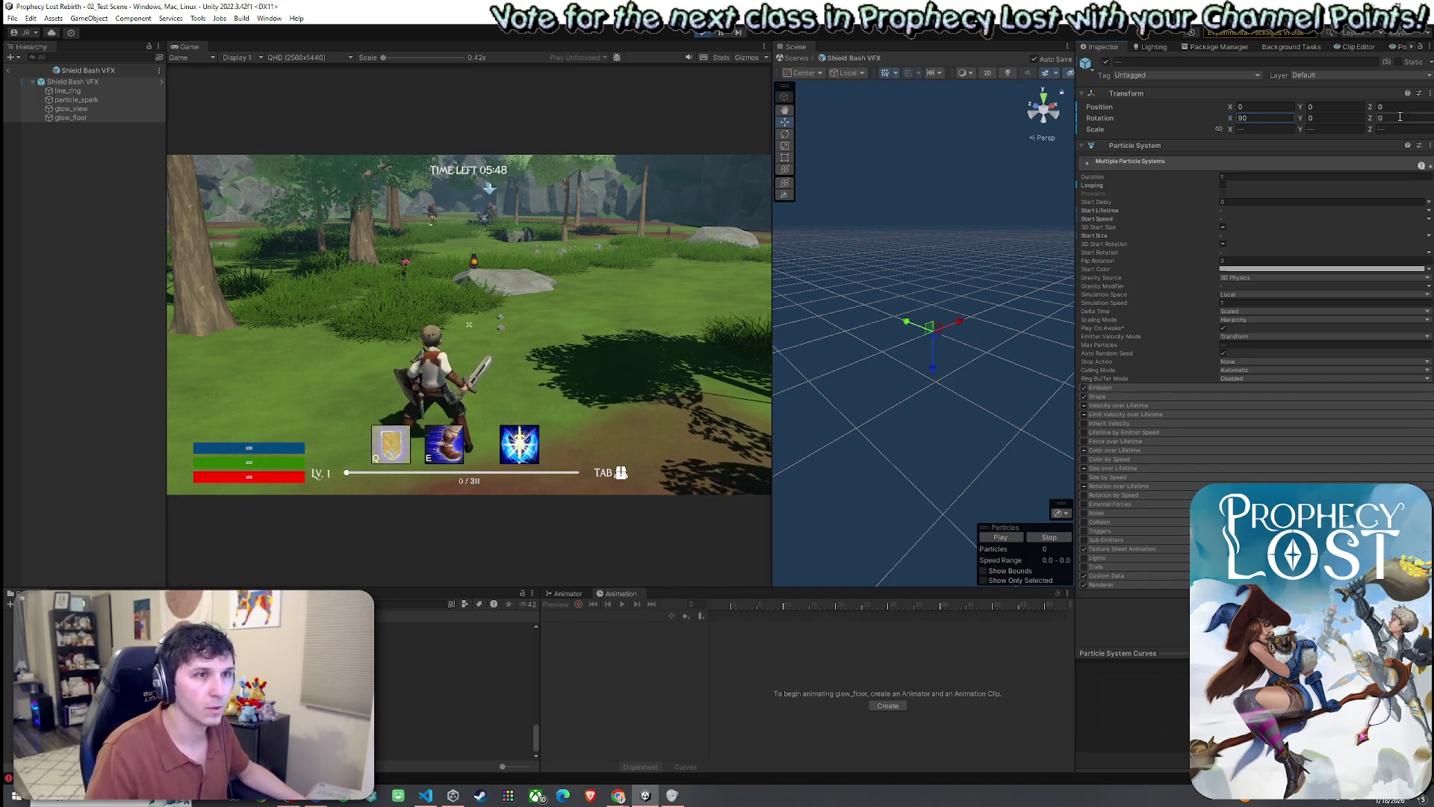
{"action": "left_click", "coordinate": [1350, 118]}
{"action": "type", "text": "90"}
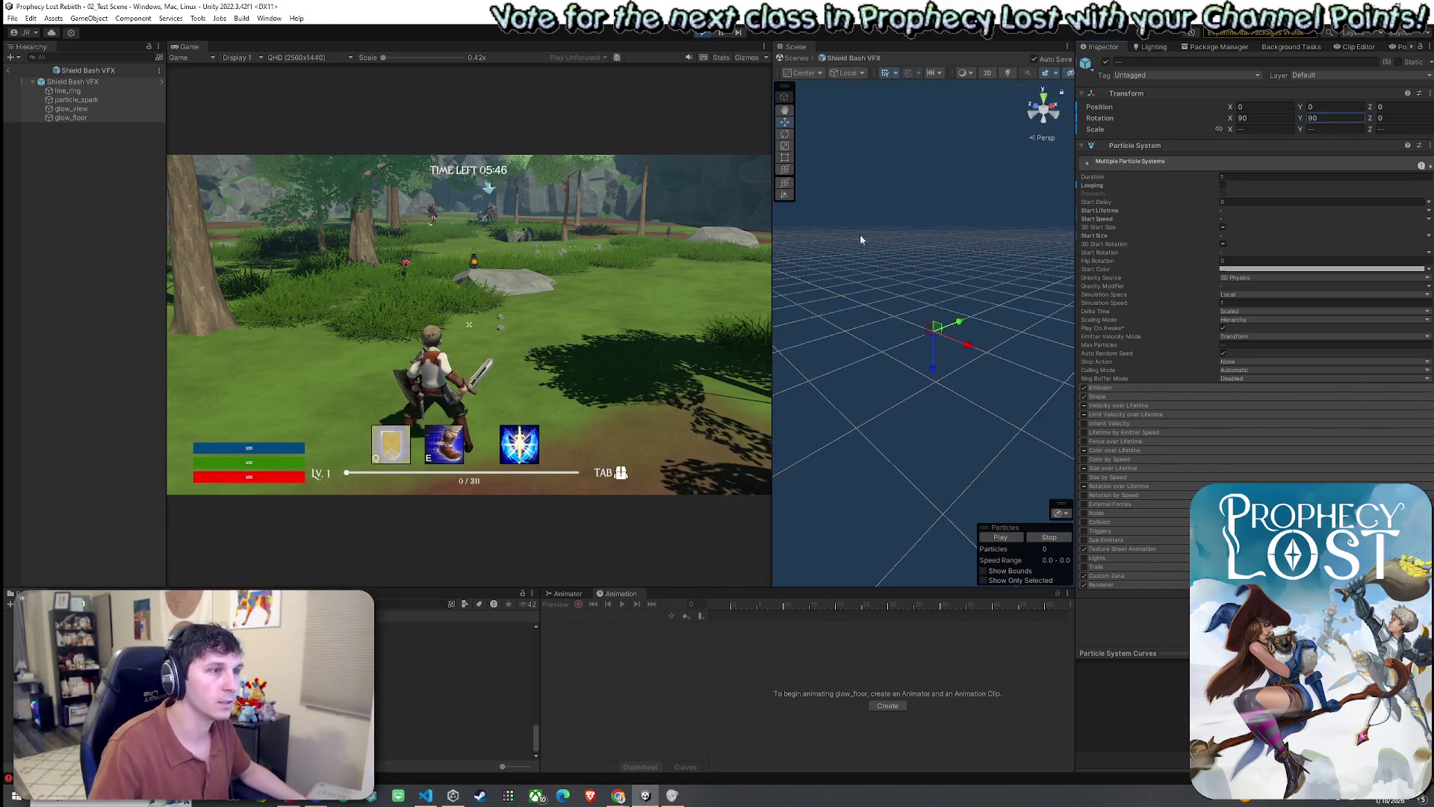
{"action": "left_click", "coordinate": [523, 298]}
{"action": "key", "text": "q"}
{"action": "left_click", "coordinate": [469, 325]}
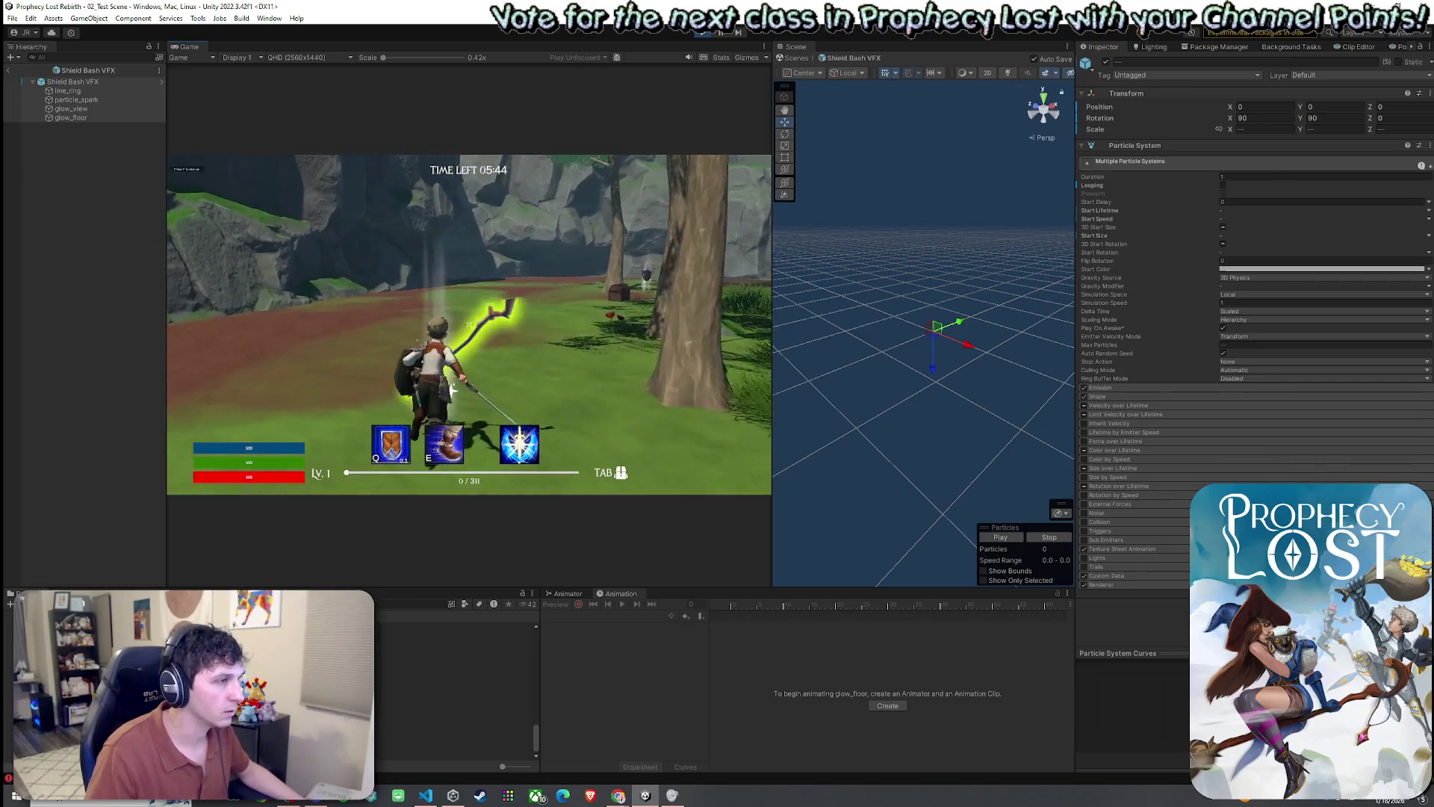
{"action": "key", "text": "q"}
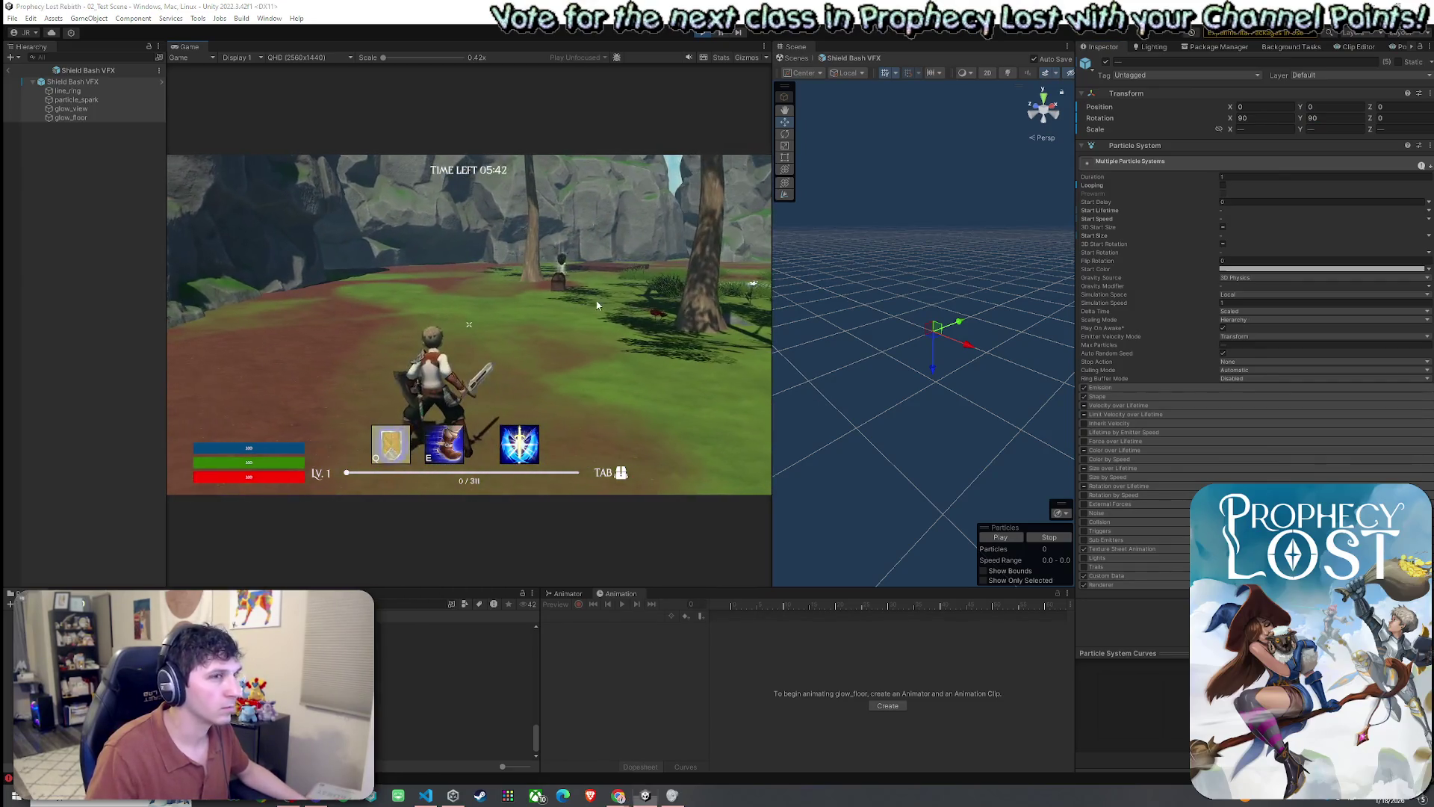
- Set Y rotation to 180, then run forward firing shield bashes at the approaching enemy
{"action": "left_click", "coordinate": [1327, 118]}
{"action": "type", "text": "180"}
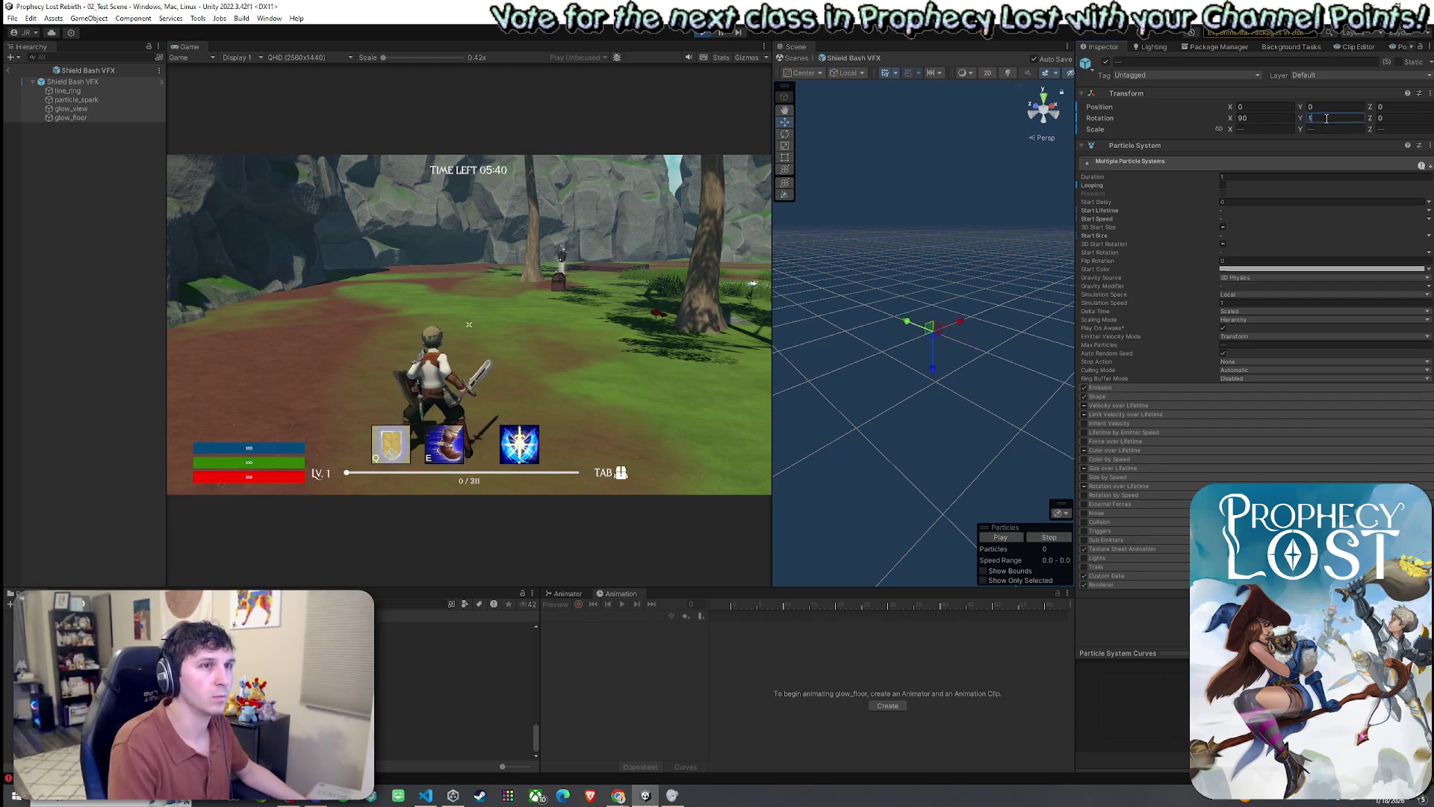
{"action": "left_click", "coordinate": [694, 314]}
{"action": "key", "text": "q"}
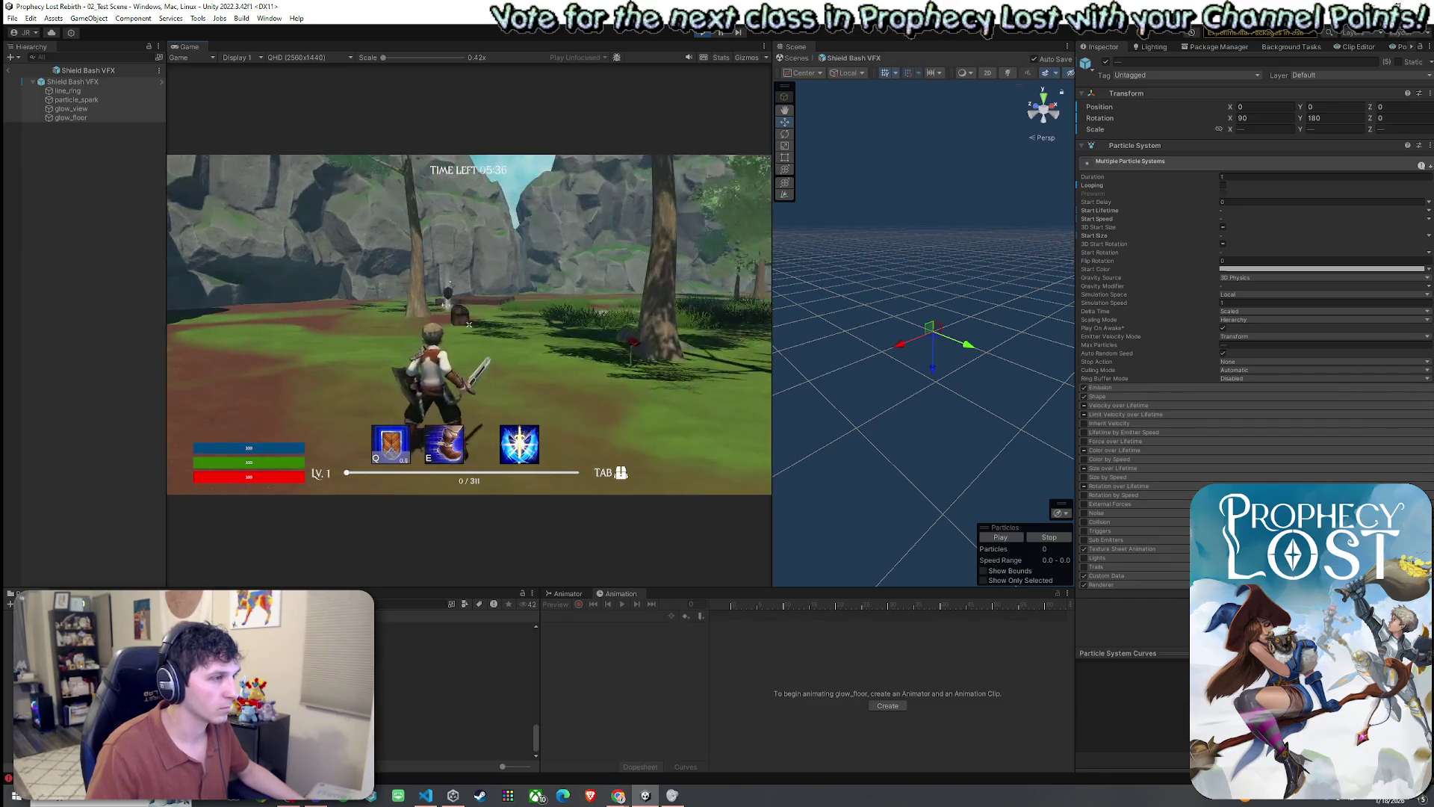
{"action": "key", "text": "q"}
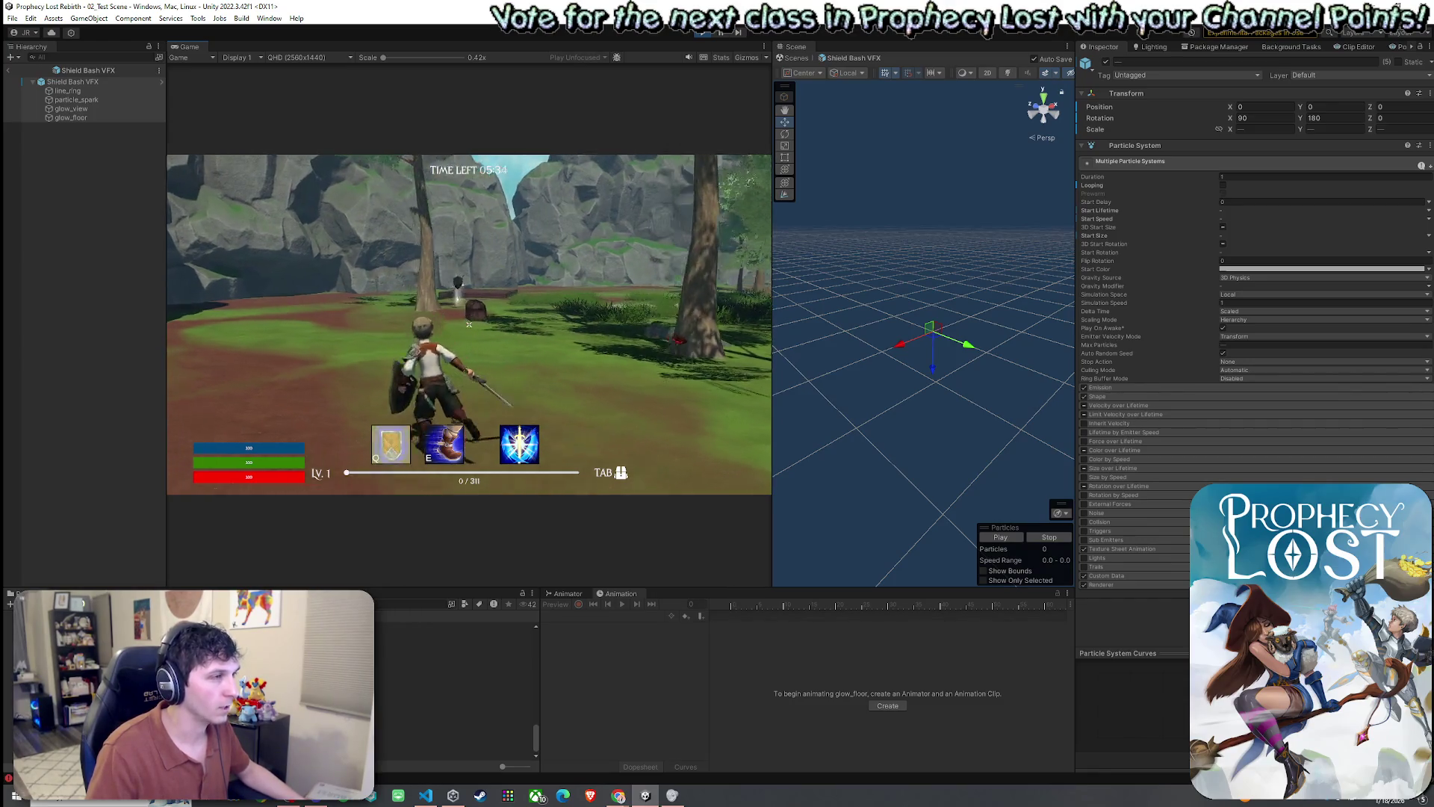
{"action": "key", "text": "w"}
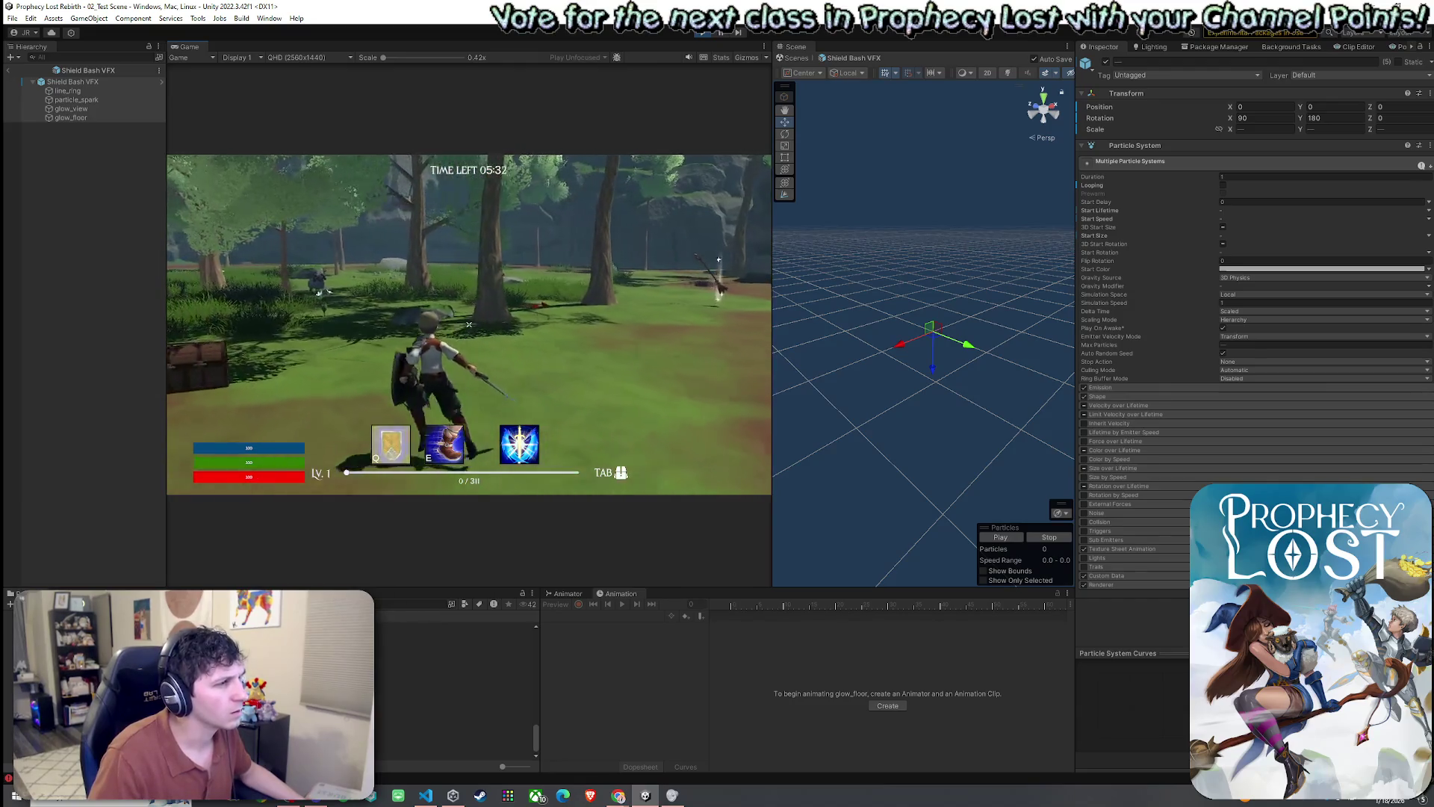
{"action": "key", "text": "w"}
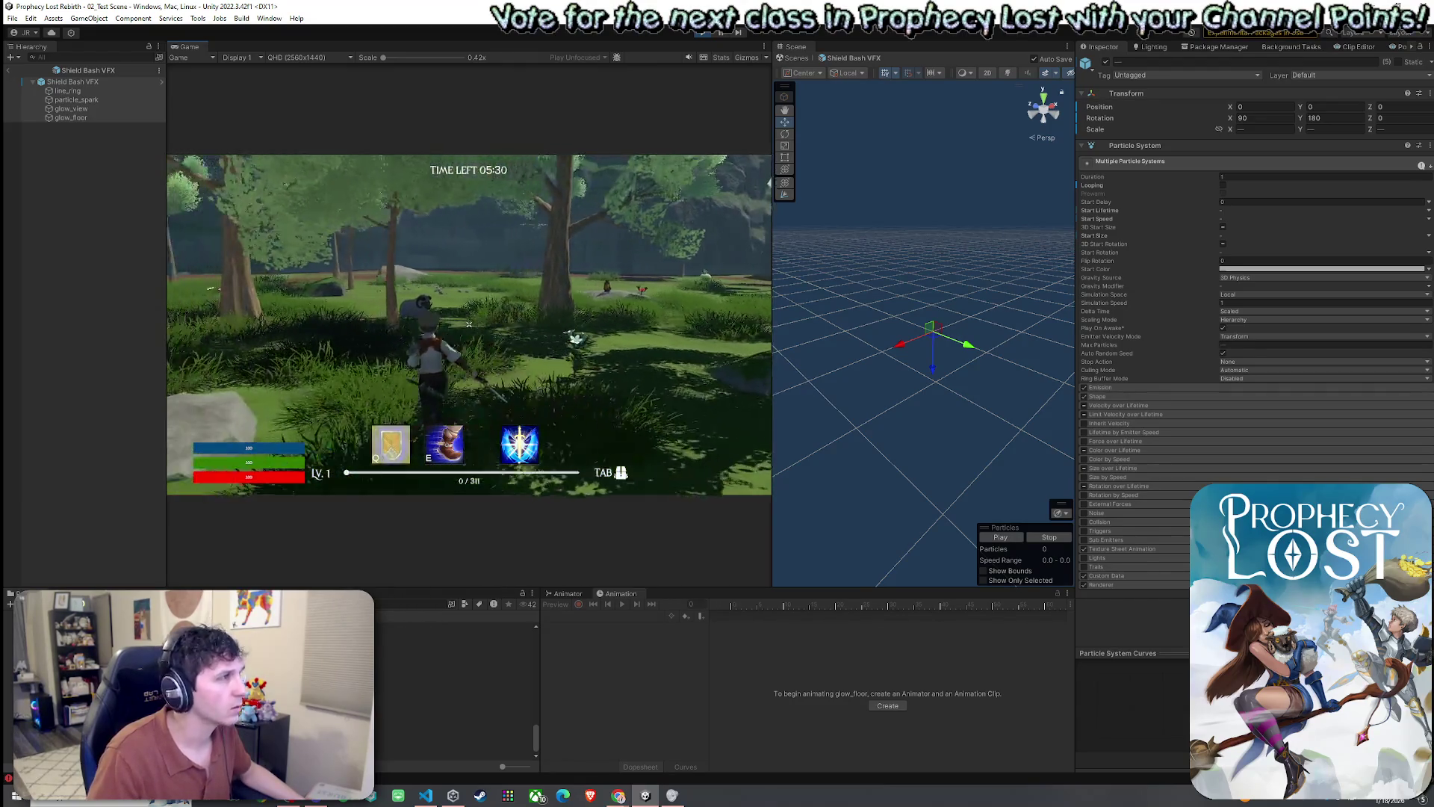
{"action": "key", "text": "w"}
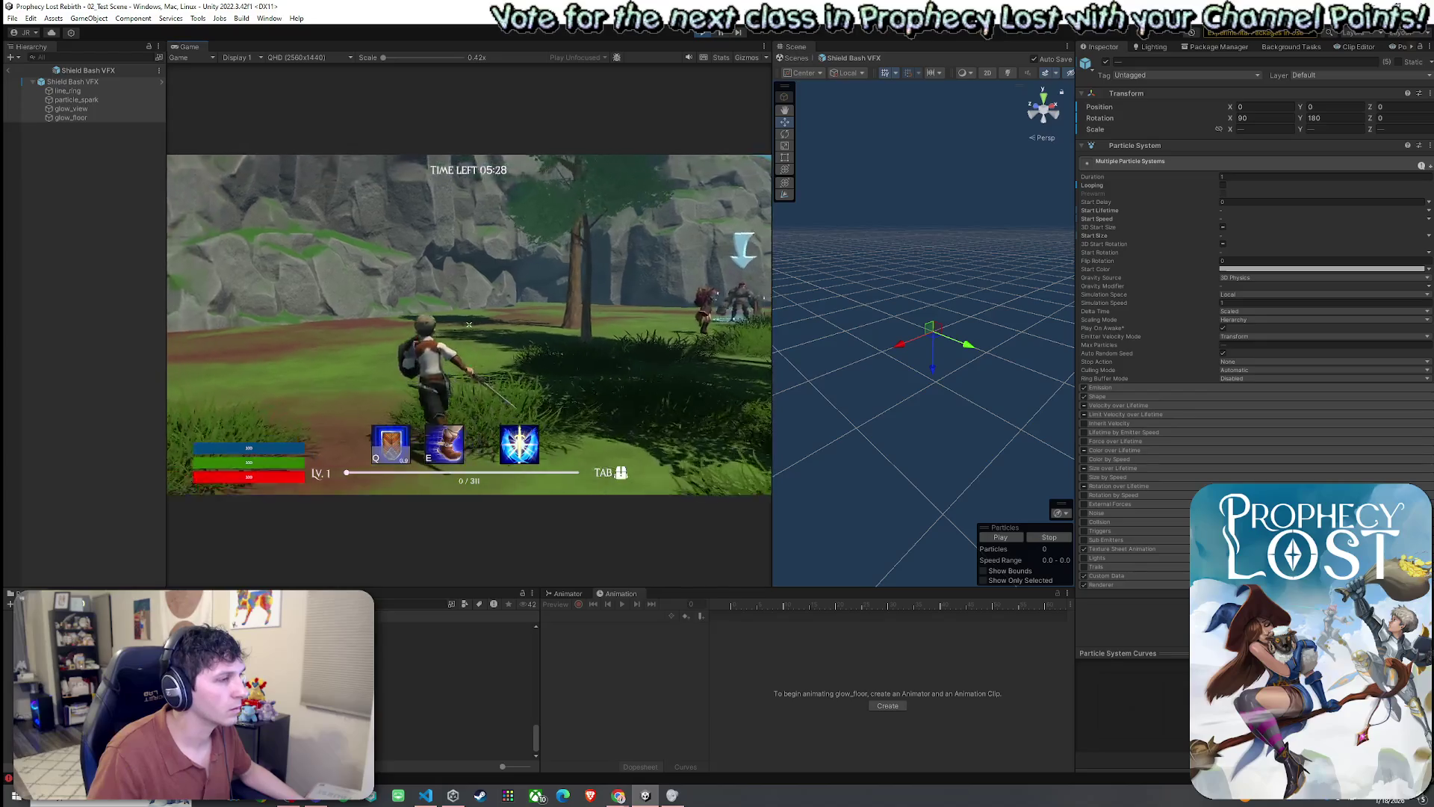
{"action": "key", "text": "q"}
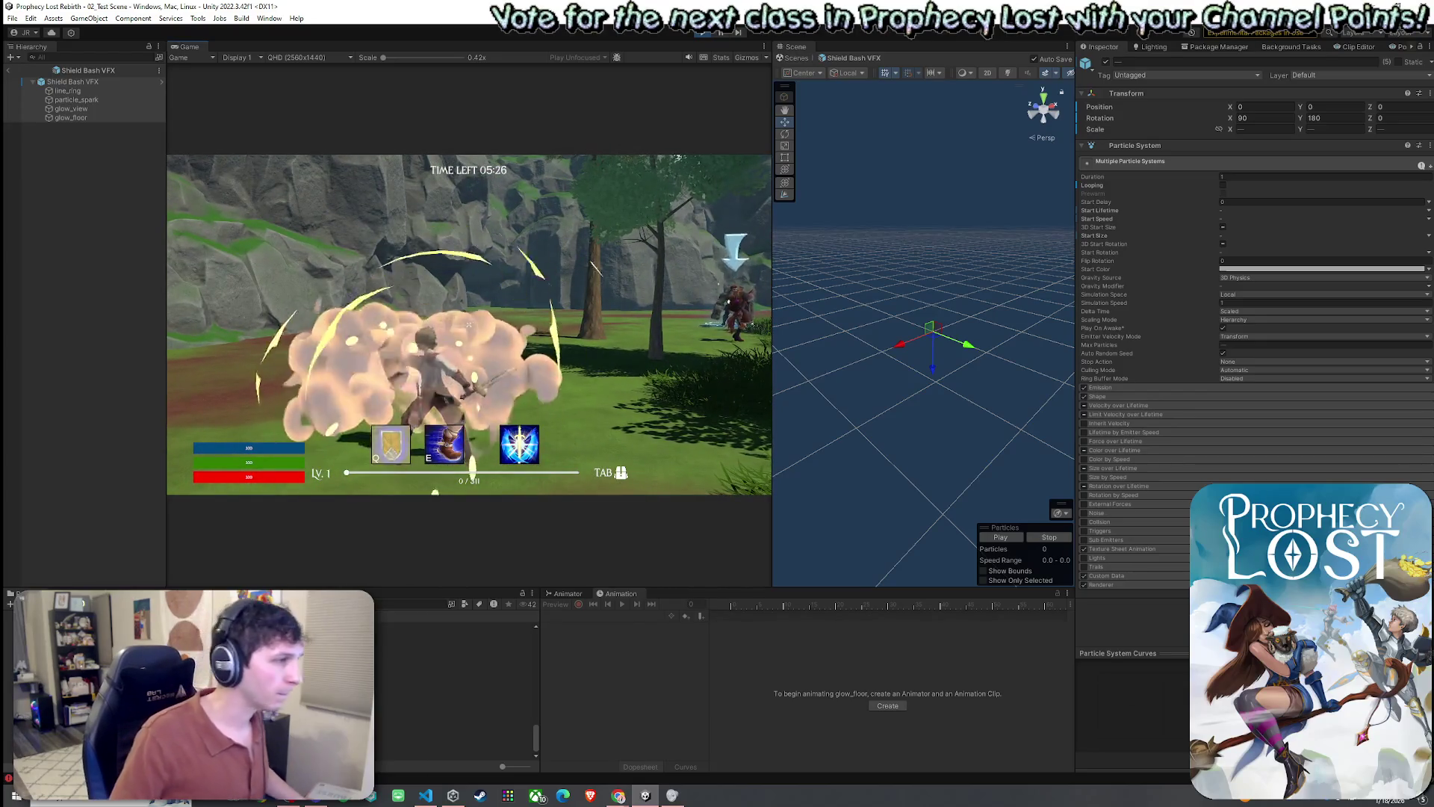
- Select the Shield Bash VFX root and inspect its X scale of 0.65
{"action": "key", "text": "super"}
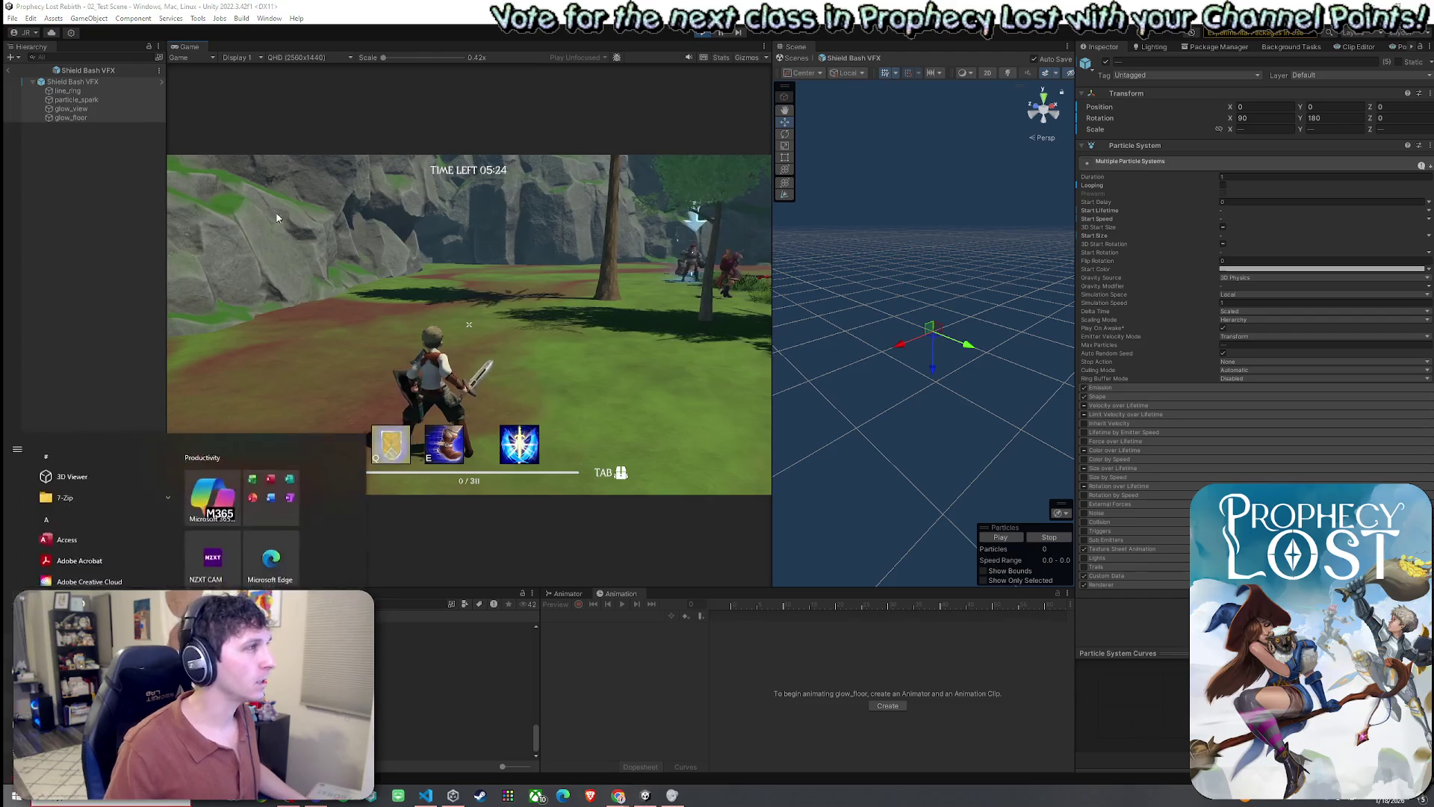
{"action": "left_click", "coordinate": [91, 83]}
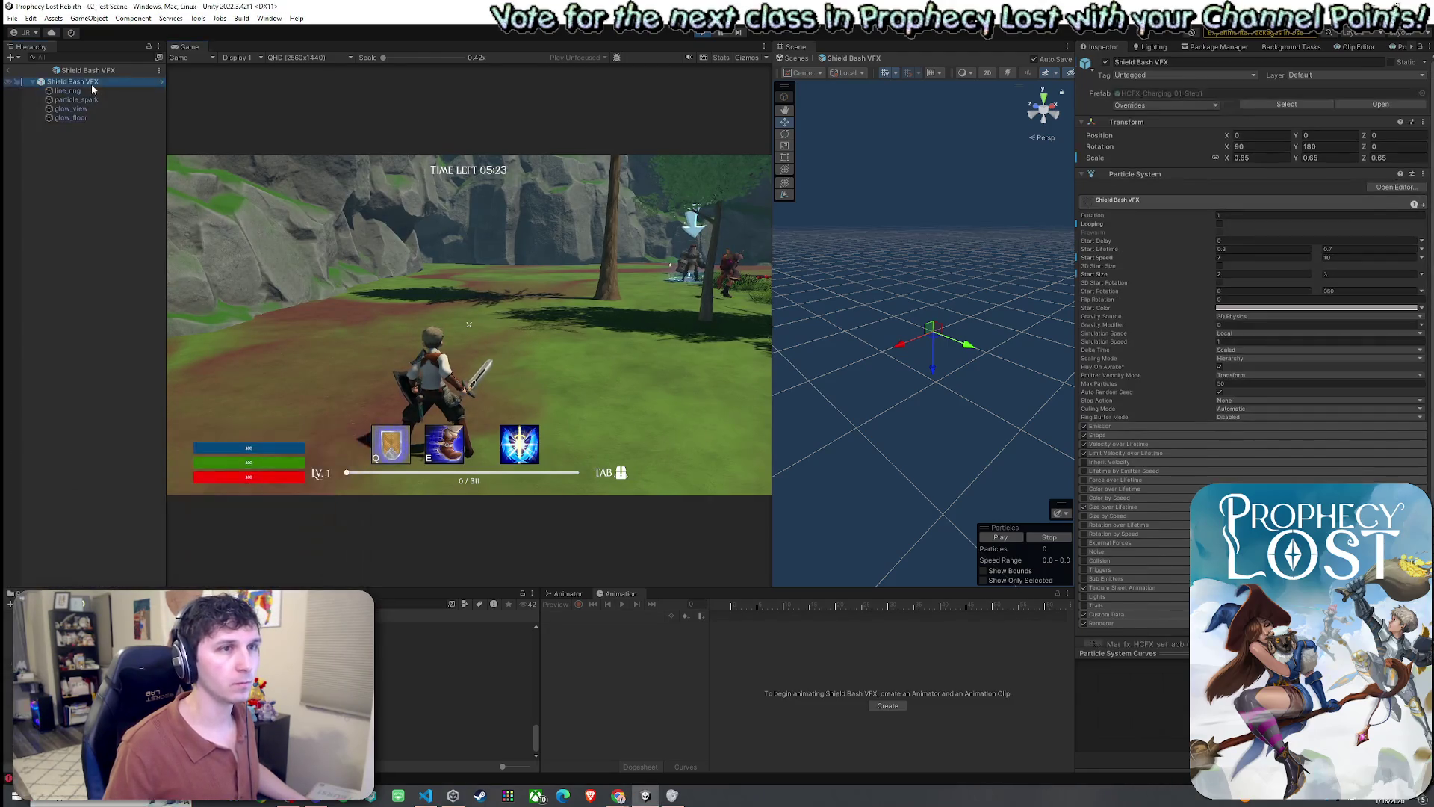
{"action": "left_click", "coordinate": [88, 116]}
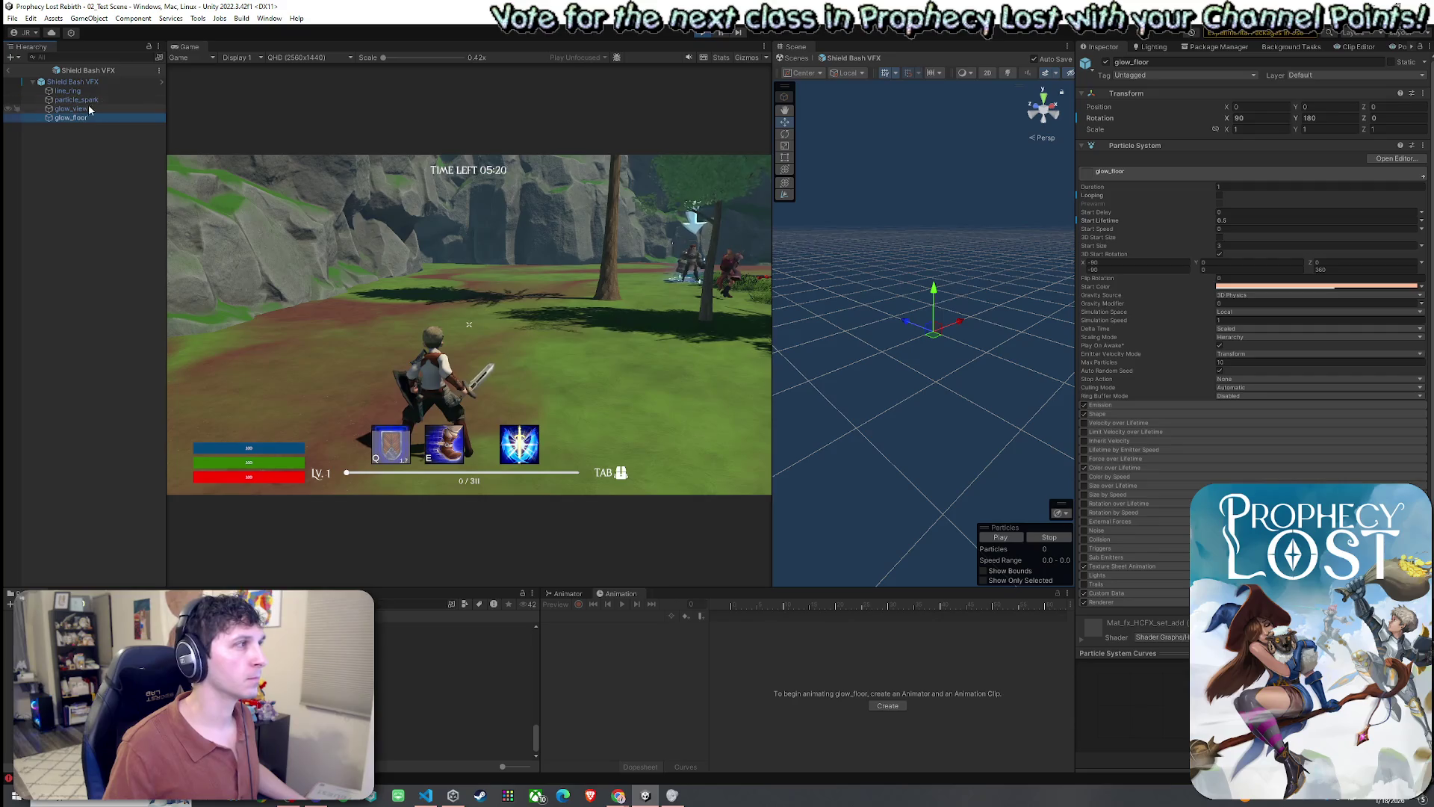
{"action": "left_click", "coordinate": [88, 109]}
{"action": "left_click", "coordinate": [88, 100]}
{"action": "left_click", "coordinate": [79, 82]}
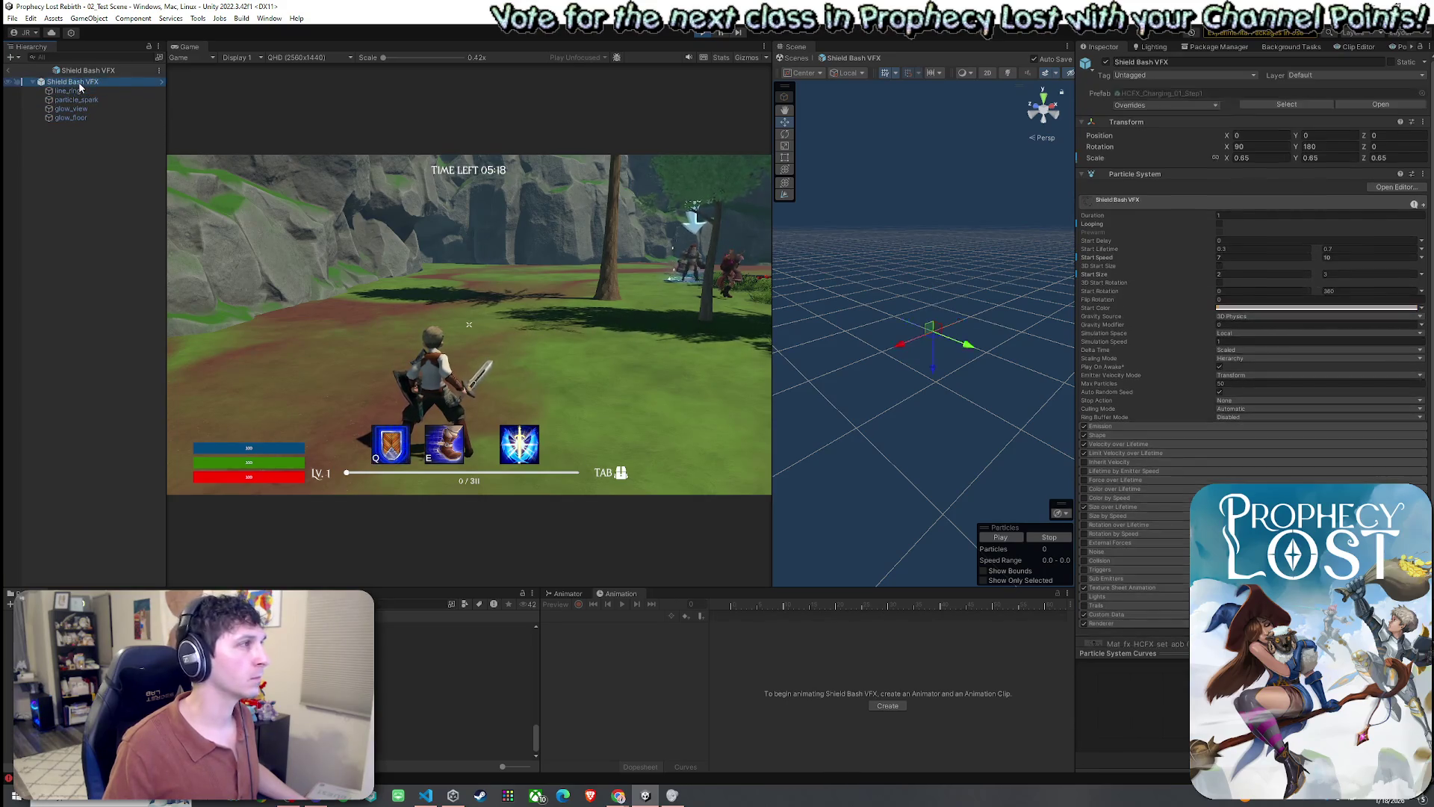
{"action": "left_click", "coordinate": [1264, 158]}
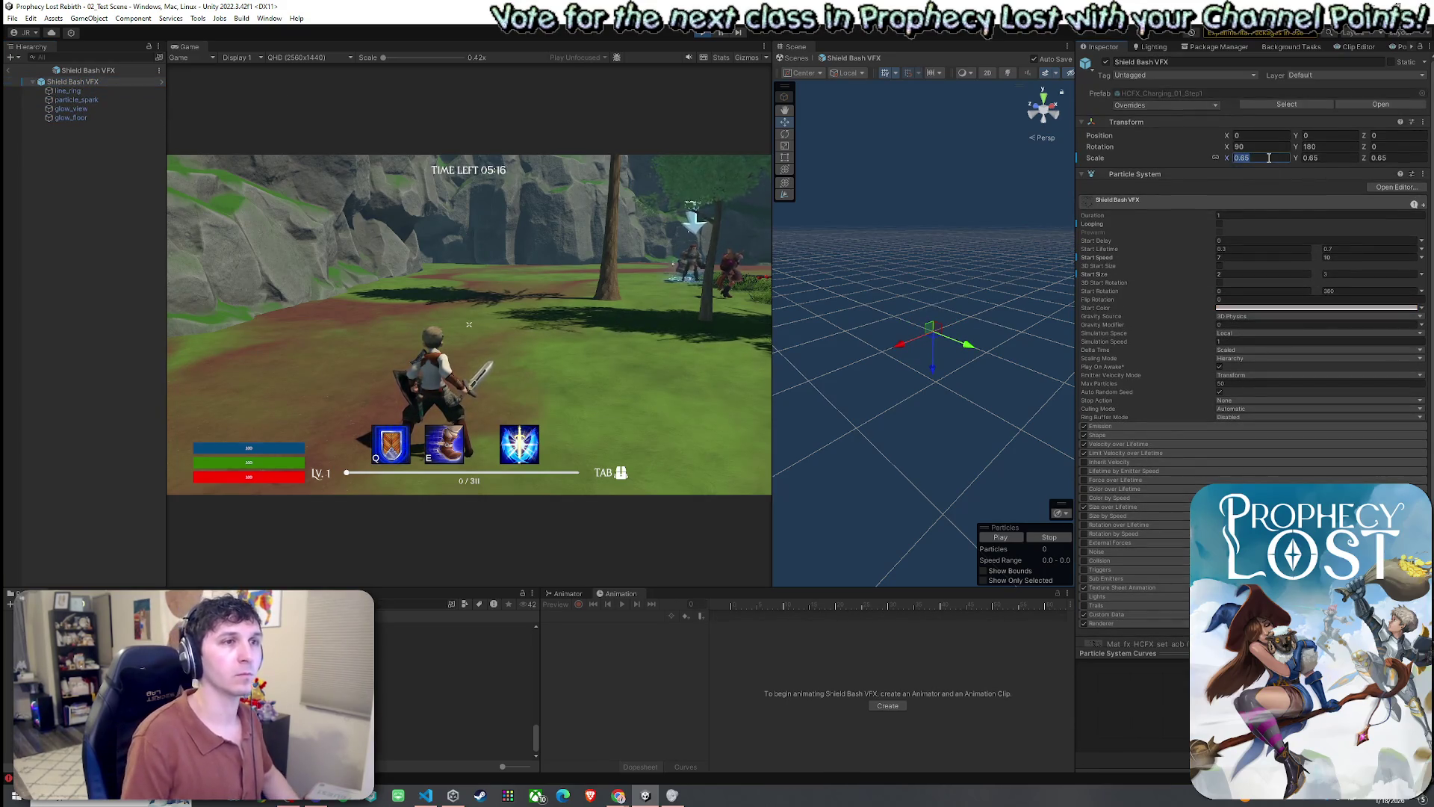
- Scale Shield Bash VFX to 0.4, test it with several shield bashes, then stop play mode
{"action": "type", "text": "0.4"}
{"action": "key", "text": "Return"}
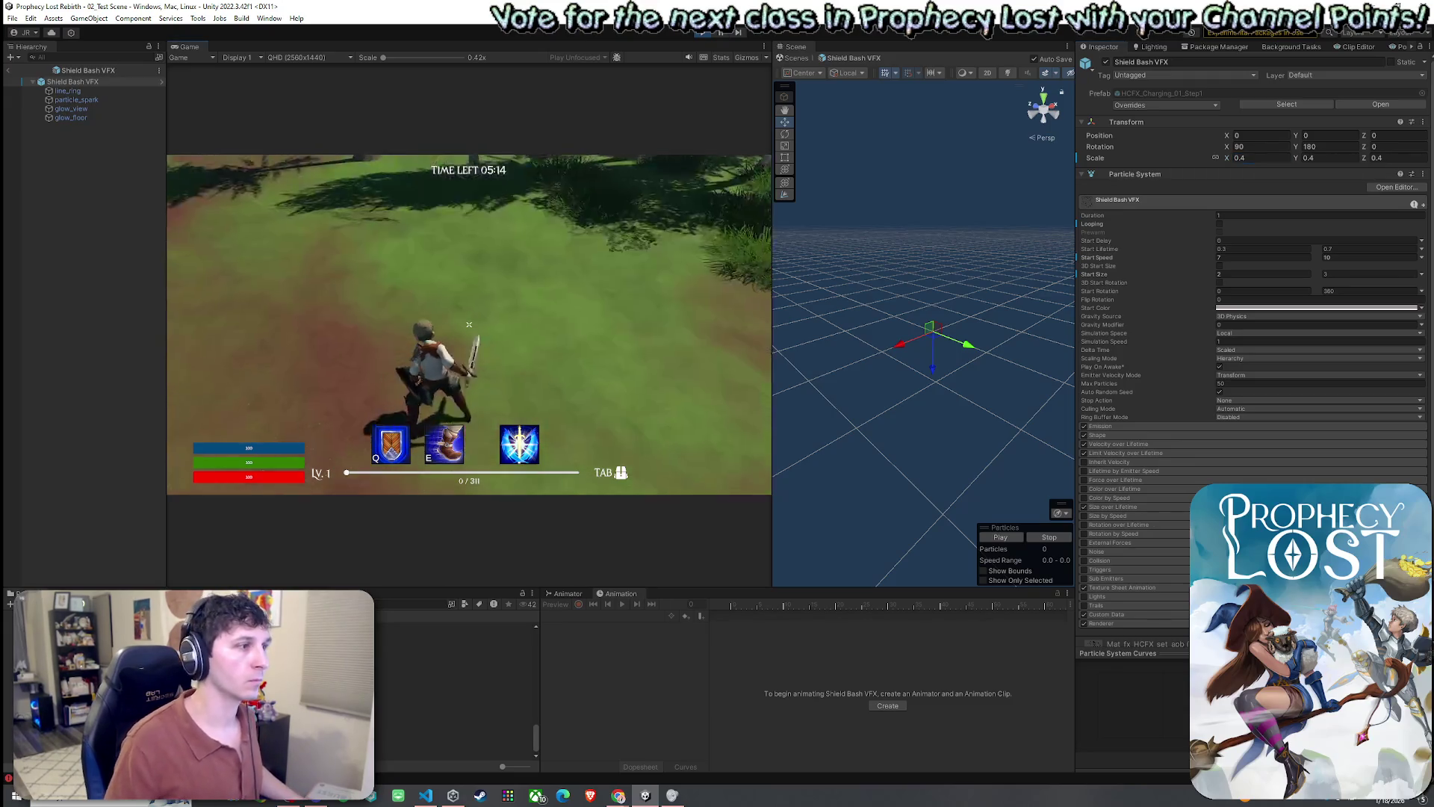
{"action": "key", "text": "q"}
{"action": "key", "text": "w"}
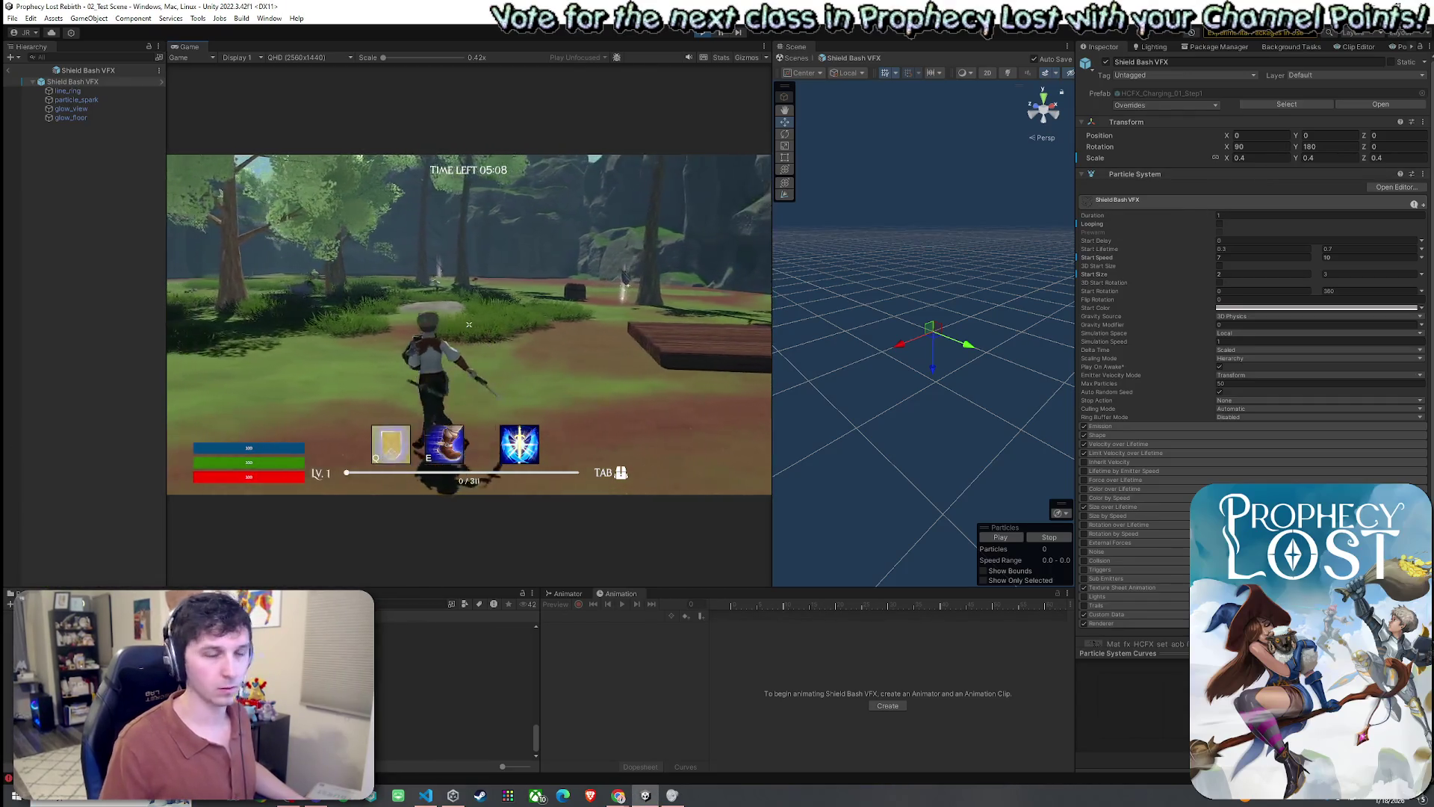
{"action": "key", "text": "q"}
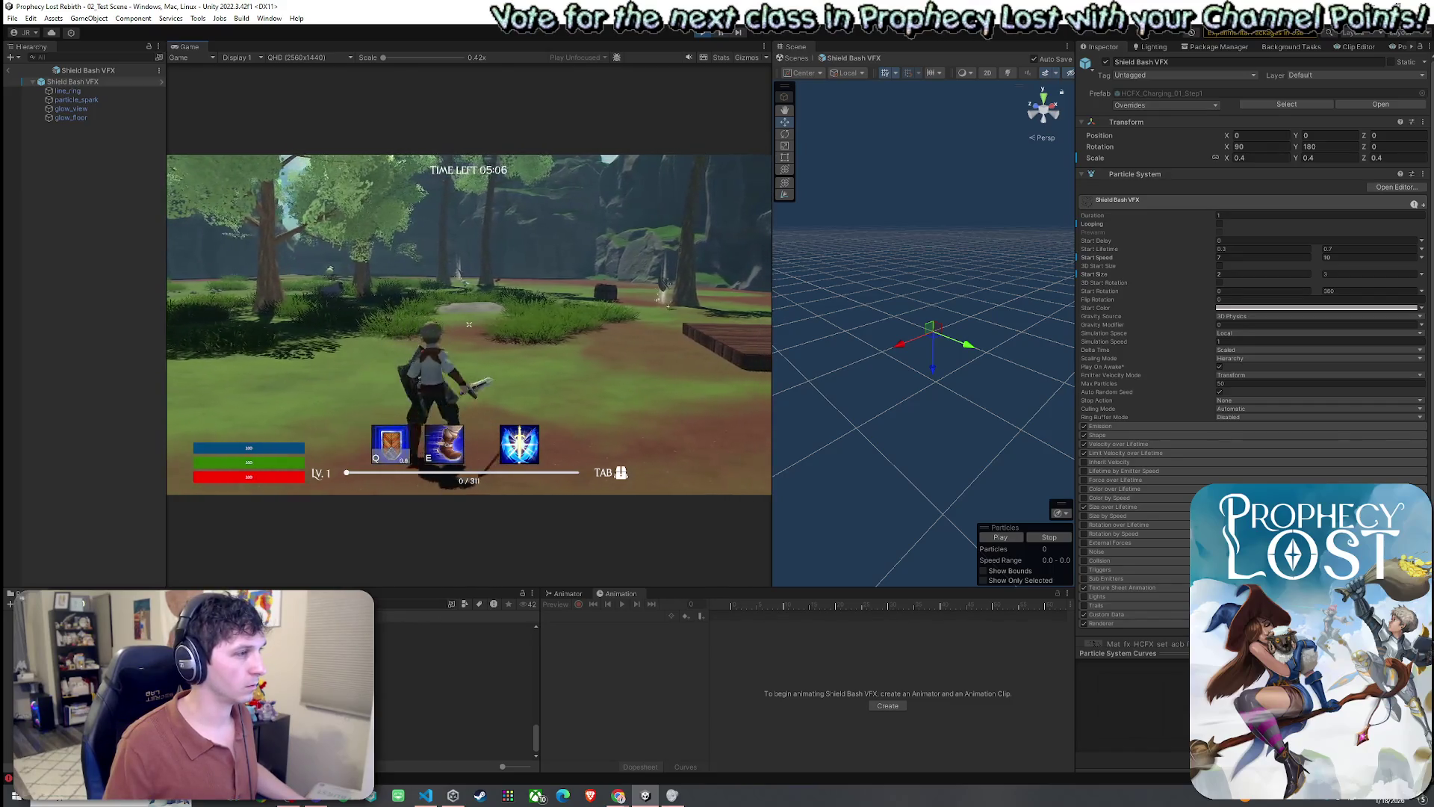
{"action": "key", "text": "q"}
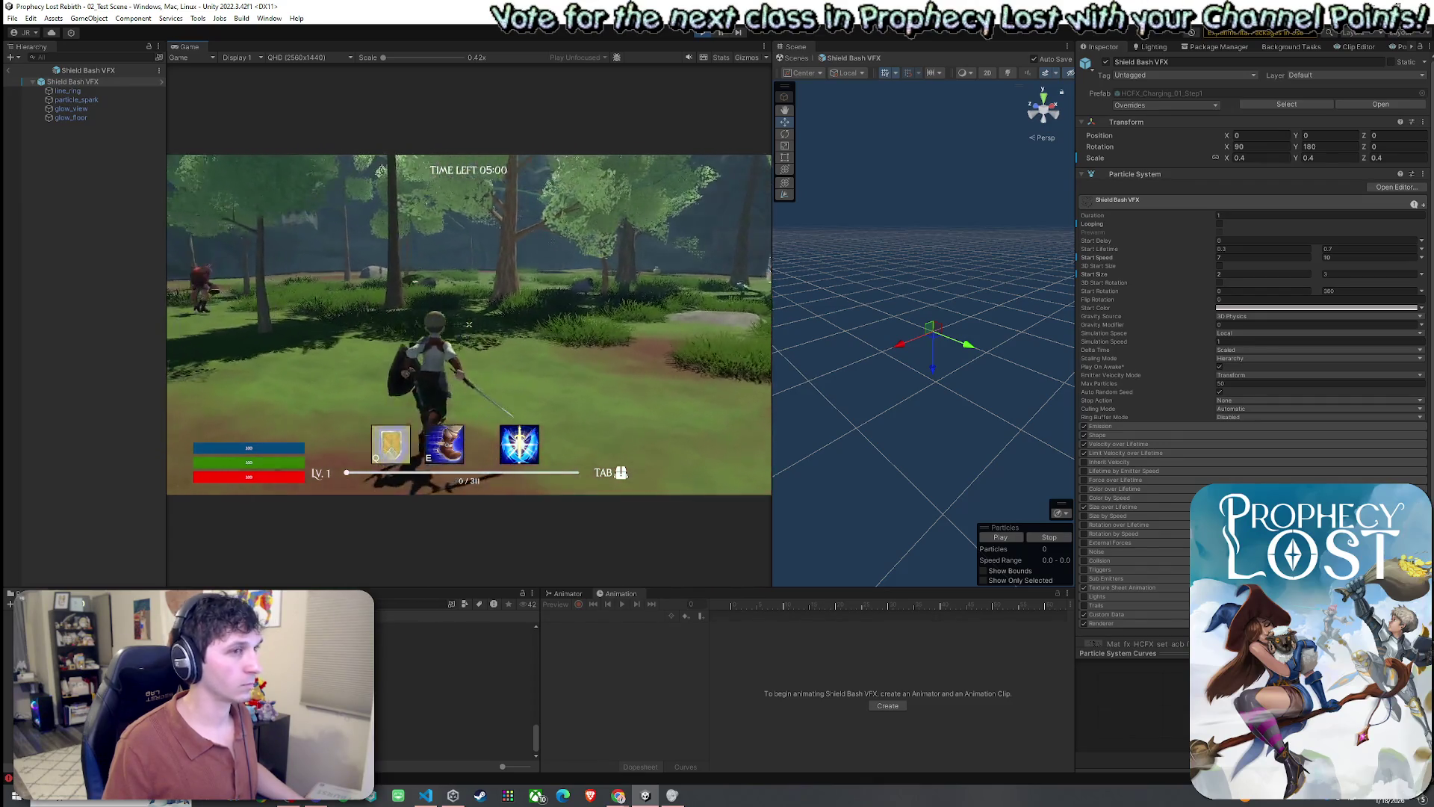
{"action": "key", "text": "super"}
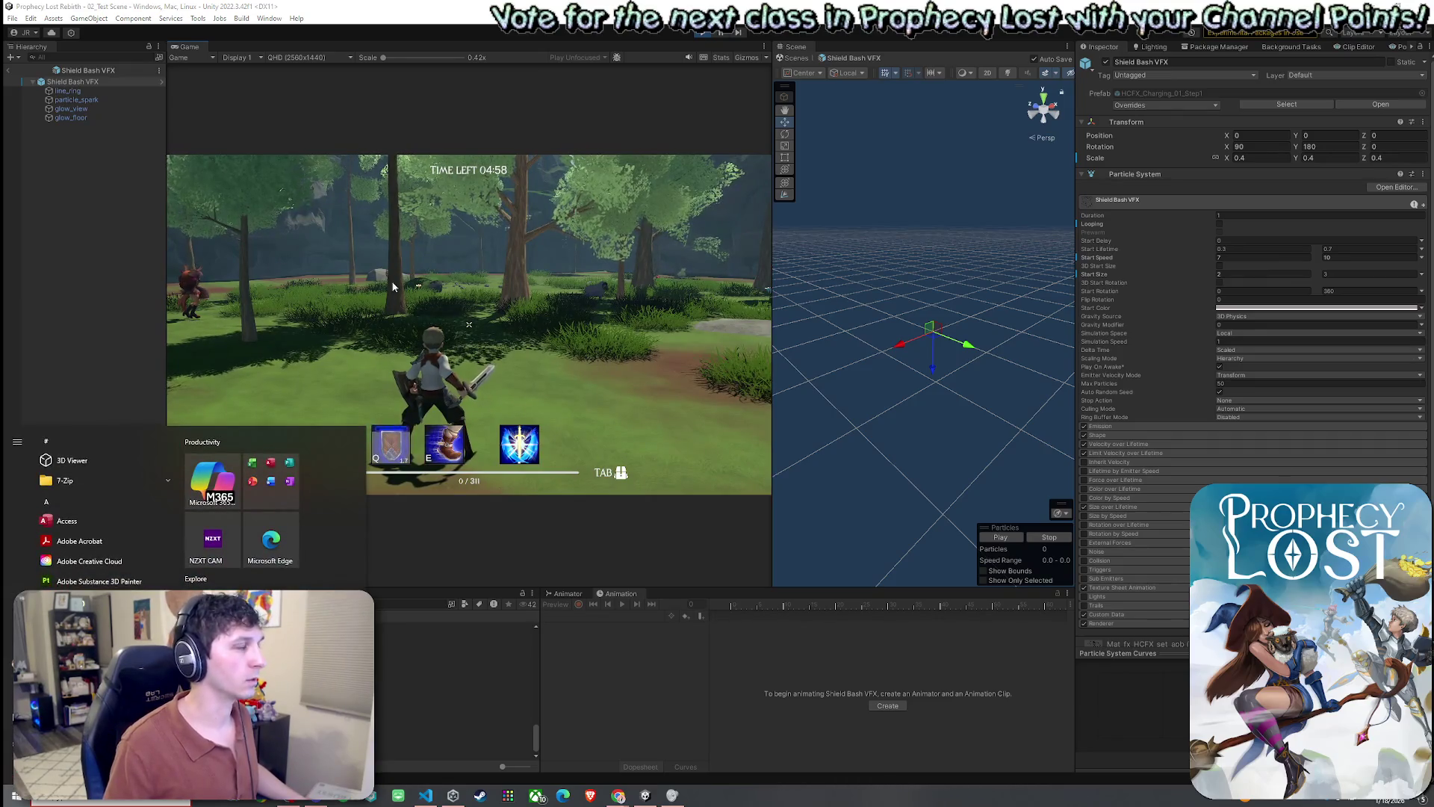
{"action": "left_click", "coordinate": [705, 33]}
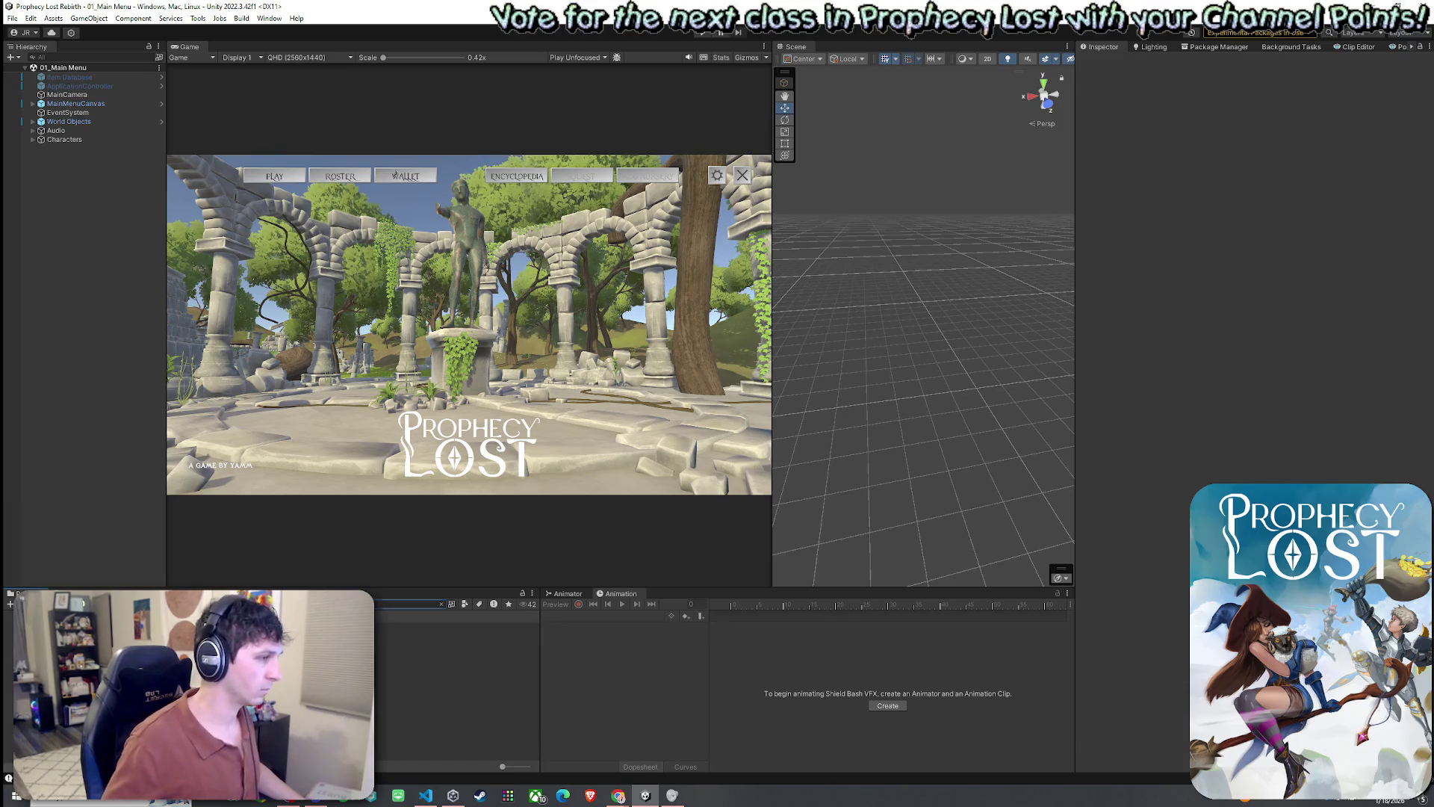
- Open the Player prefab, paste the copied values into Stalwart Defense, and drag Player into its Player and Anim fields
{"action": "left_click", "coordinate": [402, 626]}
{"action": "double_click", "coordinate": [402, 626]}
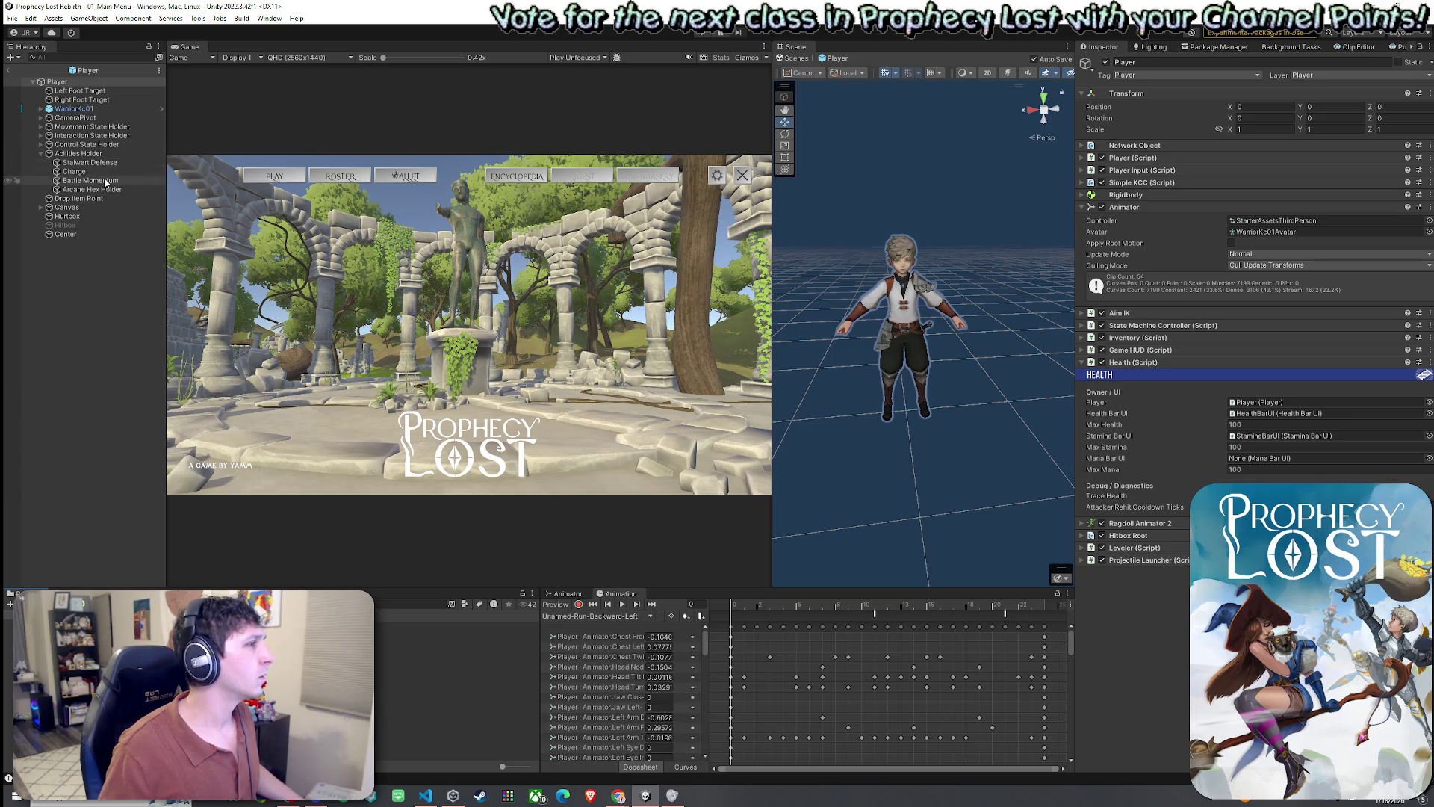
{"action": "left_click", "coordinate": [91, 162]}
{"action": "left_click", "coordinate": [1428, 145]}
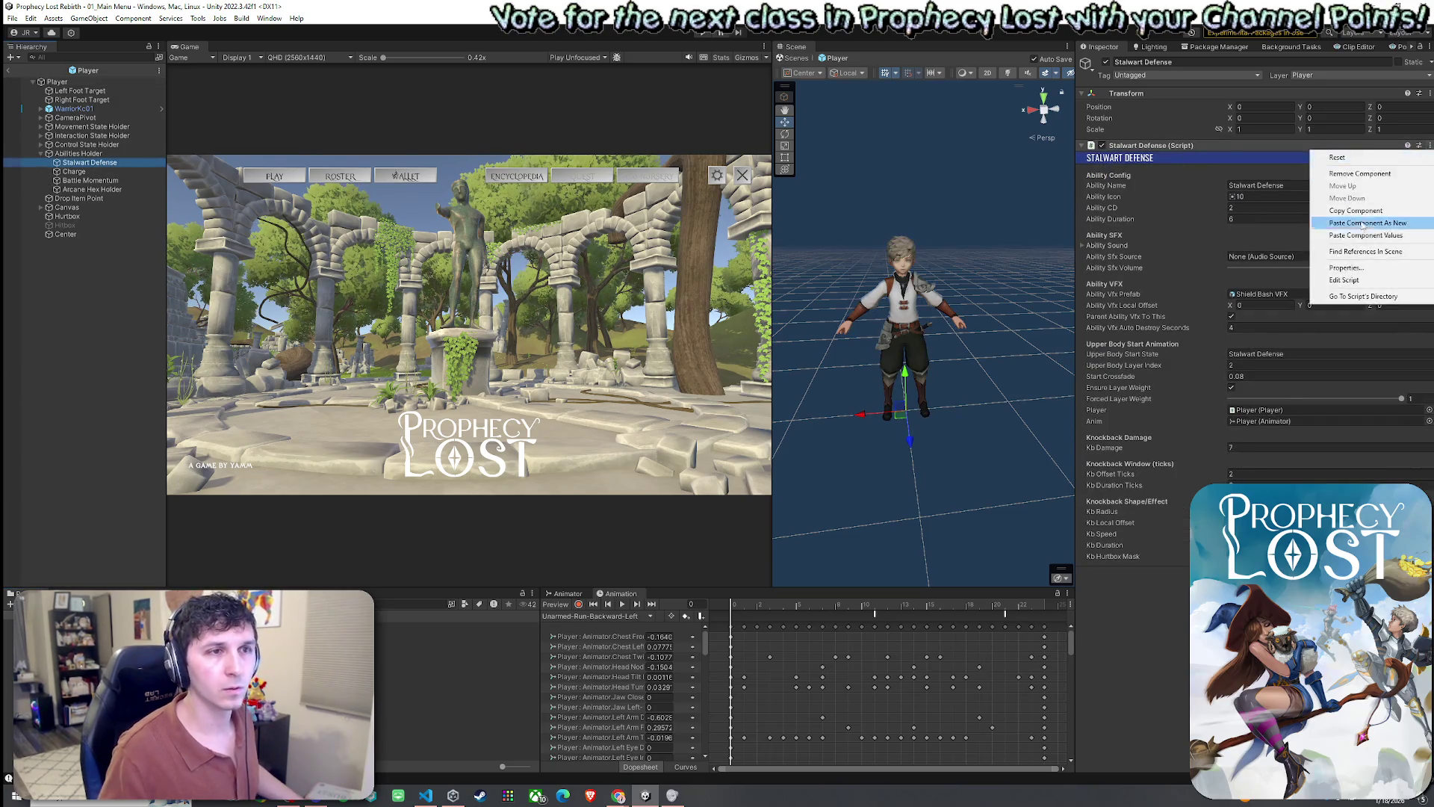
{"action": "left_click", "coordinate": [1345, 237]}
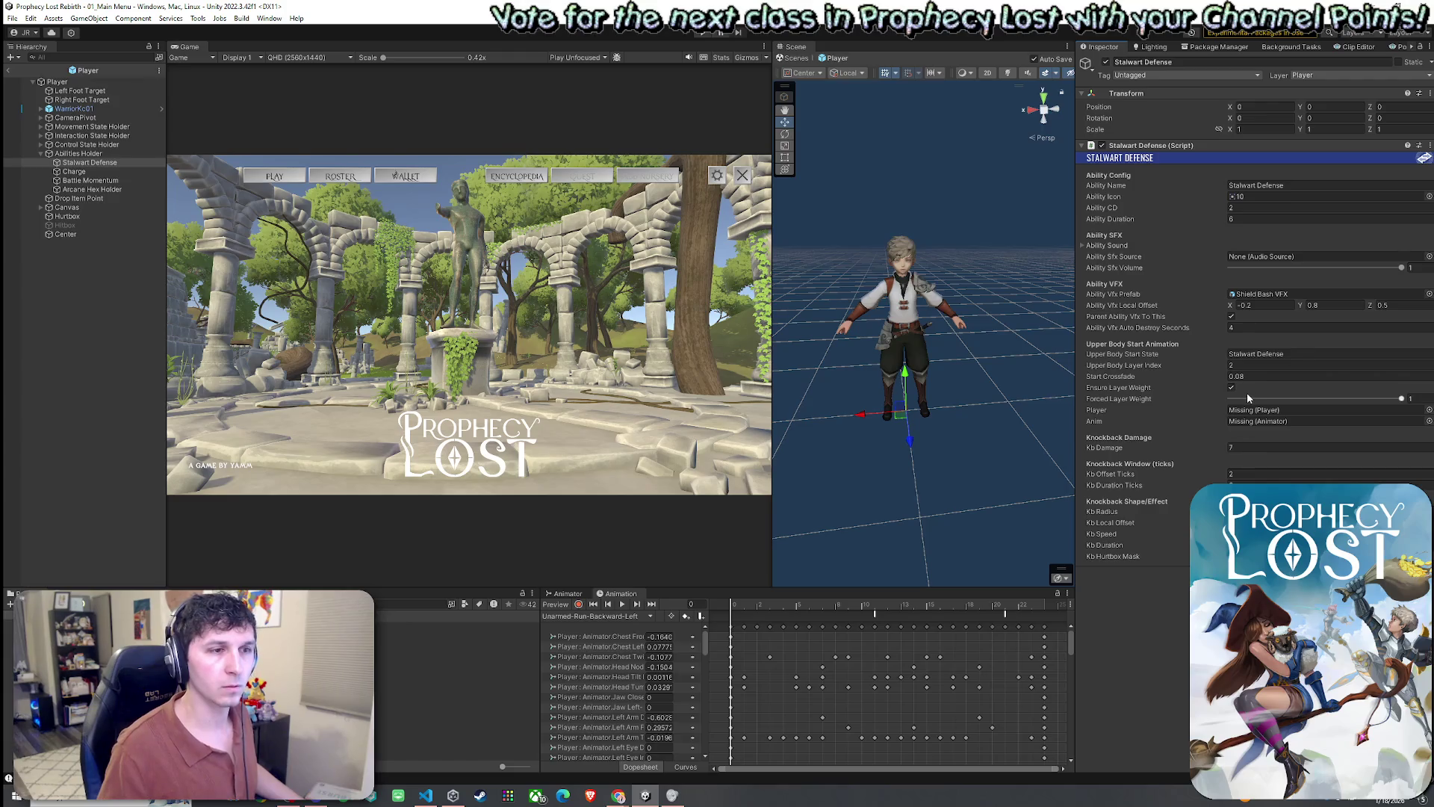
{"action": "mouse_move", "coordinate": [58, 81]}
{"action": "left_mouse_down"}
{"action": "mouse_move", "coordinate": [1190, 368]}
{"action": "mouse_move", "coordinate": [1284, 411]}
{"action": "left_mouse_up"}
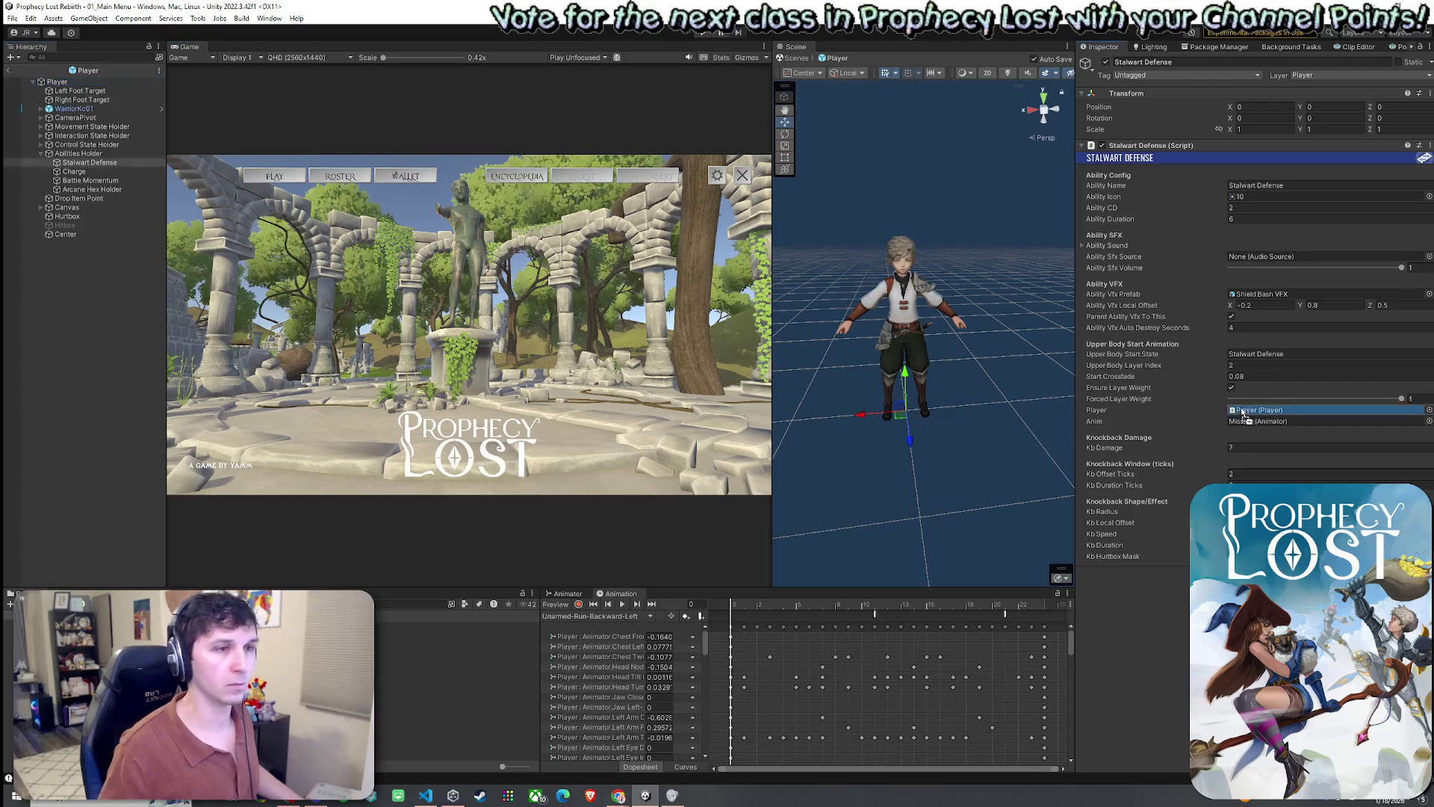
{"action": "mouse_move", "coordinate": [58, 81]}
{"action": "left_mouse_down"}
{"action": "mouse_move", "coordinate": [747, 299]}
{"action": "mouse_move", "coordinate": [1306, 420]}
{"action": "left_mouse_up"}
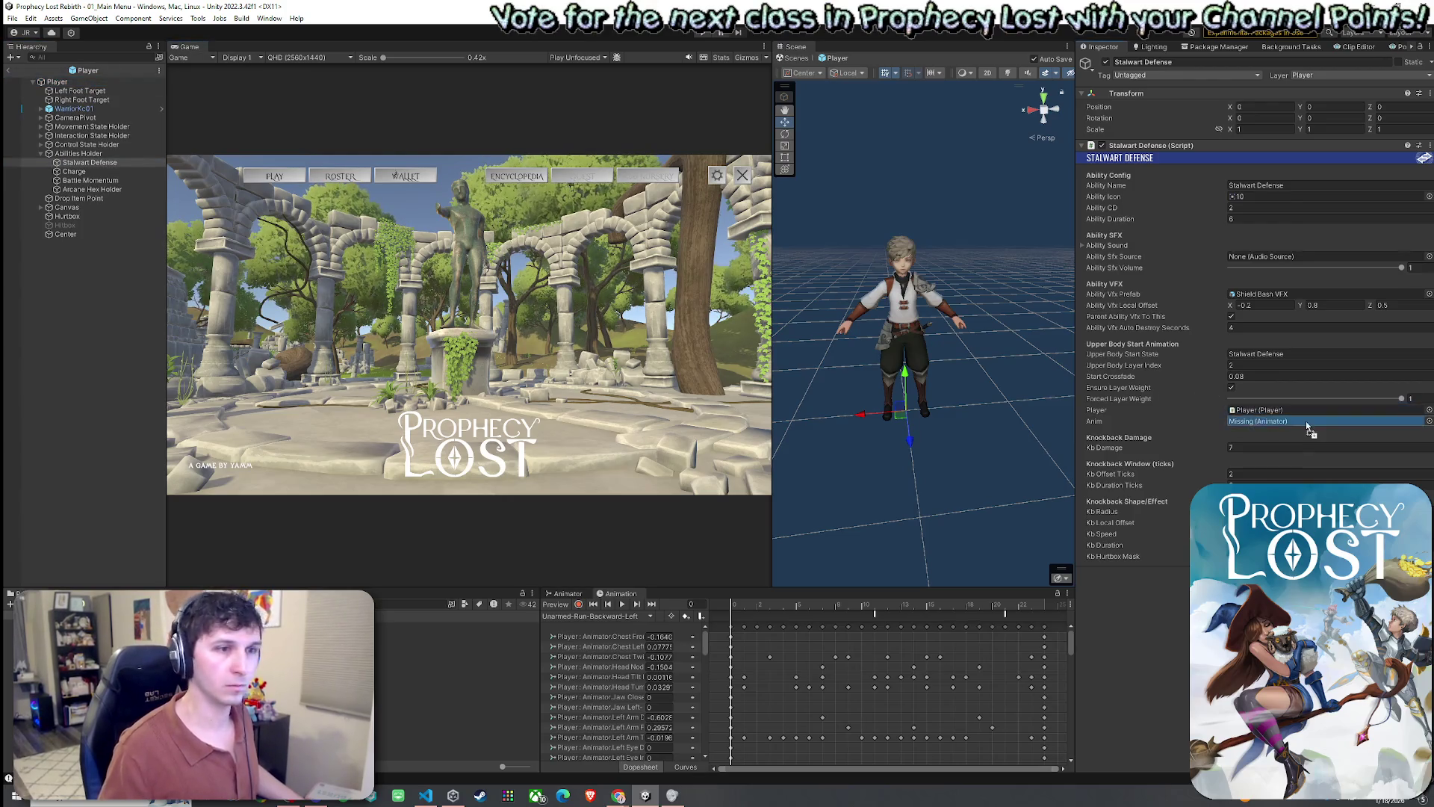
{"action": "left_click", "coordinate": [1306, 422]}
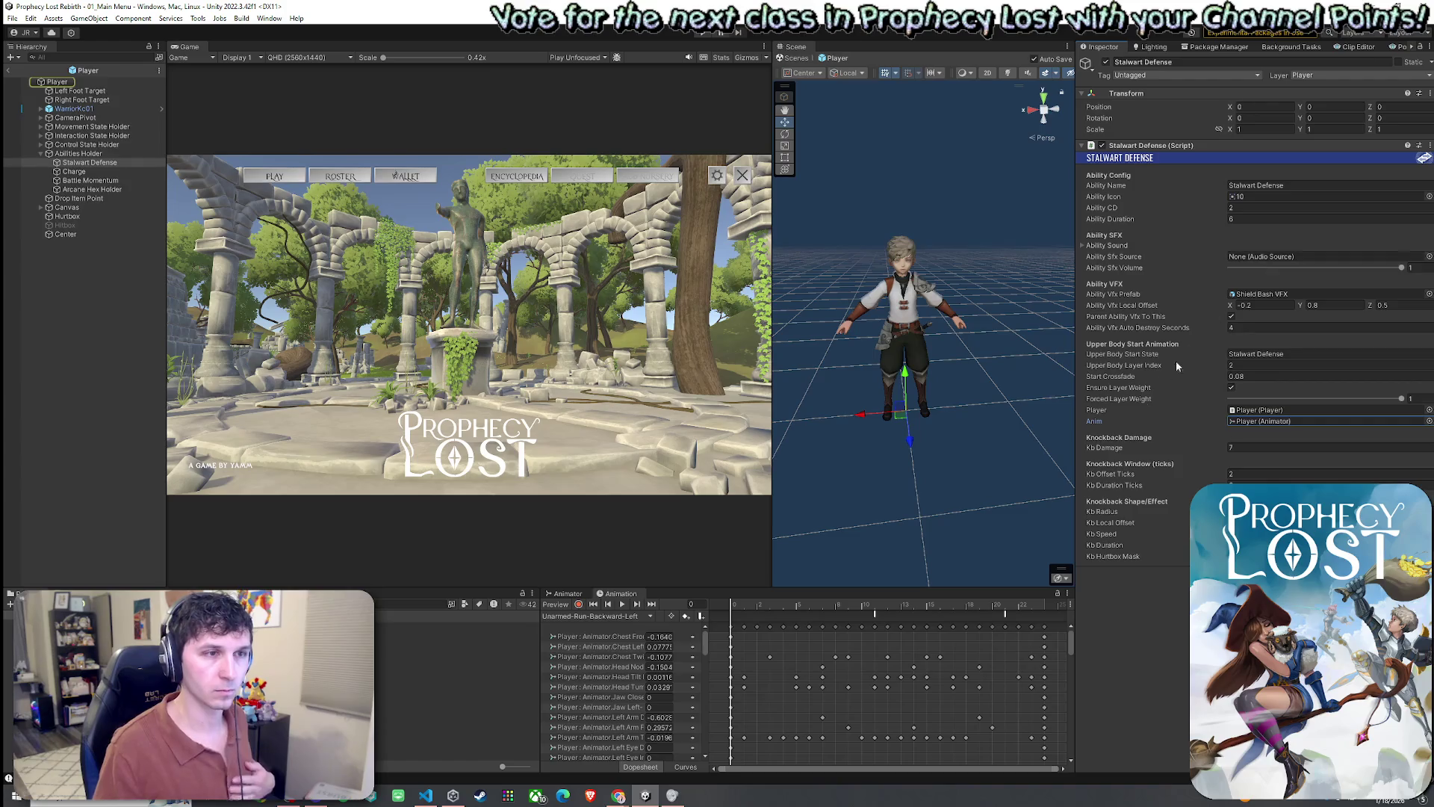
{"action": "left_click", "coordinate": [11, 18]}
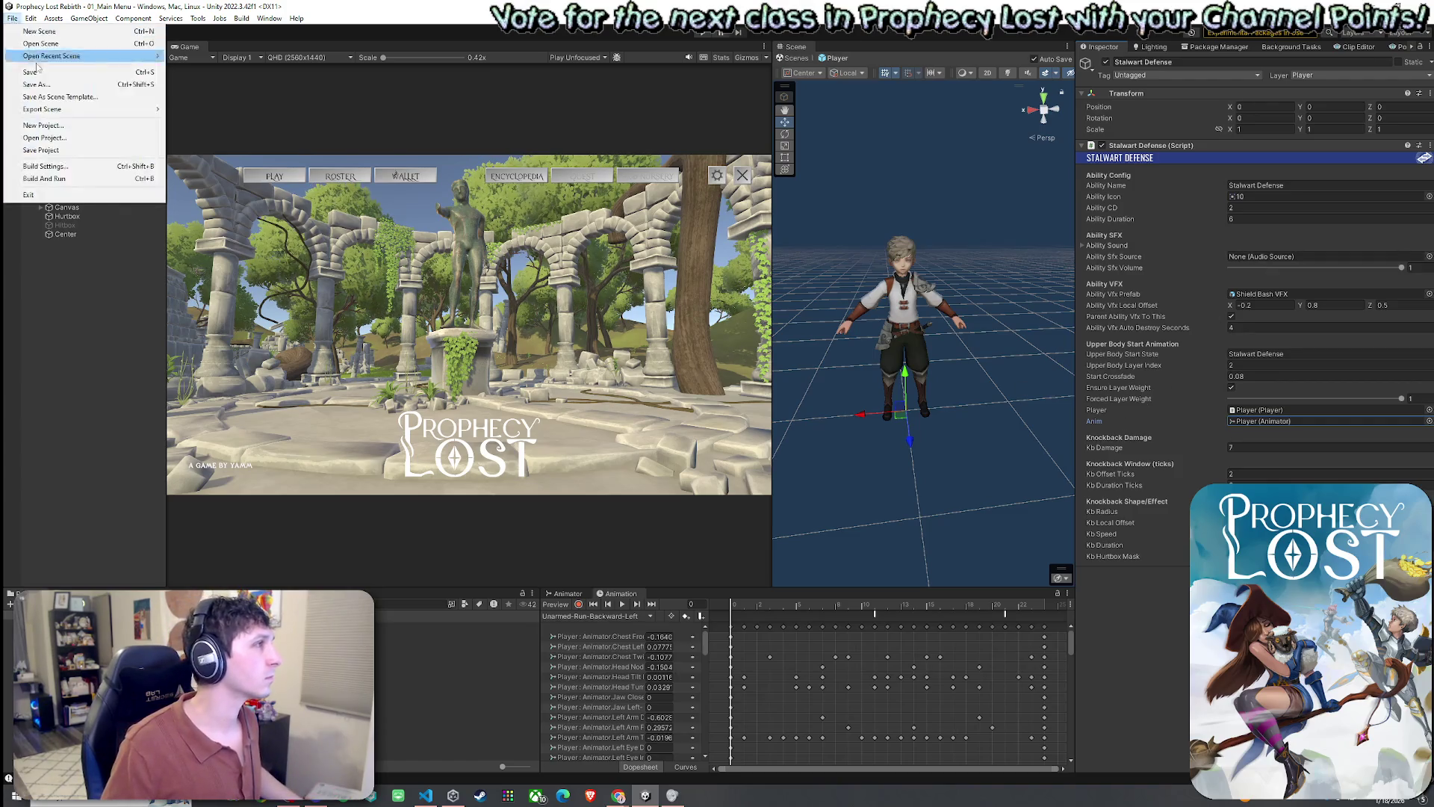
{"action": "left_click", "coordinate": [89, 71]}
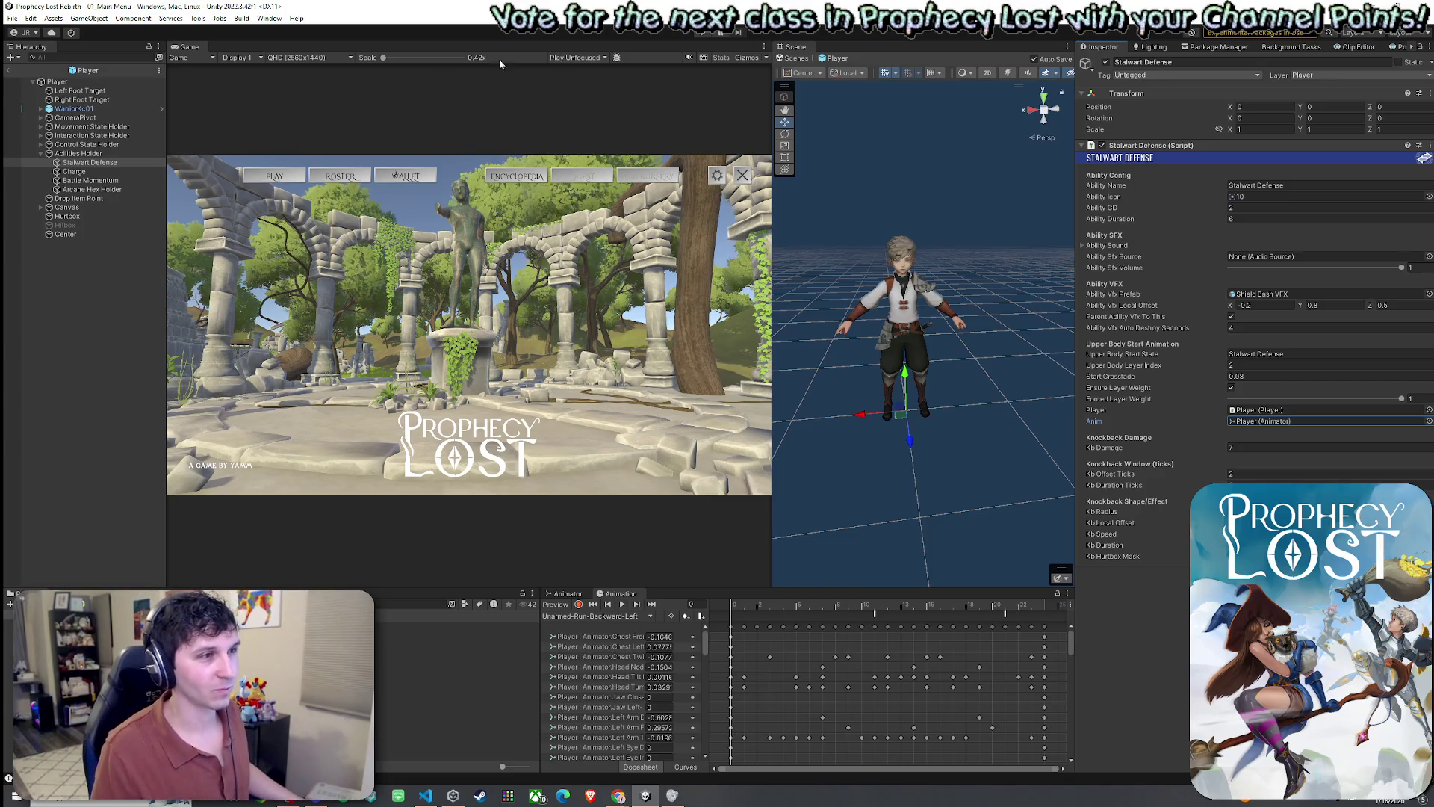
{"action": "left_click_drag", "start_coordinate": [773, 120], "coordinate": [784, 120]}
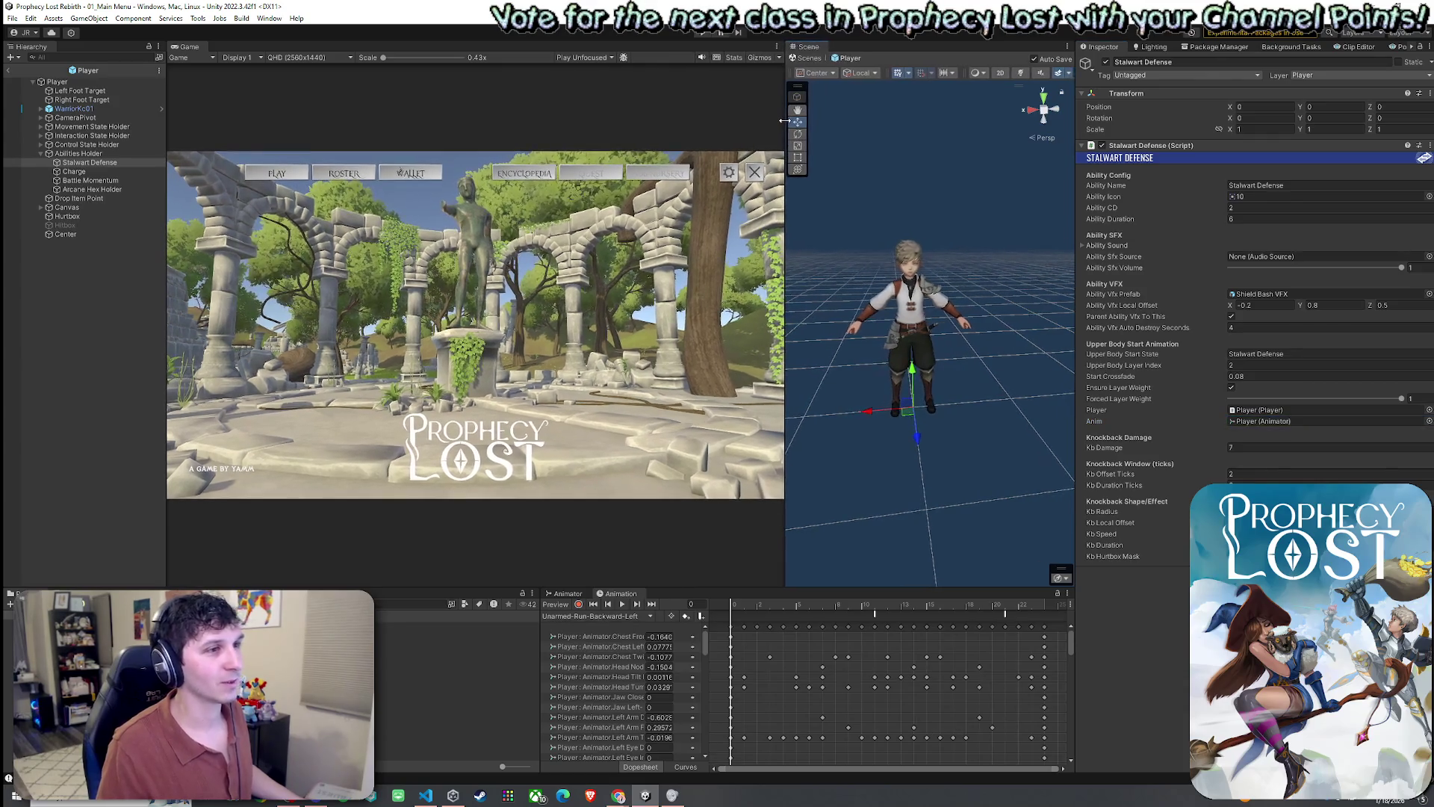
{"action": "mouse_move", "coordinate": [947, 254]}
{"action": "left_mouse_down"}
{"action": "mouse_move", "coordinate": [972, 269]}
{"action": "mouse_move", "coordinate": [930, 275]}
{"action": "left_mouse_up"}
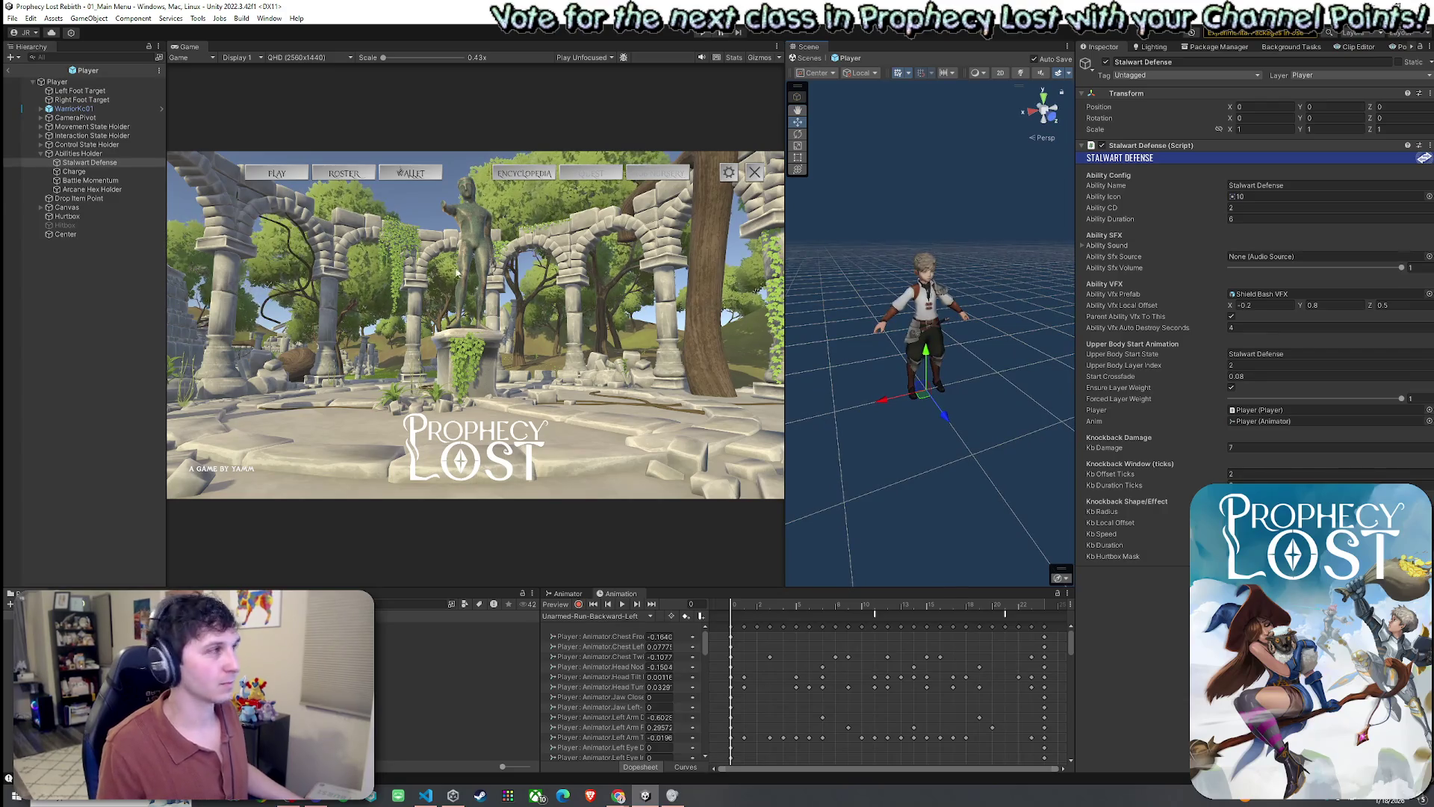
{"action": "left_click", "coordinate": [12, 72]}
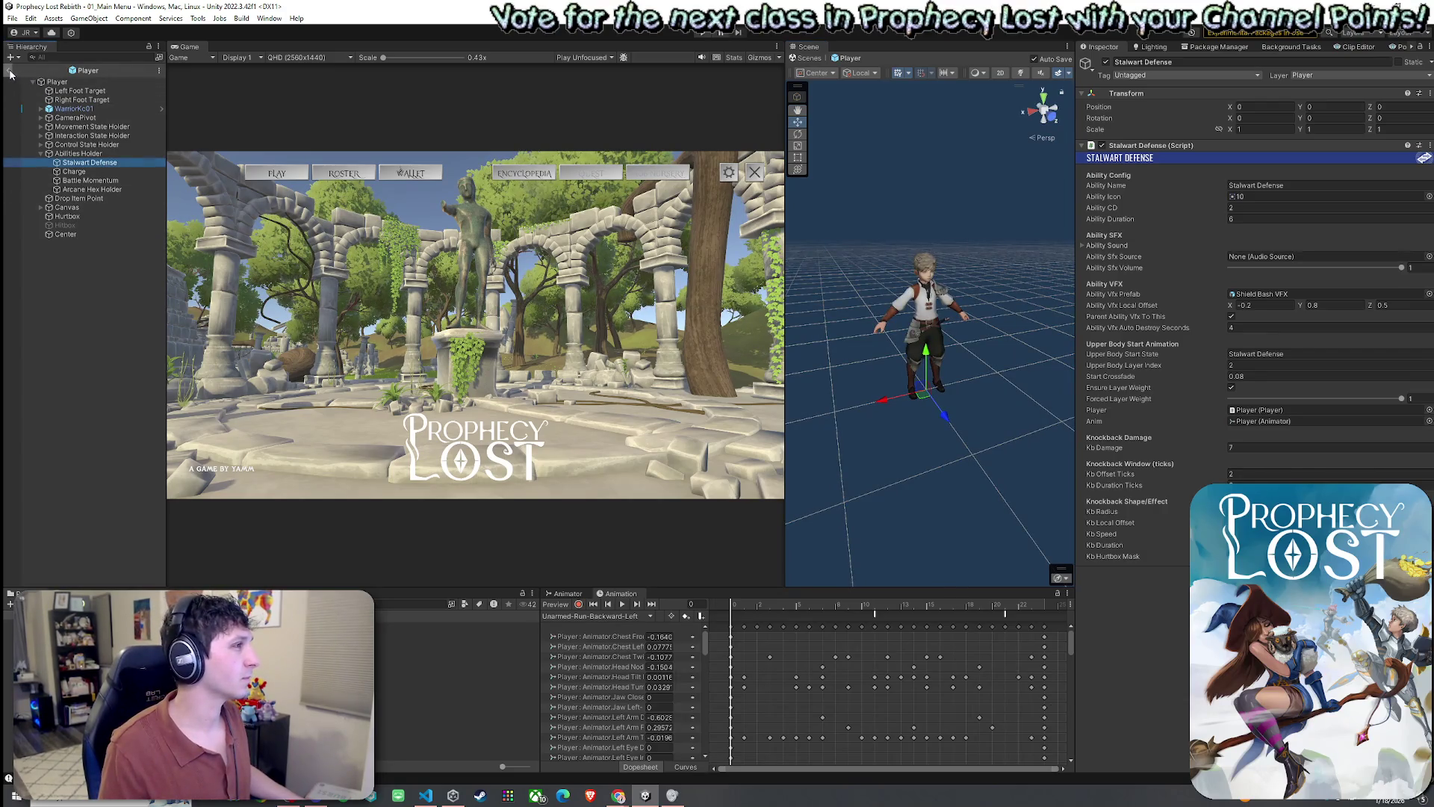
{"action": "left_click", "coordinate": [51, 82]}
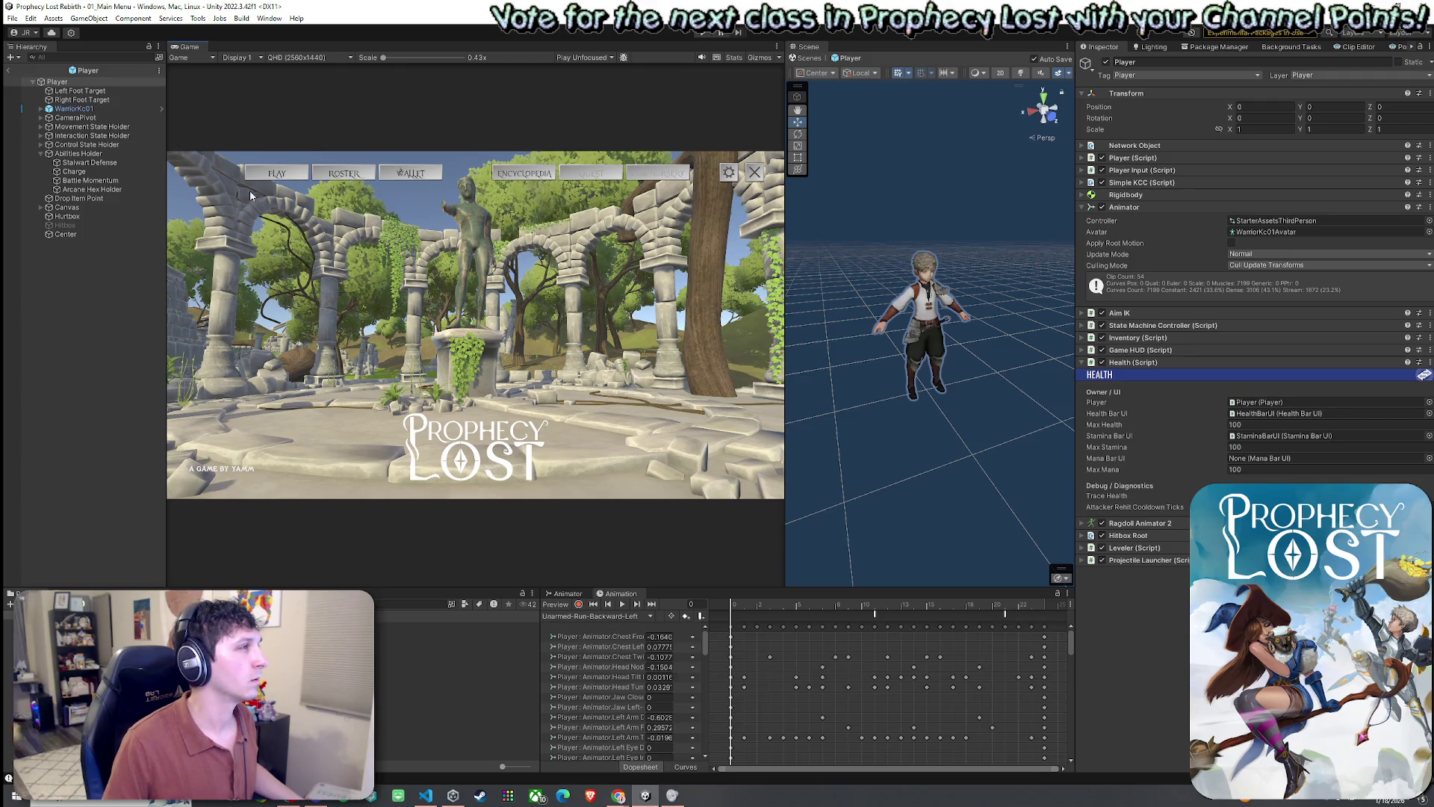
- Exit the Player prefab to the main scene, search the Project for 'player', and open the Shield Bash VFX prefab
{"action": "left_click", "coordinate": [9, 70]}
{"action": "left_click", "coordinate": [12, 18]}
{"action": "left_click", "coordinate": [12, 18]}
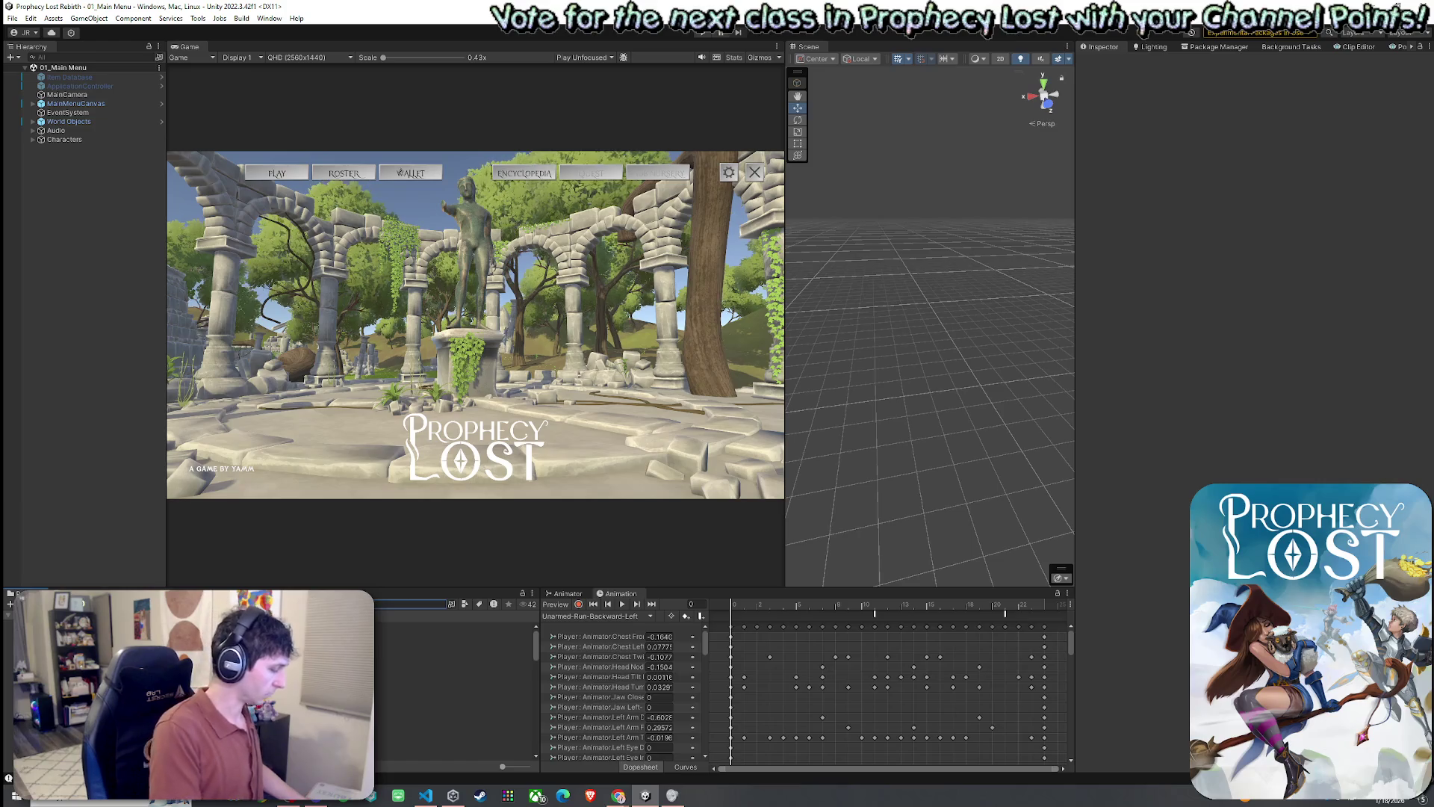
{"action": "type", "text": "player"}
{"action": "key", "text": "Return"}
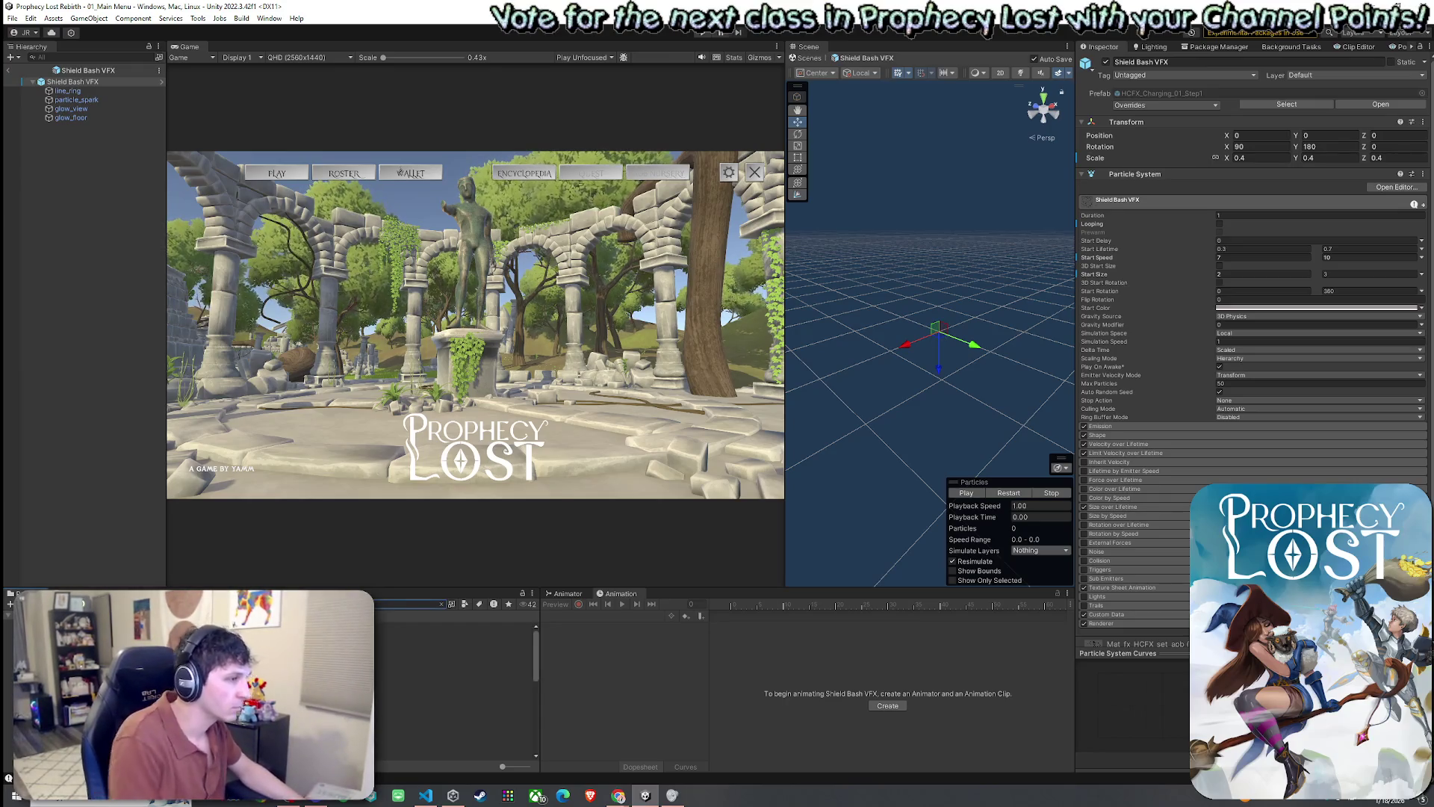
- In the Player prefab, set Stalwart Defense's Ability Vfx Local Offset to X -0.3 and Z 0.75
{"action": "left_click", "coordinate": [456, 625]}
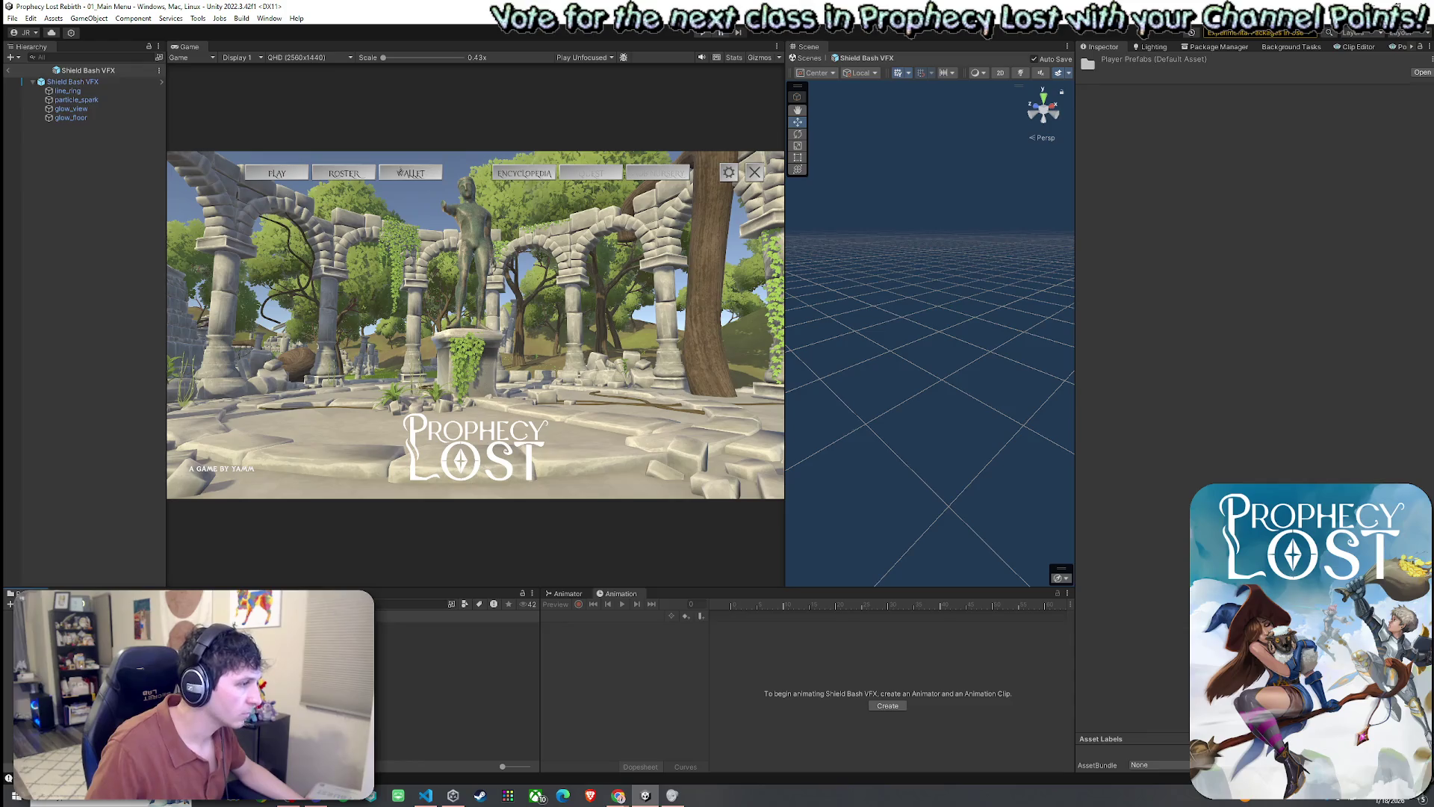
{"action": "double_click", "coordinate": [456, 626]}
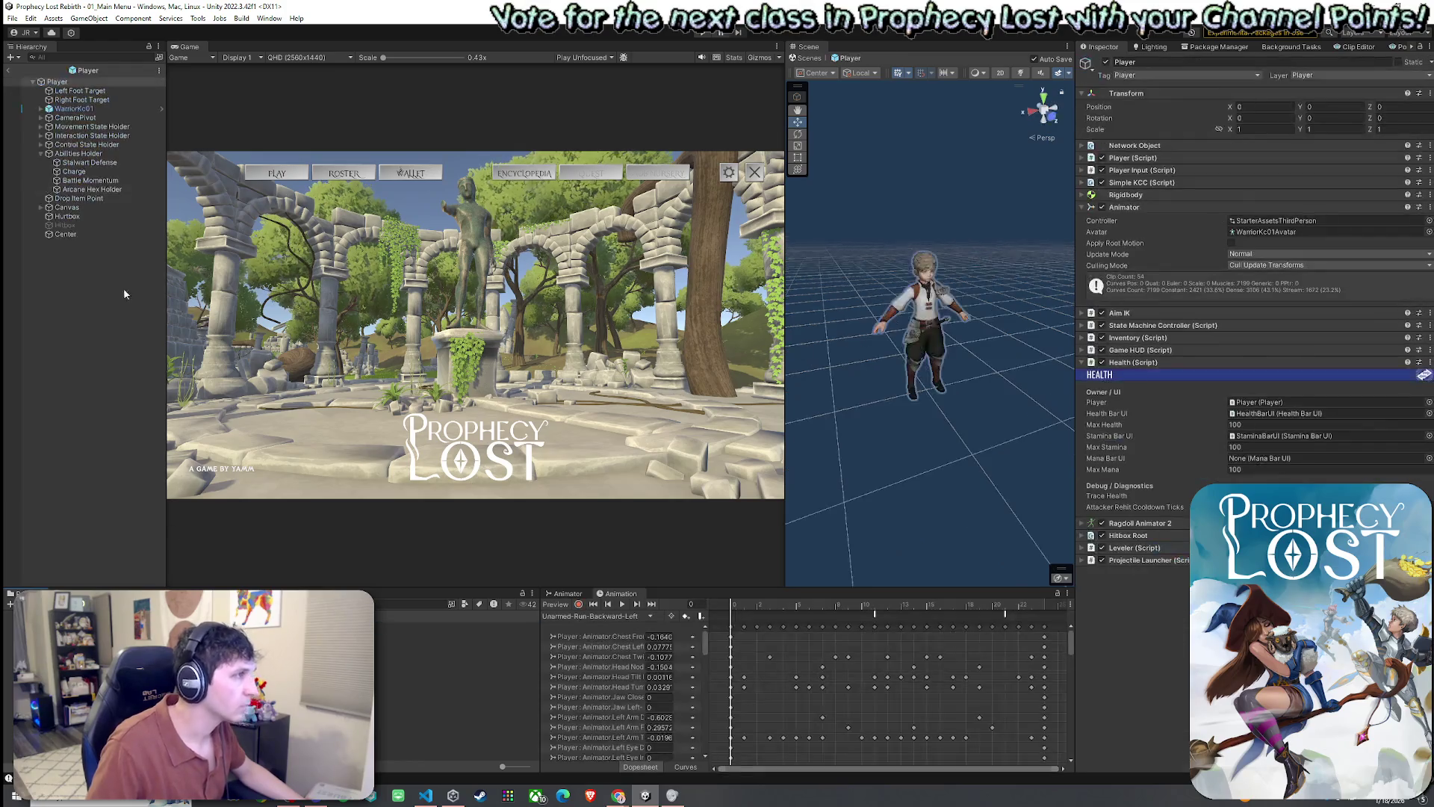
{"action": "left_click", "coordinate": [95, 163]}
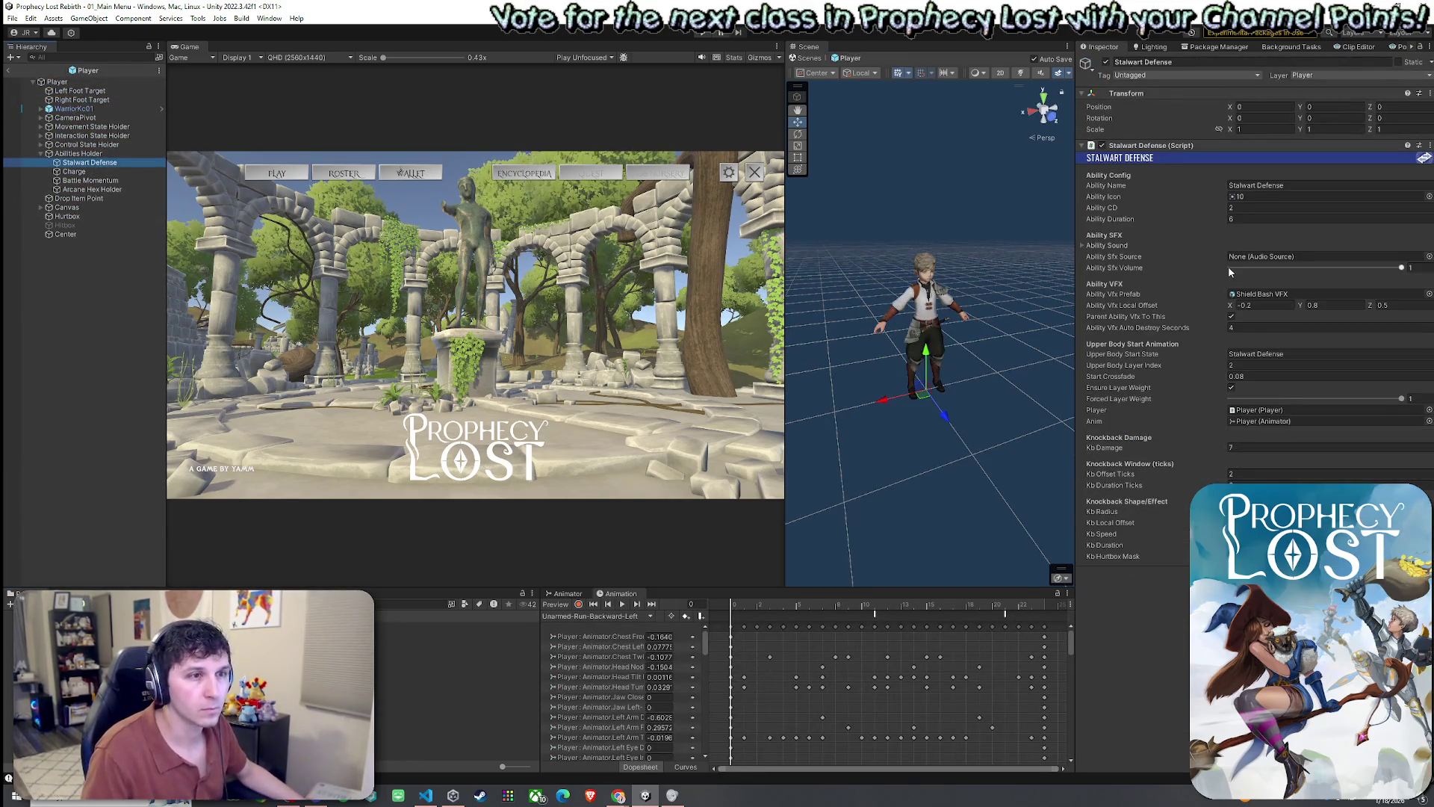
{"action": "left_click", "coordinate": [1271, 304]}
{"action": "left_click", "coordinate": [1330, 305]}
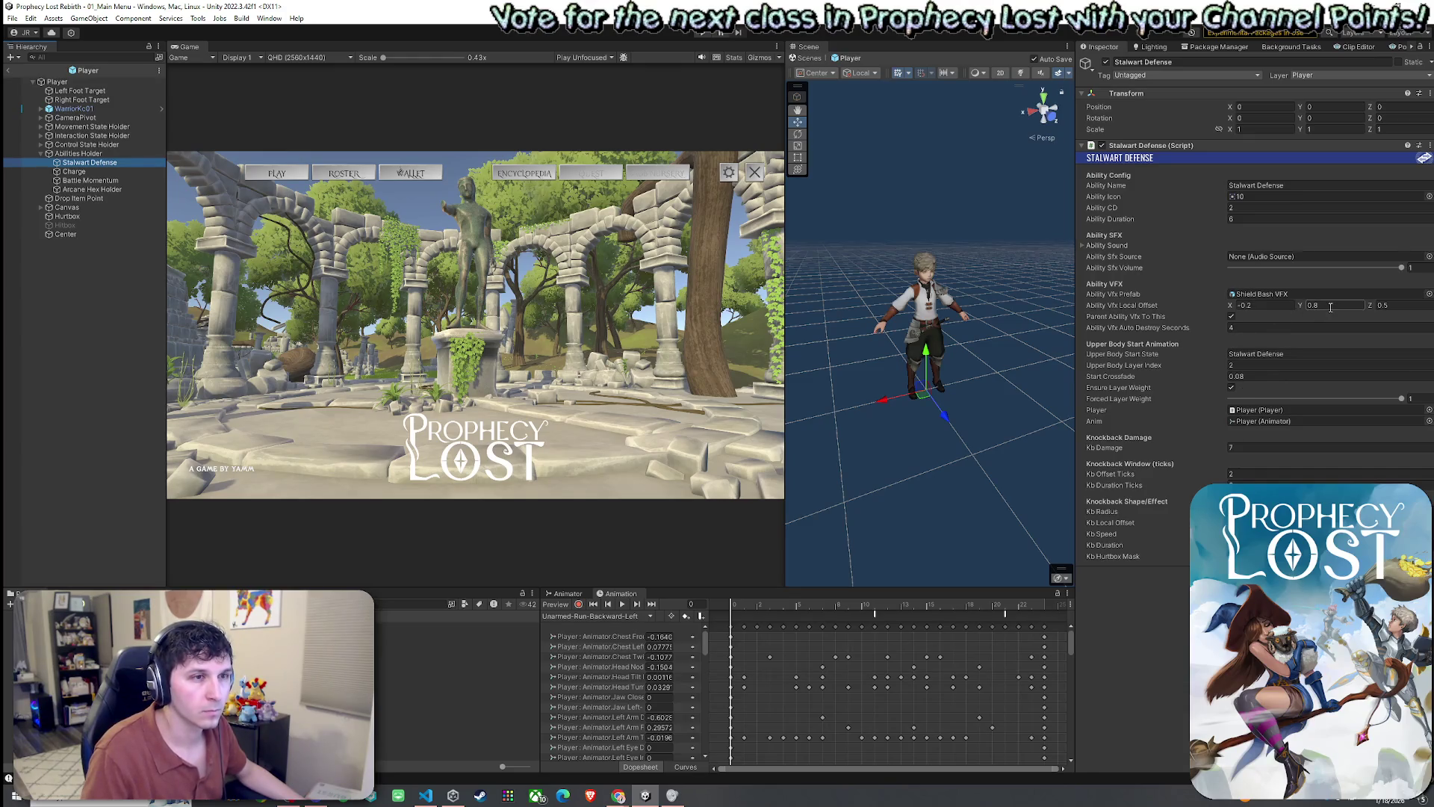
{"action": "left_click", "coordinate": [1391, 306]}
{"action": "type", "text": "0.75"}
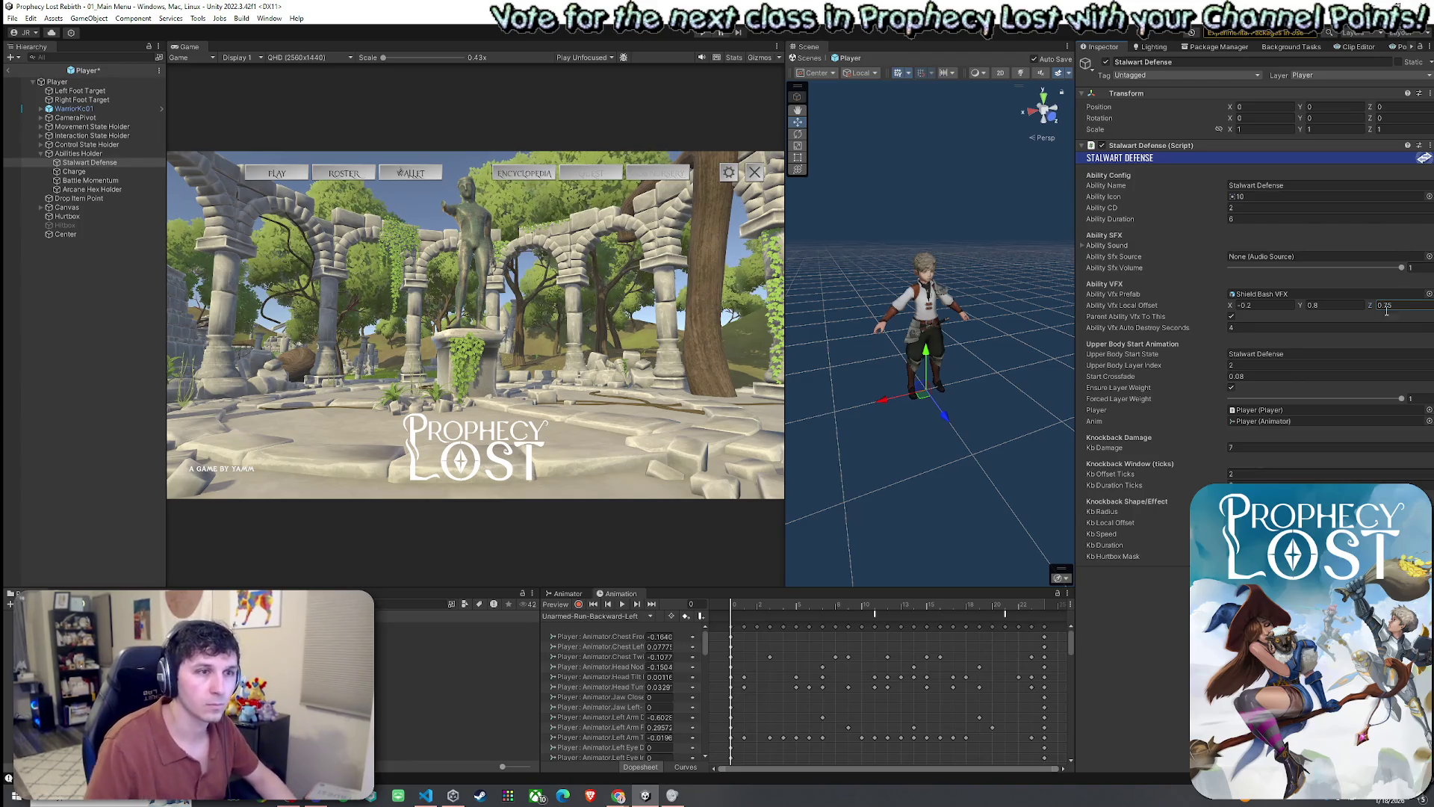
{"action": "left_click", "coordinate": [1275, 307]}
{"action": "left_click", "coordinate": [1277, 308]}
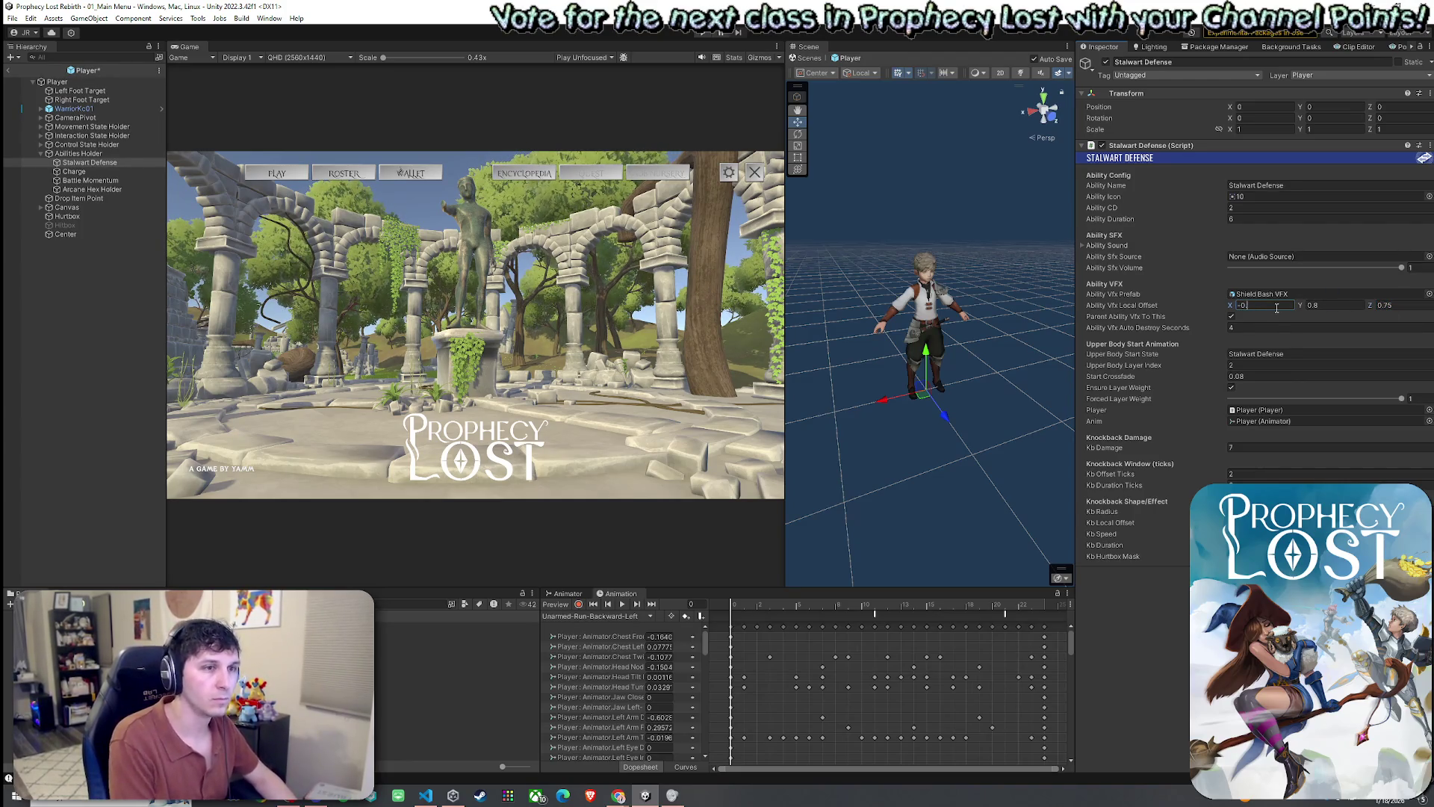
{"action": "key", "text": "BackSpace"}
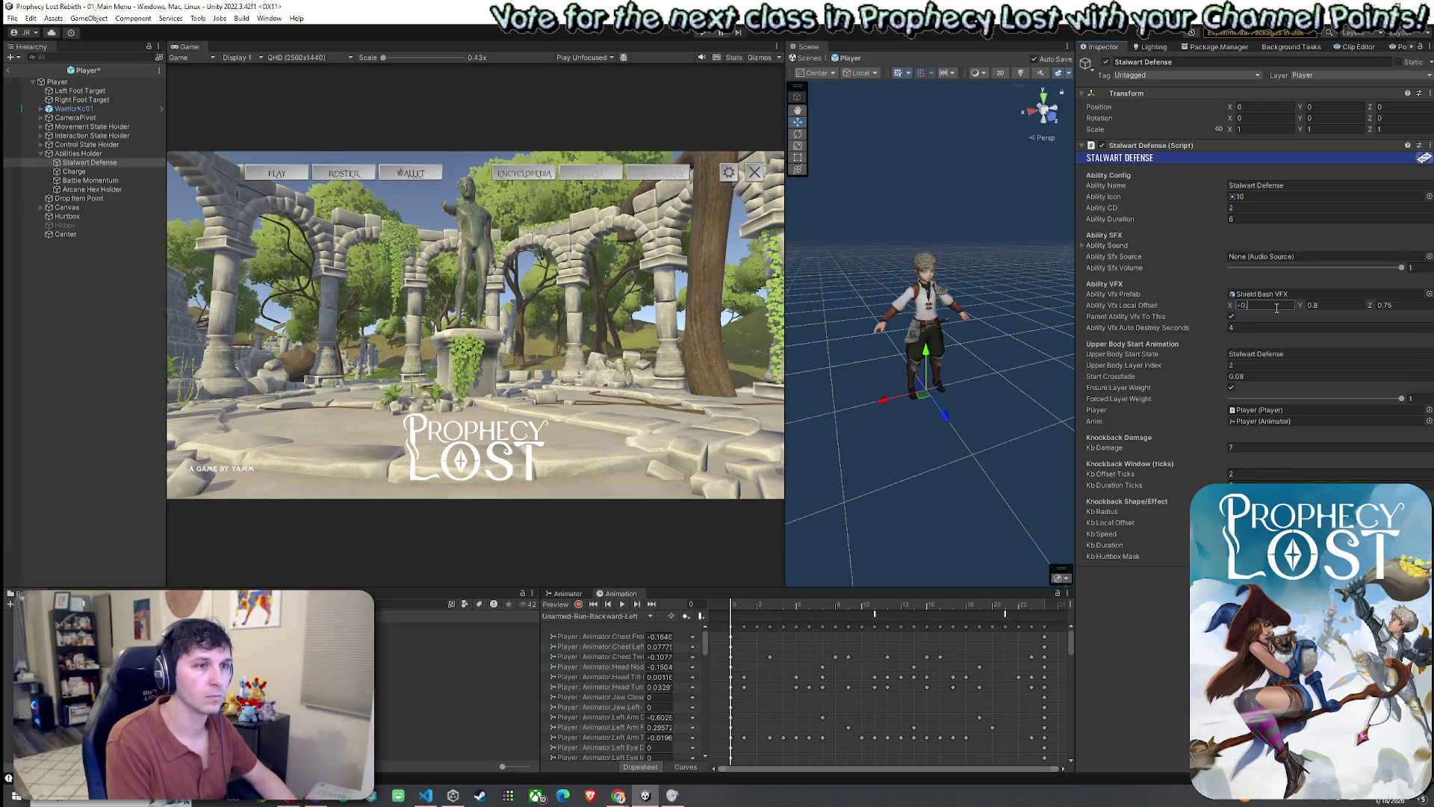
{"action": "type", "text": "3"}
{"action": "key", "text": "Return"}
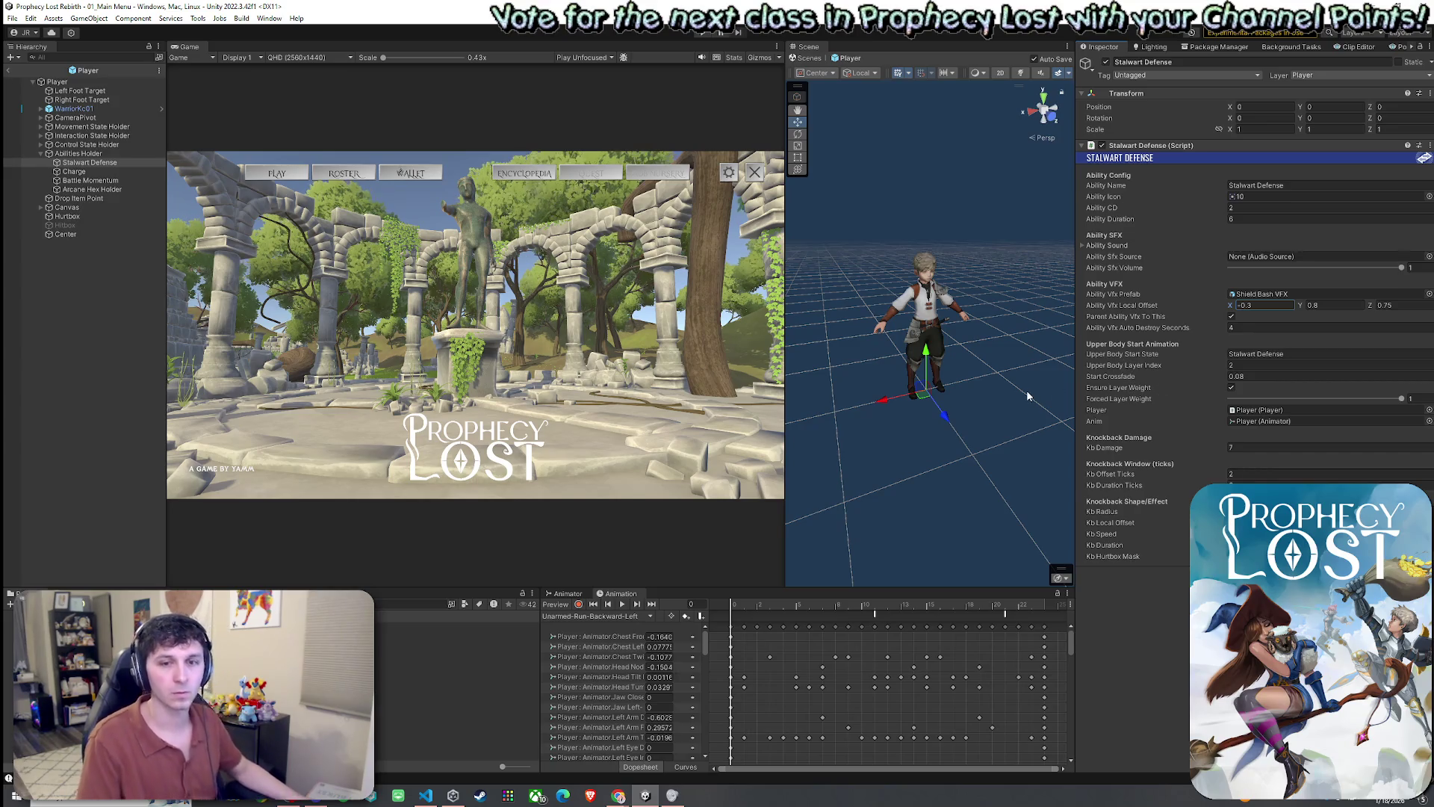
- Exit Prefab Mode and save the project
{"action": "left_click", "coordinate": [8, 70]}
{"action": "left_click", "coordinate": [13, 18]}
{"action": "left_click", "coordinate": [22, 67]}
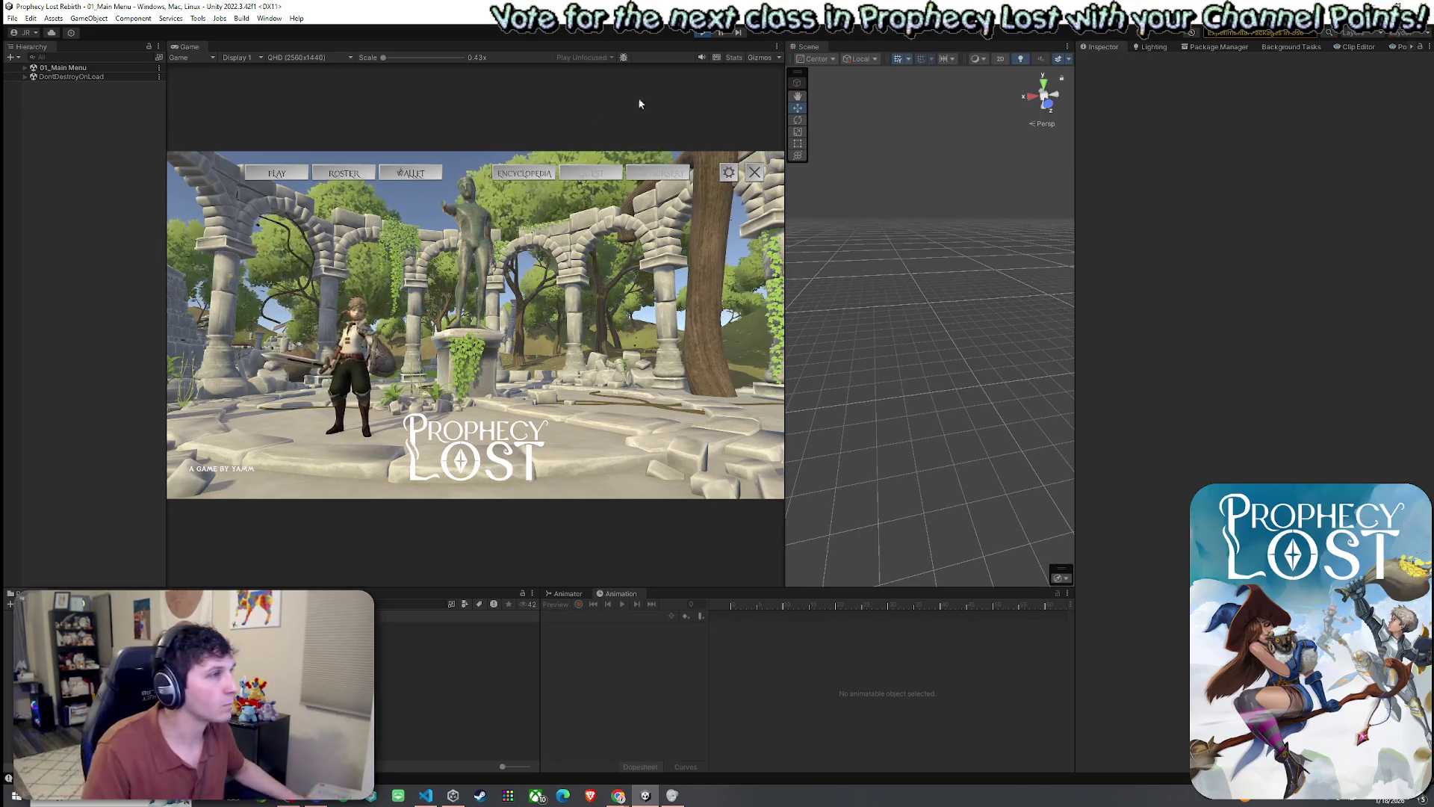
- Widen the Game view and go from the main menu to the World Map destination panel
{"action": "left_click_drag", "start_coordinate": [785, 224], "coordinate": [855, 224]}
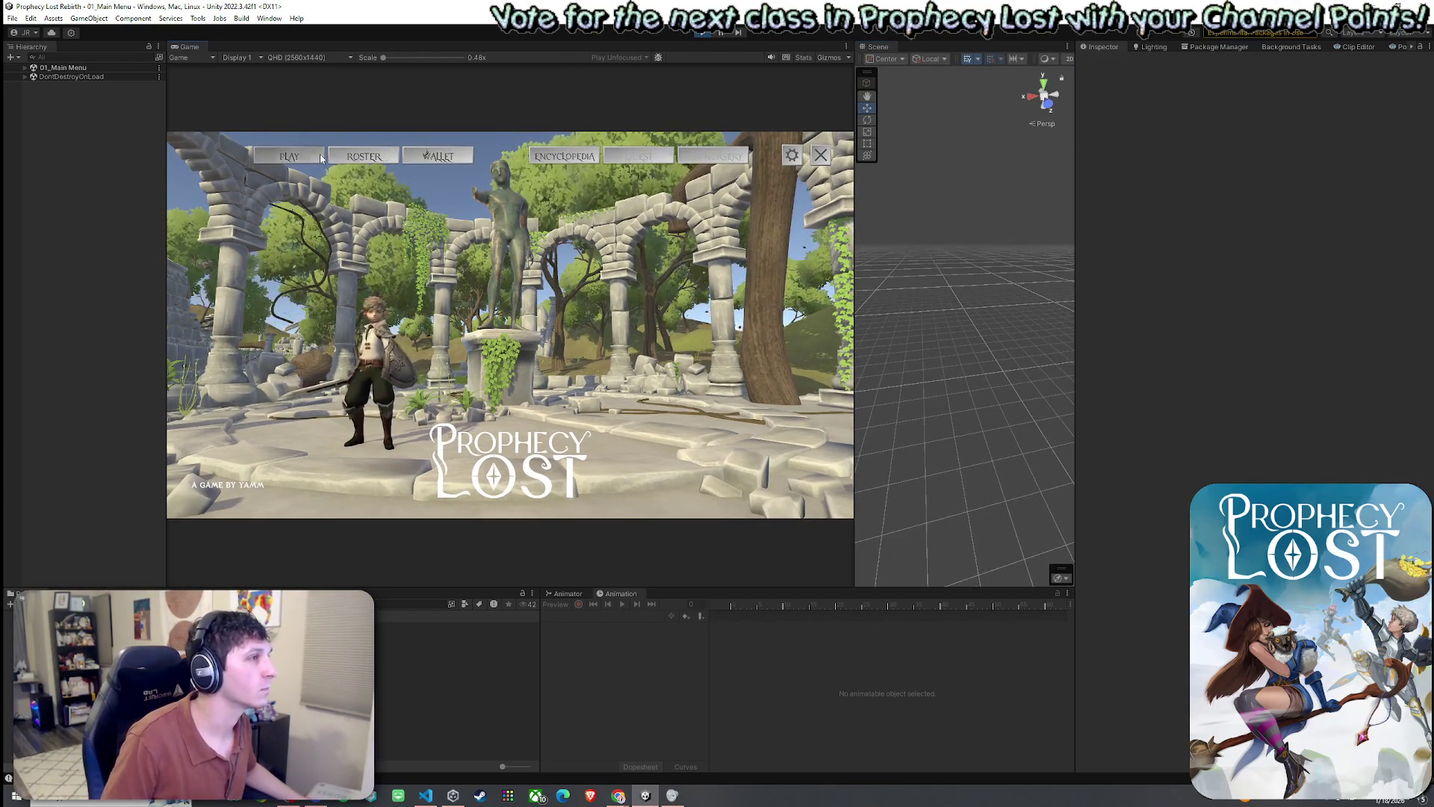
{"action": "left_click", "coordinate": [373, 158]}
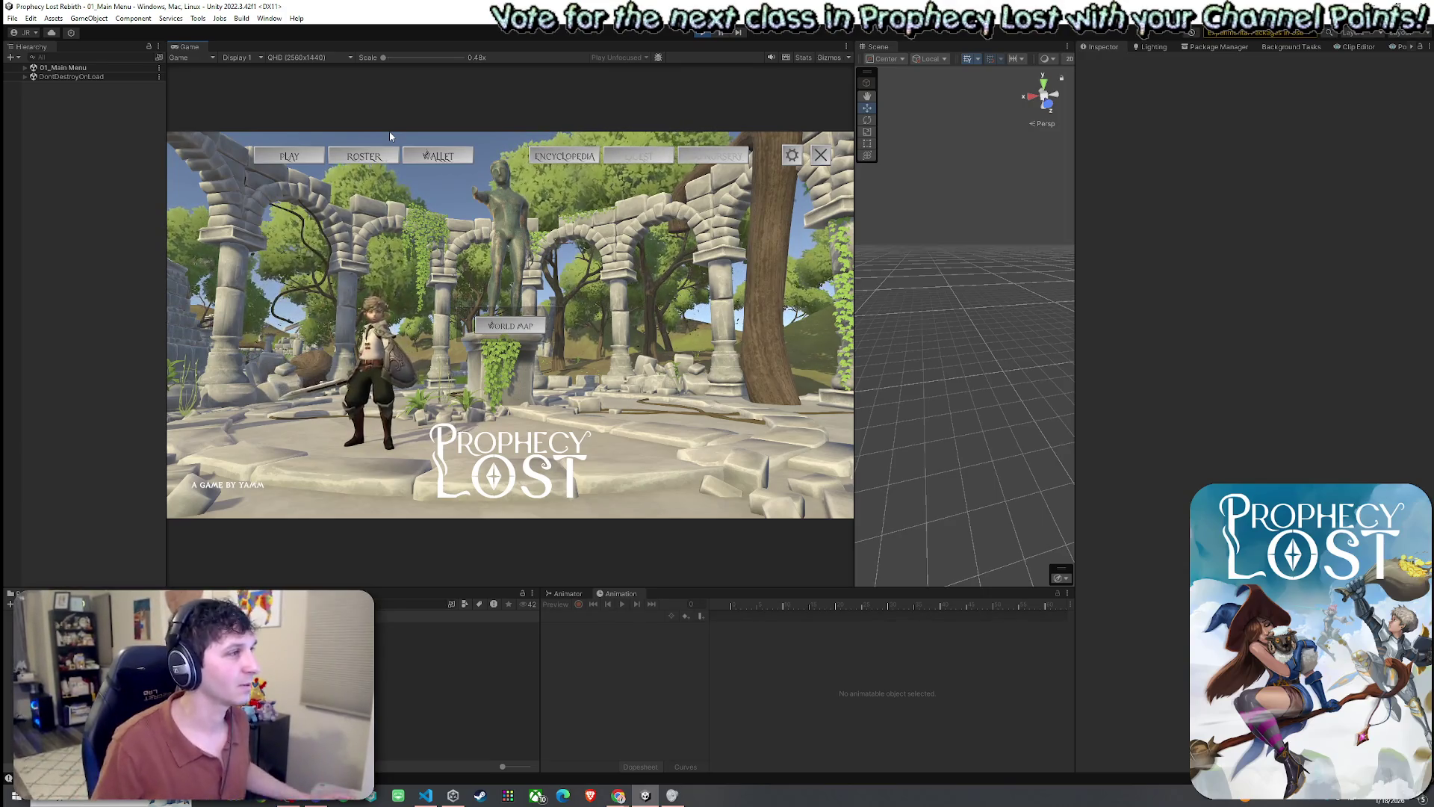
{"action": "left_click", "coordinate": [488, 317]}
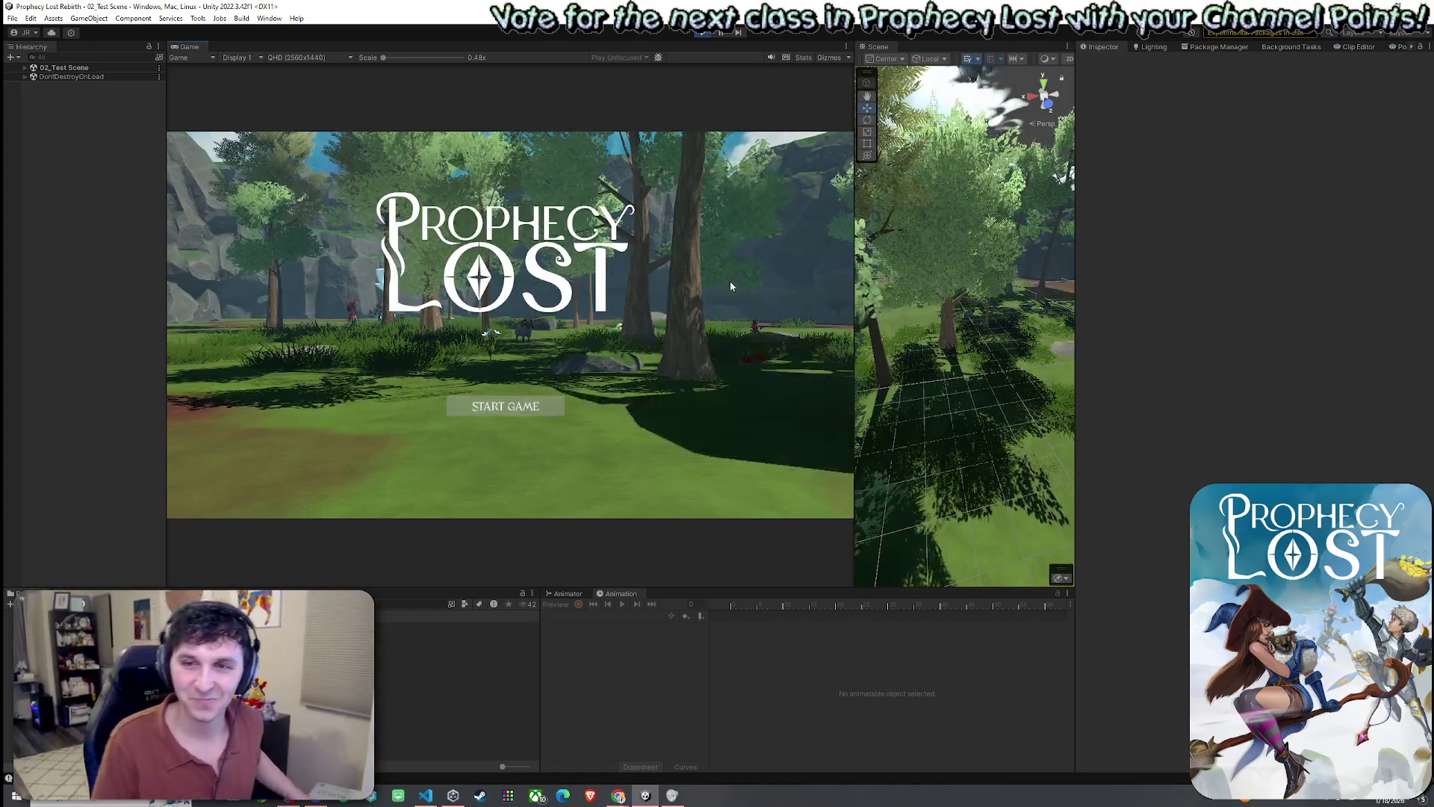
- Start the test match and run the character around, casting the Q shield, the E ability and a sword attack
{"action": "left_click", "coordinate": [505, 405]}
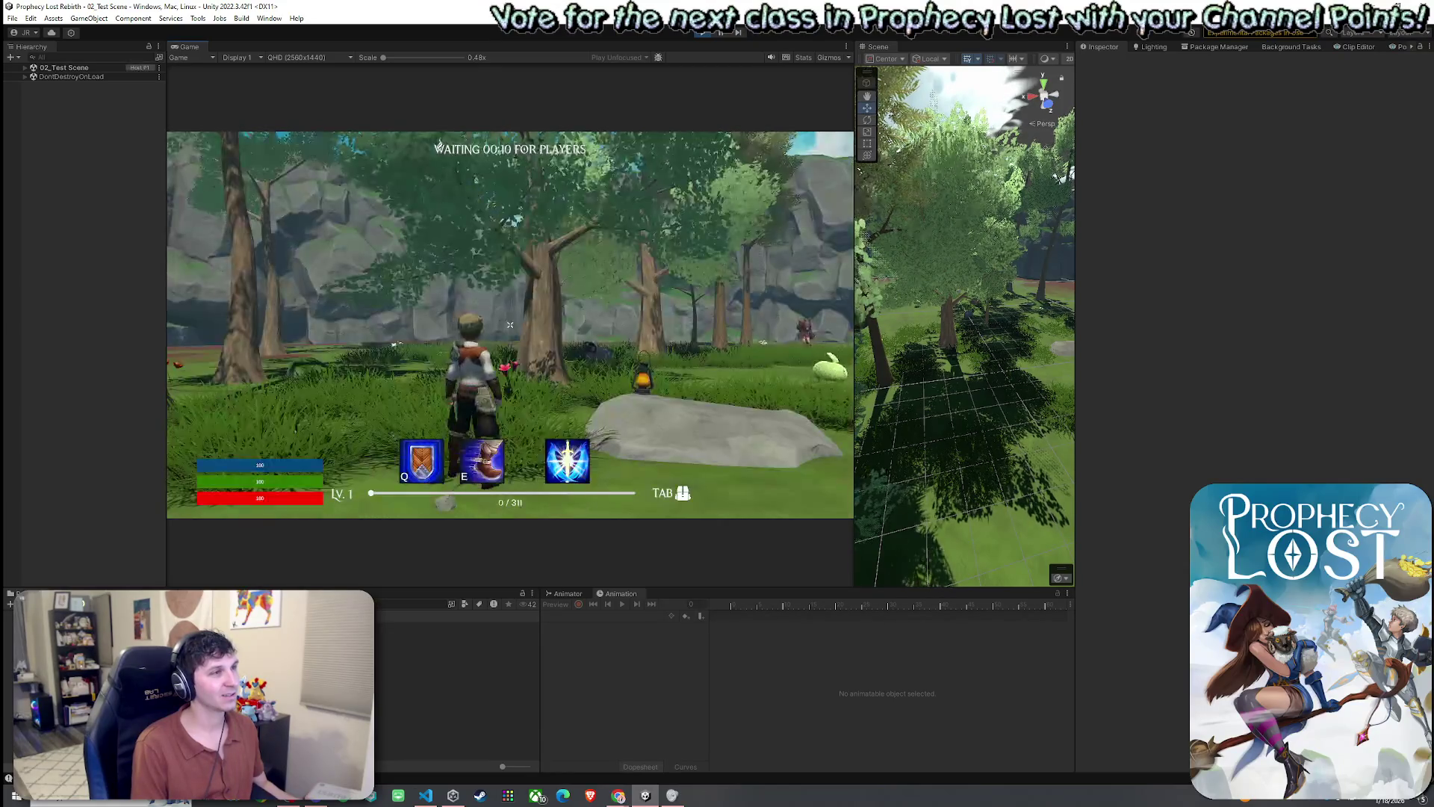
{"action": "key", "text": "w"}
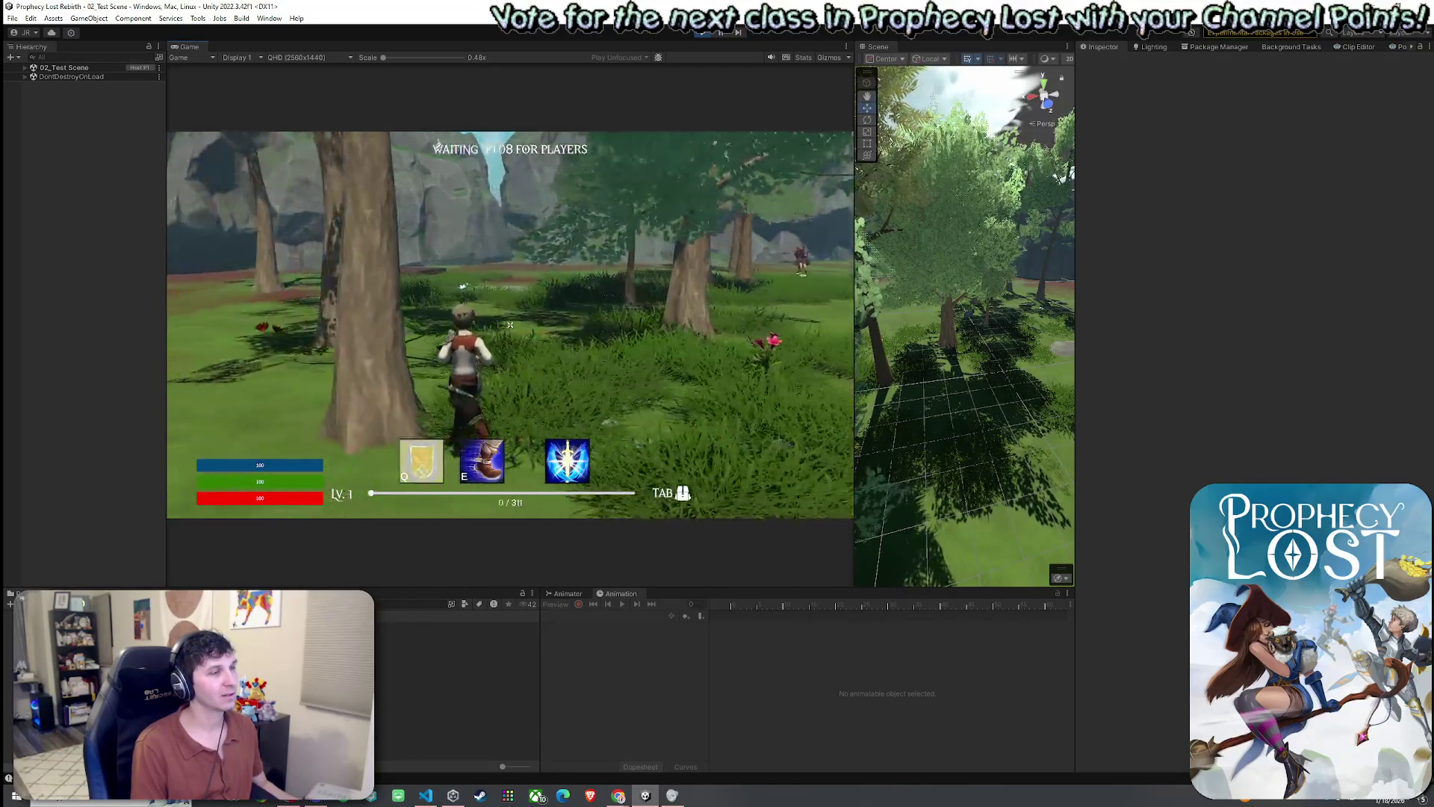
{"action": "key", "text": "w"}
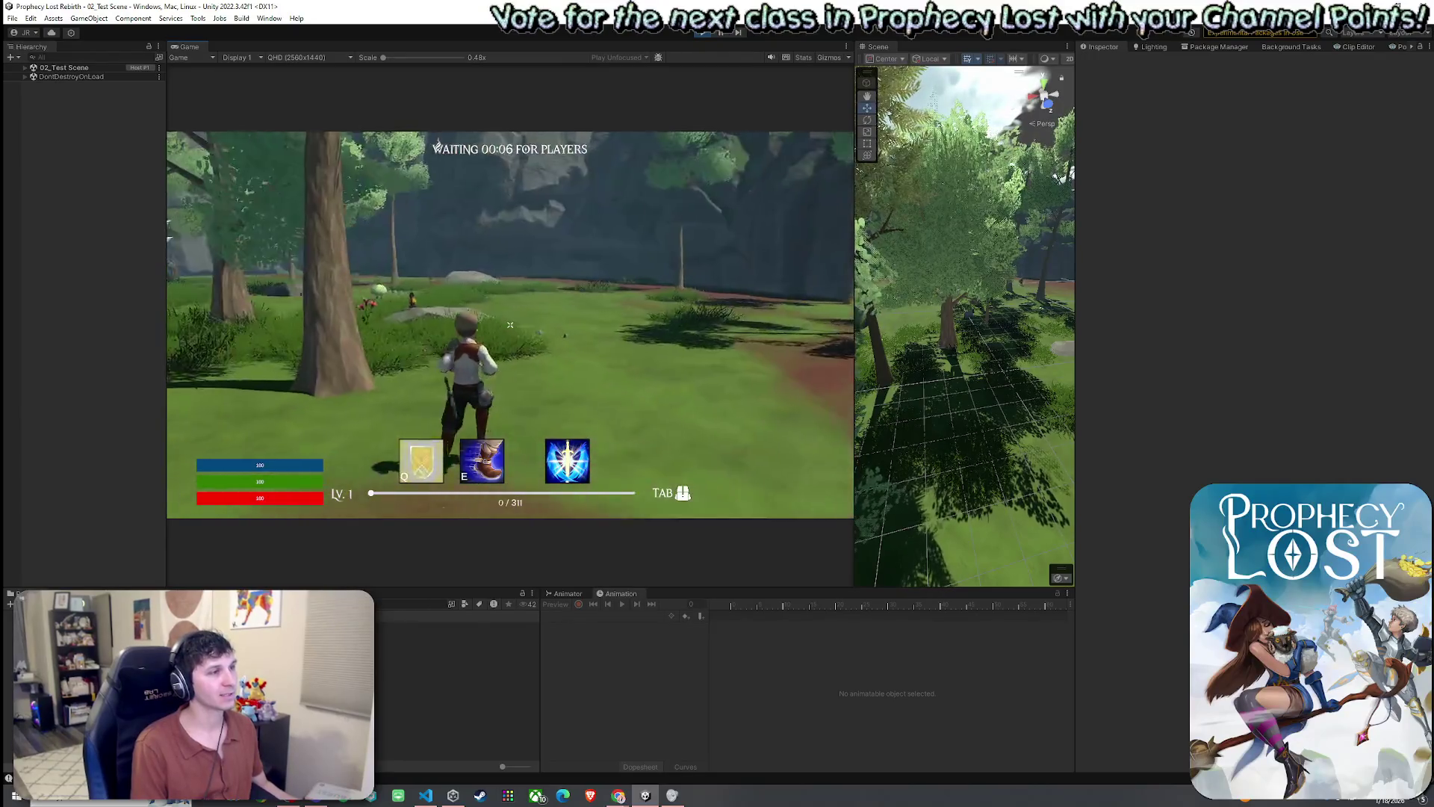
{"action": "key", "text": "w"}
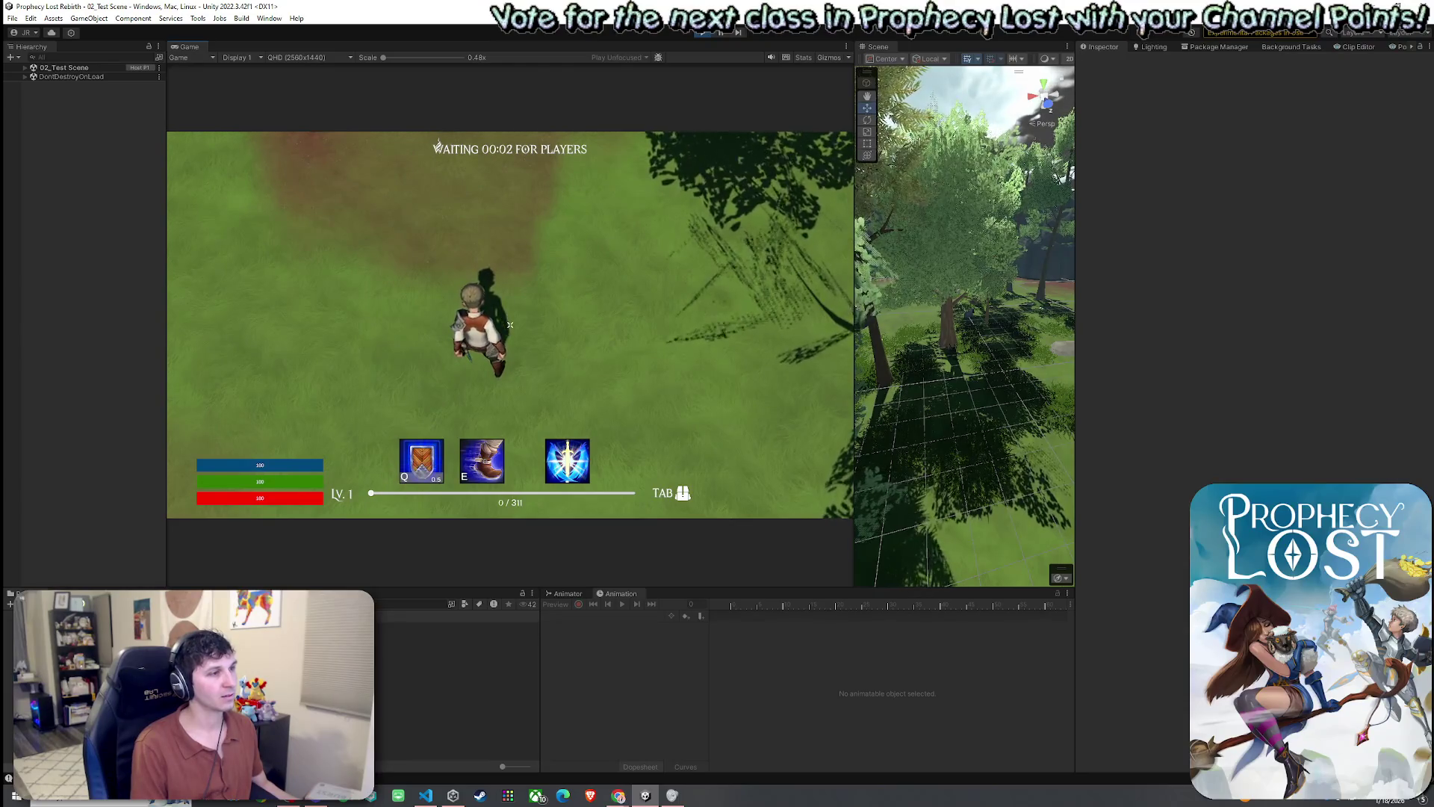
{"action": "key", "text": "q"}
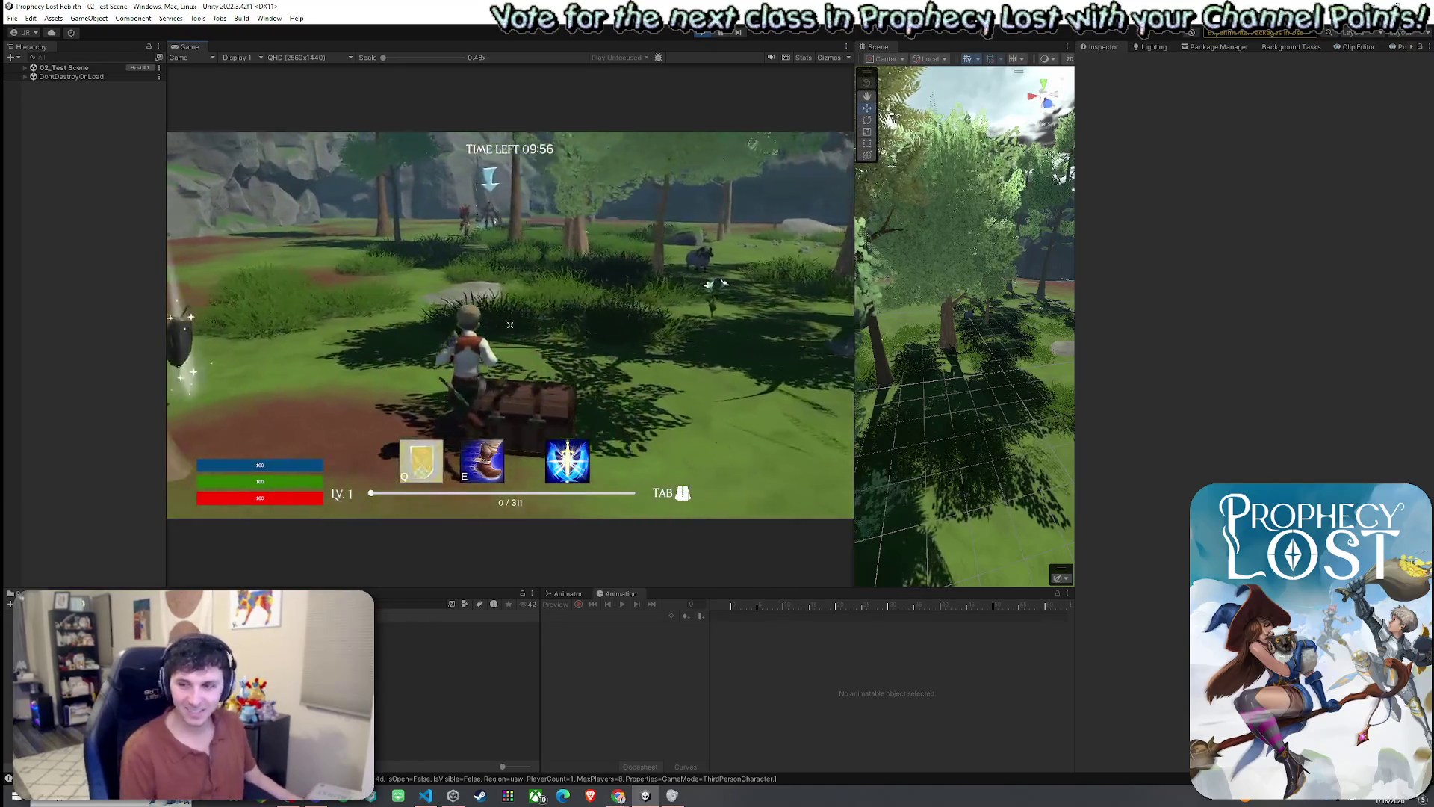
{"action": "key", "text": "q"}
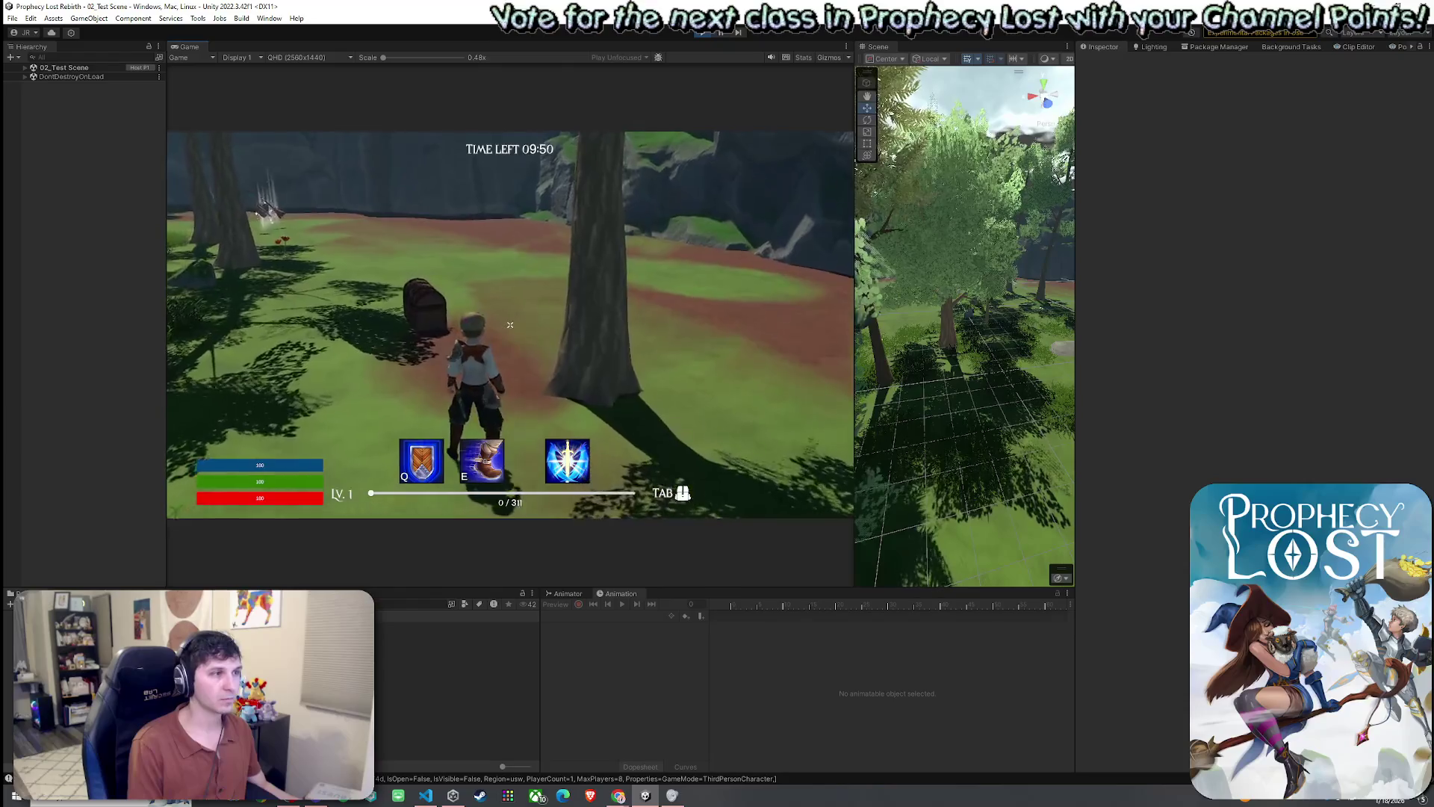
{"action": "key", "text": "Tab"}
{"action": "key", "text": "Tab"}
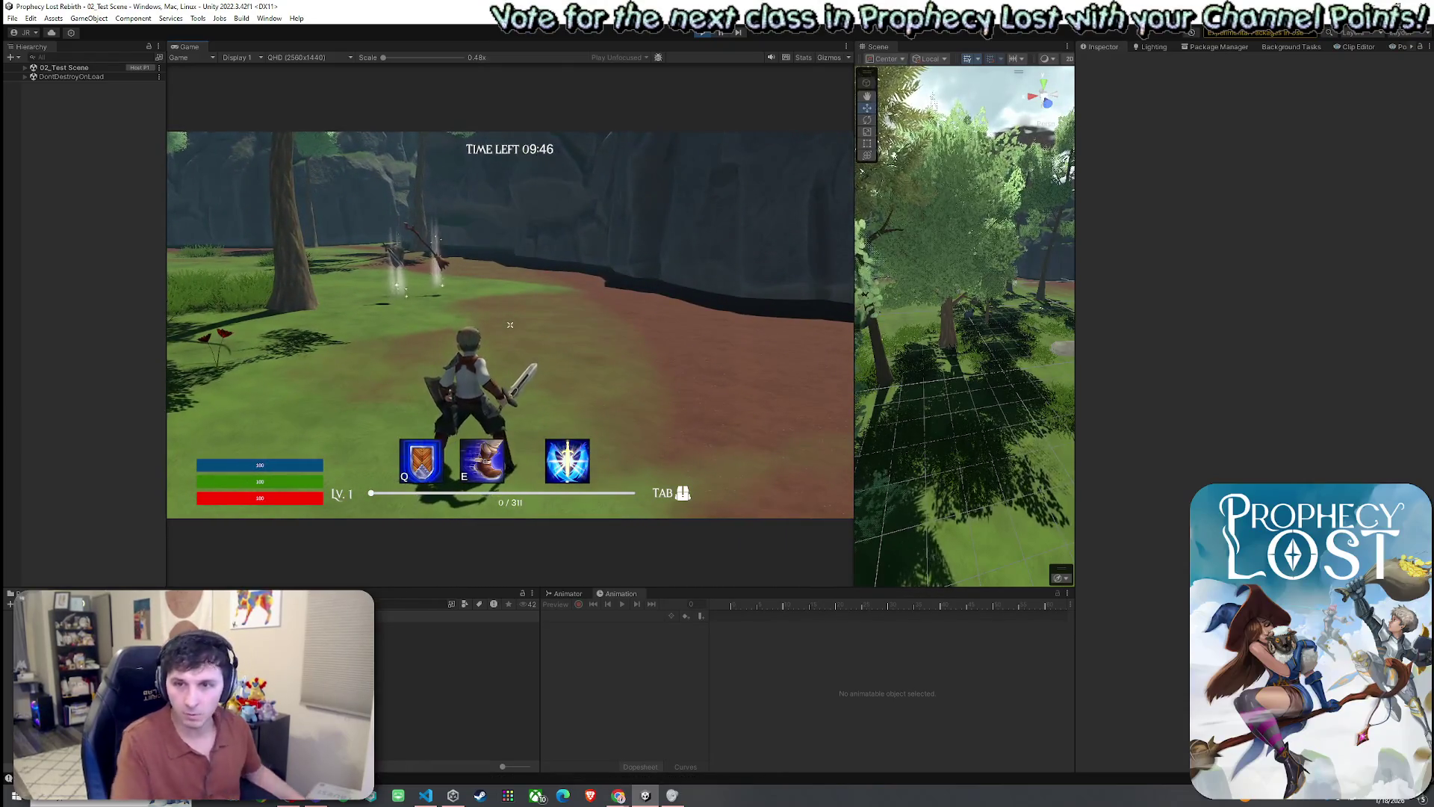
{"action": "key", "text": "q"}
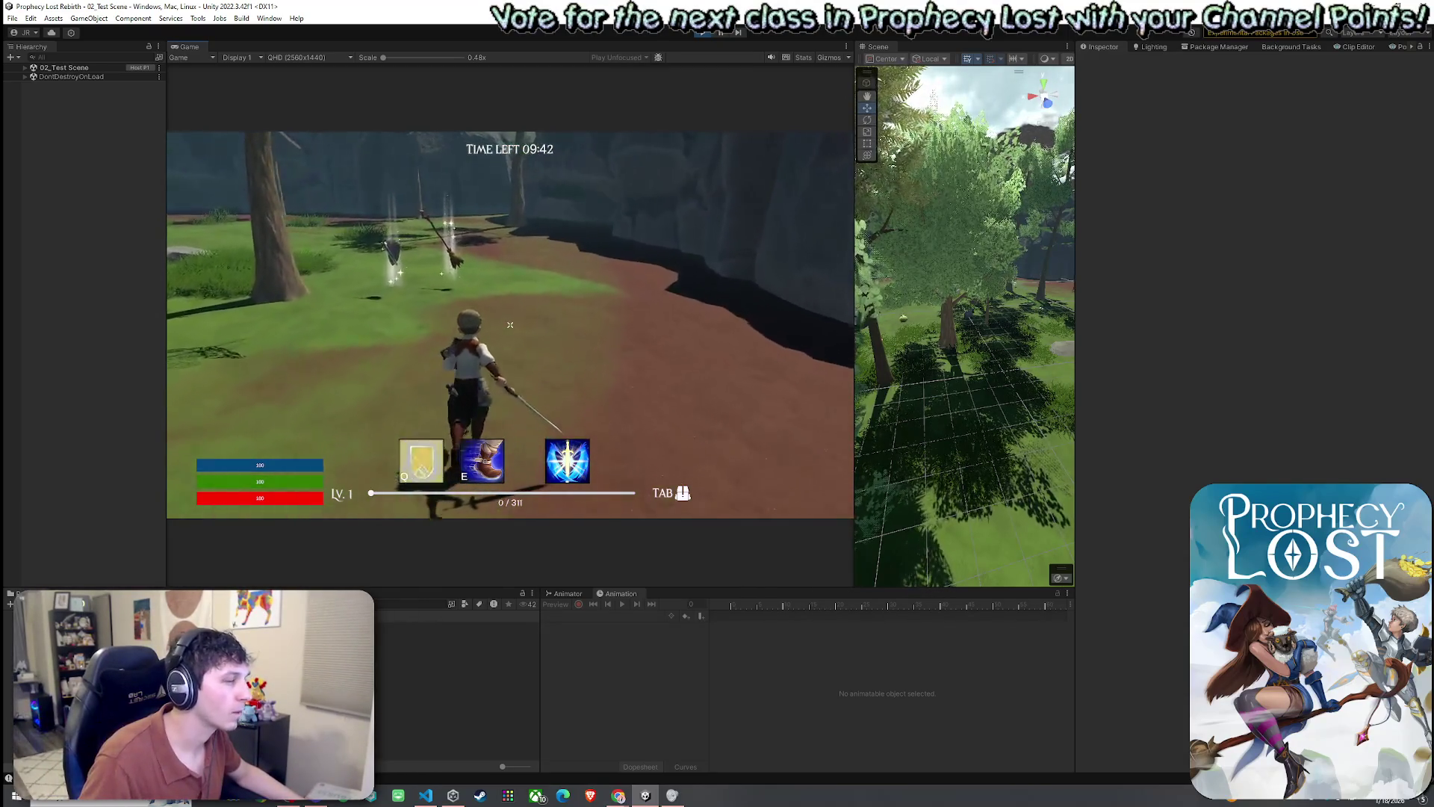
{"action": "key", "text": "e"}
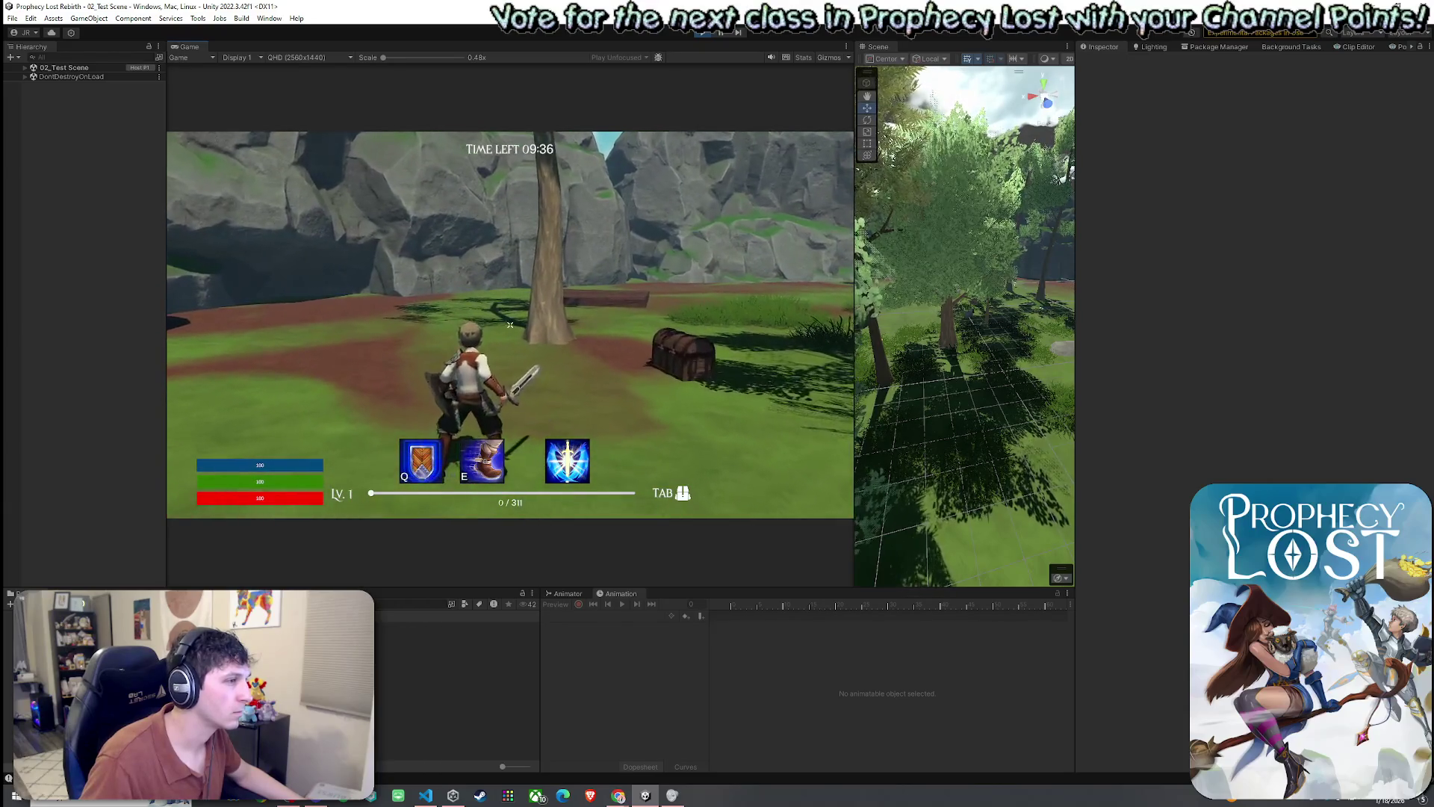
{"action": "left_click", "coordinate": [510, 324]}
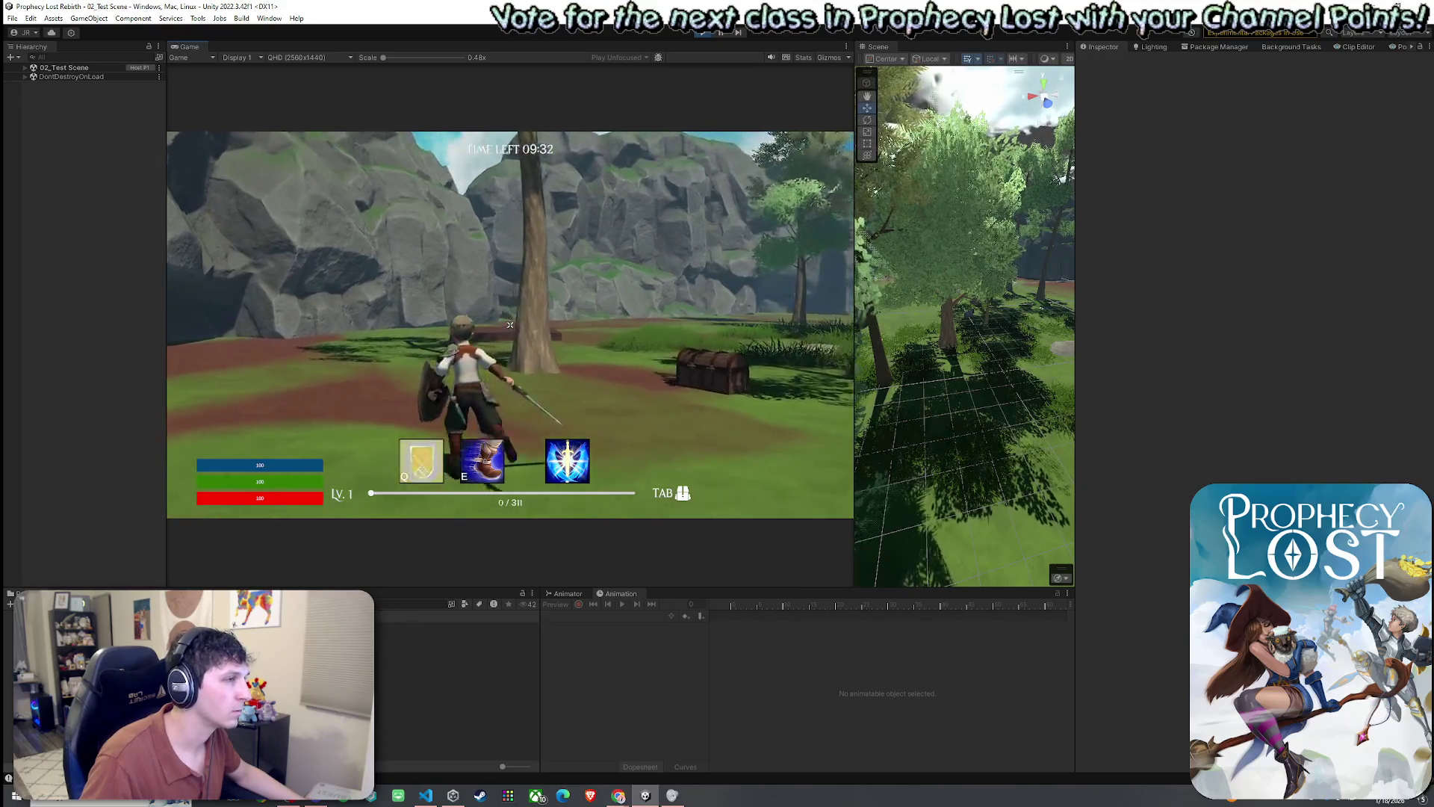
{"action": "key", "text": "super"}
- Expand 02_Test Scene's Player(Clone) down to Abilities Holder and select Stalwart Defense to view its settings
{"action": "key", "text": "Escape"}
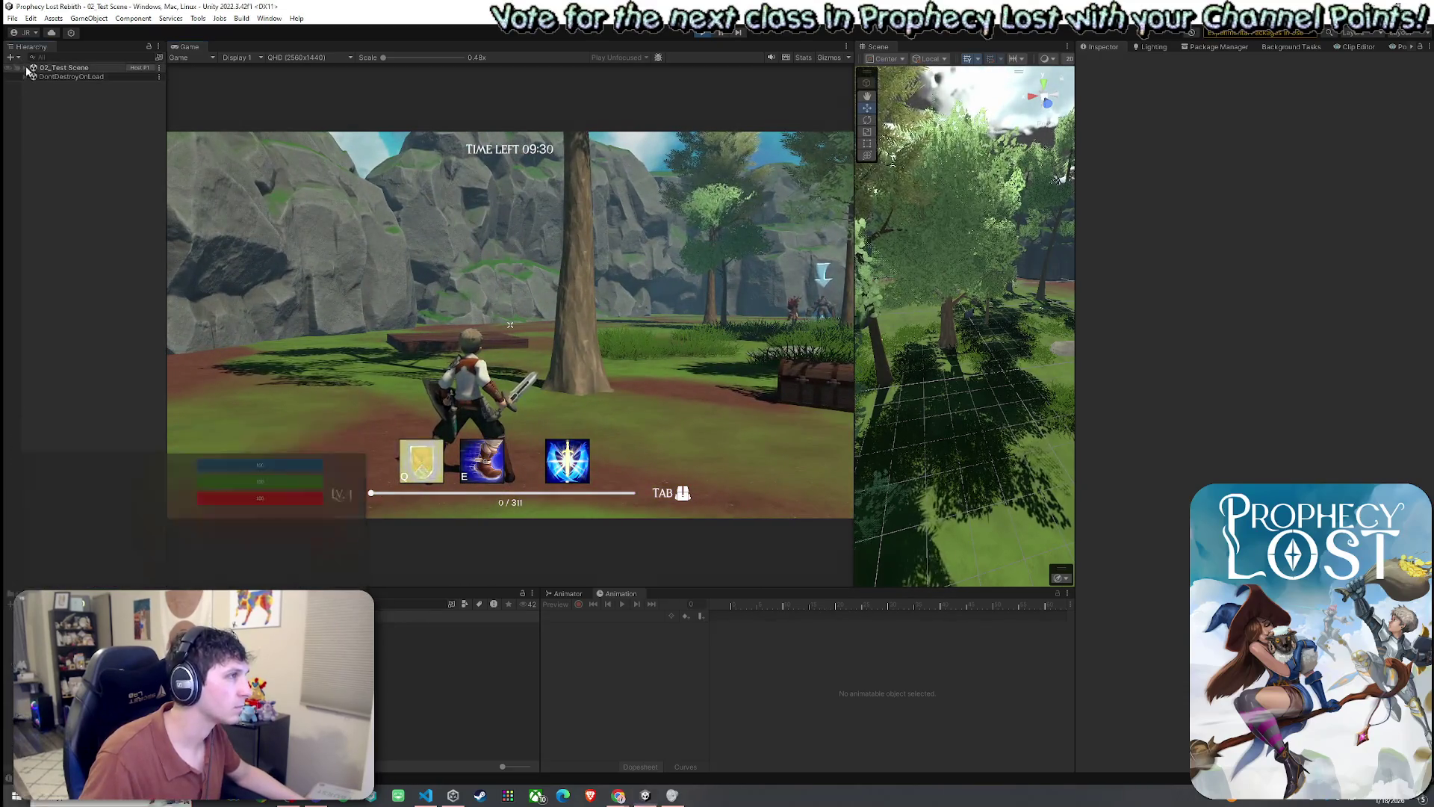
{"action": "left_click", "coordinate": [25, 67]}
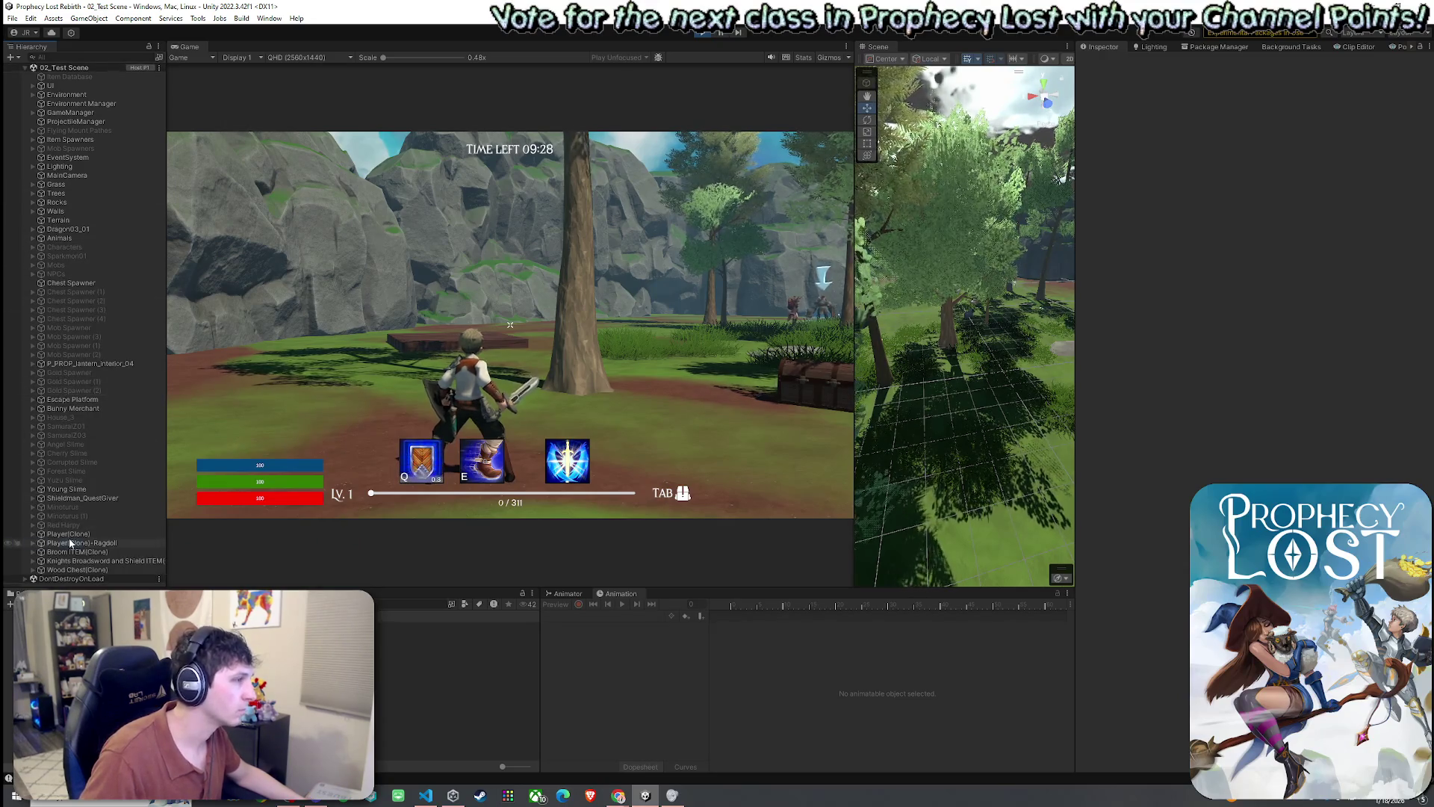
{"action": "left_click", "coordinate": [68, 534]}
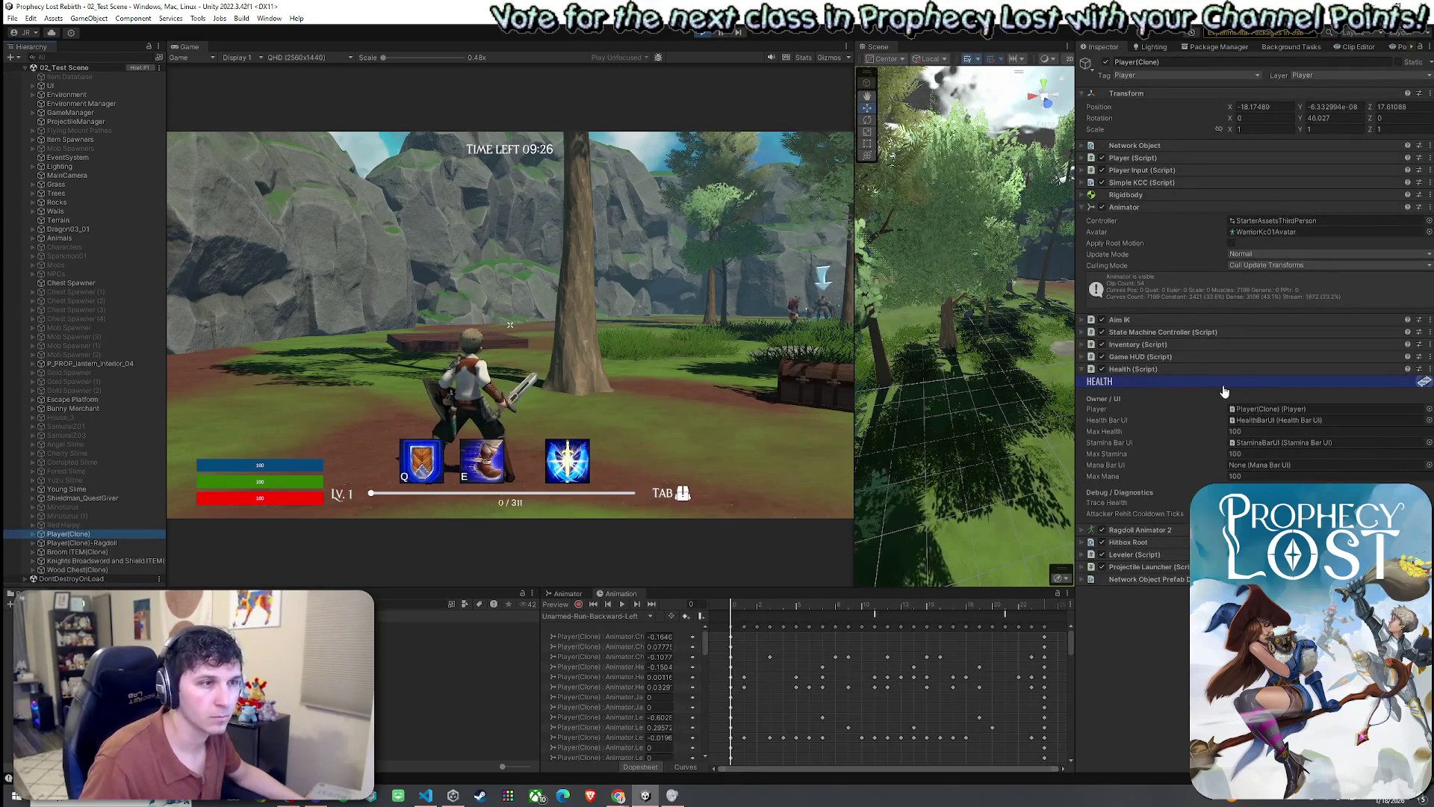
{"action": "left_click", "coordinate": [32, 535]}
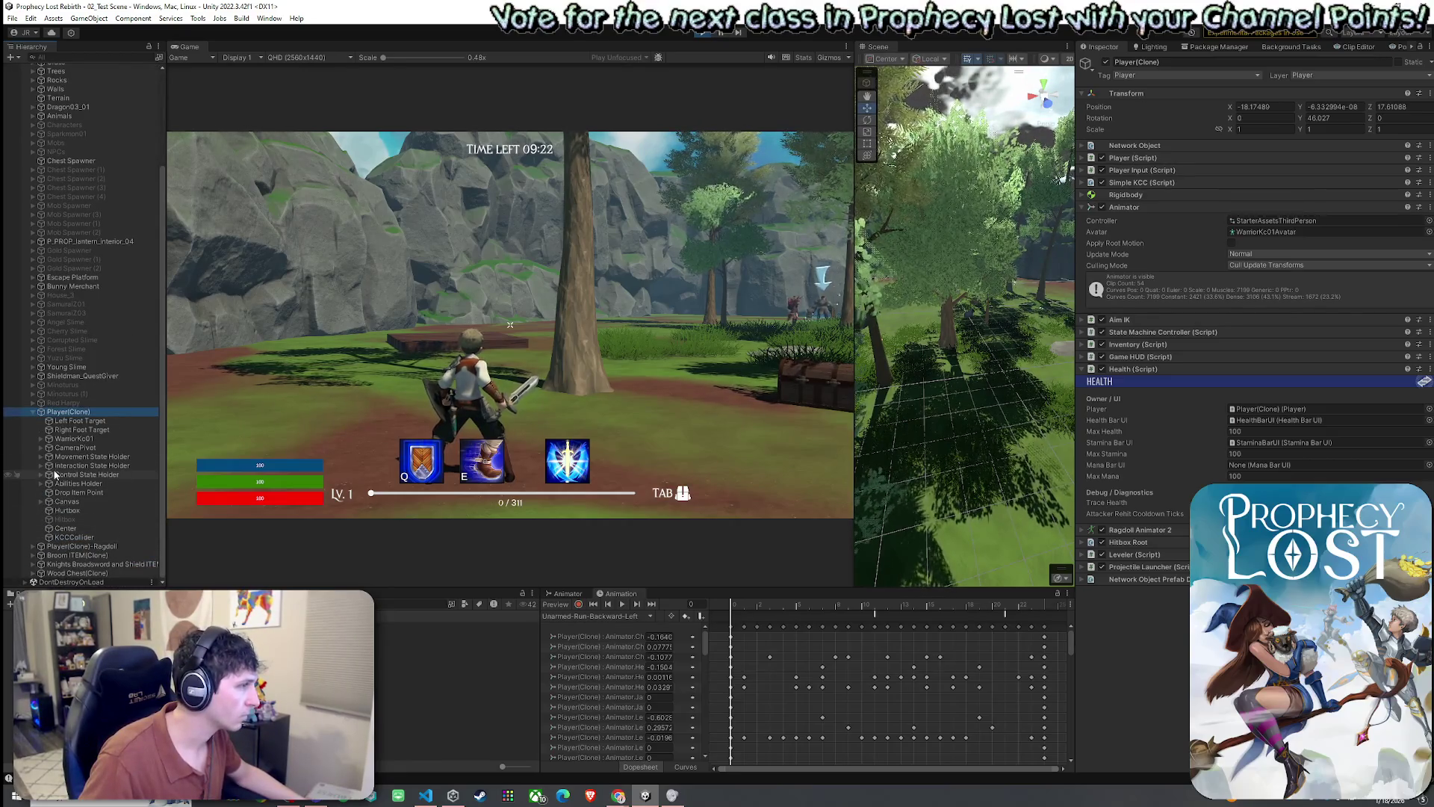
{"action": "left_click", "coordinate": [40, 439]}
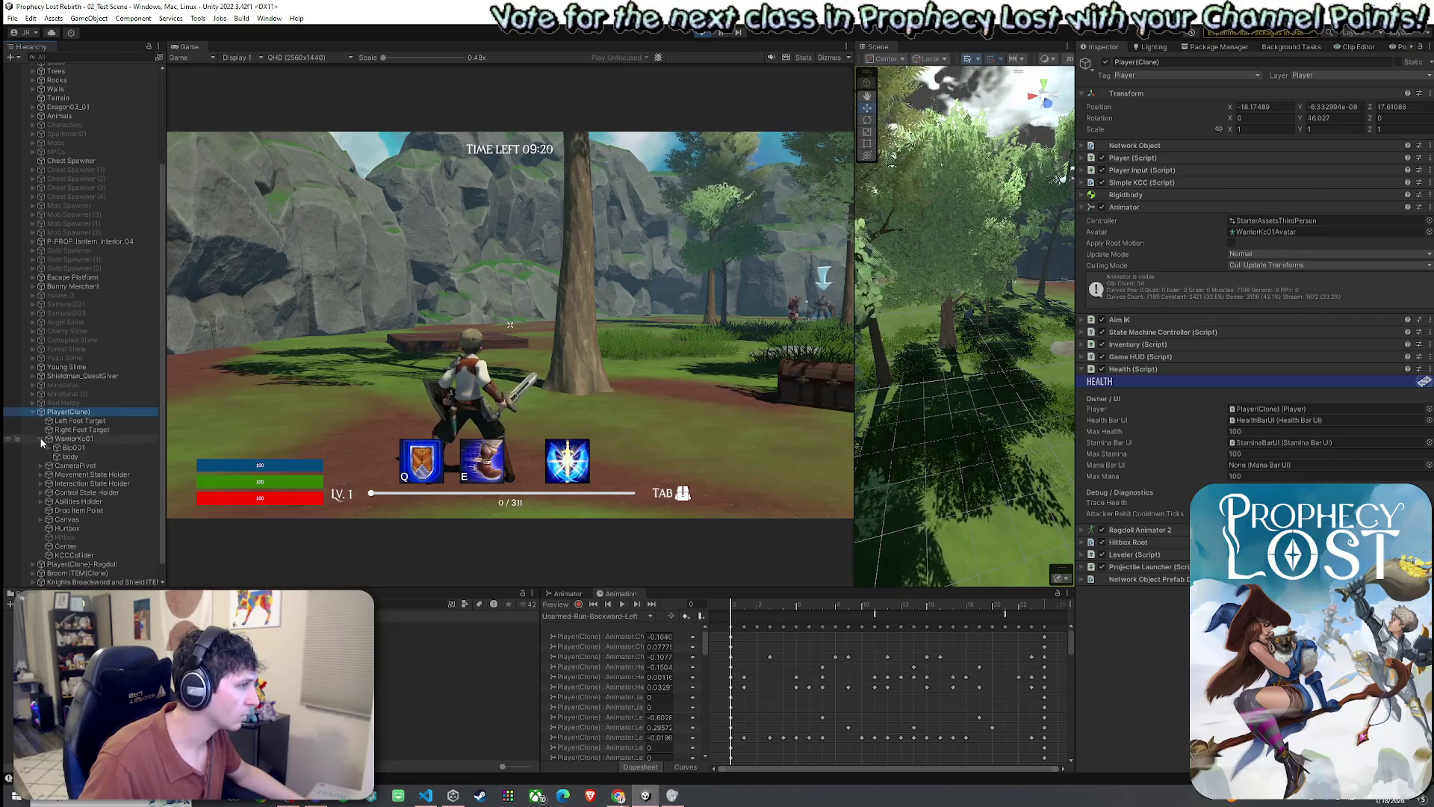
{"action": "left_click", "coordinate": [41, 439]}
{"action": "left_click", "coordinate": [41, 484]}
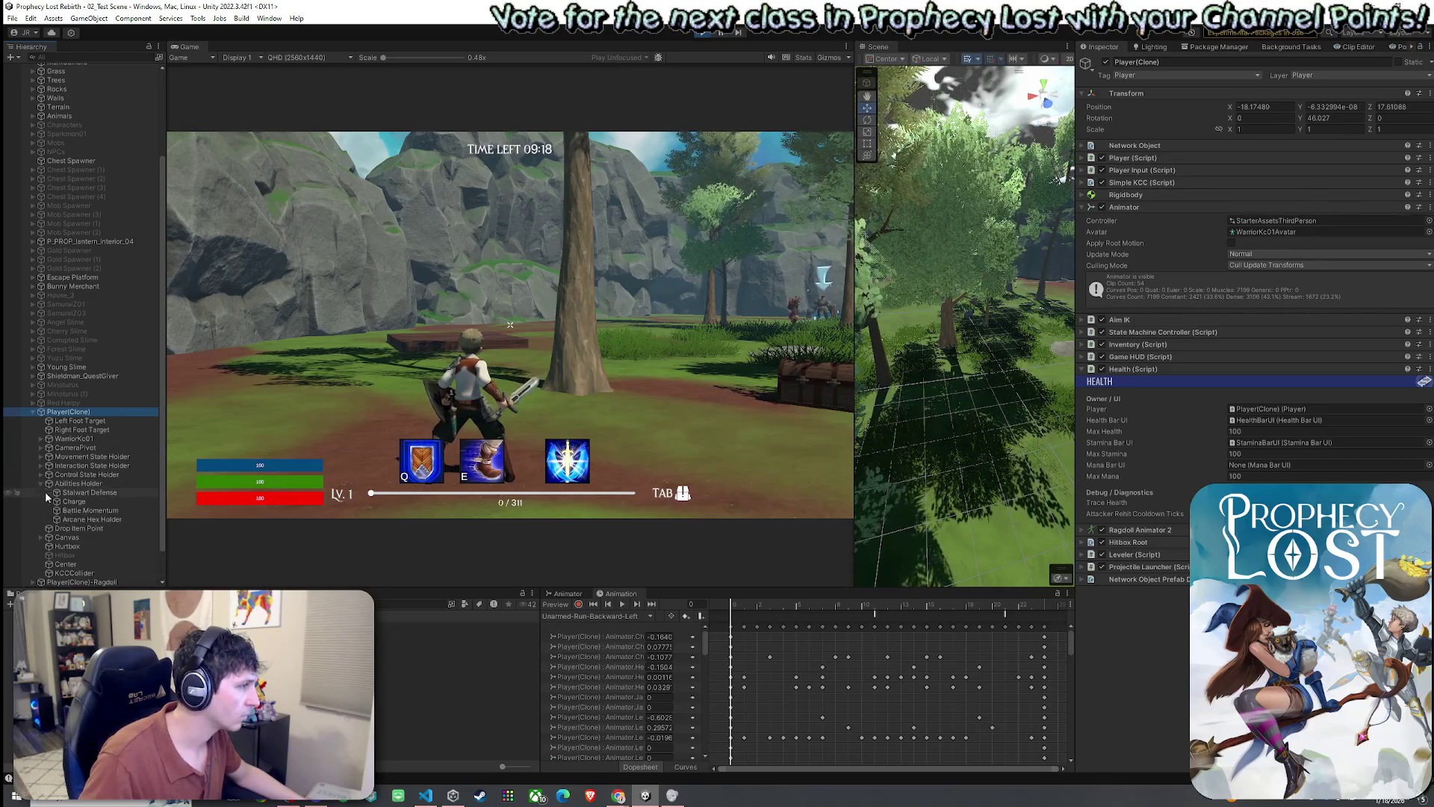
{"action": "left_click", "coordinate": [87, 510]}
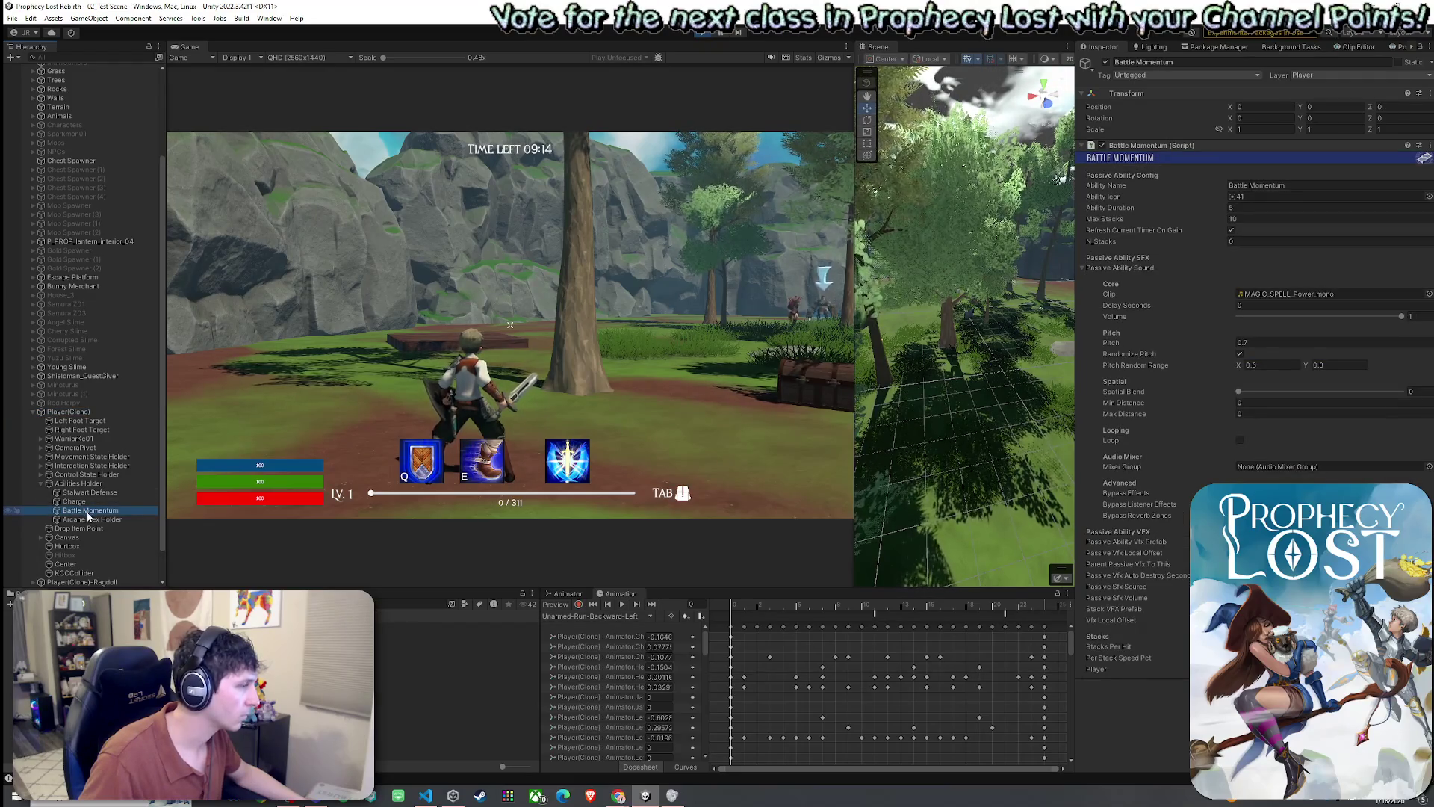
{"action": "left_click", "coordinate": [86, 493]}
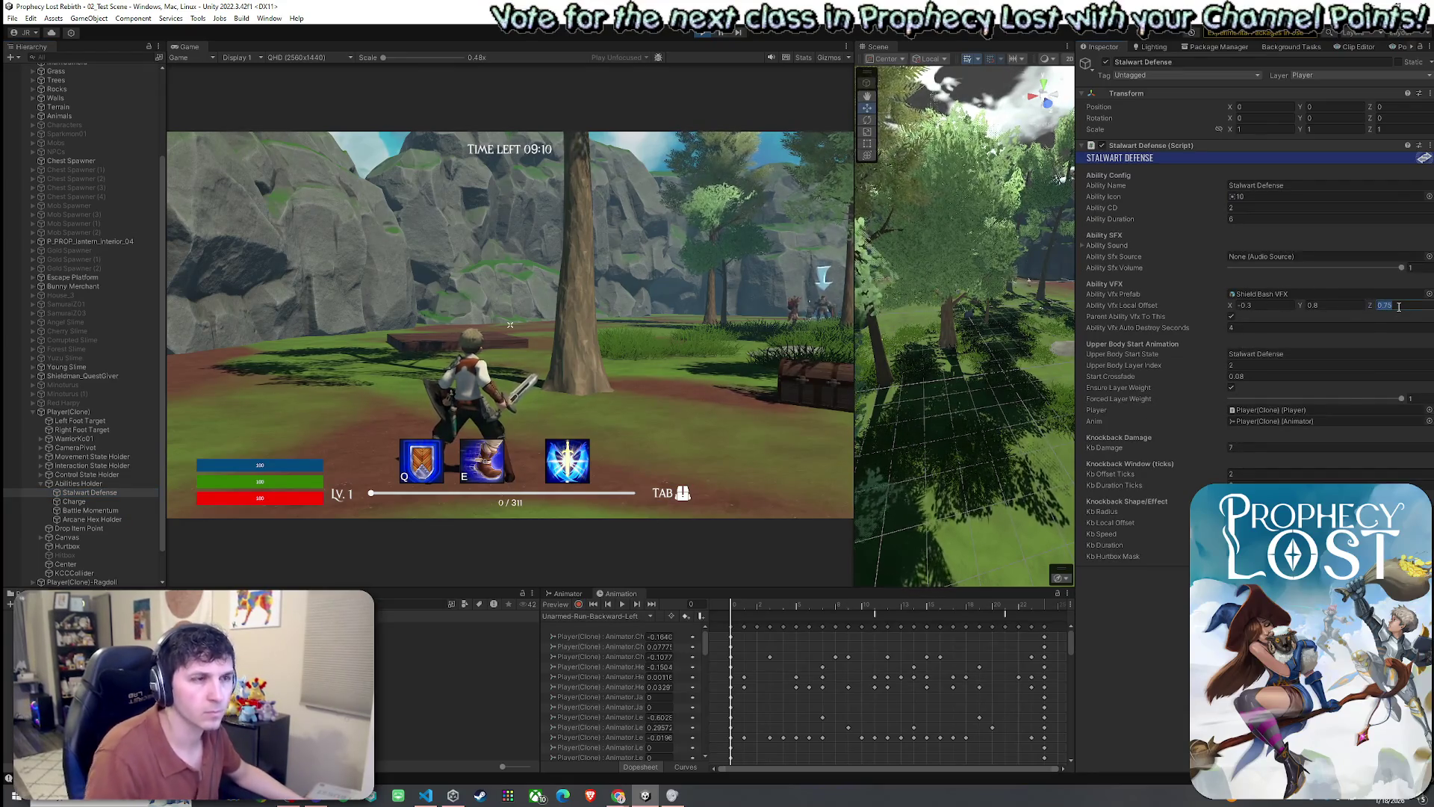
{"action": "type", "text": "1"}
- Cast the shield bash twice while running in the match to check the VFX placement
{"action": "left_click", "coordinate": [511, 324]}
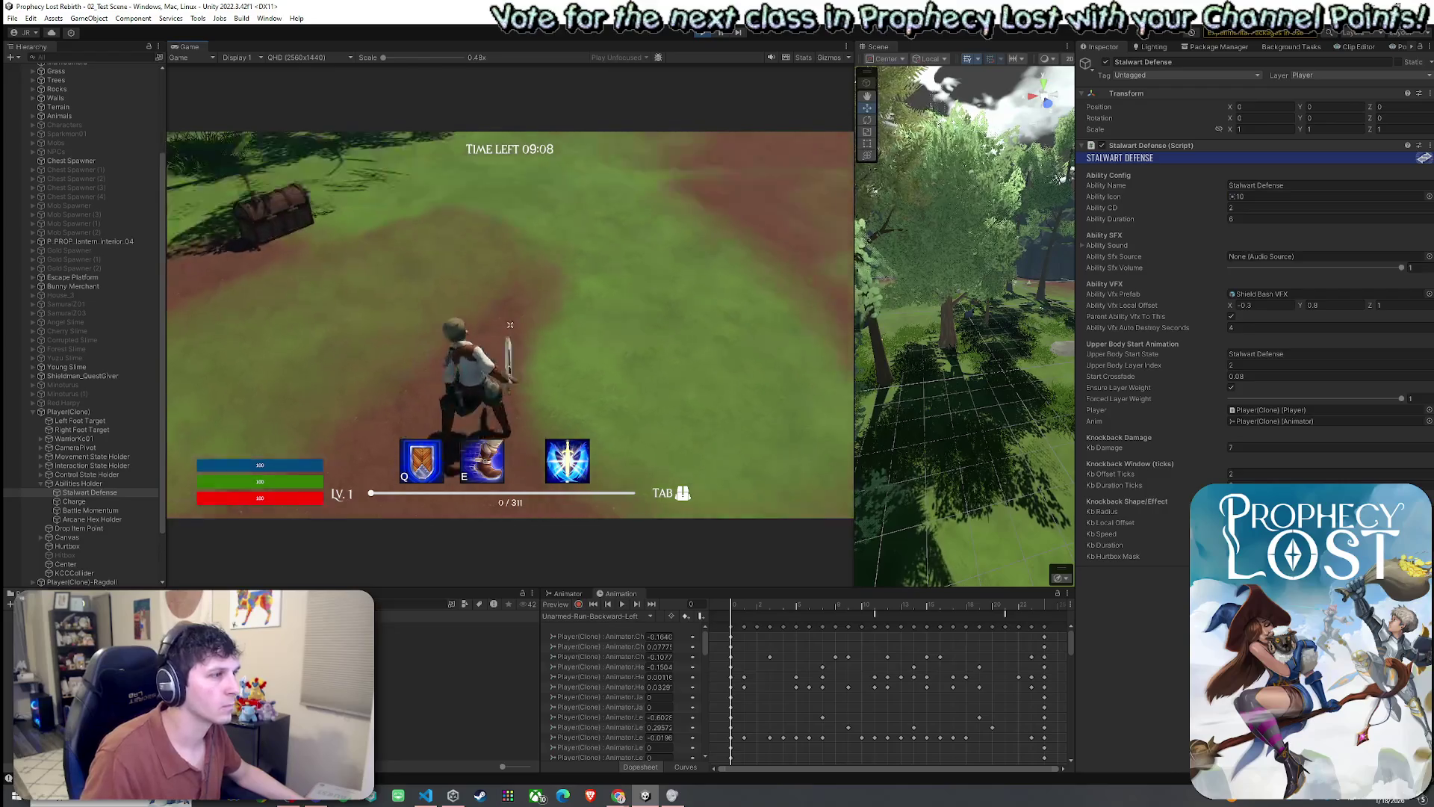
{"action": "key", "text": "q"}
{"action": "key", "text": "w"}
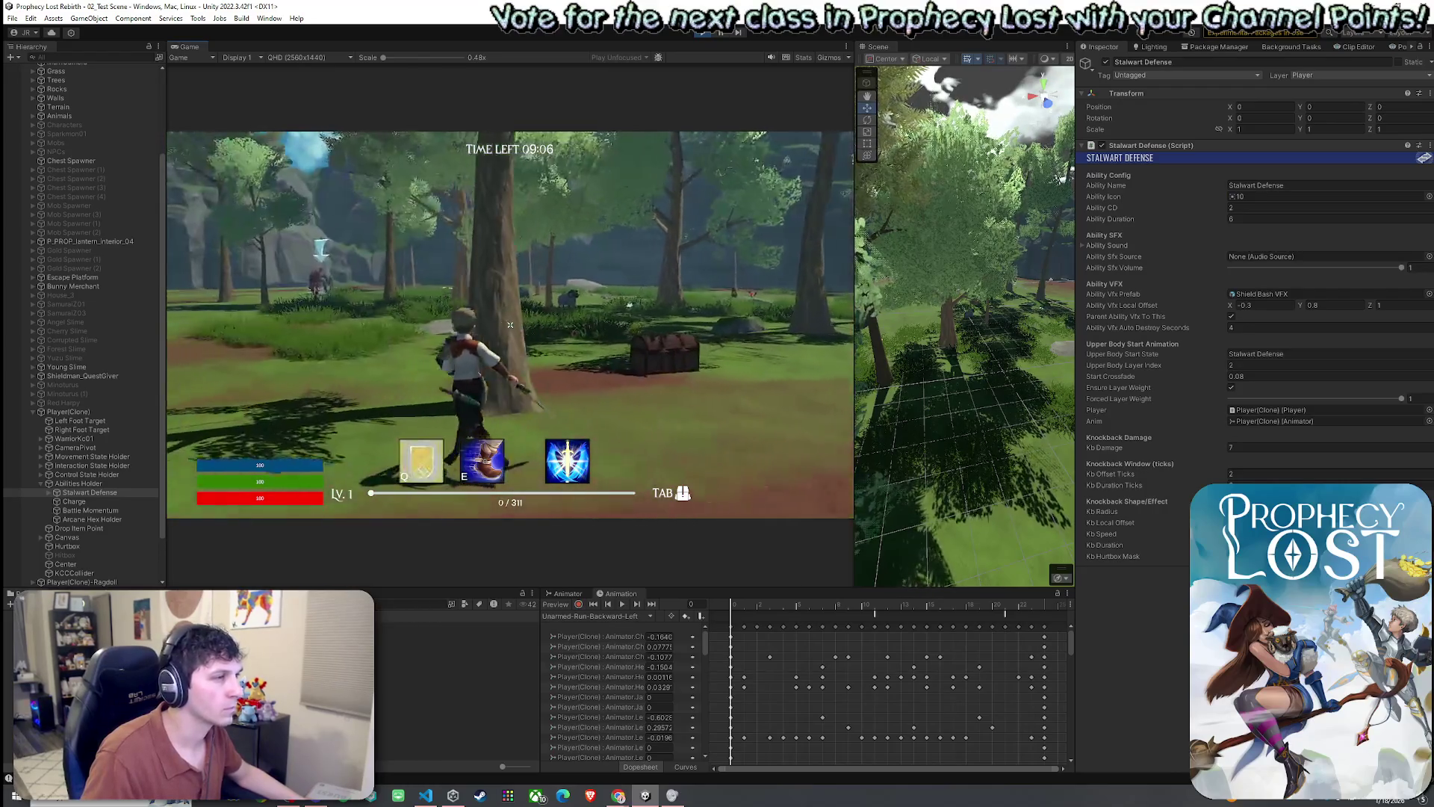
{"action": "key", "text": "w"}
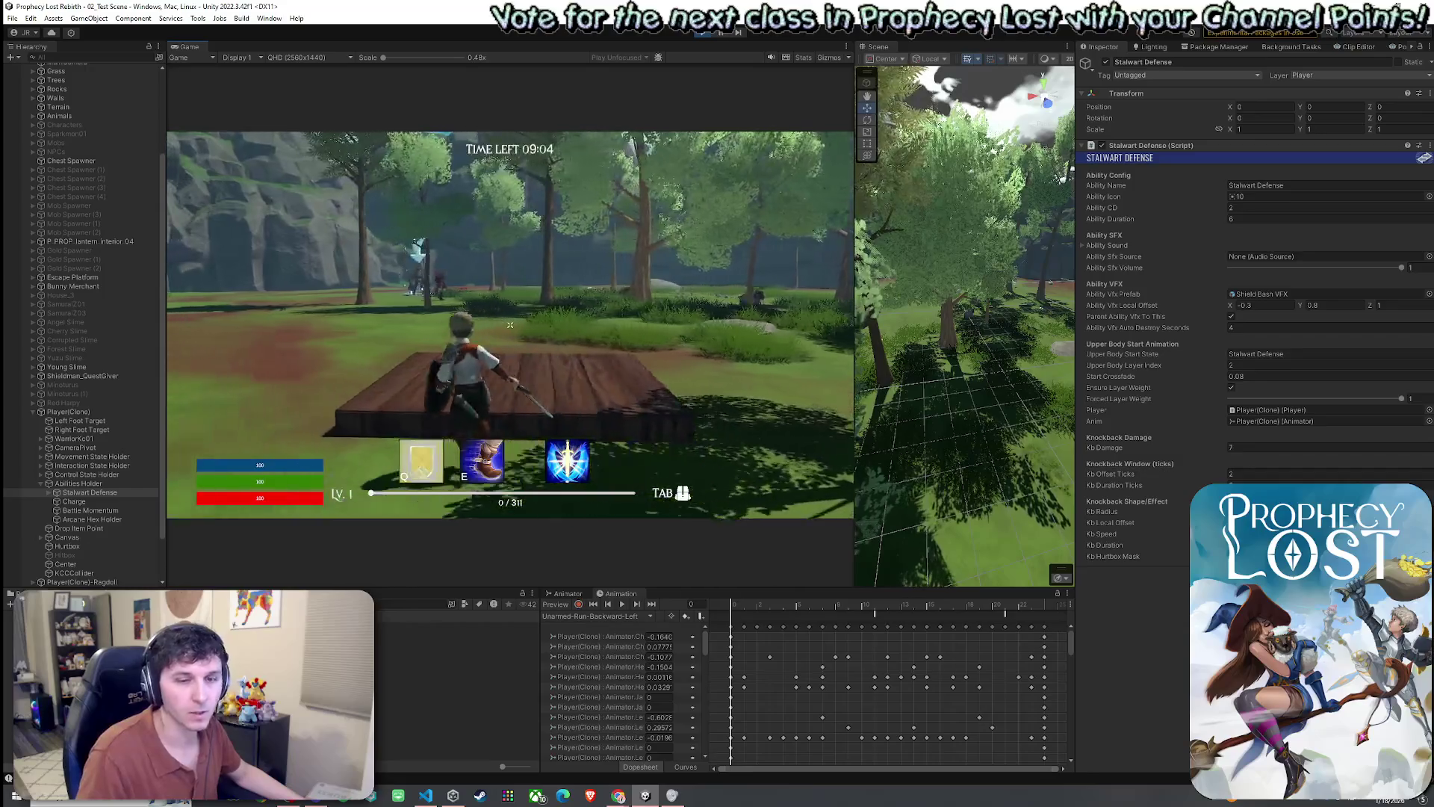
{"action": "key", "text": "w"}
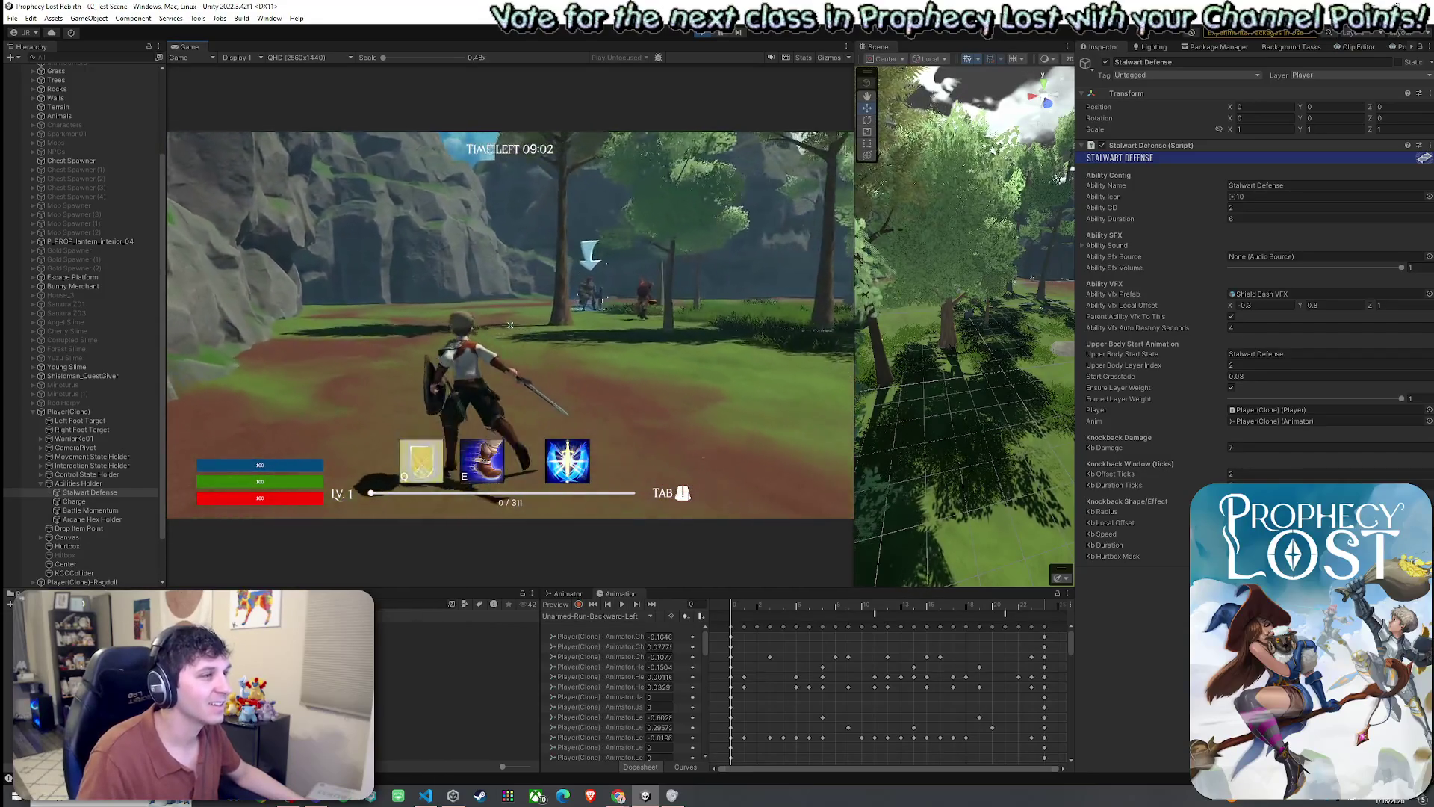
{"action": "key", "text": "w"}
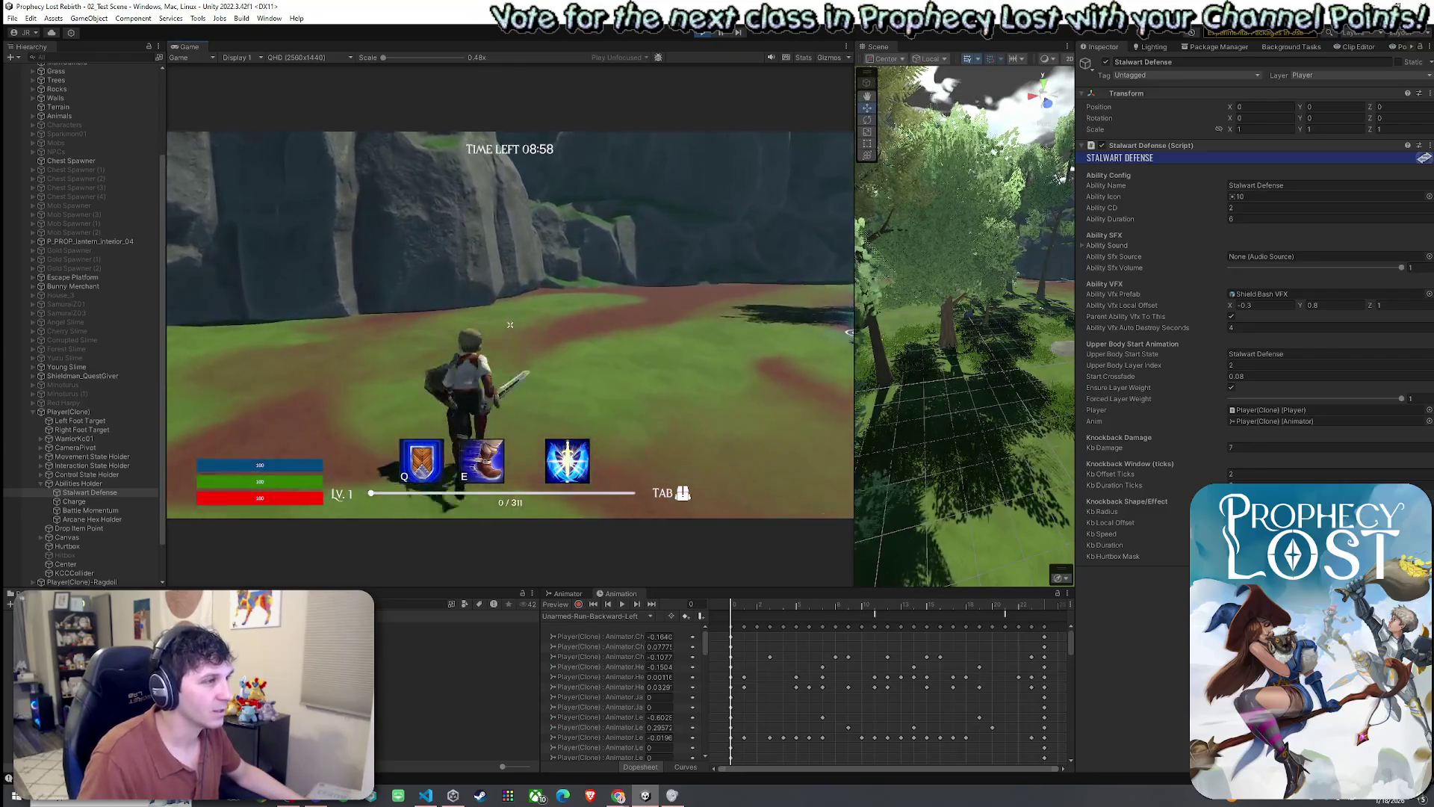
{"action": "key", "text": "q"}
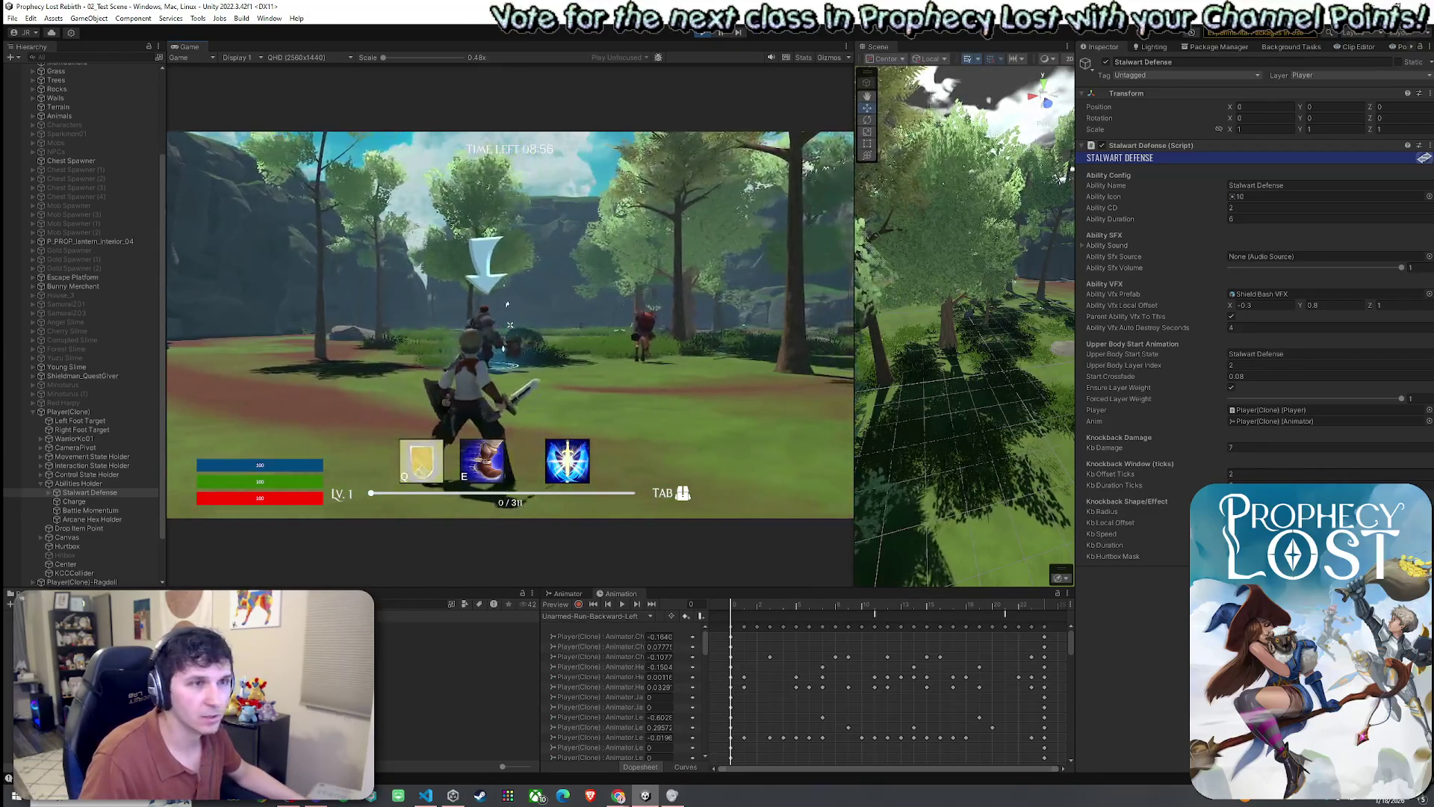
- Adjust the shield VFX's Z local offset and recast the shield to test the new position
{"action": "left_click", "coordinate": [1396, 305]}
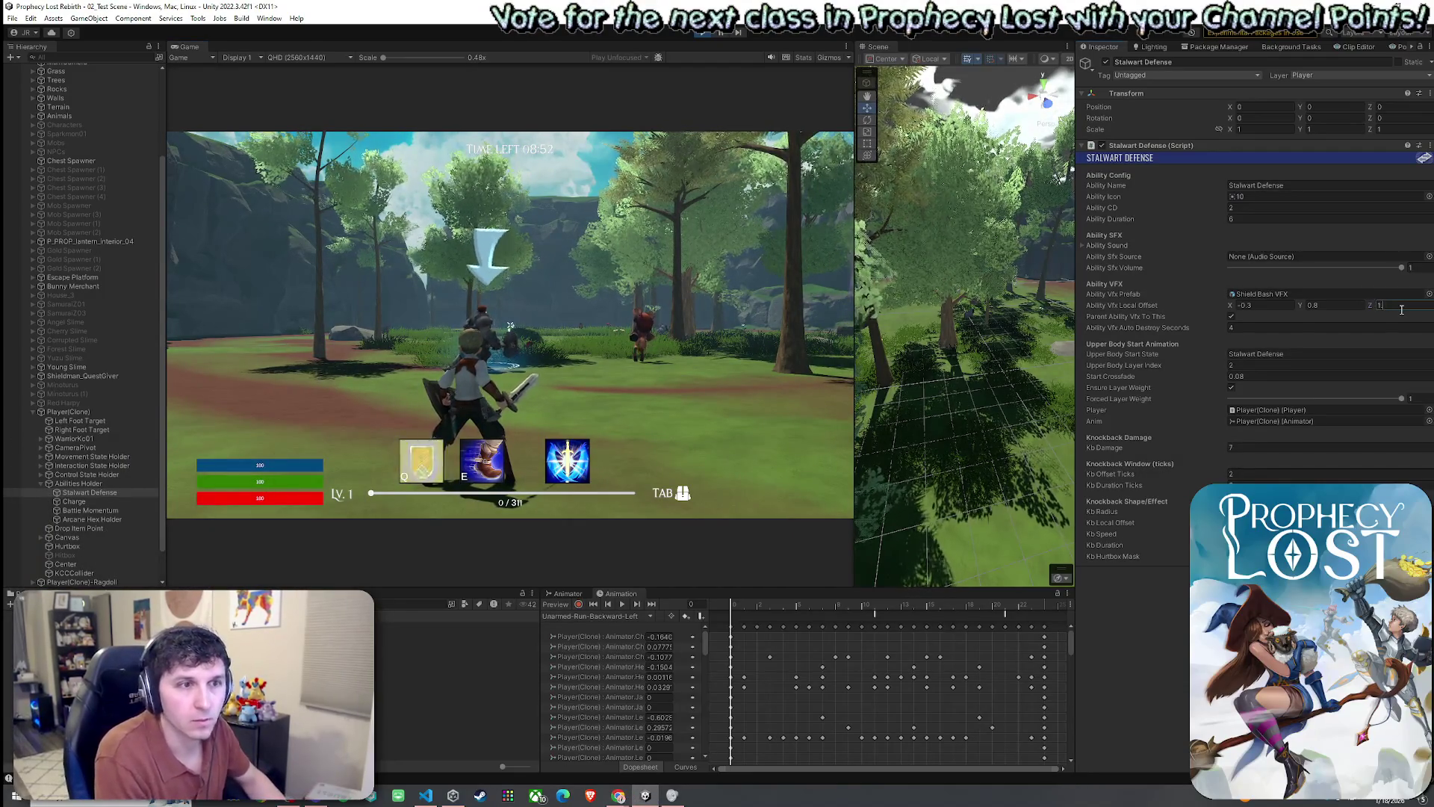
{"action": "type", "text": ".25"}
{"action": "left_click", "coordinate": [508, 321]}
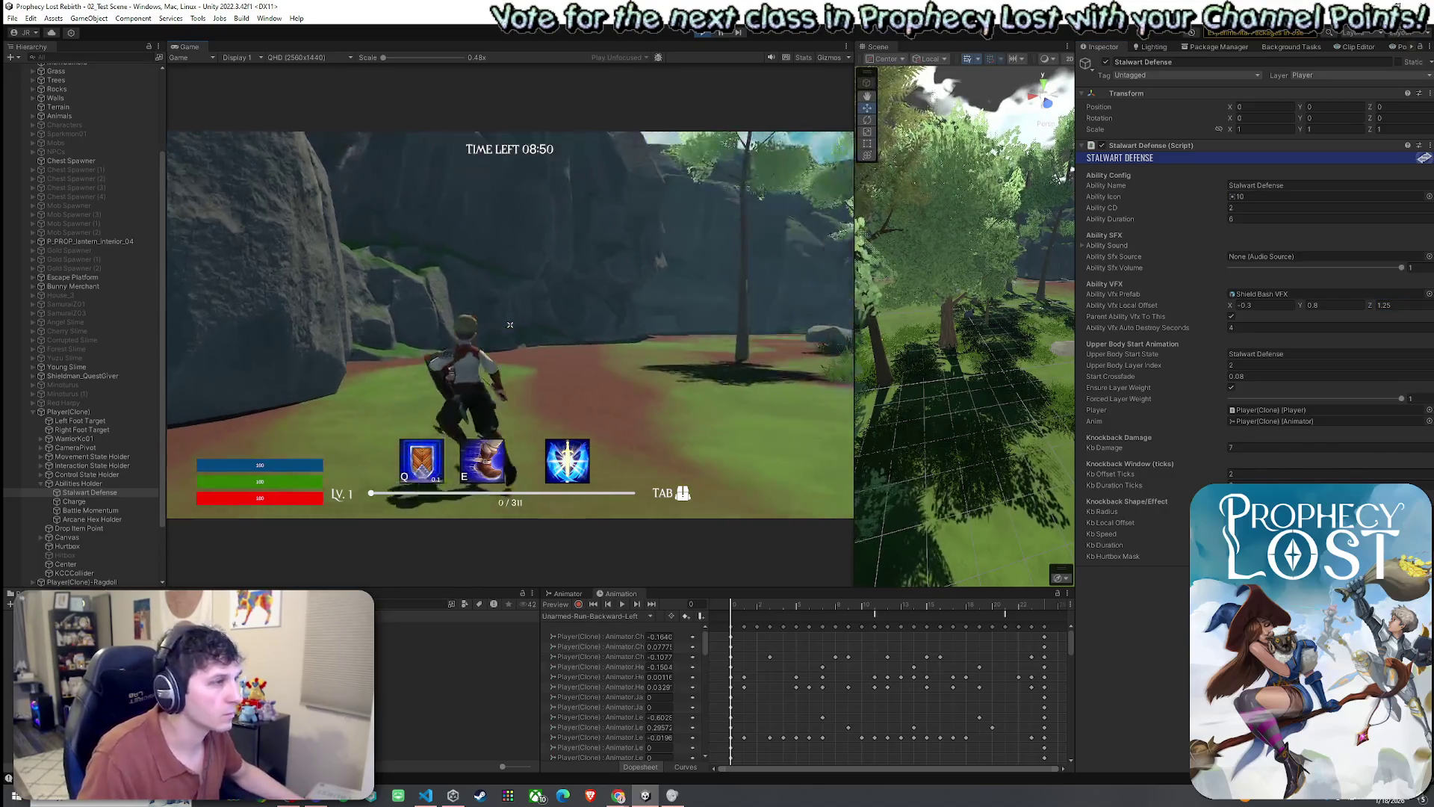
{"action": "key", "text": "q"}
{"action": "key", "text": "w"}
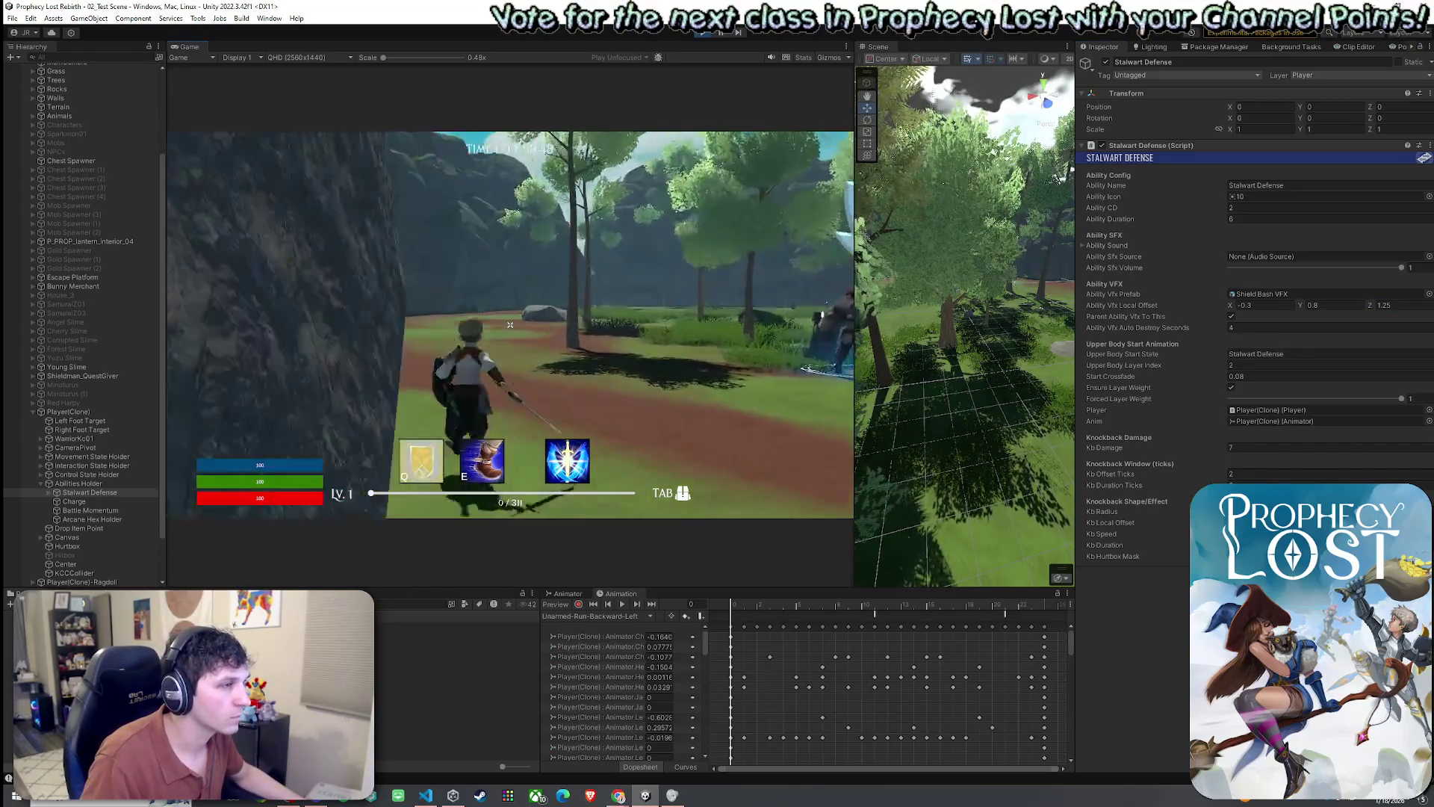
{"action": "key", "text": "w"}
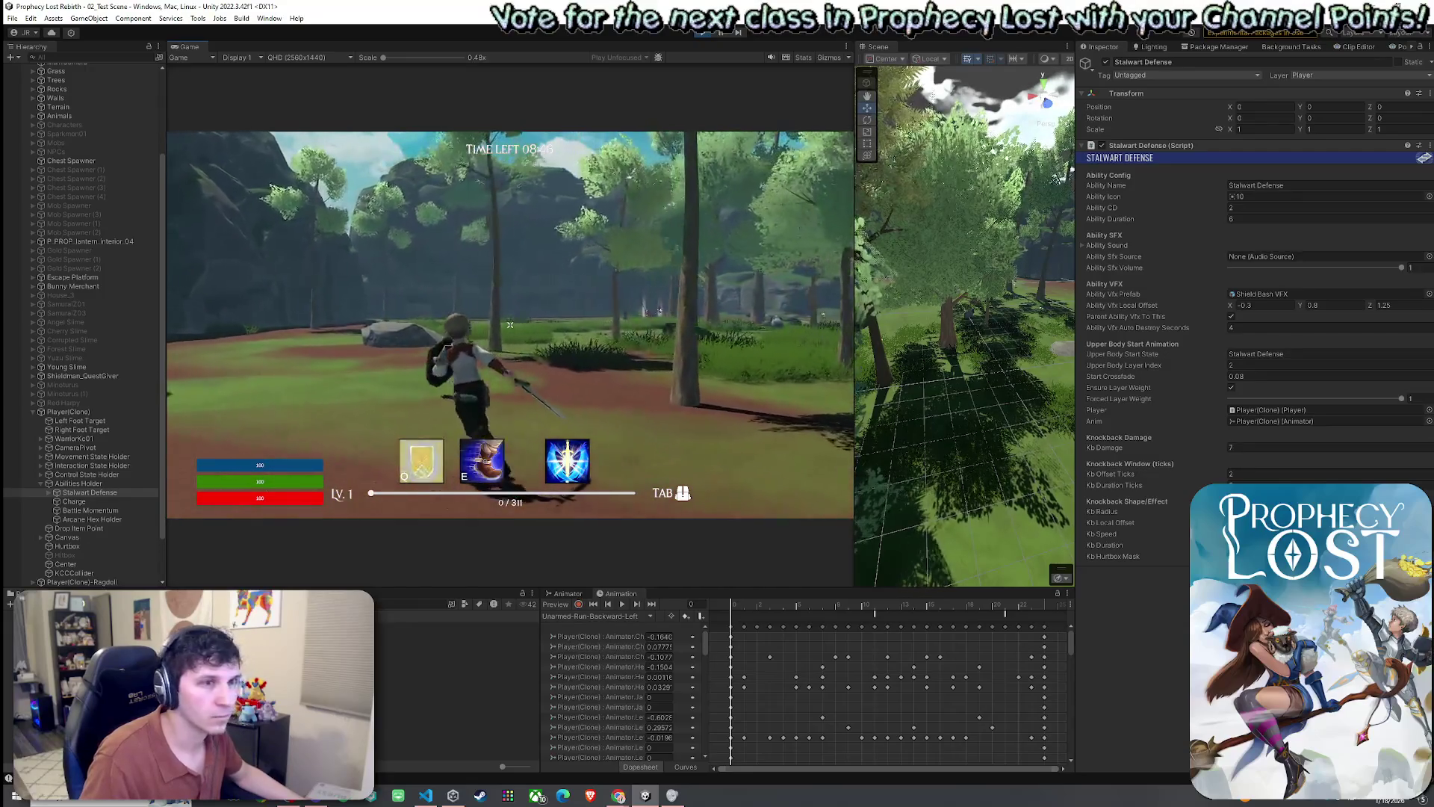
{"action": "key", "text": "w"}
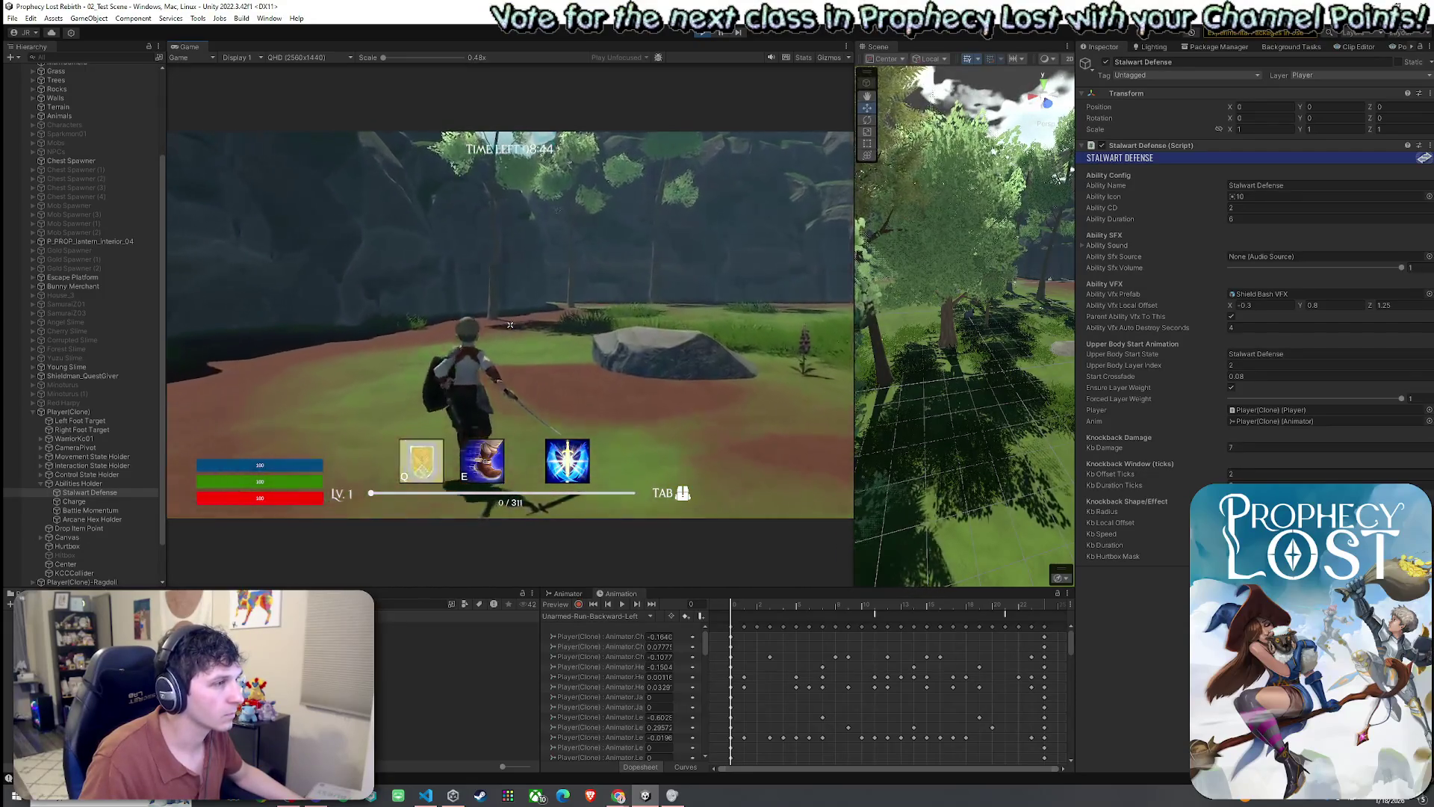
{"action": "key", "text": "w"}
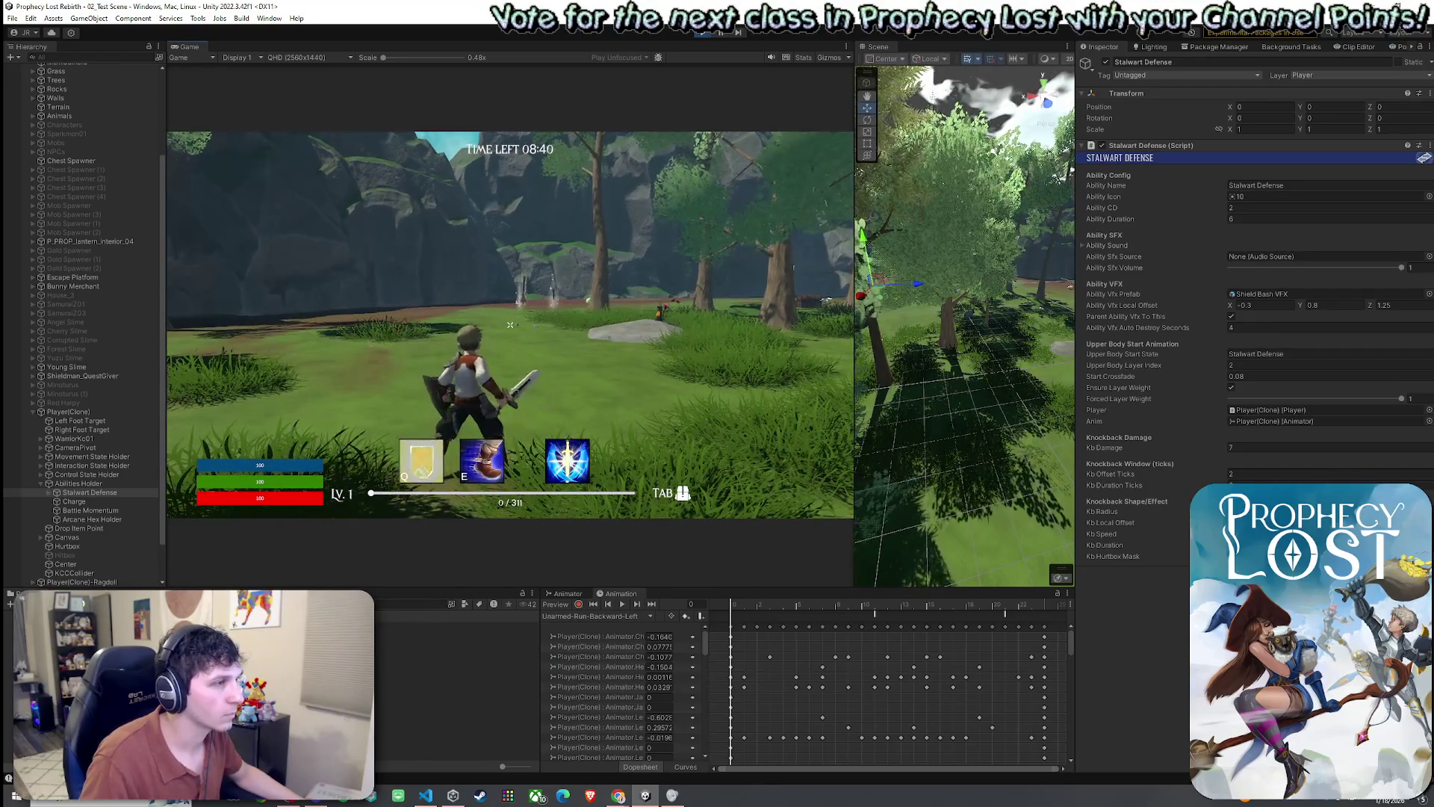
{"action": "key", "text": "super"}
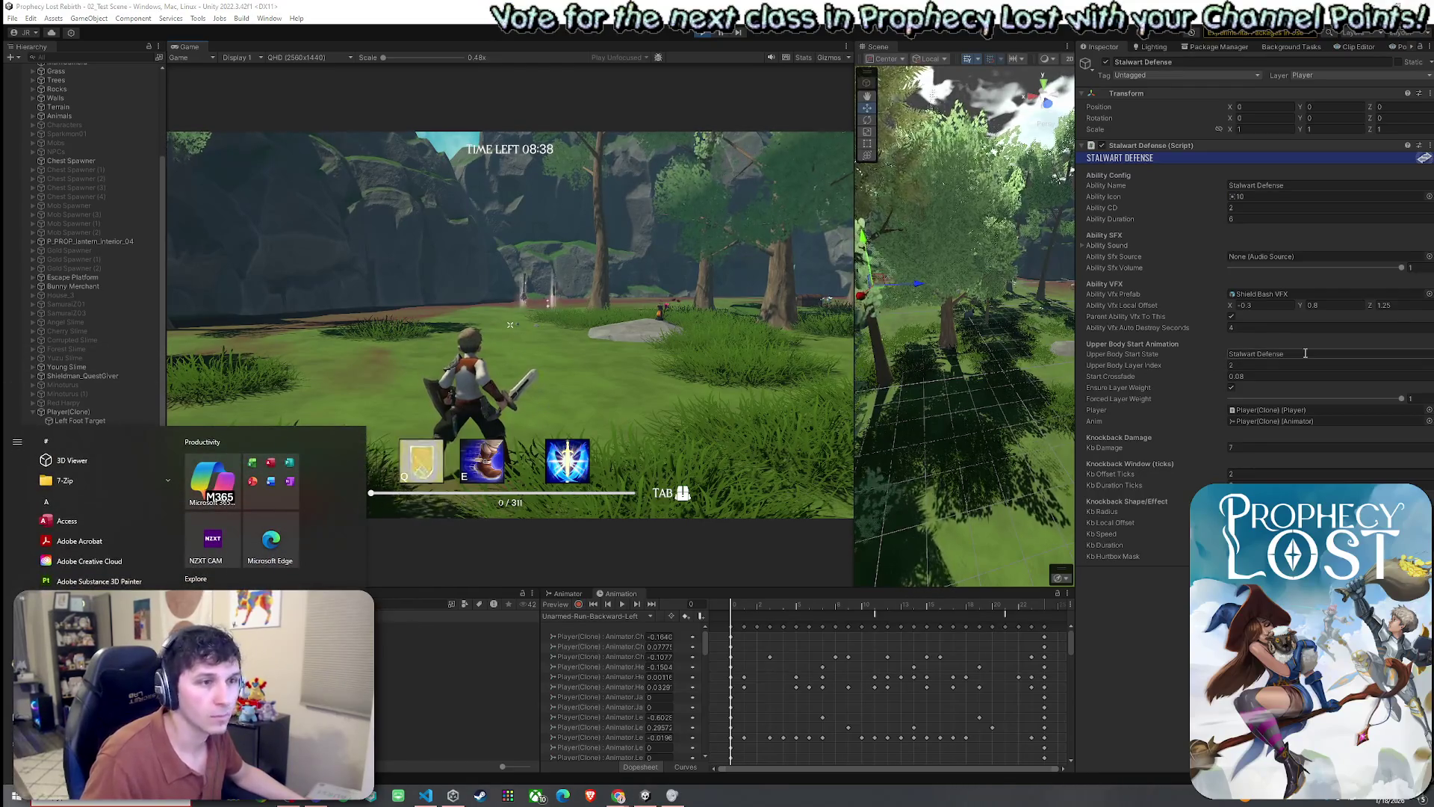
{"action": "left_click", "coordinate": [379, 306]}
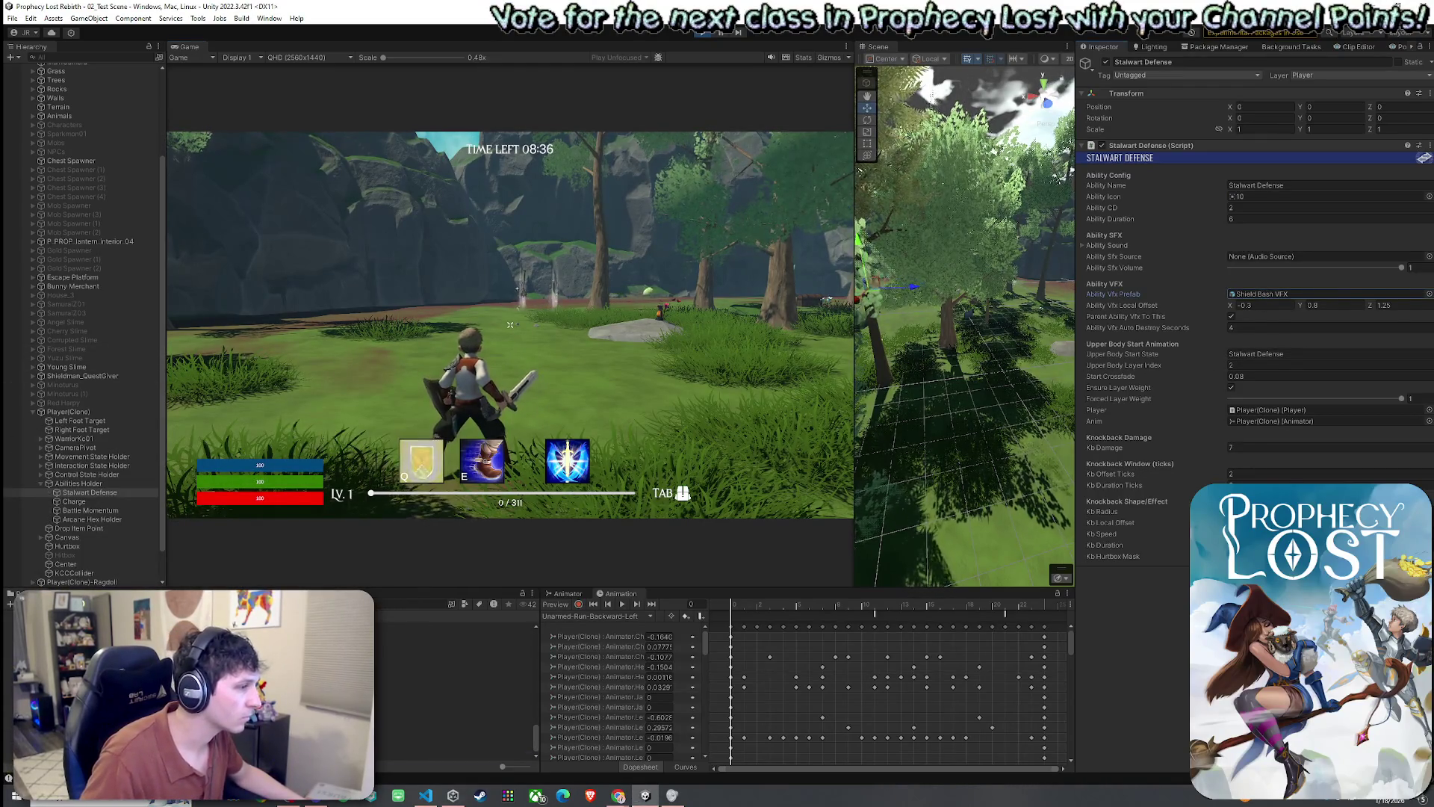
- In the Shield Bash VFX prefab, set all effects' Rotation Y to 160 and cast a shield bash to preview
{"action": "double_click", "coordinate": [1262, 294]}
{"action": "left_click", "coordinate": [97, 118], "text": "shift"}
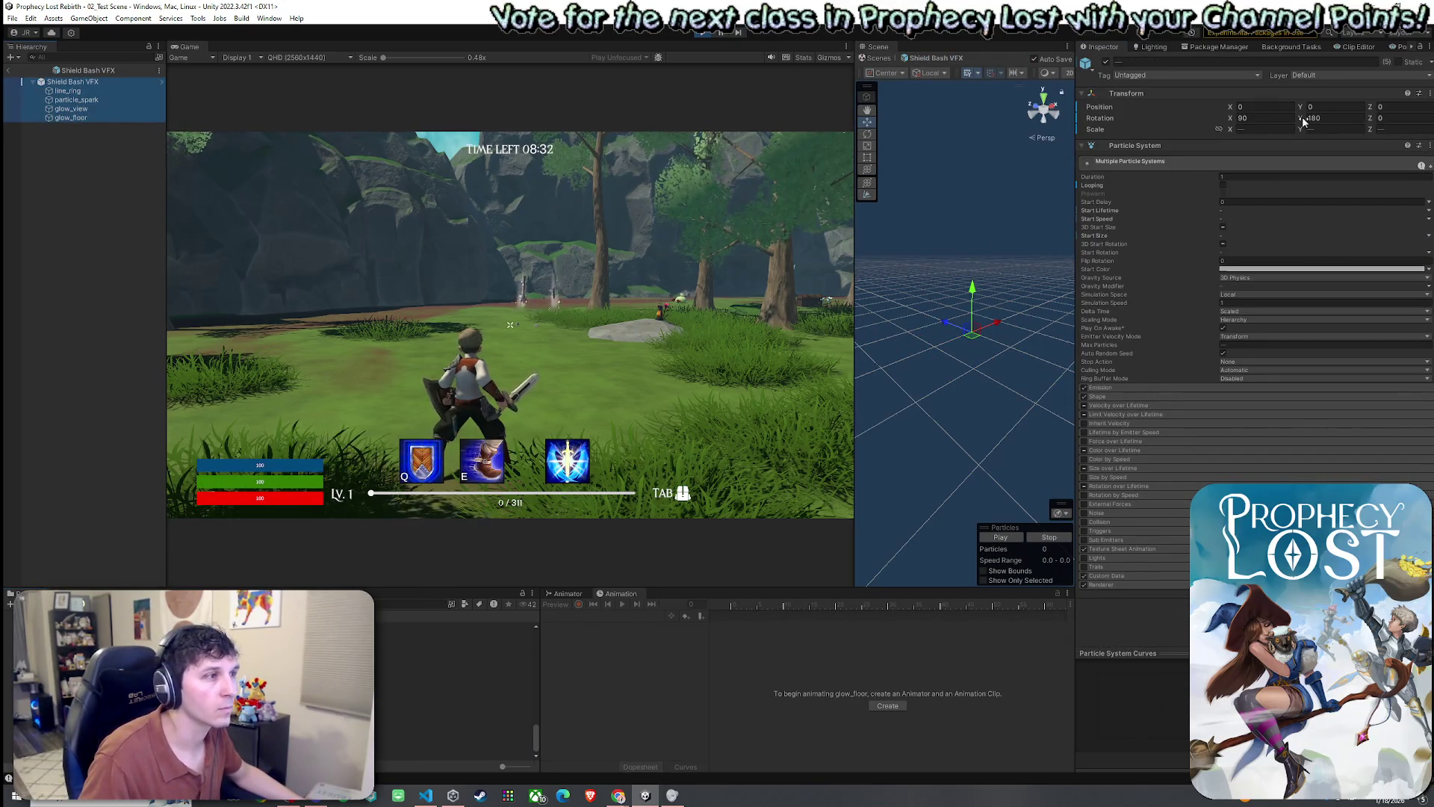
{"action": "left_click", "coordinate": [1313, 118]}
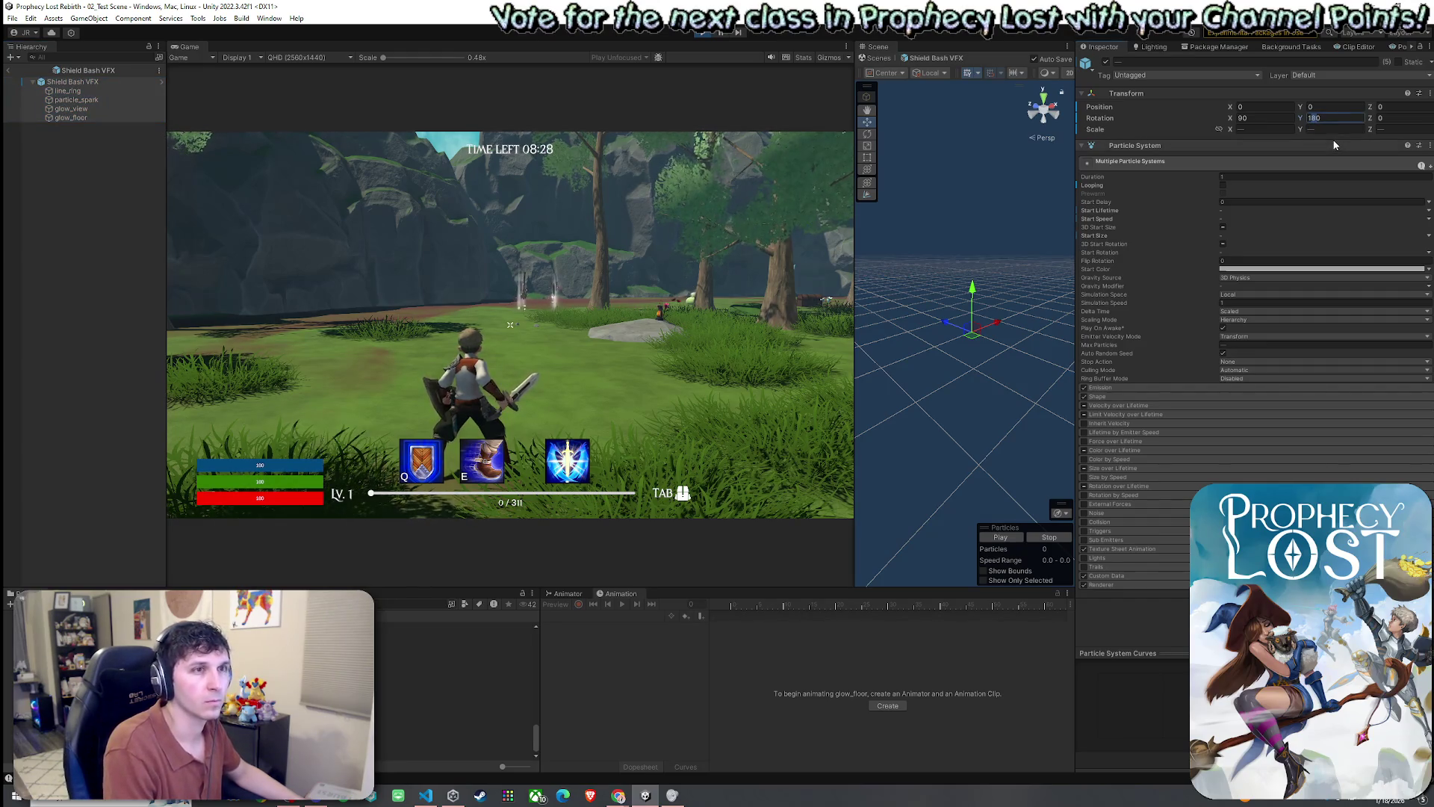
{"action": "type", "text": "160"}
{"action": "key", "text": "Return"}
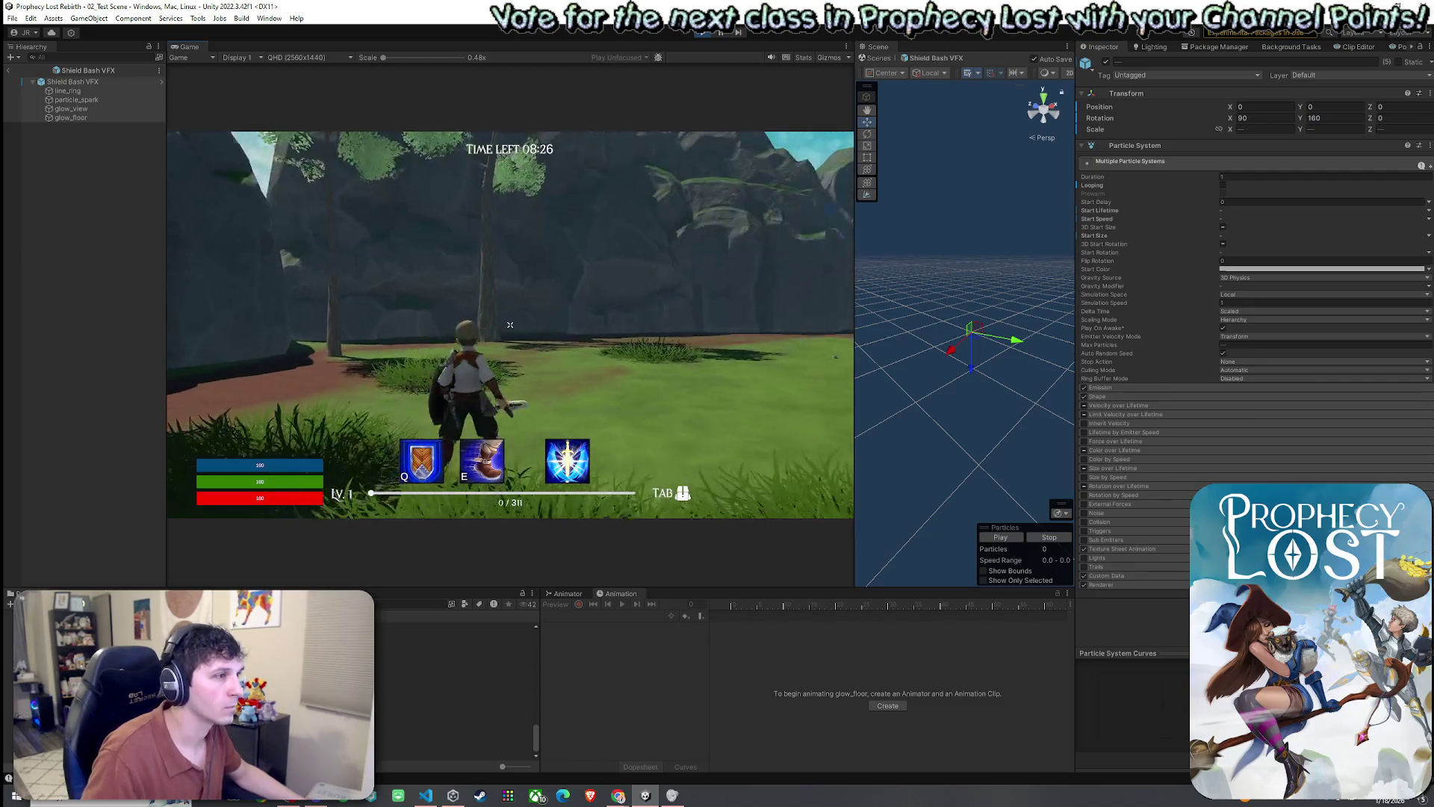
{"action": "key", "text": "q"}
- Change the effects' Rotation Y to 170 and cast the shield bash twice to check it
{"action": "key", "text": "super"}
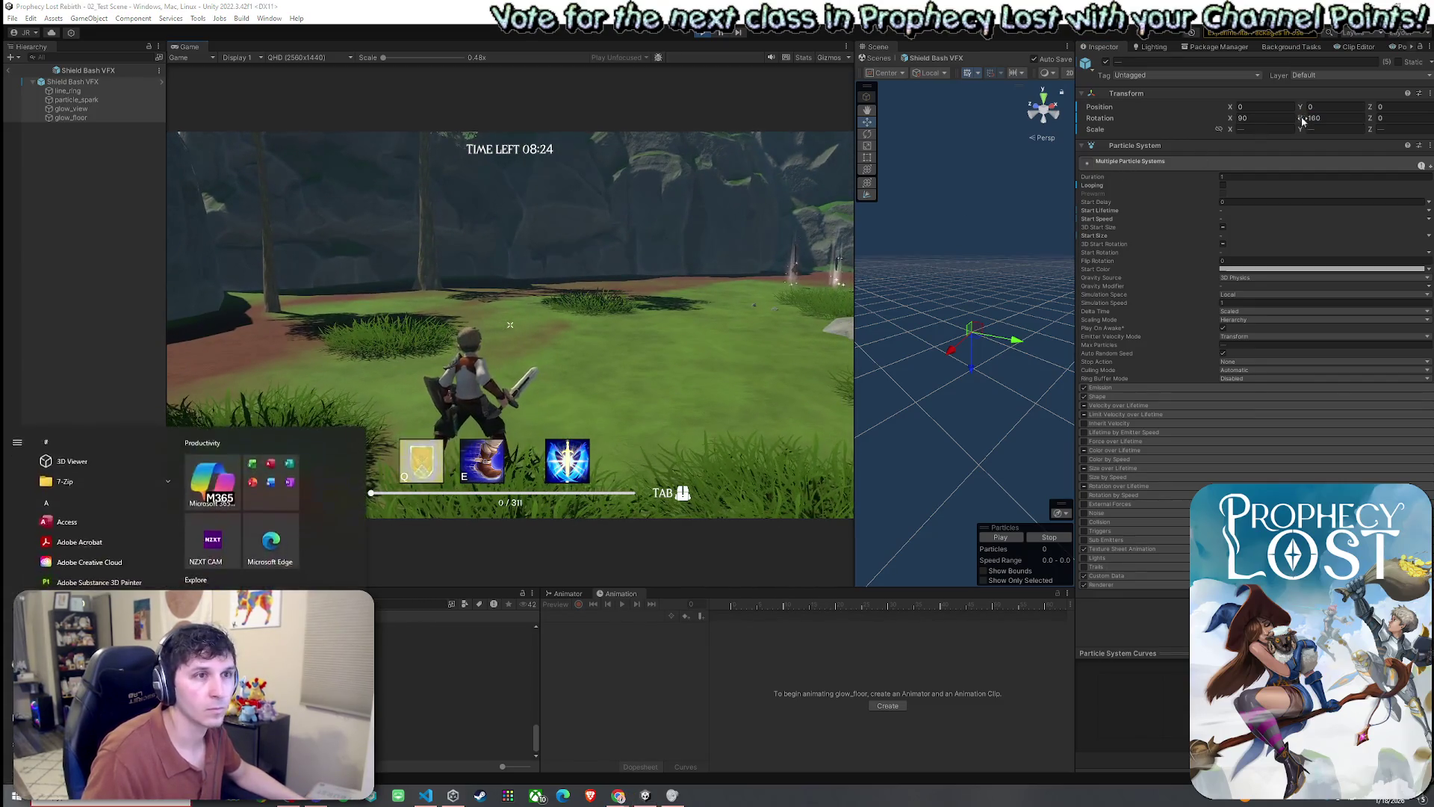
{"action": "left_click", "coordinate": [1314, 119]}
{"action": "type", "text": "170"}
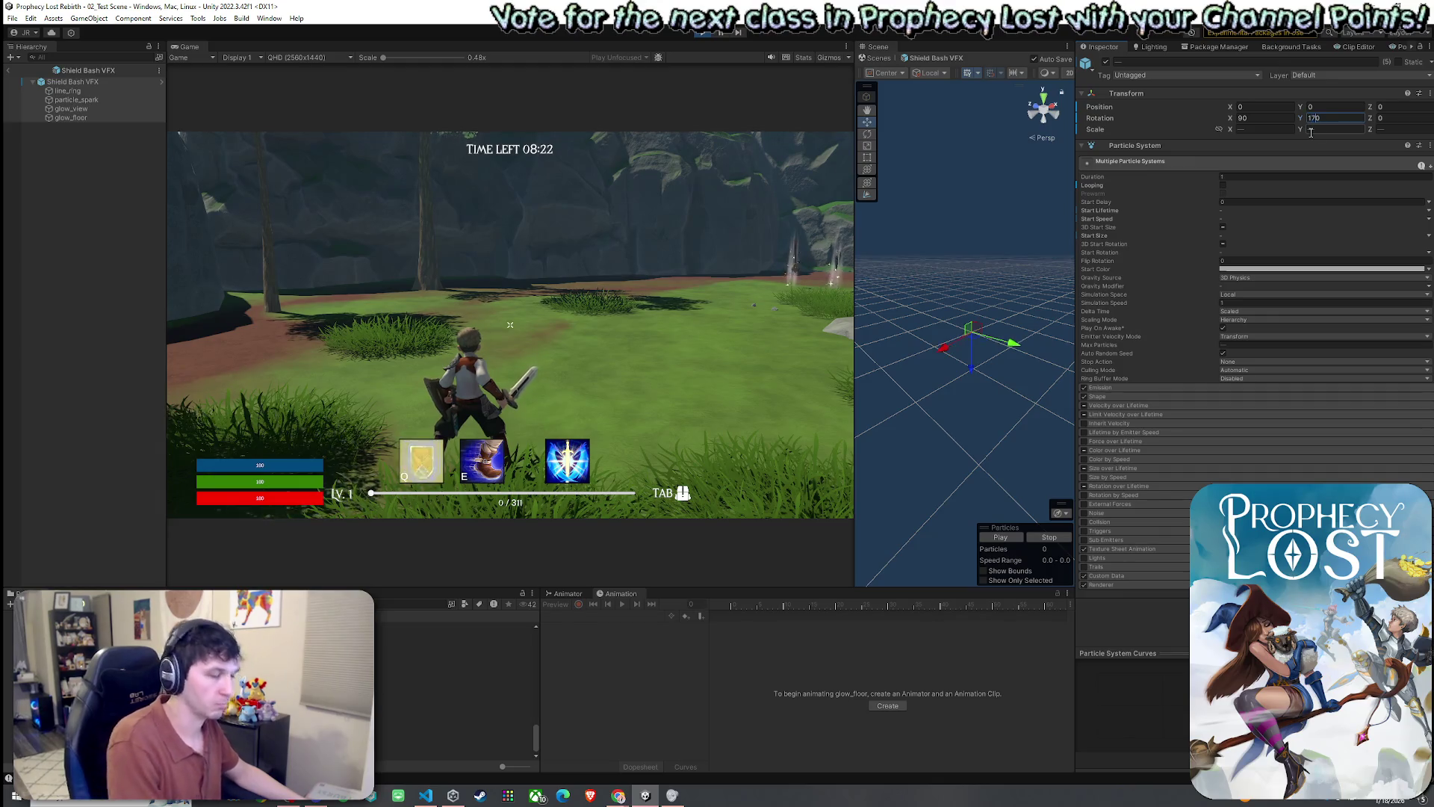
{"action": "key", "text": "Return"}
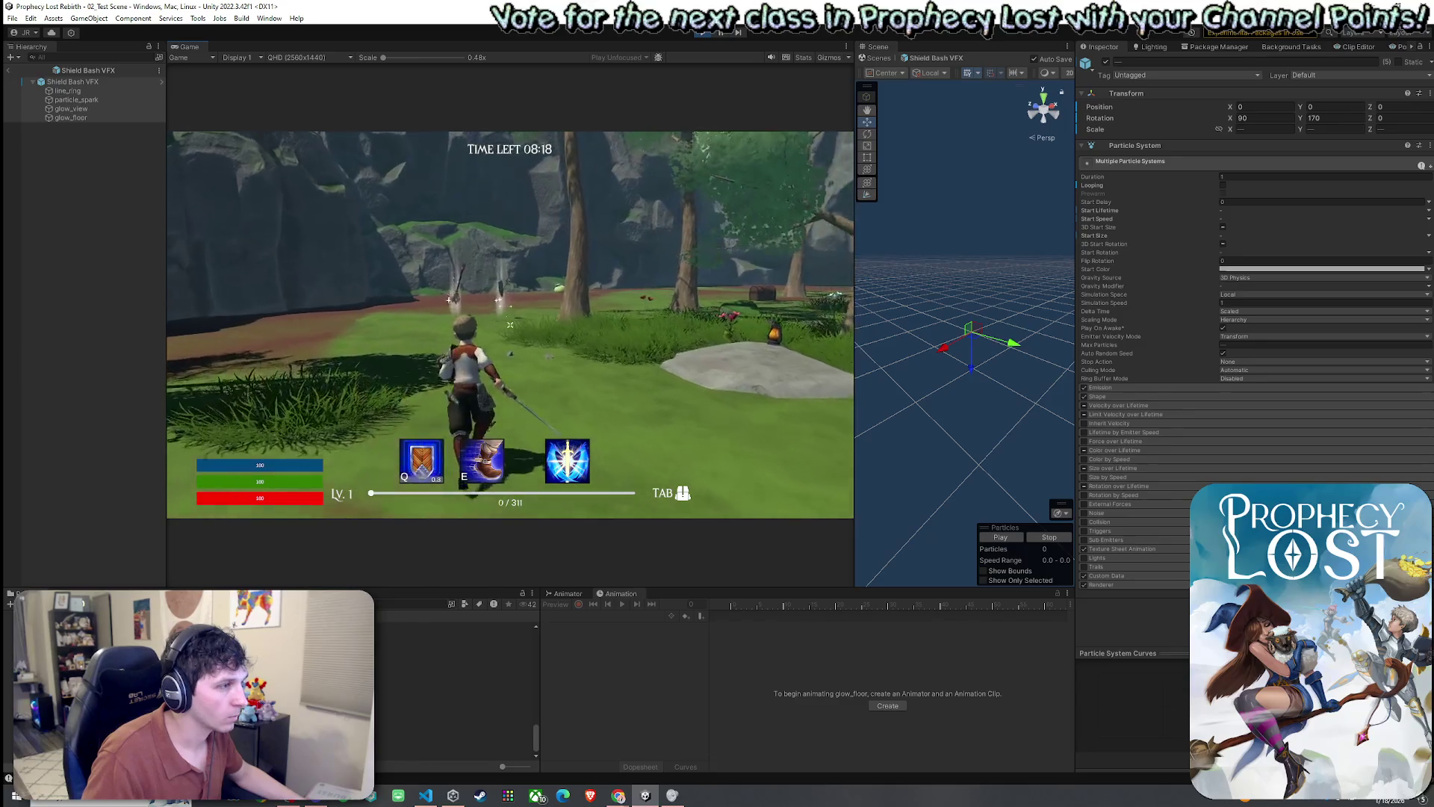
{"action": "key", "text": "q"}
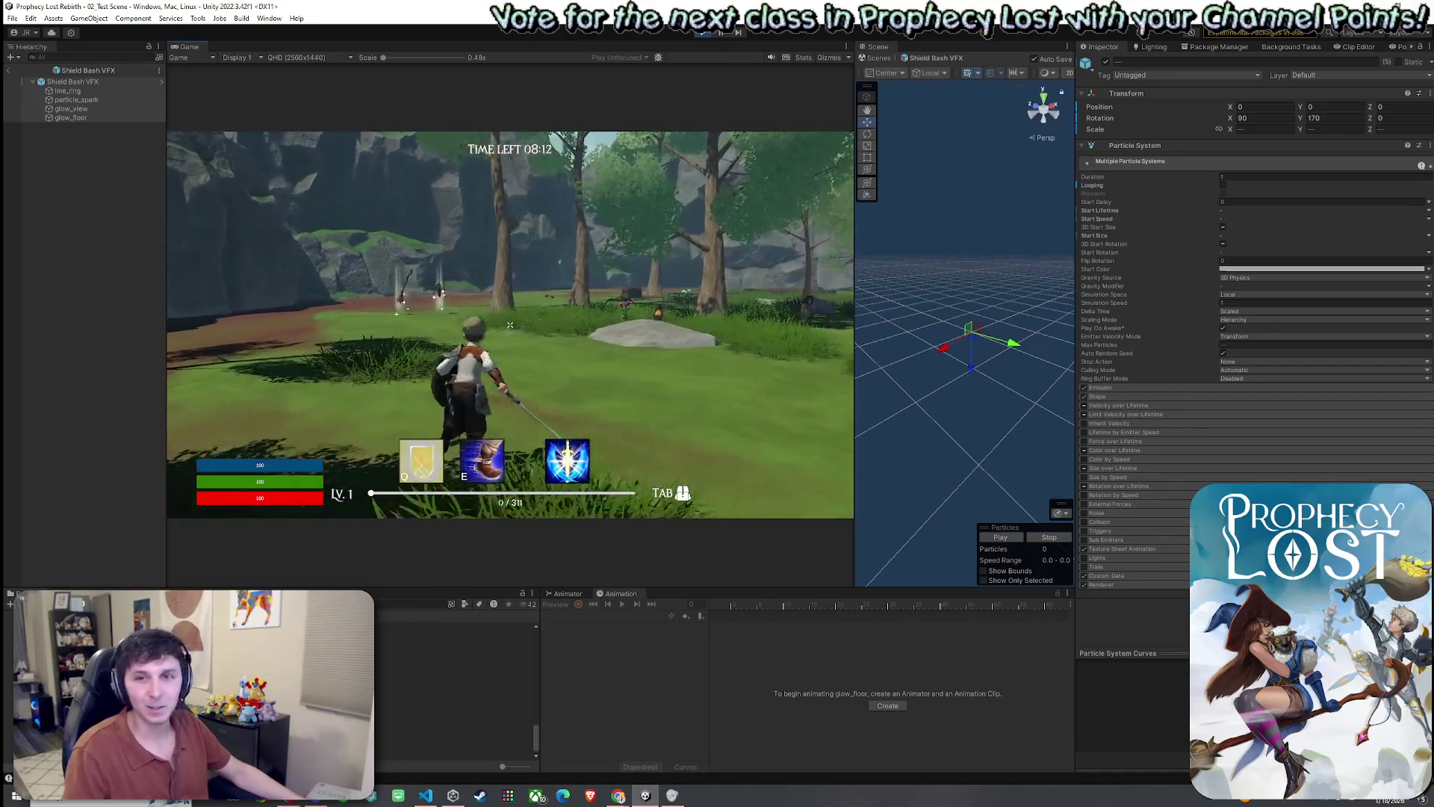
{"action": "key", "text": "q"}
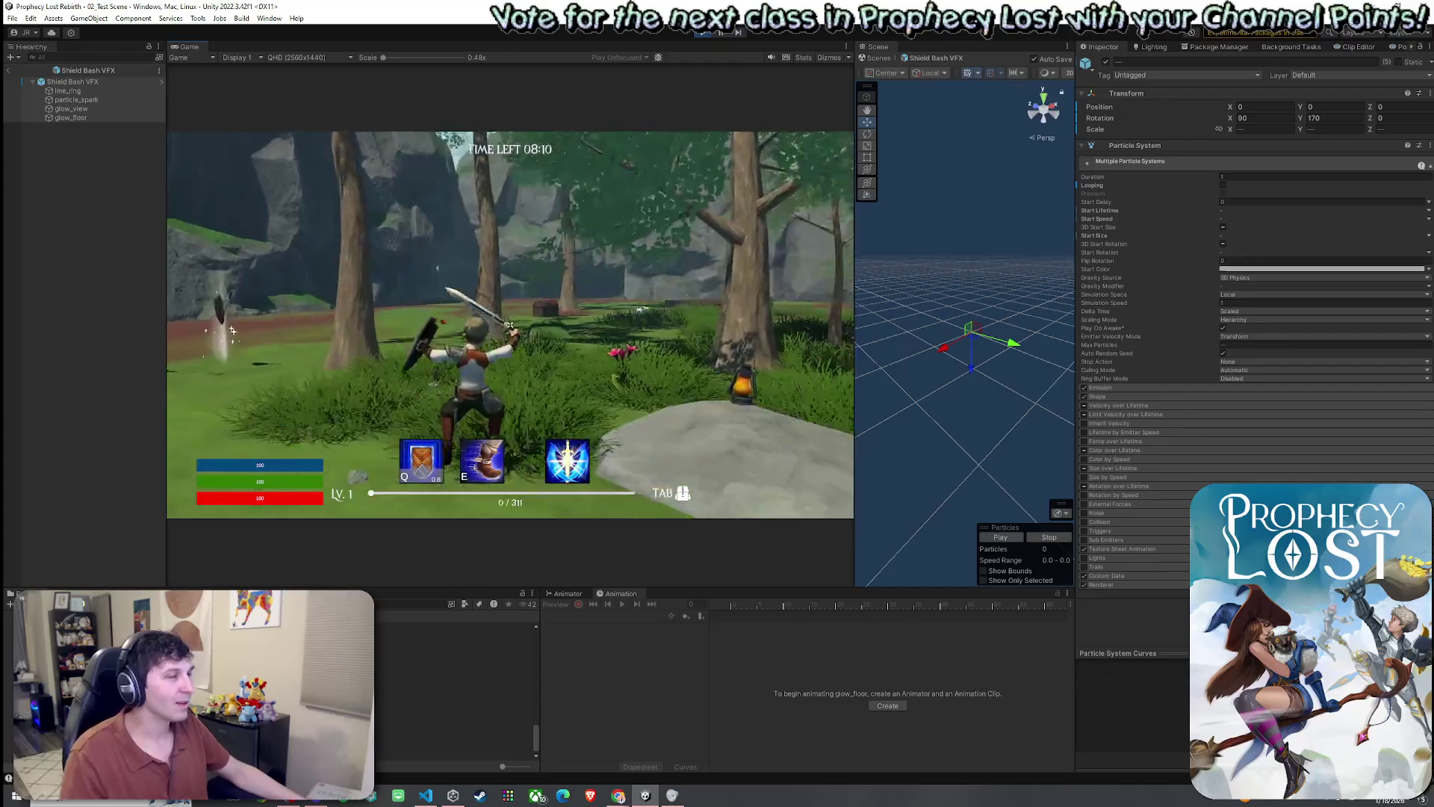
- Maximize the Game view to fill the whole editor
{"action": "key", "text": "super"}
{"action": "left_click", "coordinate": [186, 49]}
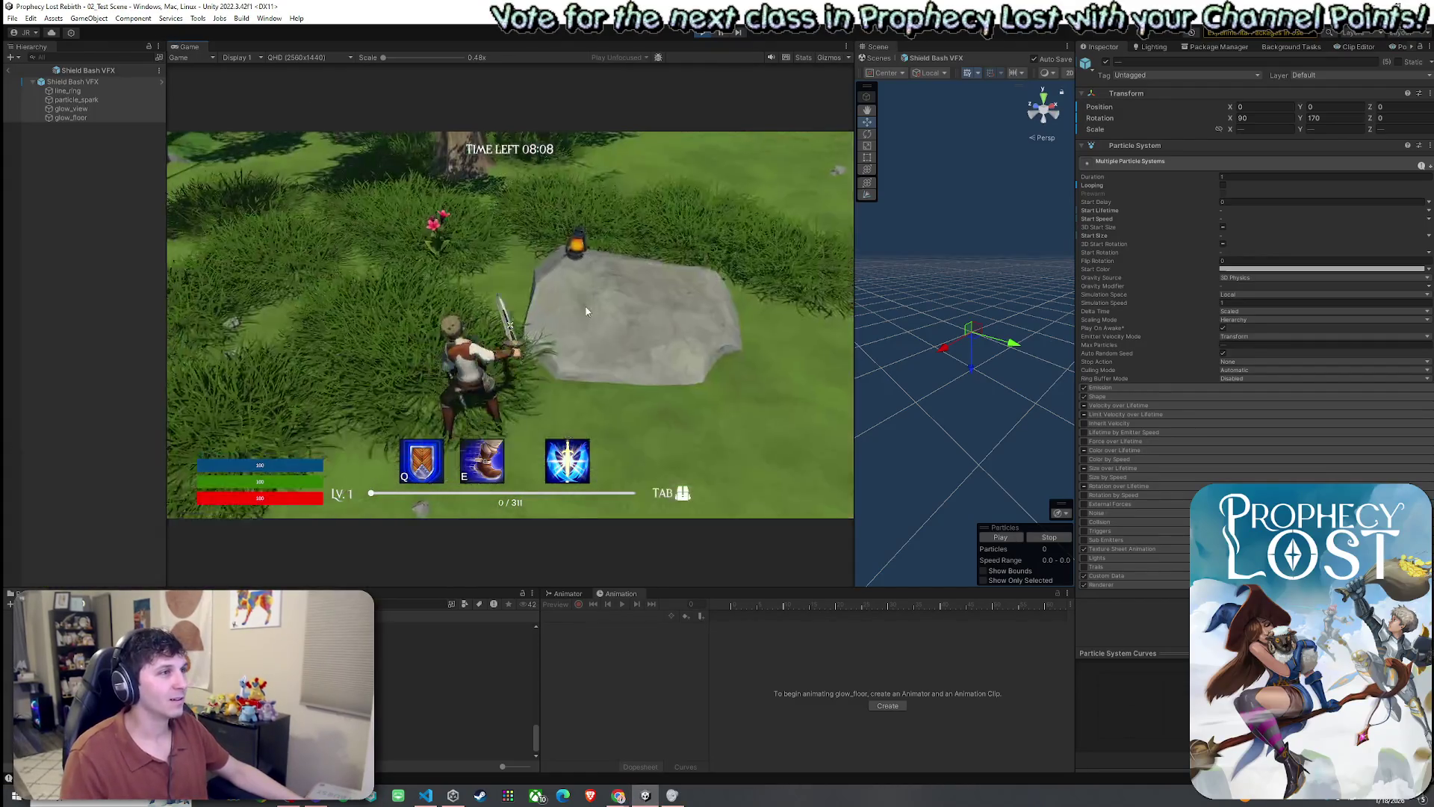
{"action": "key", "text": "shift+space"}
- Run through the meadow, cast a shield bash, dash, and fire a sword attack at the slime
{"action": "key", "text": "w"}
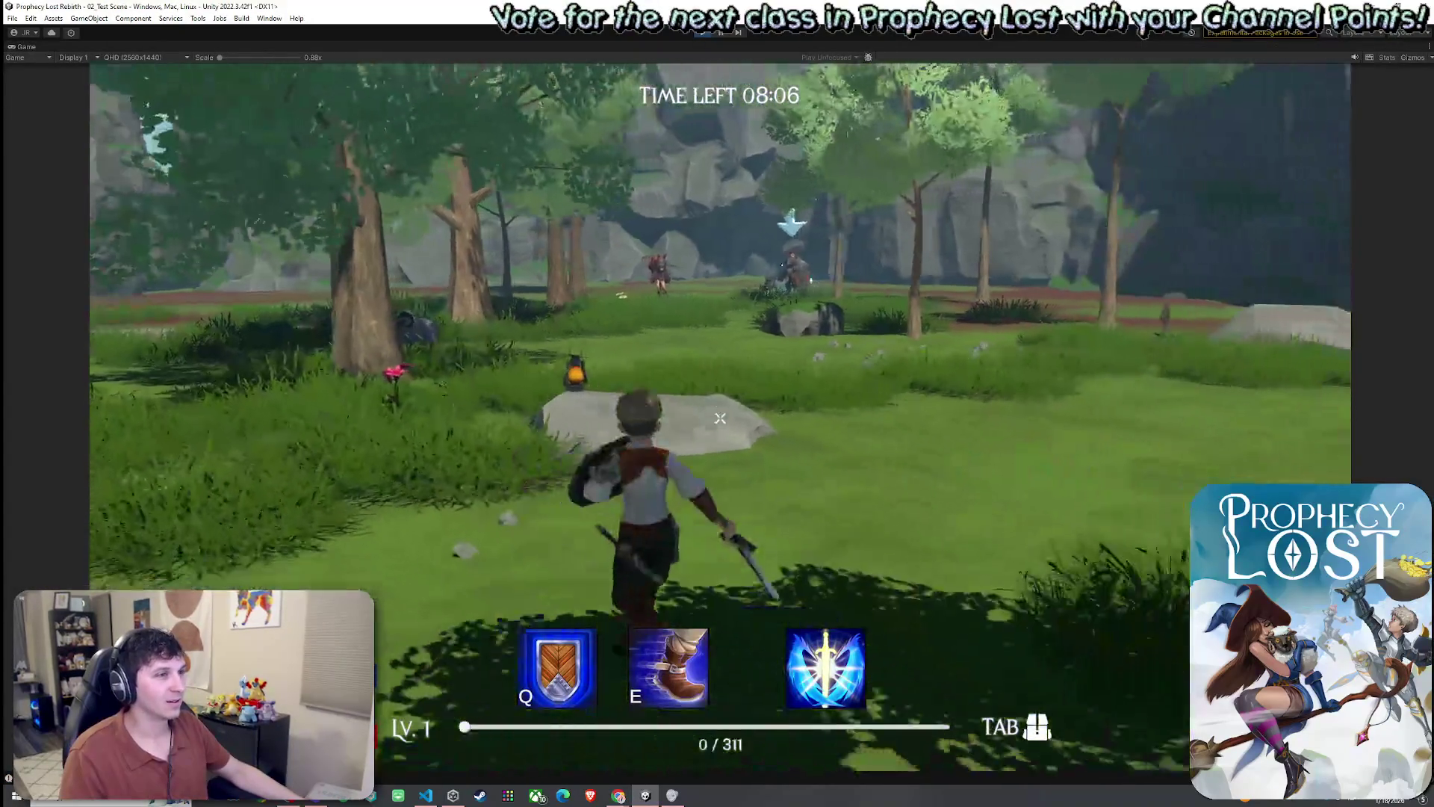
{"action": "key", "text": "w"}
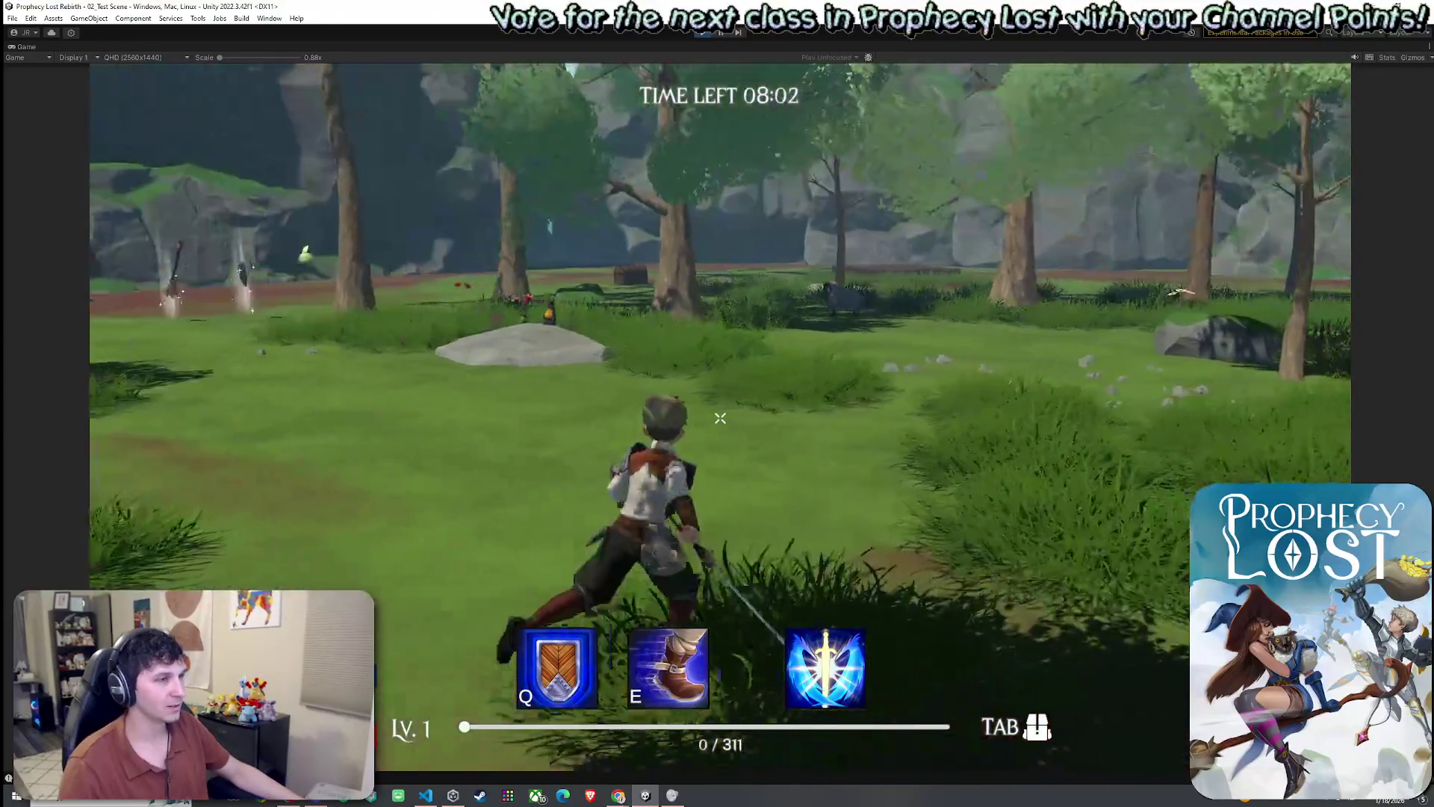
{"action": "key", "text": "q"}
{"action": "key", "text": "w"}
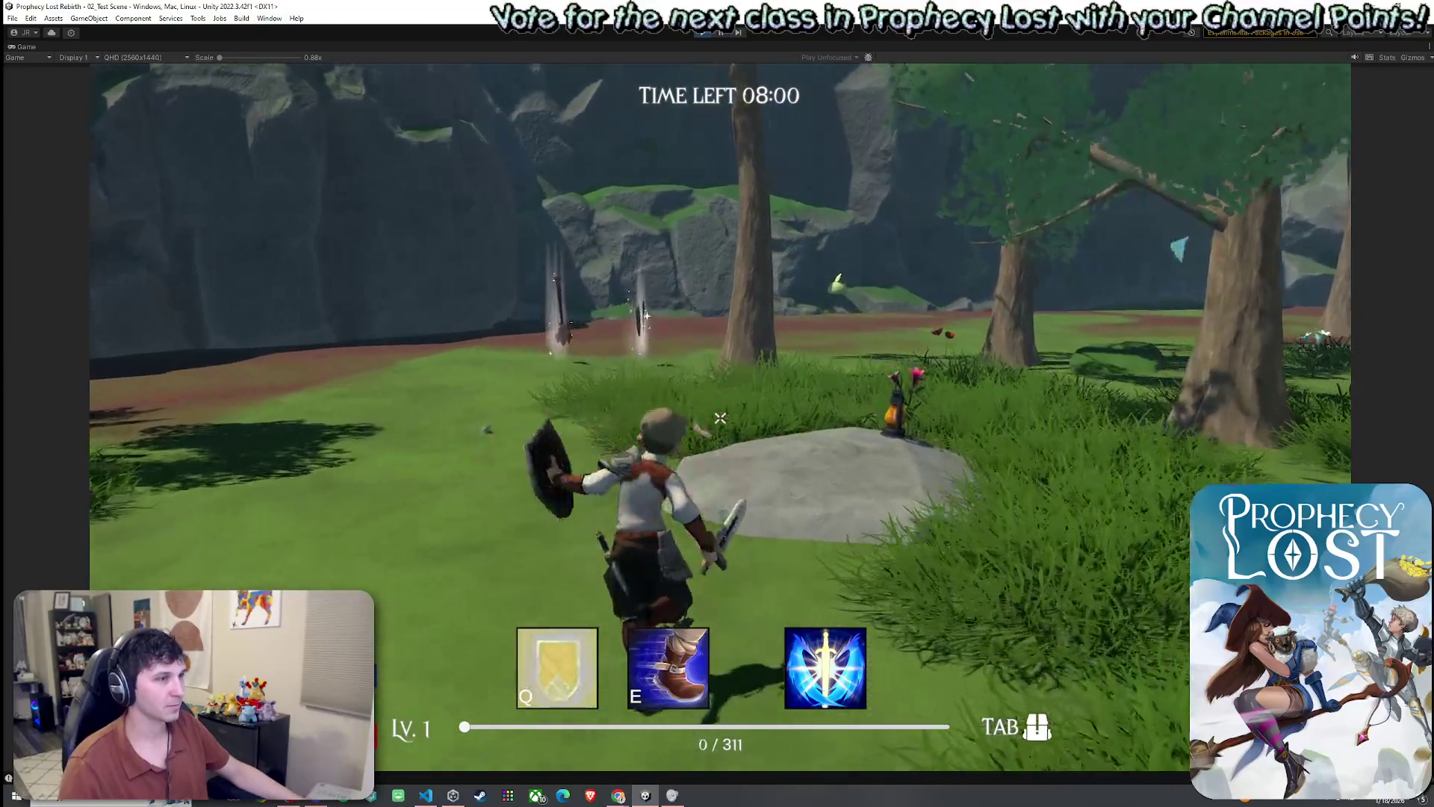
{"action": "key", "text": "w"}
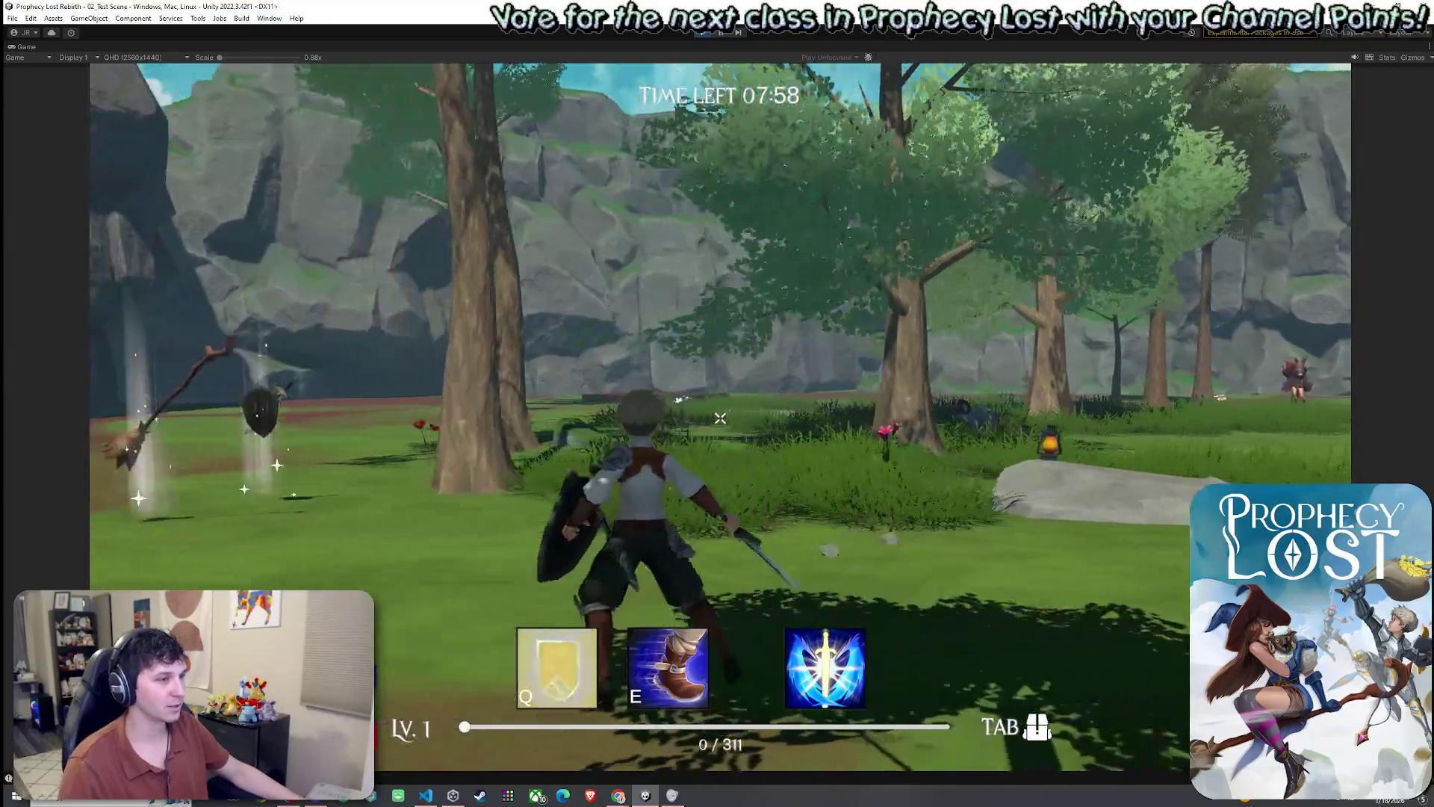
{"action": "key", "text": "e"}
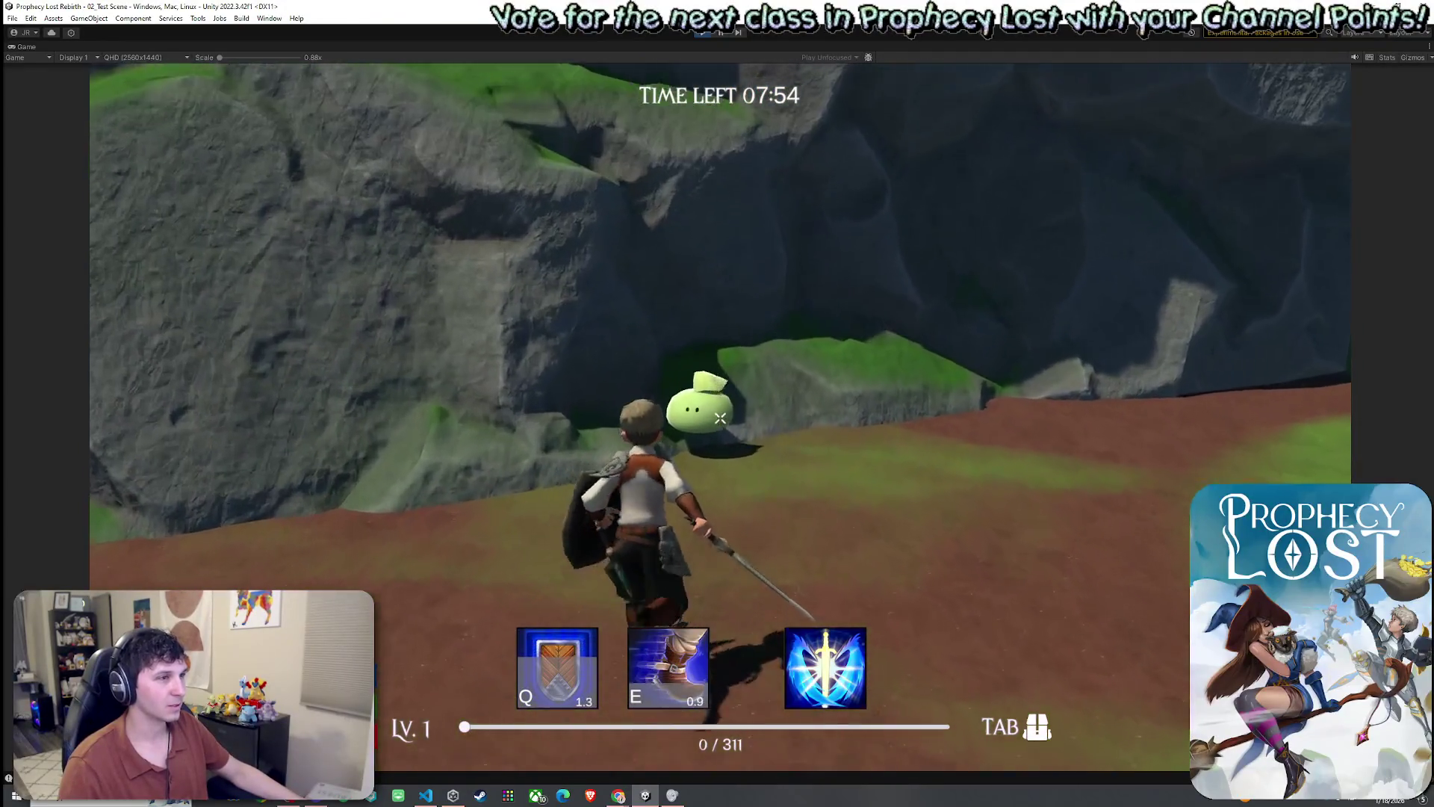
{"action": "left_click", "coordinate": [720, 418]}
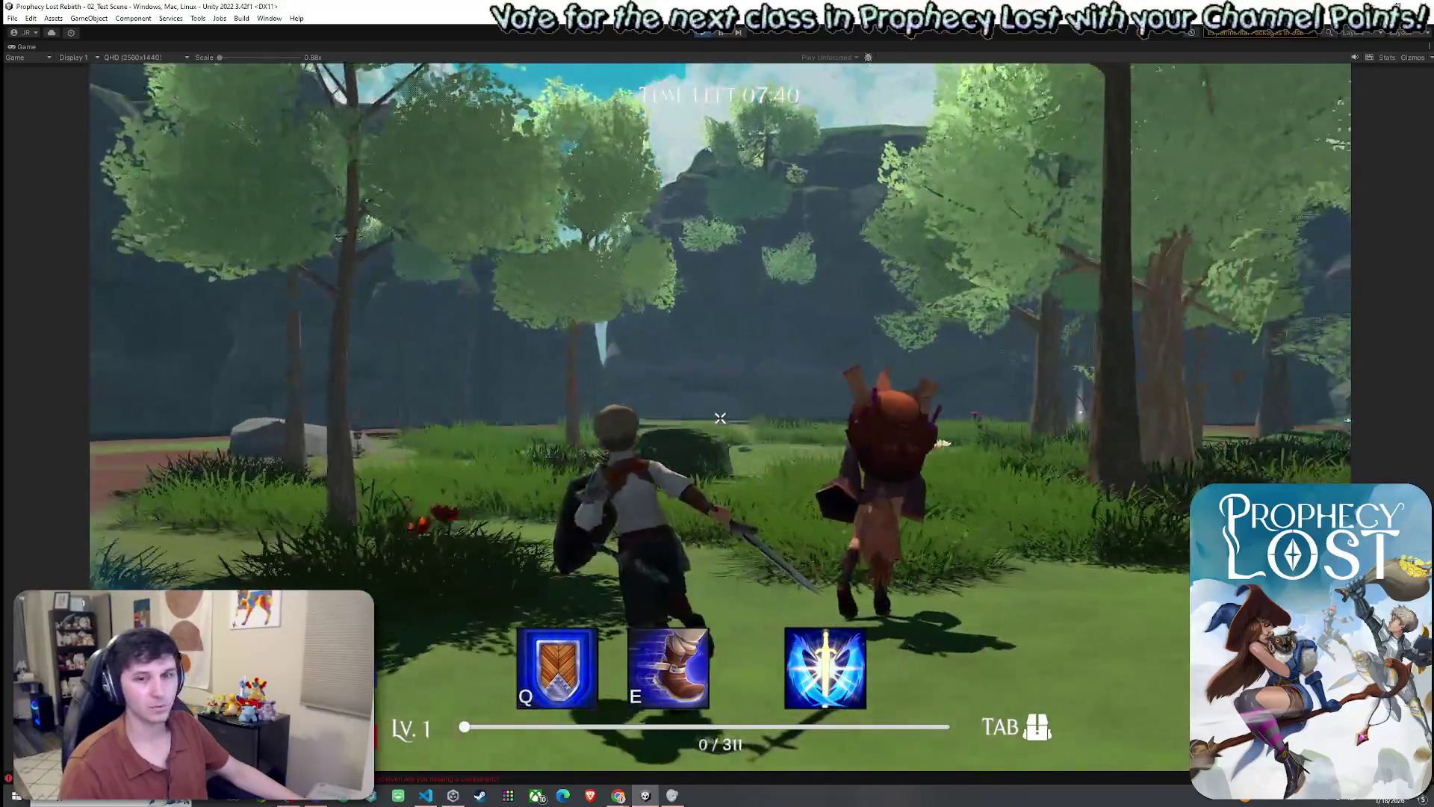
- Raise the shield, swing the sword several times, then dash, slash and shield bash in the clearing
{"action": "key", "text": "w"}
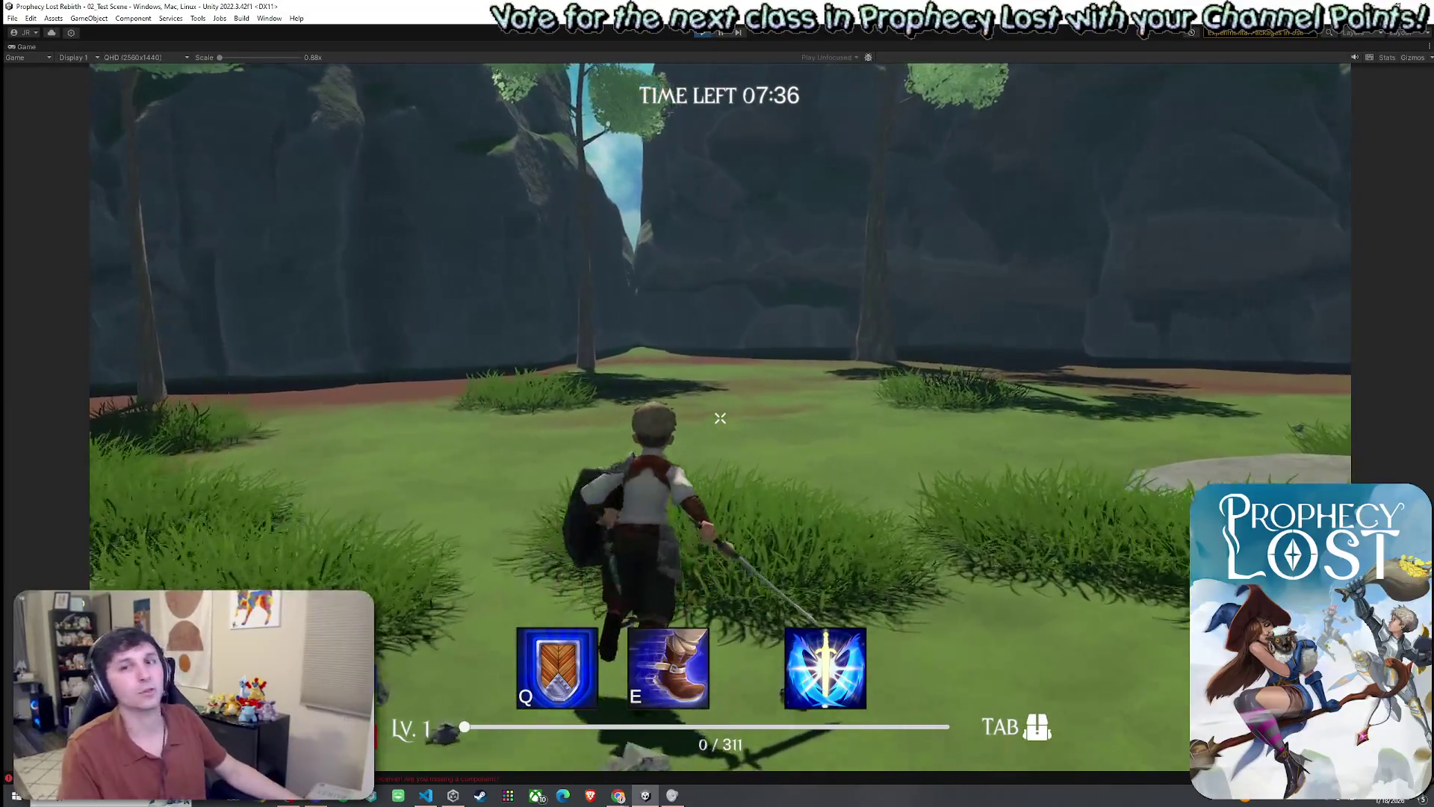
{"action": "right_click", "coordinate": [720, 418]}
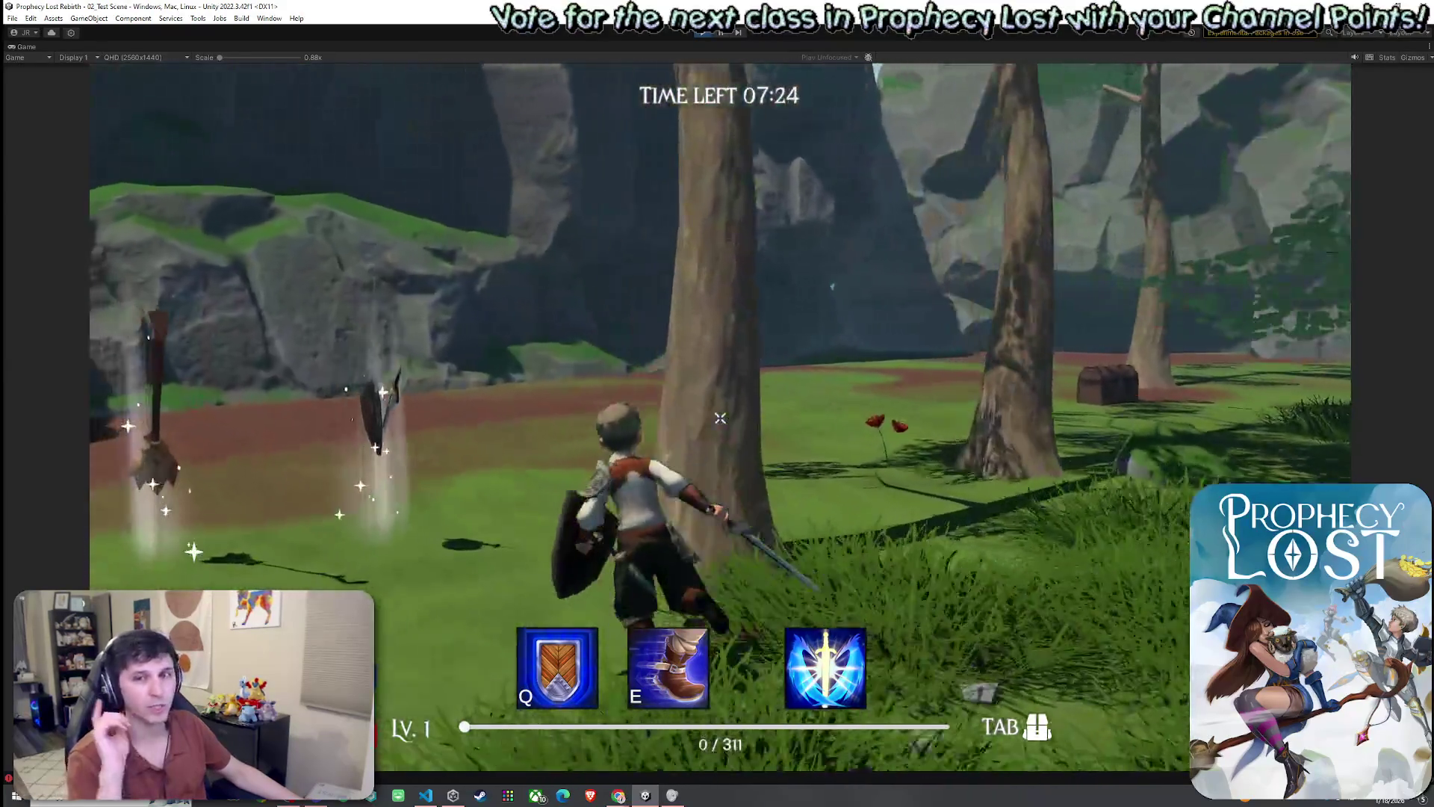
{"action": "left_click", "coordinate": [721, 418]}
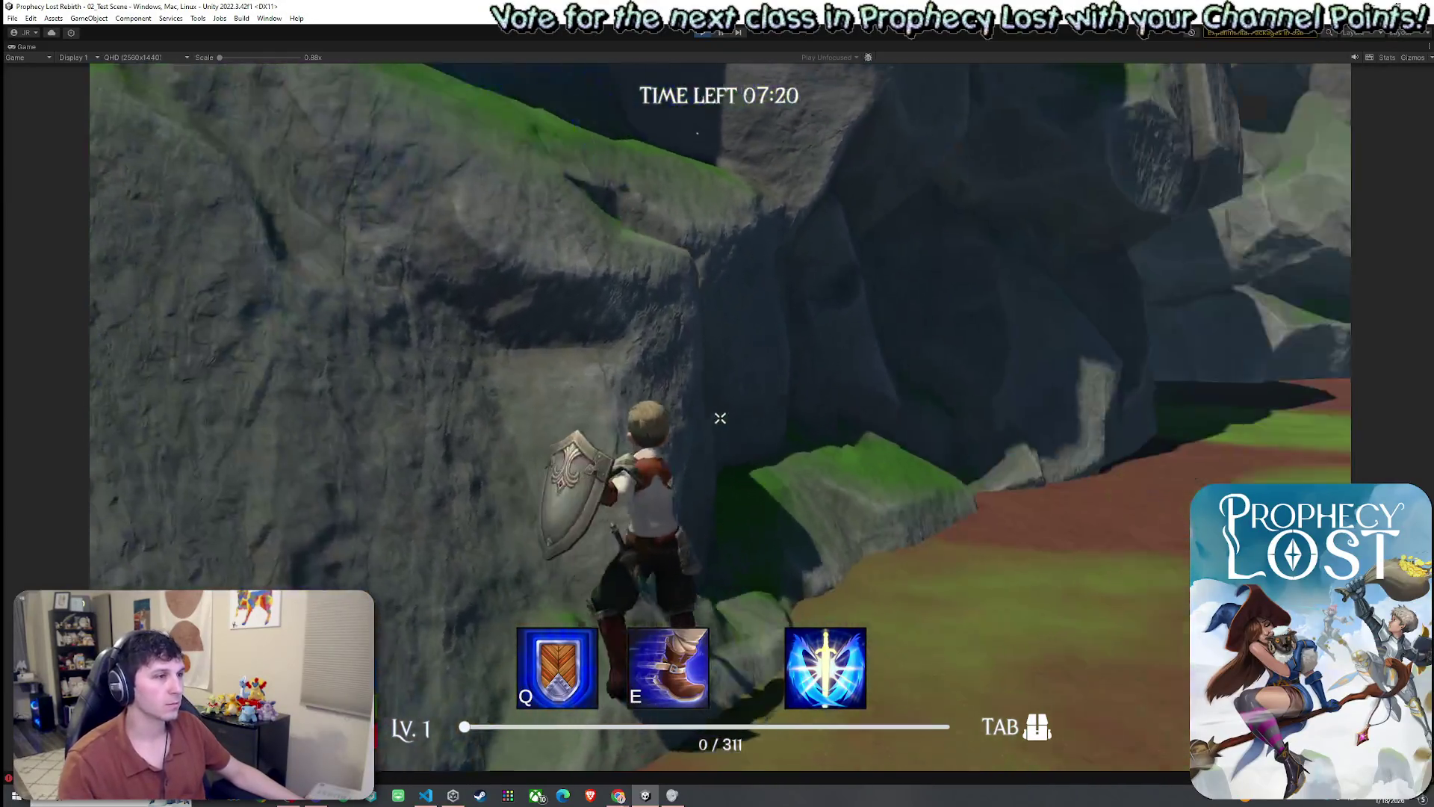
{"action": "left_click", "coordinate": [720, 419]}
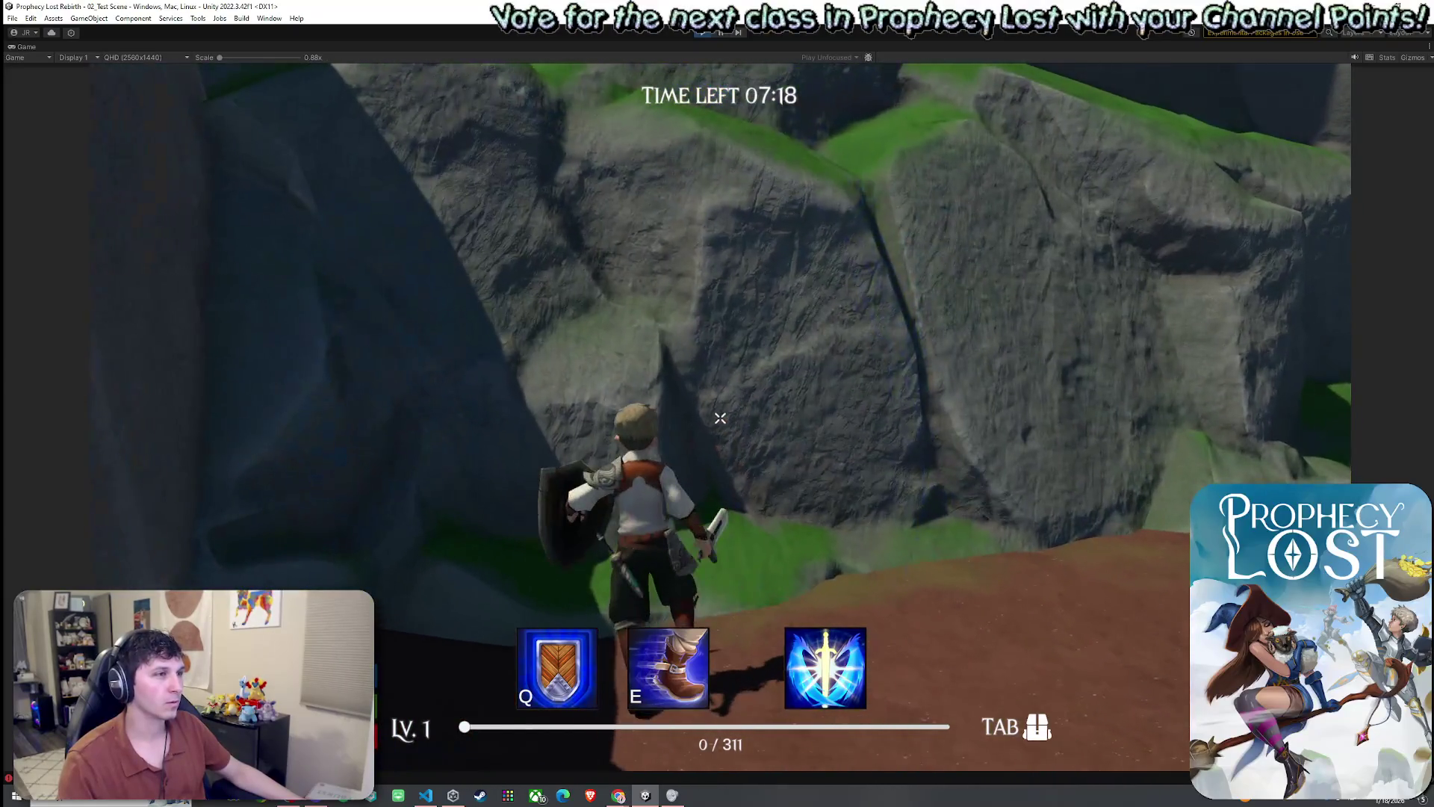
{"action": "left_click", "coordinate": [721, 418]}
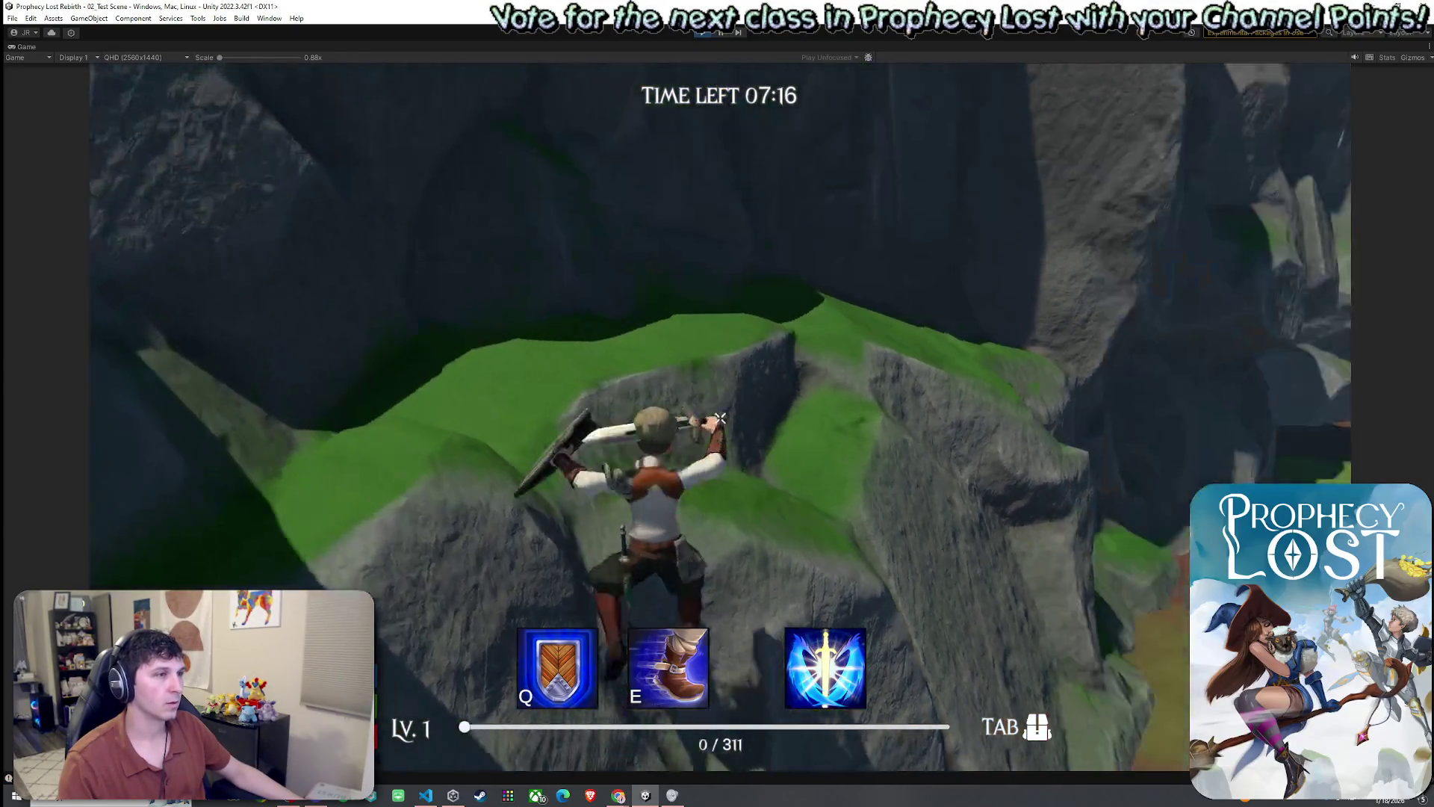
{"action": "key", "text": "w"}
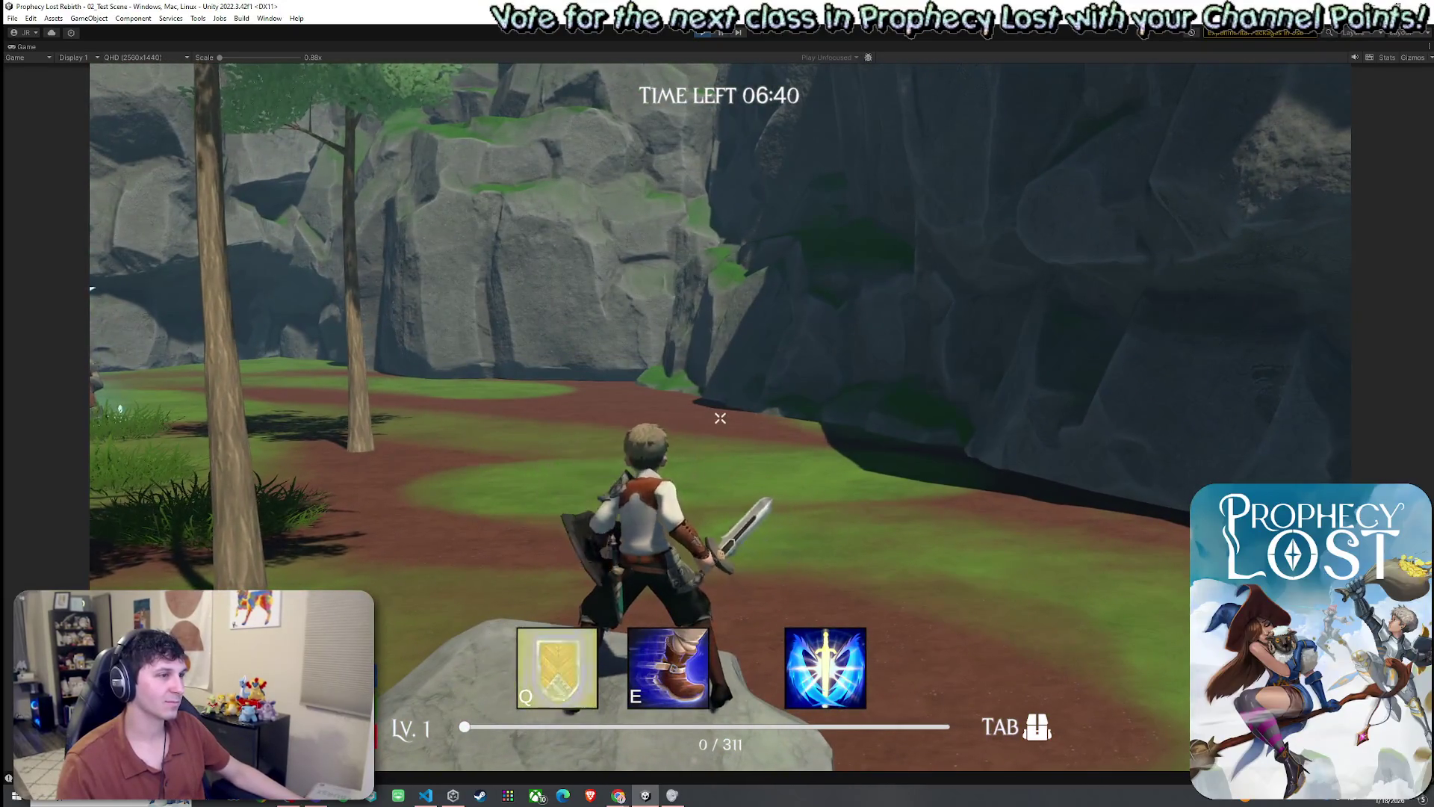
{"action": "key", "text": "e"}
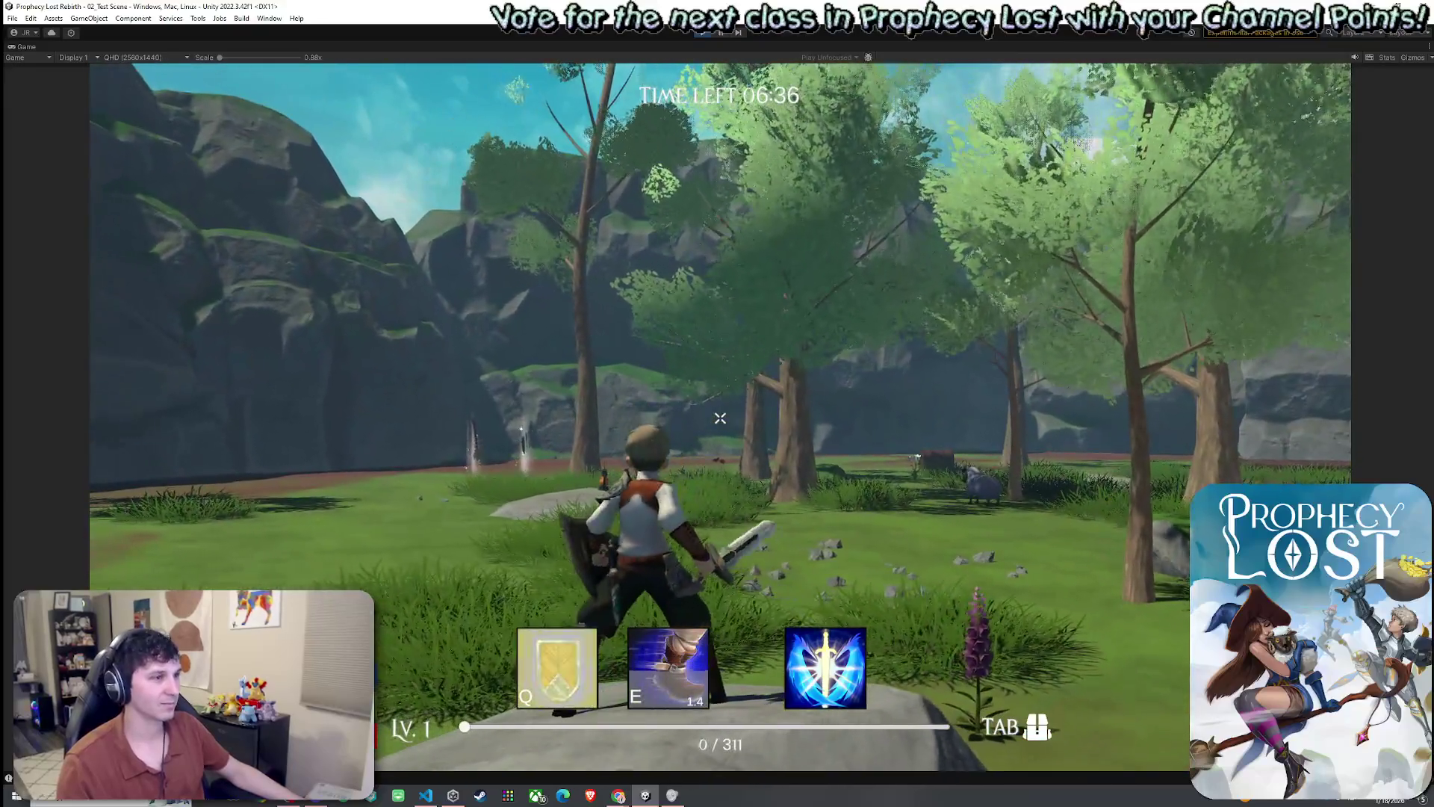
{"action": "left_click", "coordinate": [720, 419]}
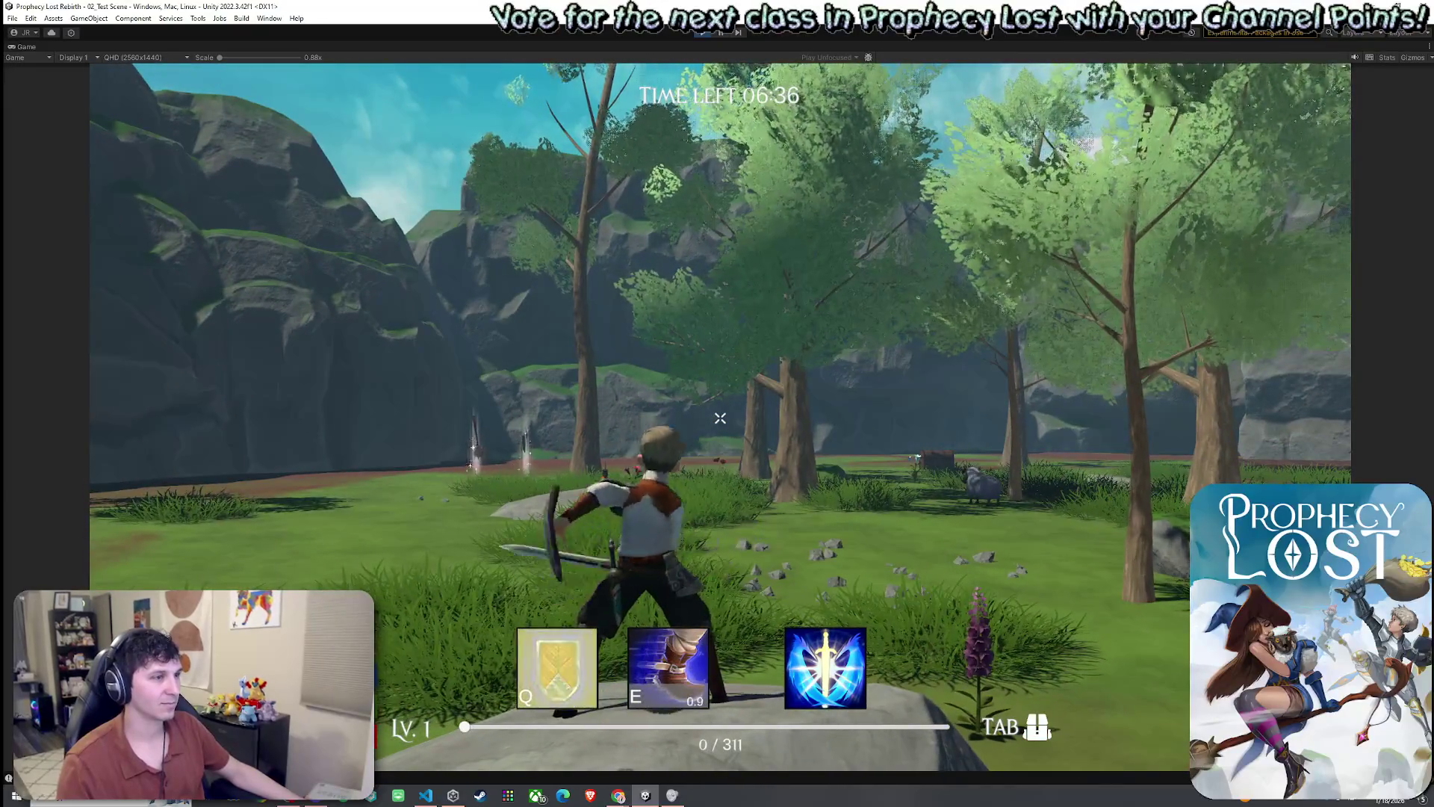
{"action": "key", "text": "q"}
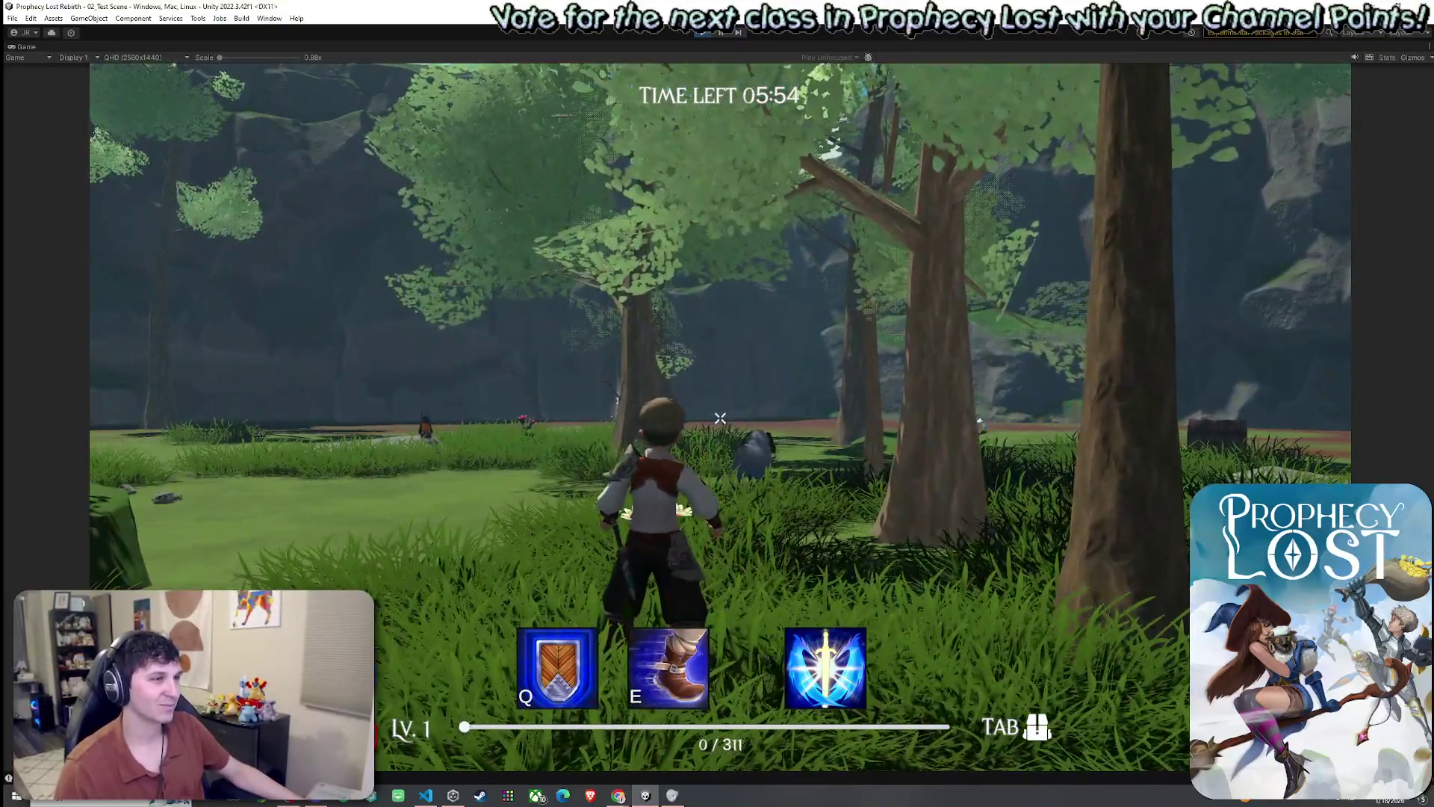
- Run through the trees, land two sword slashes, dash, and use the shield ability again
{"action": "mouse_move", "coordinate": [720, 418]}
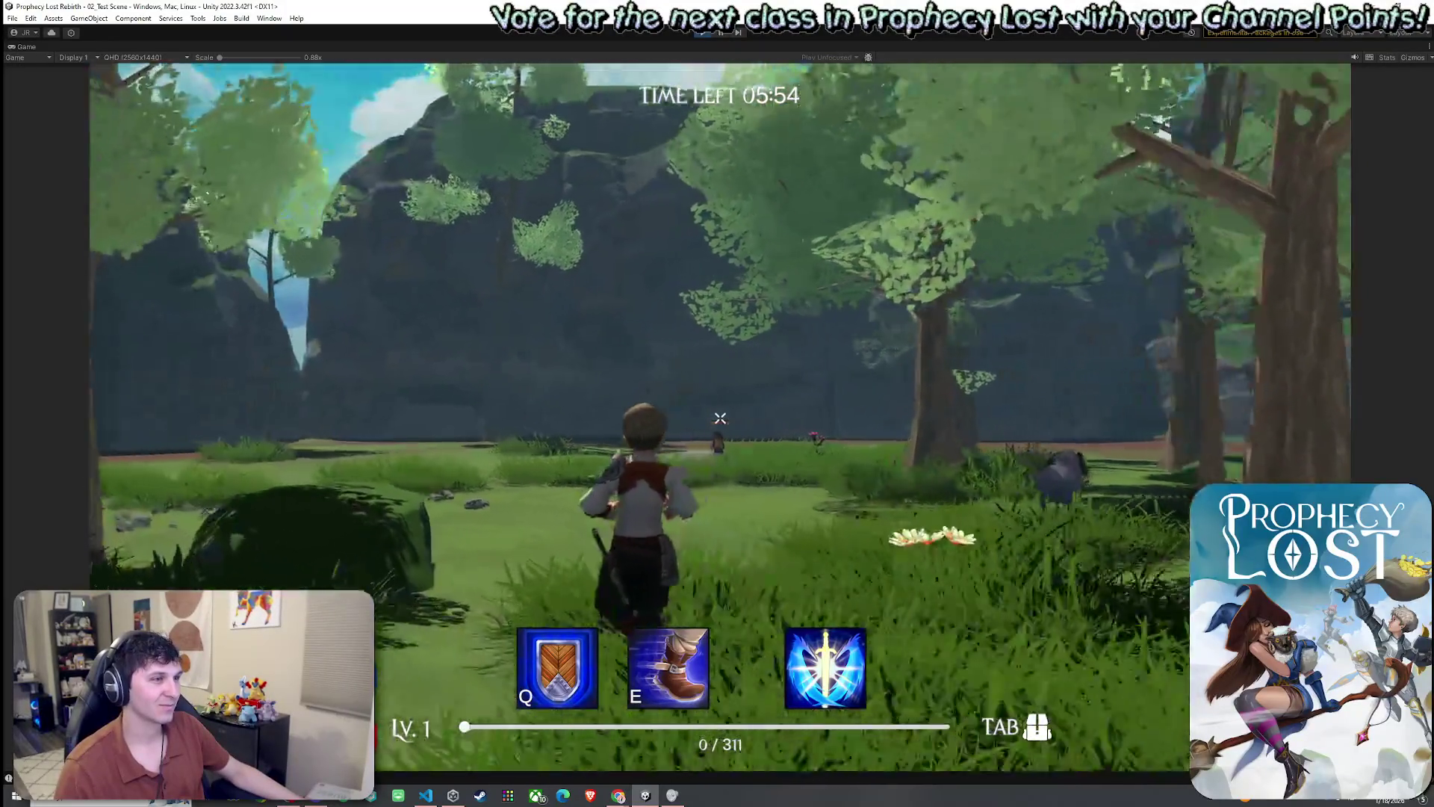
{"action": "key", "text": "w"}
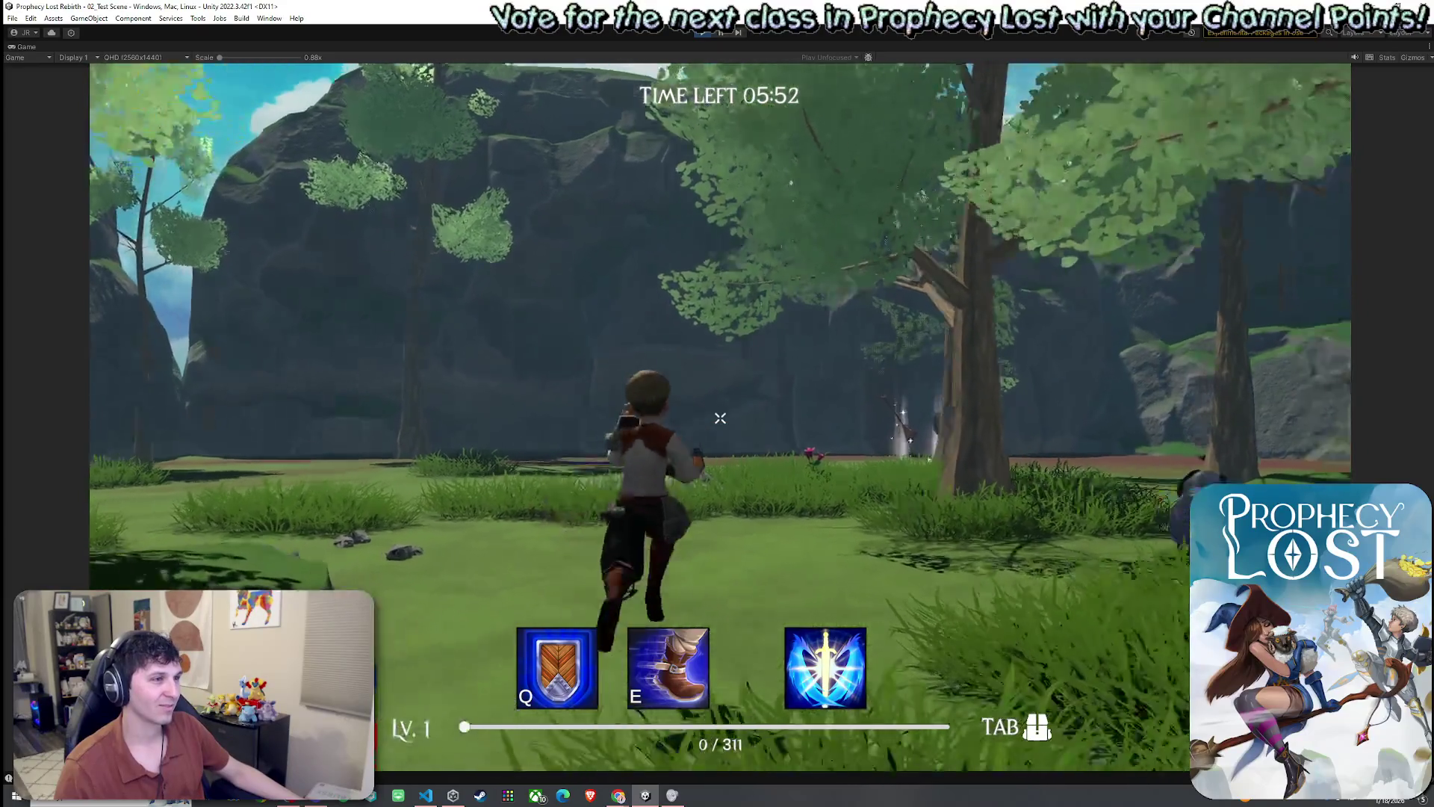
{"action": "key", "text": "Tab"}
{"action": "key", "text": "Tab"}
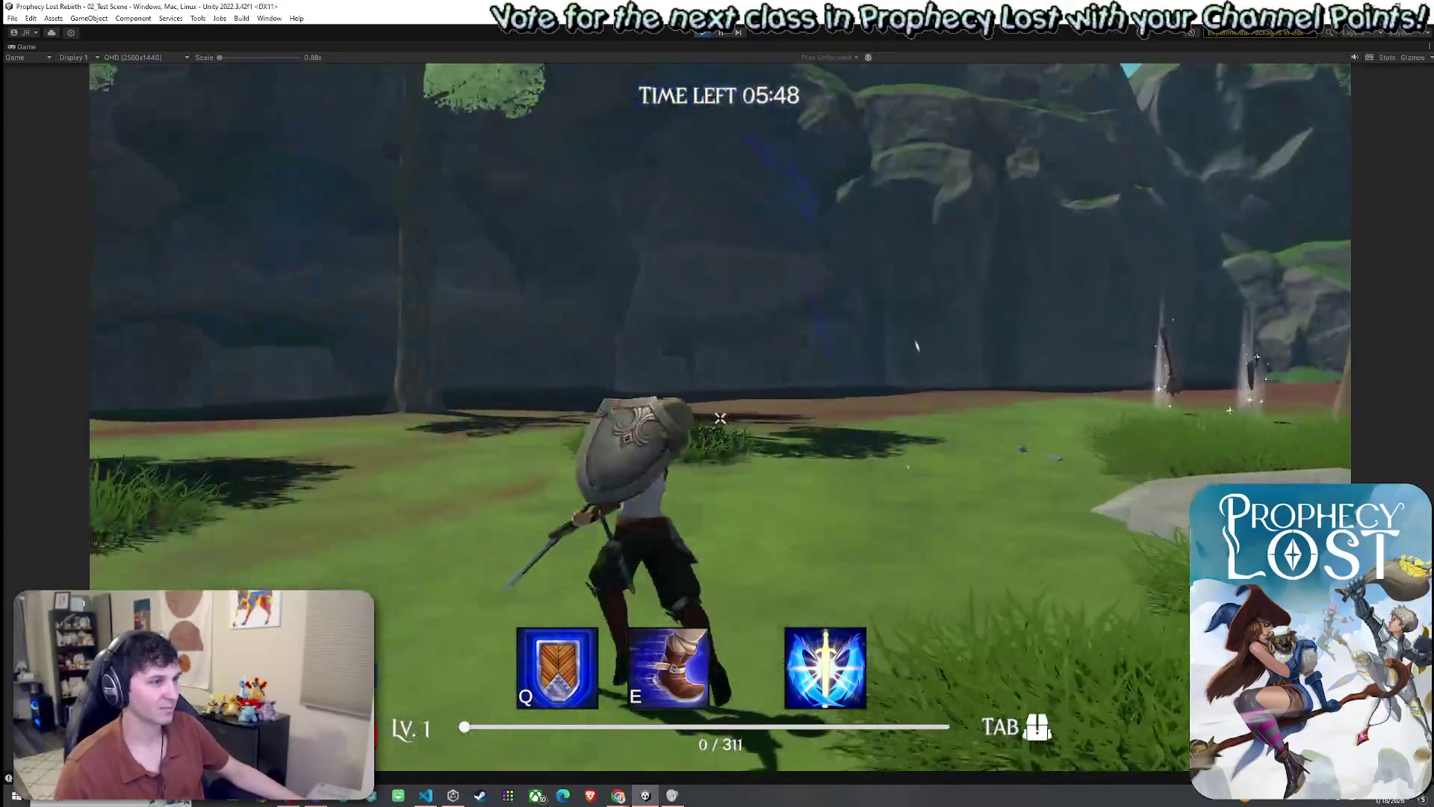
{"action": "left_click", "coordinate": [720, 418]}
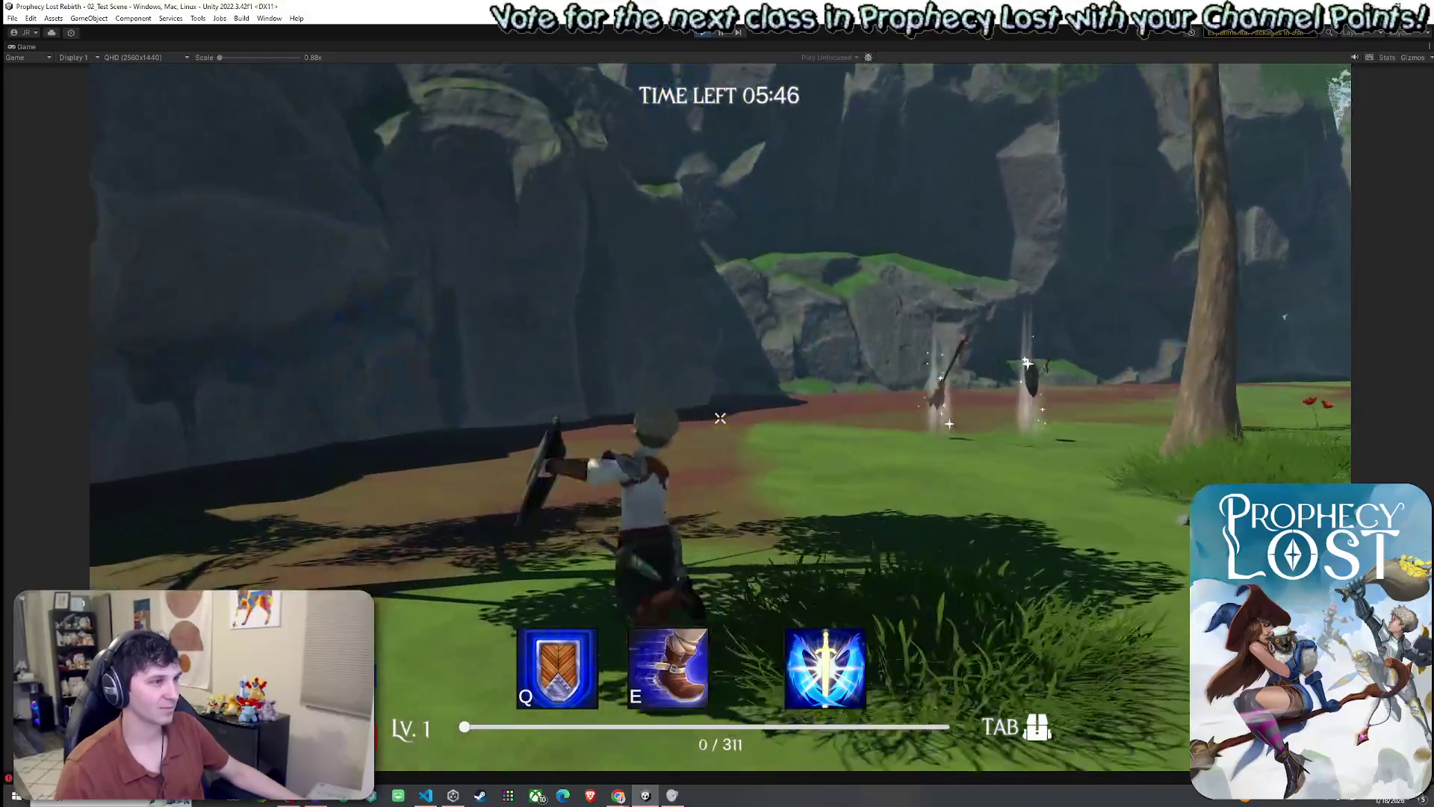
{"action": "left_click", "coordinate": [720, 418]}
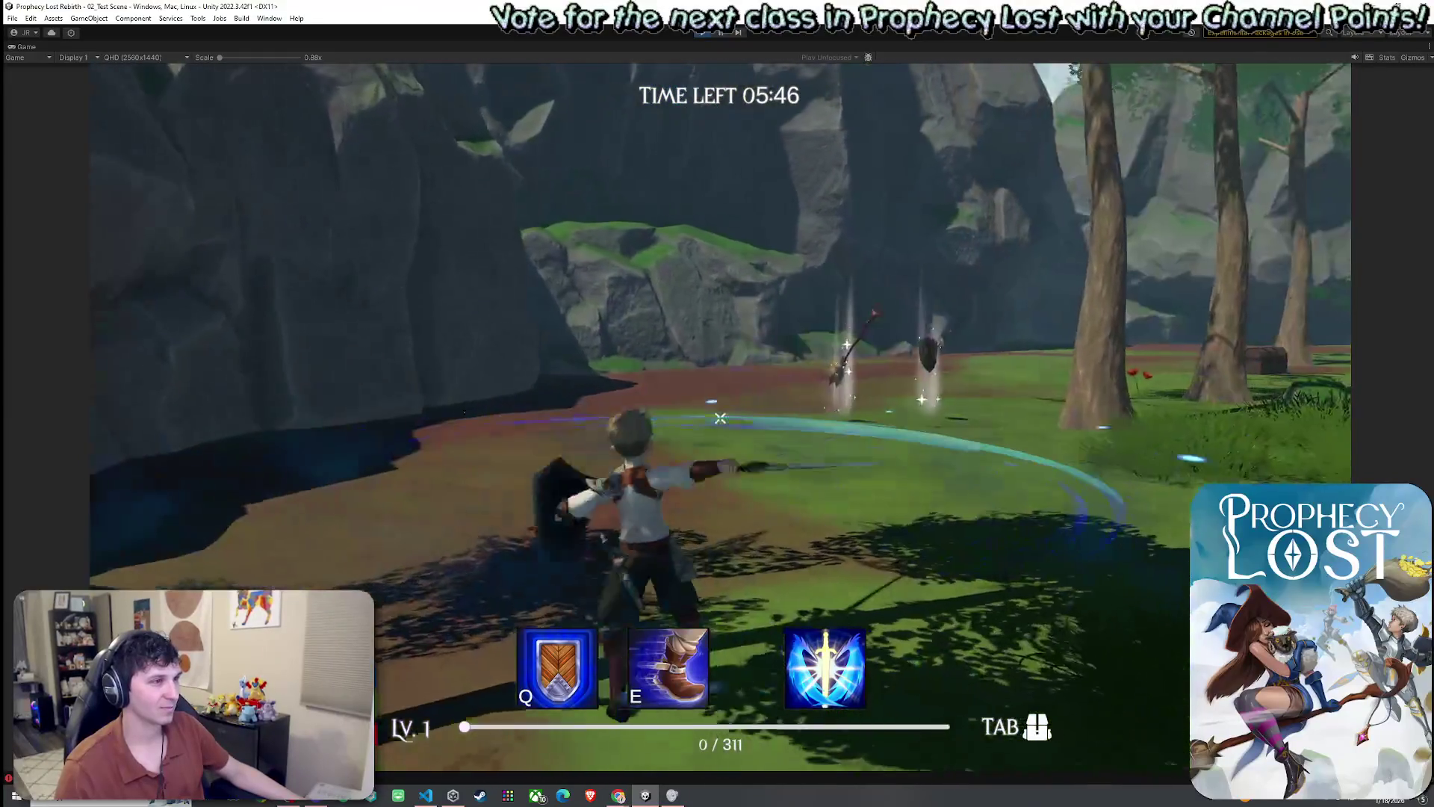
{"action": "key", "text": "w"}
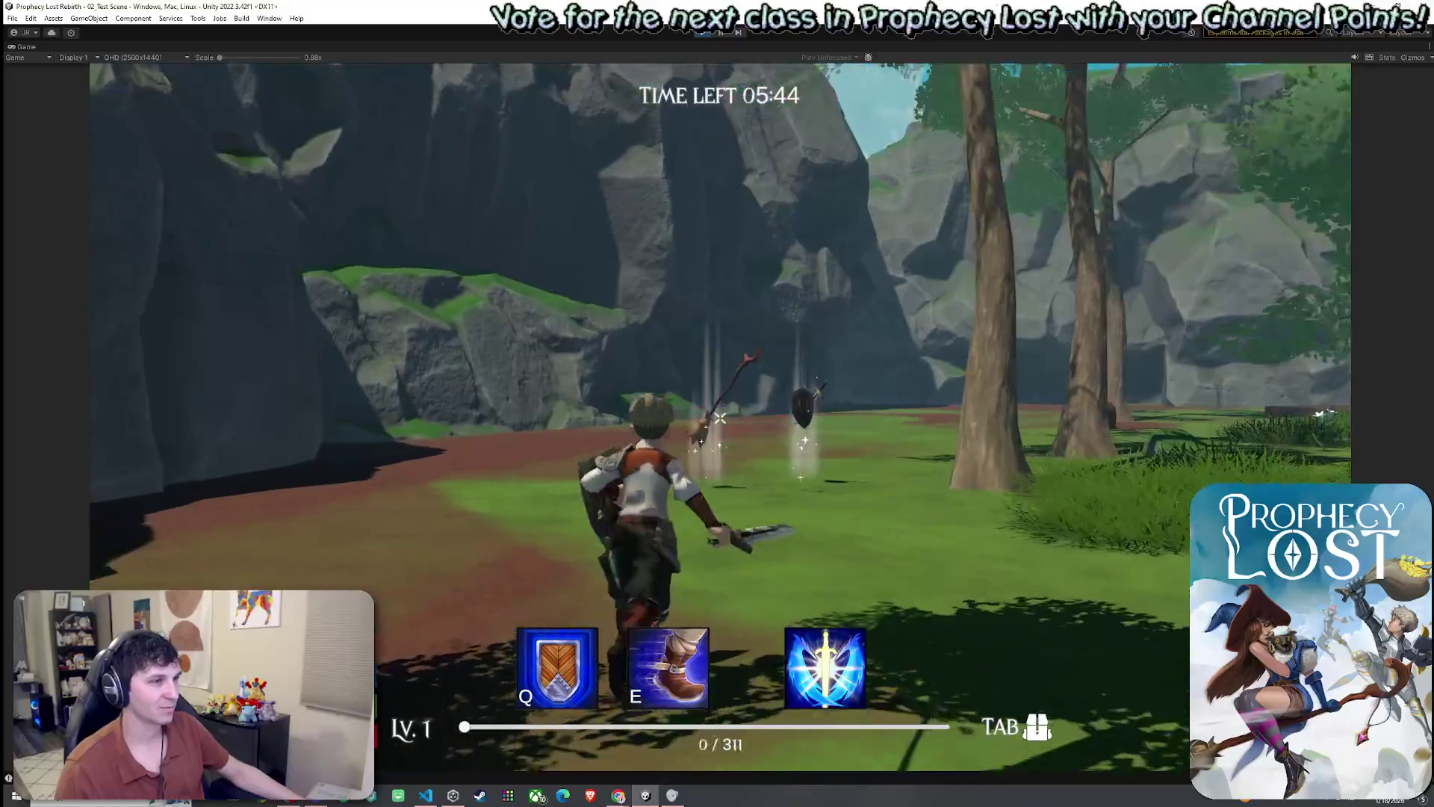
{"action": "key", "text": "e"}
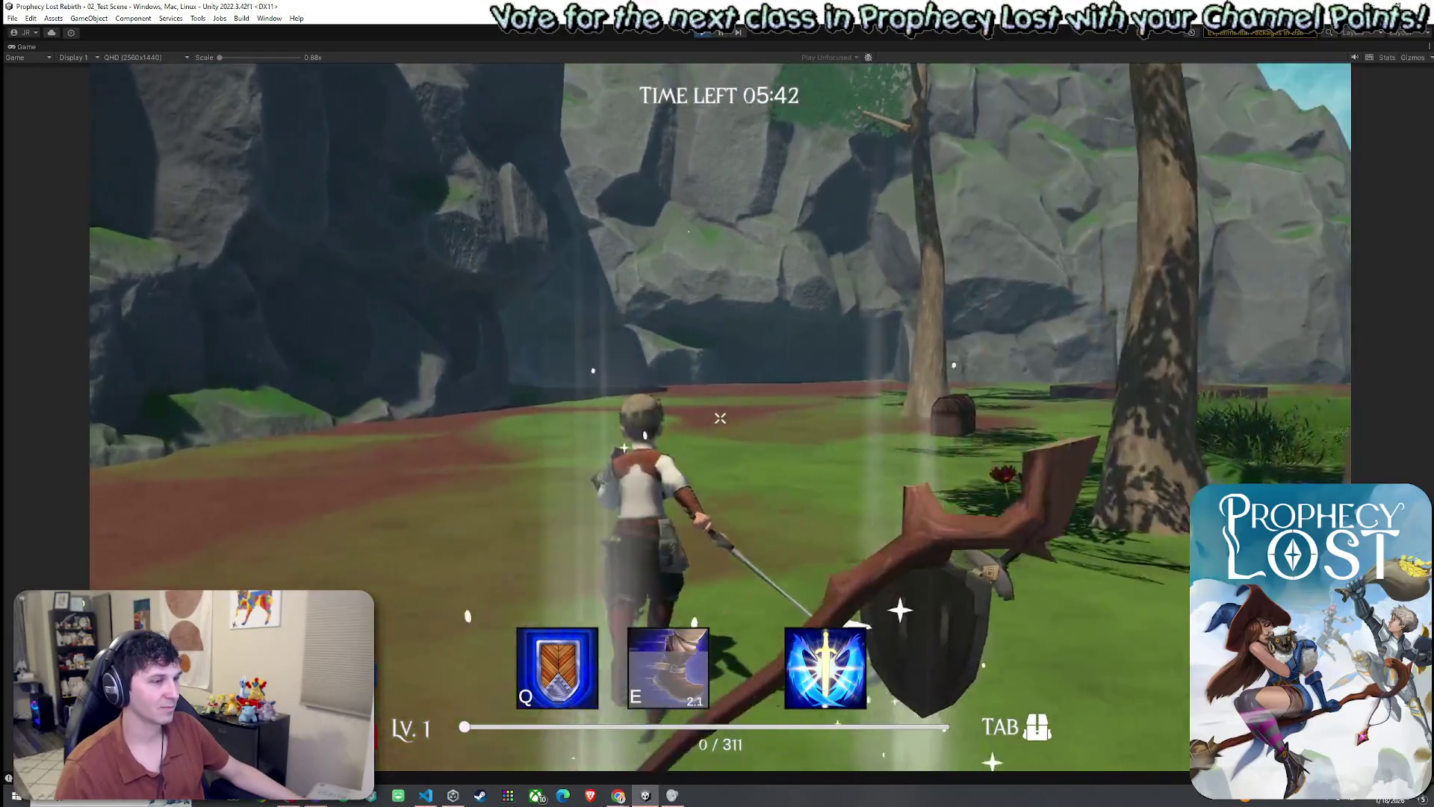
{"action": "key", "text": "q"}
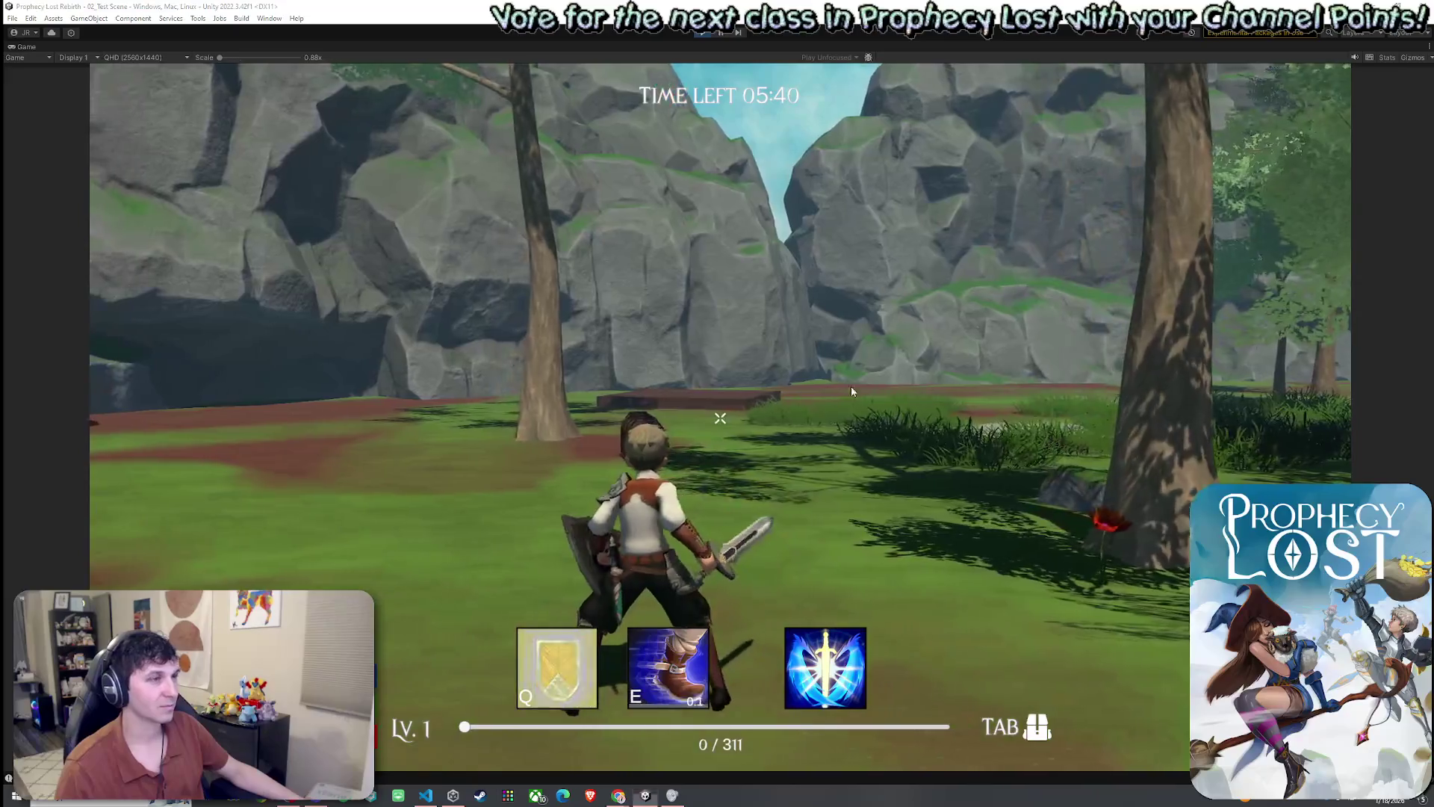
{"action": "key", "text": "super"}
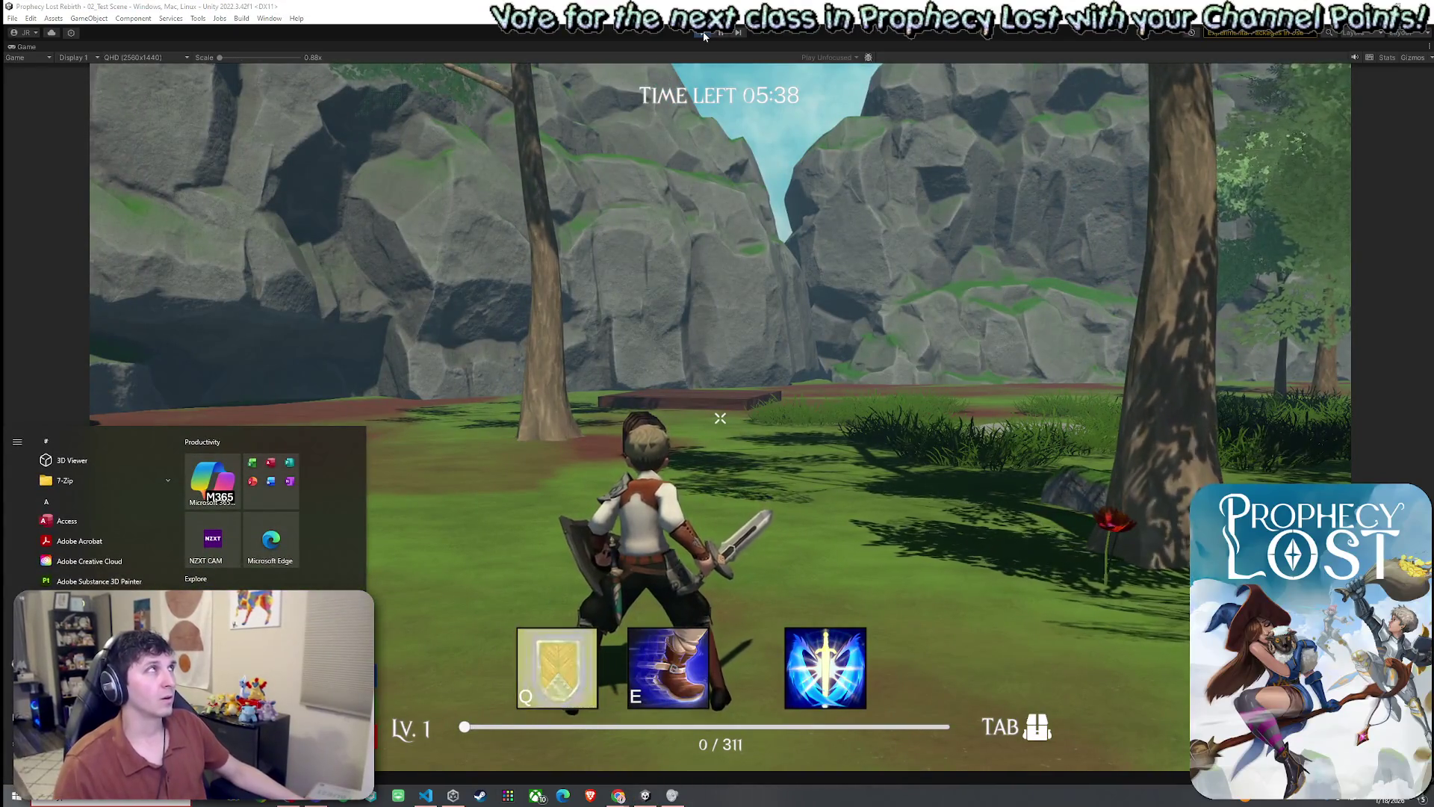
- Restore the full editor layout and leave the Shield Bash VFX prefab
{"action": "left_click", "coordinate": [29, 47]}
{"action": "double_click", "coordinate": [29, 47]}
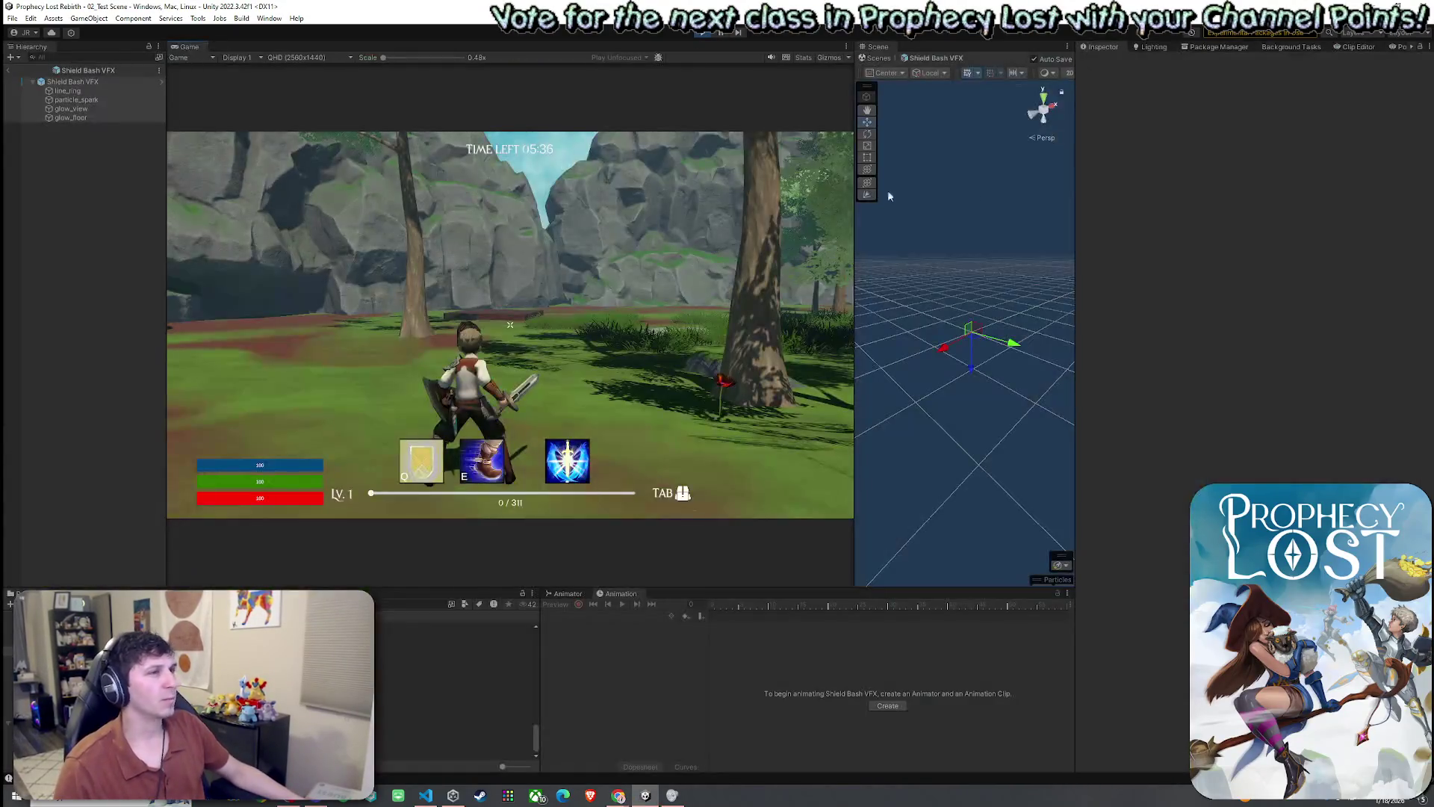
{"action": "left_click", "coordinate": [9, 71]}
- Copy the component values of the live Player(Clone)'s Stalwart Defense
{"action": "left_click", "coordinate": [71, 403]}
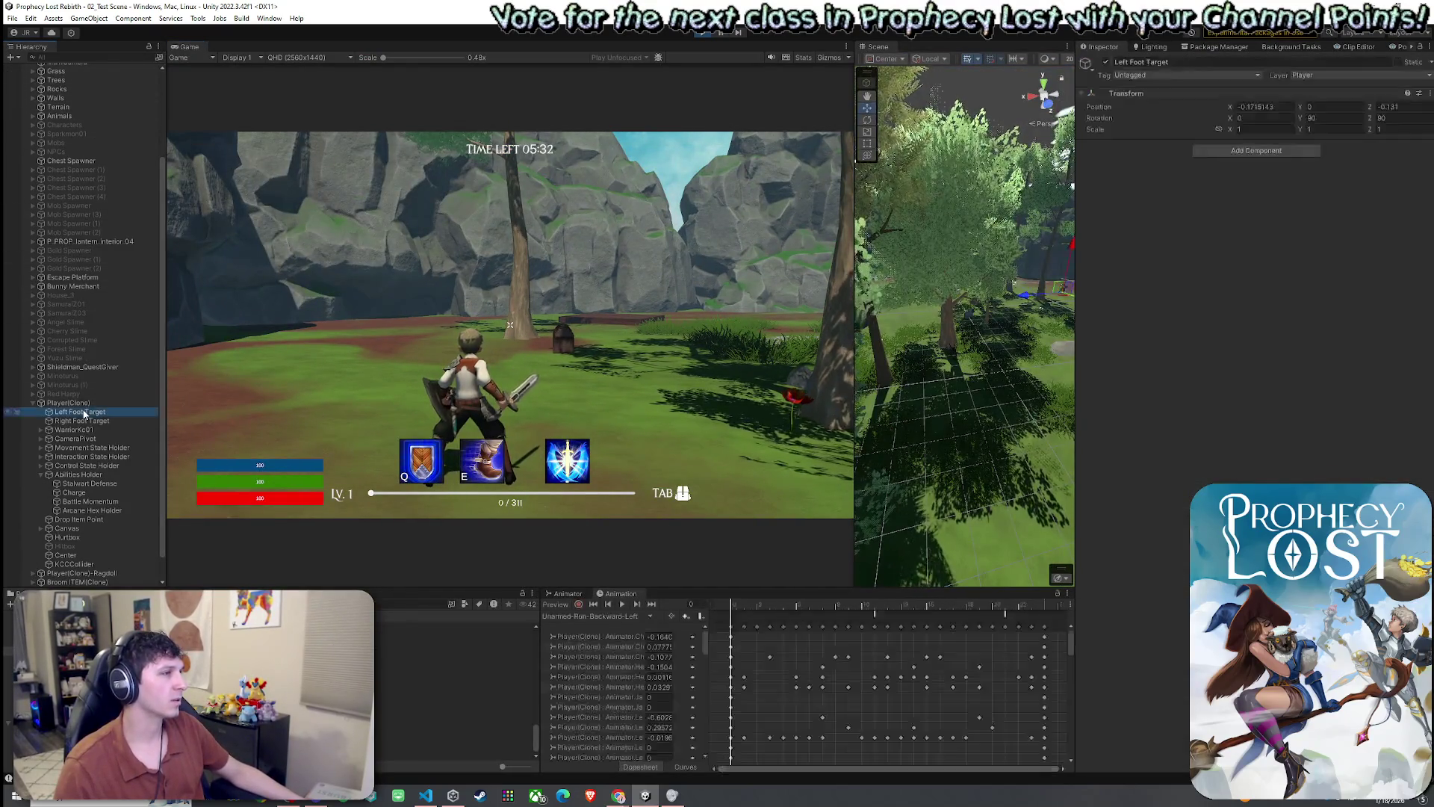
{"action": "left_click", "coordinate": [96, 482]}
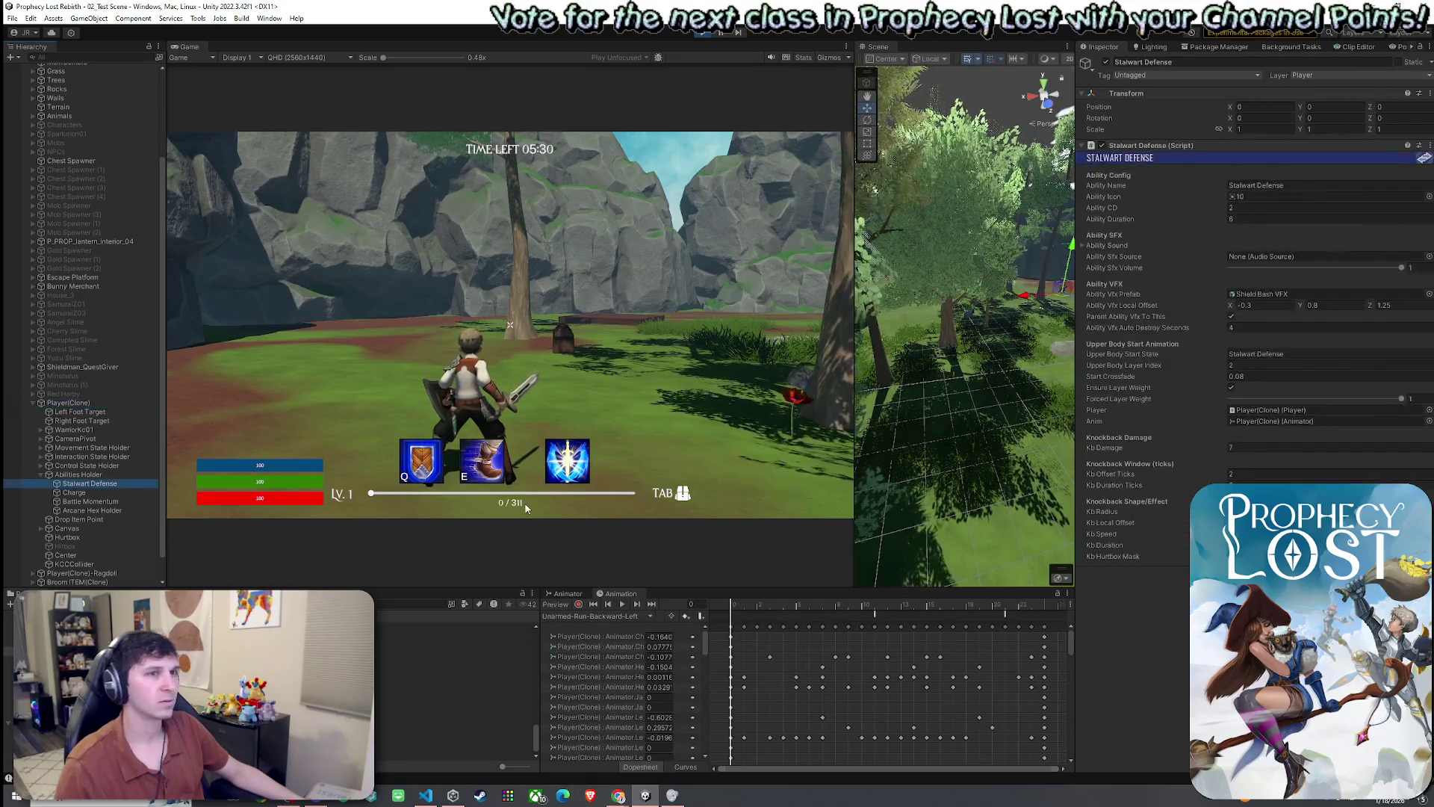
{"action": "right_click", "coordinate": [1410, 152]}
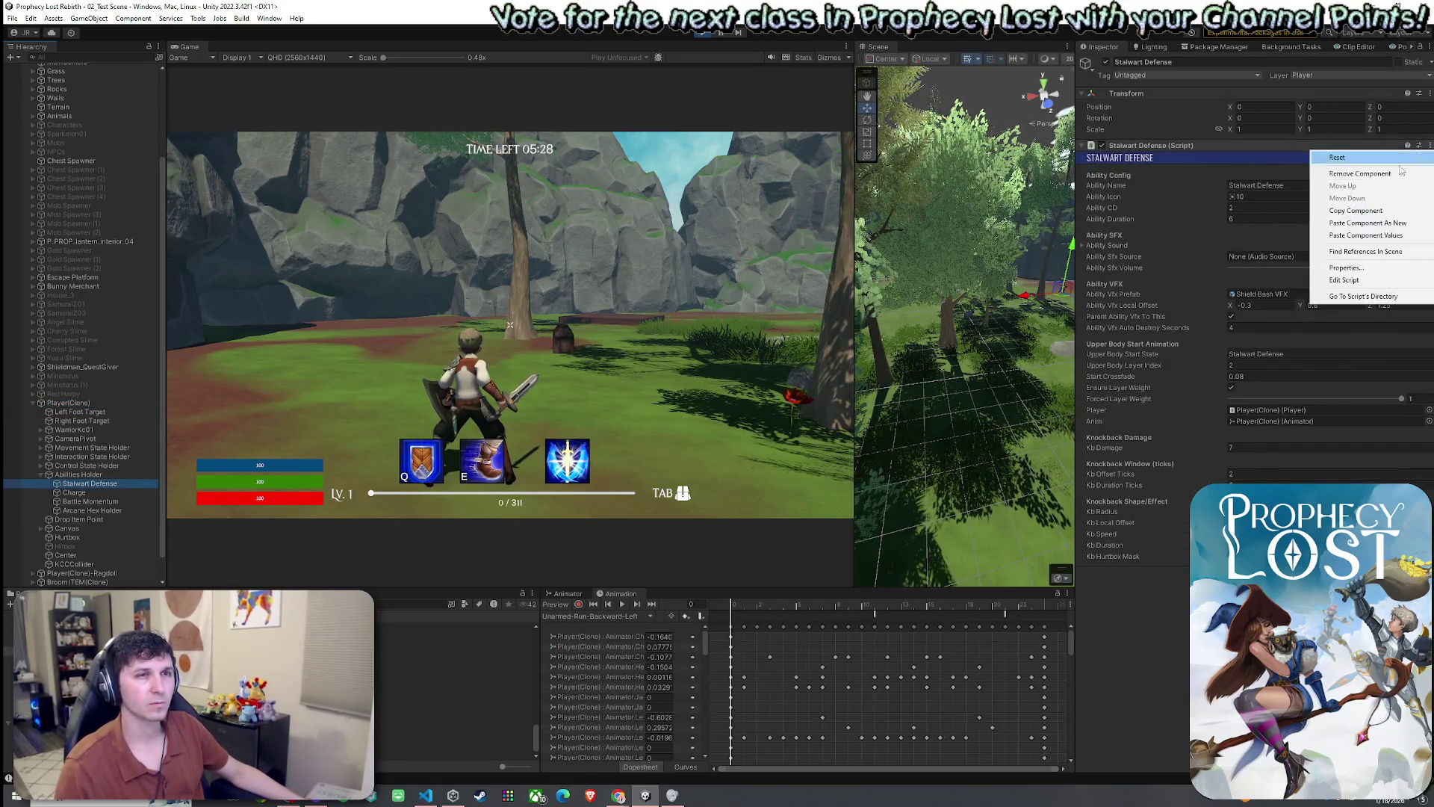
{"action": "left_click", "coordinate": [1373, 212]}
{"action": "left_click", "coordinate": [1220, 145]}
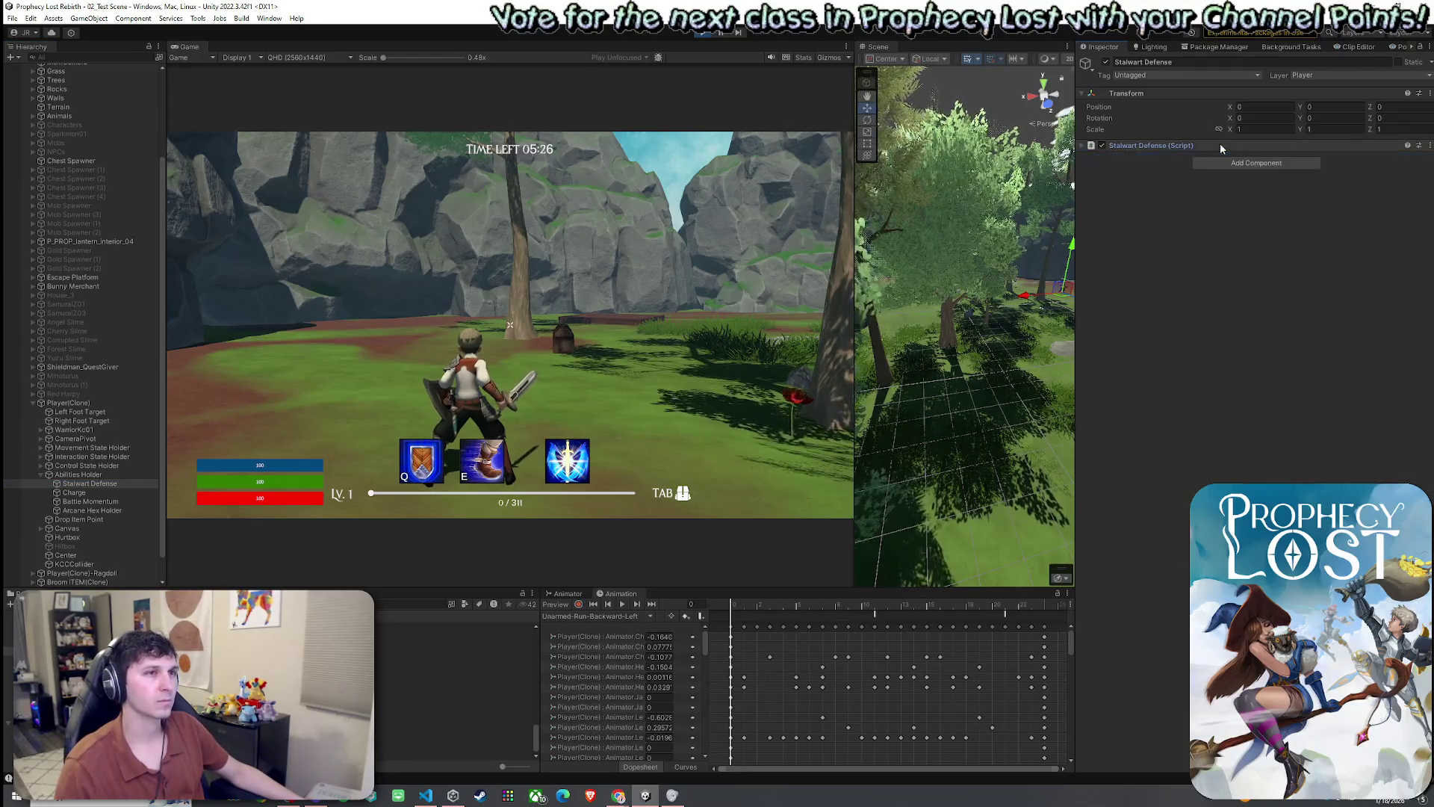
{"action": "left_click", "coordinate": [1220, 145]}
{"action": "right_click", "coordinate": [1411, 145]}
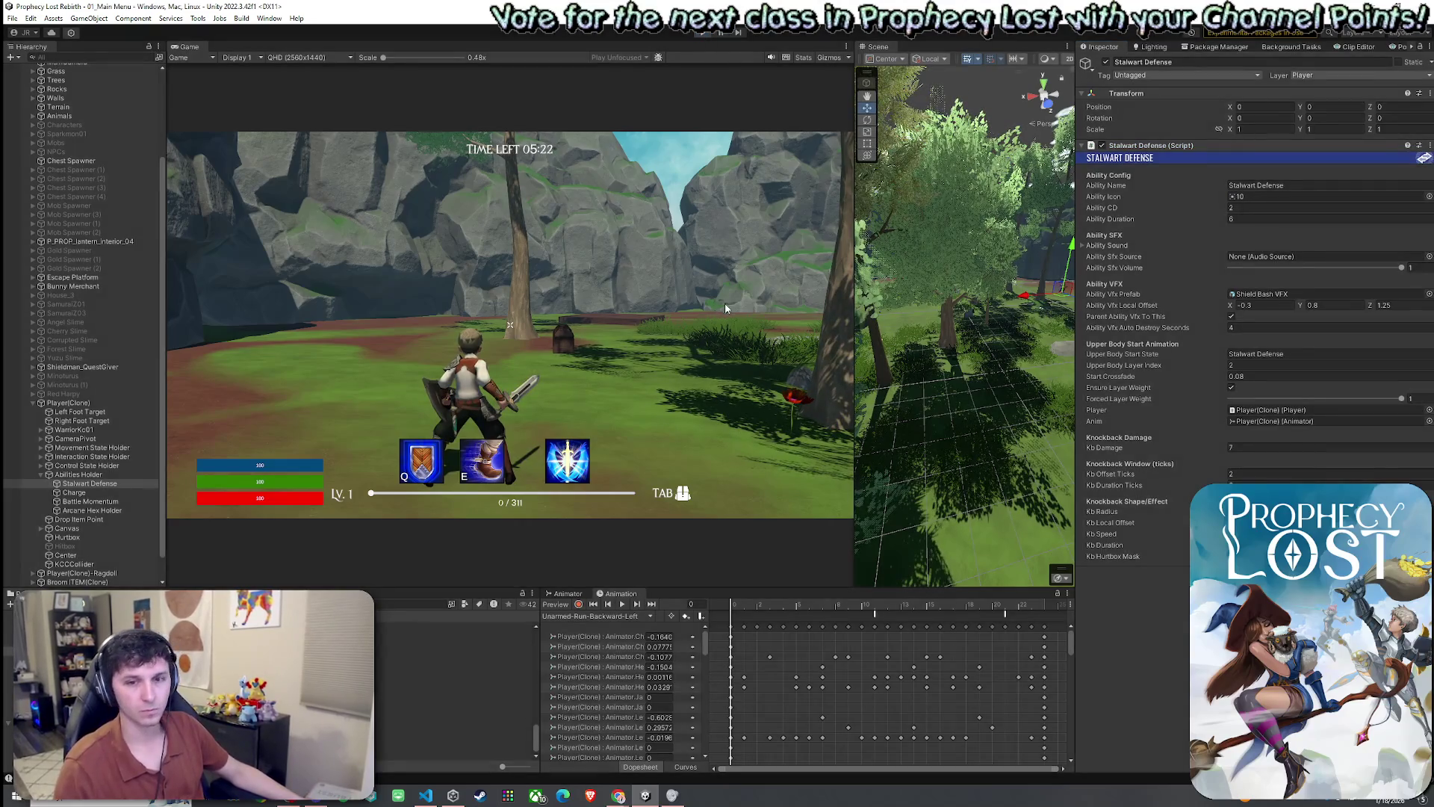
- Stop play mode, open the Player prefab, and paste the copied values into Stalwart Defense
{"action": "key", "text": "ctrl+p"}
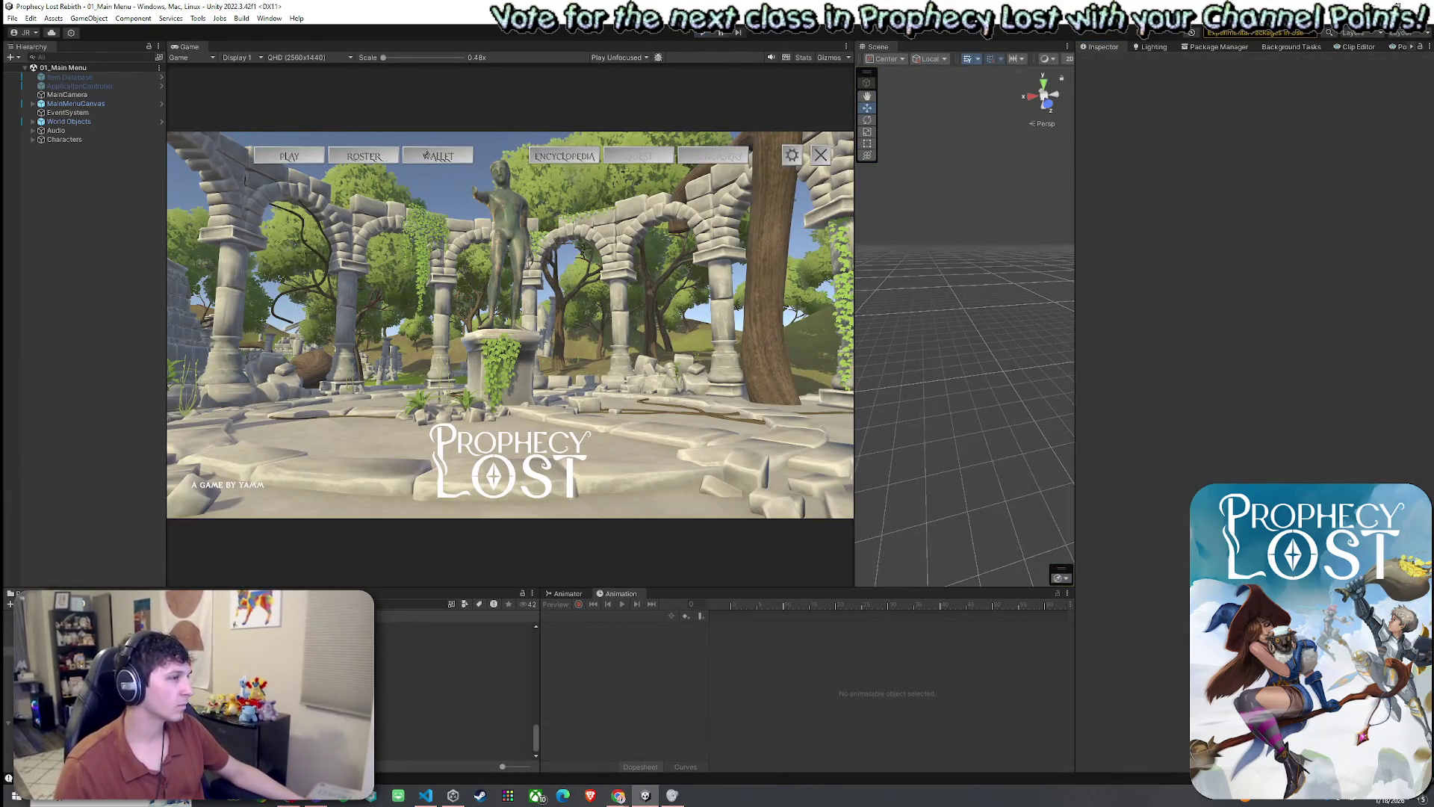
{"action": "type", "text": "s"}
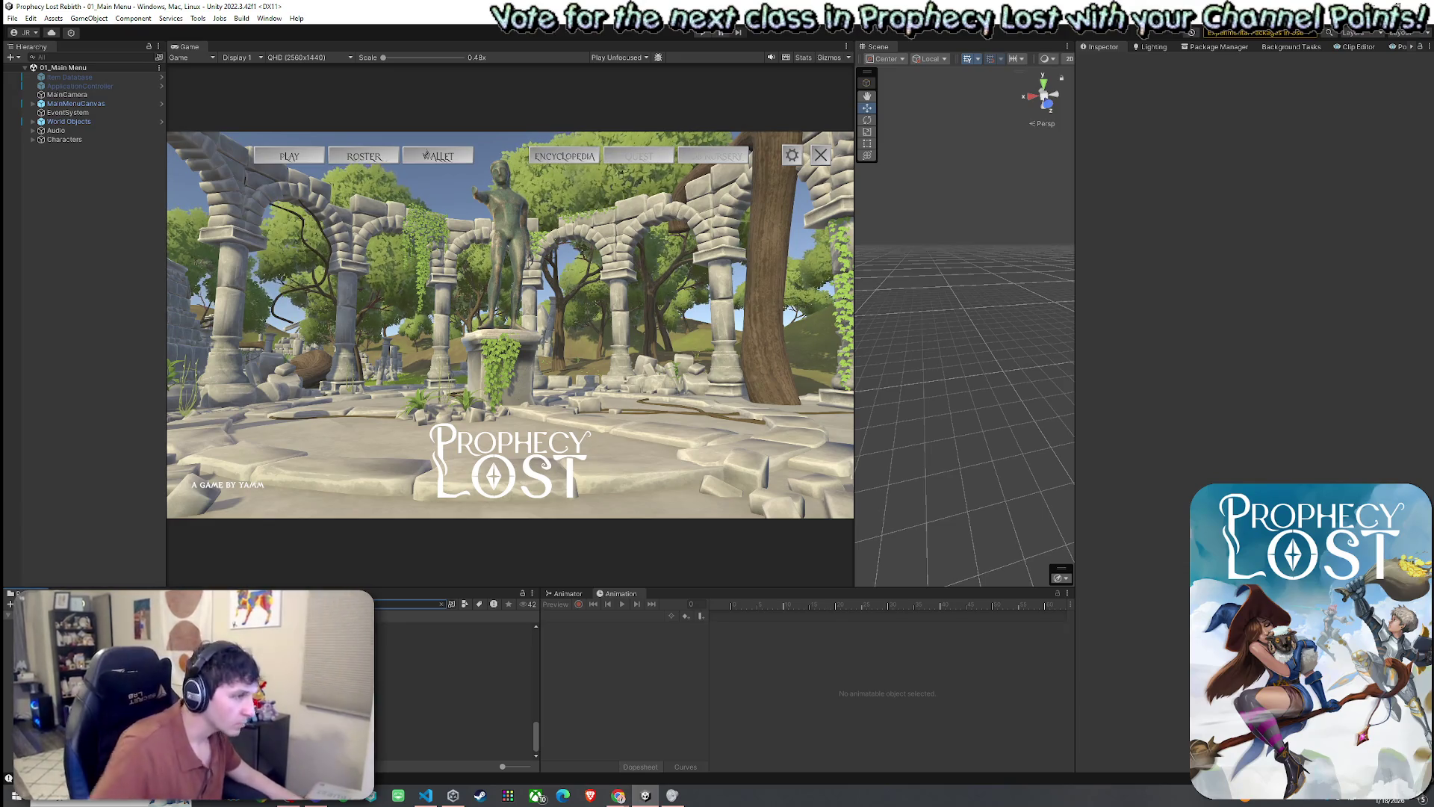
{"action": "left_click", "coordinate": [45, 635]}
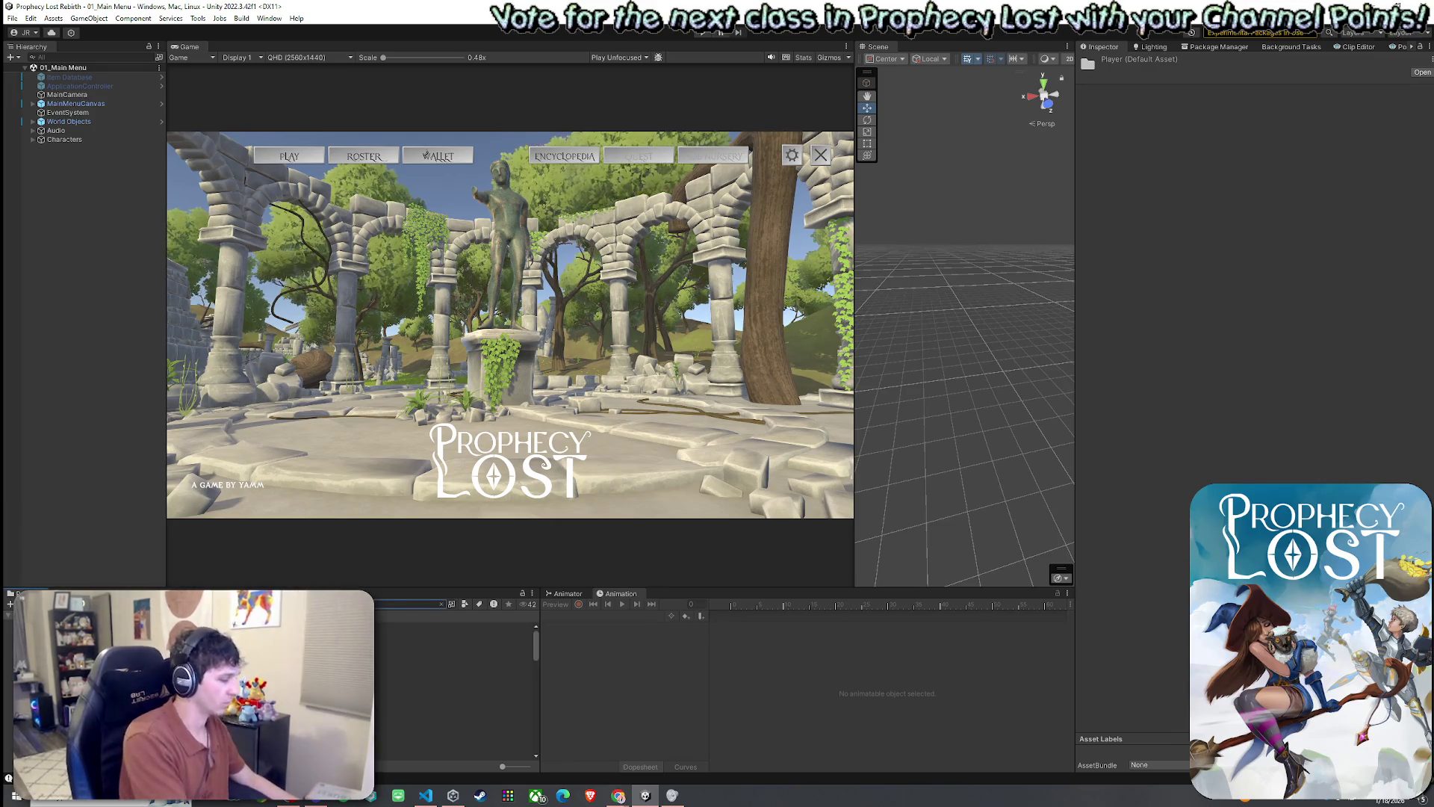
{"action": "type", "text": "s"}
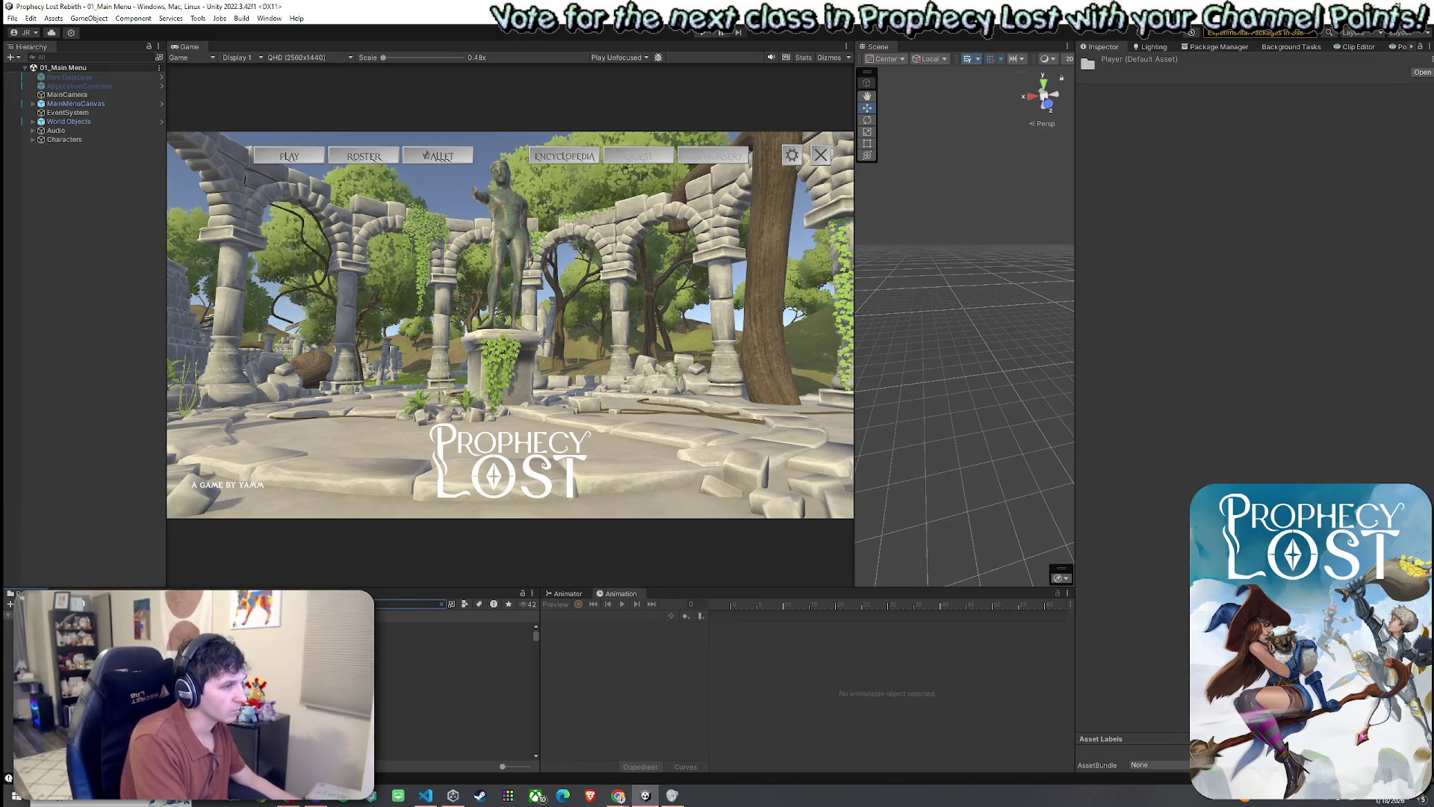
{"action": "left_click", "coordinate": [45, 626]}
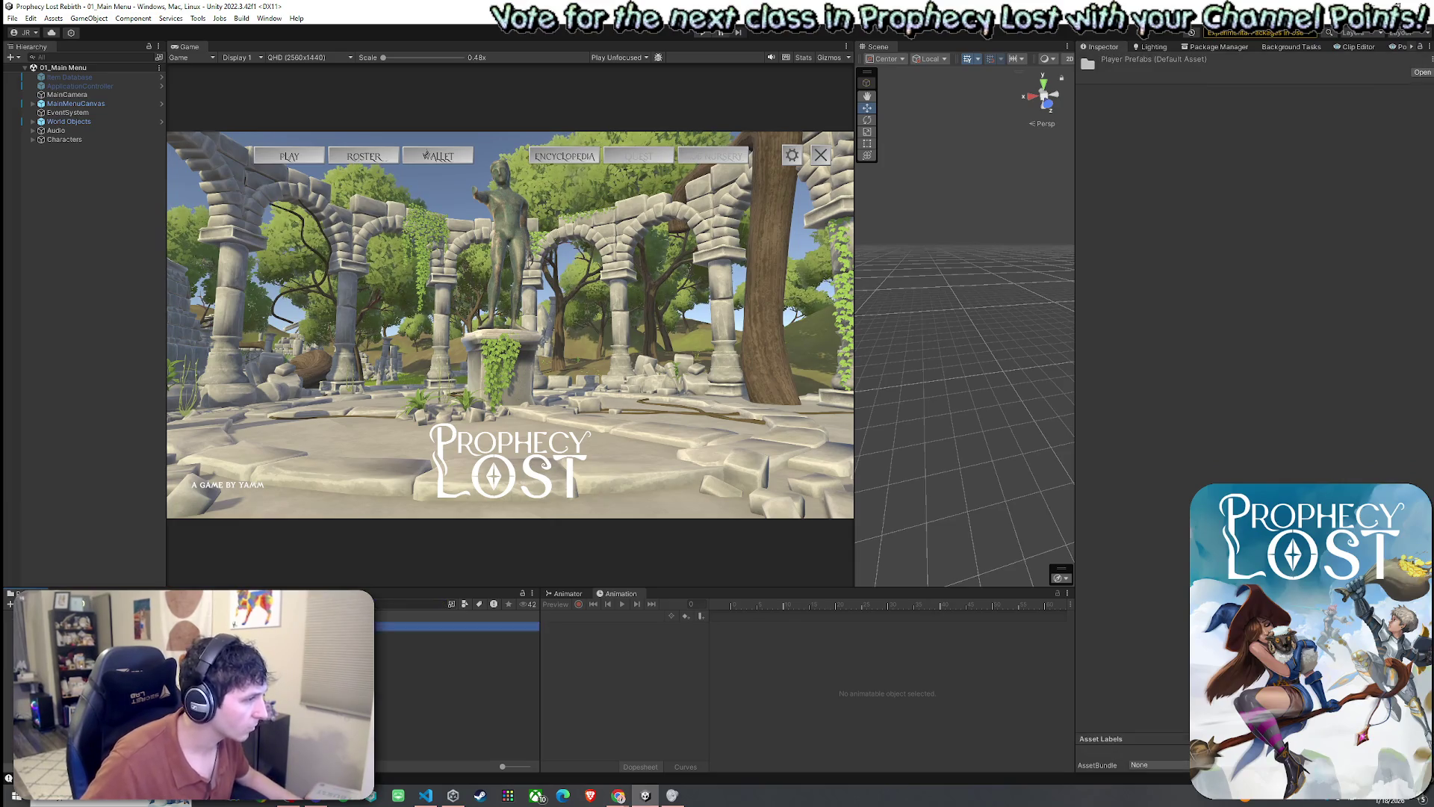
{"action": "double_click", "coordinate": [389, 626]}
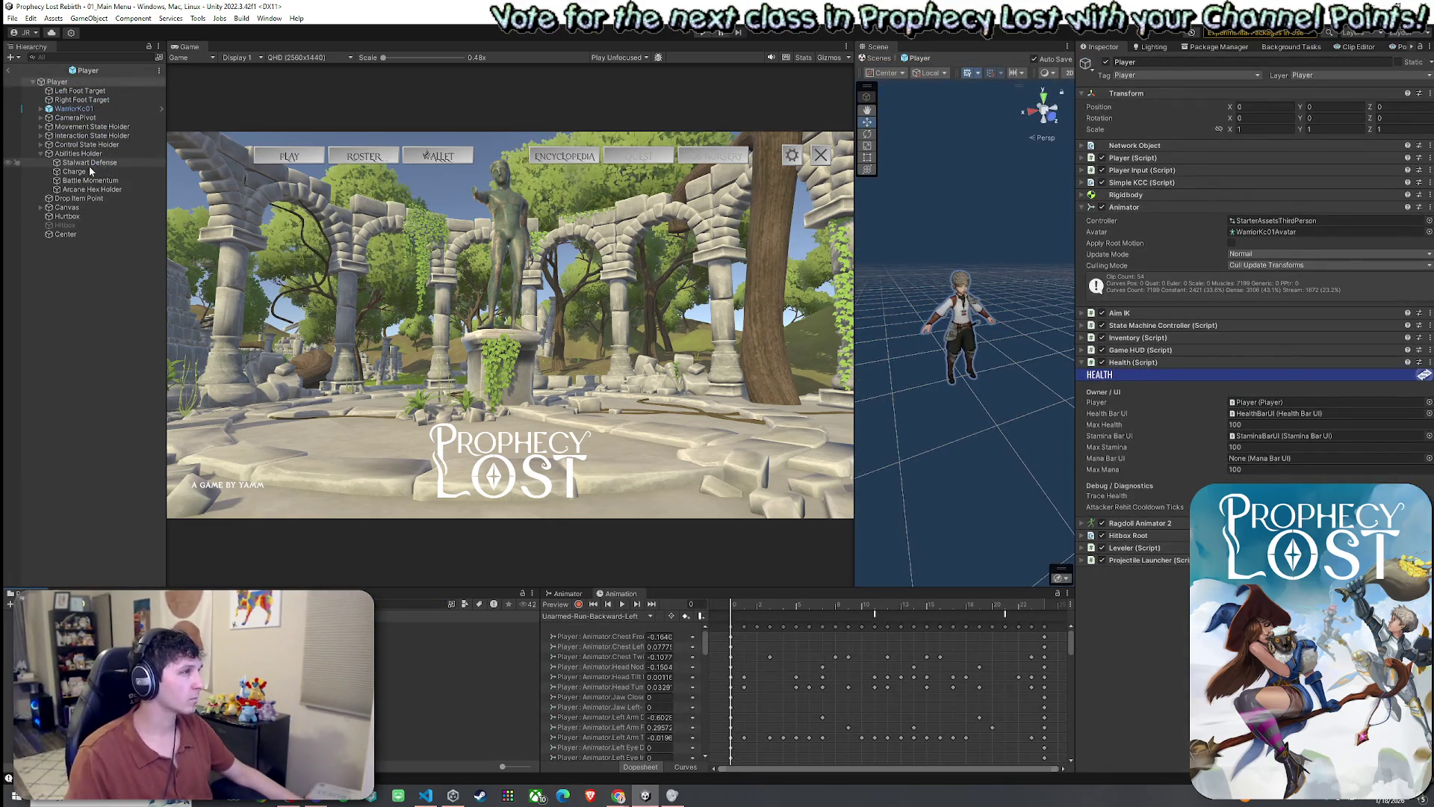
{"action": "left_click", "coordinate": [88, 163]}
{"action": "left_click", "coordinate": [1427, 146]}
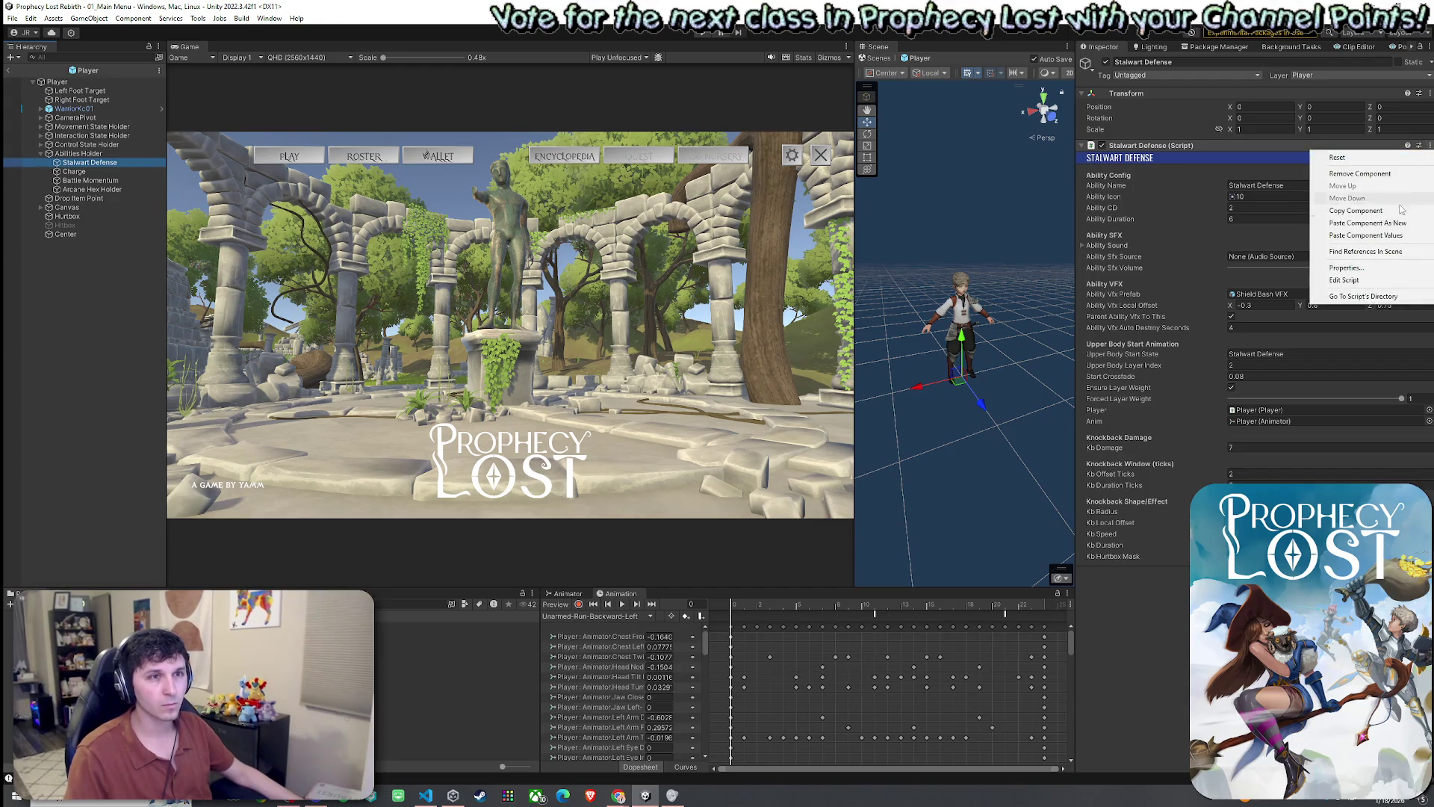
{"action": "left_click", "coordinate": [1397, 234]}
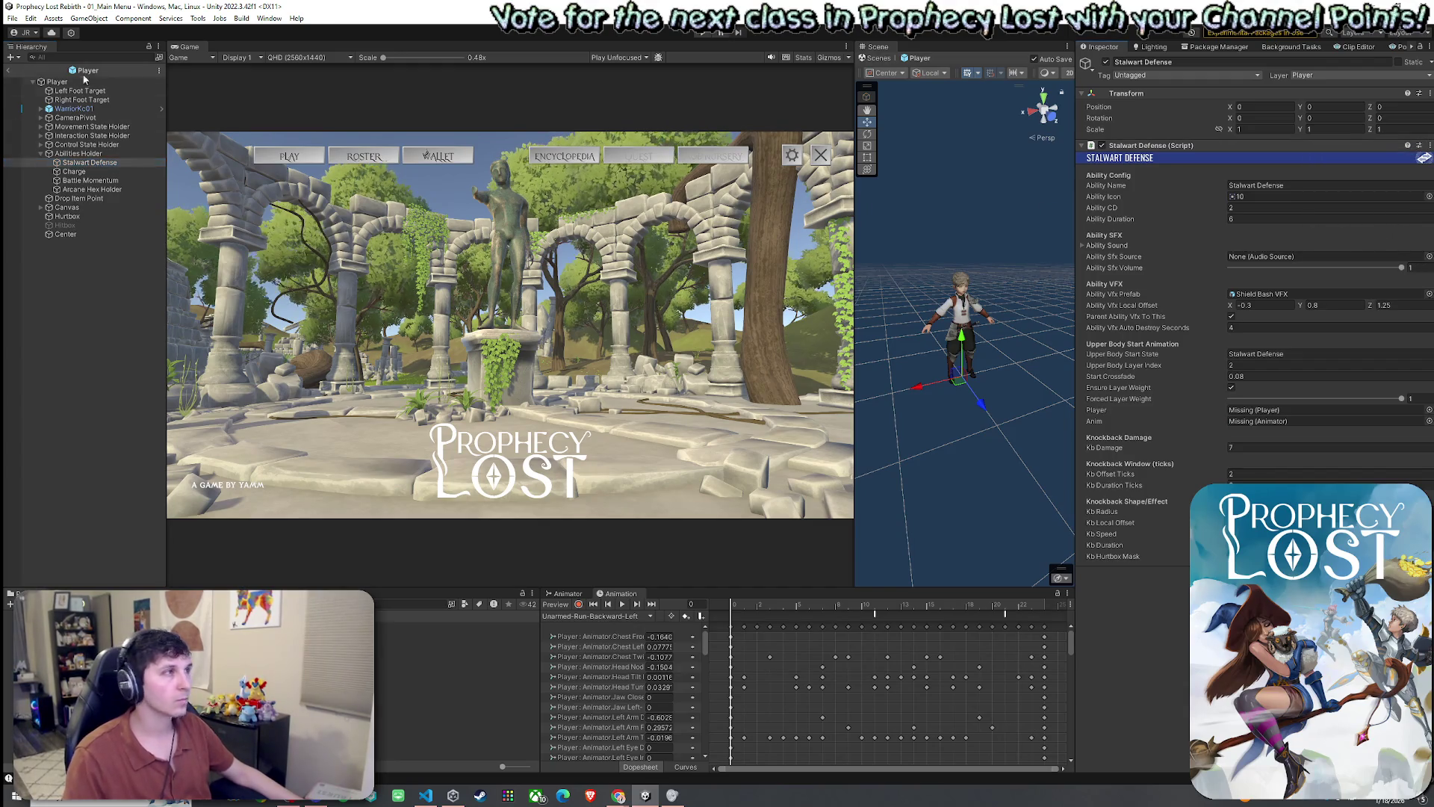
- Relink Stalwart Defense's Player and Anim fields to Player and exit the prefab
{"action": "left_click_drag", "start_coordinate": [57, 82], "coordinate": [1315, 409]}
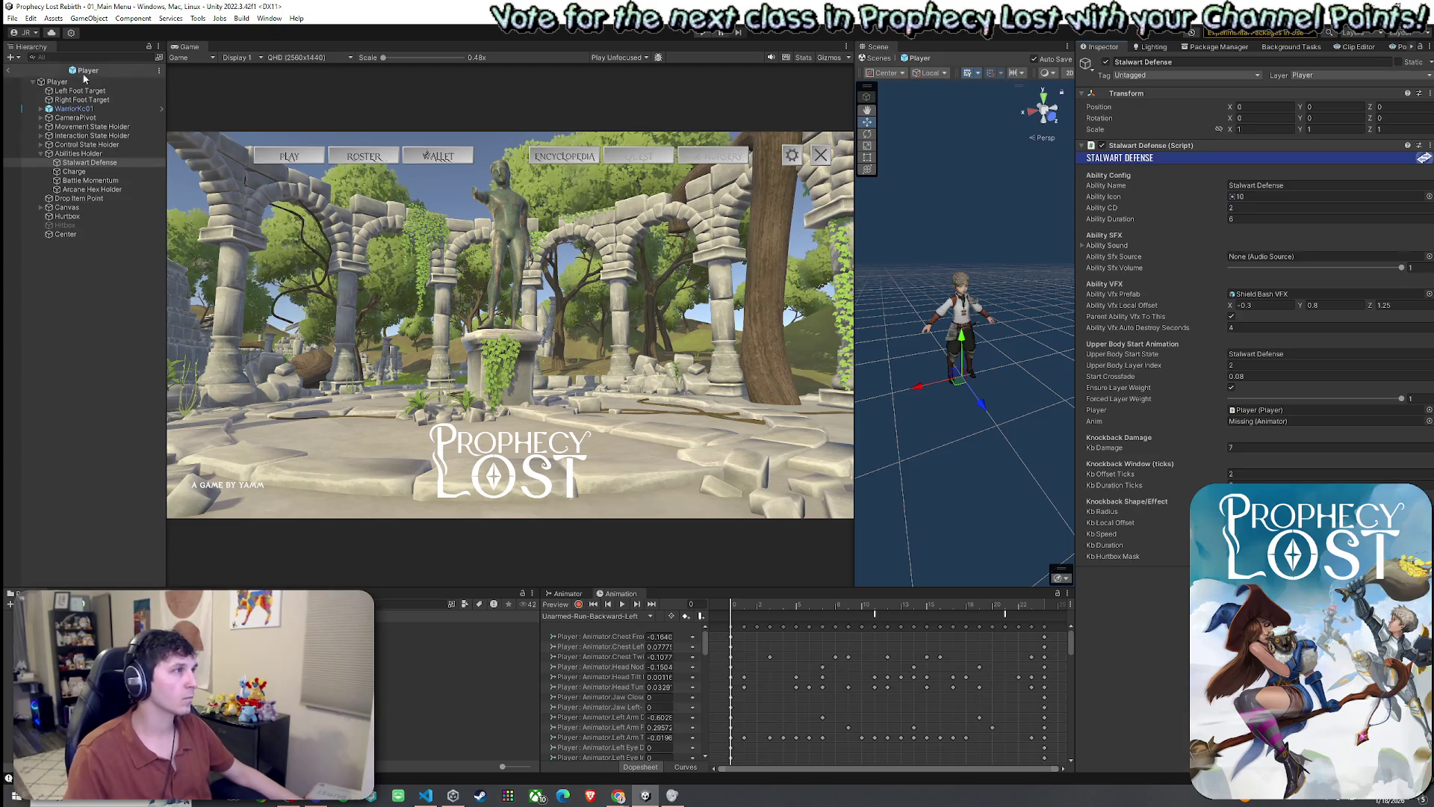
{"action": "mouse_move", "coordinate": [58, 82]}
{"action": "left_mouse_down"}
{"action": "mouse_move", "coordinate": [672, 246]}
{"action": "mouse_move", "coordinate": [1263, 429]}
{"action": "left_mouse_up"}
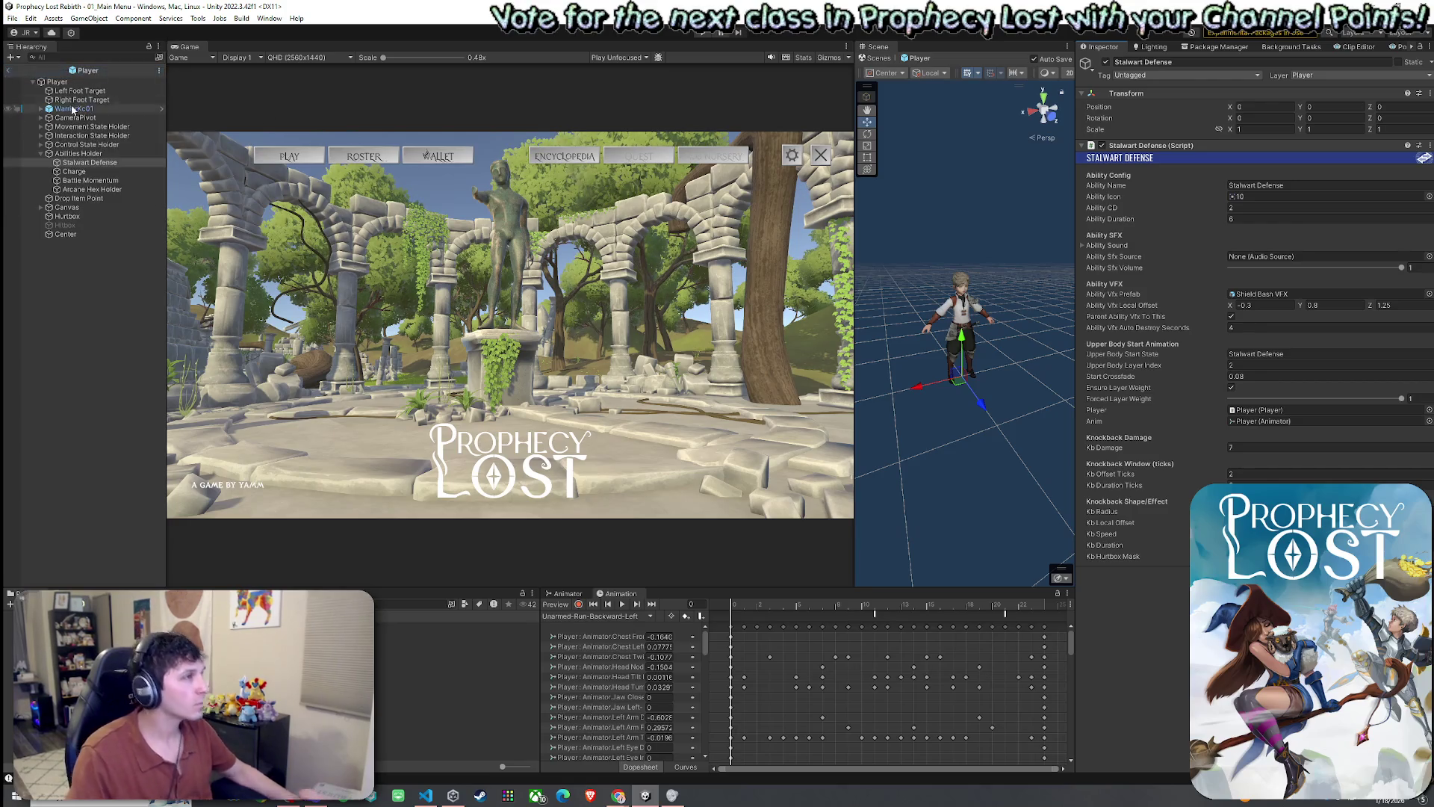
{"action": "left_click", "coordinate": [60, 153]}
{"action": "left_click", "coordinate": [40, 153]}
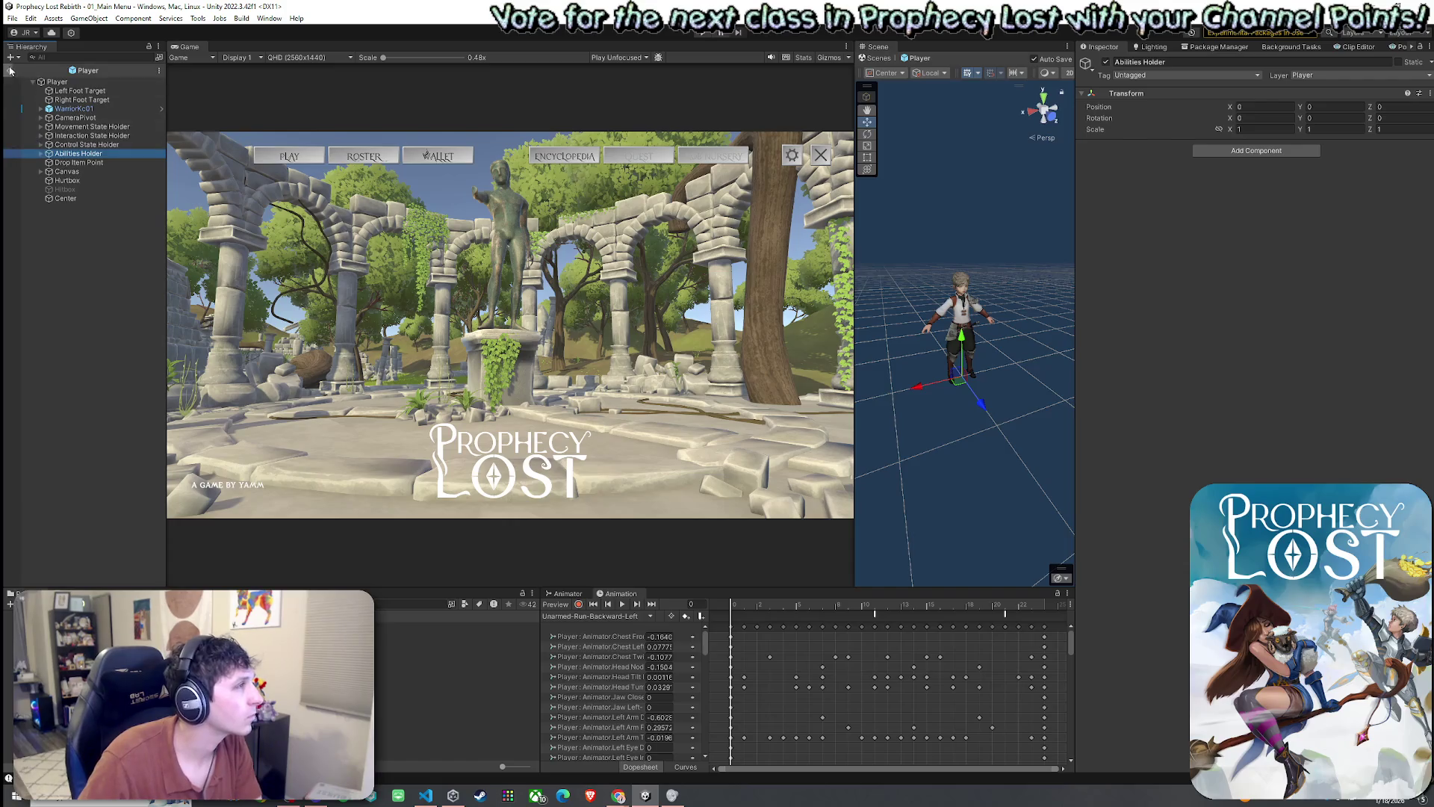
{"action": "left_click", "coordinate": [10, 70]}
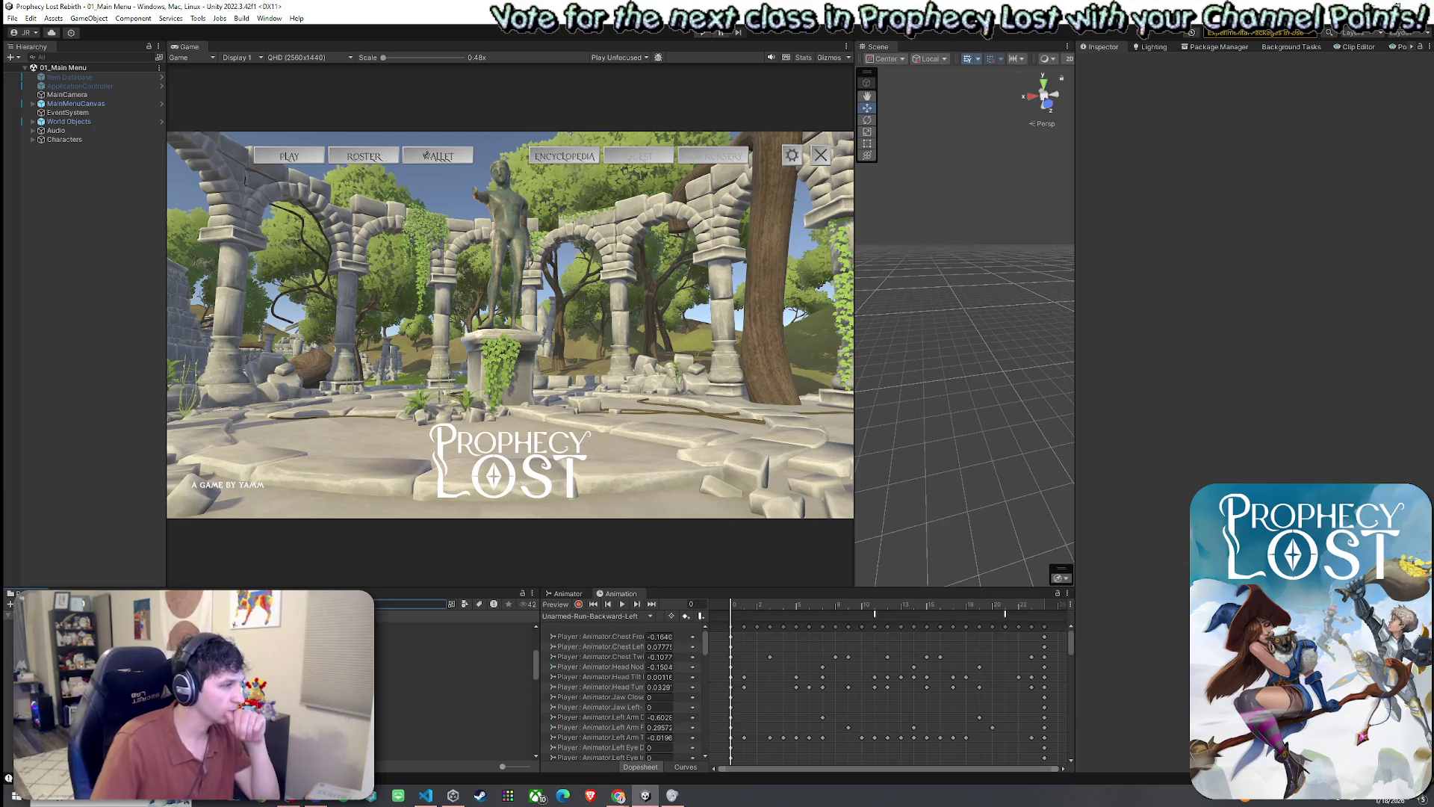
- Open the HCFX_Dust_Dash_01_Air prefab and dock the Scene view into the large central area
{"action": "type", "text": "wallet"}
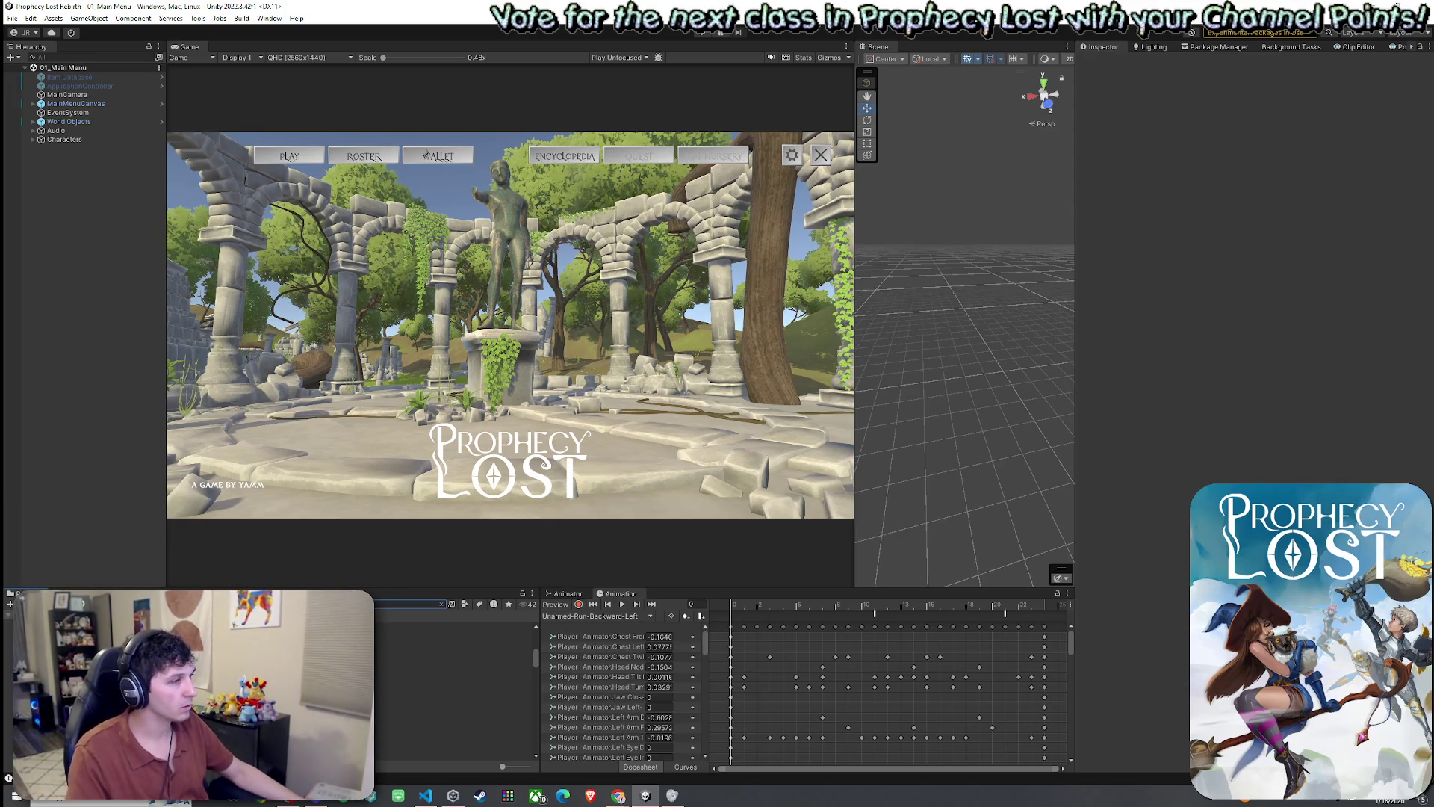
{"action": "left_click", "coordinate": [453, 658]}
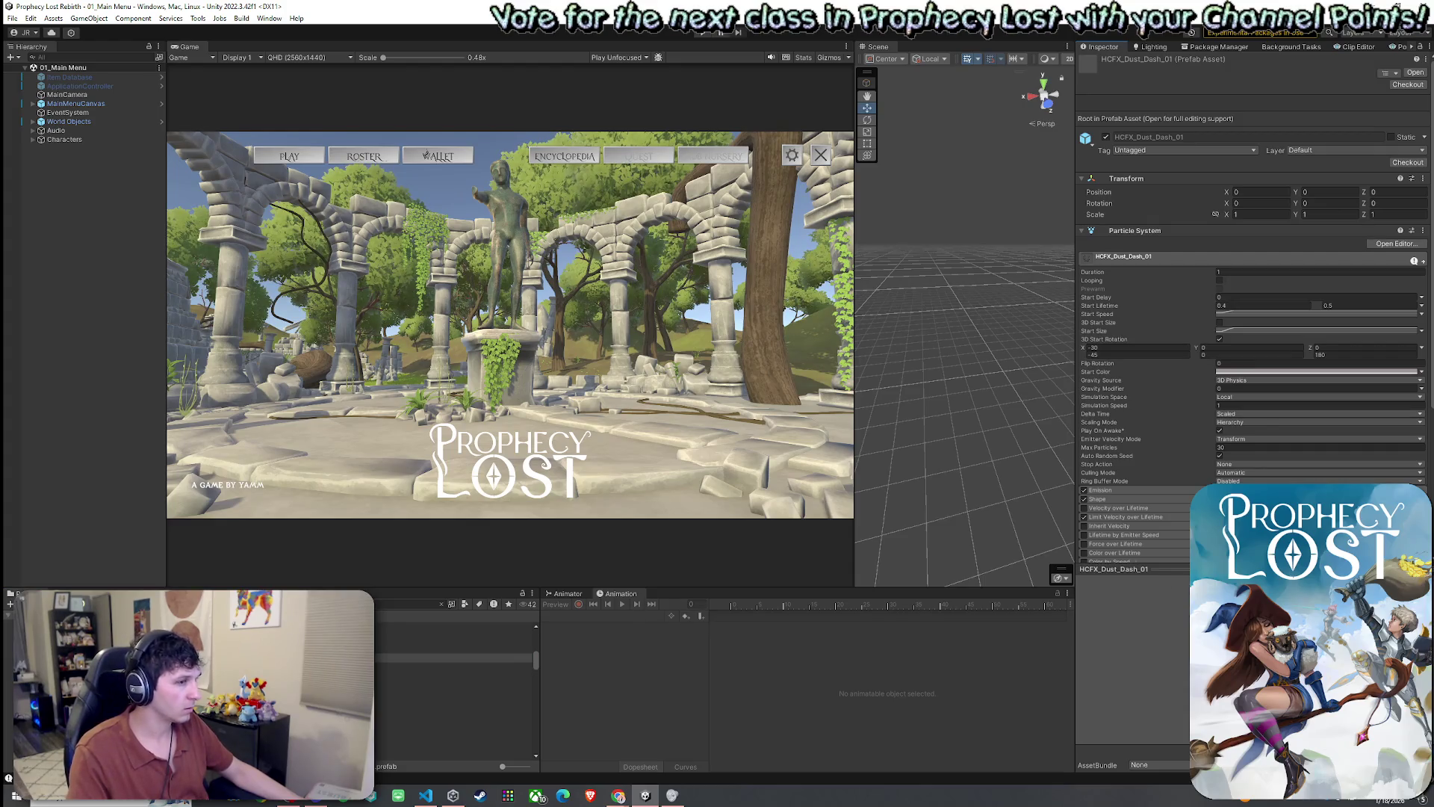
{"action": "double_click", "coordinate": [453, 658]}
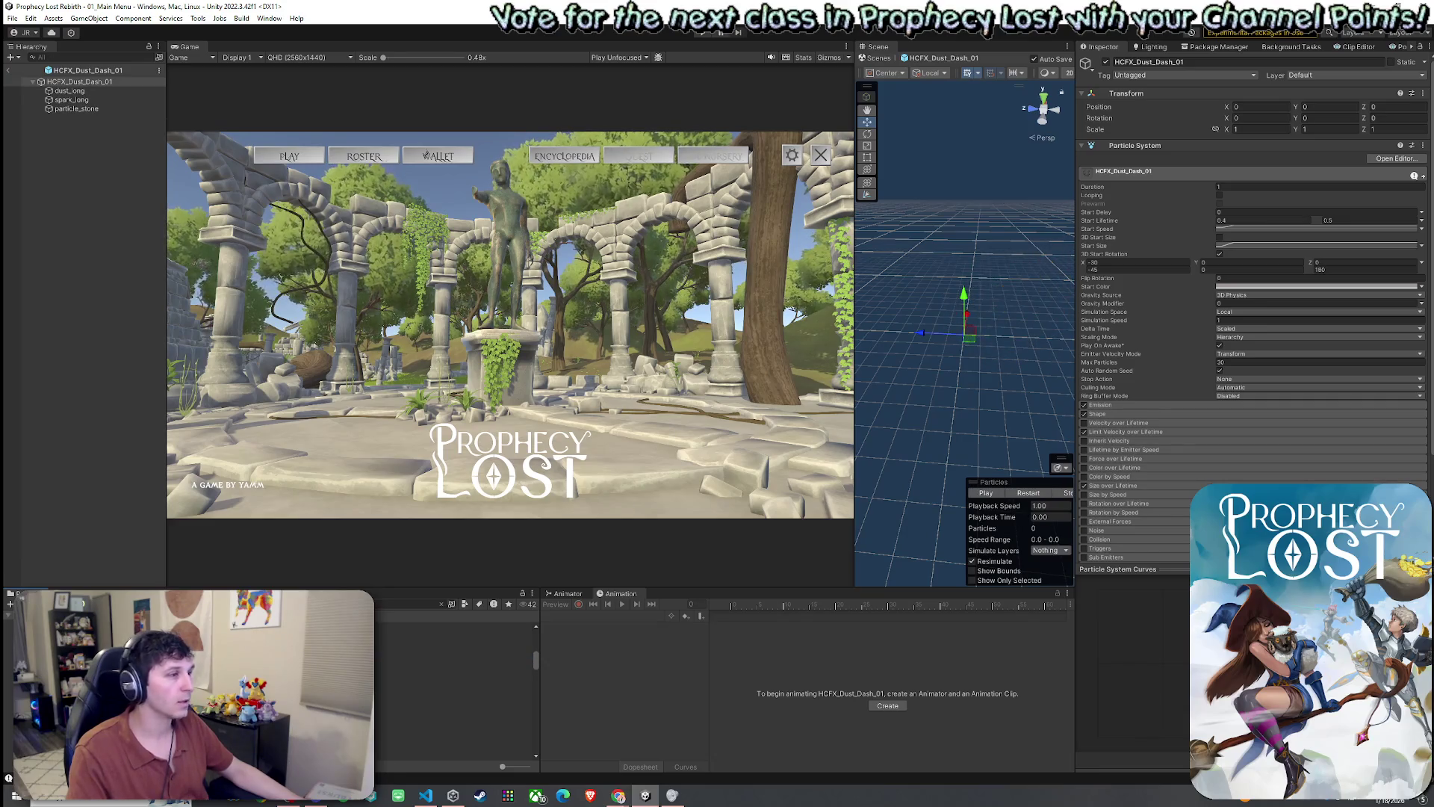
{"action": "double_click", "coordinate": [454, 668]}
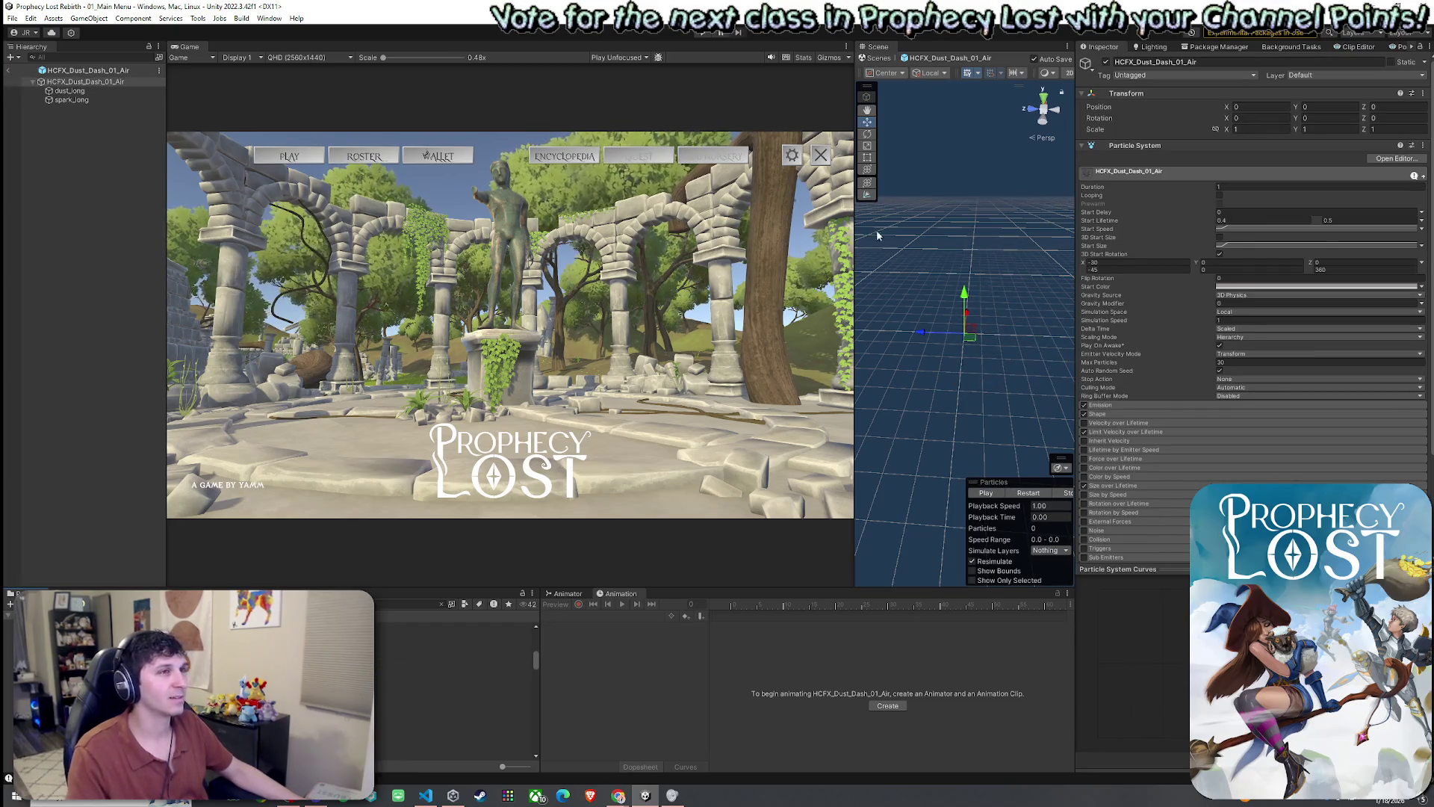
{"action": "left_click_drag", "start_coordinate": [876, 46], "coordinate": [469, 375]}
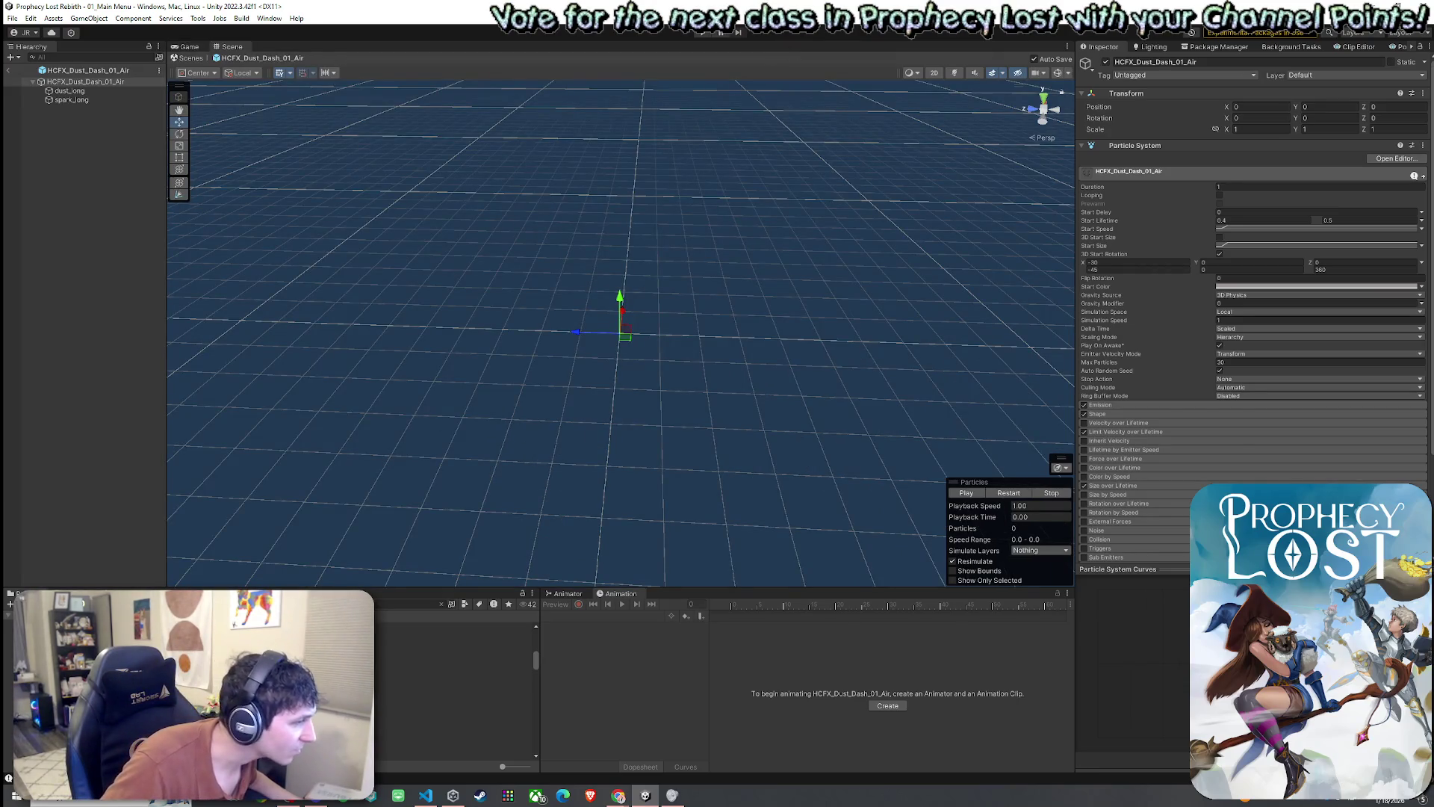
- Select the effect's root and replay the dust particle burst several times
{"action": "left_click", "coordinate": [448, 666]}
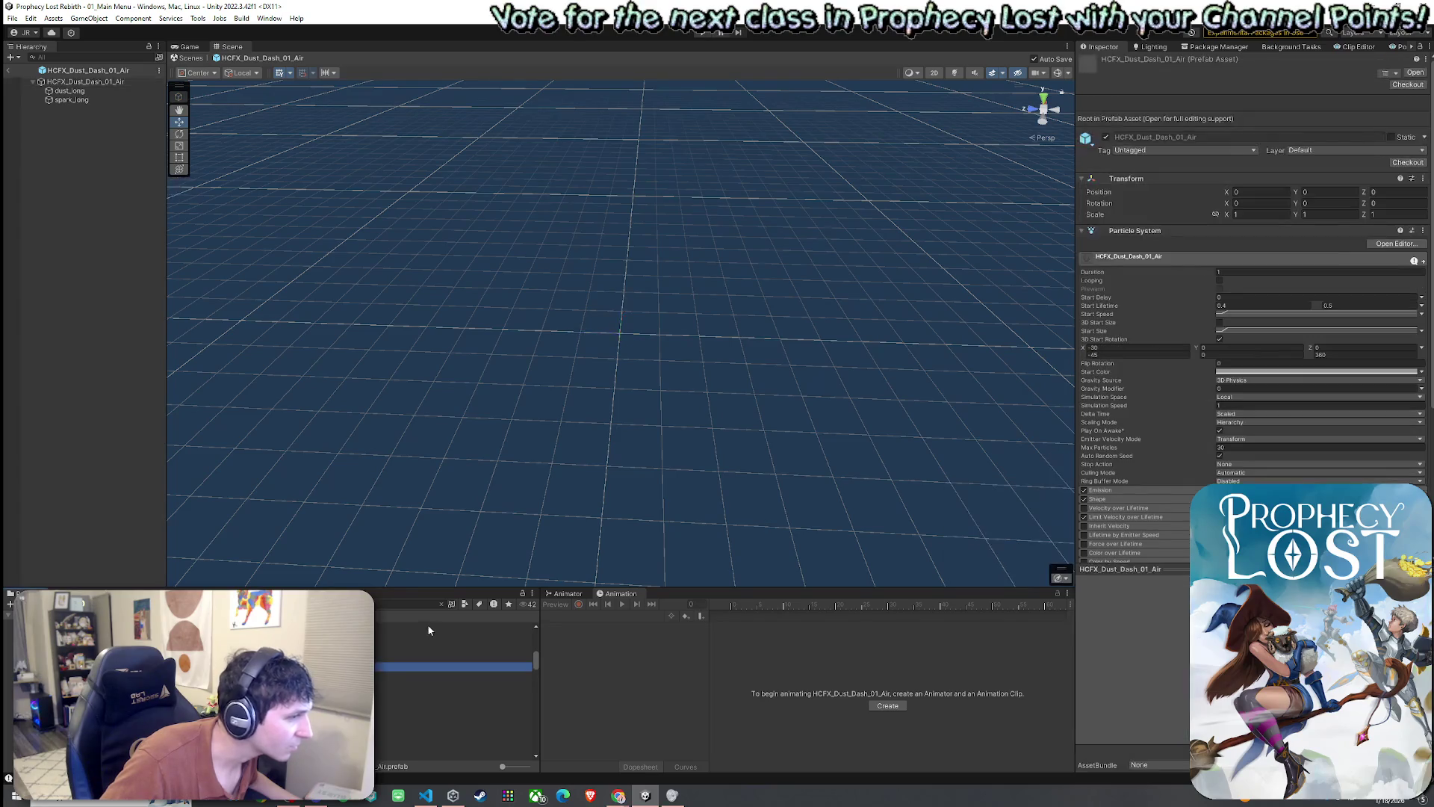
{"action": "scroll", "coordinate": [455, 680], "scroll_direction": "up", "scroll_amount": 1}
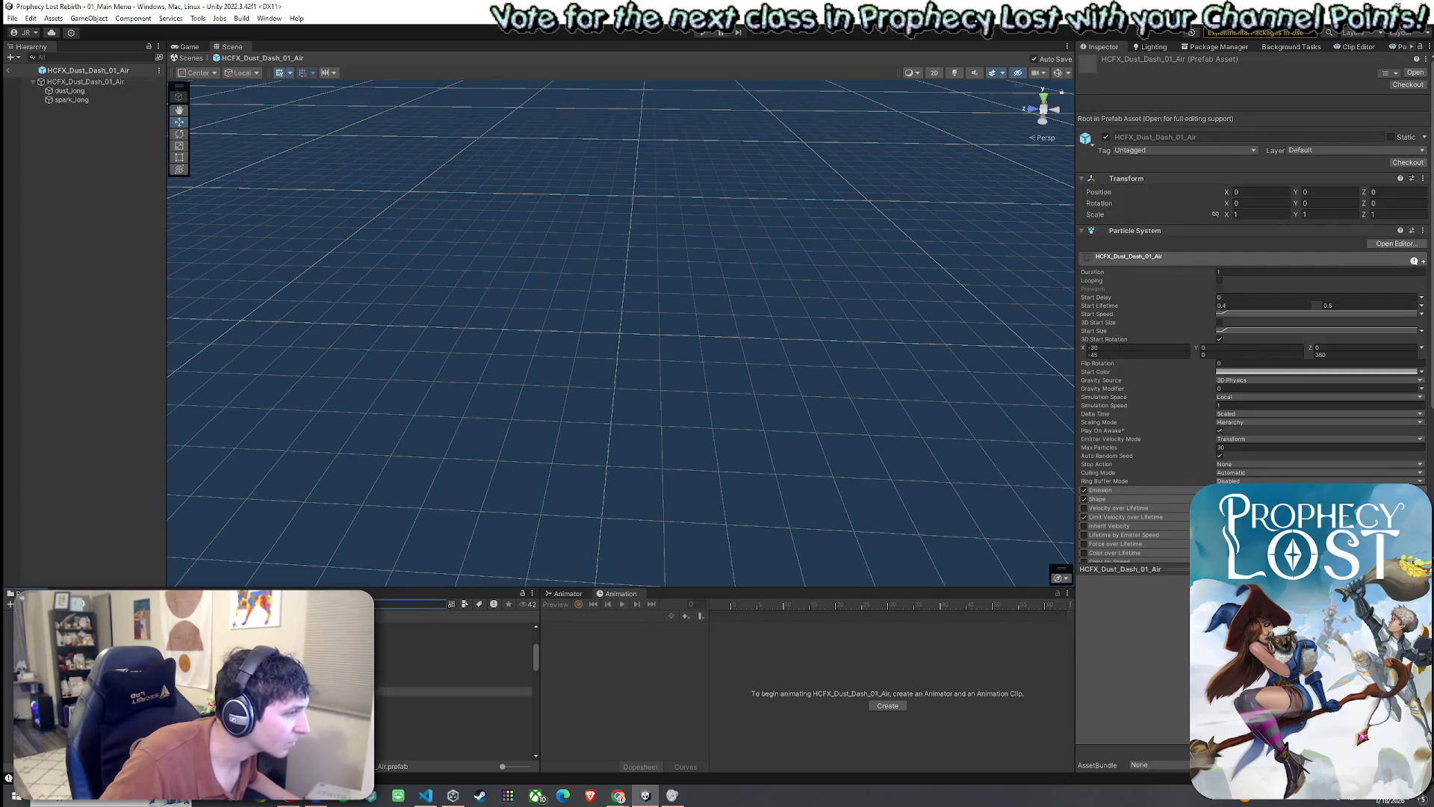
{"action": "double_click", "coordinate": [448, 691]}
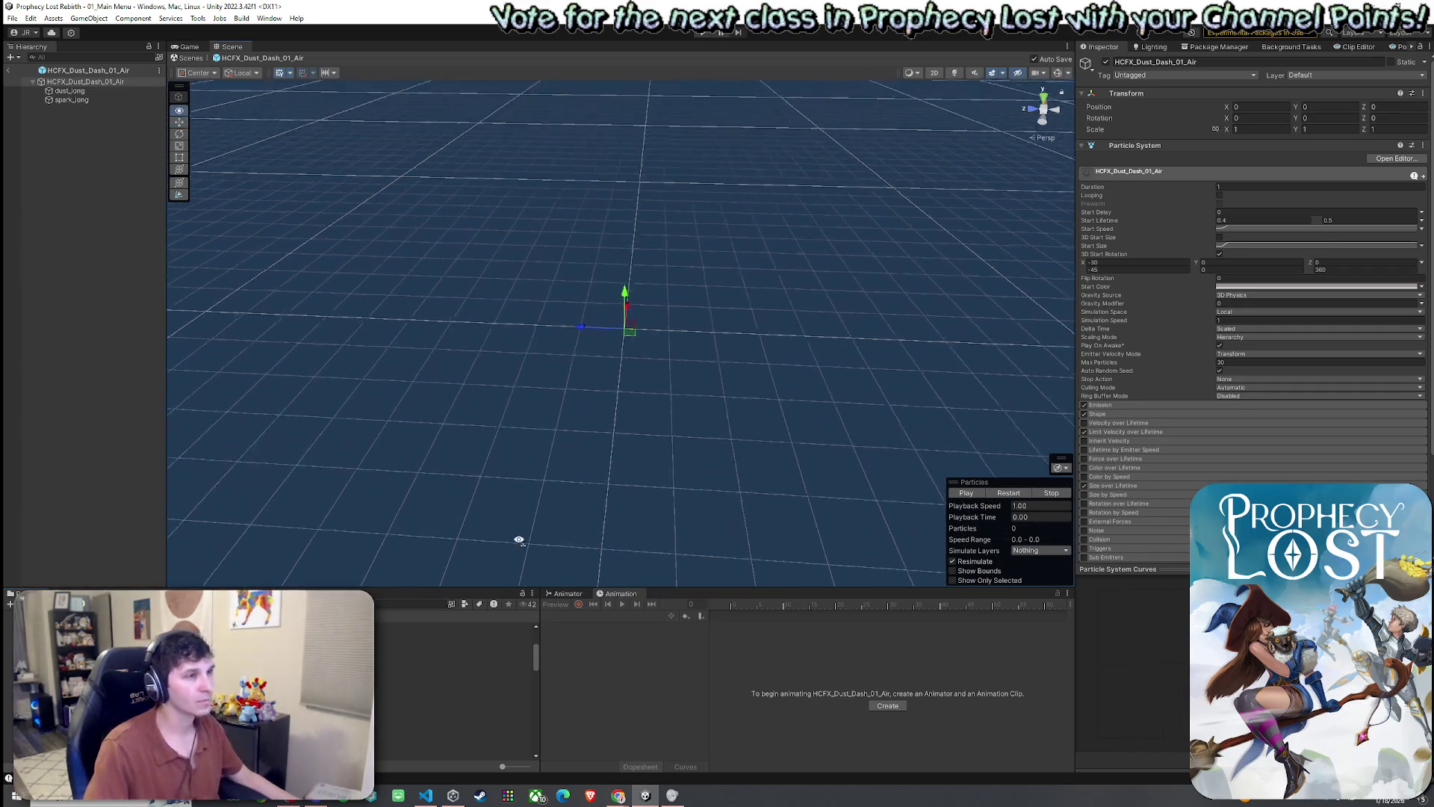
{"action": "left_click", "coordinate": [967, 494]}
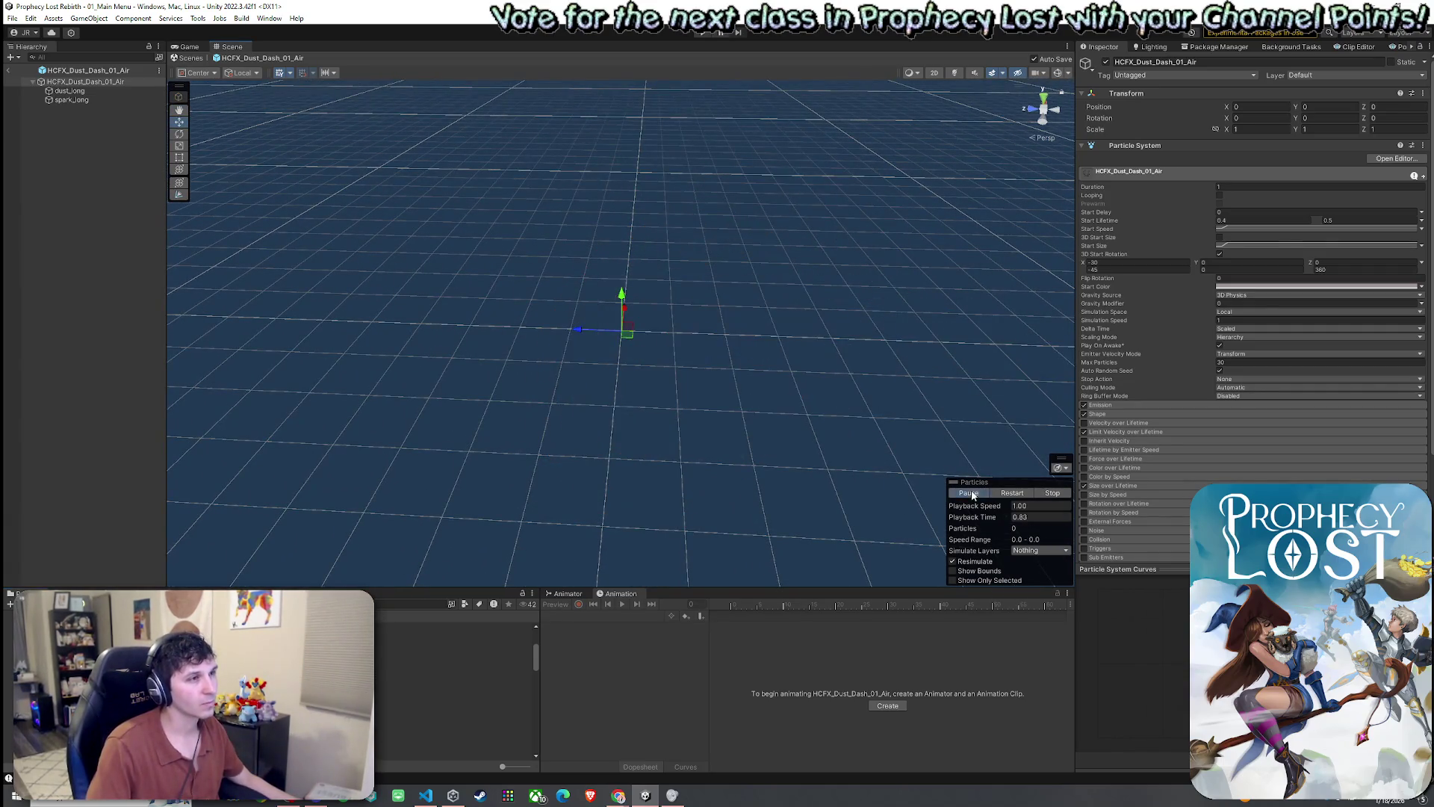
{"action": "left_click", "coordinate": [969, 493]}
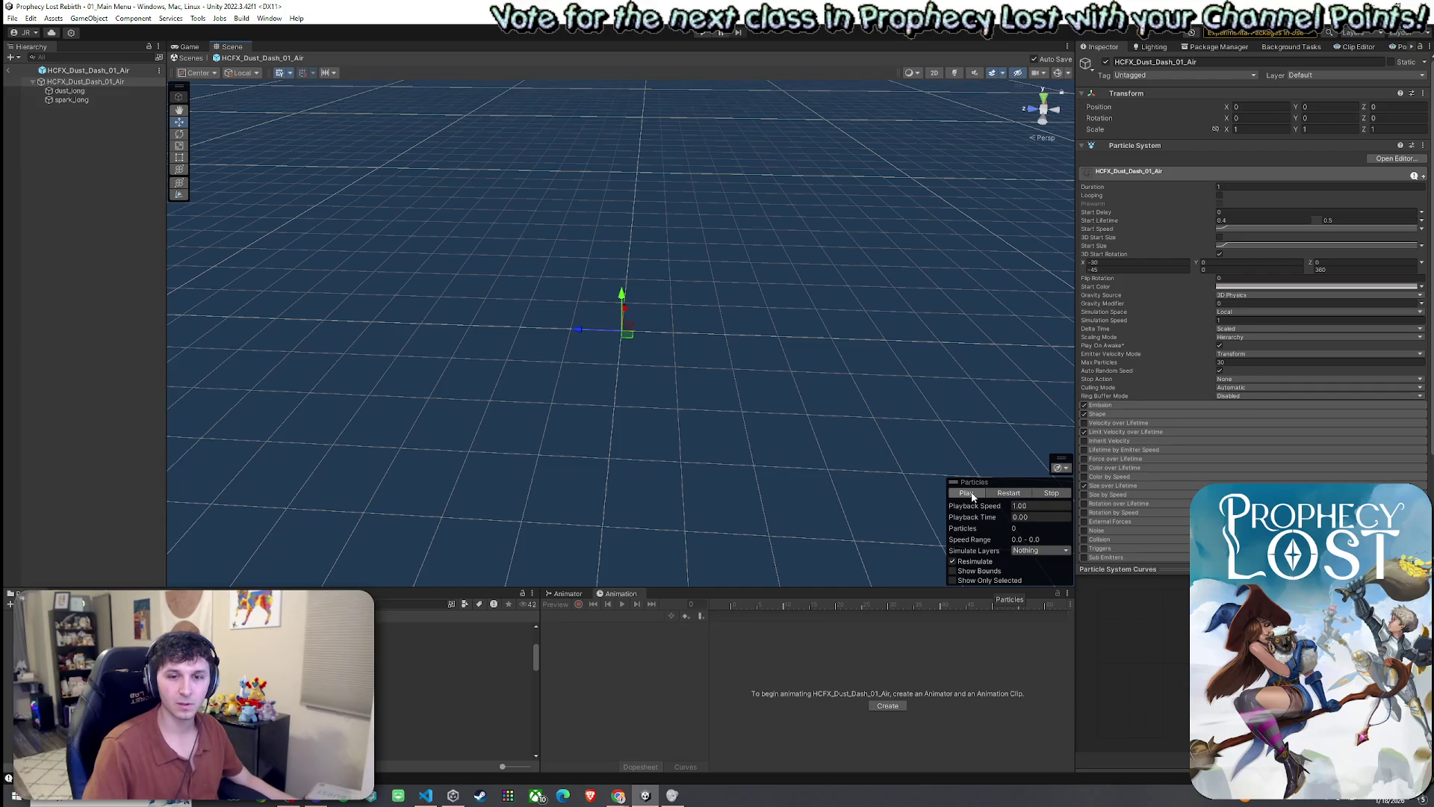
{"action": "left_click", "coordinate": [968, 494]}
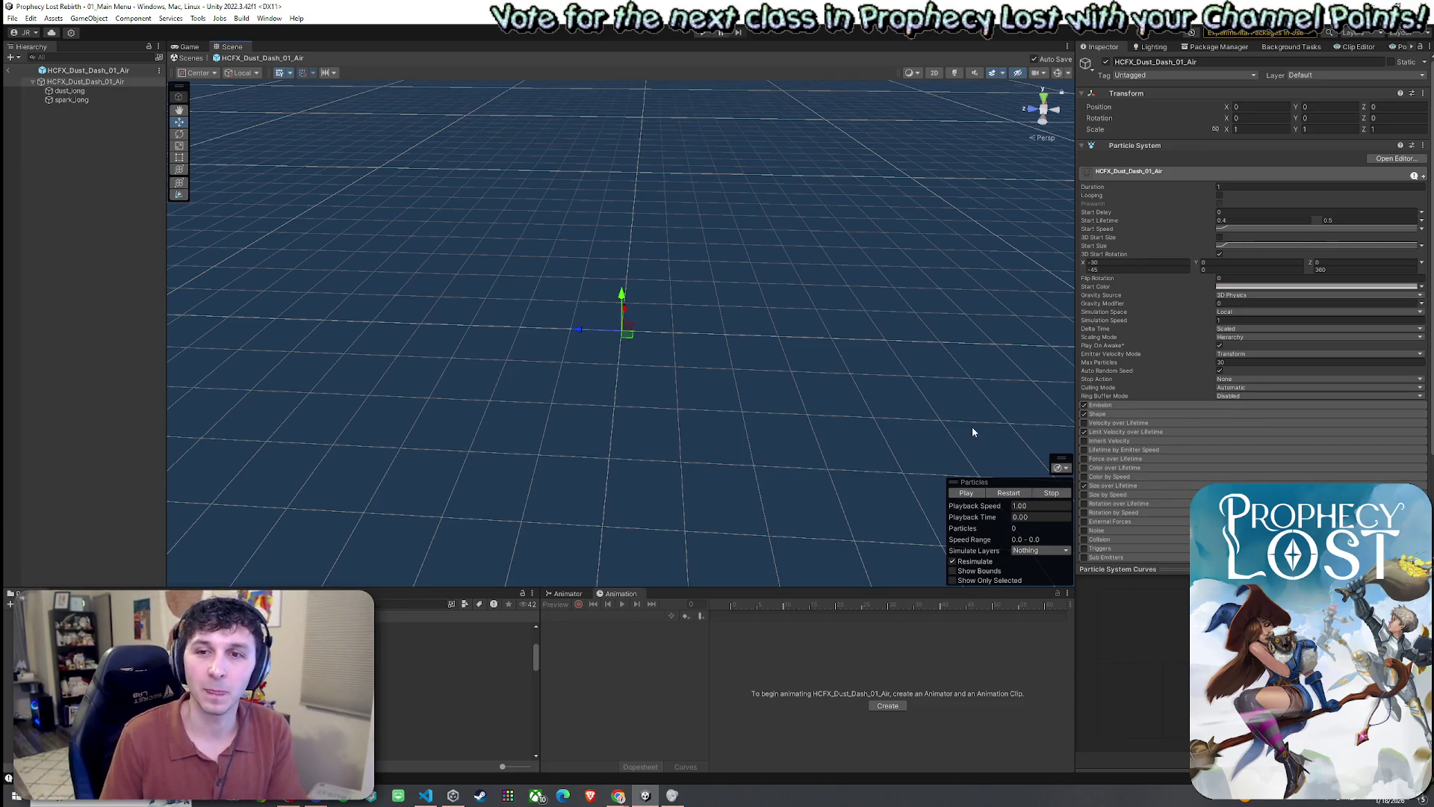
{"action": "left_click", "coordinate": [963, 493]}
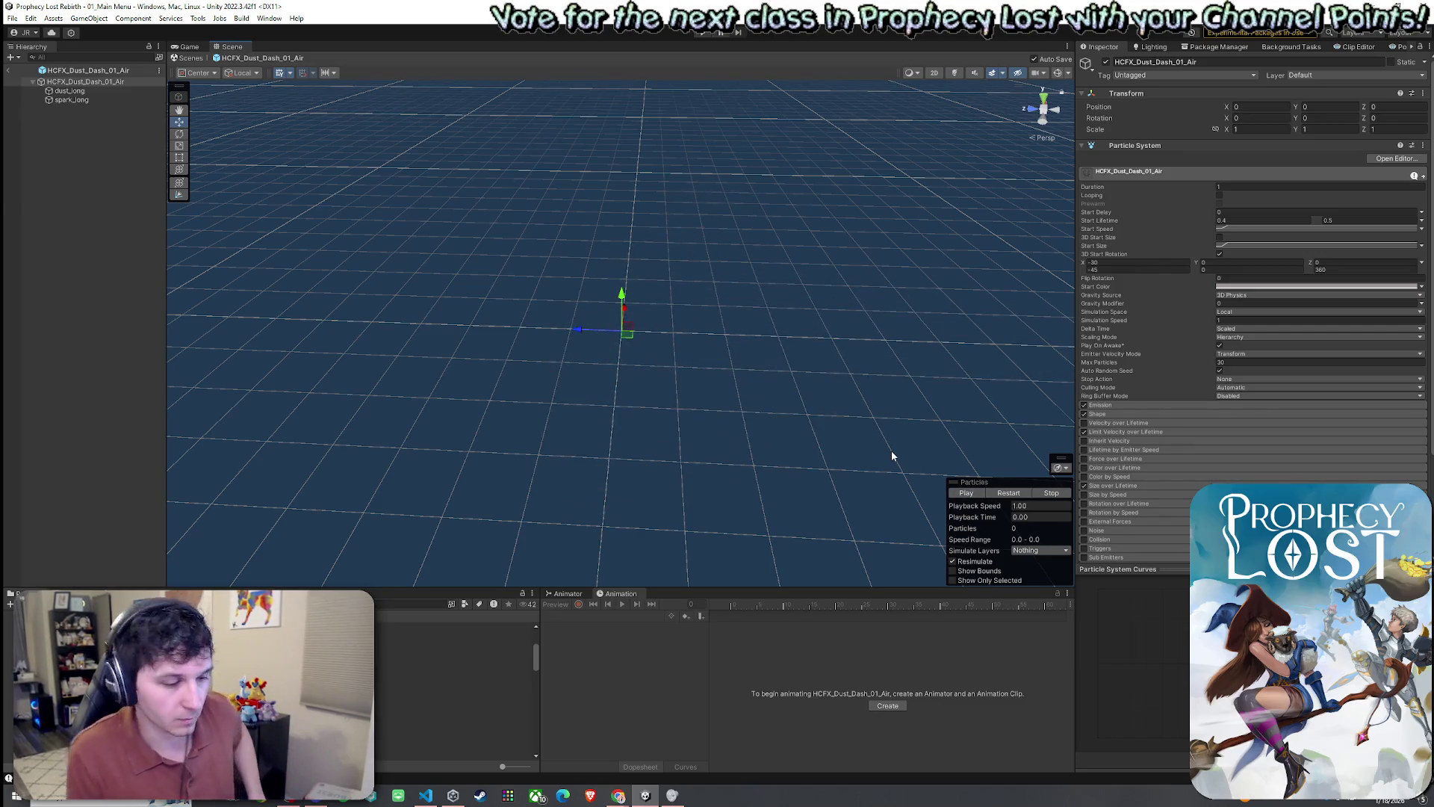
{"action": "left_click", "coordinate": [964, 493]}
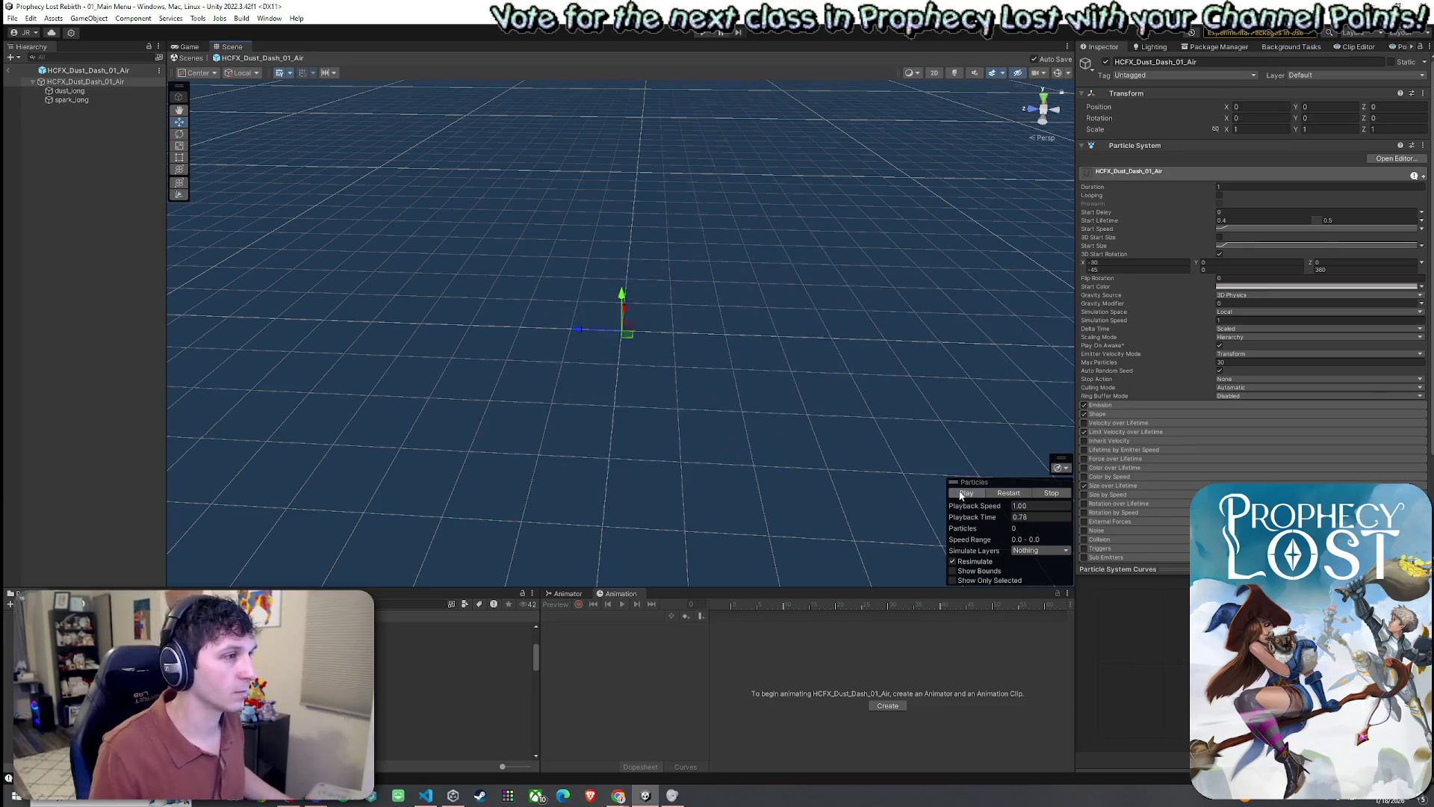